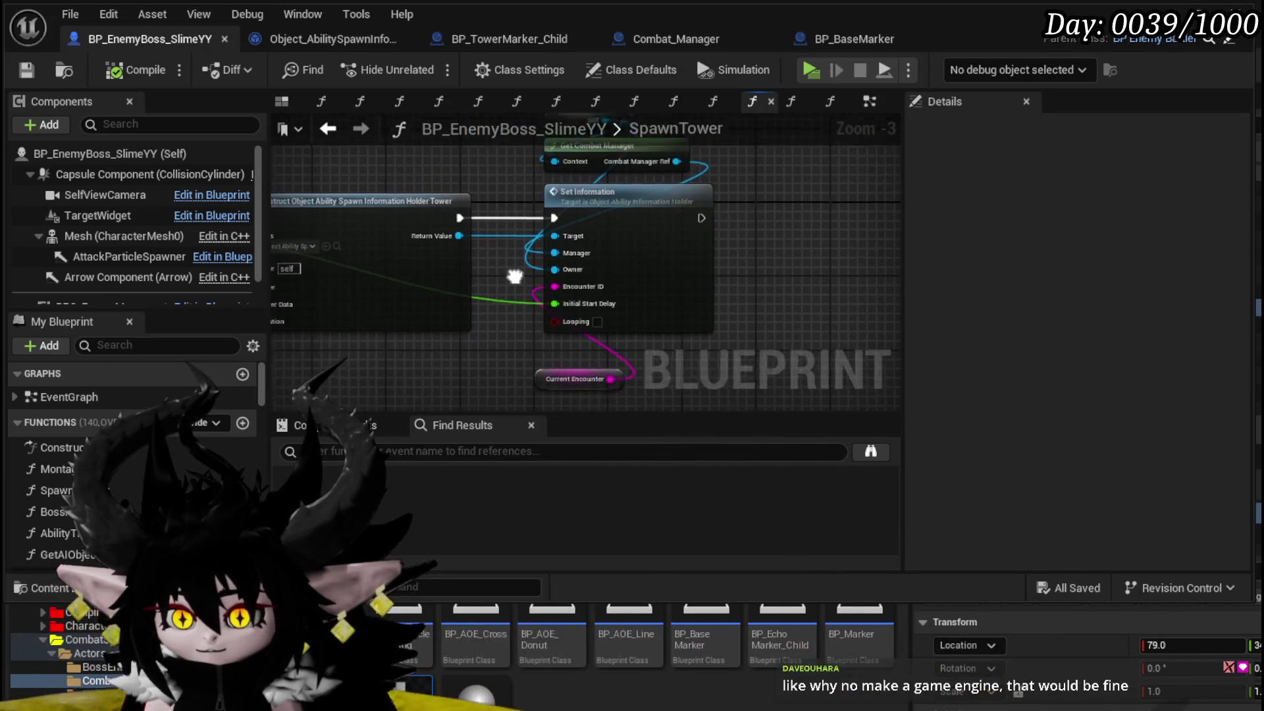
Tidy the SpawnTower graph by placing Self next to Get Combat Manager on the left.
drag(463, 185, 532, 239)
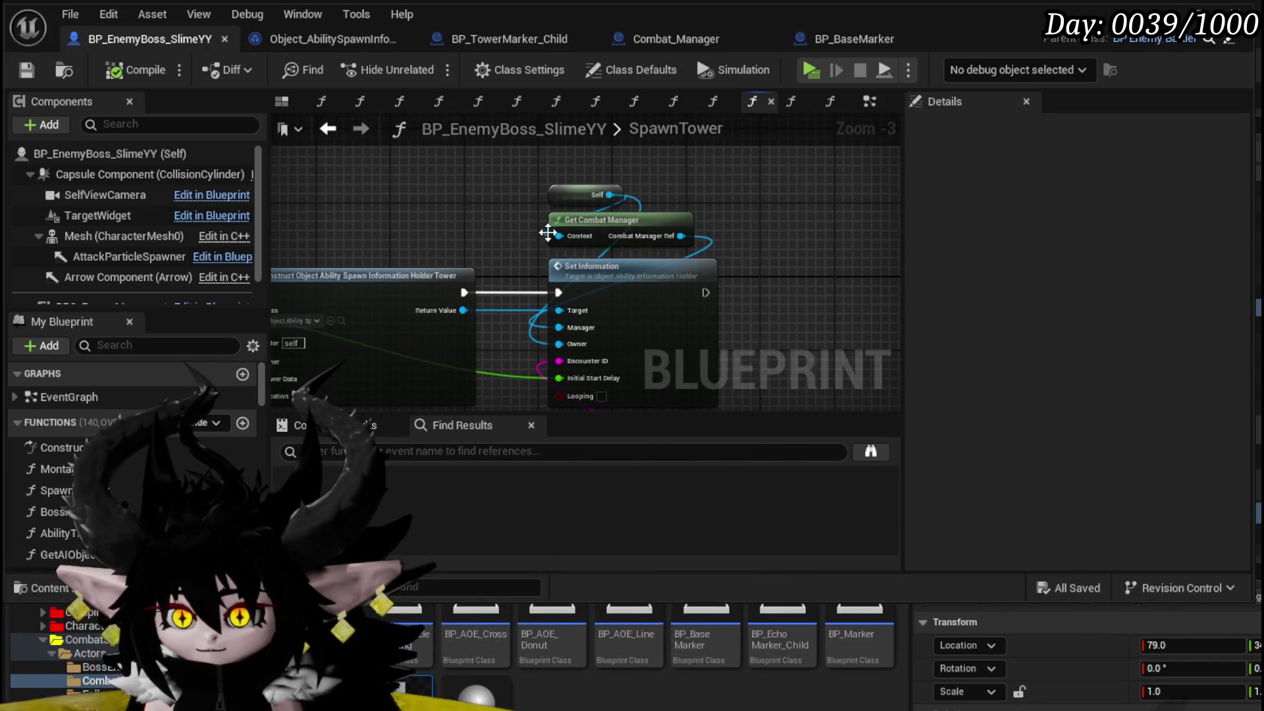
drag(625, 218, 457, 221)
mouse_move(582, 193)
mouse_down()
mouse_move(517, 184)
mouse_move(795, 158)
mouse_up()
mouse_move(448, 176)
mouse_down()
mouse_move(464, 158)
mouse_move(425, 166)
mouse_move(503, 168)
mouse_move(454, 167)
mouse_up()
Open the SpawnAction function of Object_AbilitySpawnInformationHolder_Tower.
click(60, 70)
scroll(454, 167, down, 2)
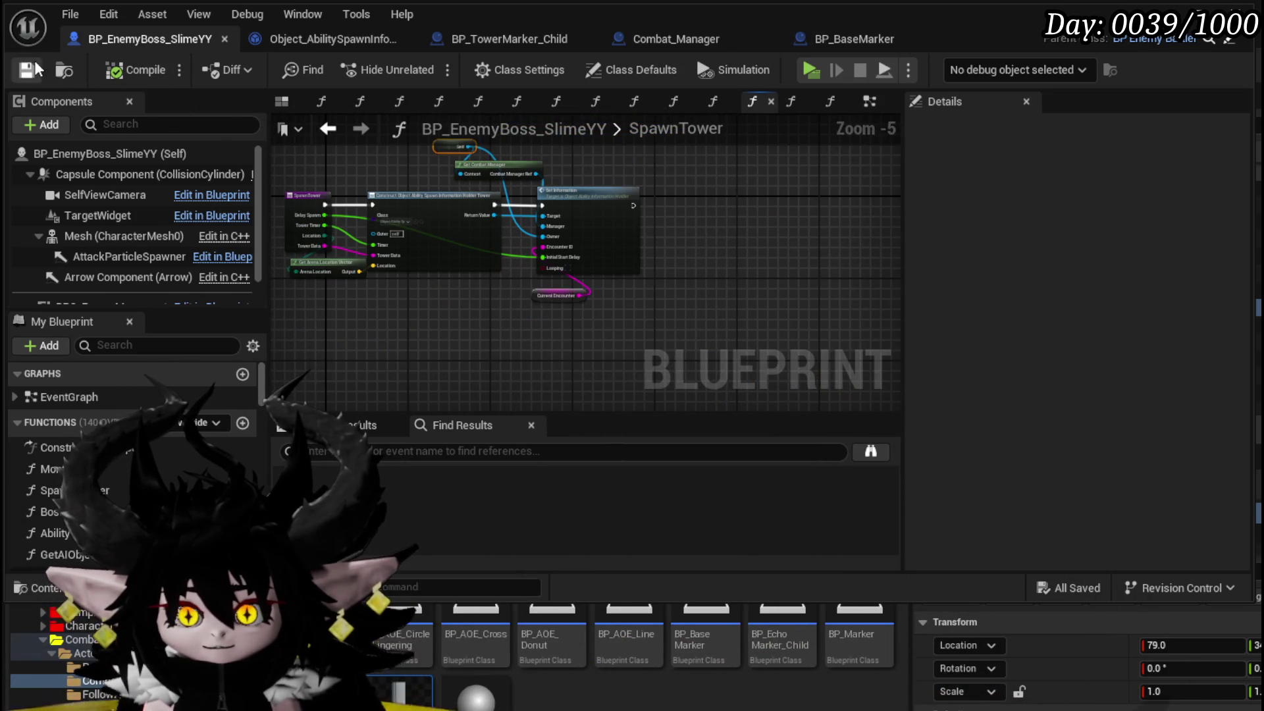
click(304, 41)
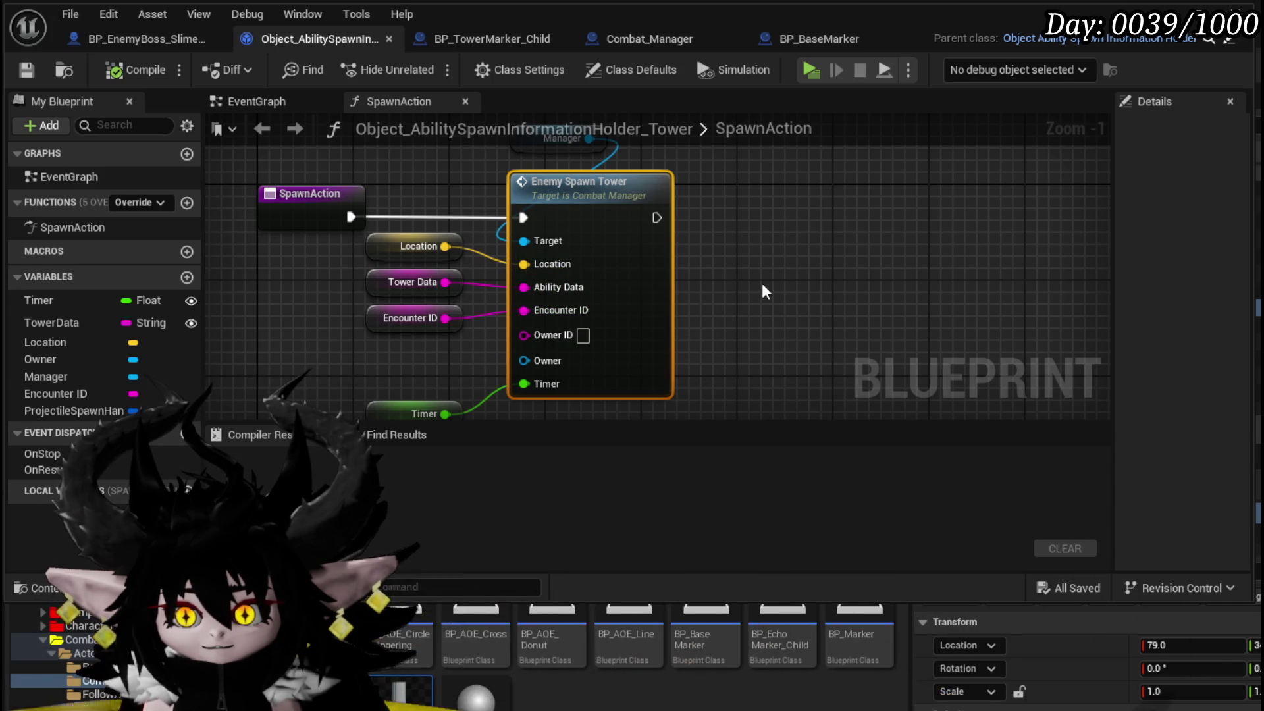
Add an Owner getter to the SpawnAction graph beside Enemy Spawn Tower.
drag(760, 283, 816, 282)
drag(40, 359, 576, 360)
mouse_move(443, 342)
mouse_down()
mouse_move(440, 375)
mouse_move(369, 395)
mouse_up()
click(435, 378)
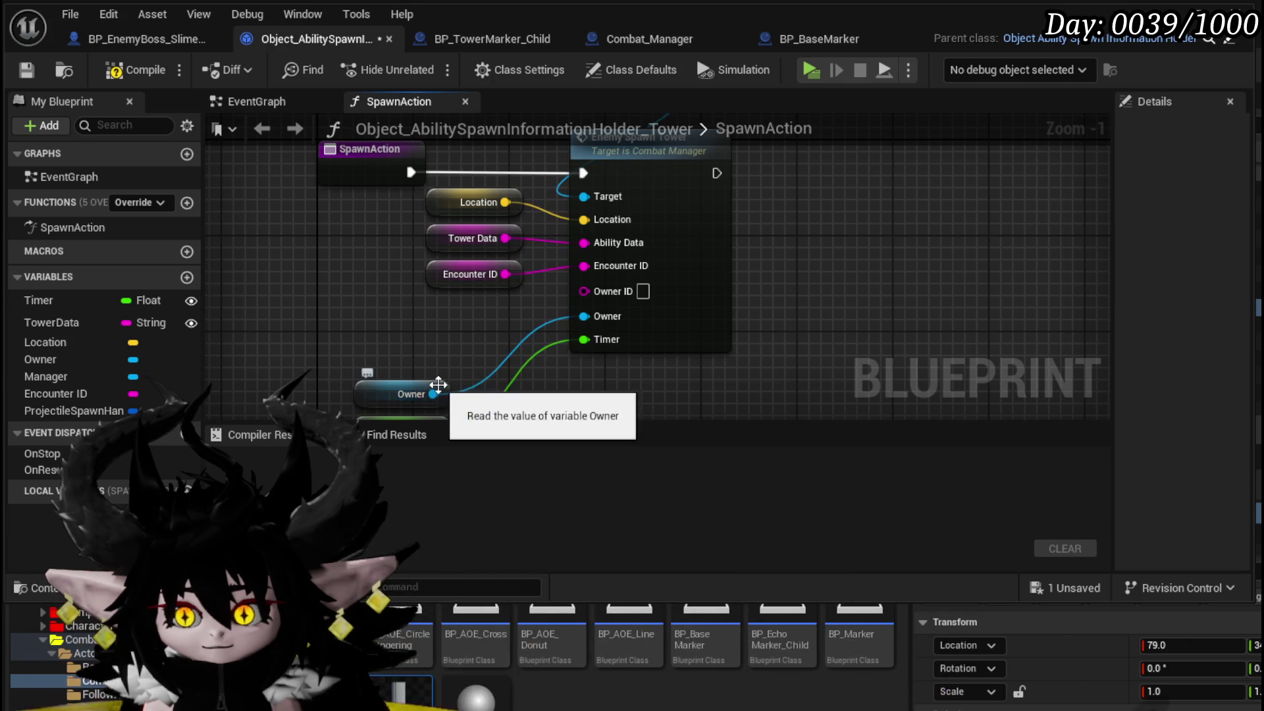
Wire the Owner's Get Battler ID into Enemy Spawn Tower's Owner ID input.
drag(436, 393, 434, 325)
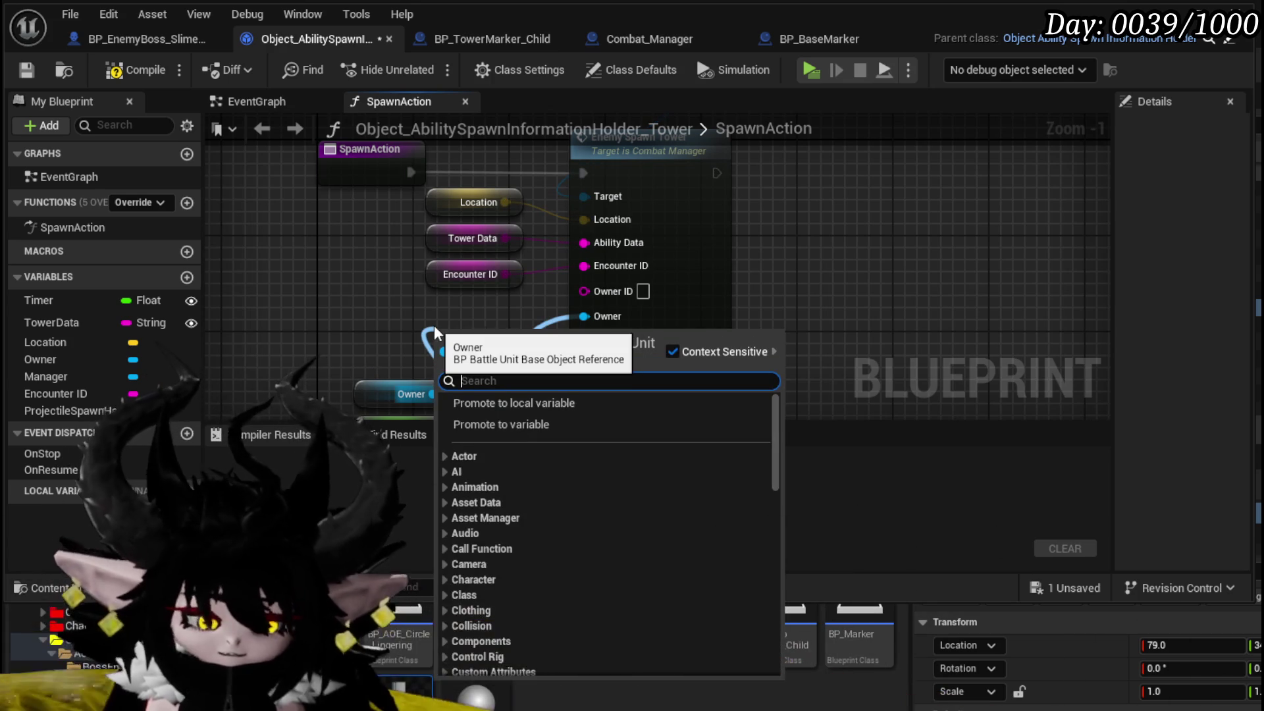
text(battl)
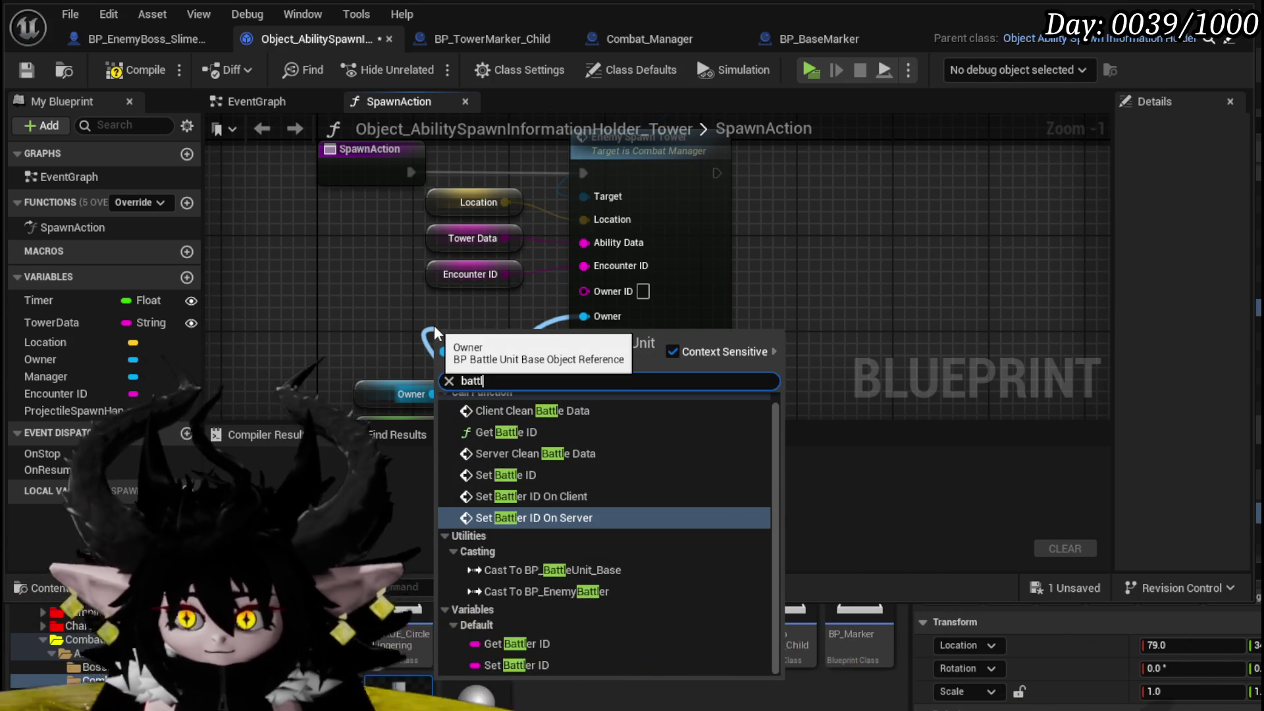
click(477, 651)
drag(471, 321, 351, 321)
mouse_move(436, 322)
mouse_down()
mouse_move(562, 312)
mouse_move(584, 291)
mouse_up()
scroll(688, 288, down, 1)
click(819, 272)
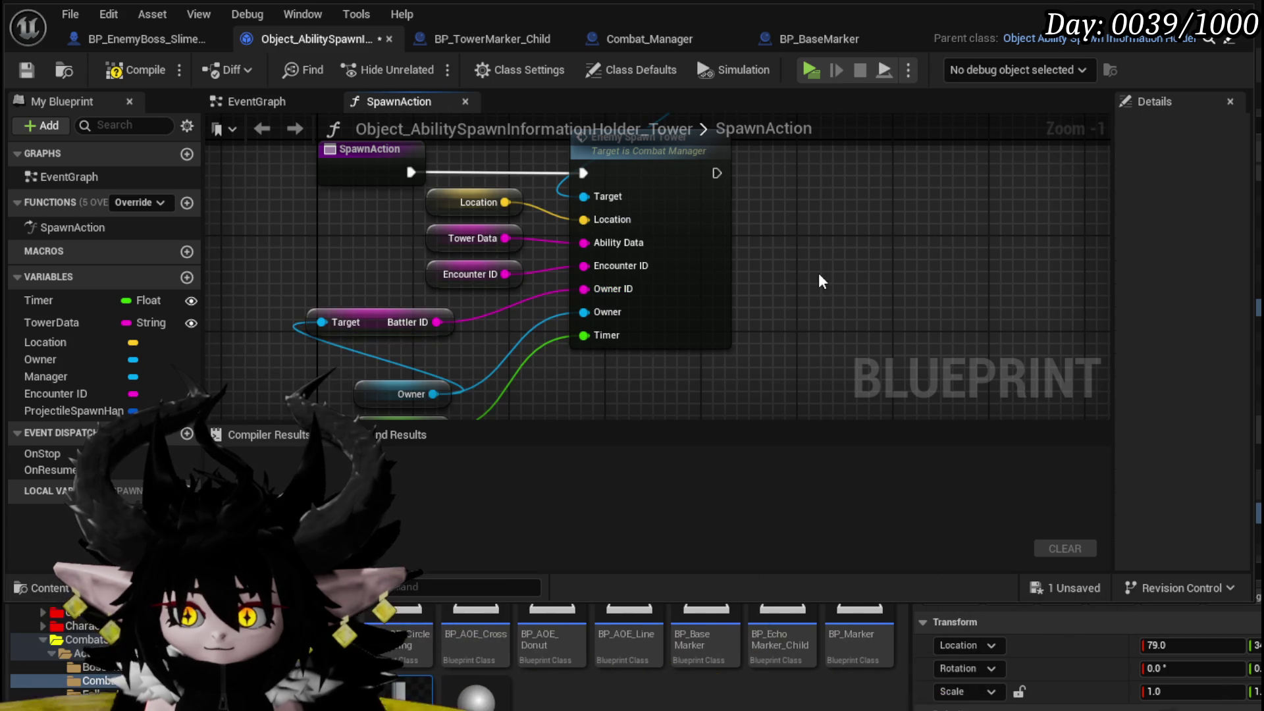
Compile and save the spawn holder blueprint, then return to the boss blueprint.
scroll(819, 271, down, 1)
click(136, 69)
click(28, 69)
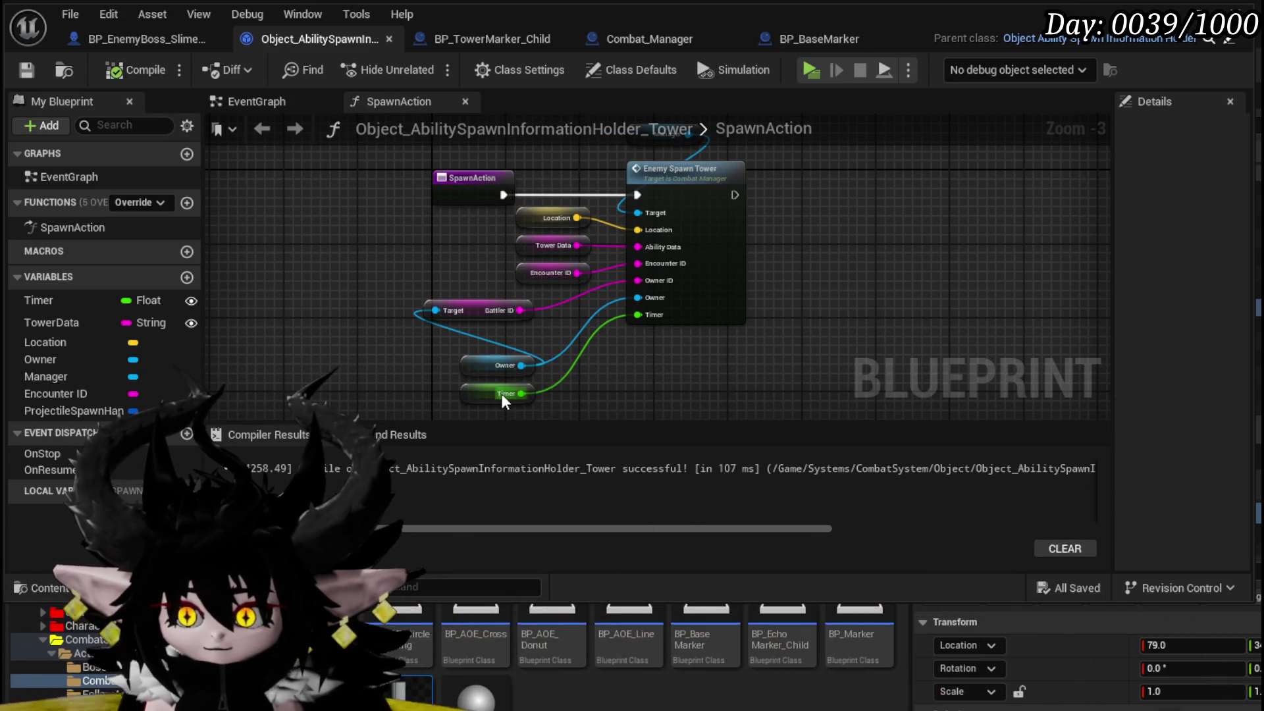
click(135, 41)
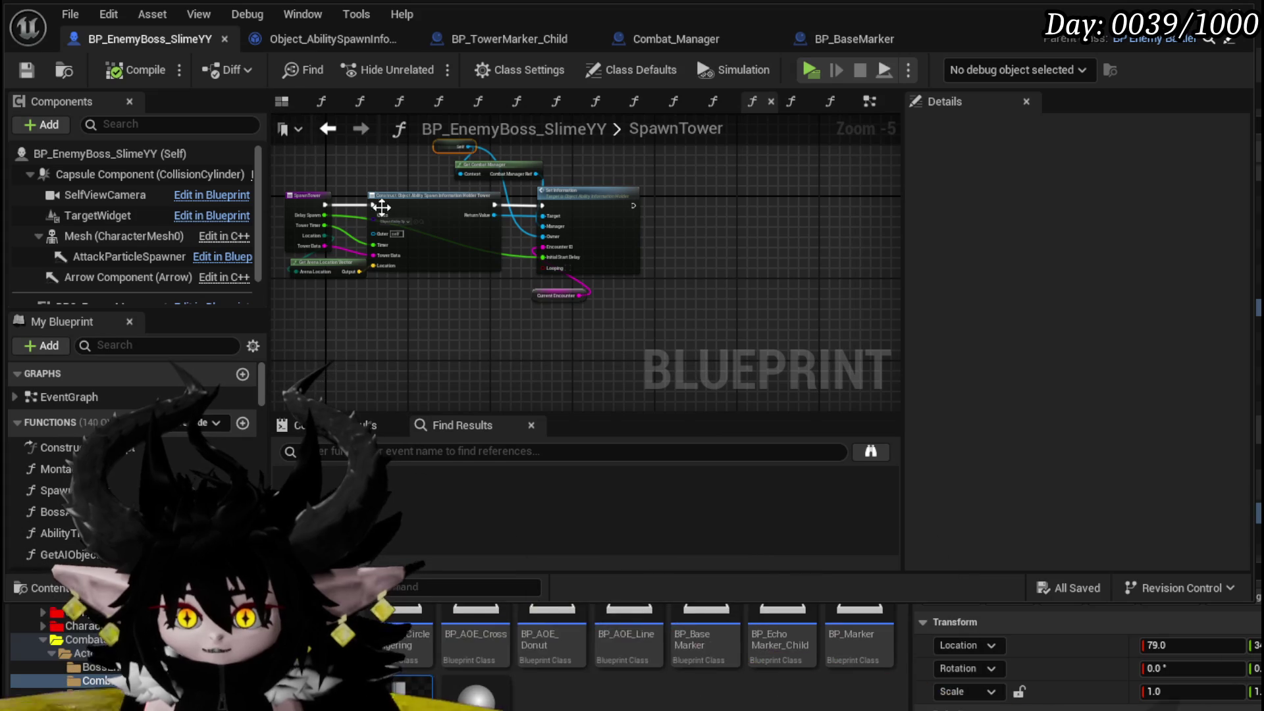
Set Set Ability Tree Timer's Time to 14.0 in the boss EventGraph, save, and return to the level.
click(868, 102)
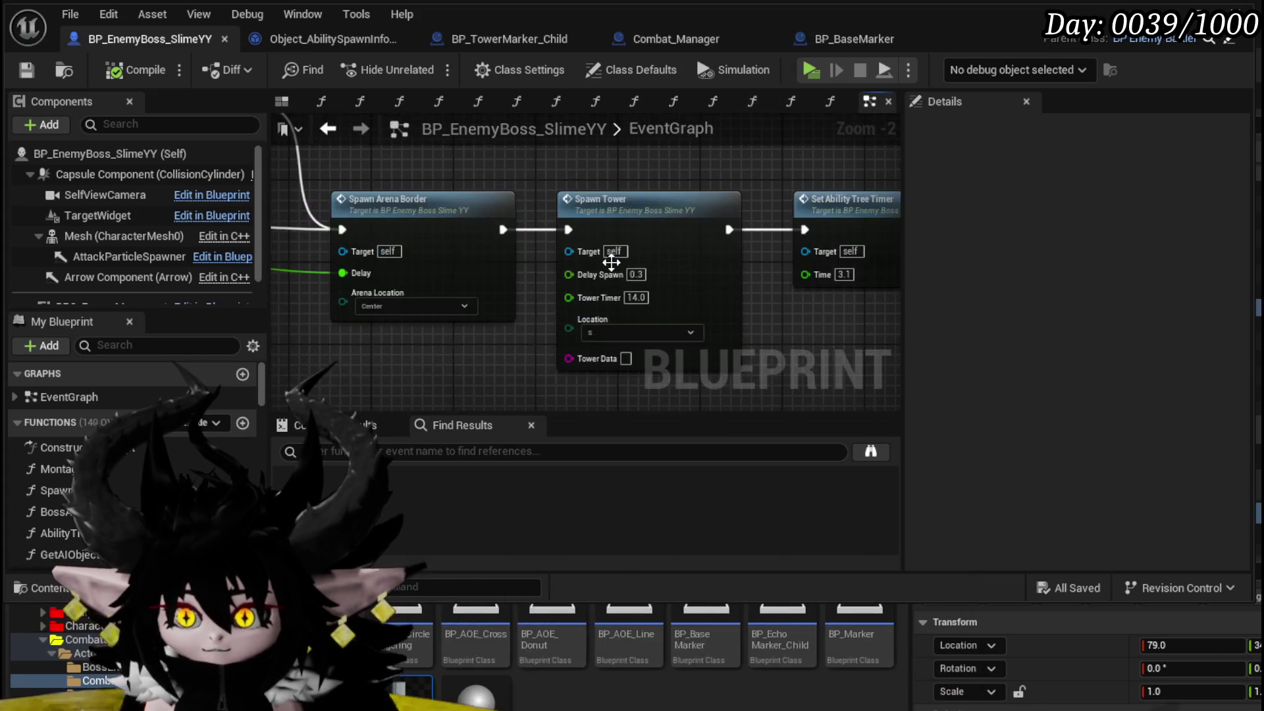
drag(506, 361, 428, 355)
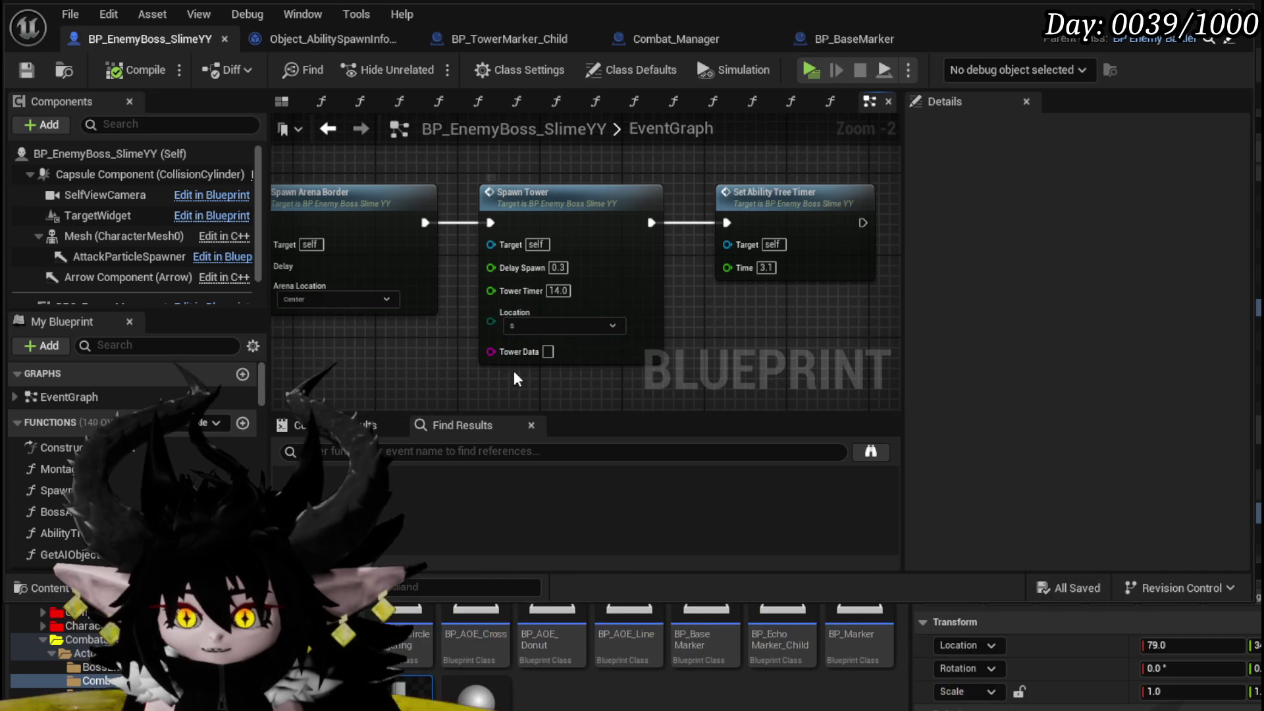
drag(740, 305, 704, 296)
scroll(629, 329, down, 2)
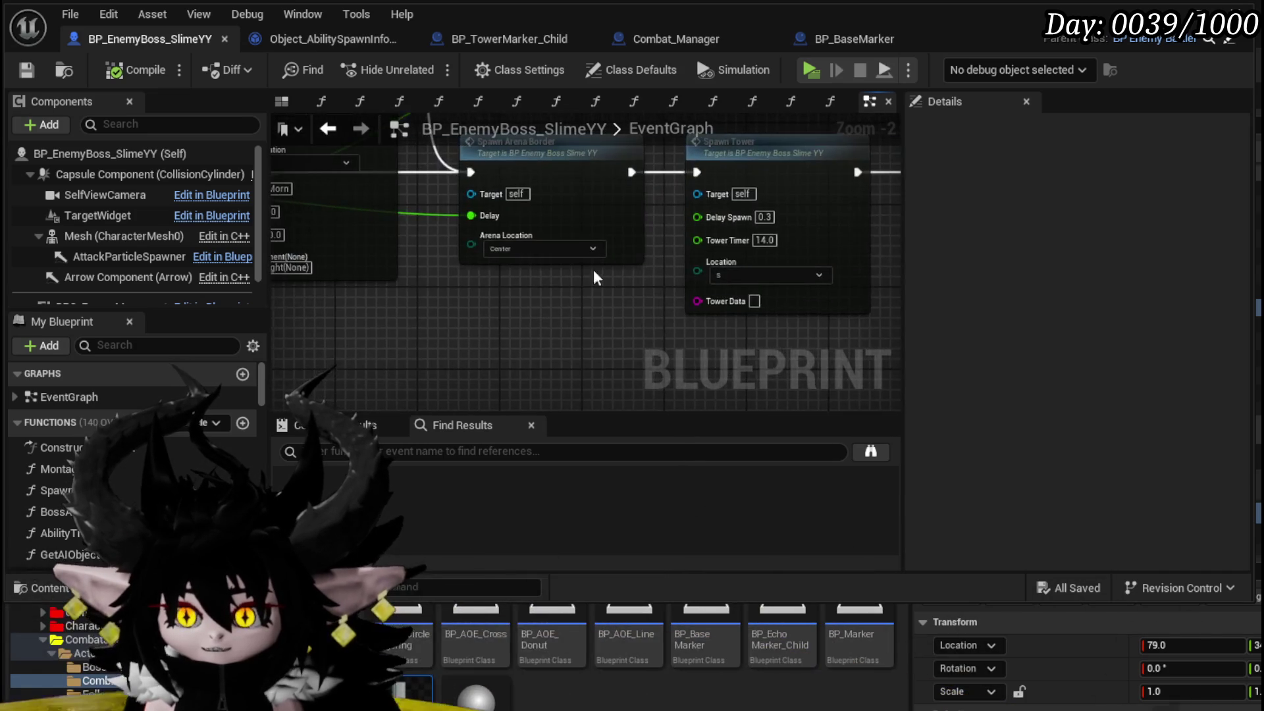
scroll(638, 319, up, 3)
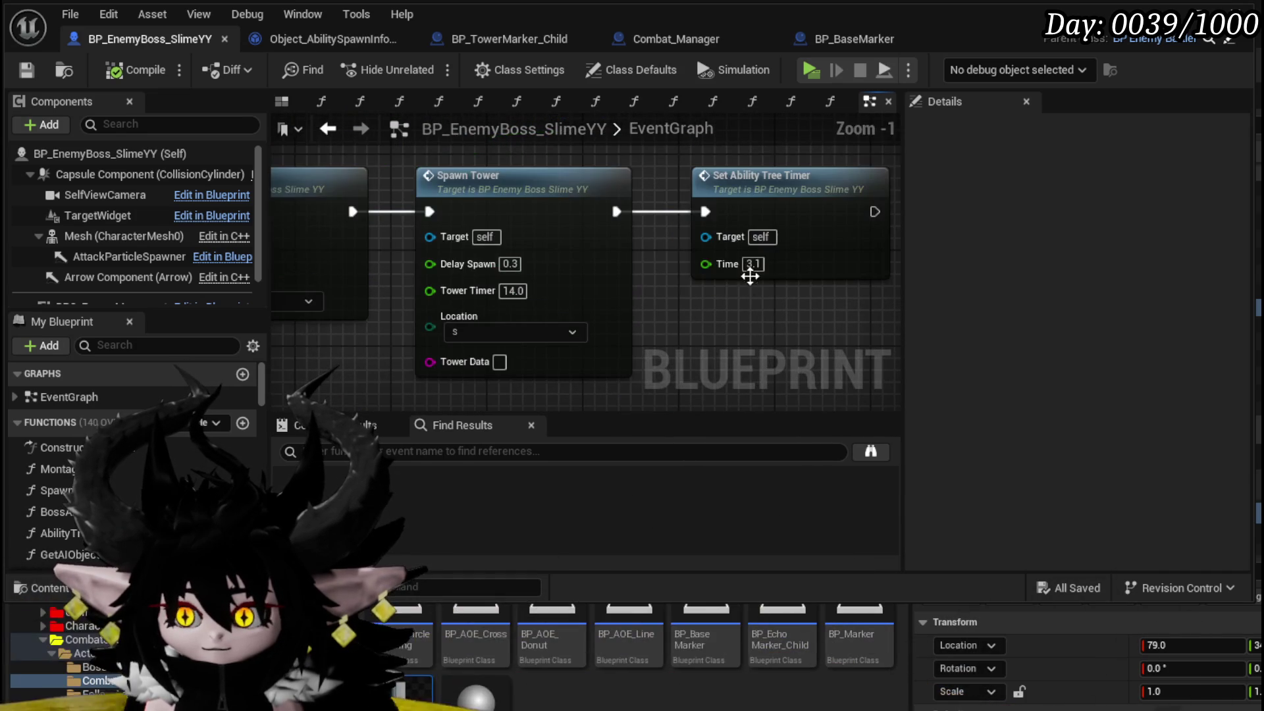
click(753, 264)
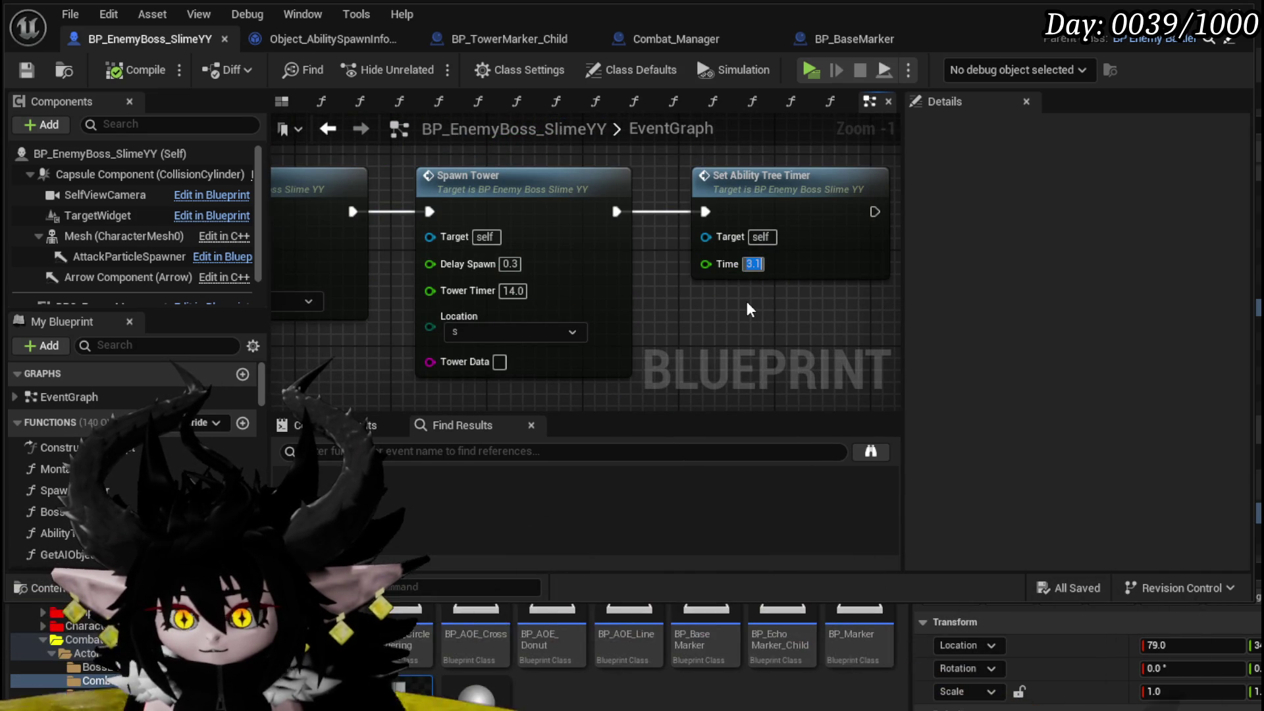
text(14)
key(Return)
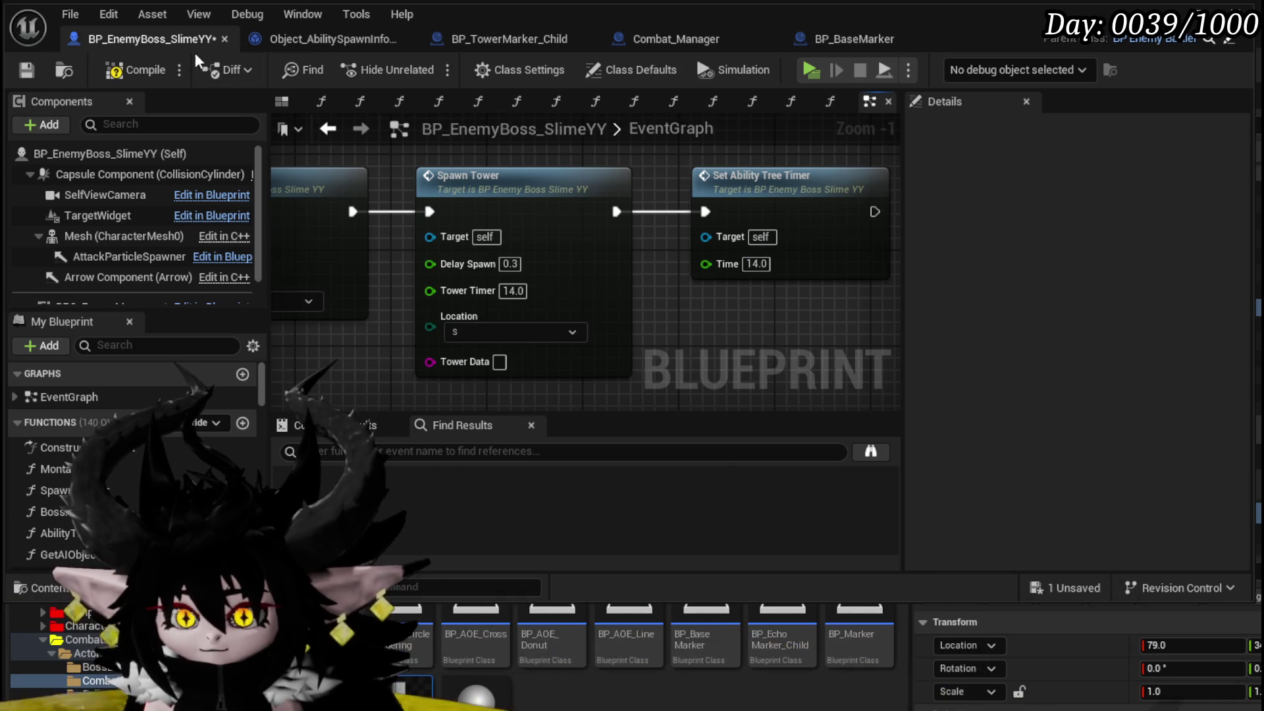
click(42, 72)
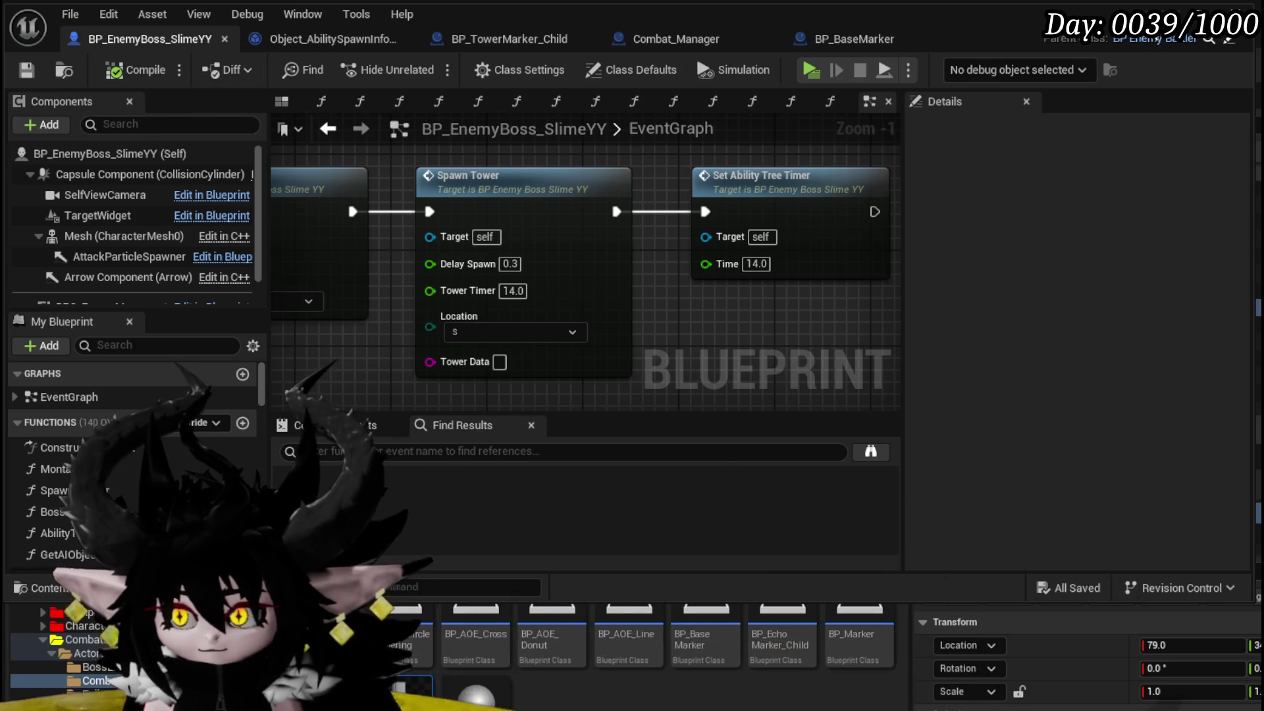
click(1188, 16)
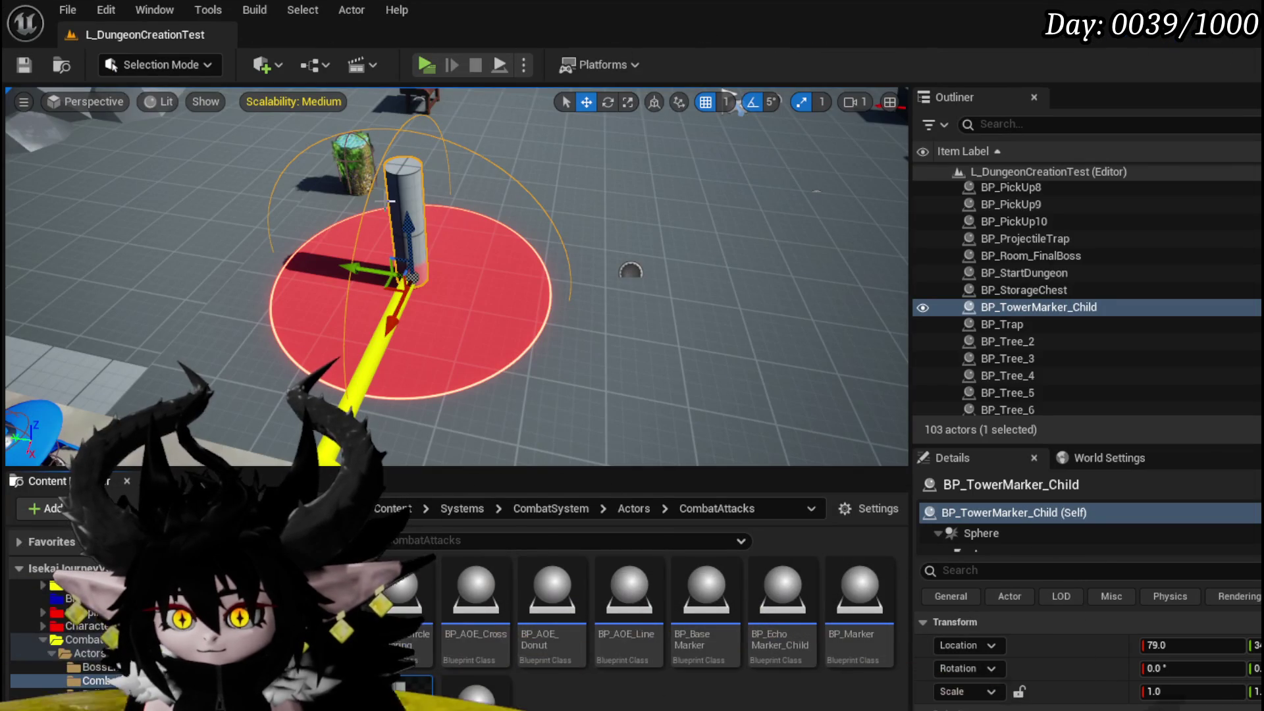
Move BP_TowerMarker_Child along its axis to X -849.0 and save the level.
drag(373, 265, 144, 257)
scroll(617, 174, down, 5)
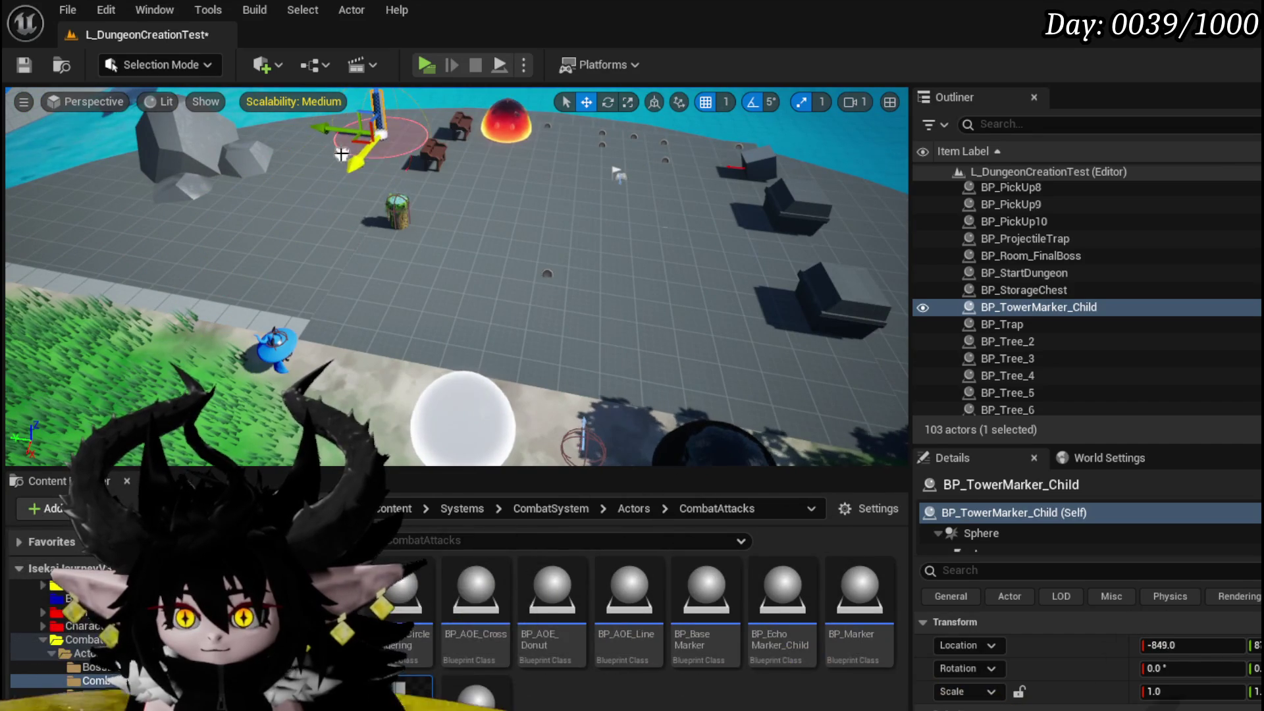
key(ctrl+s)
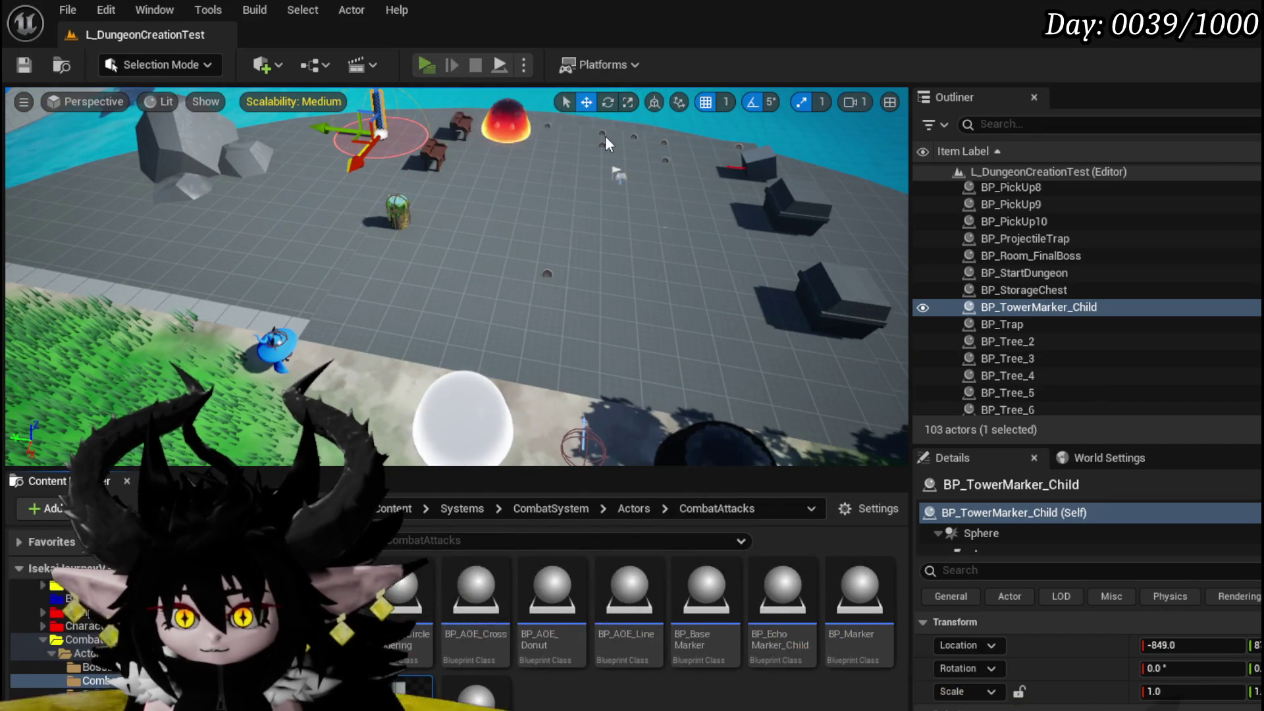
Playtest the Slime_YY boss fight, casting a water spell and answering the X/O prompt, then stop.
key(w)
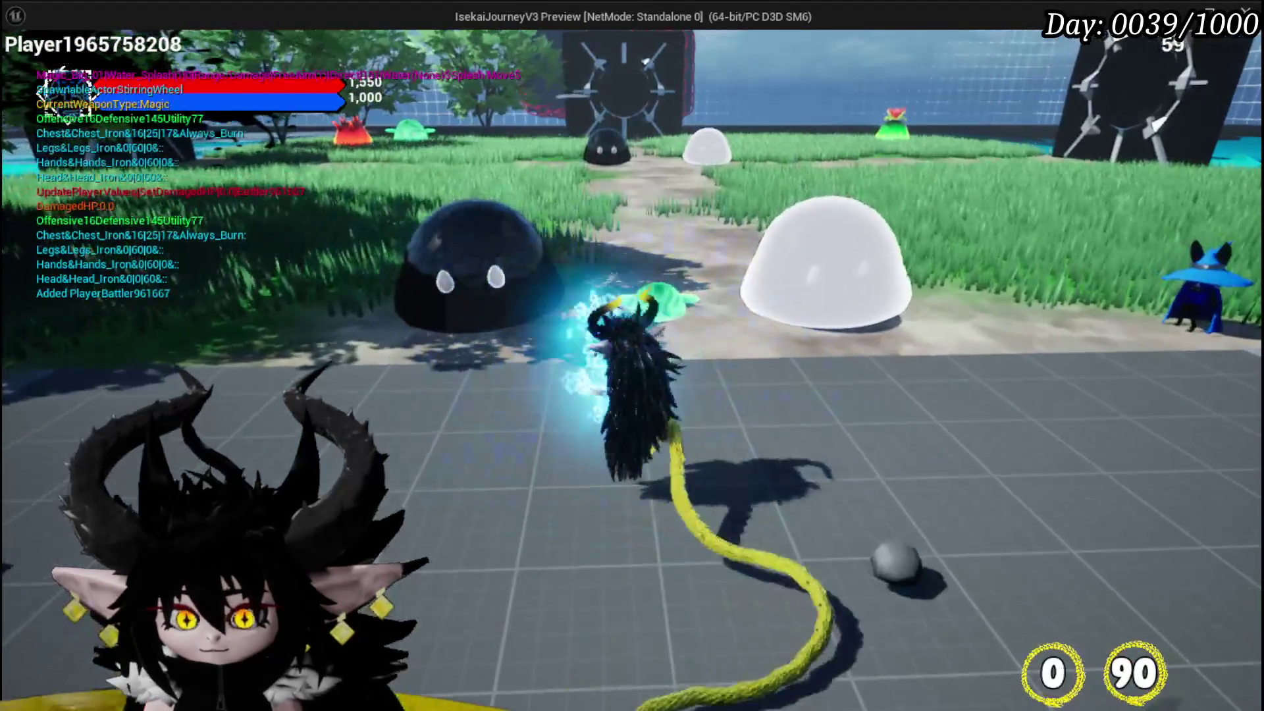
key(e)
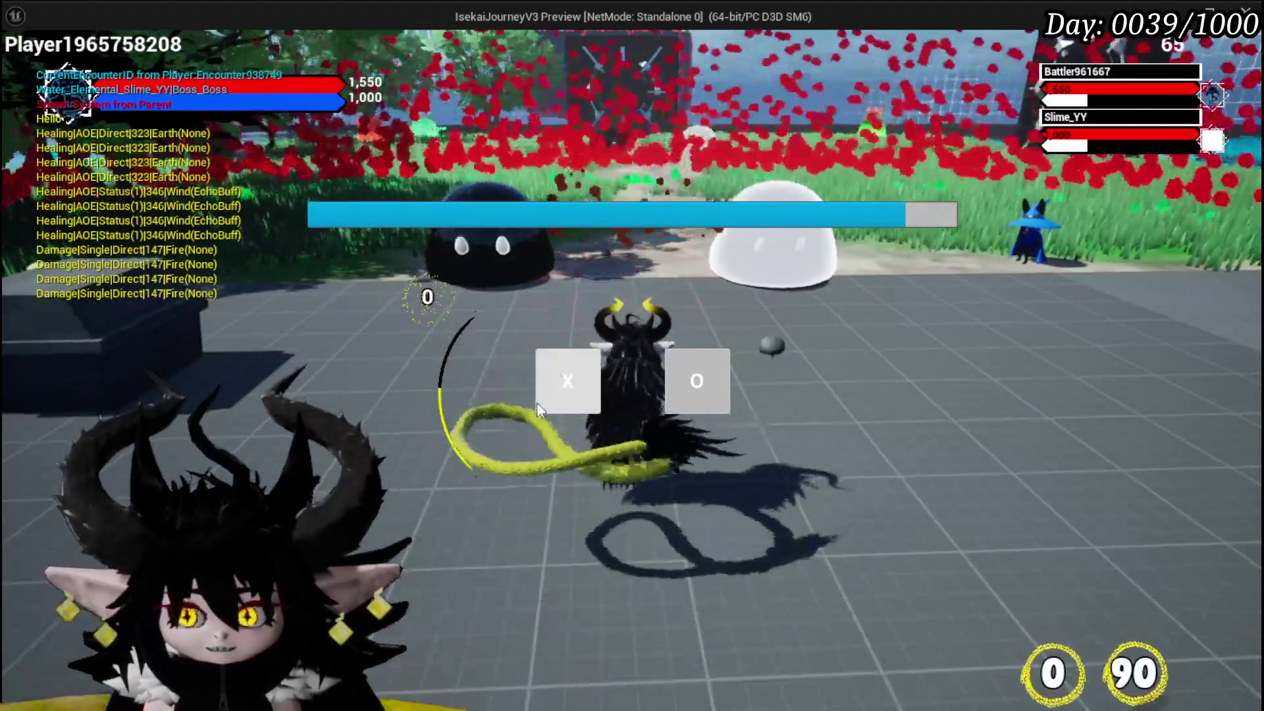
click(538, 409)
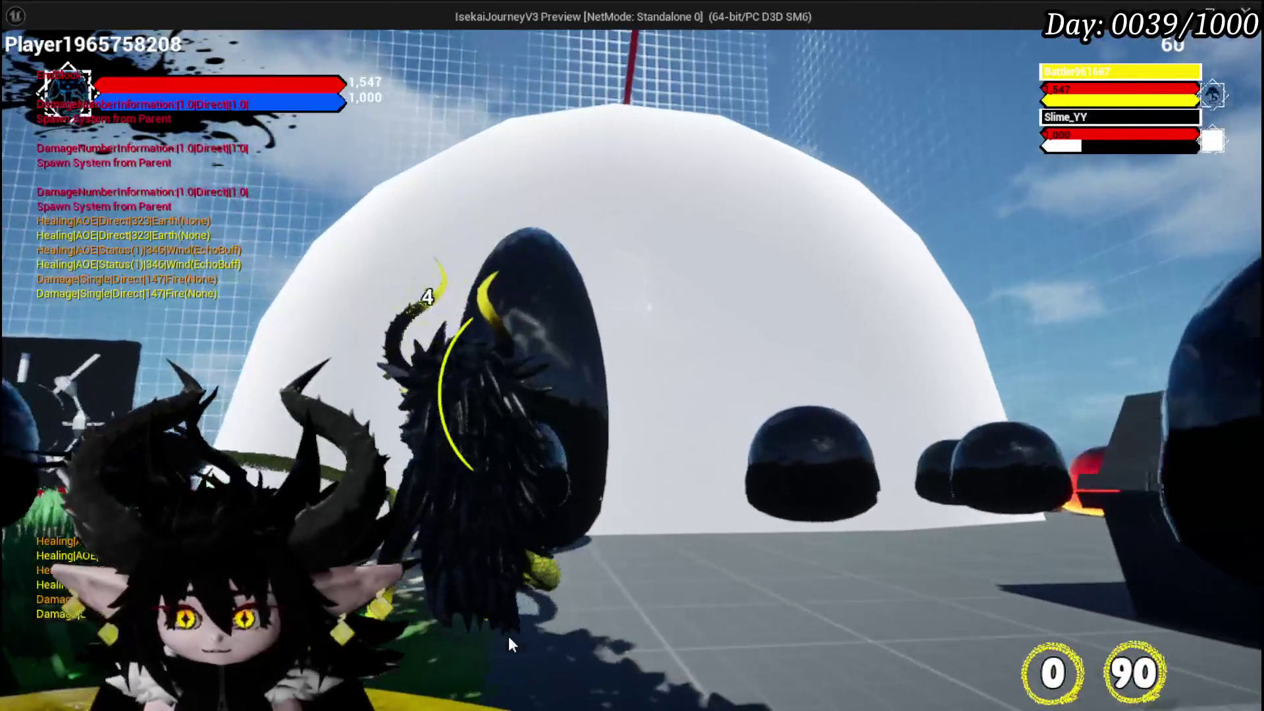
key(Escape)
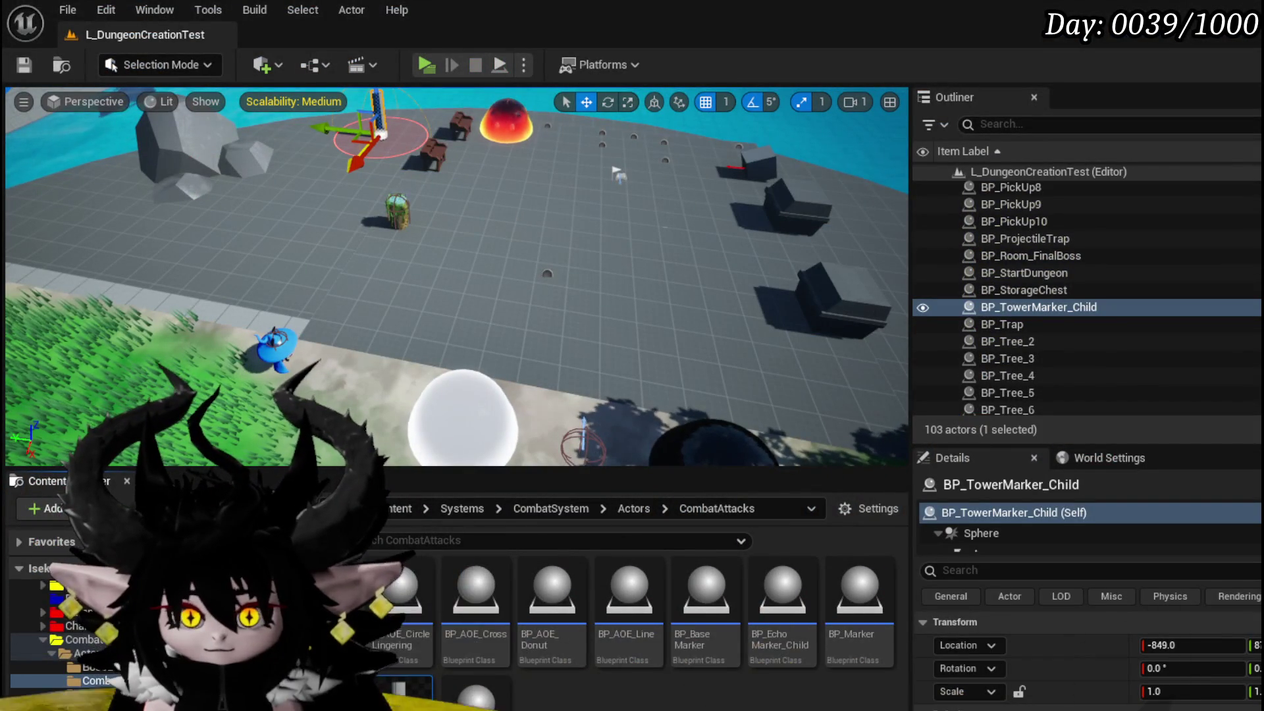
Change Set Ability Tree Timer's Time from 14.0 to 3.4 and compile the boss blueprint.
mouse_move(975, 512)
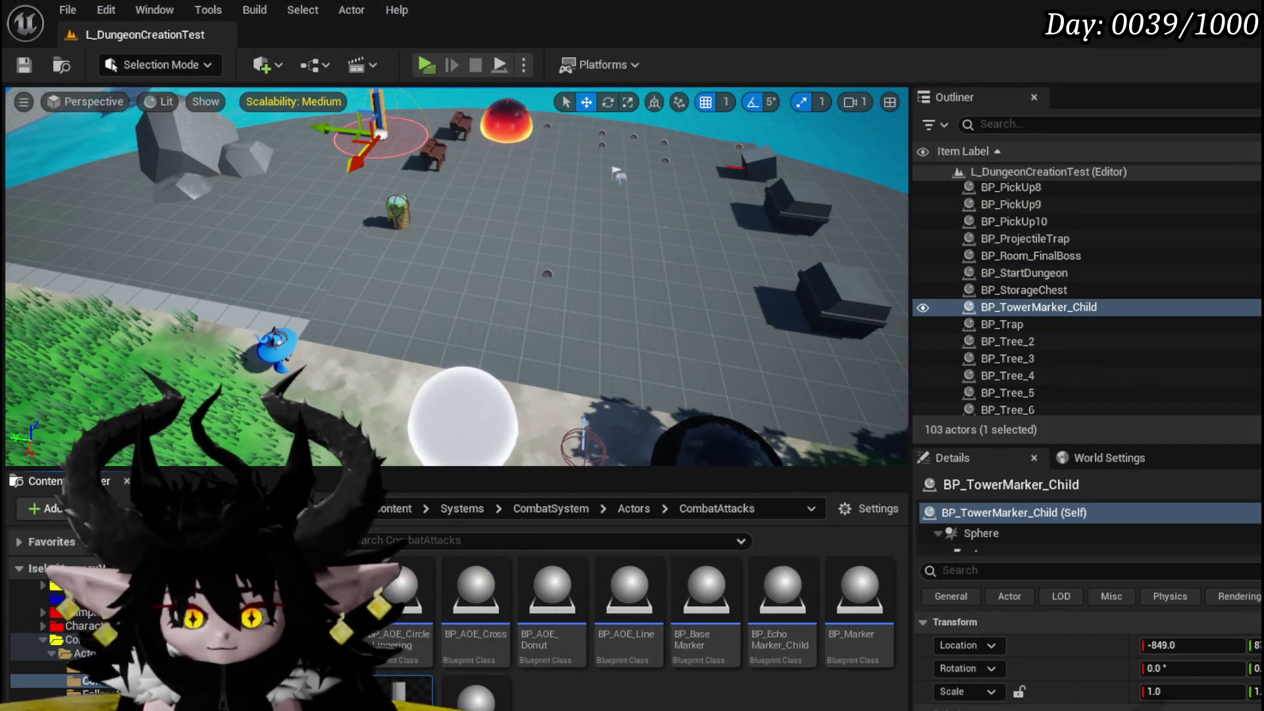
key(alt+Tab)
click(756, 264)
scroll(750, 309, down, 3)
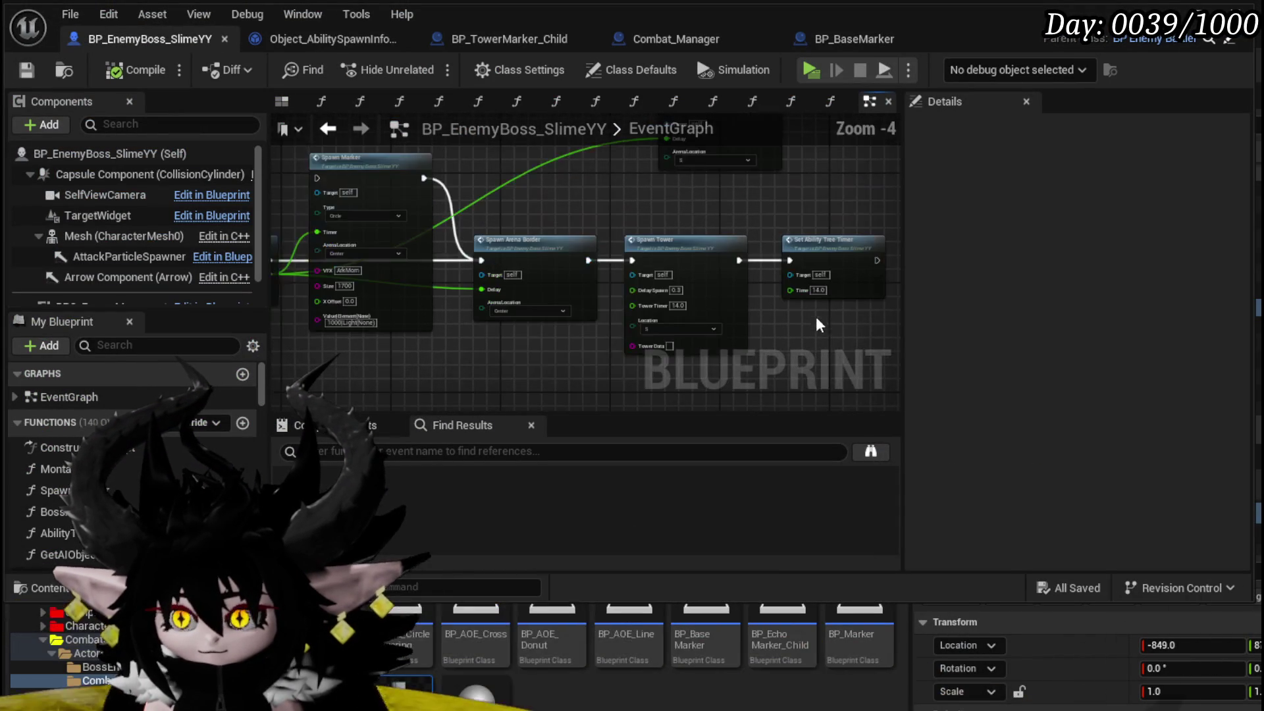
drag(537, 359, 418, 351)
click(705, 281)
text(3.4)
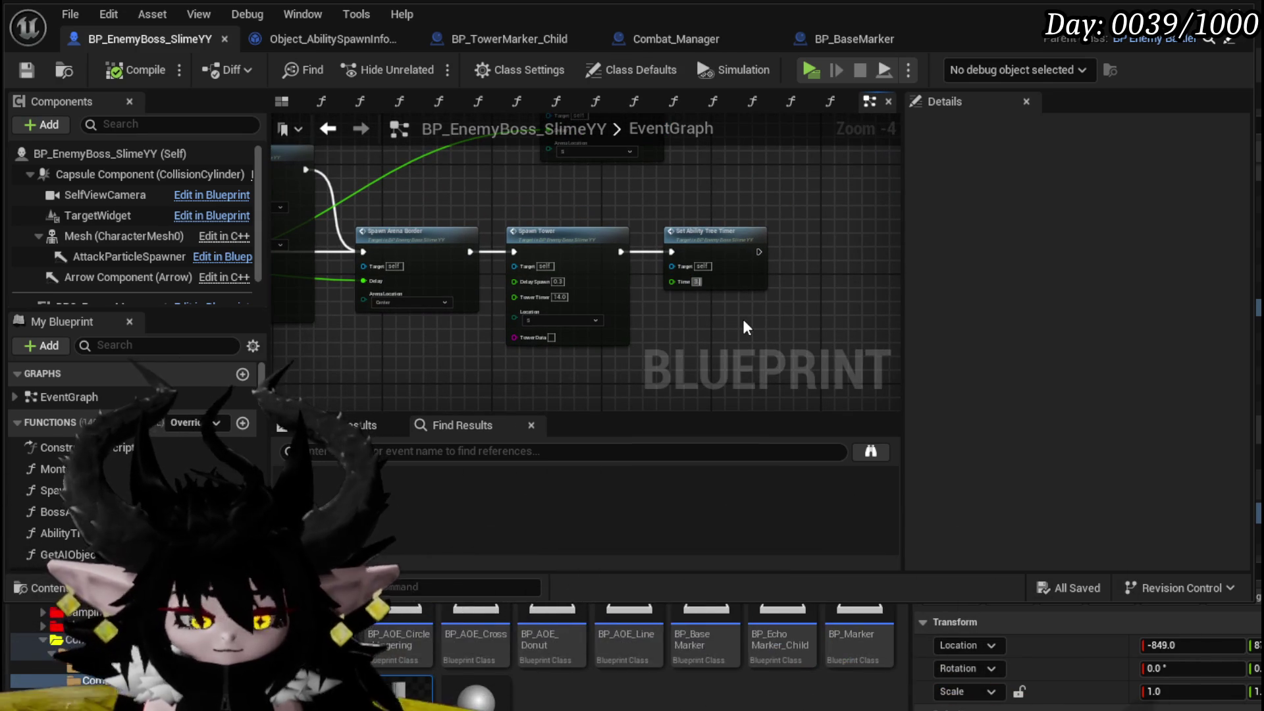
key(Return)
click(135, 70)
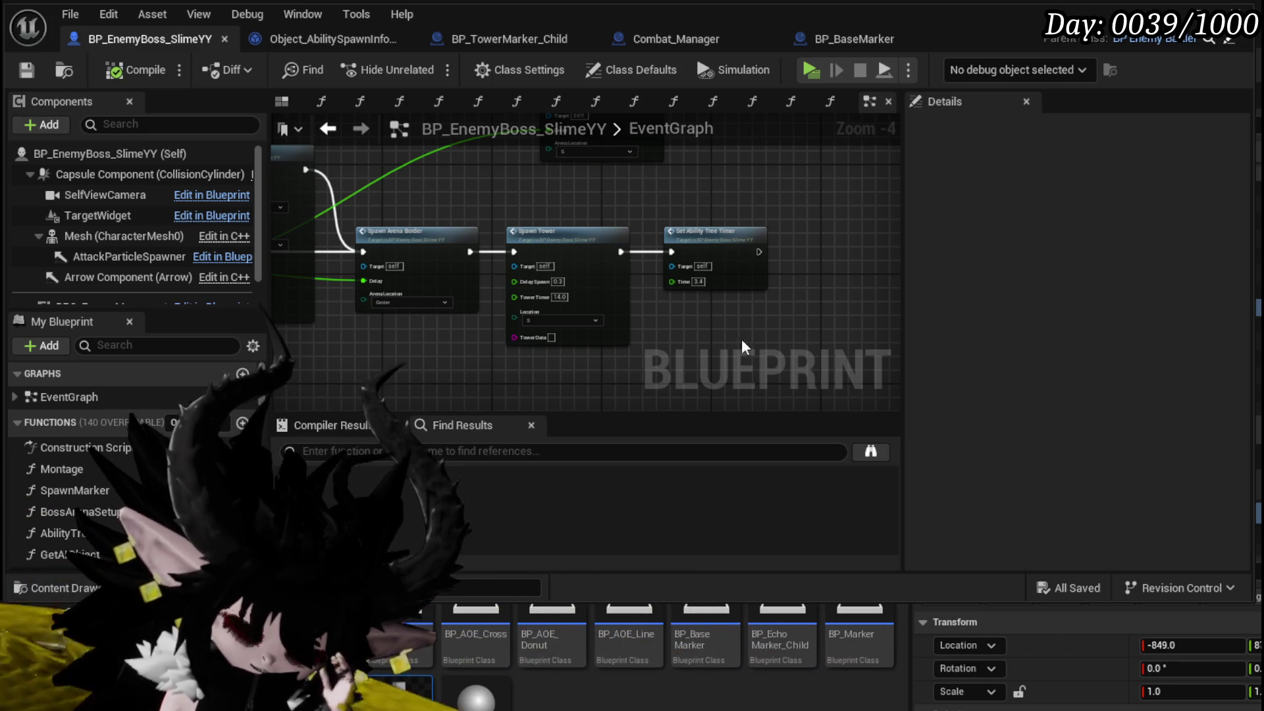
Inspect the boss's Spawn Tower node, then switch to BP_TowerMarker_Child's EventGraph.
drag(578, 356, 563, 374)
click(503, 383)
click(535, 298)
click(619, 204)
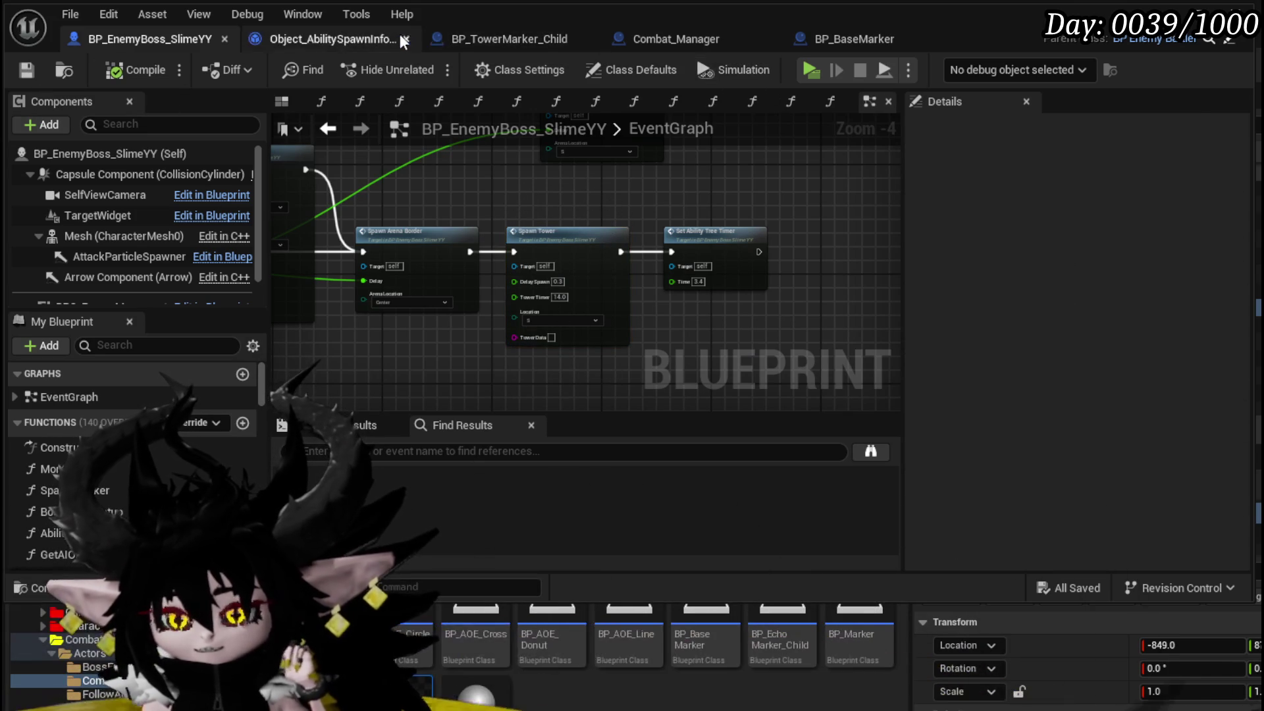
click(538, 43)
Box-select the Spawn System at Location node chain and drag it right of the Branch.
scroll(634, 283, down, 4)
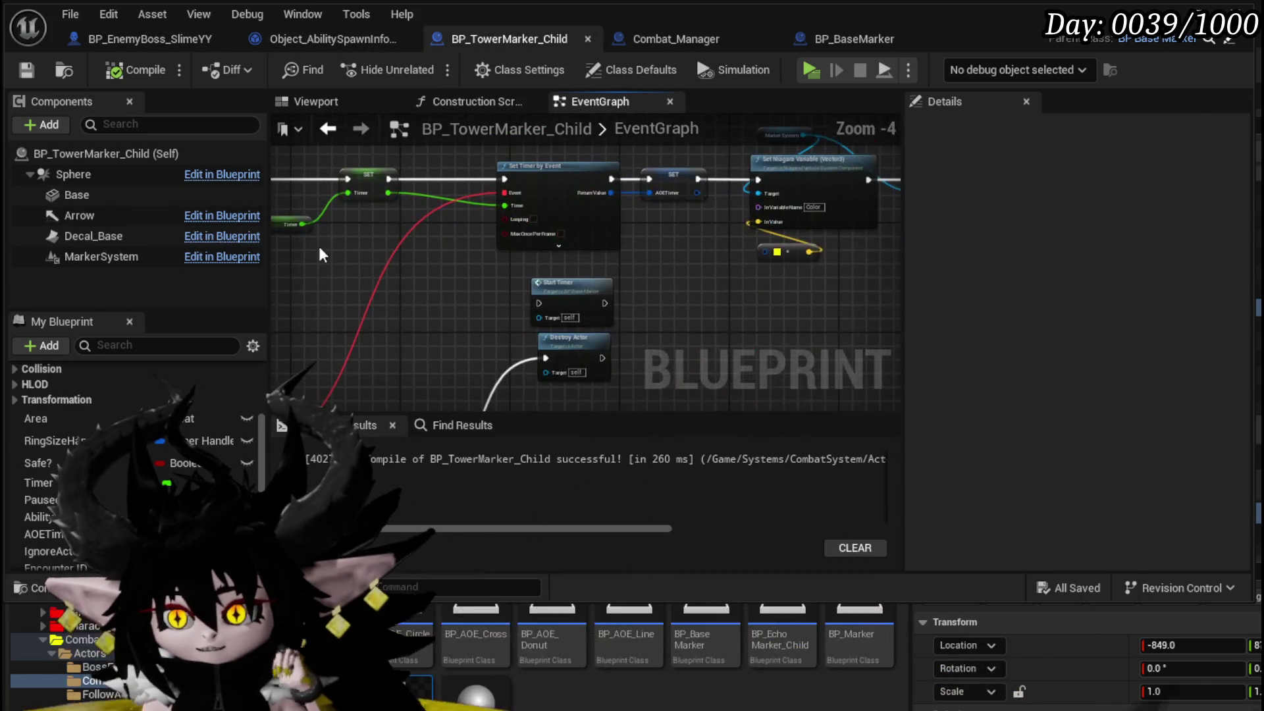
drag(731, 320, 420, 354)
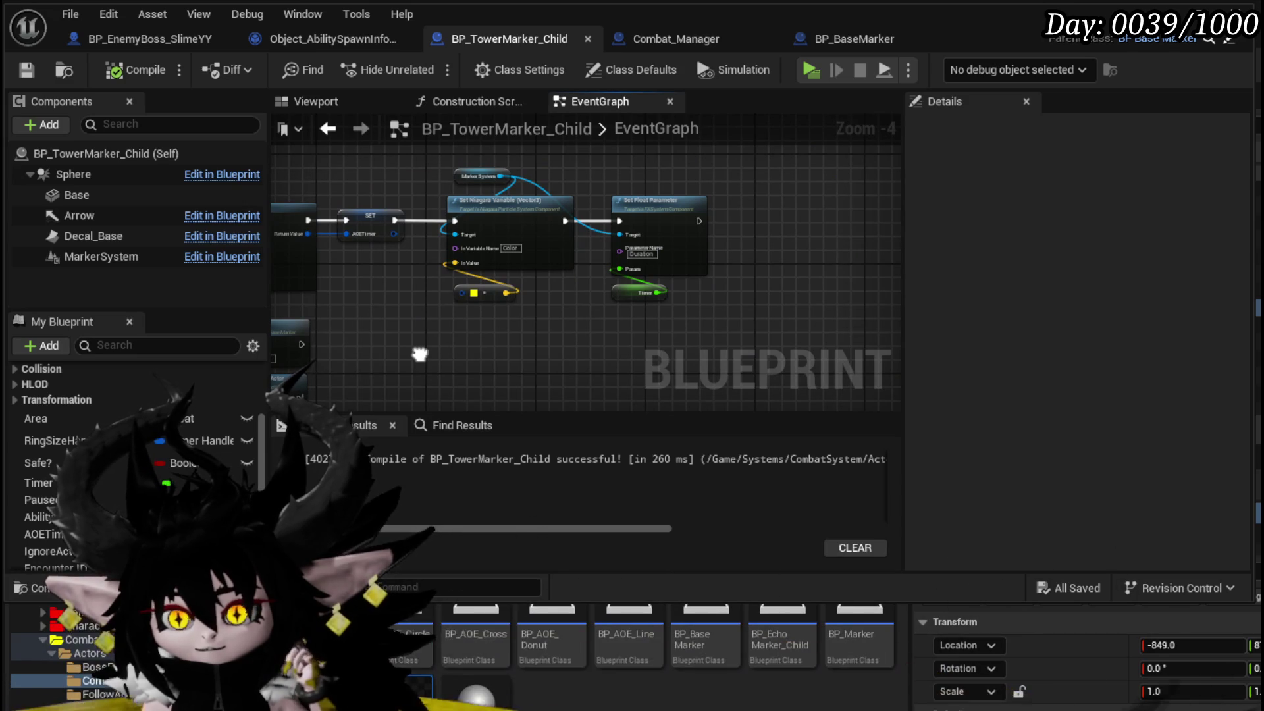
mouse_move(419, 354)
mouse_down()
mouse_move(637, 293)
mouse_move(638, 148)
mouse_move(602, 220)
mouse_move(520, 253)
mouse_up()
scroll(637, 293, down, 1)
drag(414, 294, 413, 277)
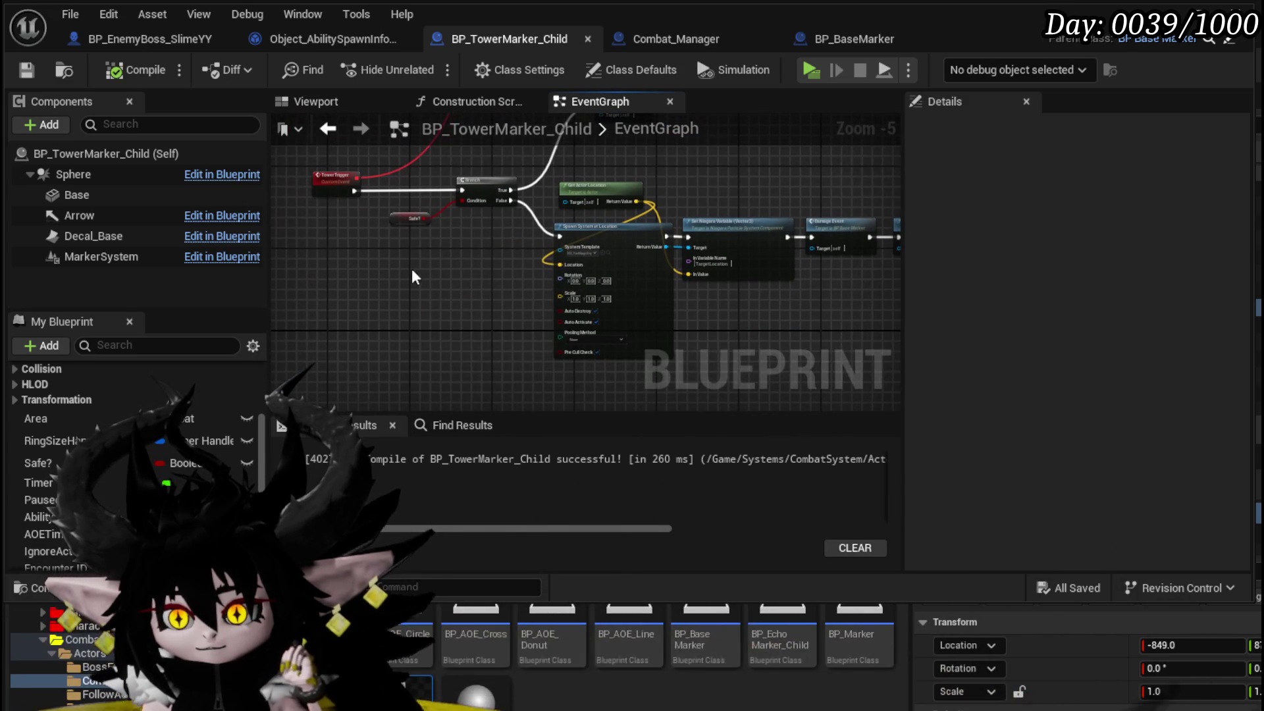
drag(503, 237, 389, 247)
drag(460, 148, 768, 303)
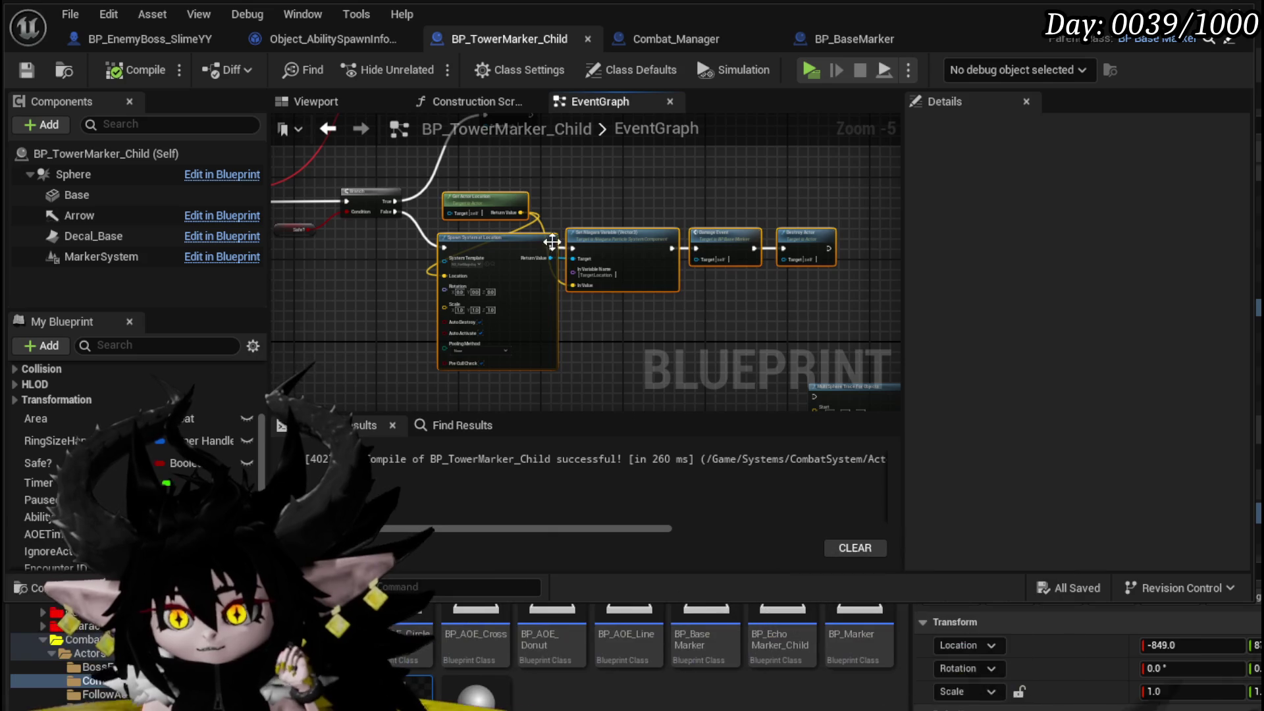
drag(545, 249, 586, 244)
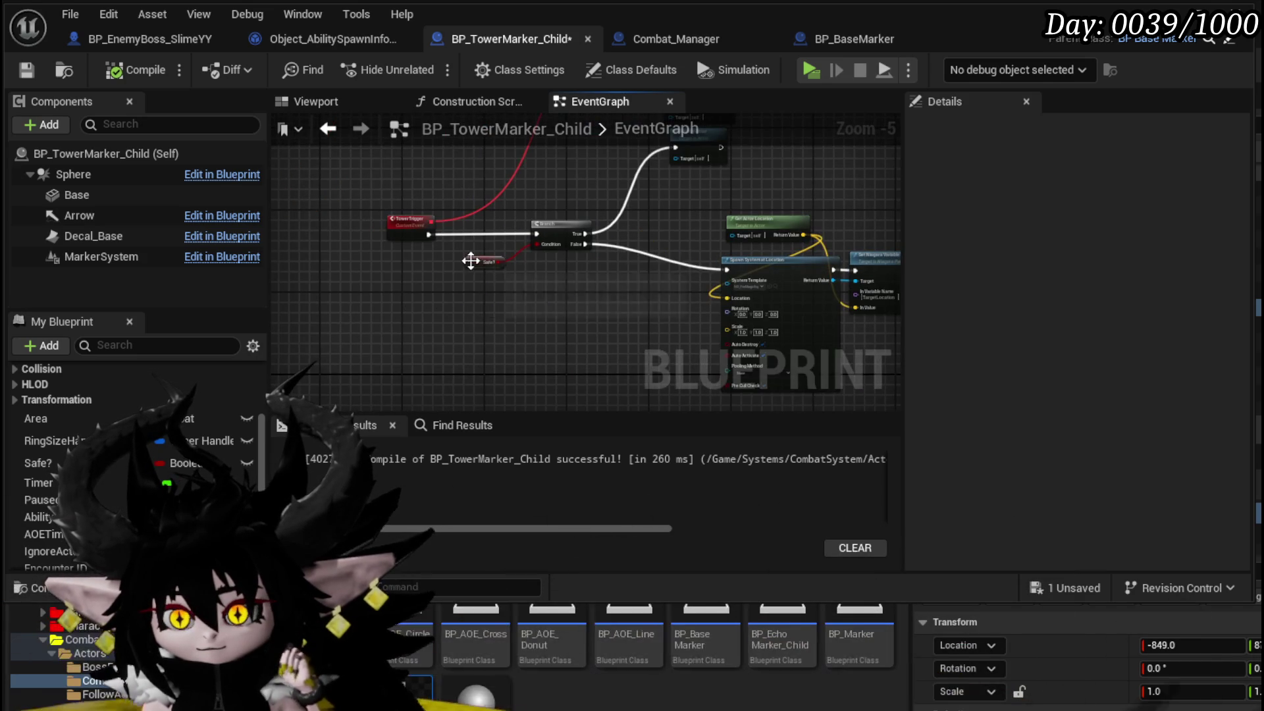
Add a Switch on String node below the Branch in the tower marker graph.
click(471, 256)
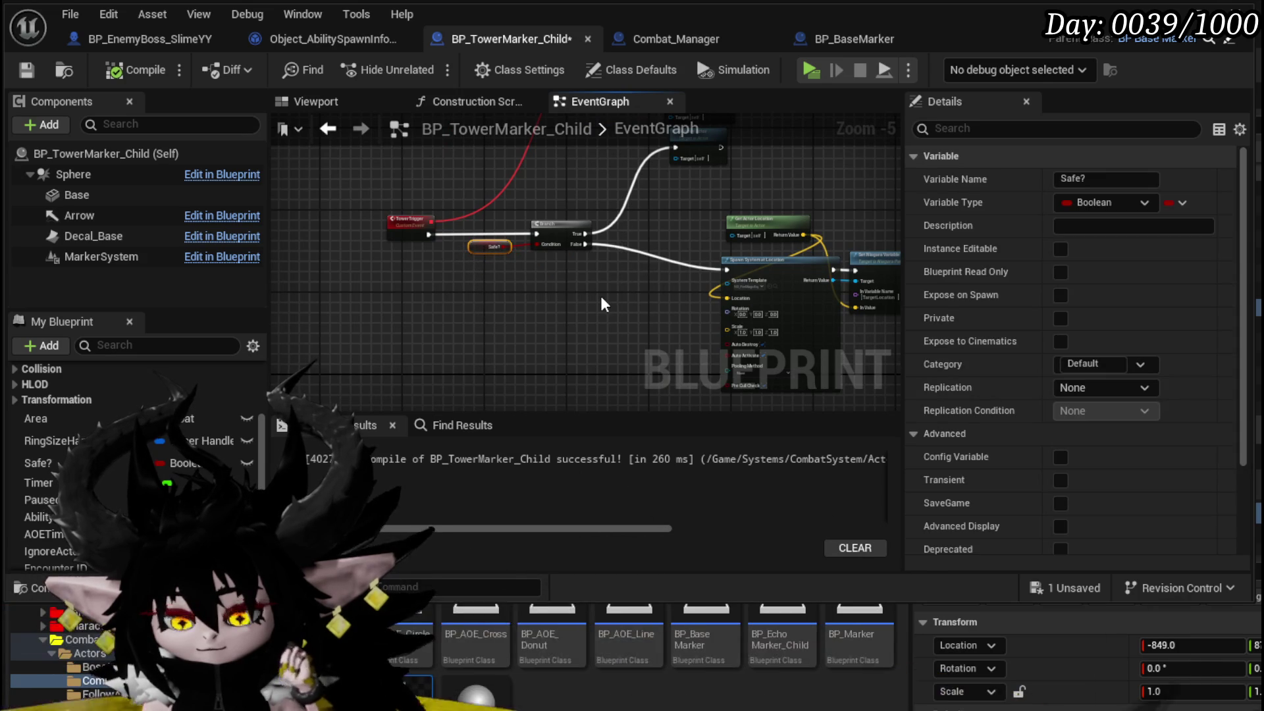
scroll(599, 294, up, 3)
right_click(528, 282)
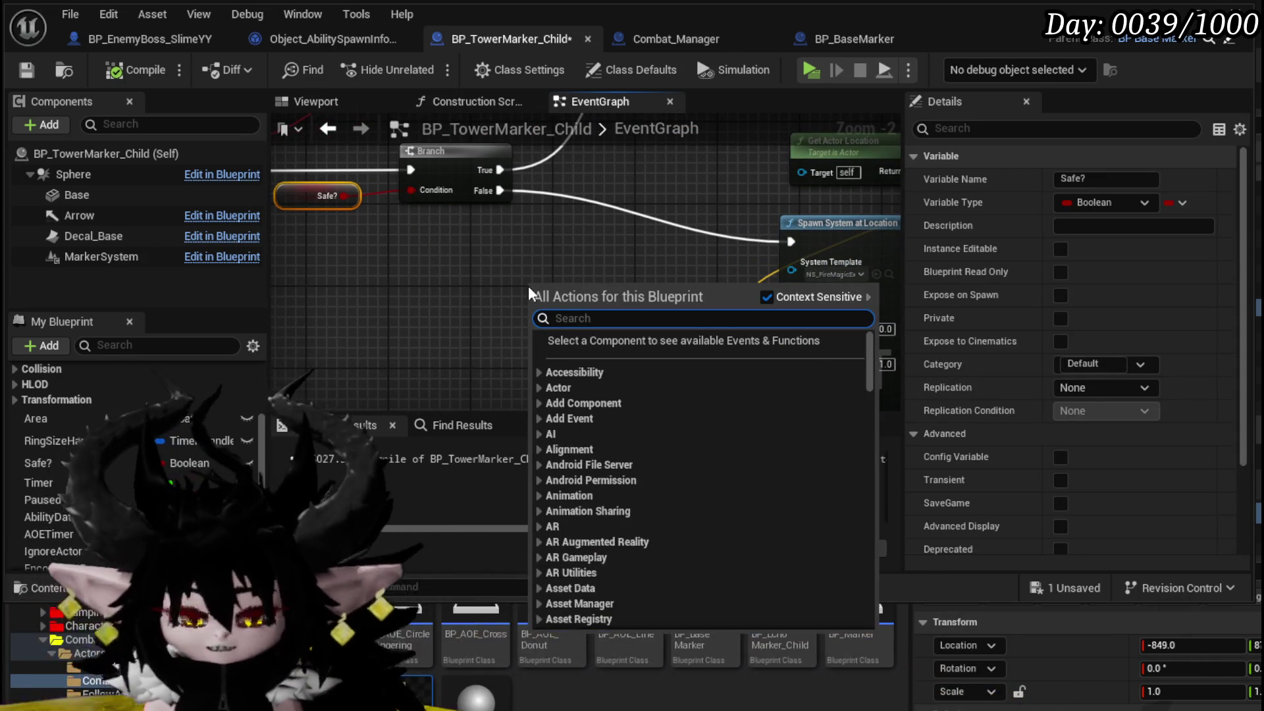
text(switch)
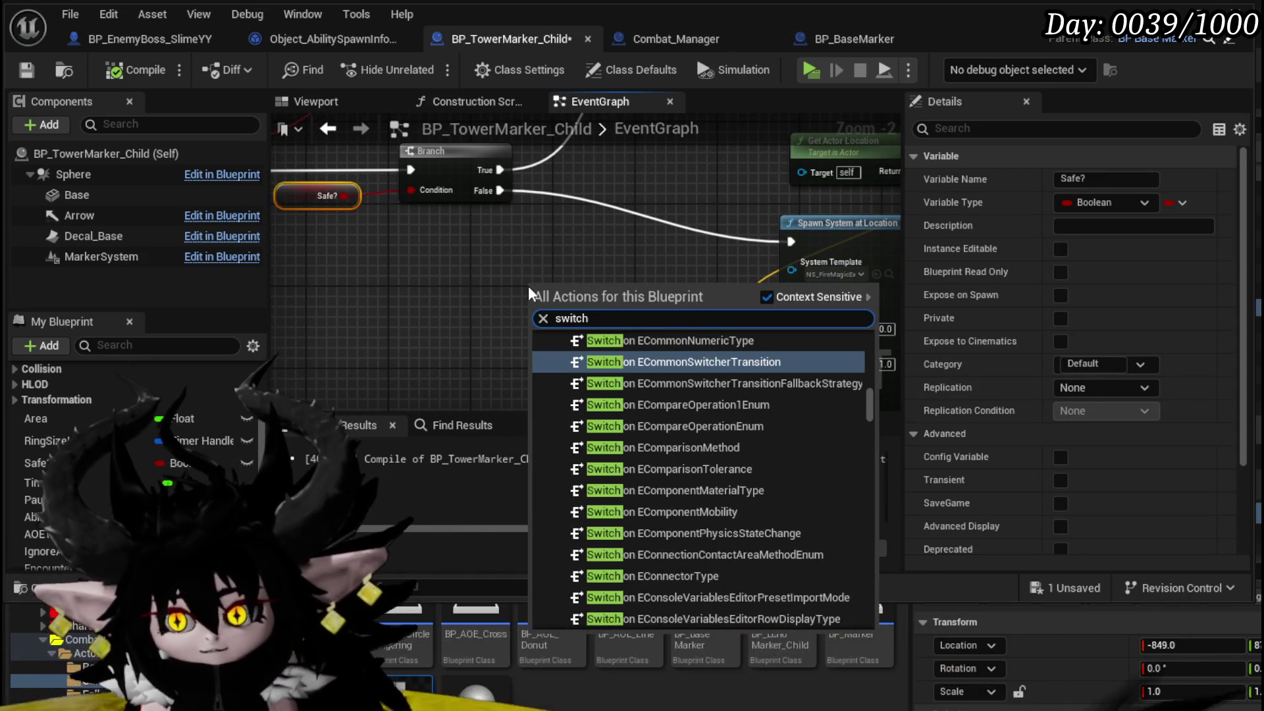
text( string)
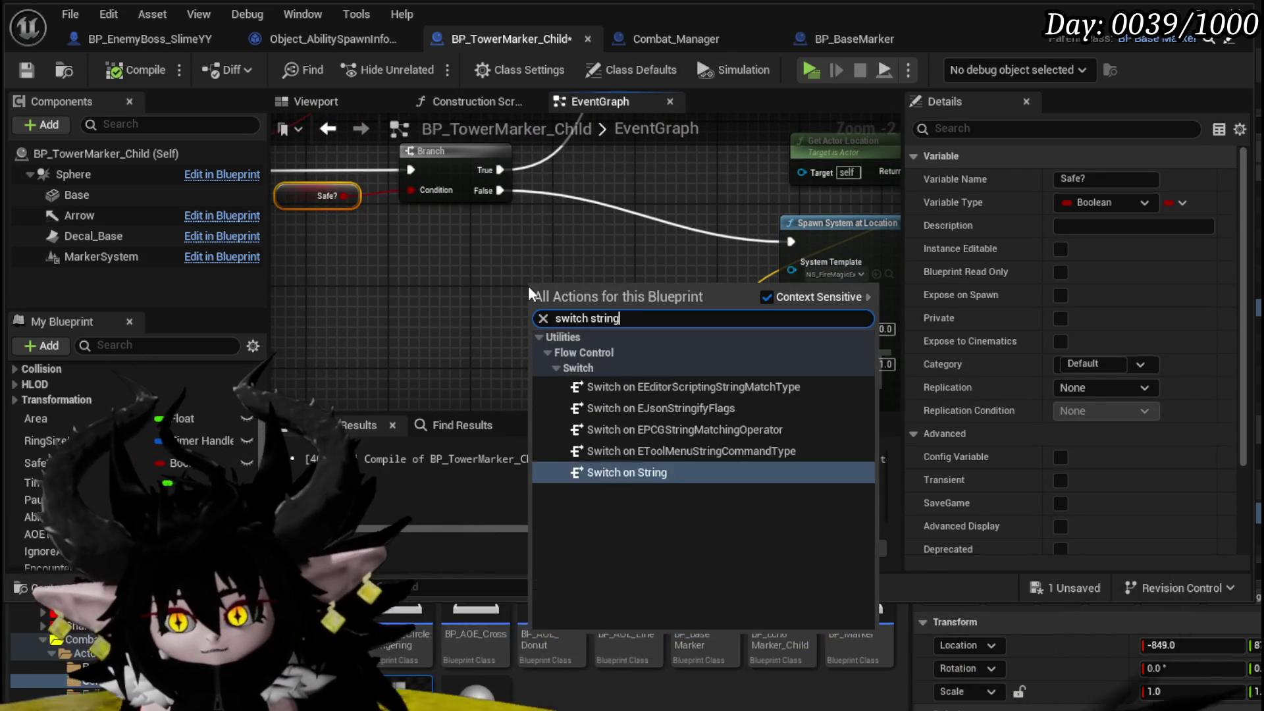
click(648, 472)
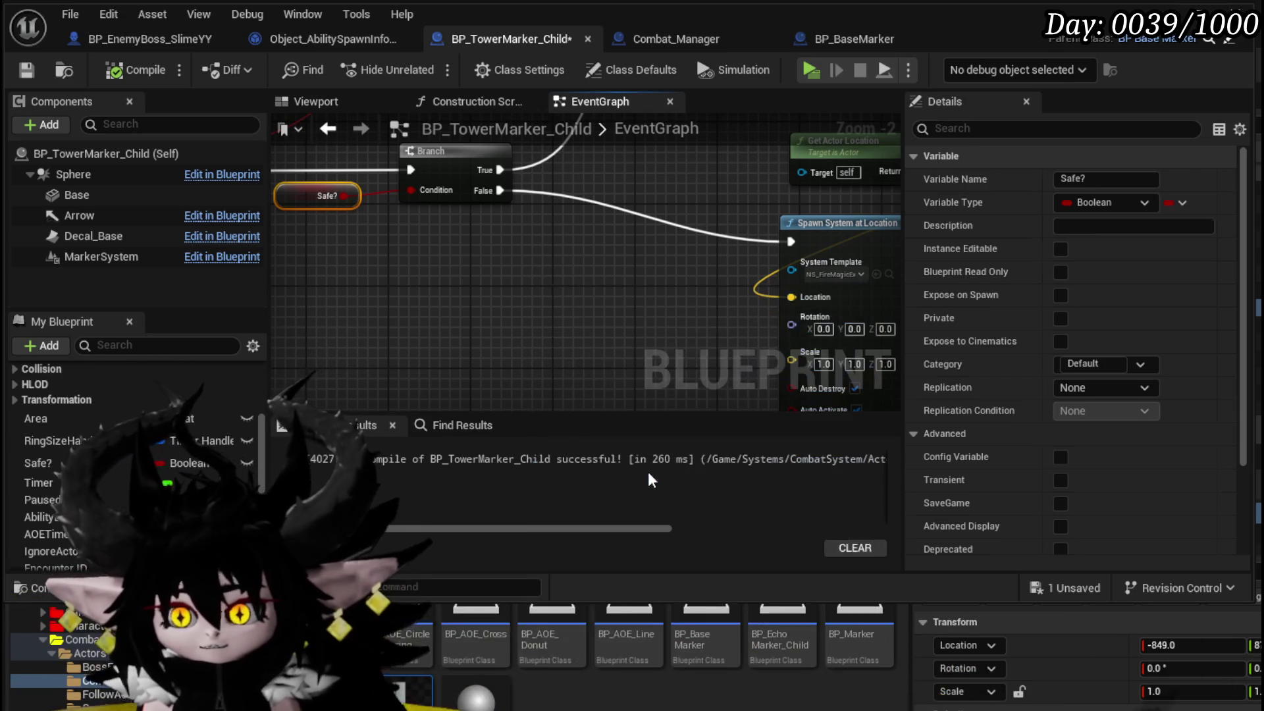
drag(570, 306, 489, 261)
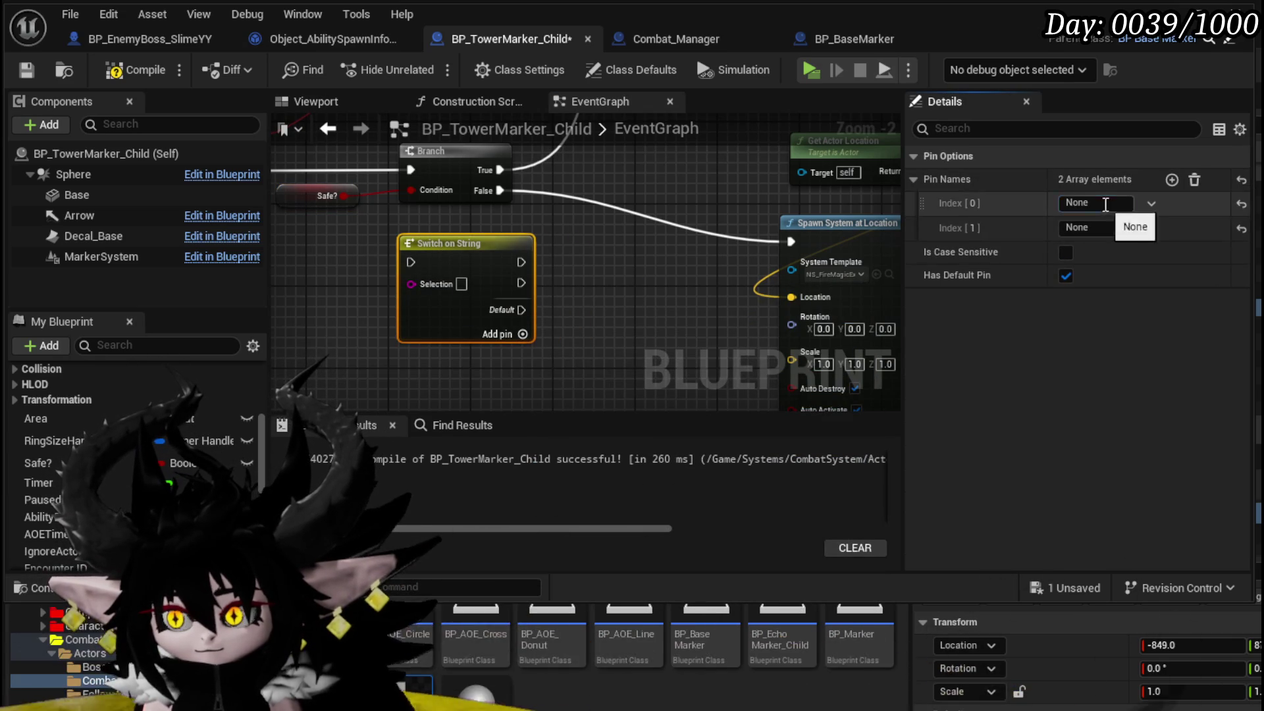
Give the Switch on String node pin names Damage, Summon and Debuff.
text(Damage)
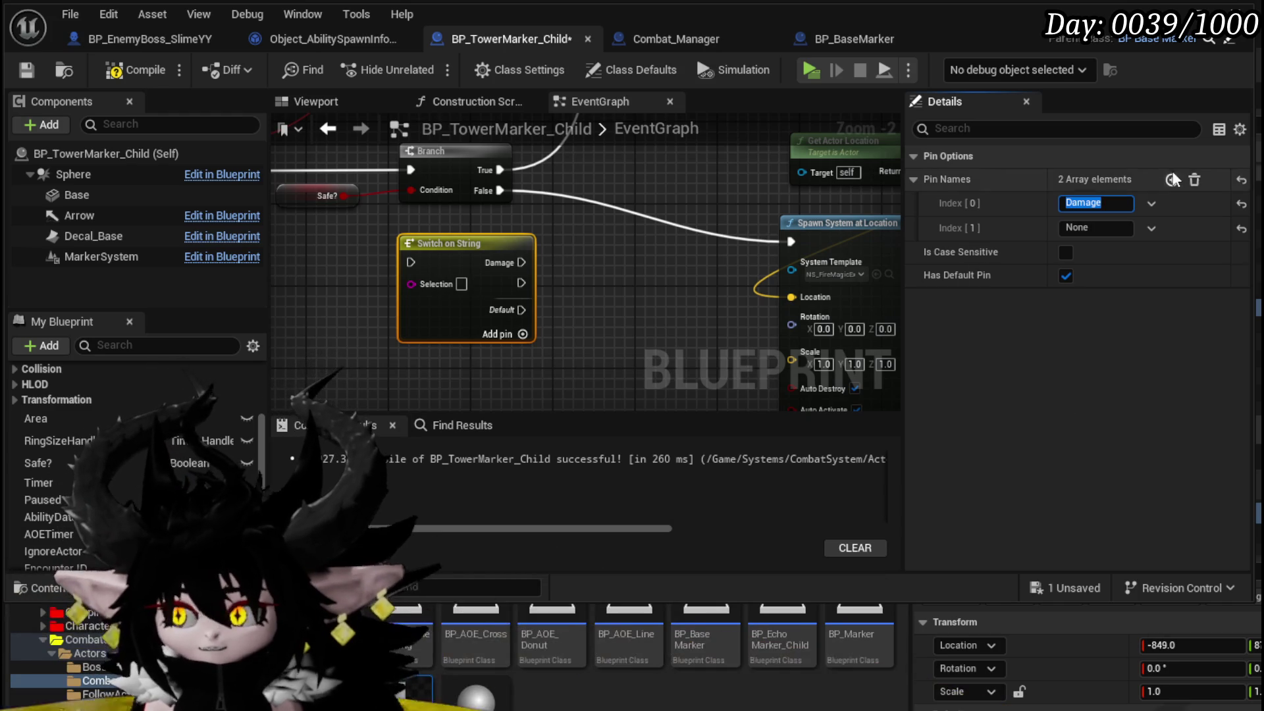
click(1172, 180)
key(Tab)
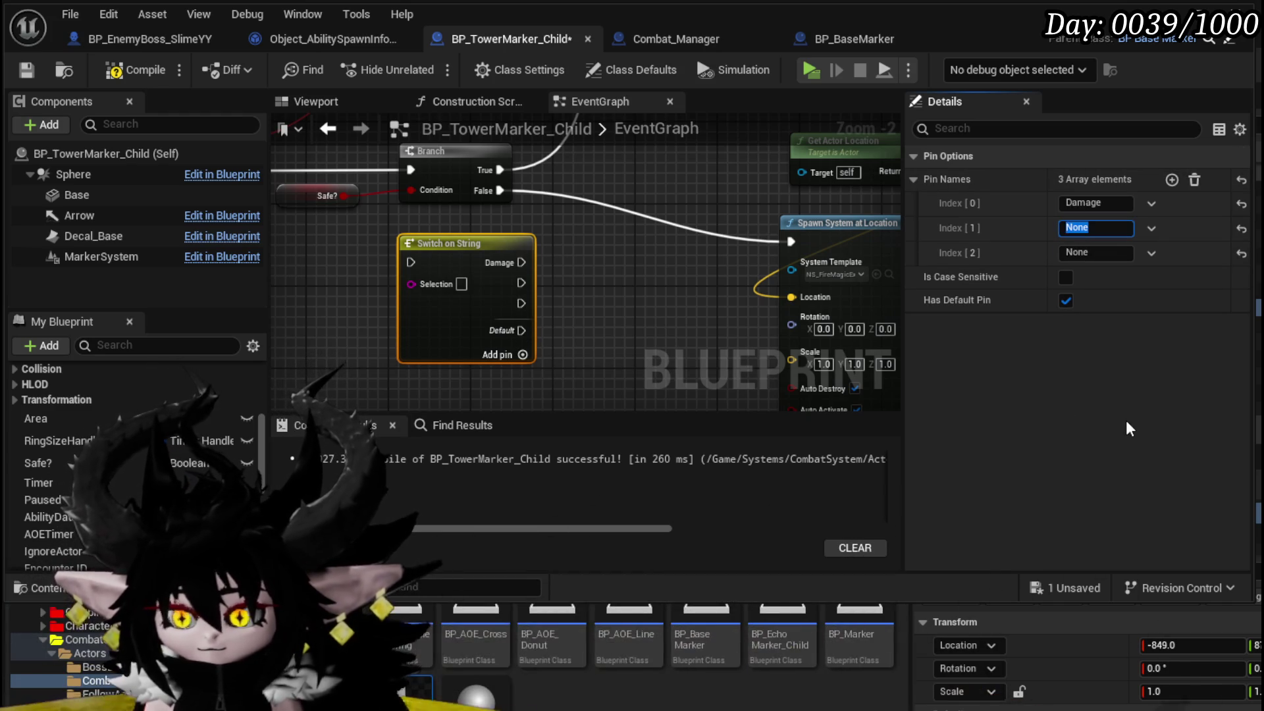
text(Summon)
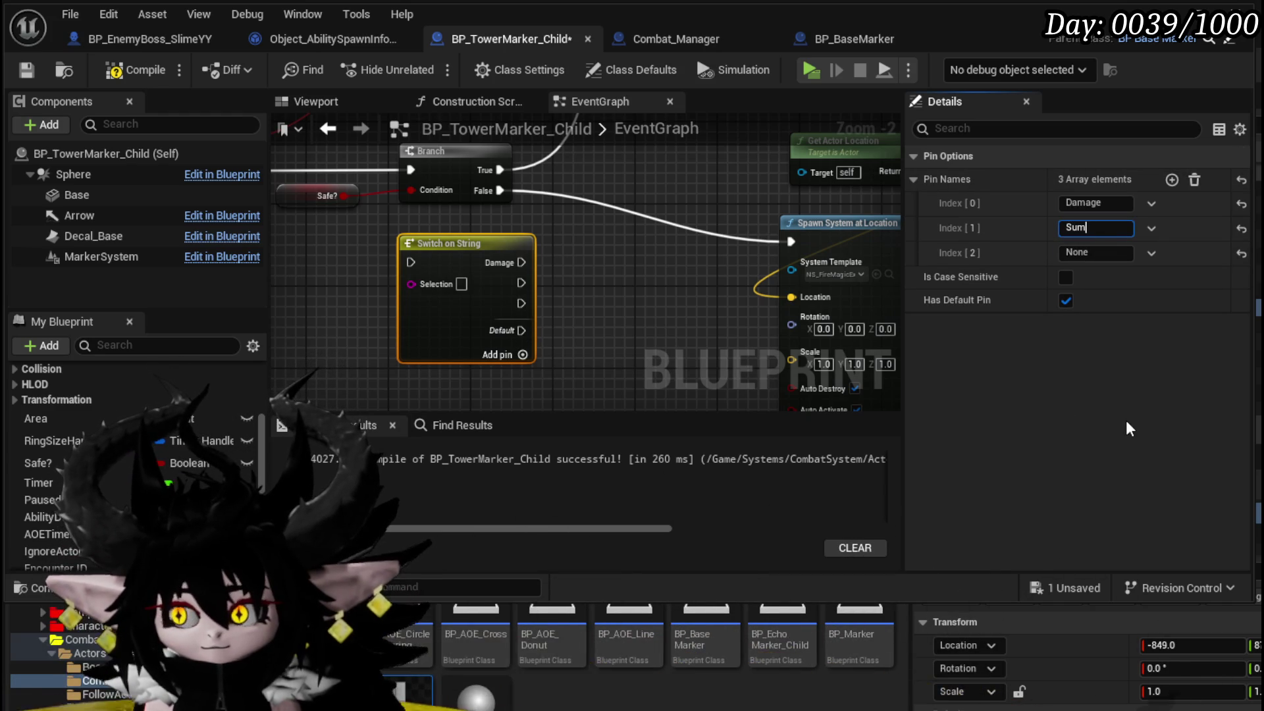
key(Return)
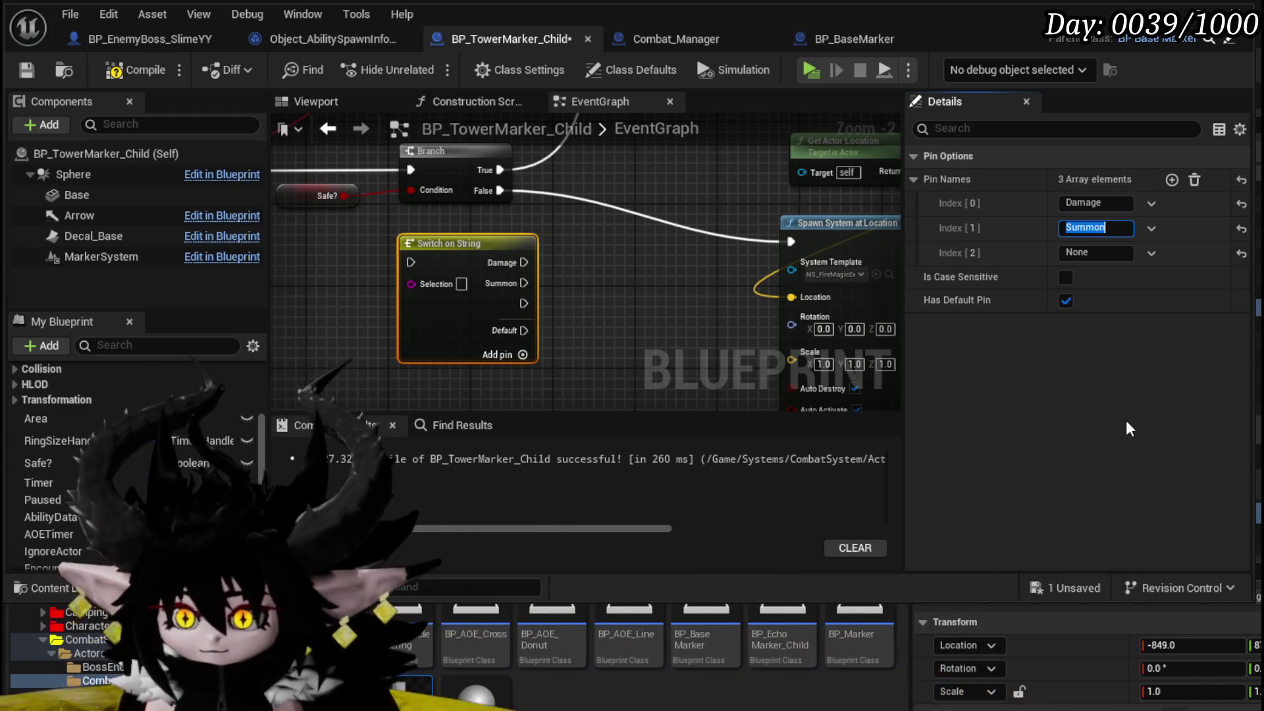
click(1070, 252)
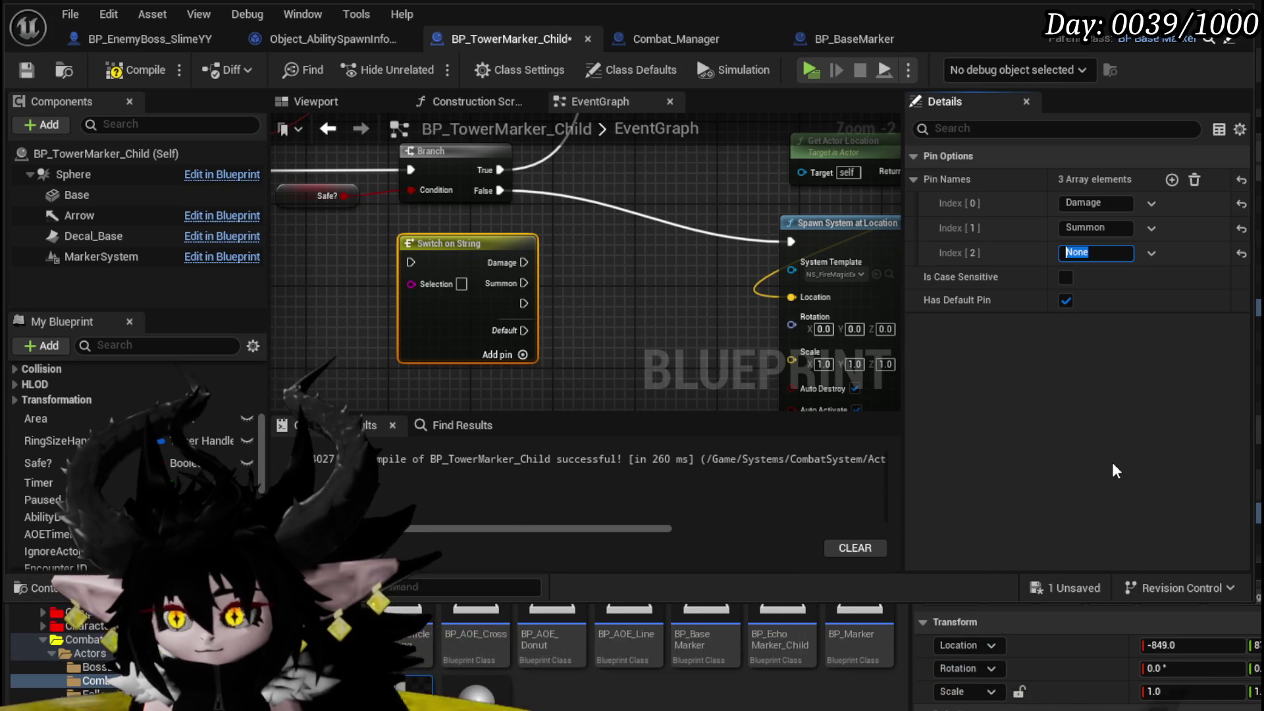
text(S)
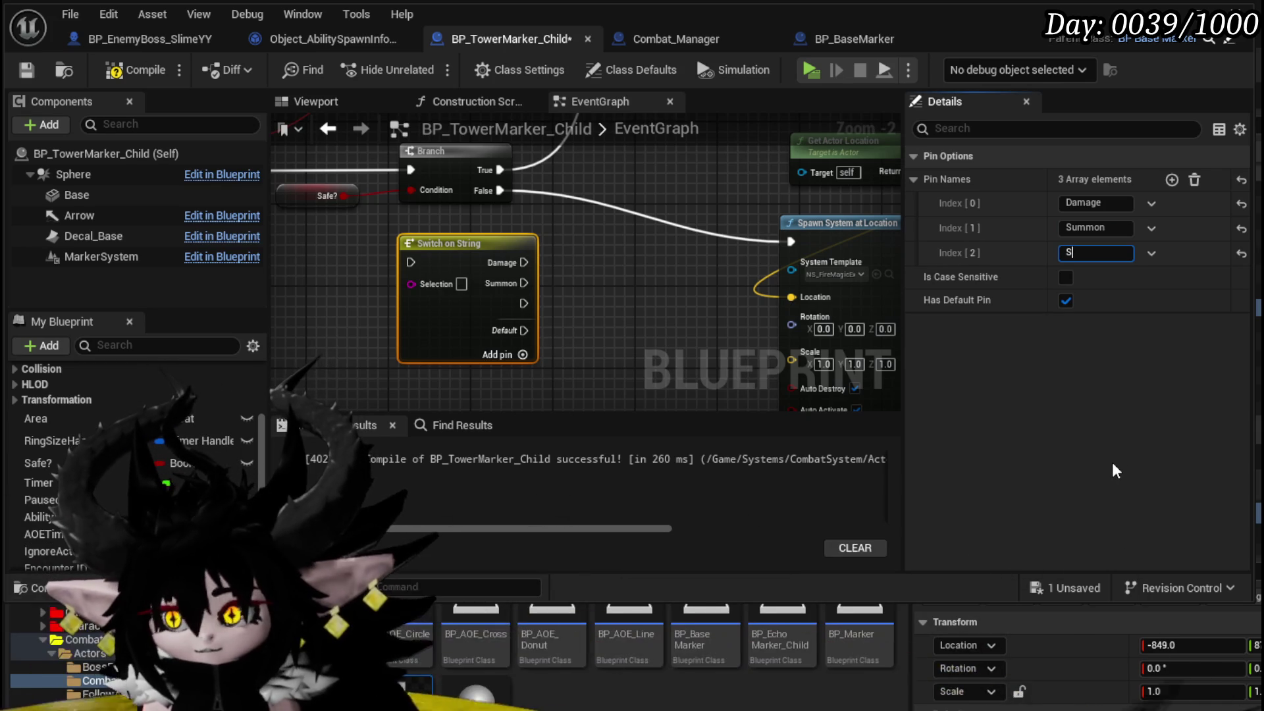
key(BackSpace)
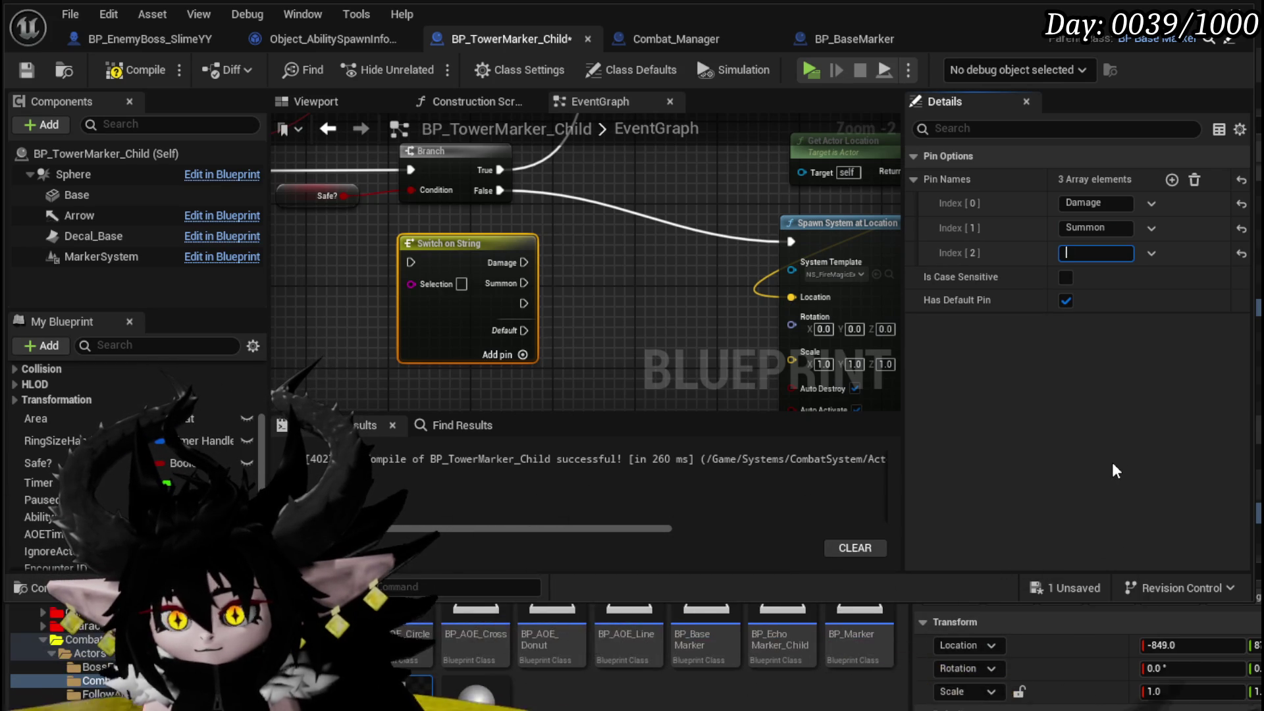
text(Debu)
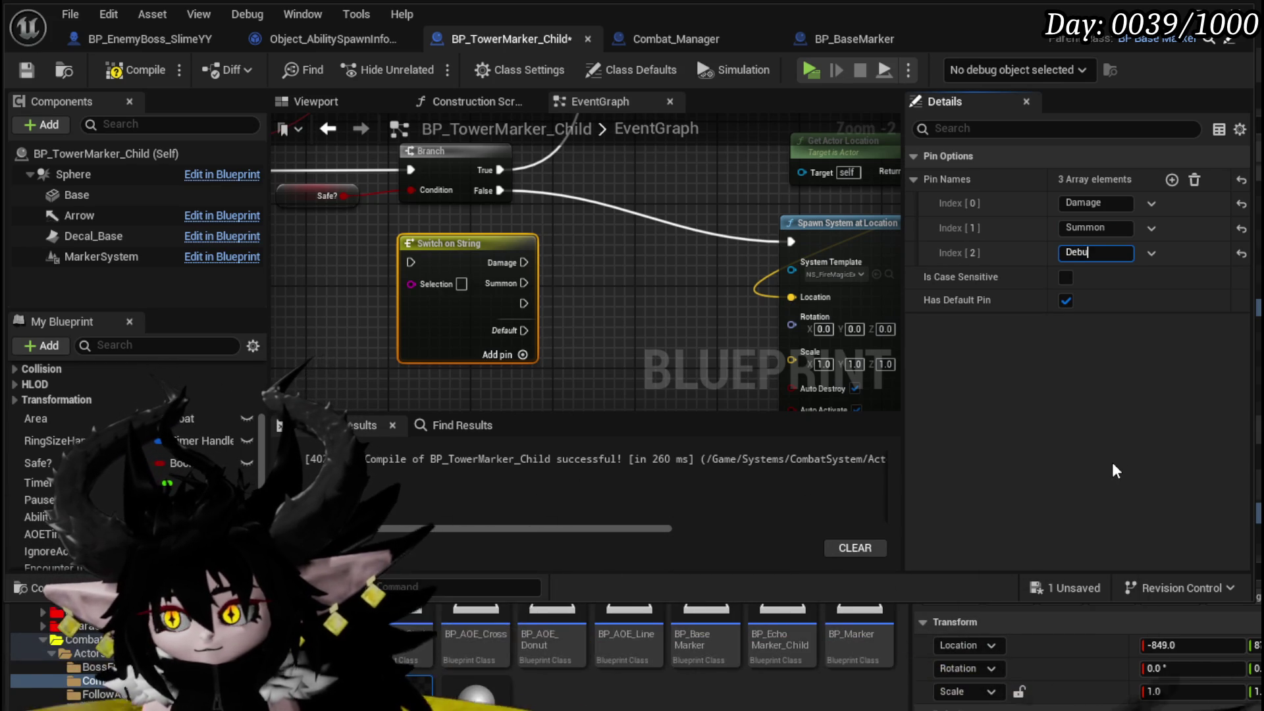
text(ff)
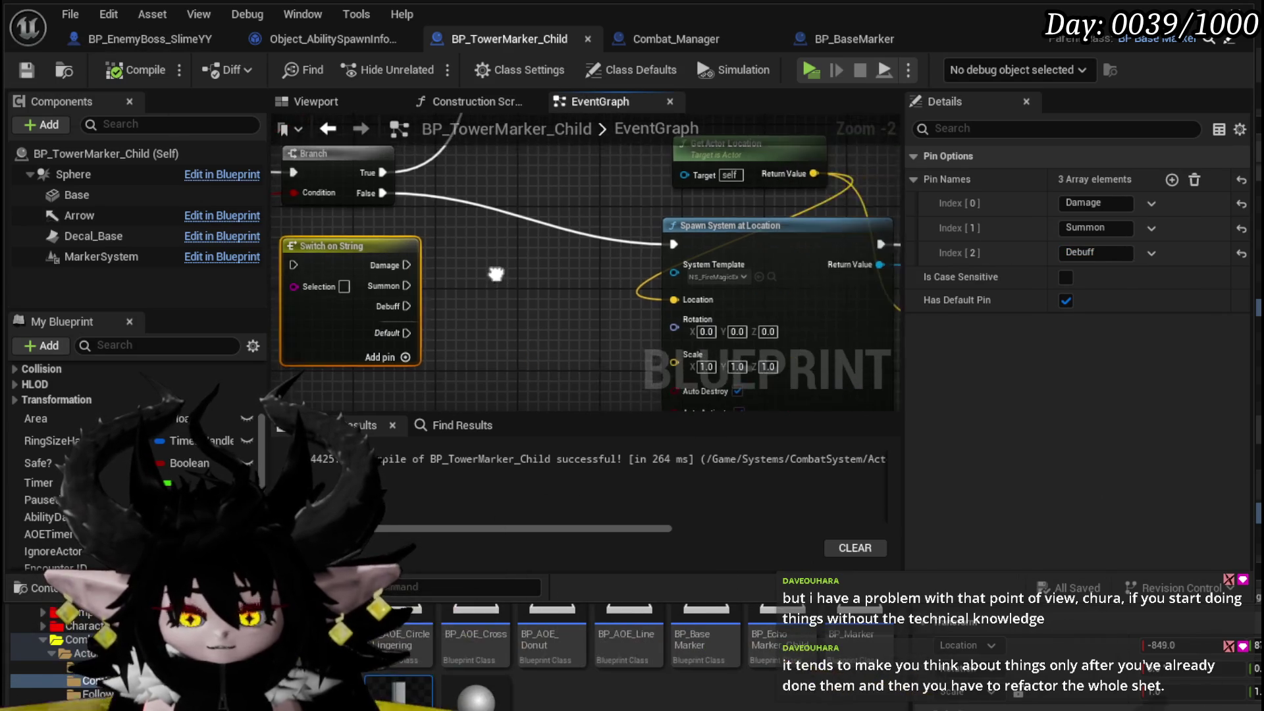
click(609, 258)
Move the TowerTrigger, Safe? and Branch nodes further left.
drag(416, 270, 579, 361)
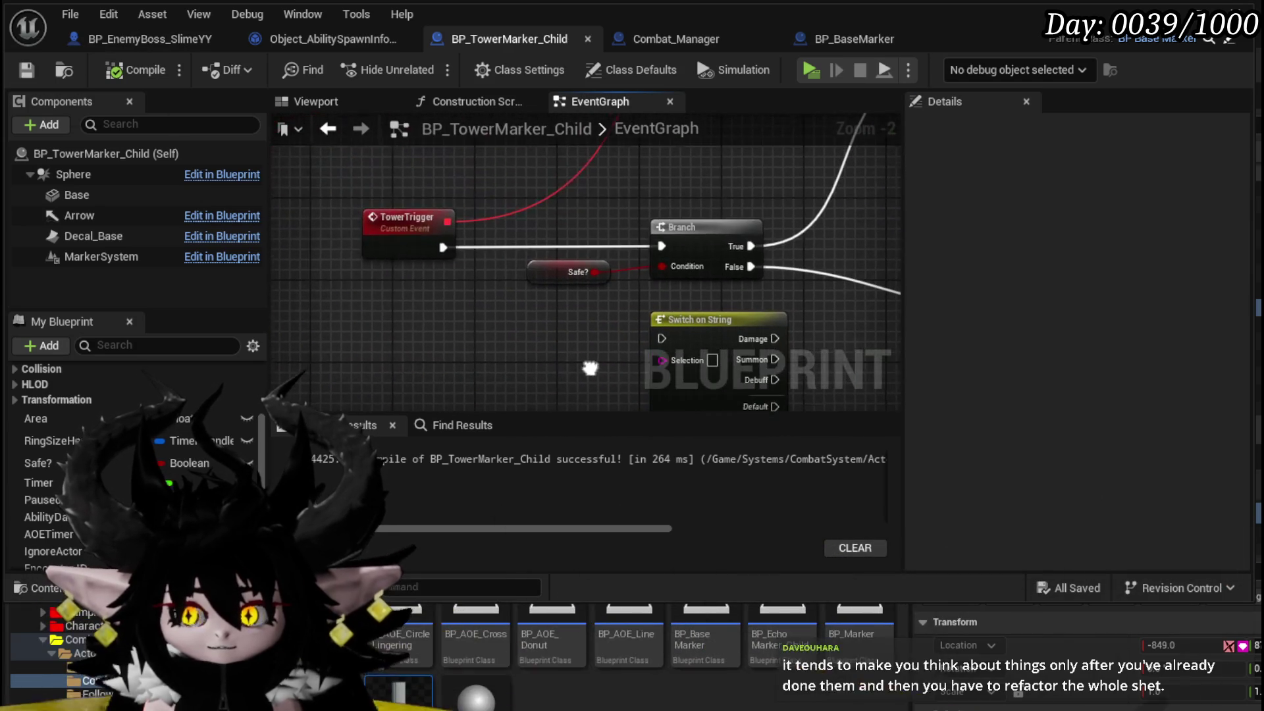
drag(432, 270, 671, 215)
drag(333, 163, 697, 271)
drag(685, 224, 553, 215)
click(855, 283)
mouse_move(856, 283)
mouse_down()
mouse_move(658, 296)
mouse_move(599, 237)
mouse_up()
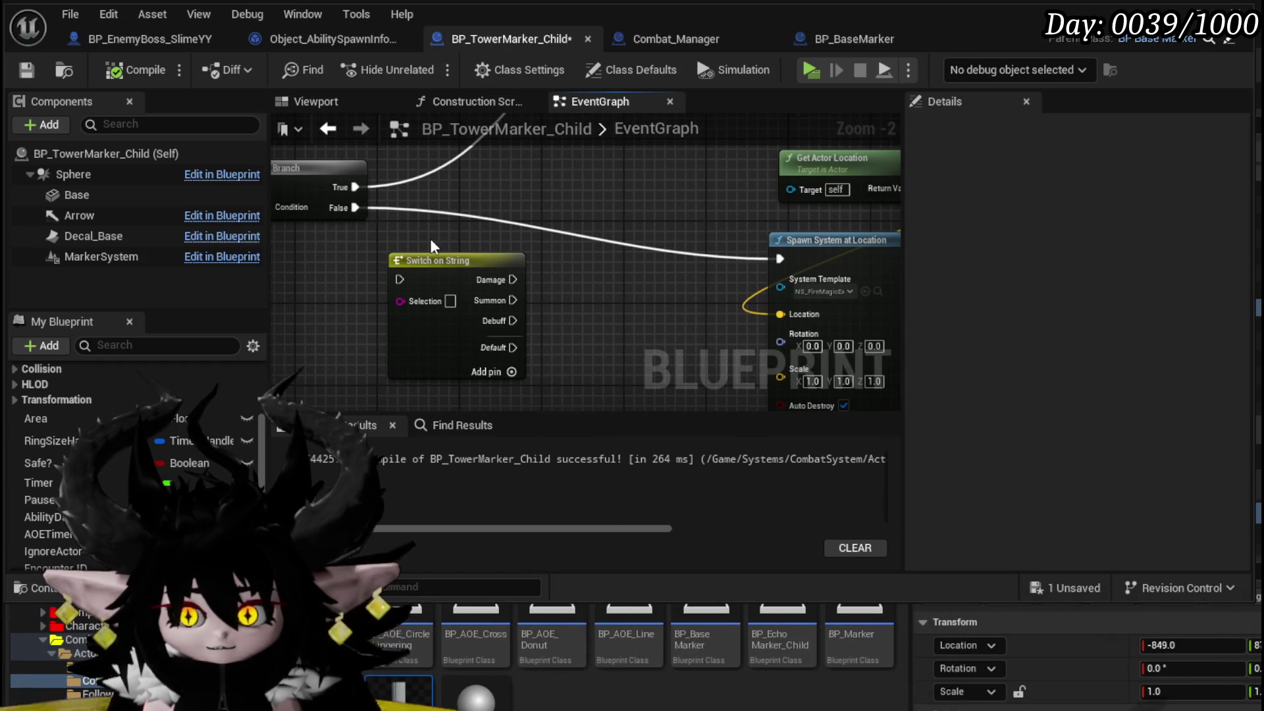
Insert Switch on String on the Branch's False path before Spawn System at Location and save.
mouse_move(465, 277)
mouse_down()
mouse_move(477, 249)
mouse_move(528, 286)
mouse_move(566, 245)
mouse_up()
click(564, 209)
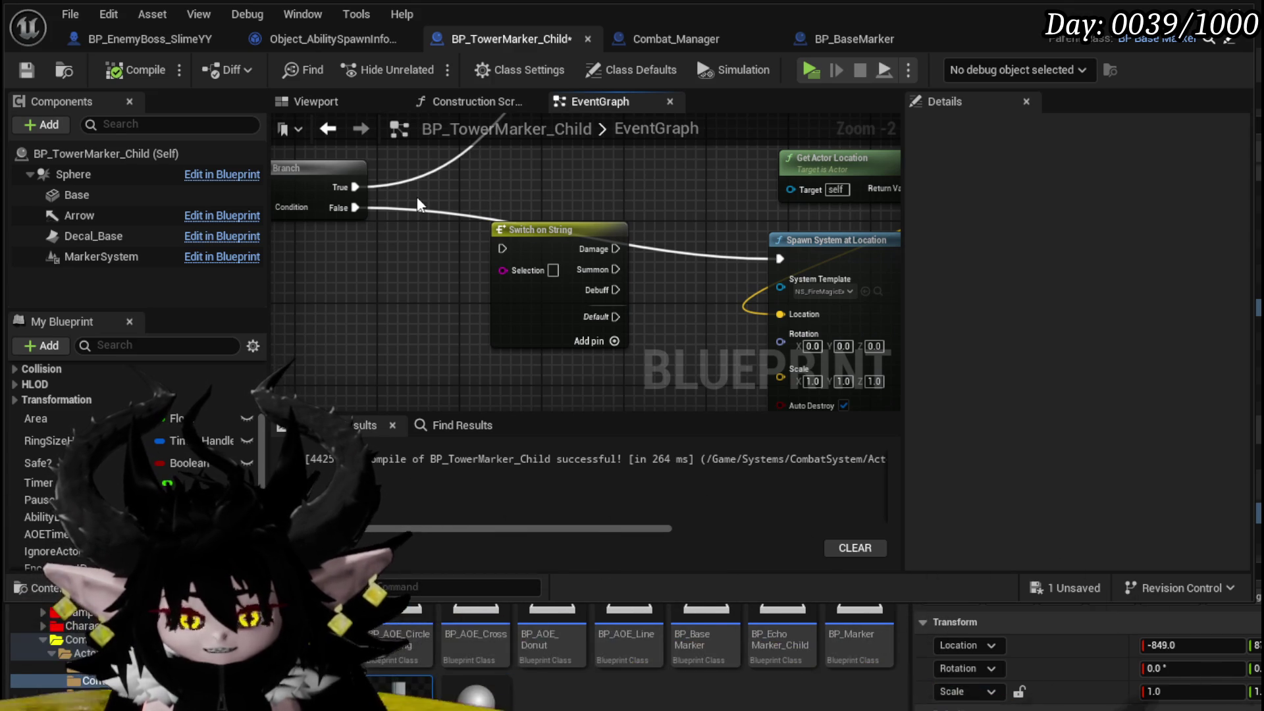
scroll(417, 196, down, 4)
scroll(533, 219, up, 4)
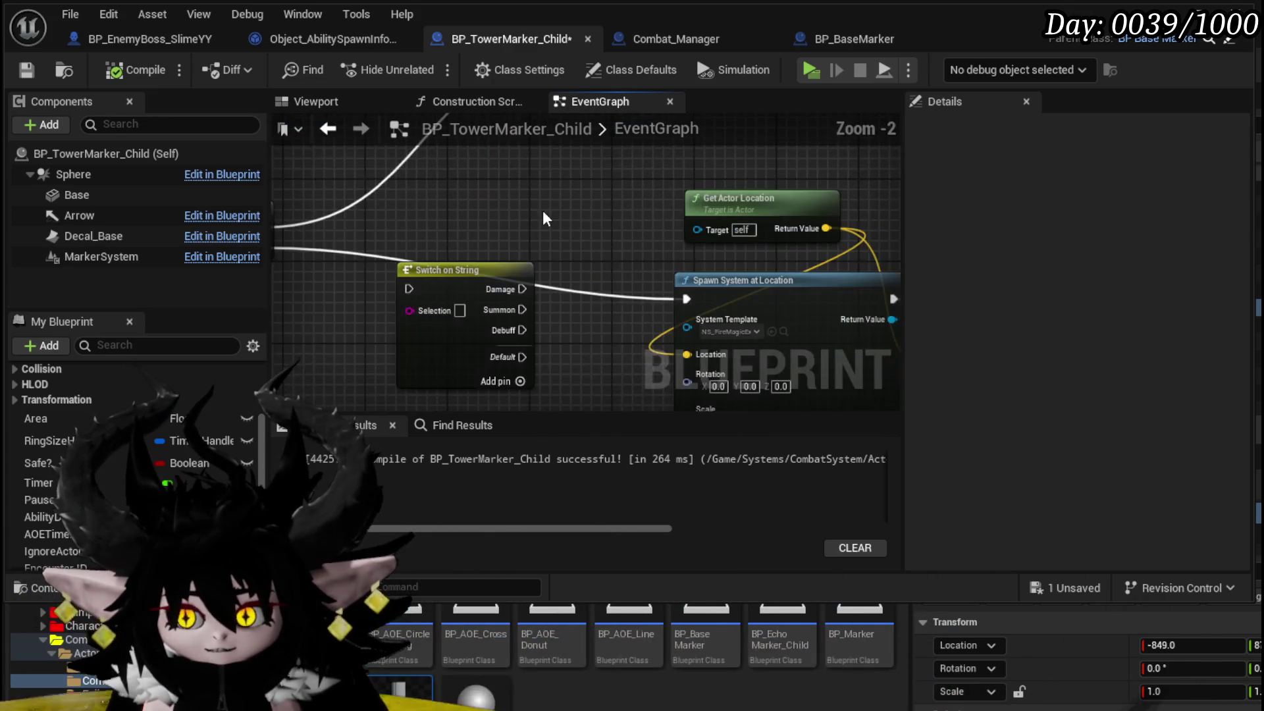
click(498, 224)
click(568, 180)
click(26, 70)
Nudge the Switch on String node into alignment with Spawn System at Location.
scroll(615, 187, down, 1)
scroll(616, 187, down, 1)
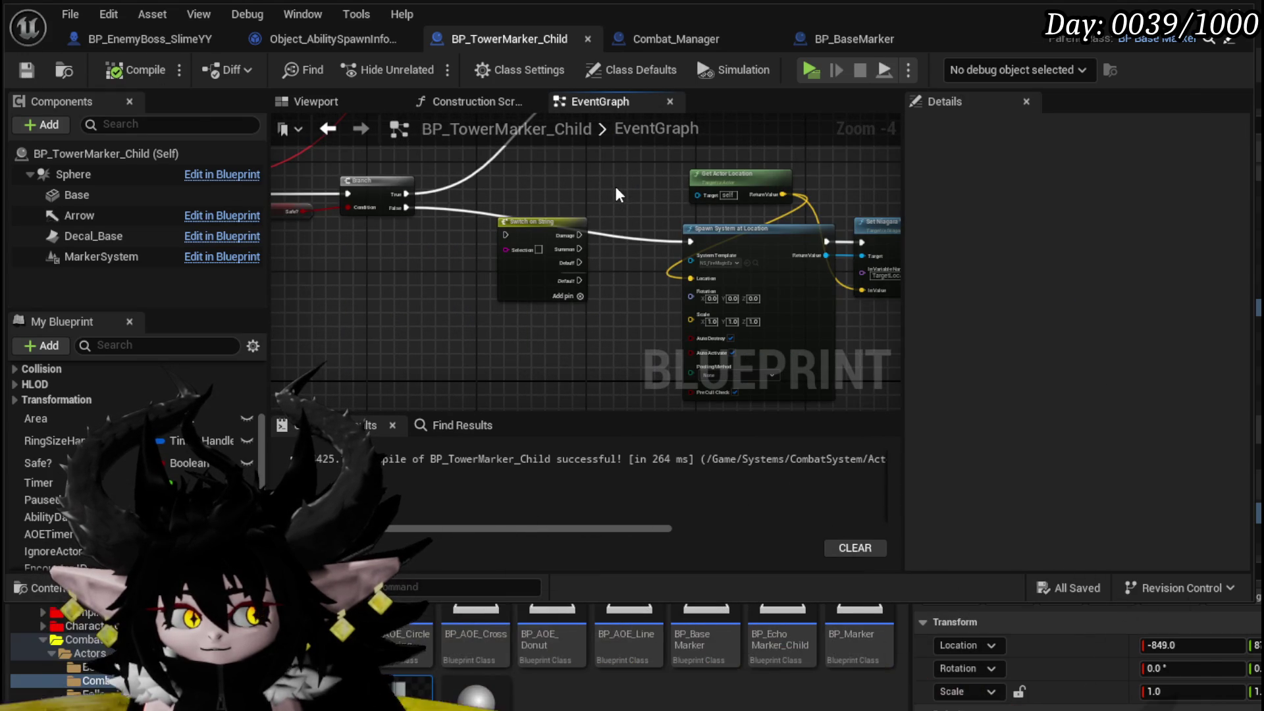
drag(616, 188, 713, 183)
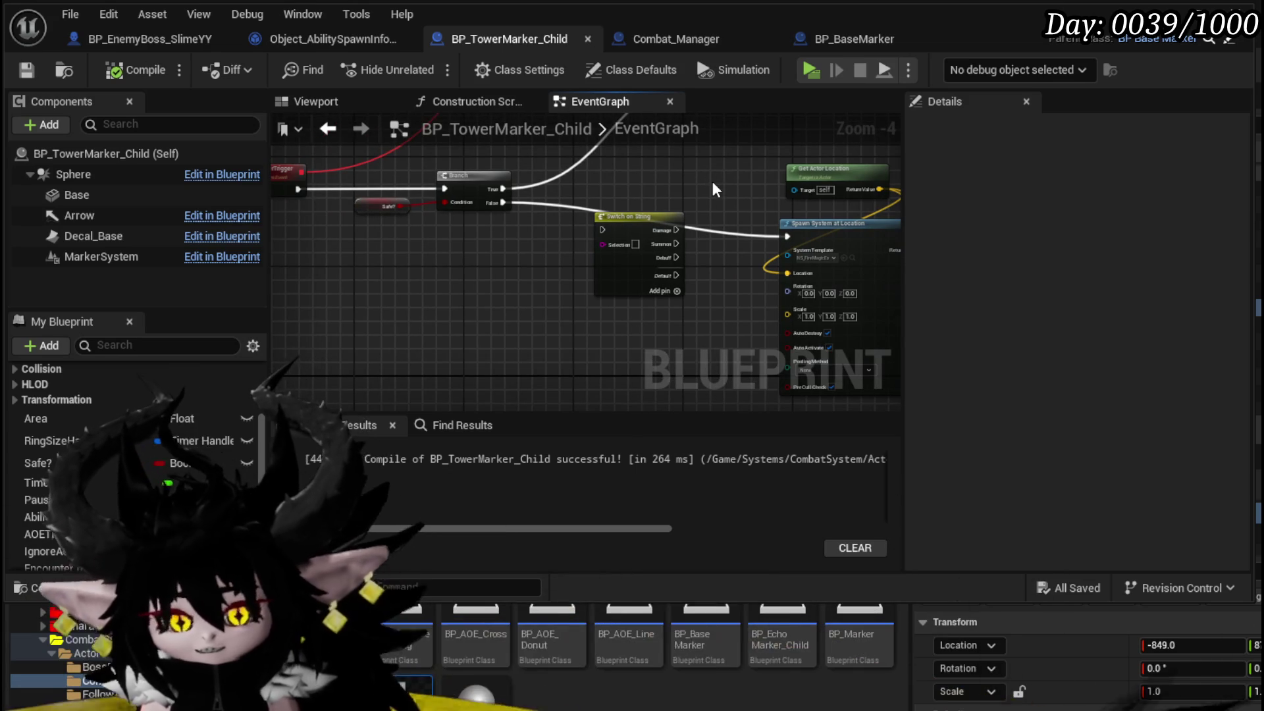
drag(662, 190, 708, 190)
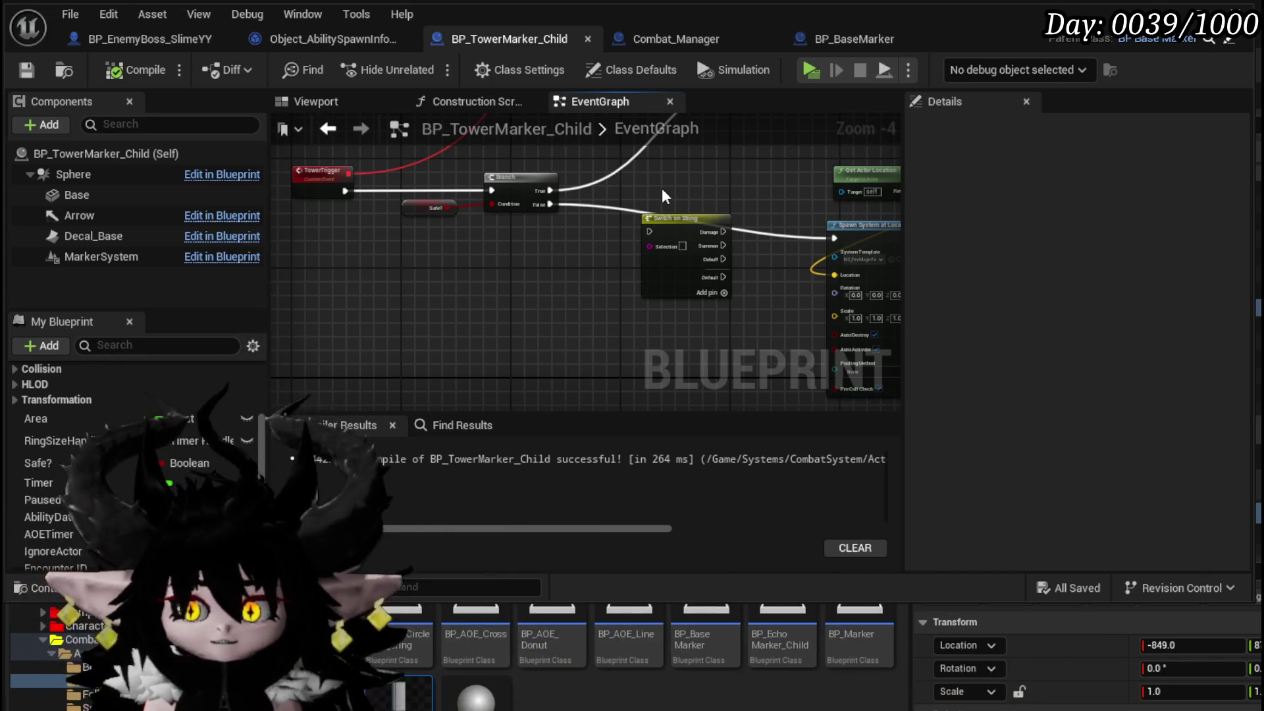
scroll(610, 211, up, 1)
drag(610, 211, 381, 212)
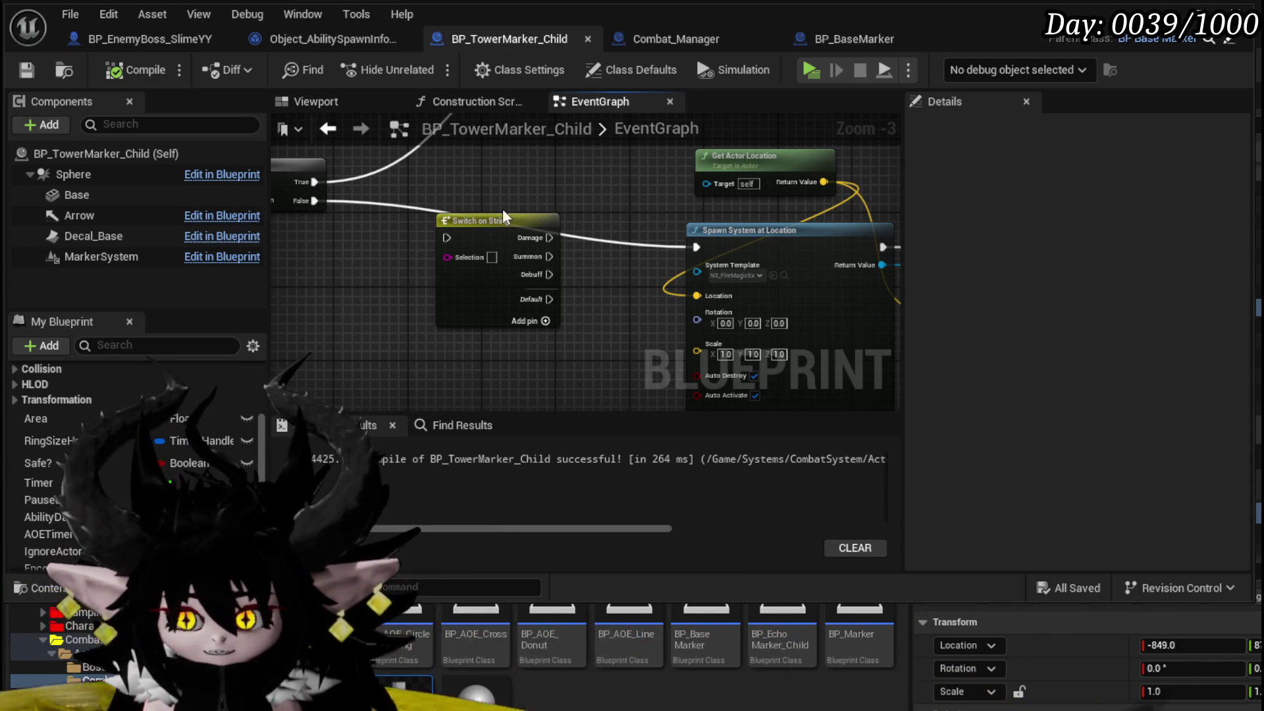
drag(501, 221, 509, 230)
drag(590, 204, 604, 205)
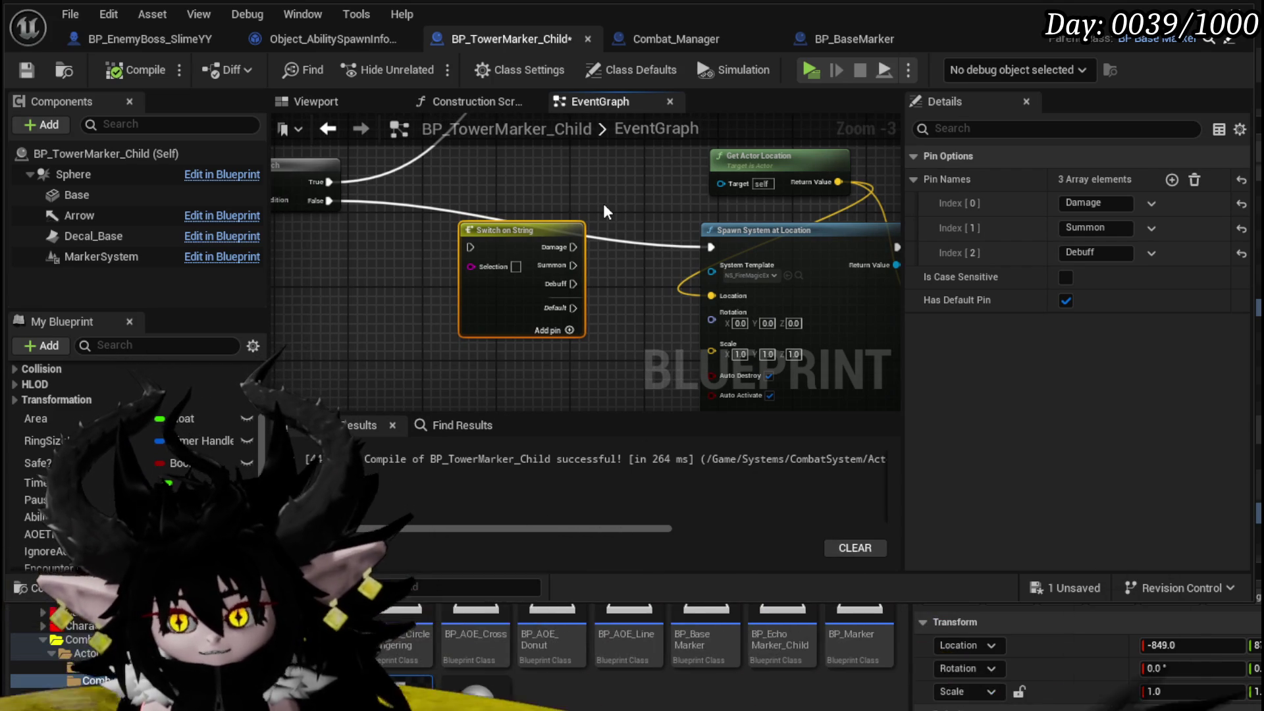
Move the Destroy Actor node near Start Timer and save the tower marker blueprint.
click(603, 203)
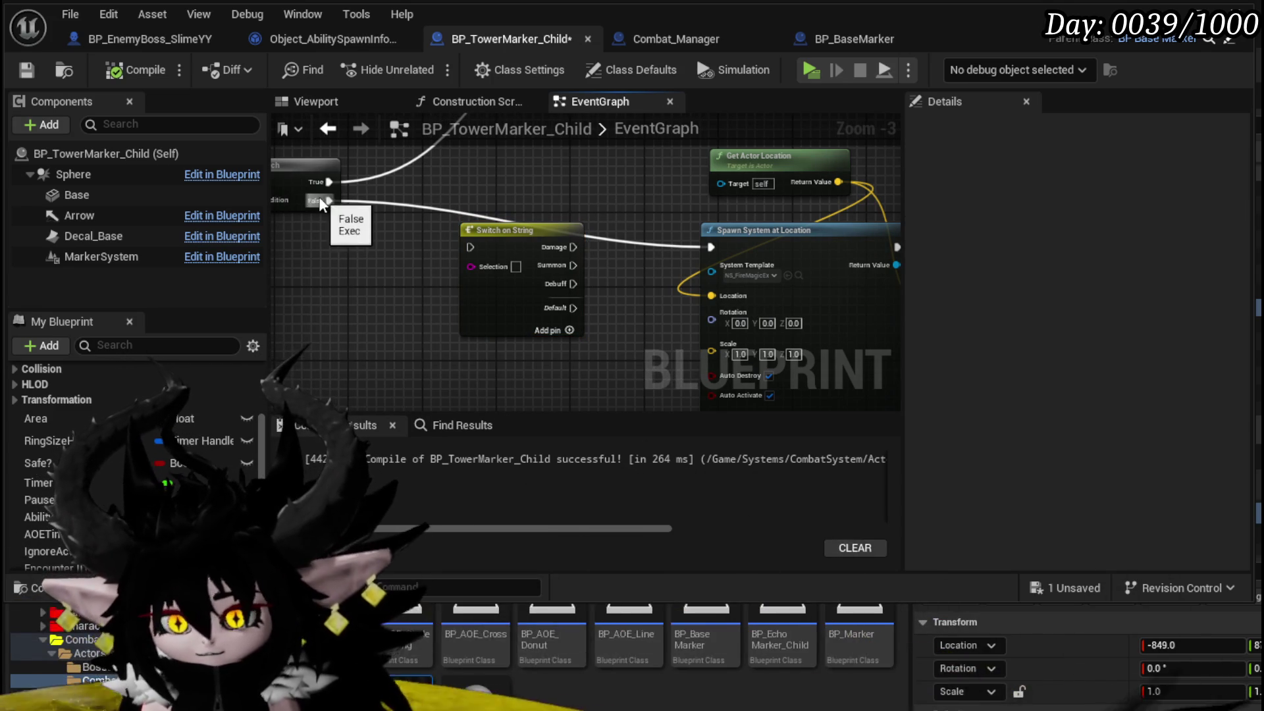
drag(495, 190, 564, 196)
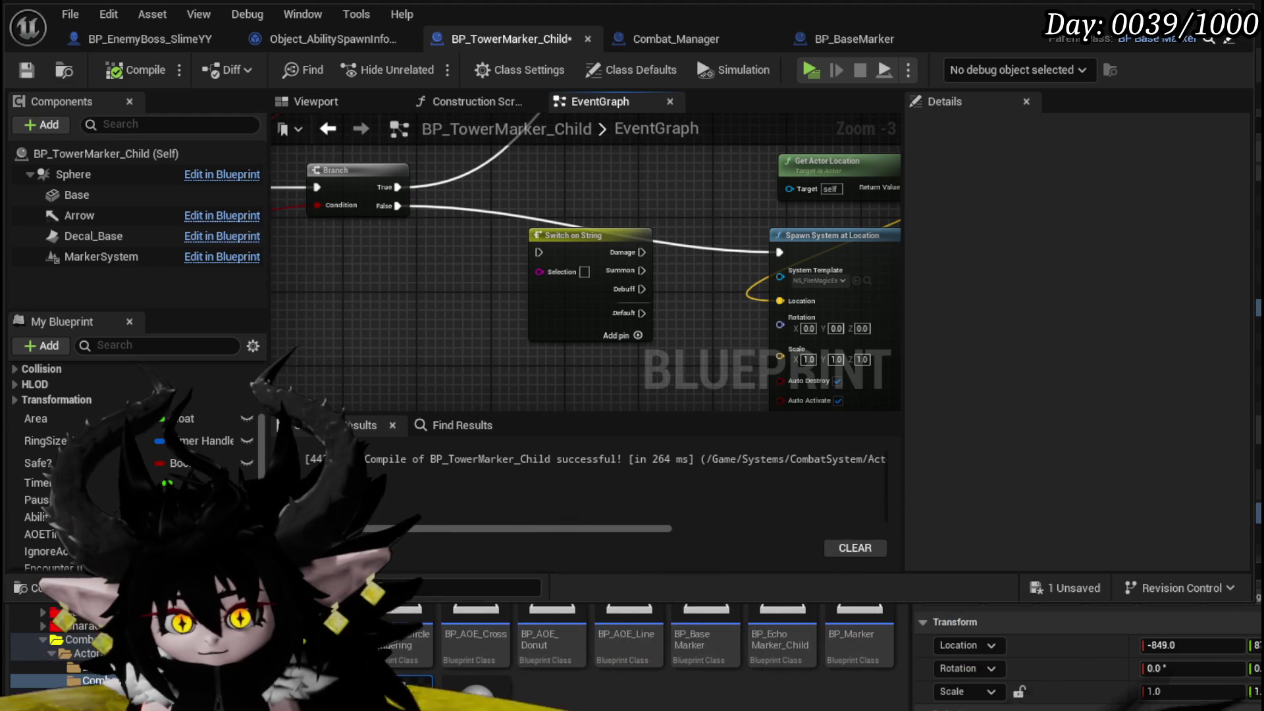
drag(630, 212, 496, 204)
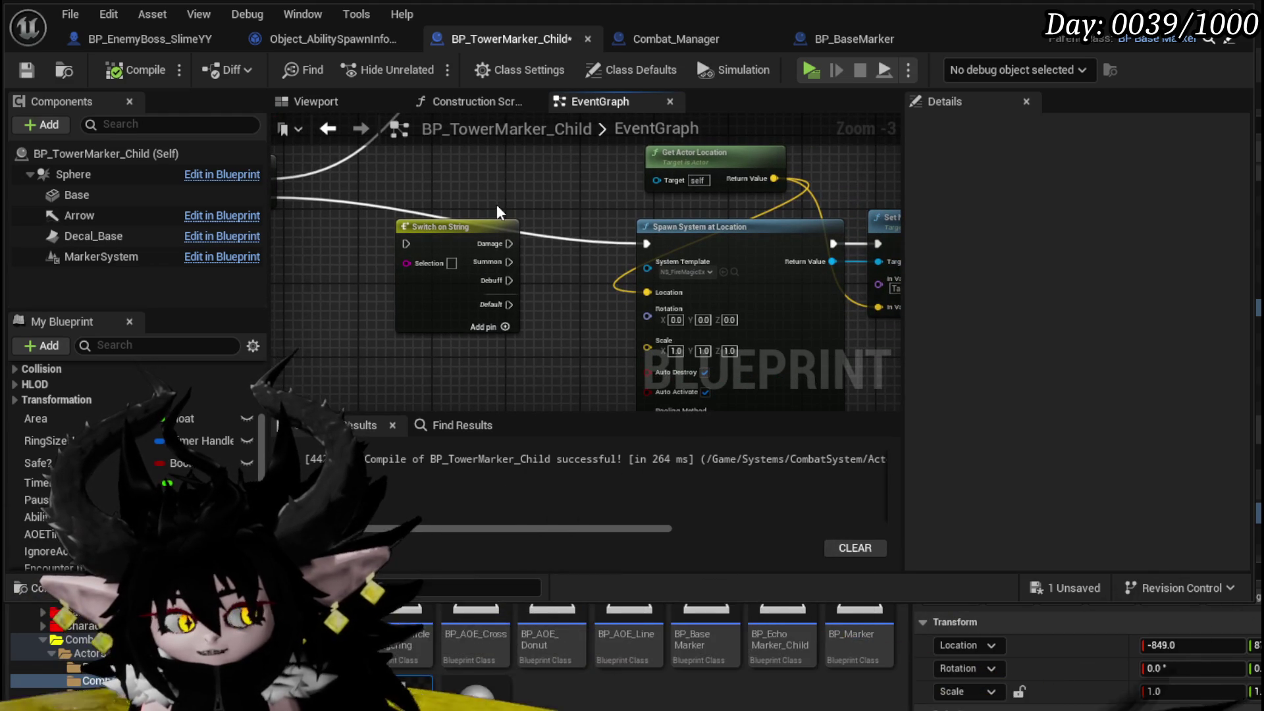
drag(496, 204, 575, 198)
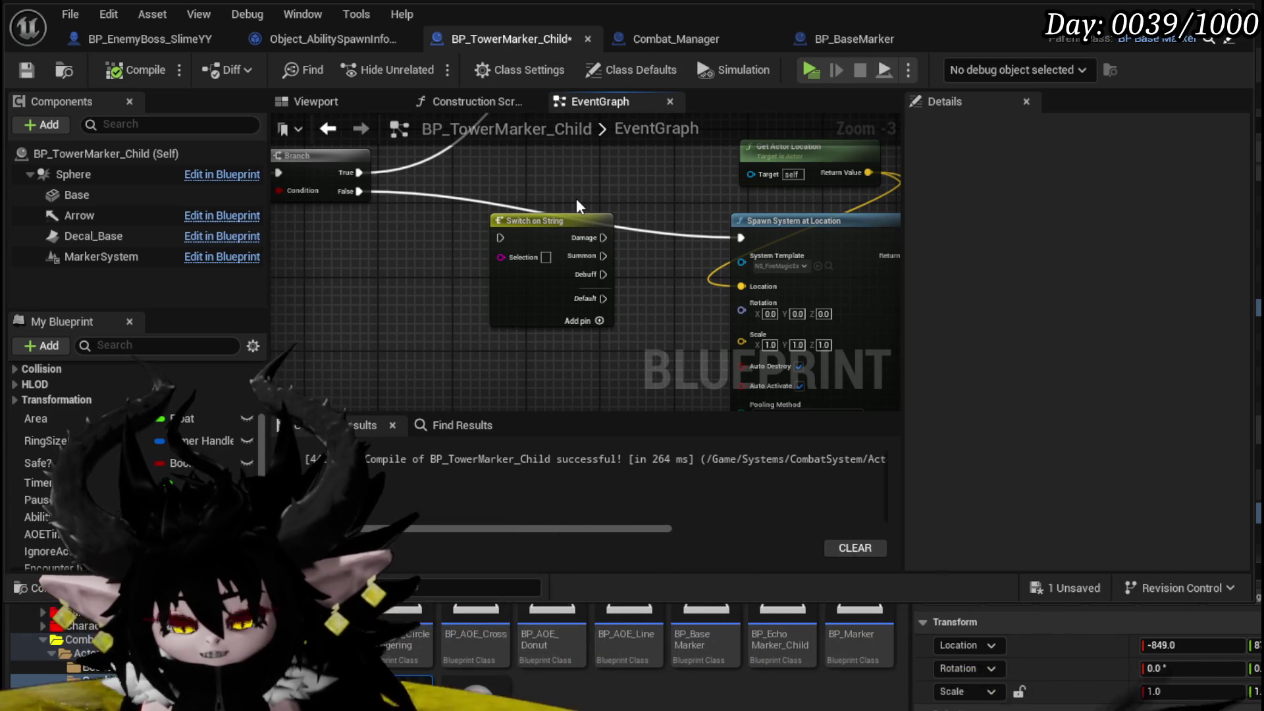
scroll(576, 199, down, 3)
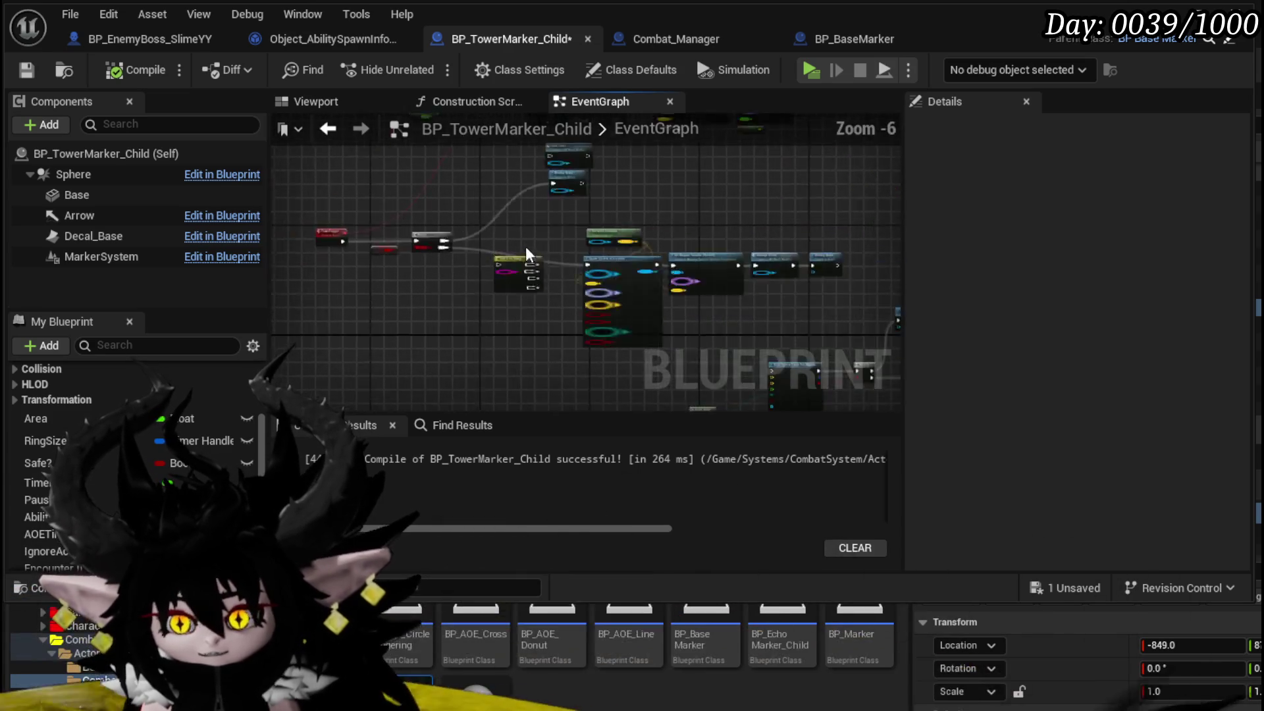
scroll(580, 290, up, 3)
scroll(583, 281, down, 2)
drag(722, 211, 553, 215)
drag(636, 303, 602, 198)
click(39, 68)
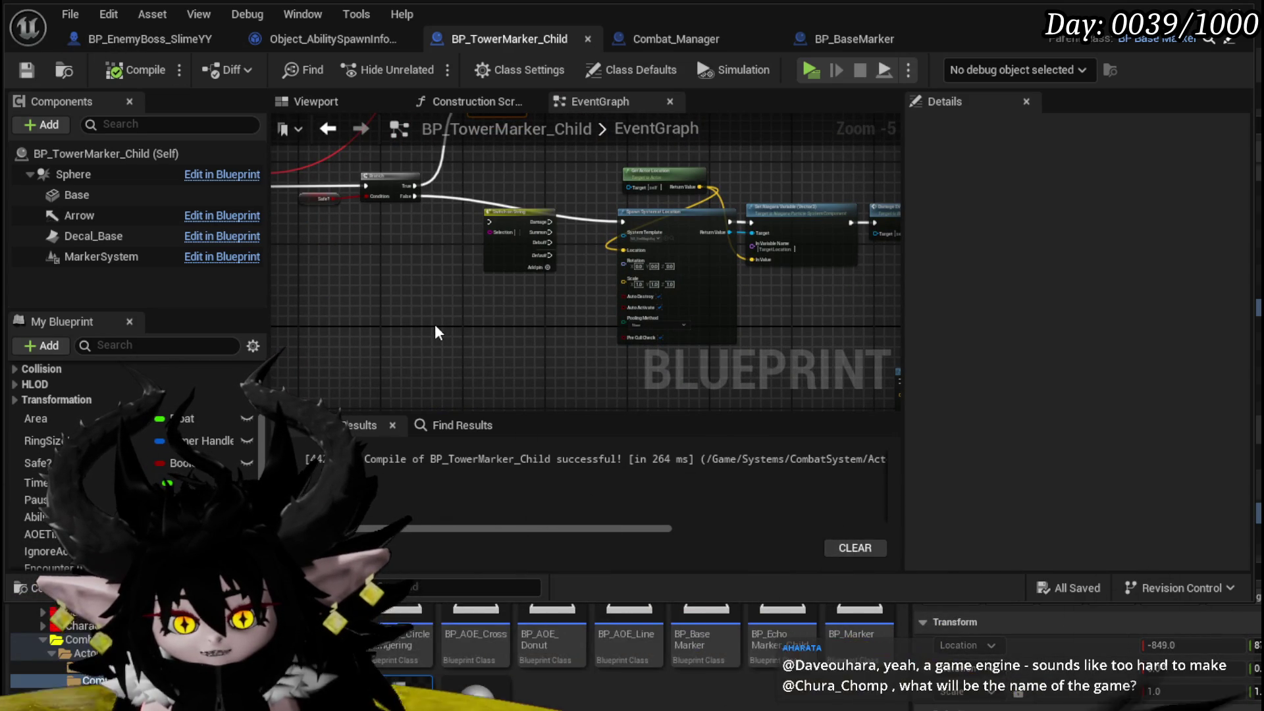
Connect Switch on String's Damage output to Spawn System at Location, then compile and save.
scroll(443, 321, up, 2)
scroll(439, 341, down, 2)
mouse_move(438, 341)
mouse_down()
mouse_move(510, 337)
mouse_move(492, 336)
mouse_up()
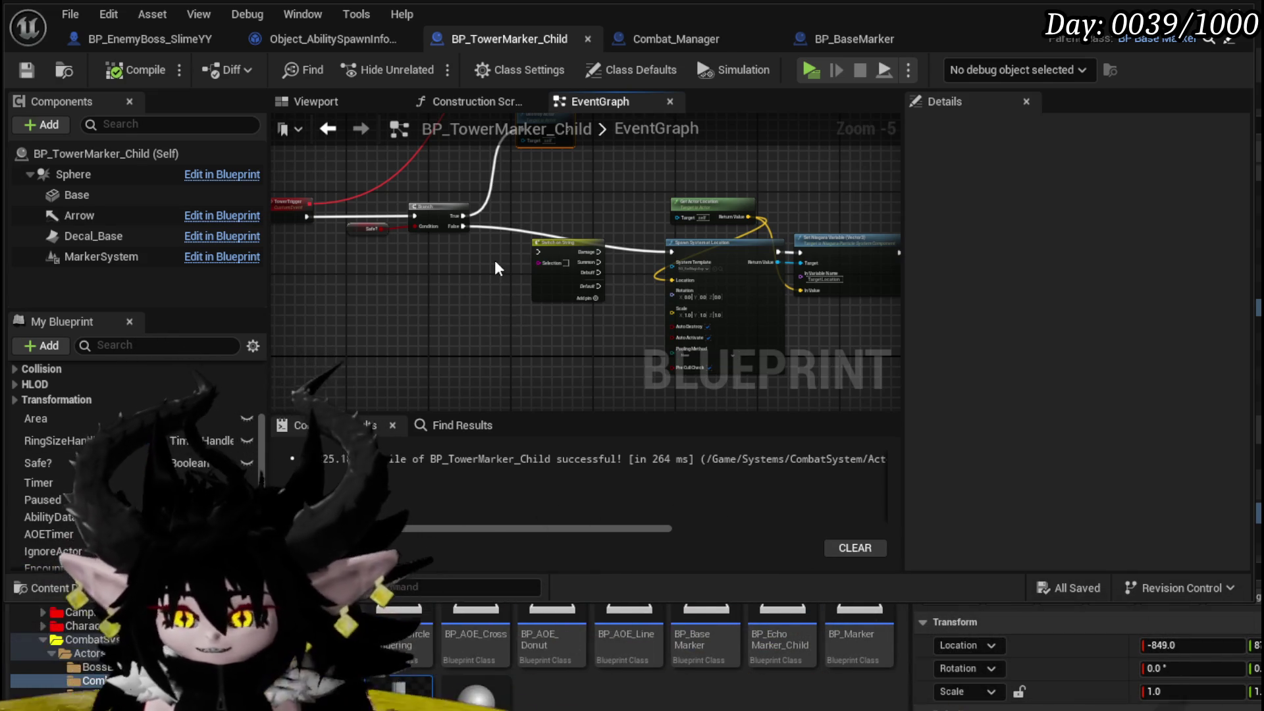
scroll(503, 270, up, 2)
mouse_move(503, 275)
mouse_down()
mouse_move(355, 214)
mouse_move(488, 293)
mouse_move(570, 209)
mouse_move(486, 209)
mouse_move(757, 211)
mouse_up()
drag(516, 189, 515, 179)
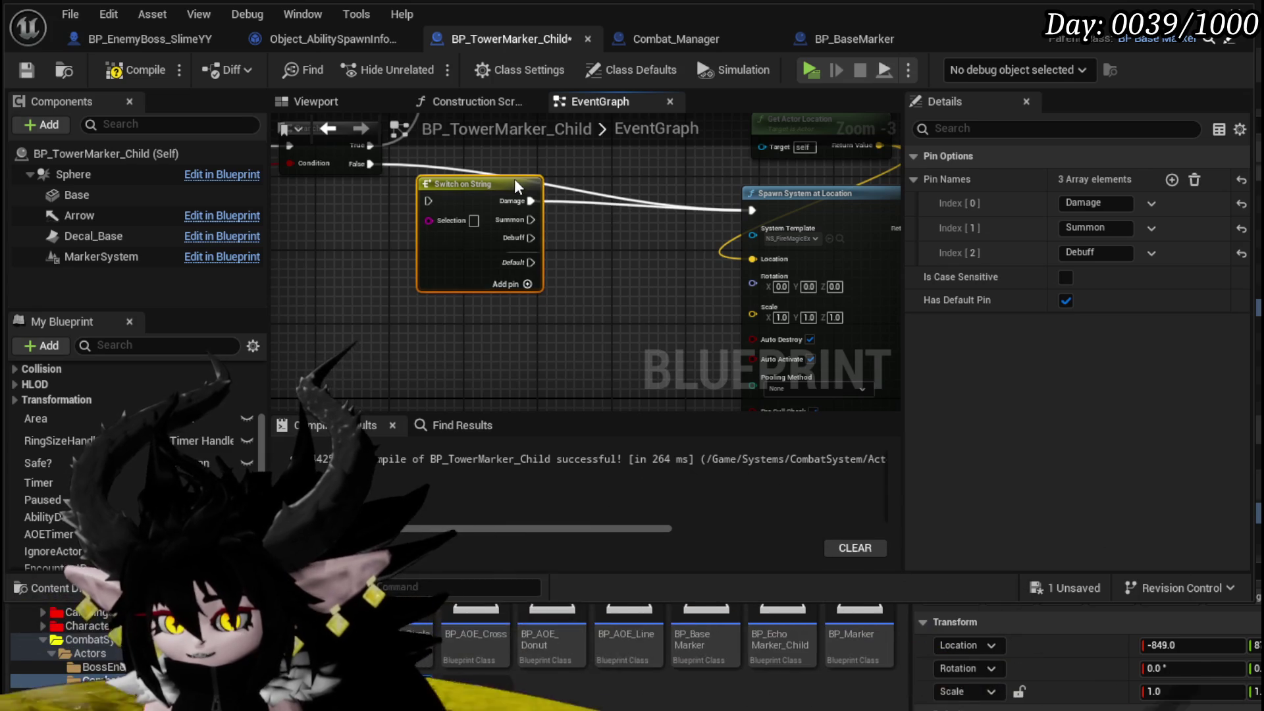
drag(594, 183, 689, 240)
click(132, 73)
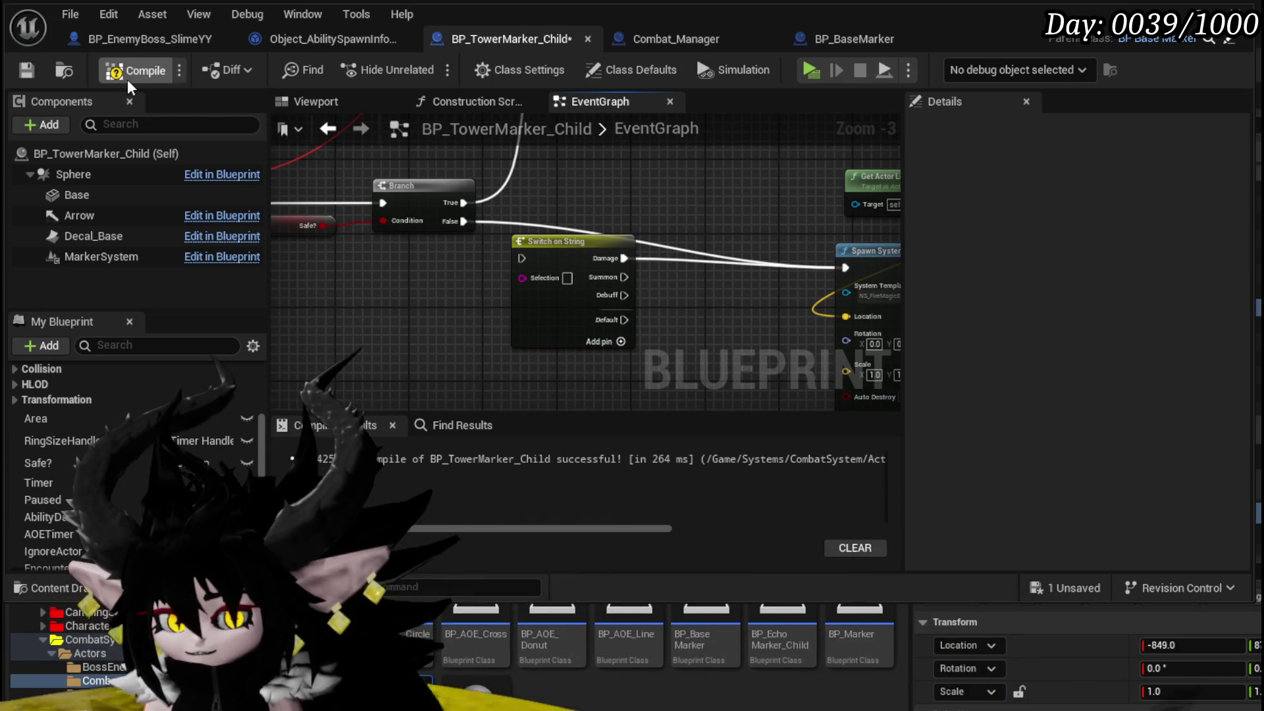
click(33, 70)
Add a Set AbilityData node from My Blueprint next to the Branch and Switch on String nodes.
drag(487, 278, 596, 262)
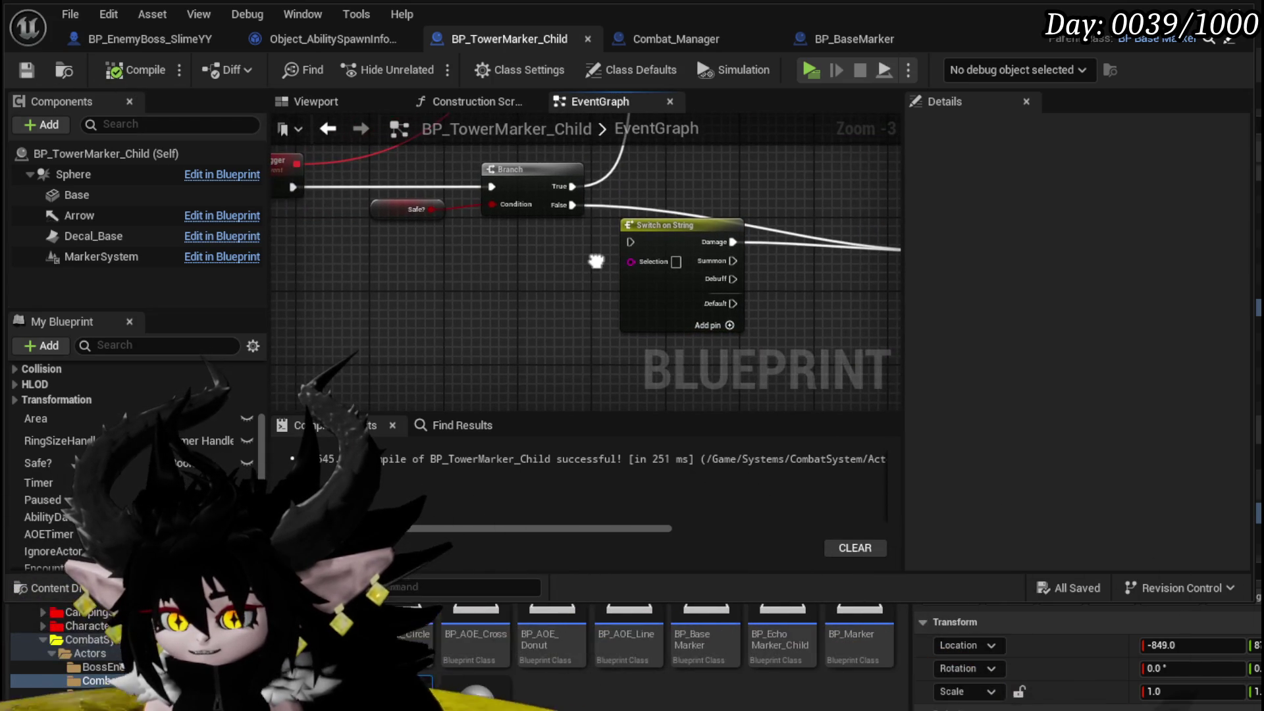
scroll(555, 255, down, 3)
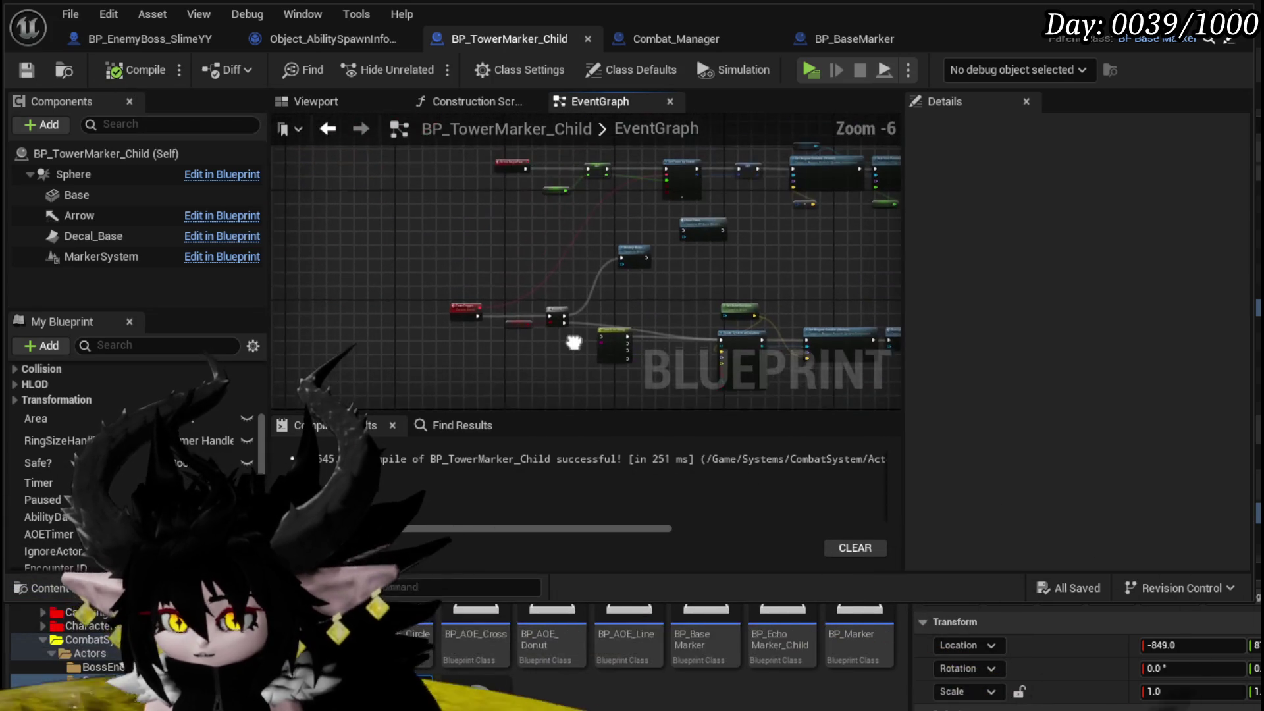
mouse_move(488, 254)
mouse_down()
mouse_move(495, 198)
mouse_move(498, 309)
mouse_move(196, 270)
mouse_up()
scroll(520, 291, up, 1)
scroll(473, 269, up, 2)
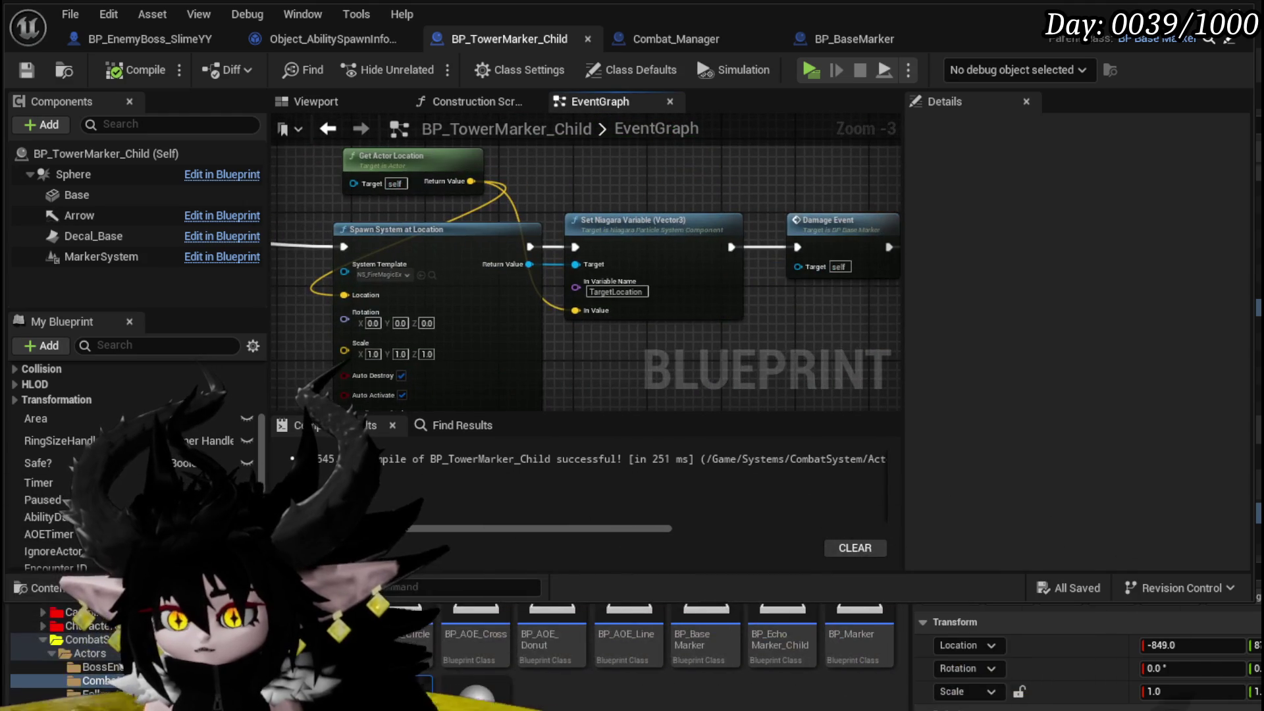
mouse_move(256, 226)
mouse_down()
mouse_move(474, 235)
mouse_move(599, 224)
mouse_up()
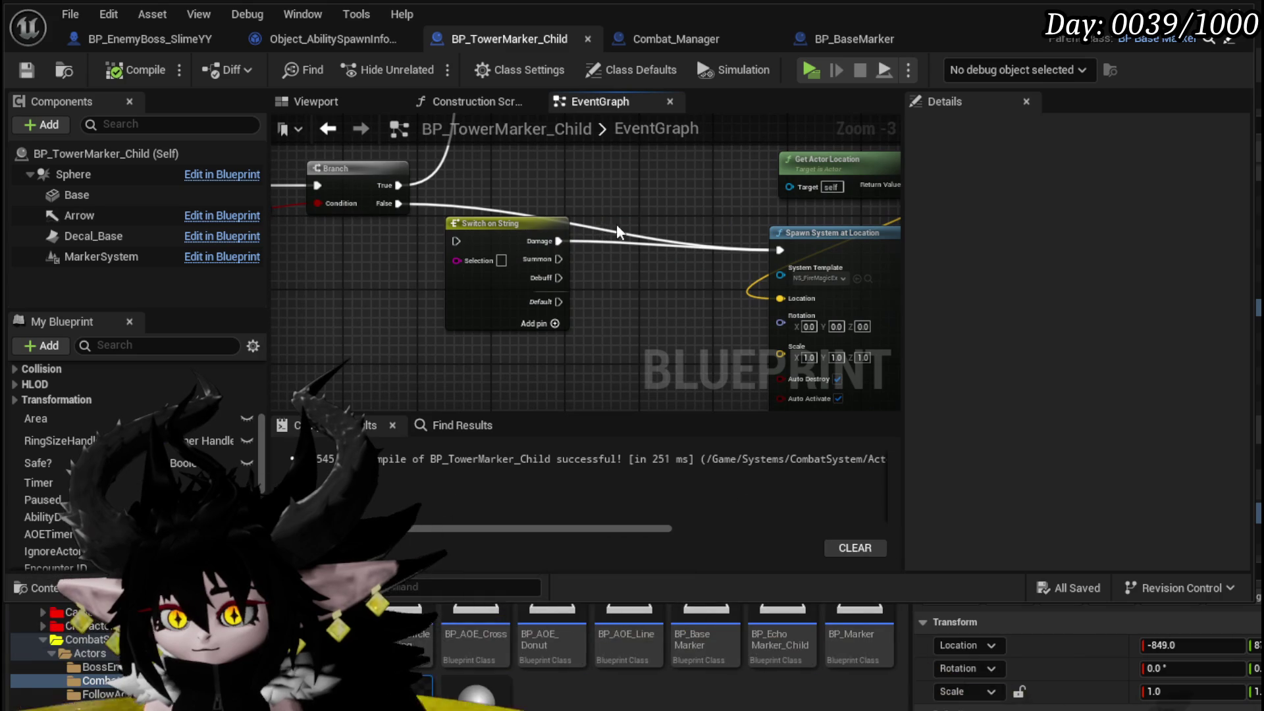
mouse_move(662, 220)
mouse_down()
mouse_move(461, 218)
mouse_move(857, 203)
mouse_up()
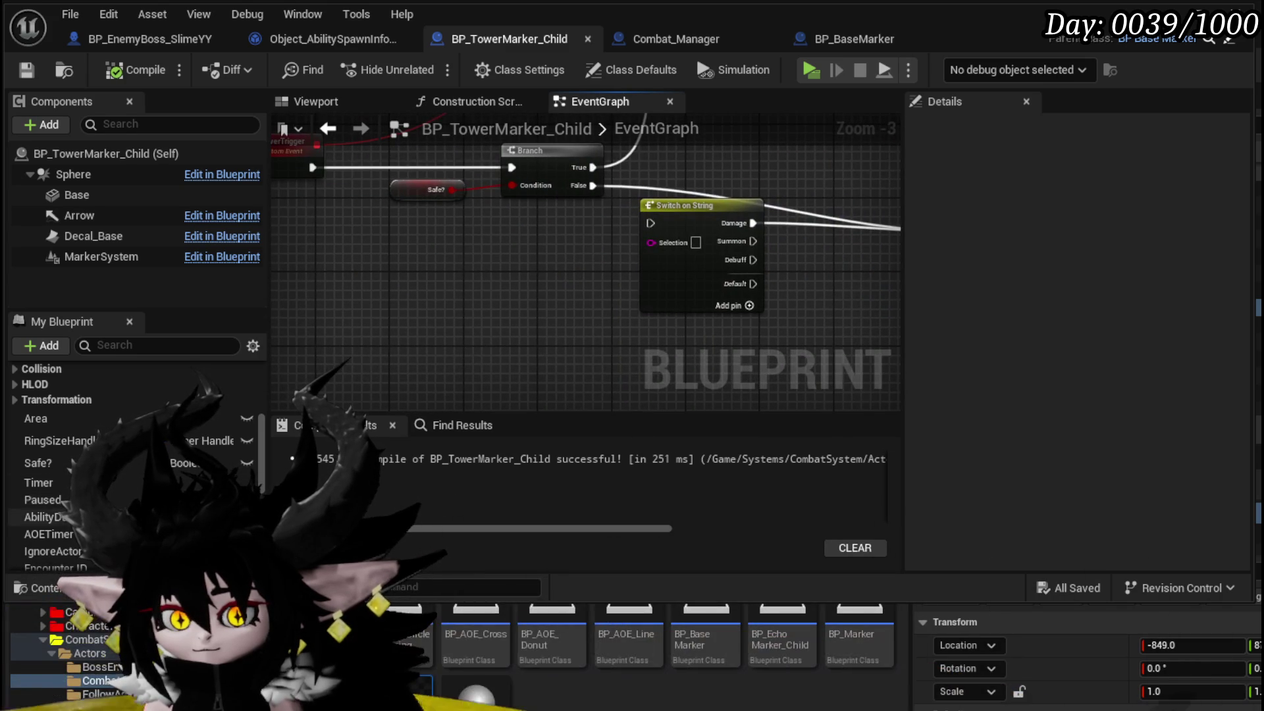
drag(42, 516, 385, 322)
click(403, 366)
mouse_move(403, 368)
mouse_down()
mouse_move(528, 310)
mouse_move(478, 310)
mouse_move(571, 246)
mouse_up()
scroll(132, 461, down, 3)
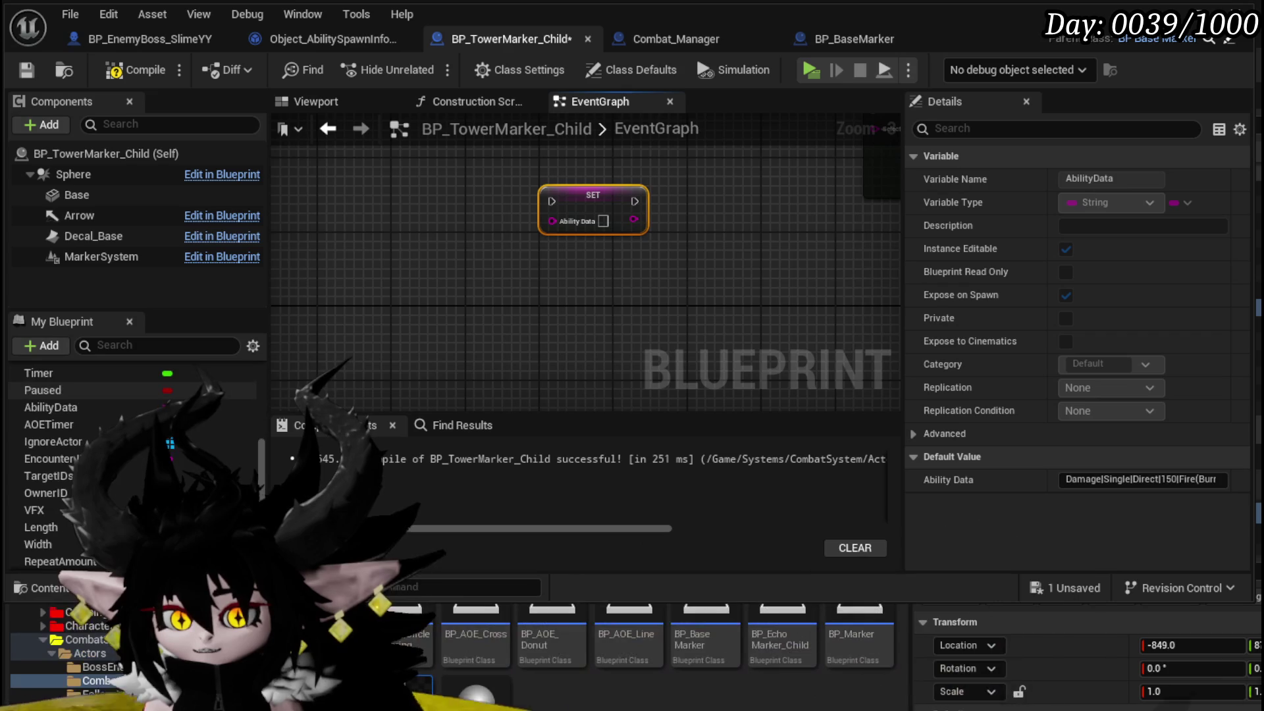
Compile and save BP_TowerMarker_Child with its new SET AbilityData node.
scroll(170, 443, up, 3)
scroll(172, 442, down, 3)
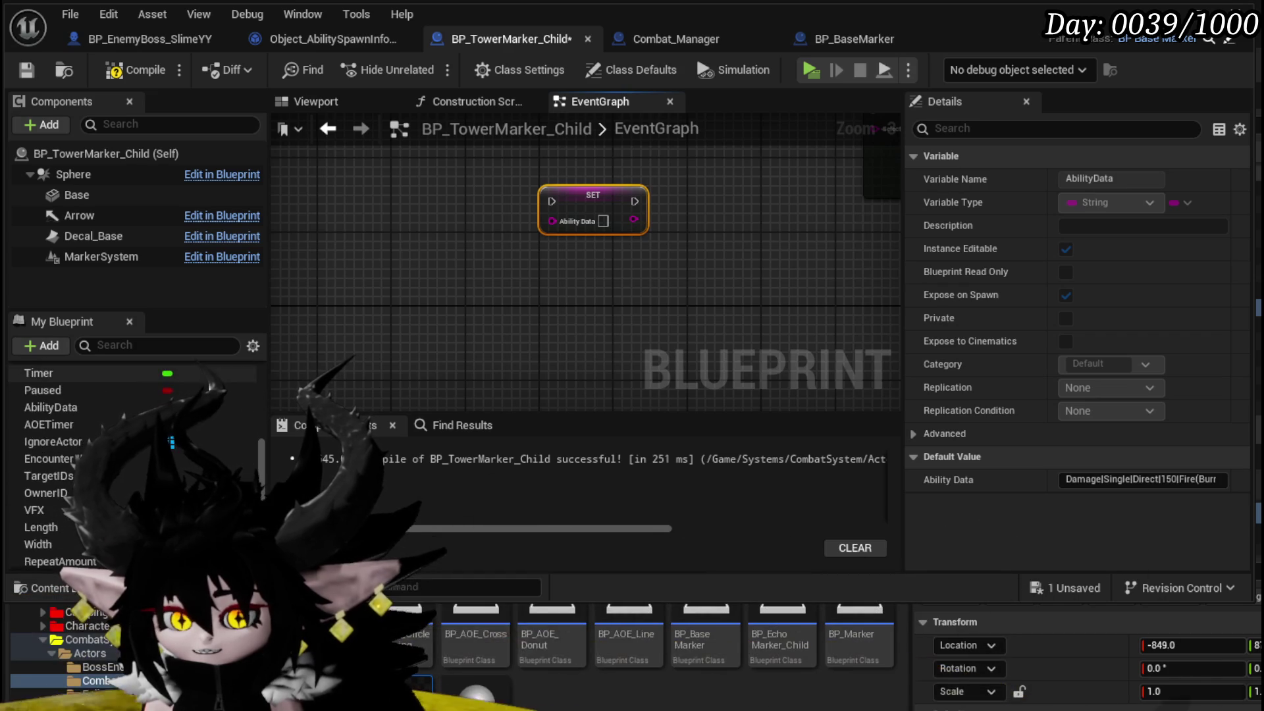
scroll(170, 443, down, 5)
scroll(171, 443, up, 3)
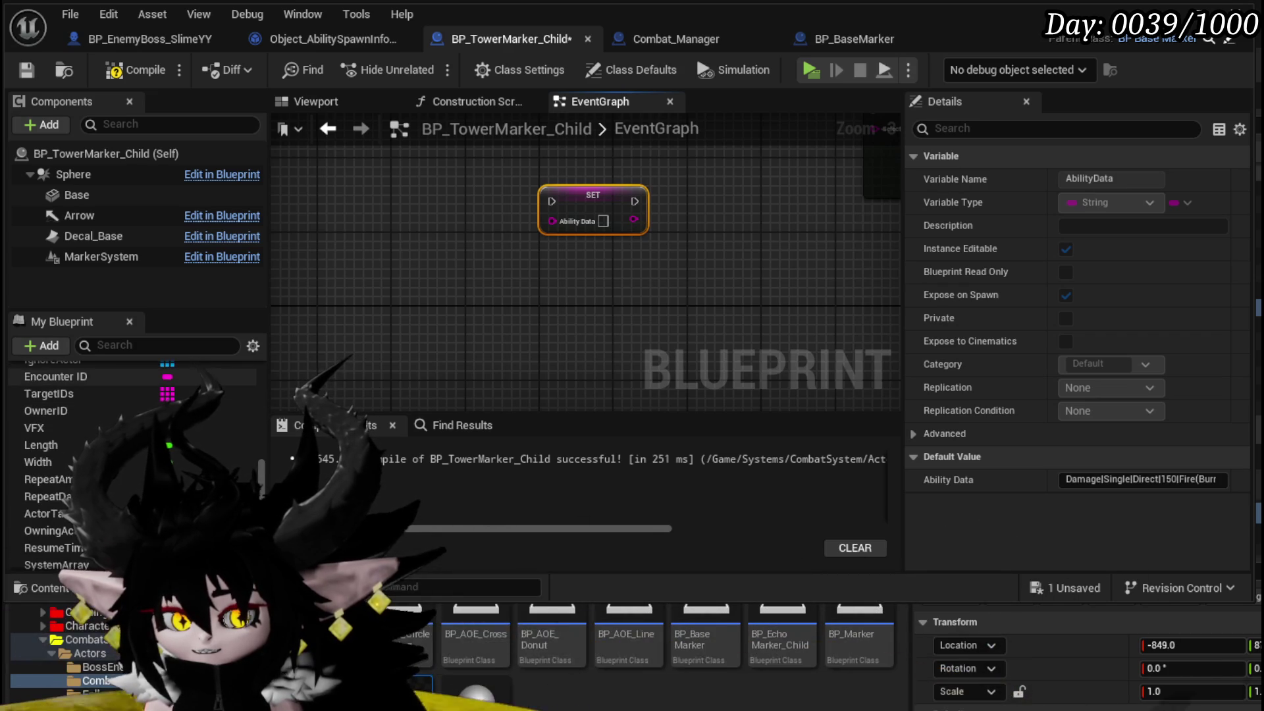
click(403, 309)
click(135, 69)
click(27, 70)
Move the SET node right and open the parent BP_BaseMarker's DamageEvent definition.
drag(470, 263, 420, 245)
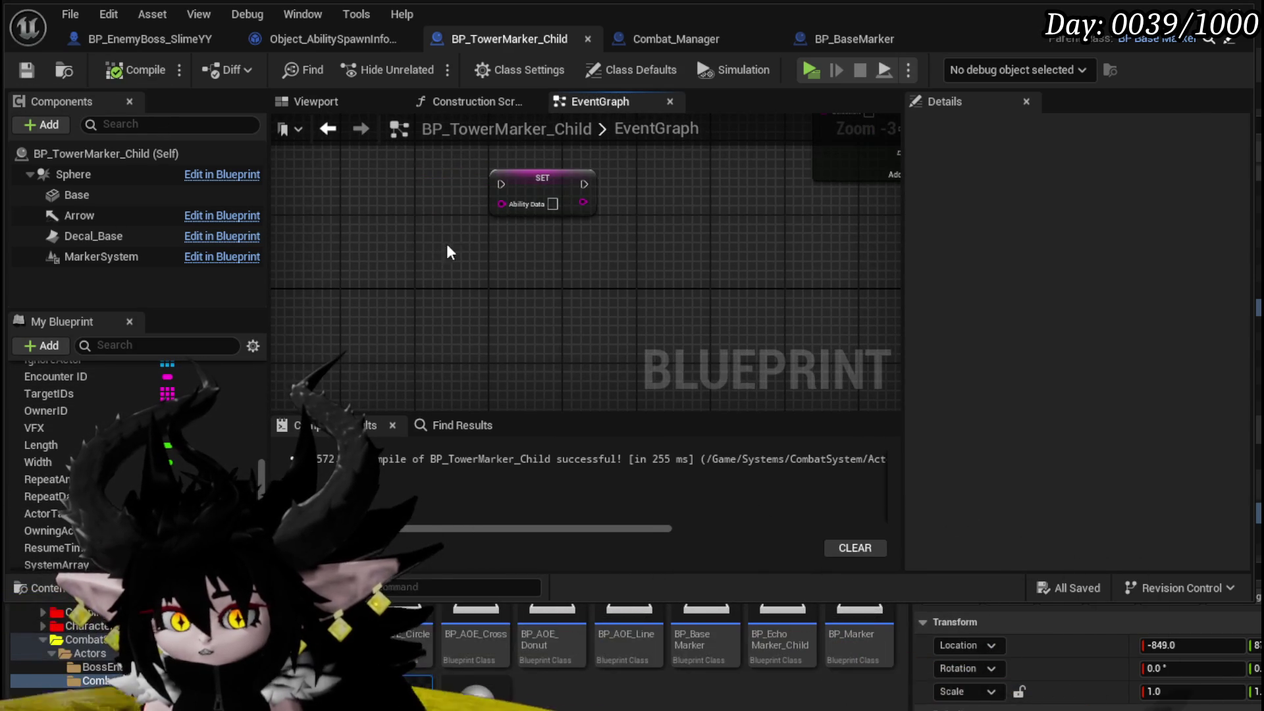
drag(538, 195, 673, 229)
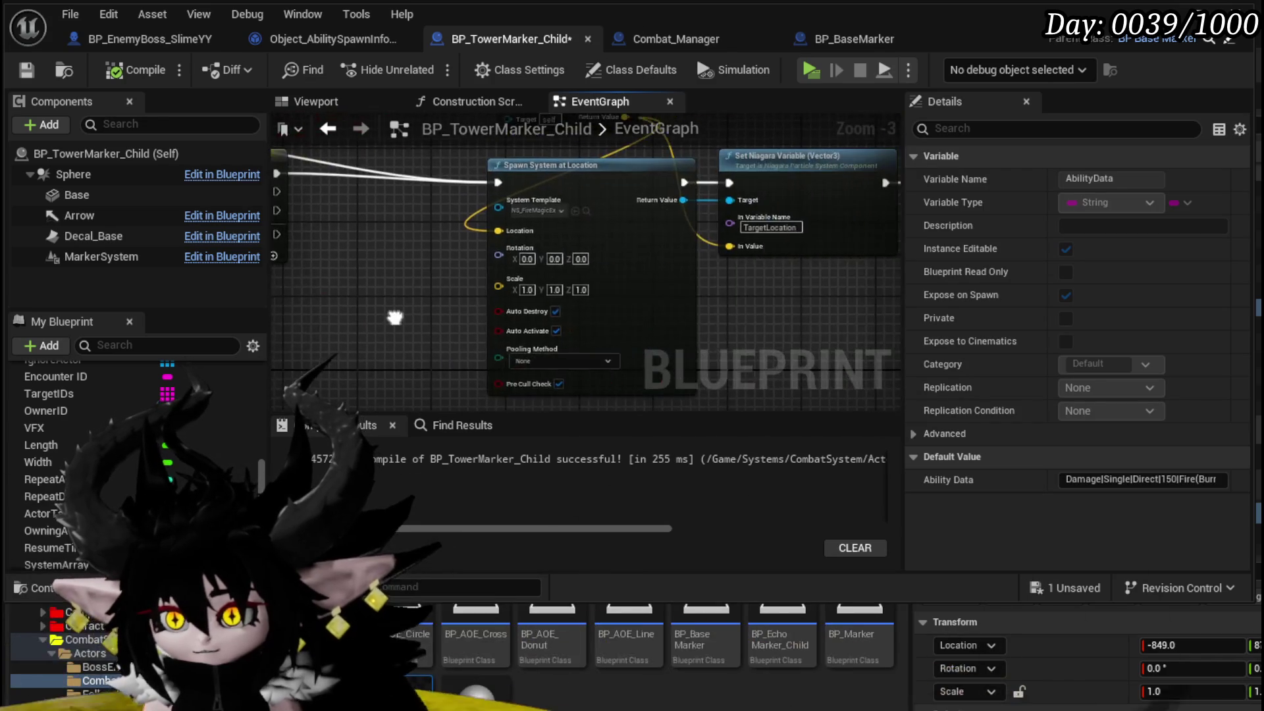
mouse_move(851, 263)
mouse_down()
mouse_move(652, 263)
mouse_move(287, 221)
mouse_up()
double_click(579, 234)
drag(407, 185, 737, 341)
click(346, 186)
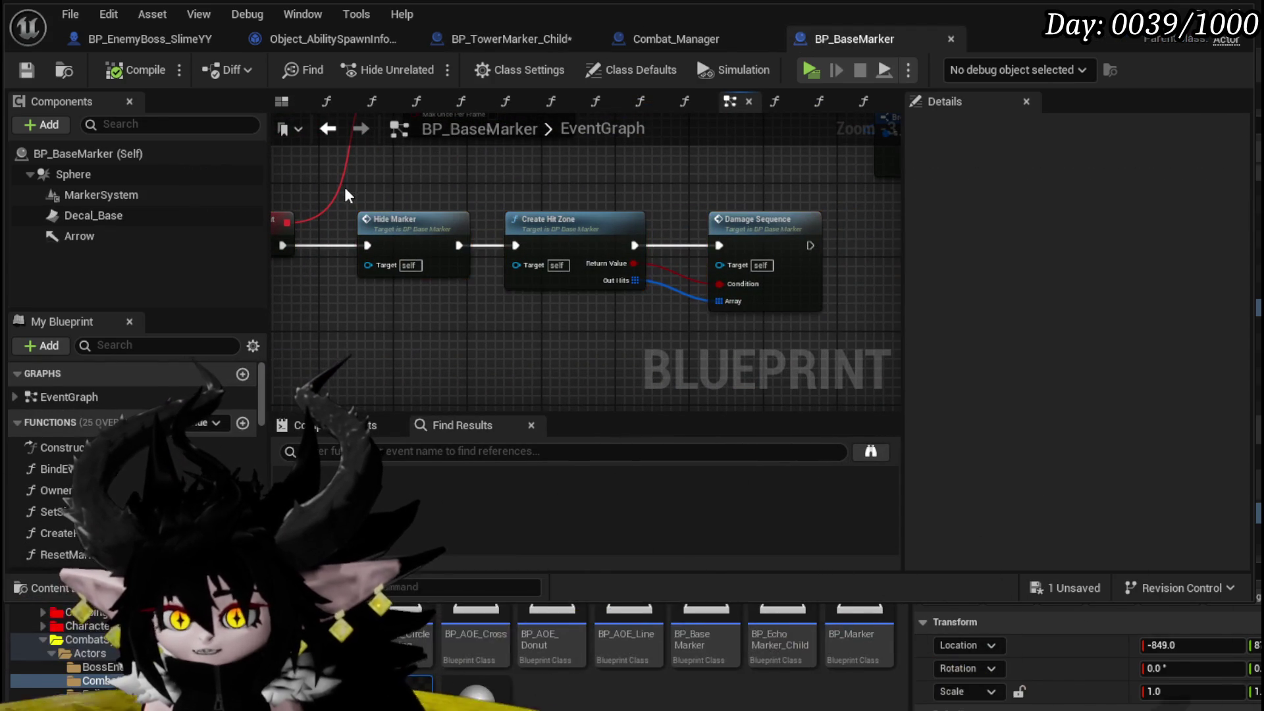
Box-select DamageEvent, Hide Marker, Create Hit Zone and Damage Sequence and drag them together to a new spot.
mouse_move(343, 196)
mouse_down()
mouse_move(842, 335)
mouse_move(412, 199)
mouse_move(342, 196)
mouse_move(591, 283)
mouse_move(838, 329)
mouse_up()
click(839, 327)
click(839, 329)
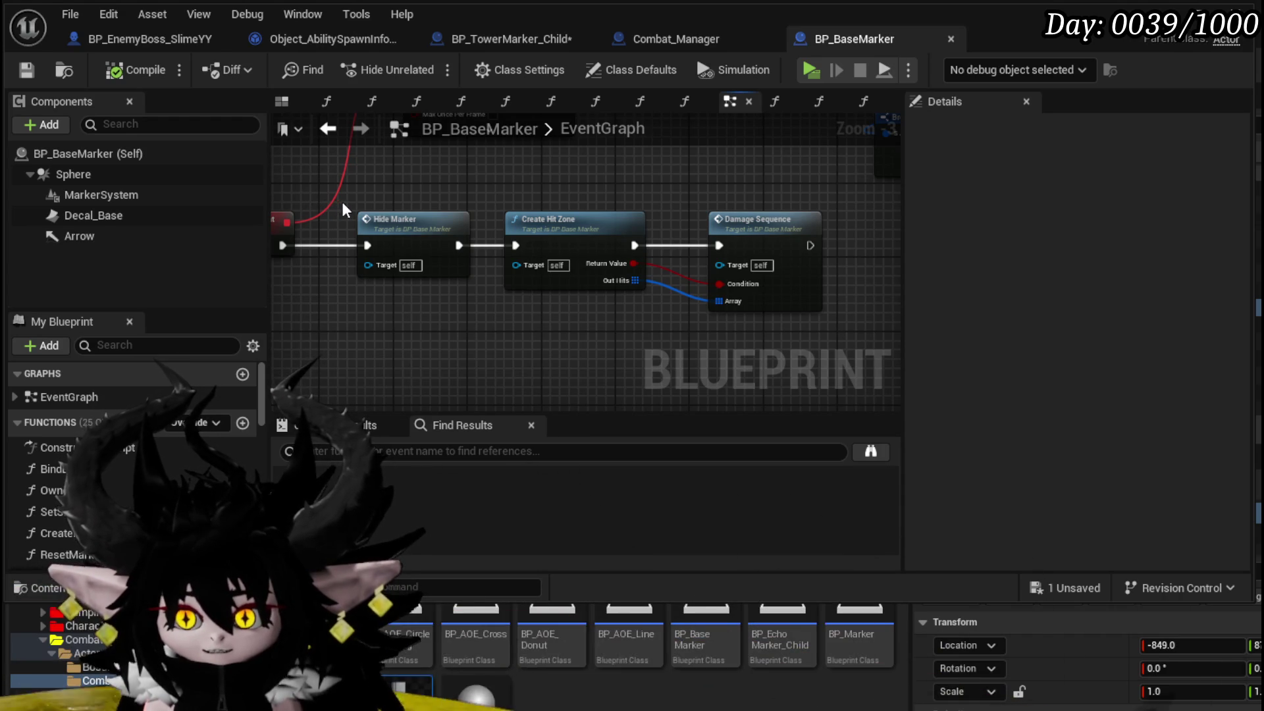
mouse_move(341, 202)
mouse_down()
mouse_move(378, 227)
mouse_move(864, 338)
mouse_move(578, 236)
mouse_move(290, 161)
mouse_move(341, 195)
mouse_up()
click(406, 189)
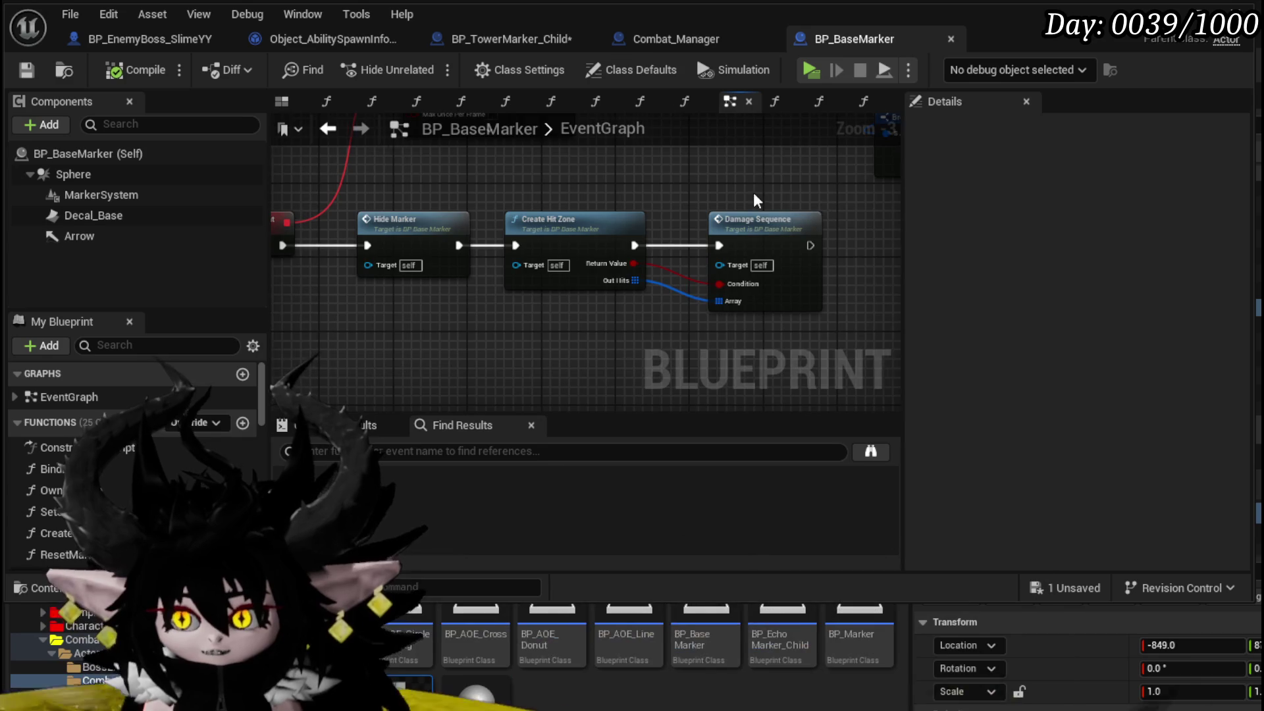
drag(759, 192, 421, 191)
scroll(477, 259, down, 2)
drag(415, 252, 630, 225)
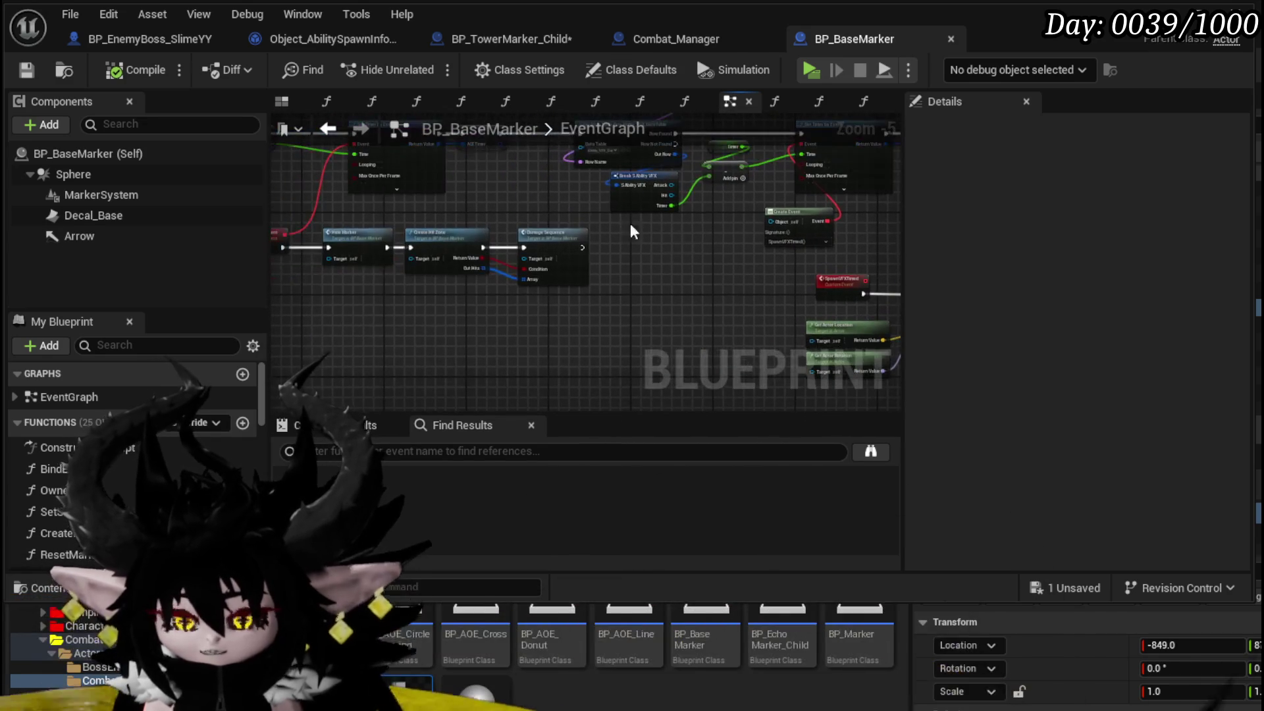
drag(406, 277, 485, 286)
mouse_move(335, 299)
mouse_down()
mouse_move(635, 223)
mouse_move(649, 232)
mouse_move(615, 245)
mouse_move(610, 211)
mouse_move(554, 185)
mouse_move(564, 172)
mouse_move(409, 178)
mouse_up()
scroll(609, 211, up, 3)
In the DamageSequence function, select the Ability Data getter feeding the 'Damage|Single|Direct' Append node.
double_click(594, 219)
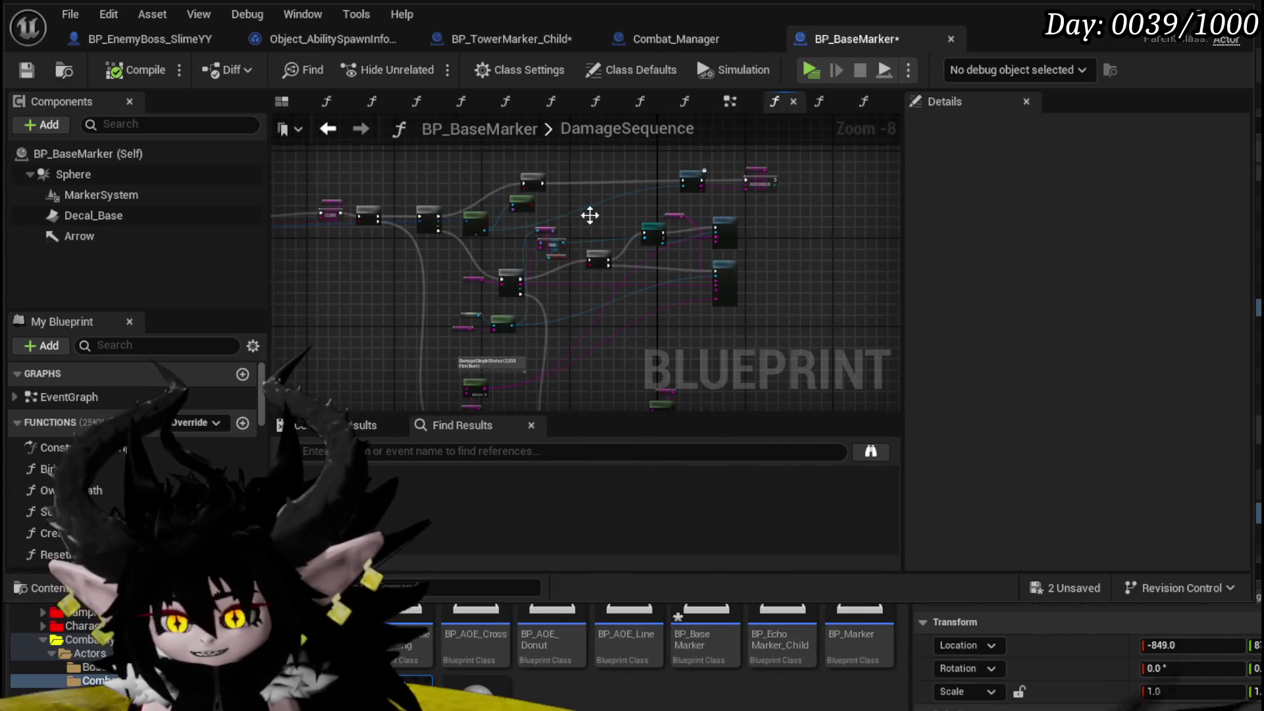
scroll(558, 230, up, 3)
scroll(559, 229, down, 3)
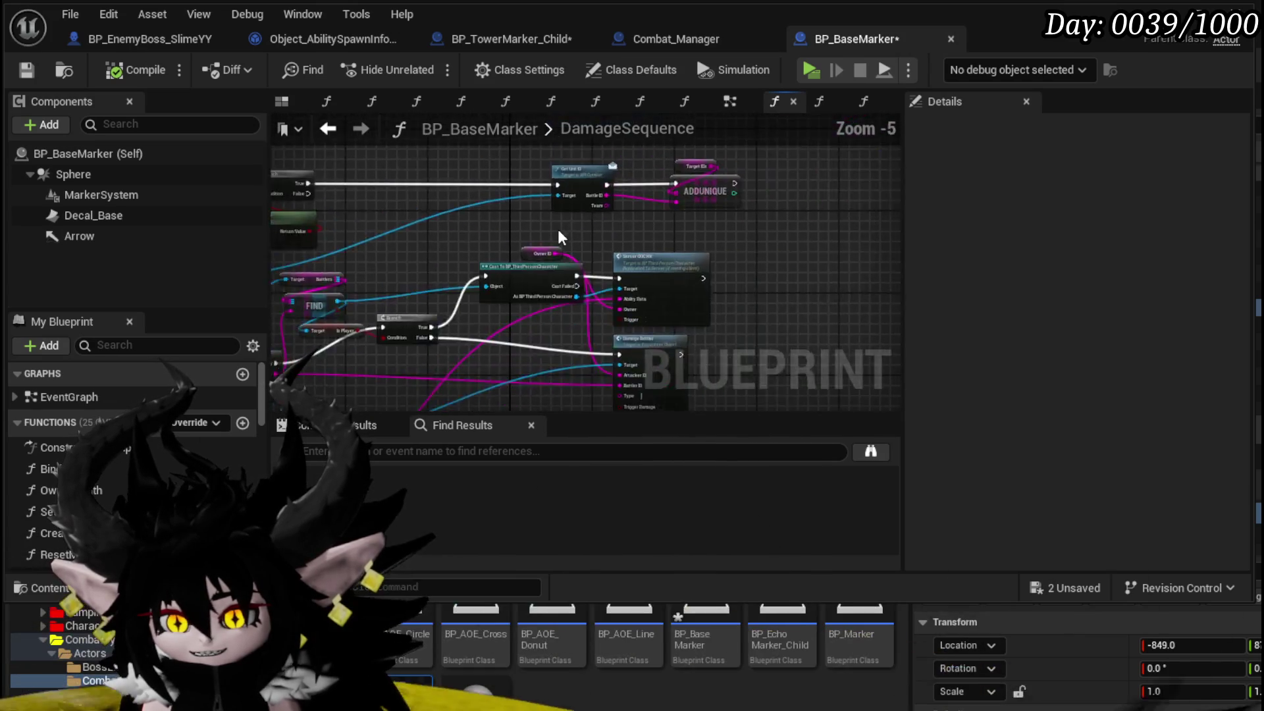
scroll(587, 229, up, 3)
scroll(550, 216, down, 4)
scroll(669, 195, up, 4)
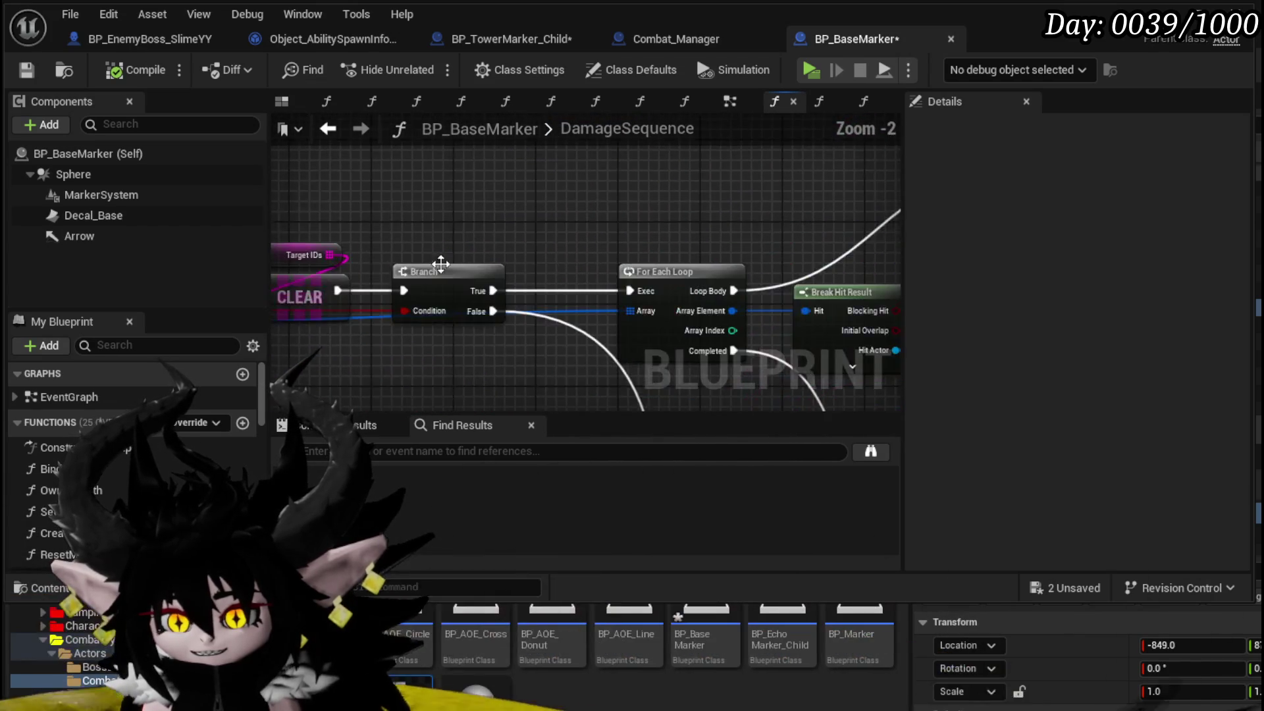
scroll(570, 226, down, 2)
scroll(570, 226, down, 1)
drag(570, 226, 310, 86)
scroll(501, 295, up, 4)
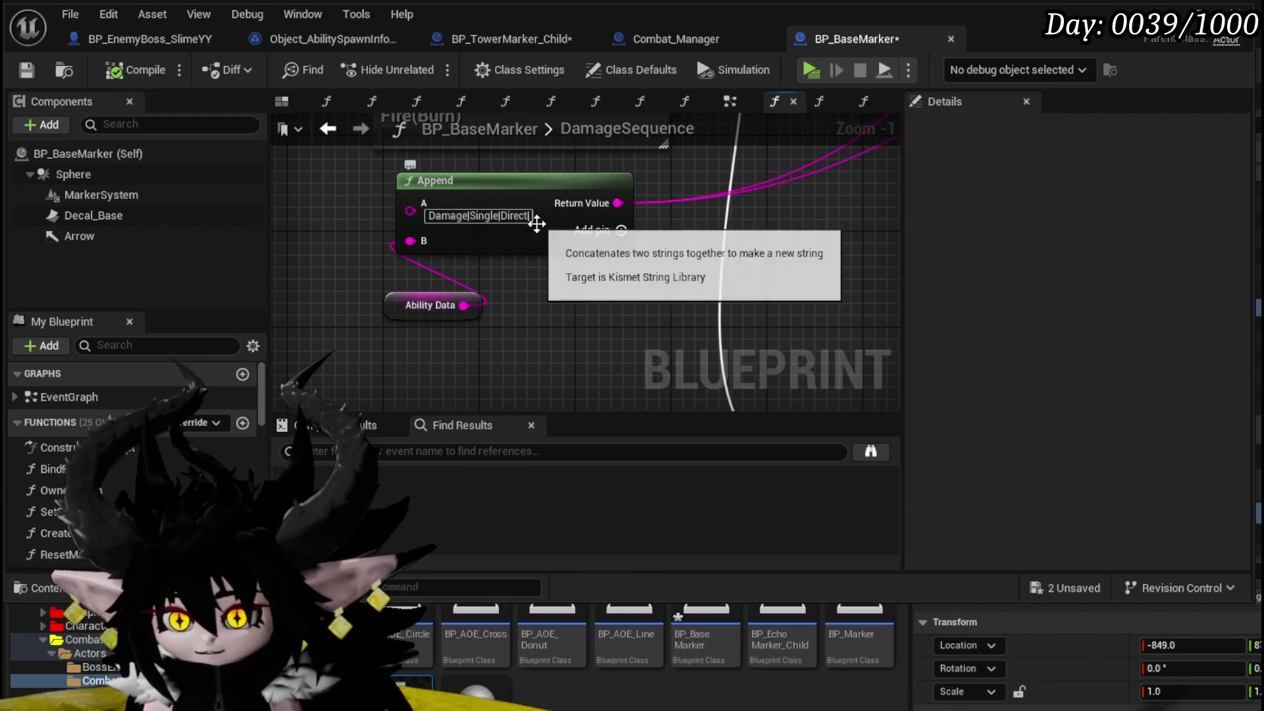
click(422, 304)
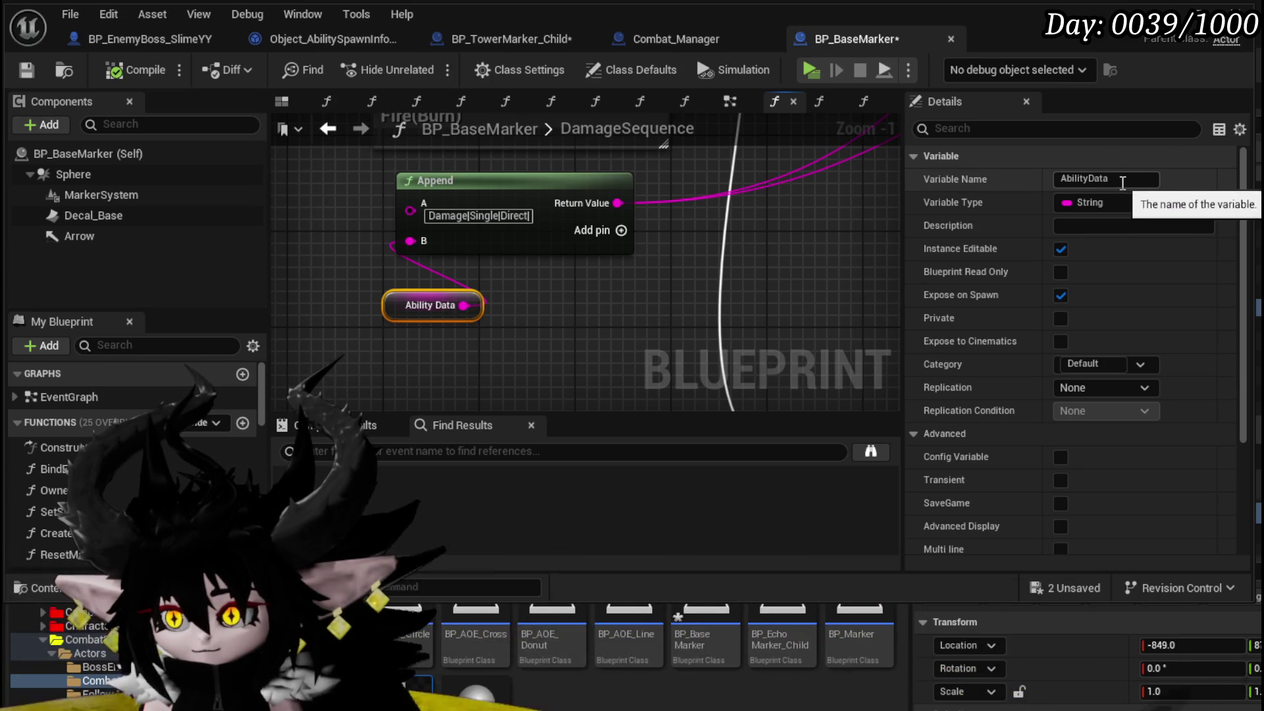
Rename Ability Data to 'Value|Element(None)' in BP_BaseMarker, then save BP_TowerMarker_Child.
text(Value)
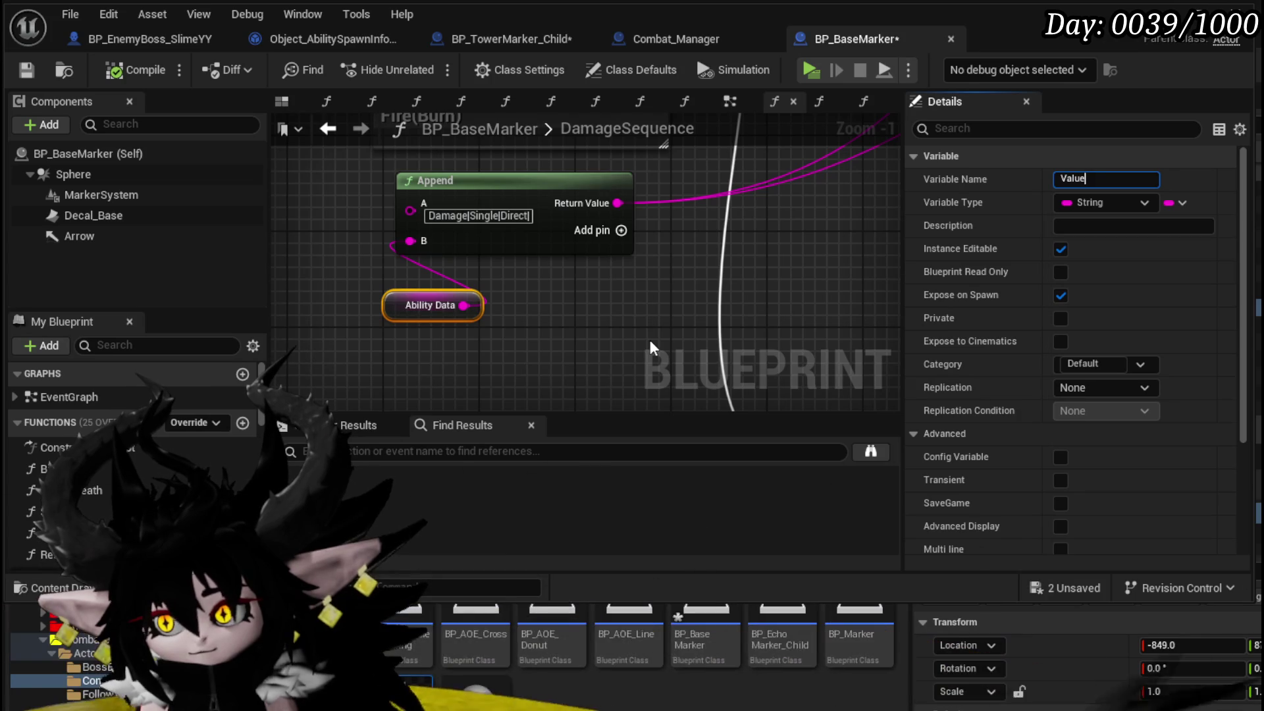
text(|El)
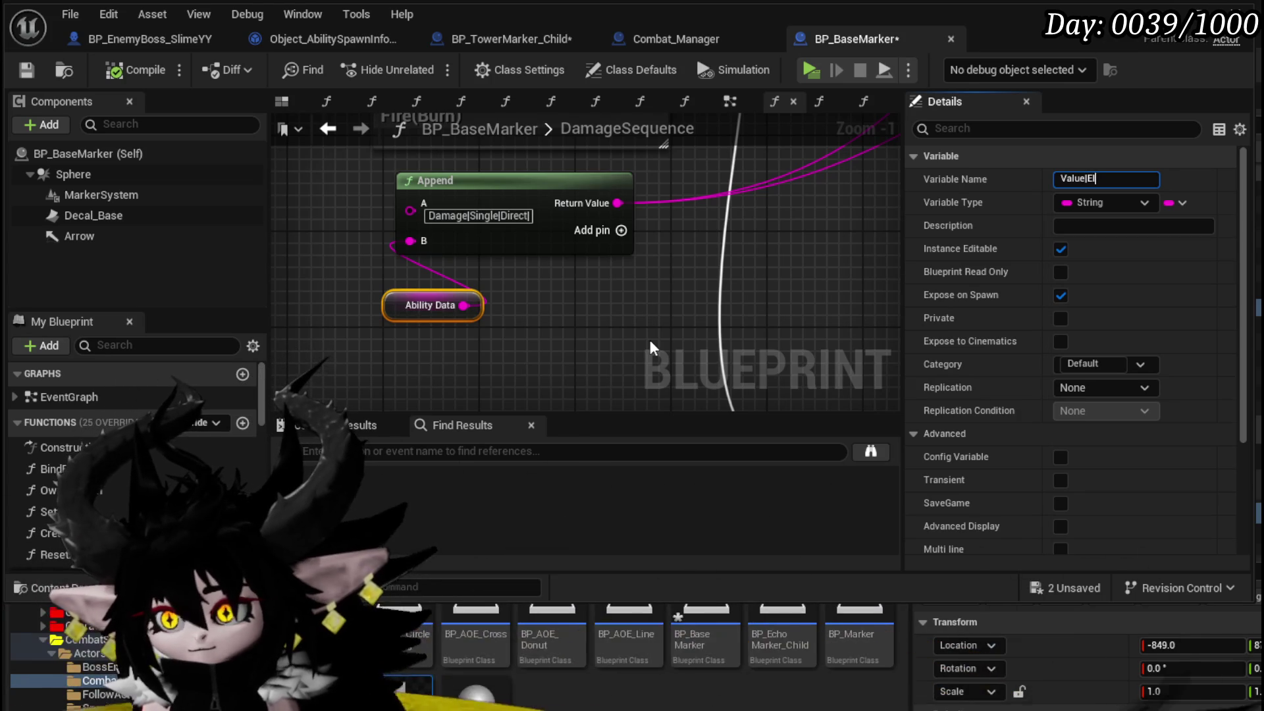
text(ement()
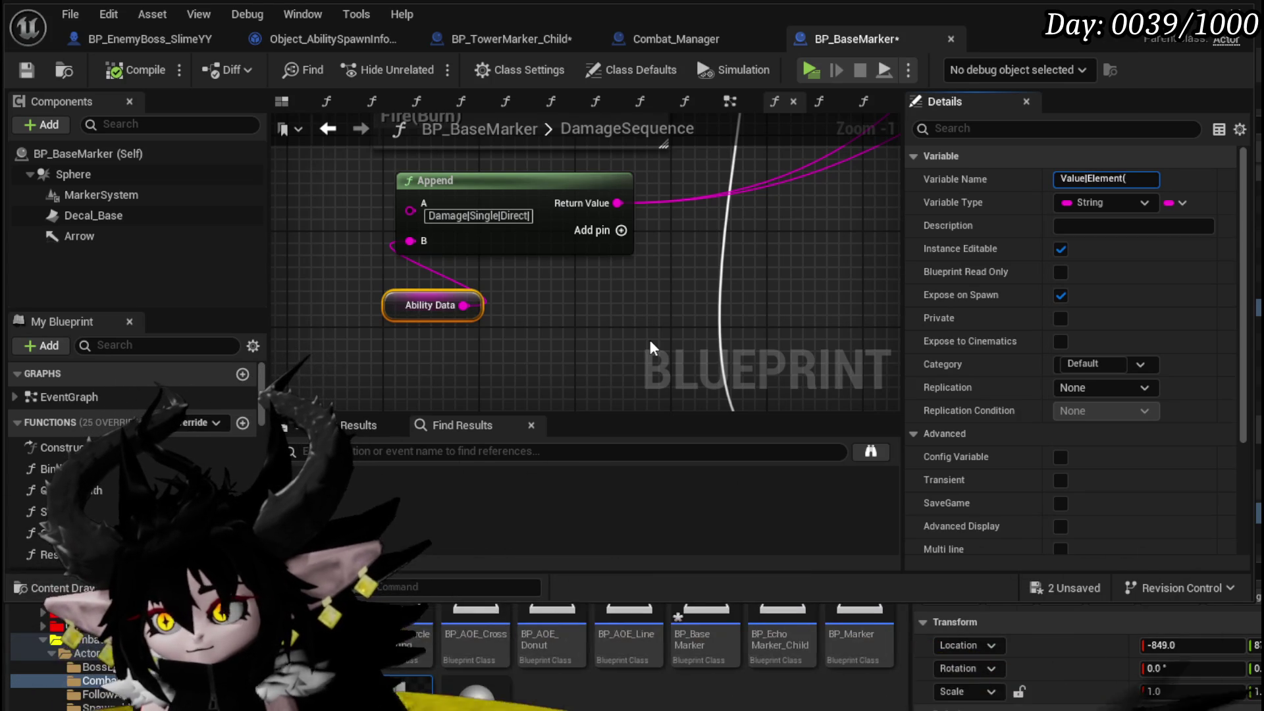
text(None))
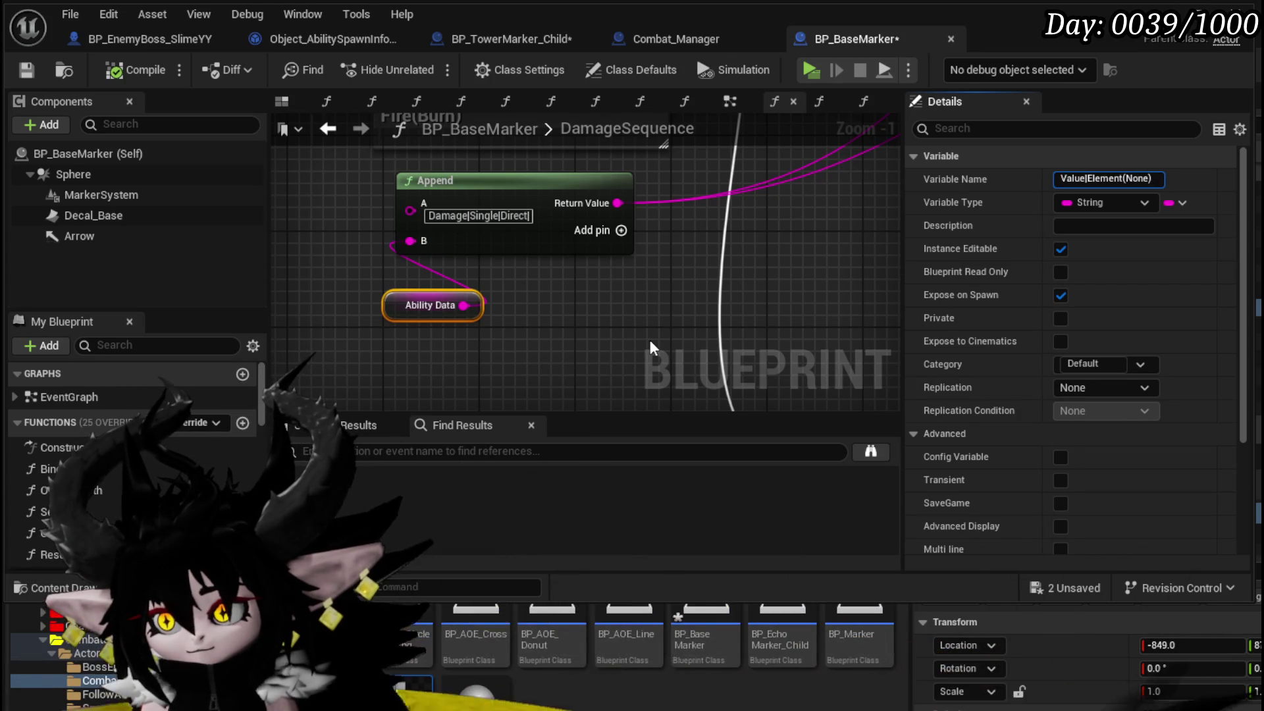
key(Return)
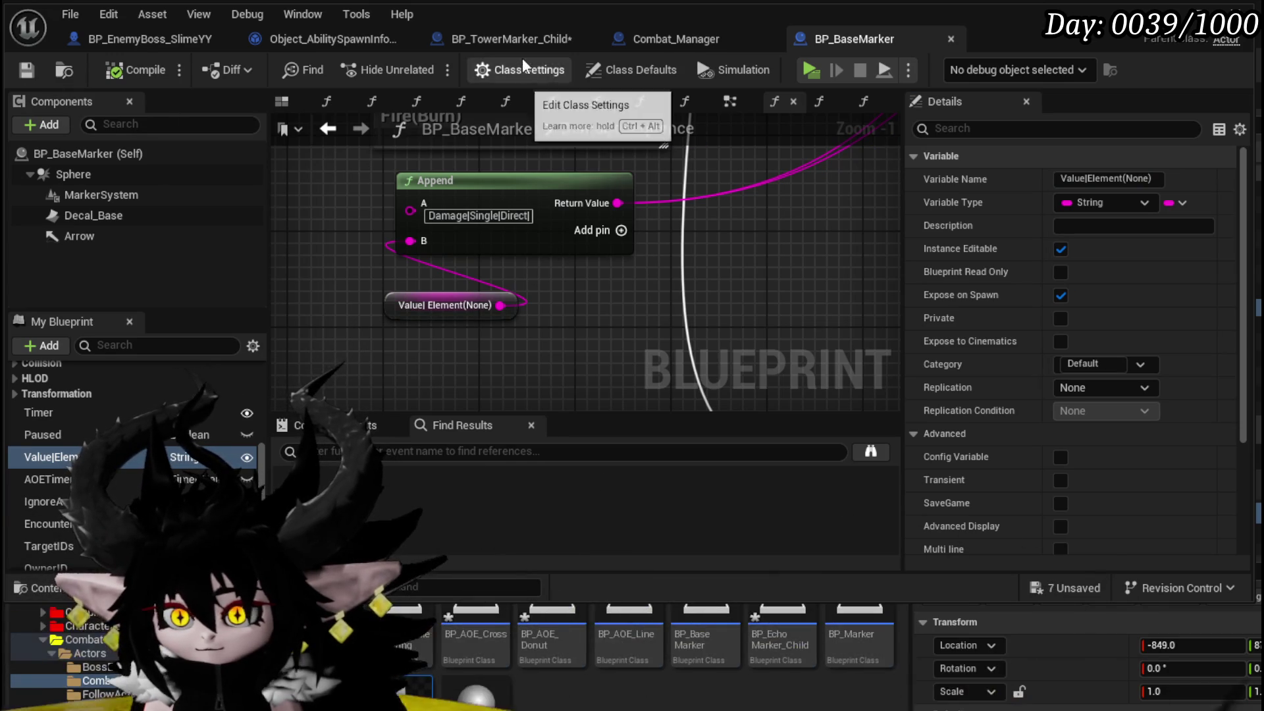
click(514, 40)
click(25, 70)
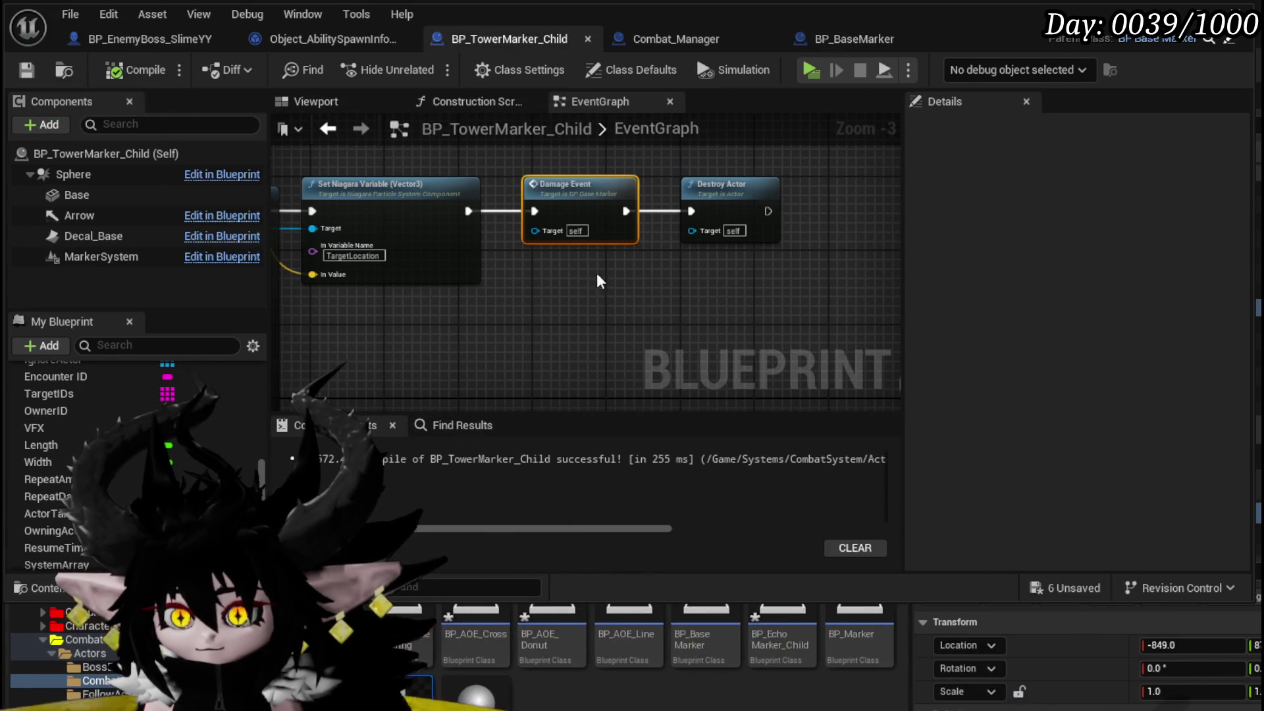
scroll(625, 290, down, 2)
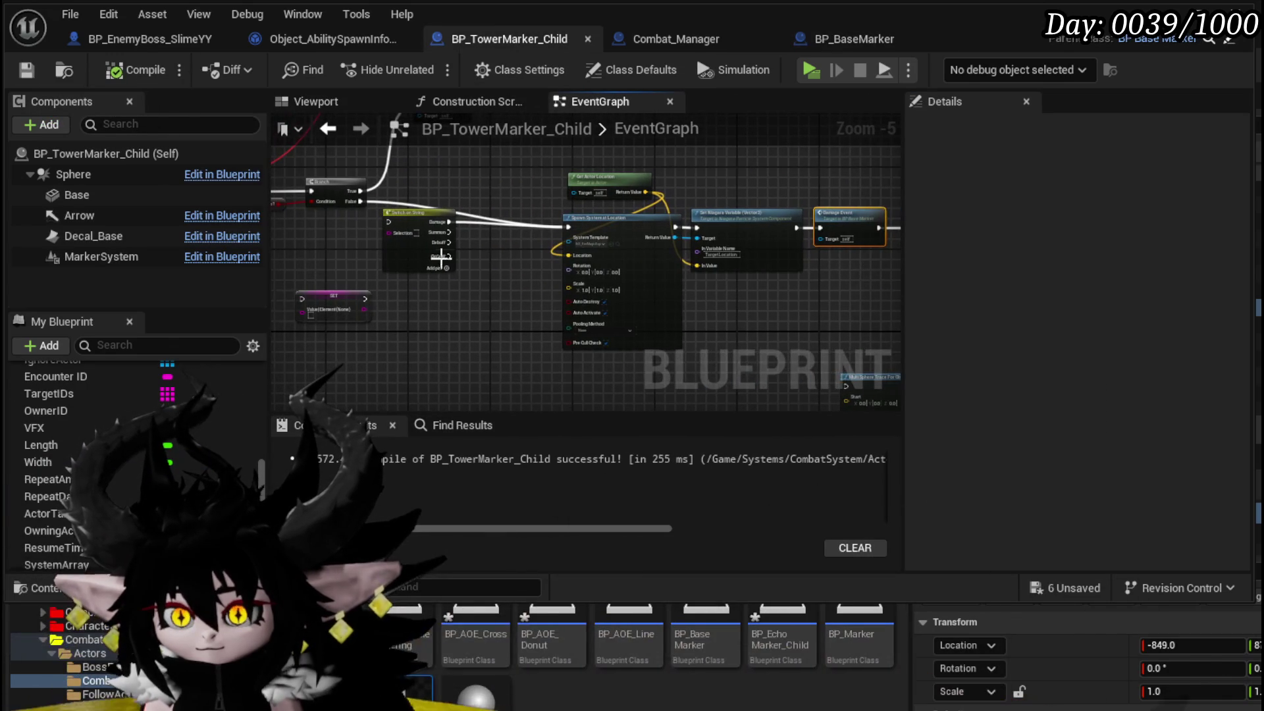
Shift the Switch on String node to the right in the tower marker's event graph.
scroll(505, 303, up, 1)
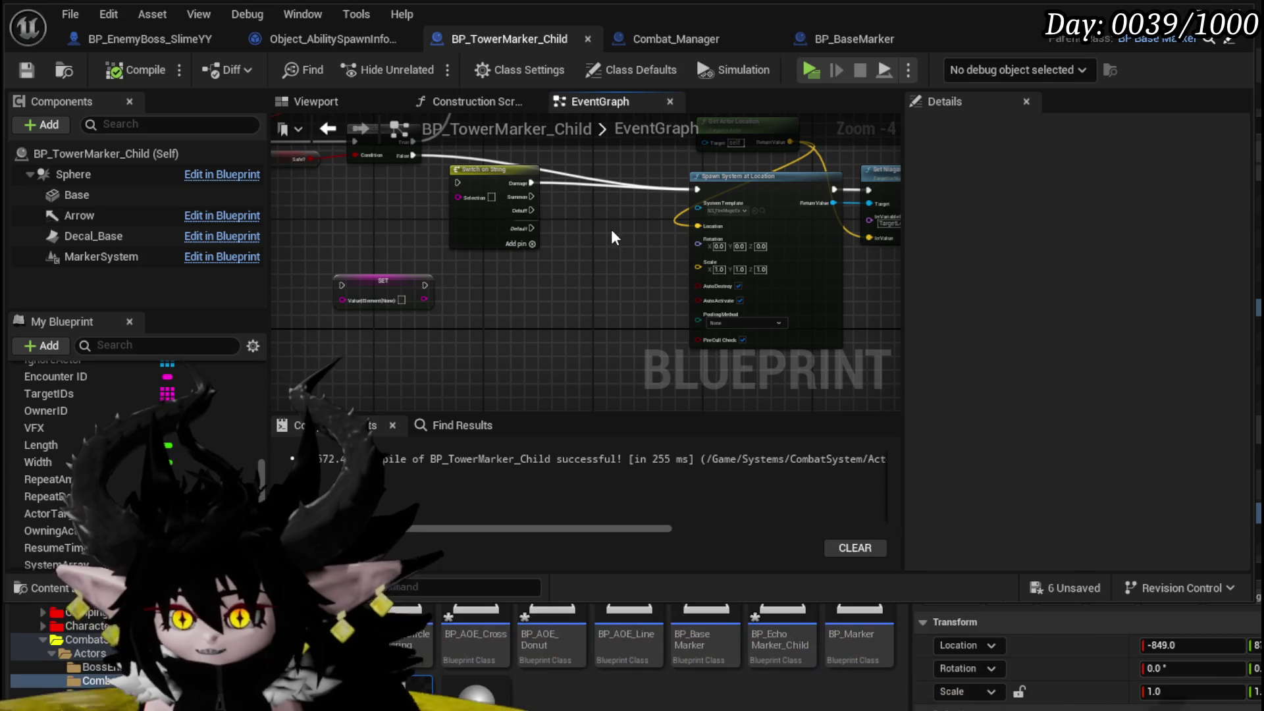
drag(506, 182, 589, 182)
click(458, 223)
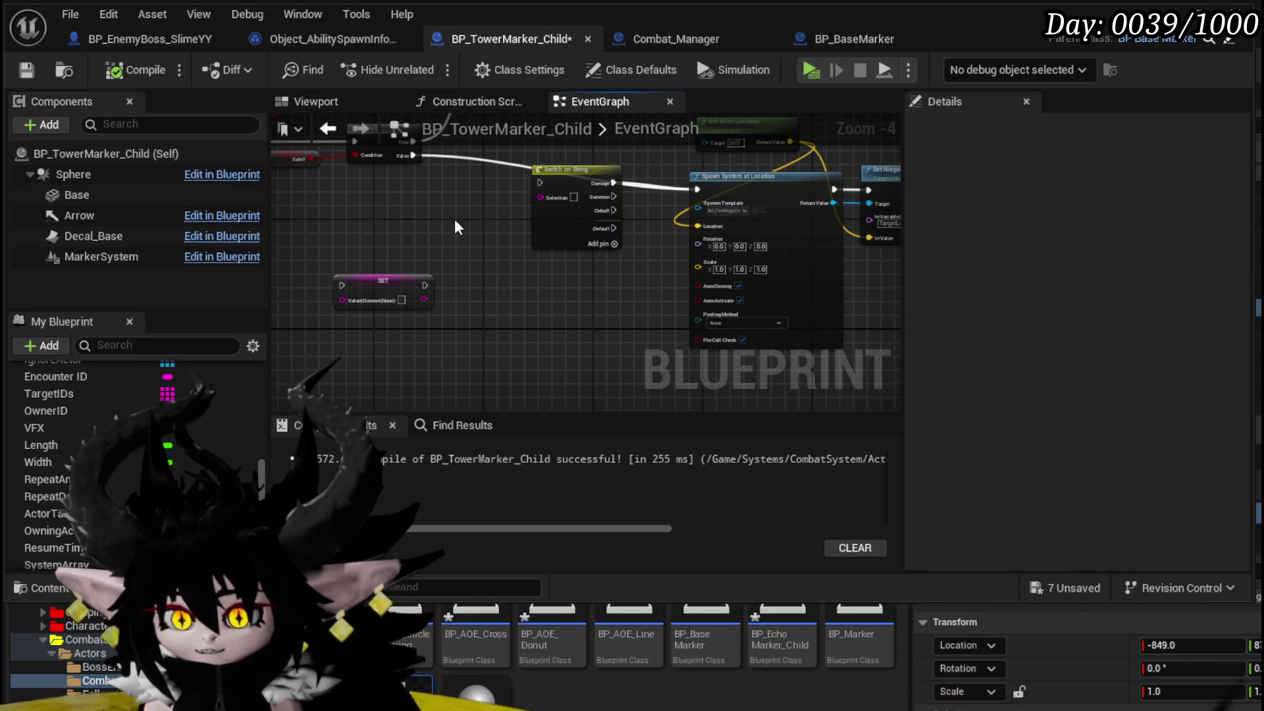
mouse_move(355, 243)
mouse_down()
mouse_move(481, 383)
mouse_move(501, 345)
mouse_move(511, 355)
mouse_up()
scroll(131, 461, up, 3)
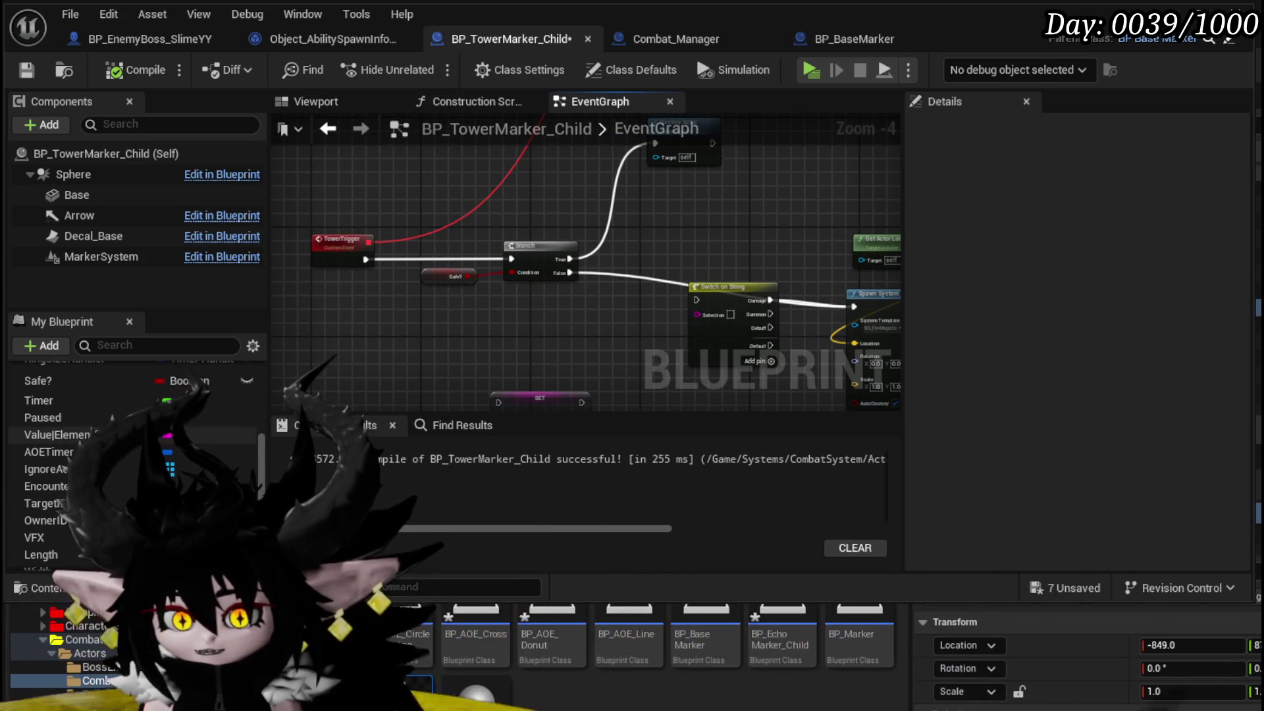
scroll(166, 461, up, 5)
scroll(165, 455, down, 4)
scroll(62, 378, down, 3)
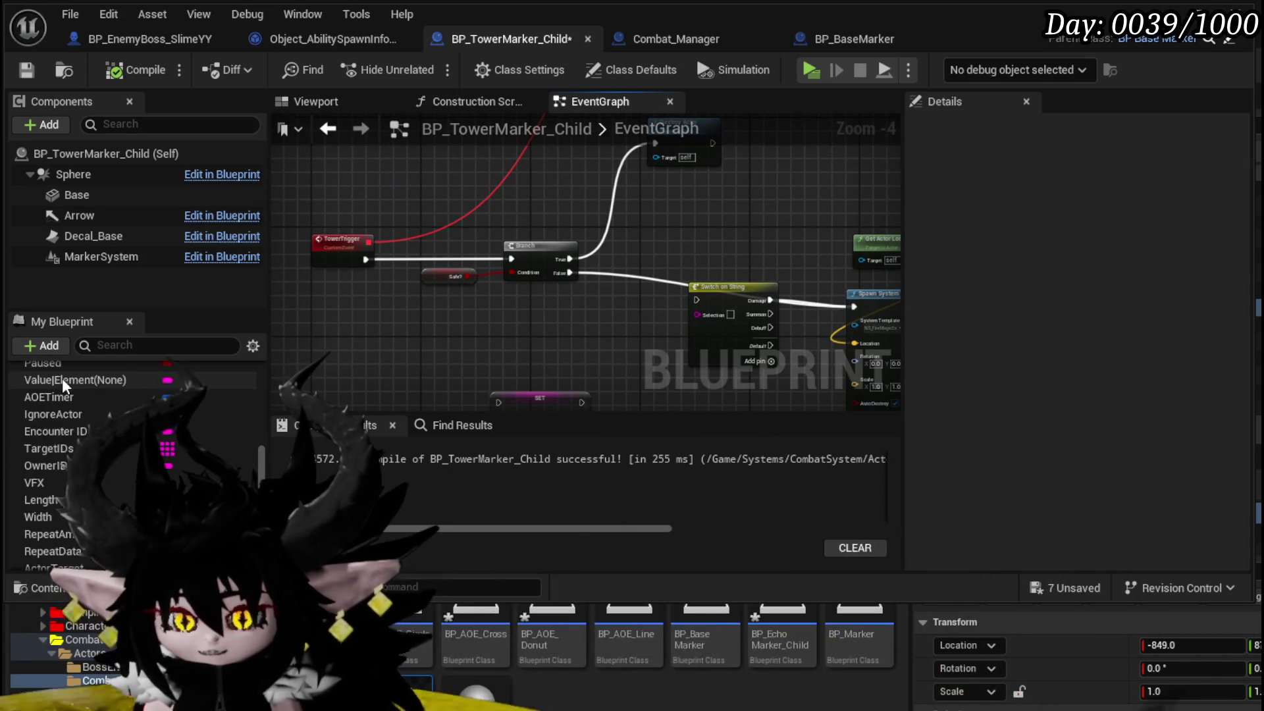
mouse_move(417, 338)
mouse_down()
mouse_move(414, 450)
mouse_move(368, 527)
mouse_move(483, 299)
mouse_move(457, 273)
mouse_move(605, 171)
mouse_move(460, 276)
mouse_move(450, 267)
mouse_up()
scroll(451, 266, up, 2)
Move the Safe? variable above the Branch node and save BP_TowerMarker_Child.
click(588, 188)
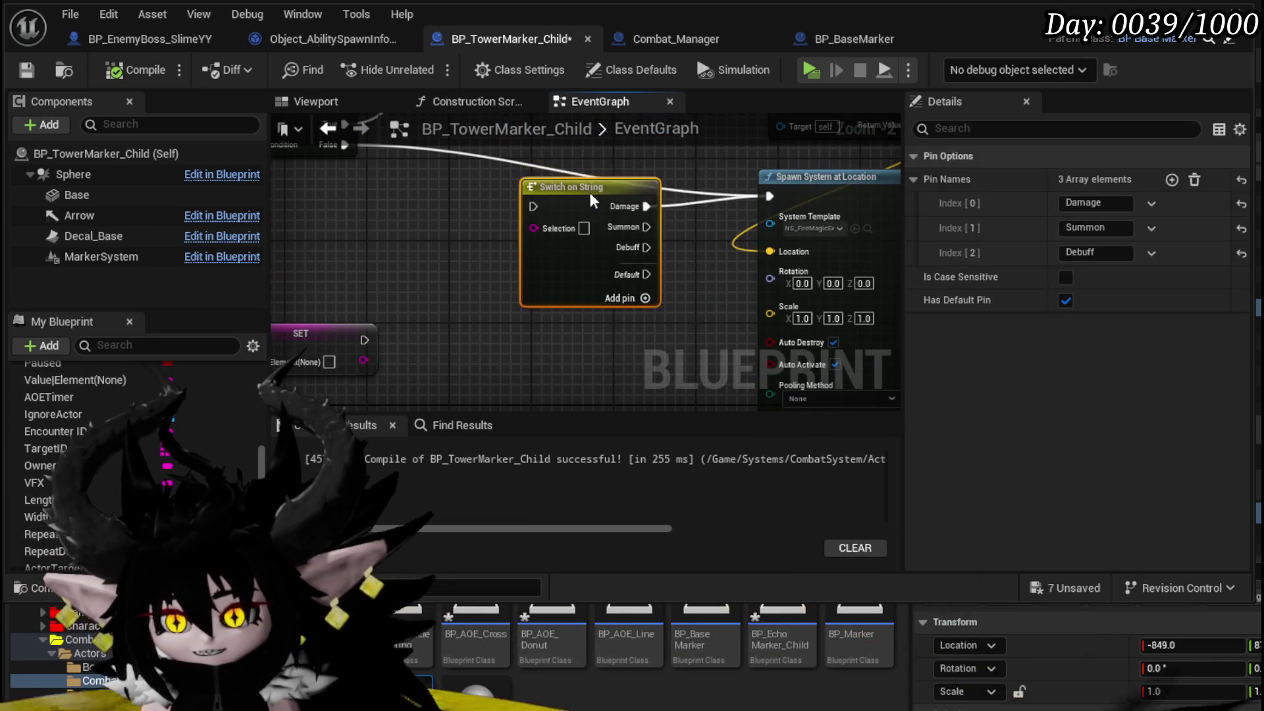
mouse_move(421, 231)
mouse_down()
mouse_move(592, 258)
mouse_move(642, 241)
mouse_move(347, 281)
mouse_up()
click(580, 230)
scroll(614, 201, down, 2)
mouse_move(513, 259)
mouse_down()
mouse_move(307, 187)
mouse_move(850, 276)
mouse_up()
mouse_move(327, 198)
mouse_down()
mouse_move(424, 188)
mouse_move(623, 219)
mouse_up()
click(445, 269)
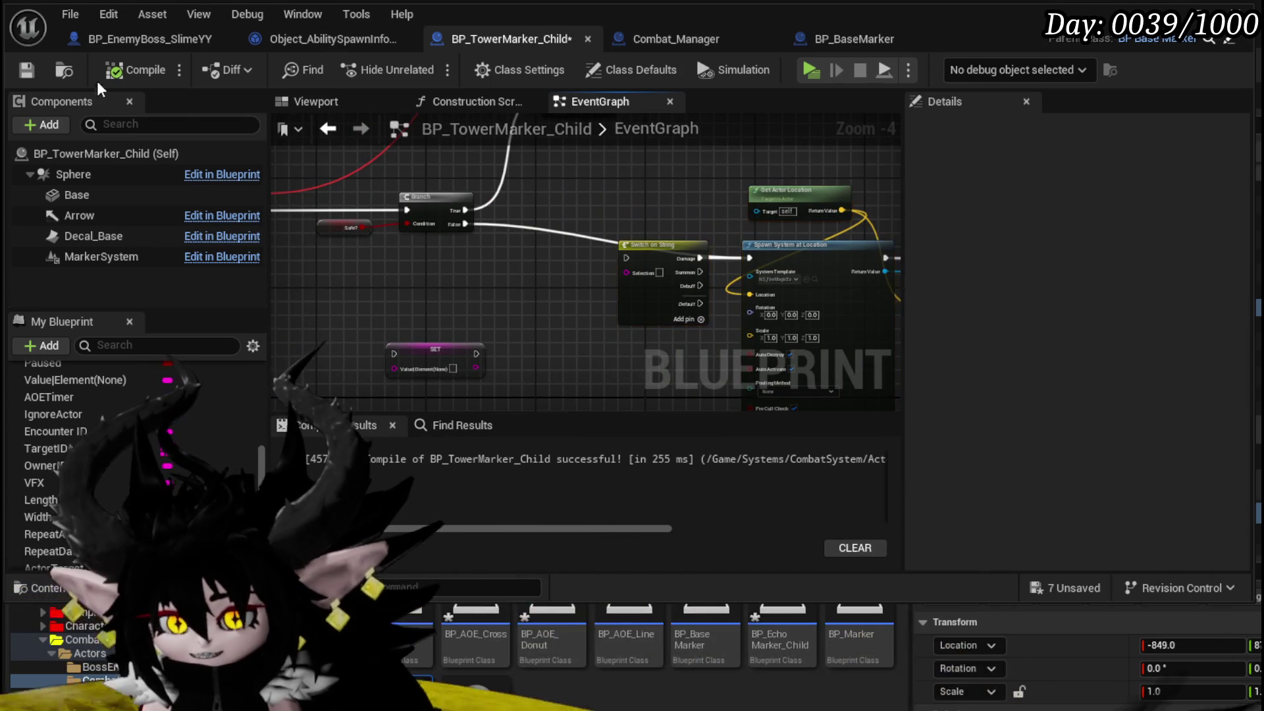
mouse_move(636, 162)
mouse_down()
mouse_move(648, 226)
mouse_move(601, 297)
mouse_move(608, 319)
mouse_up()
mouse_move(437, 315)
mouse_down()
mouse_move(547, 253)
mouse_move(440, 274)
mouse_up()
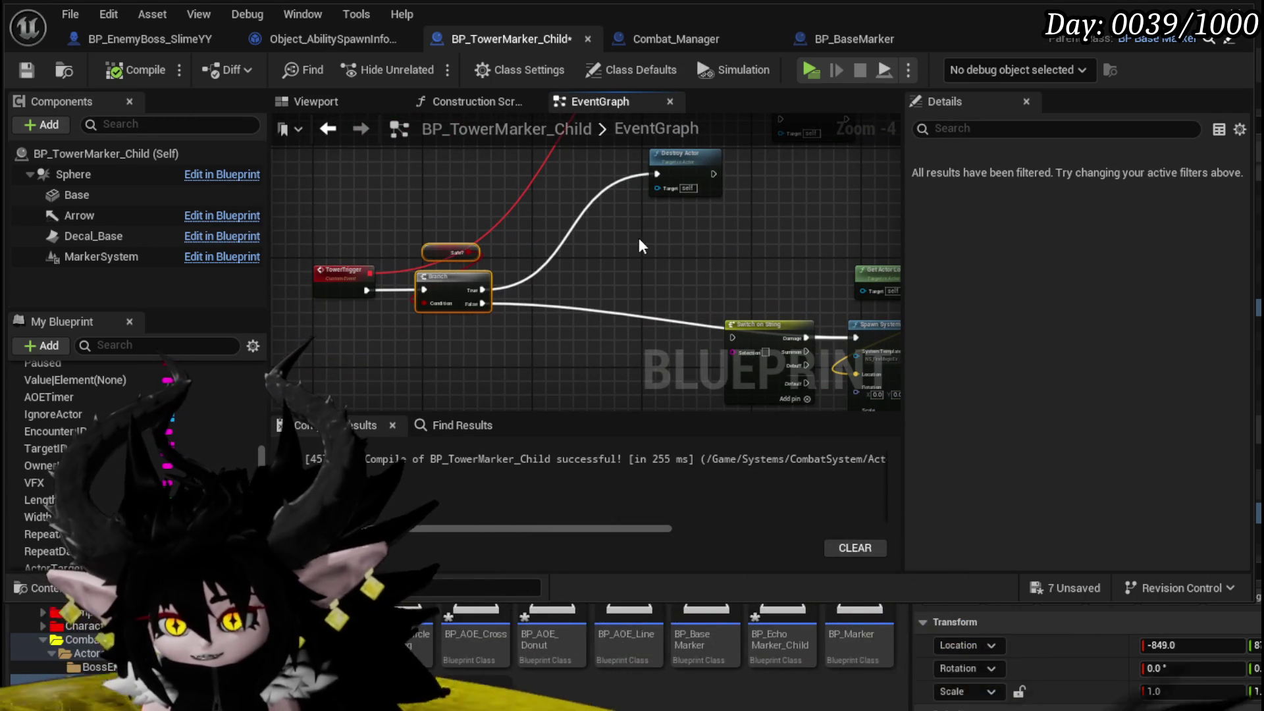
click(632, 237)
mouse_move(605, 184)
mouse_down()
mouse_move(431, 286)
mouse_move(429, 332)
mouse_move(466, 315)
mouse_move(655, 294)
mouse_move(516, 274)
mouse_move(761, 274)
mouse_move(752, 244)
mouse_move(586, 231)
mouse_move(512, 206)
mouse_up()
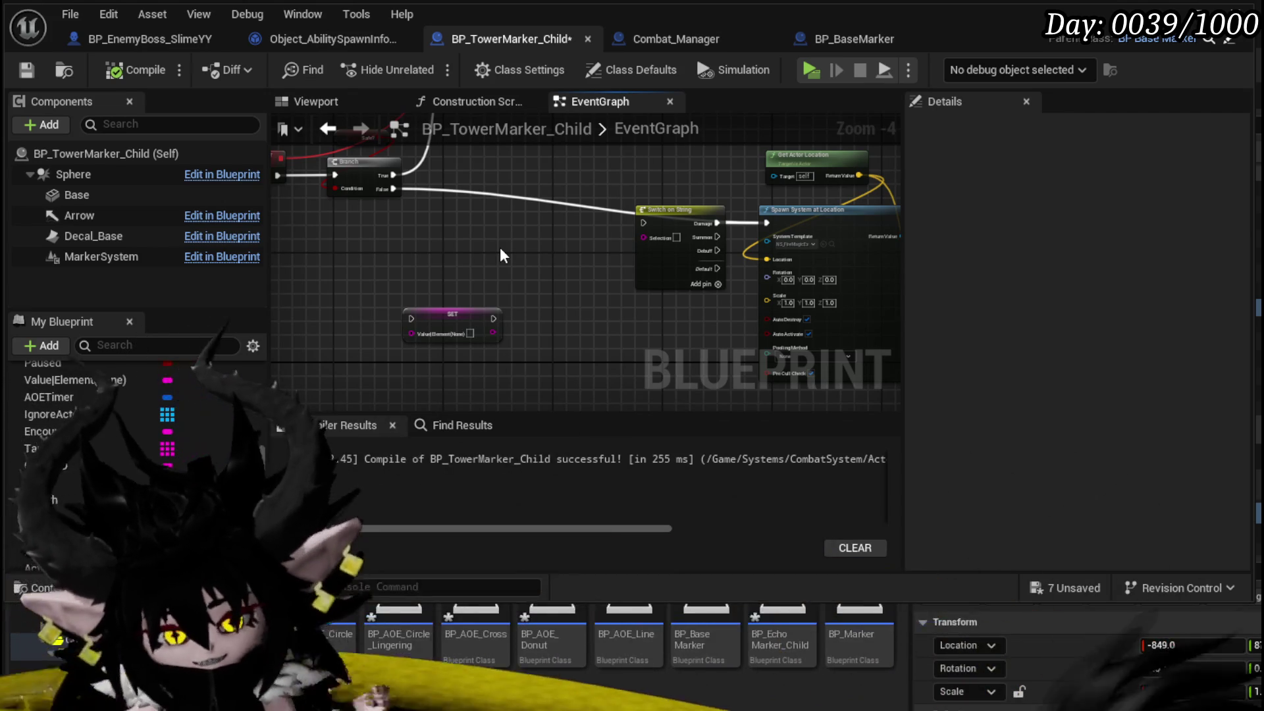
click(26, 70)
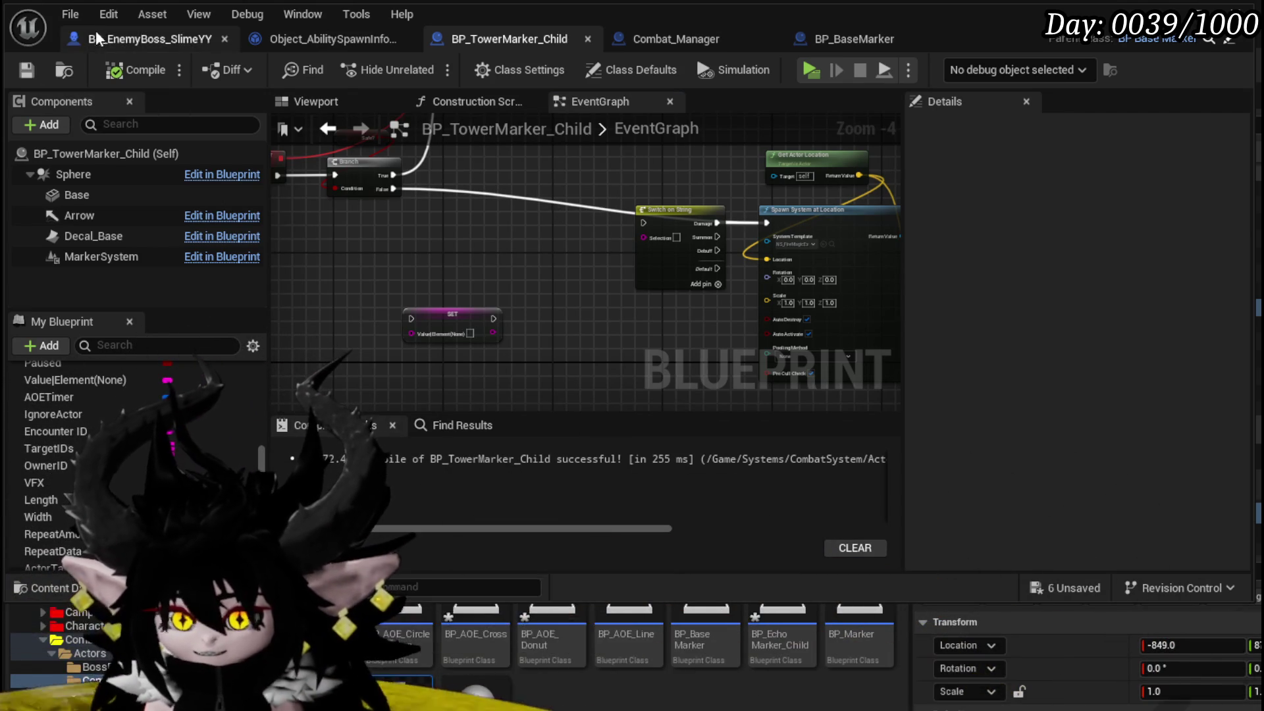
Switch to BP_EnemyBoss_SlimeYY and centre its Montage, Spawn Marker and Spawn Tower nodes.
click(122, 41)
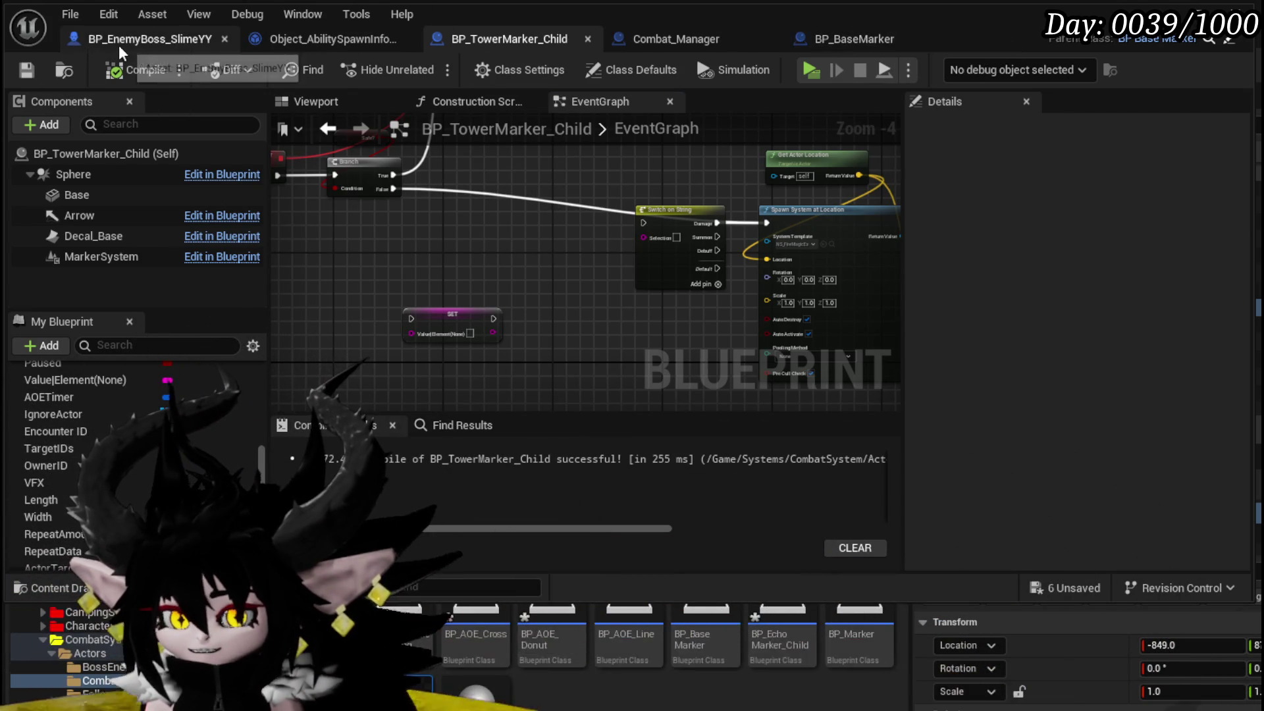
drag(503, 214, 625, 319)
drag(395, 276, 560, 204)
mouse_move(402, 227)
mouse_down()
mouse_move(471, 189)
mouse_move(295, 216)
mouse_up()
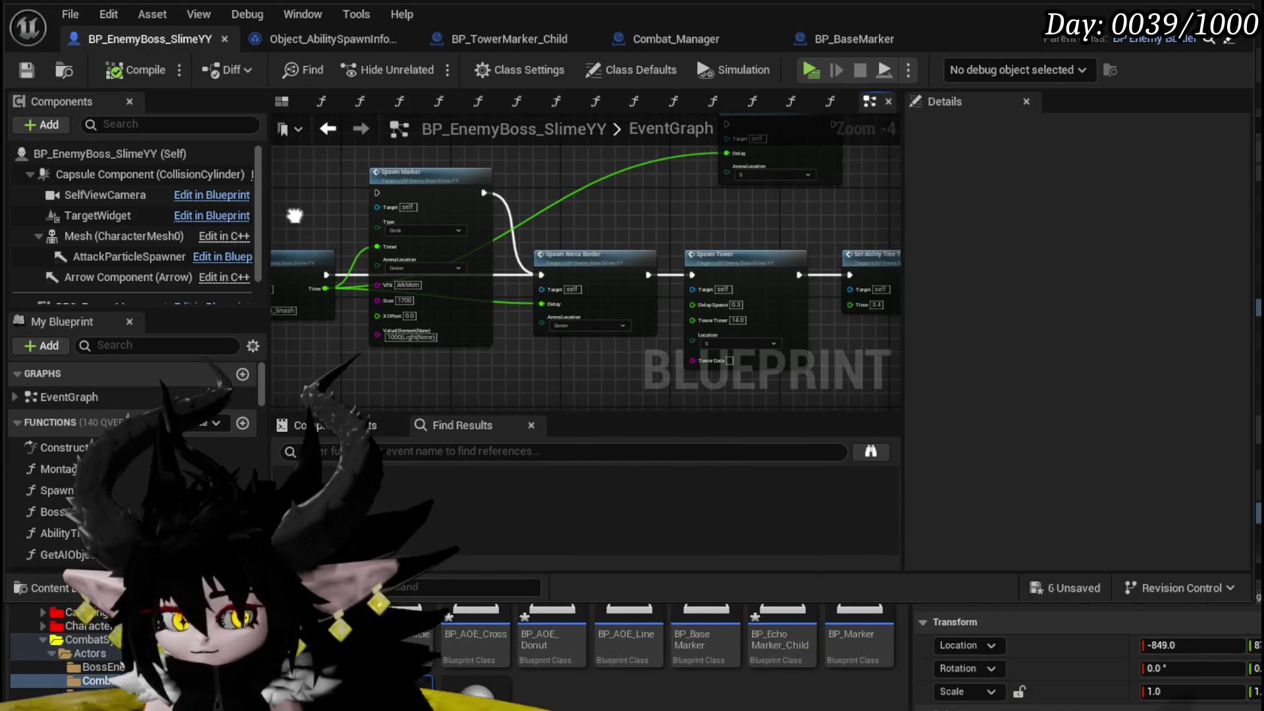
mouse_move(616, 214)
mouse_down()
mouse_move(477, 244)
mouse_move(557, 181)
mouse_move(534, 154)
mouse_move(527, 216)
mouse_up()
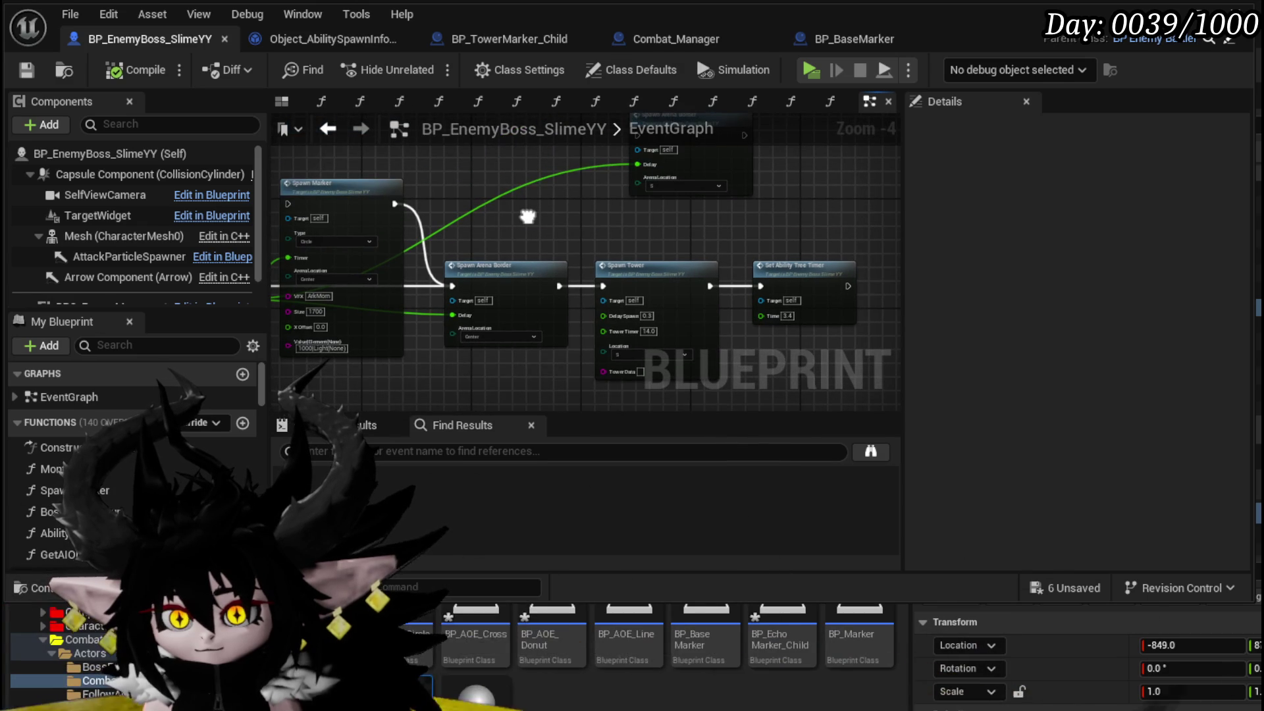
Back in BP_TowerMarker_Child, pan over TowerTrigger, Branch, Switch, Destroy Actor and Set Niagara Variable nodes.
click(527, 41)
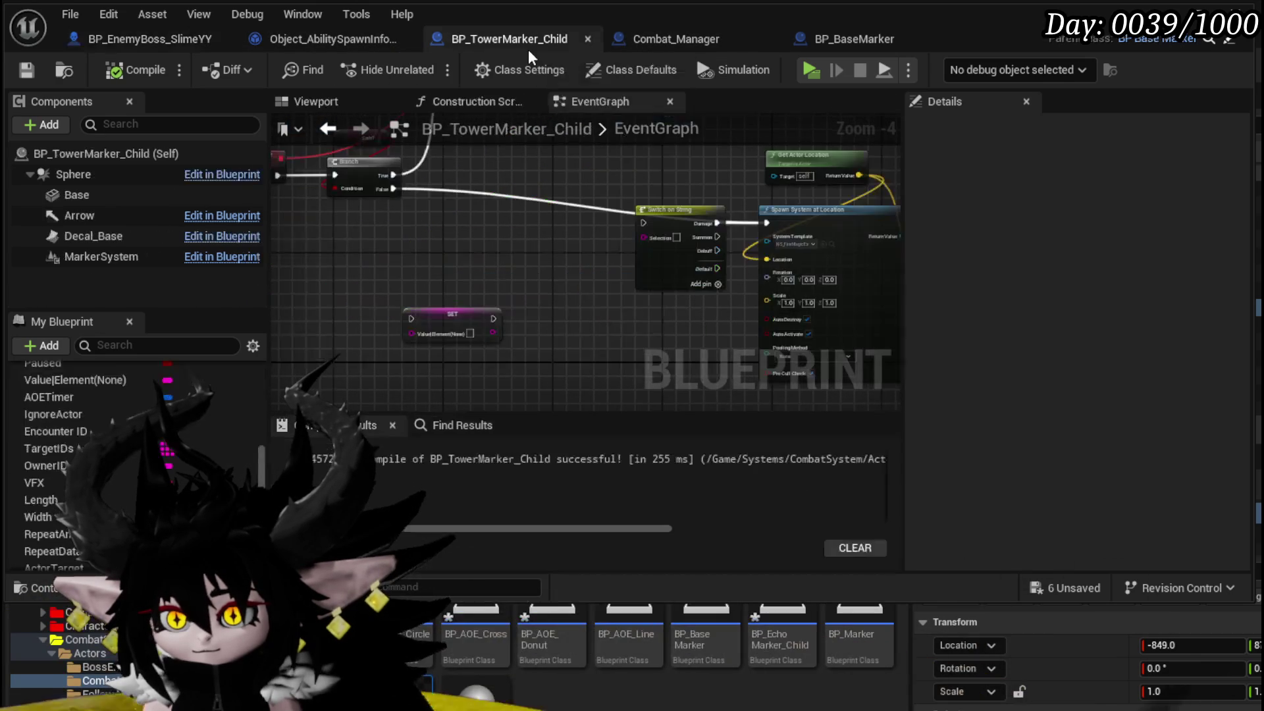
drag(497, 255, 486, 292)
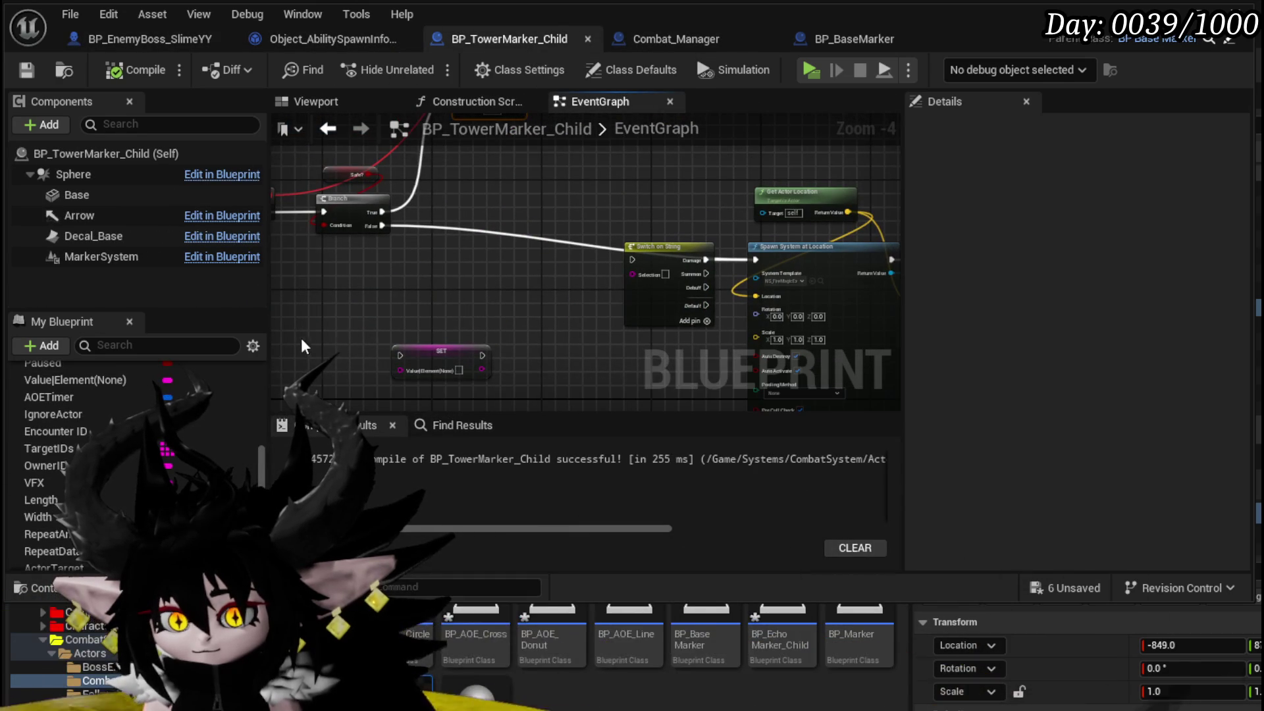
mouse_move(406, 305)
mouse_down()
mouse_move(461, 290)
mouse_move(368, 250)
mouse_move(295, 177)
mouse_move(366, 310)
mouse_move(414, 268)
mouse_move(500, 264)
mouse_move(581, 229)
mouse_up()
scroll(163, 473, down, 2)
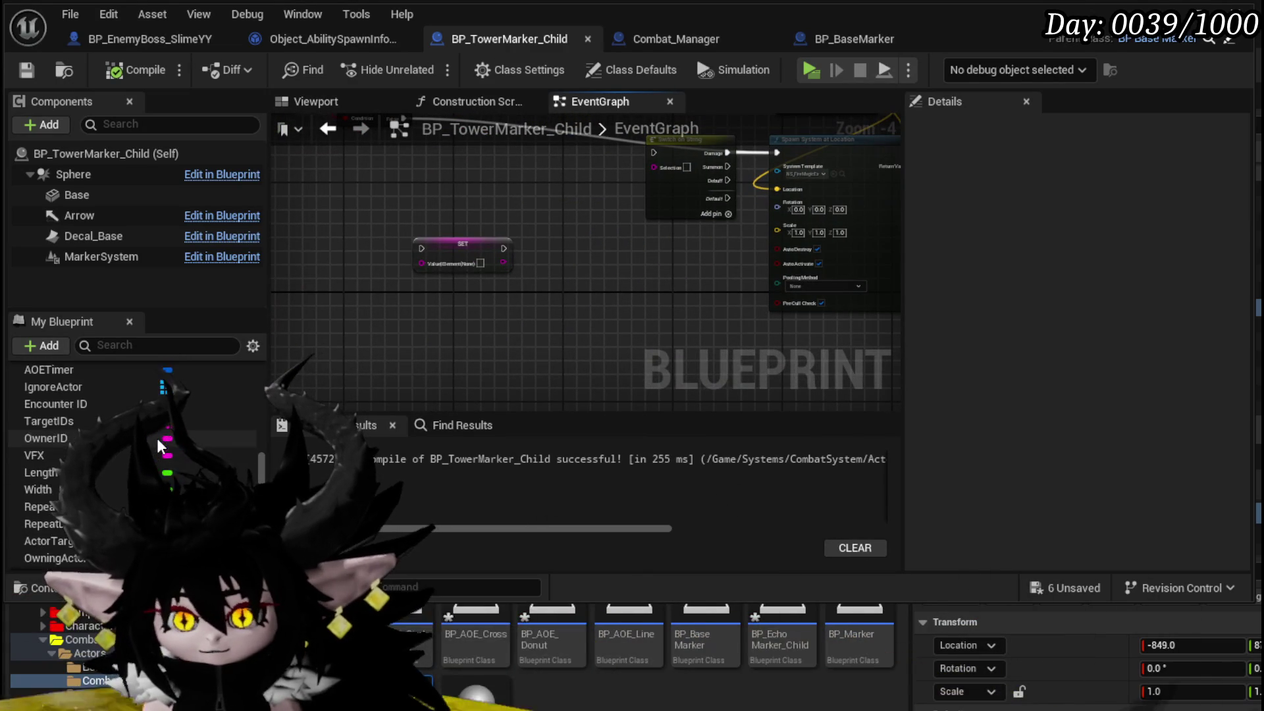
scroll(105, 471, down, 2)
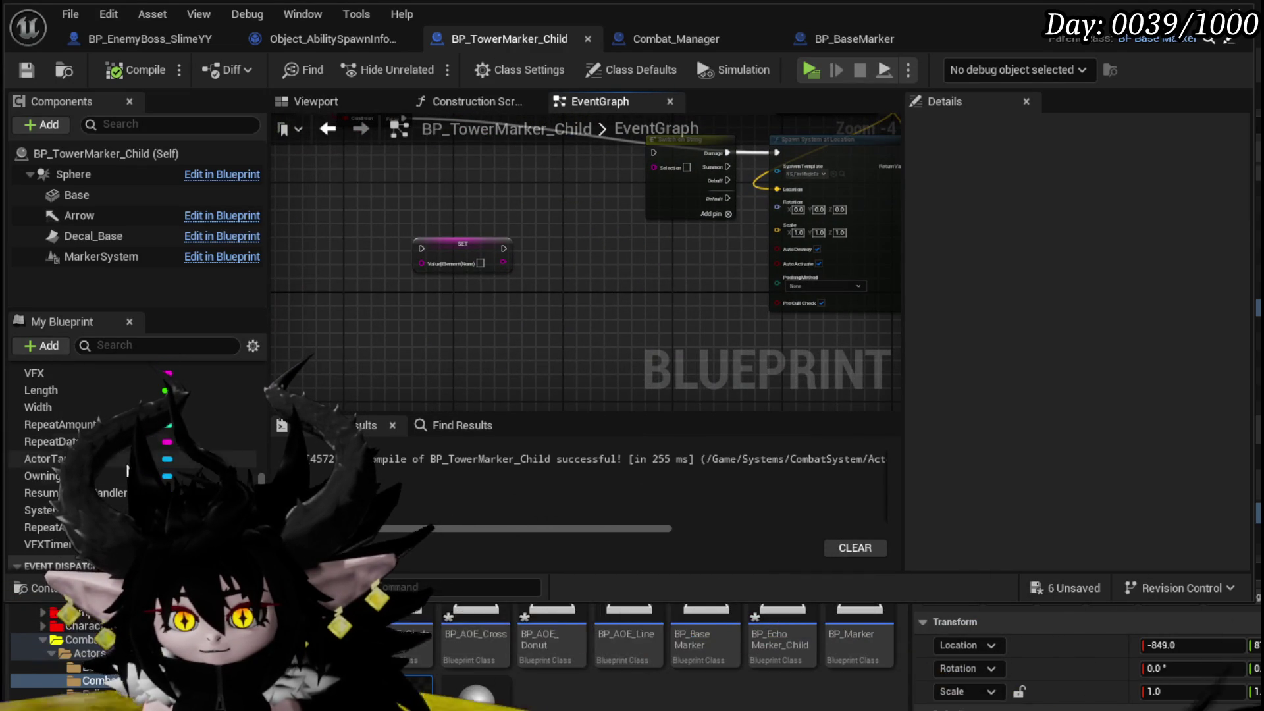
scroll(105, 470, up, 2)
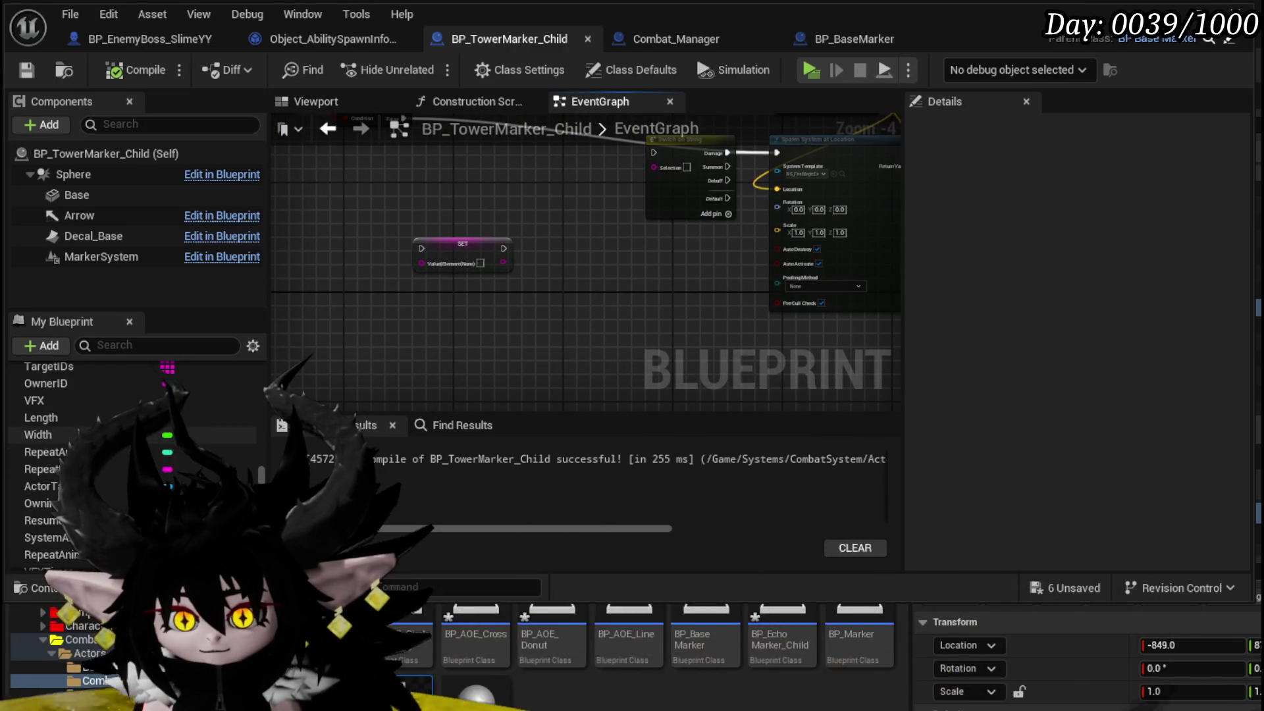
scroll(60, 433, up, 3)
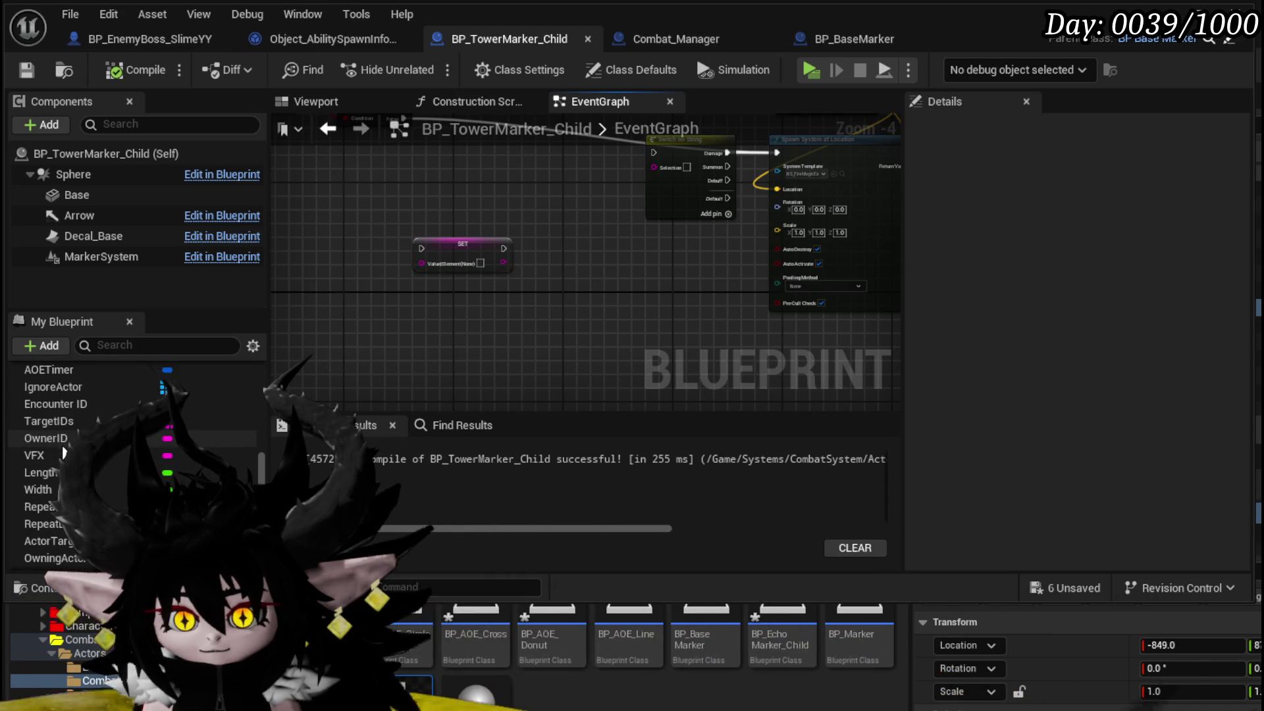
scroll(59, 428, up, 2)
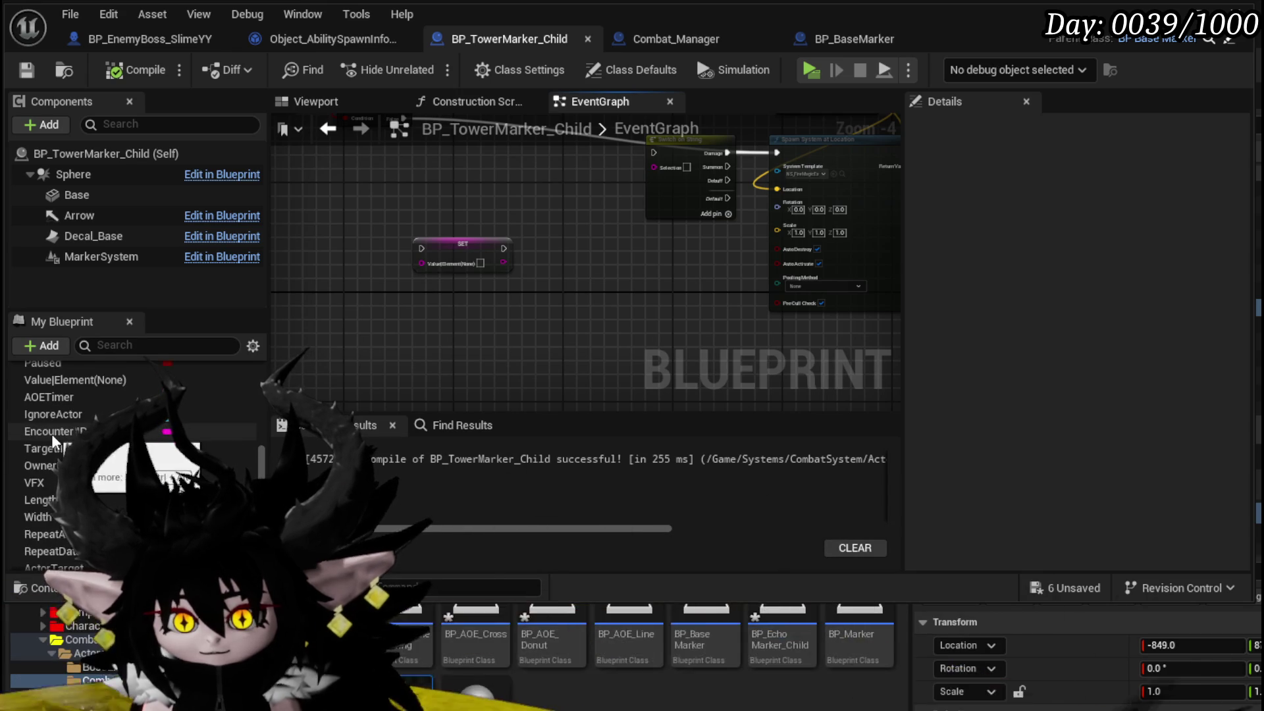
scroll(79, 433, up, 3)
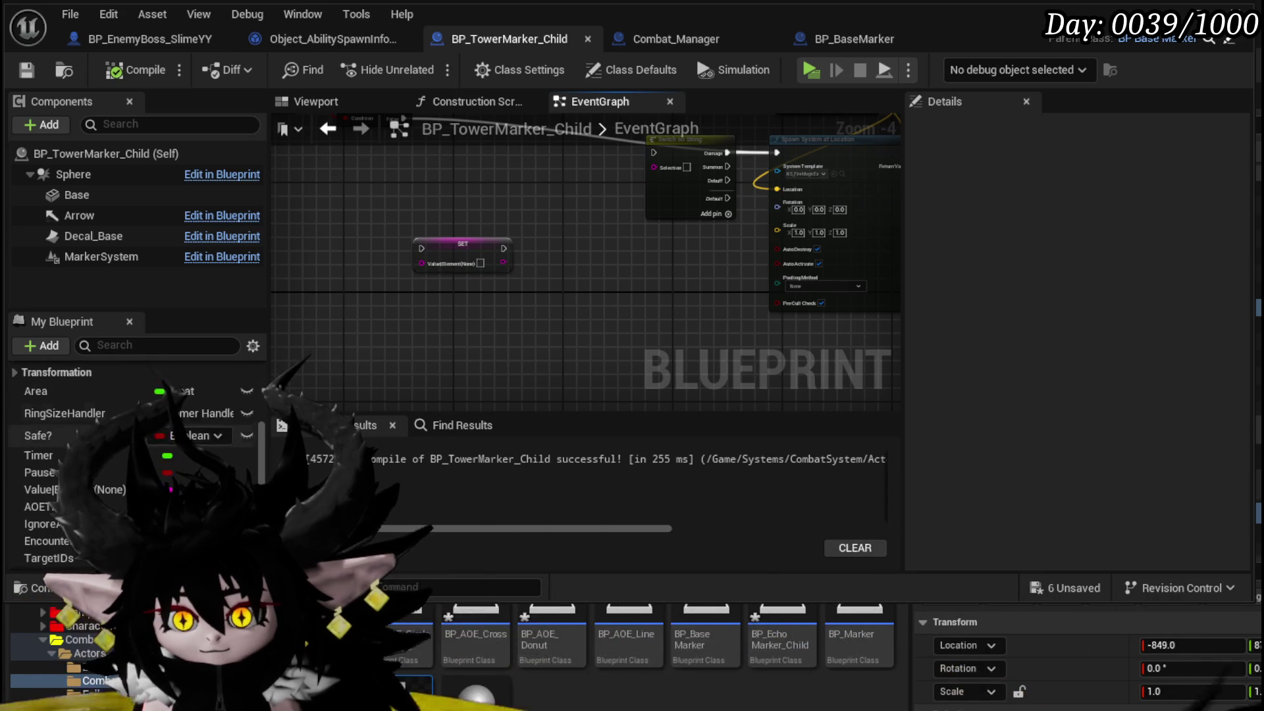
mouse_move(420, 274)
mouse_down()
mouse_move(417, 363)
mouse_move(370, 386)
mouse_up()
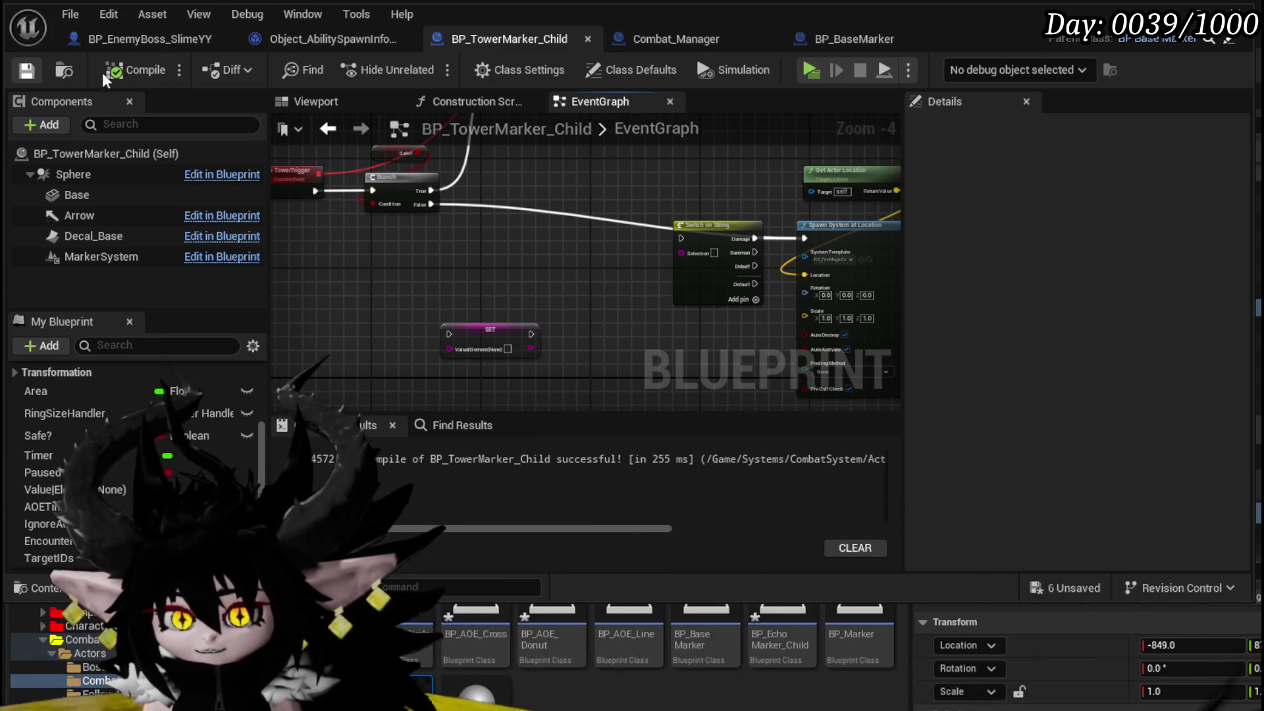
mouse_move(593, 266)
mouse_down()
mouse_move(693, 318)
mouse_move(369, 232)
mouse_move(395, 225)
mouse_move(727, 292)
mouse_move(688, 373)
mouse_up()
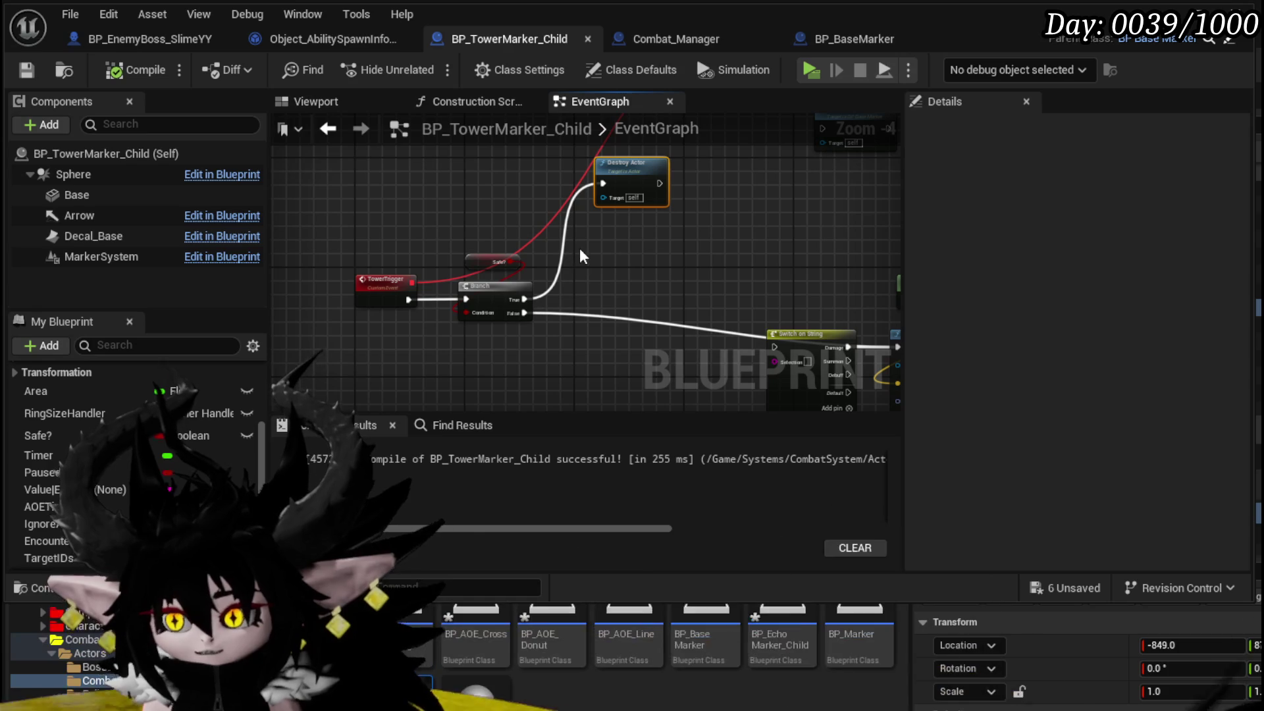
Save all unsaved assets, then review BP_BaseMarker's DamageSequence graph.
click(1063, 587)
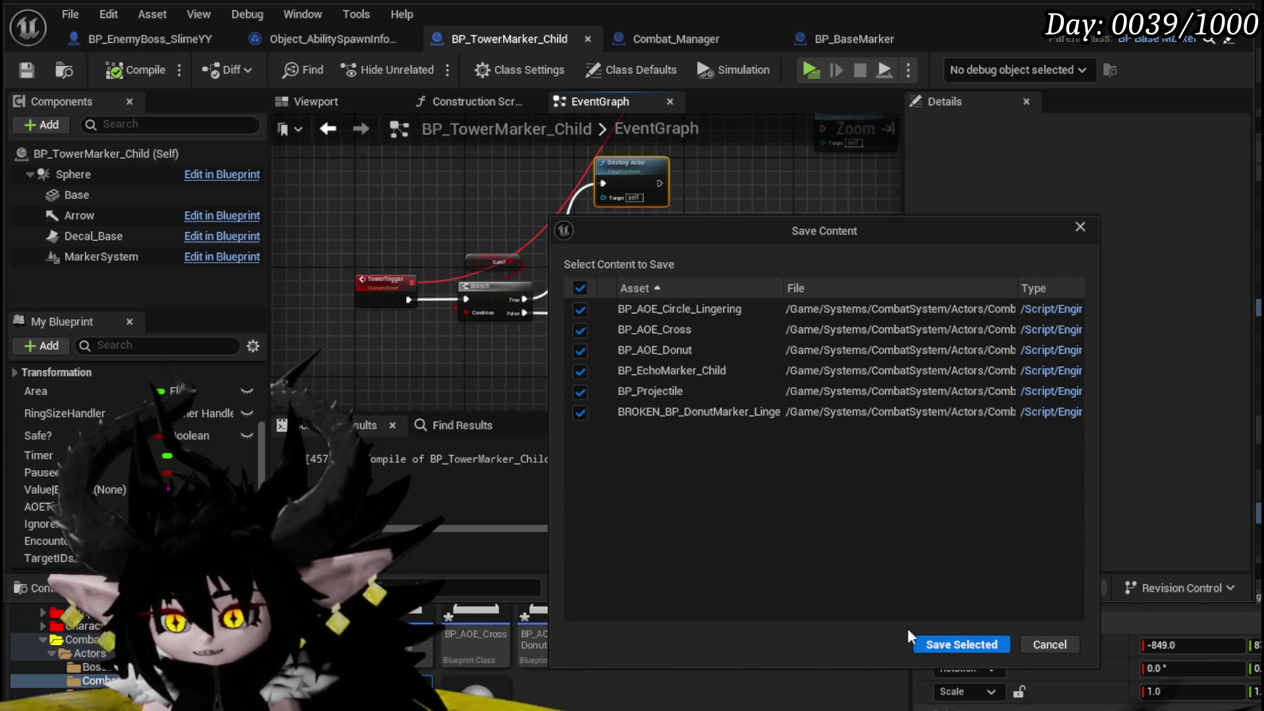
click(928, 642)
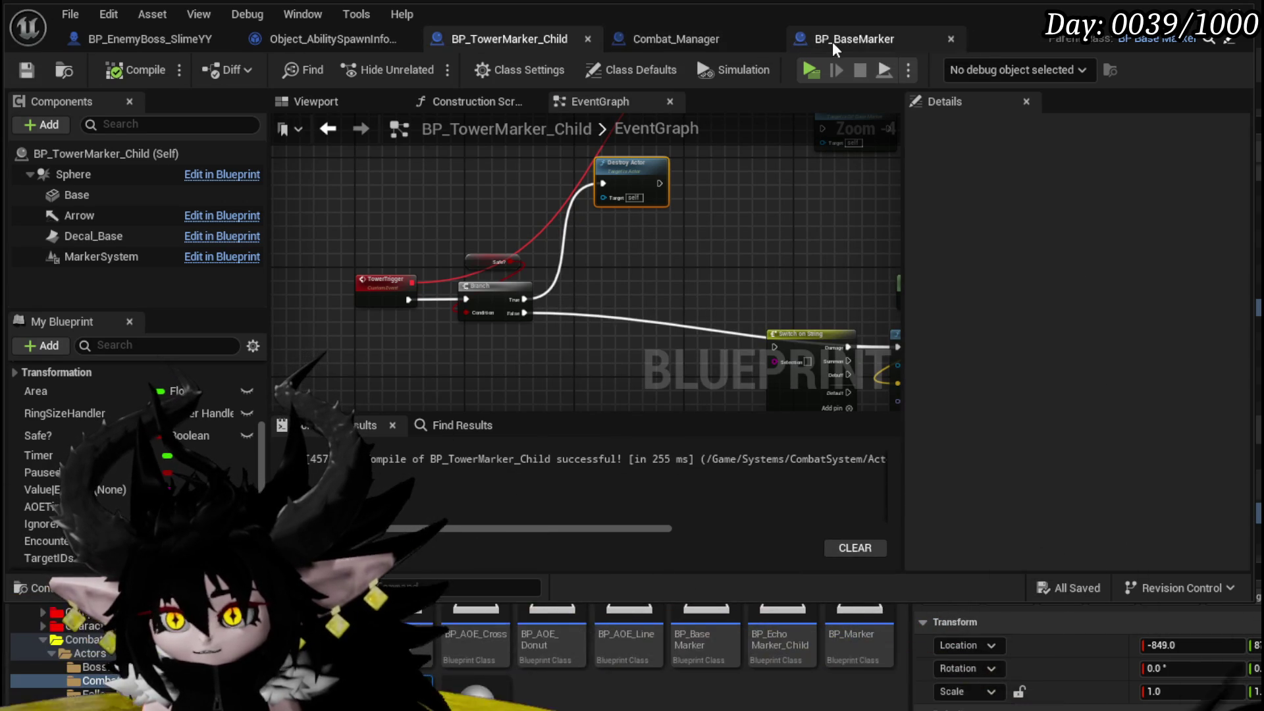
click(863, 39)
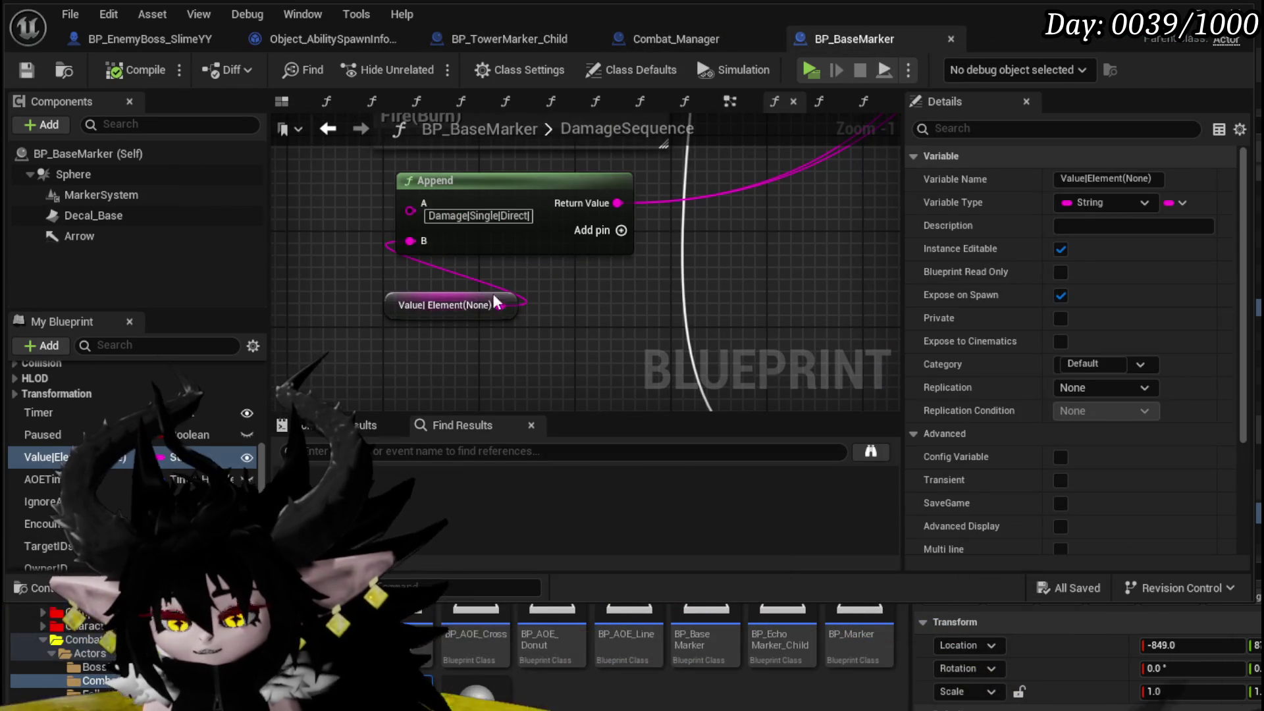
scroll(565, 326, down, 3)
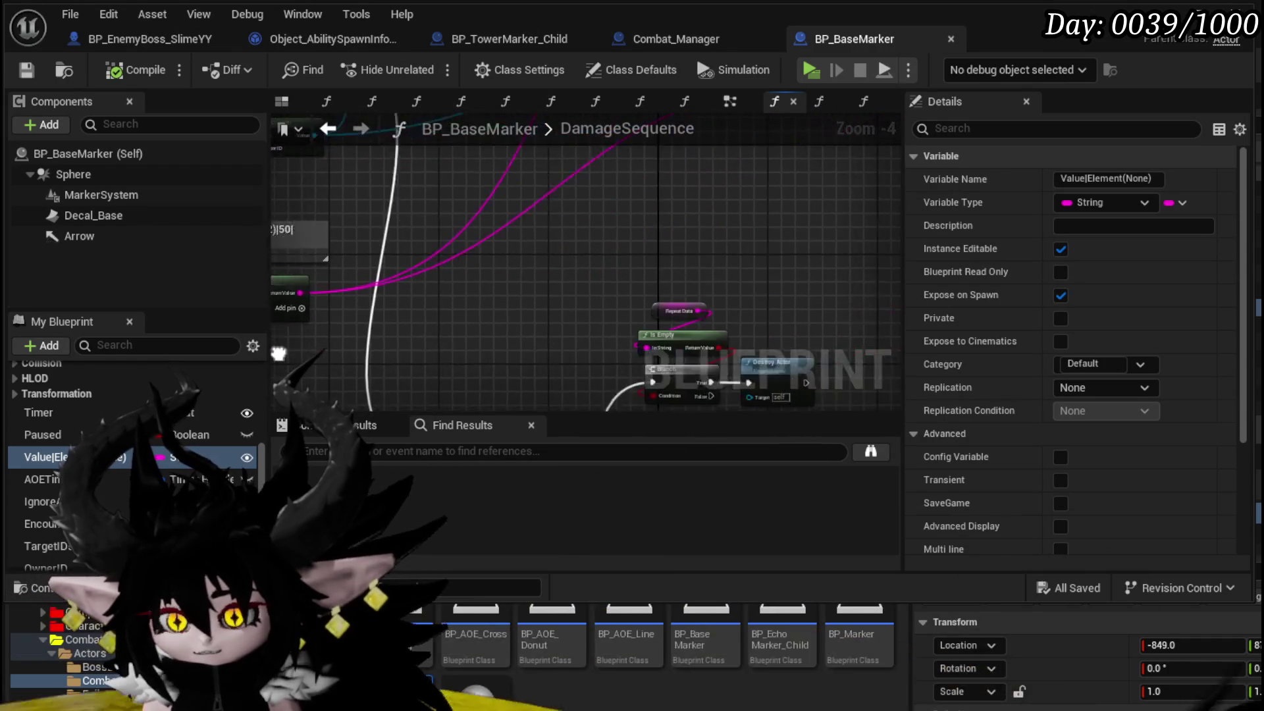
scroll(451, 380, down, 3)
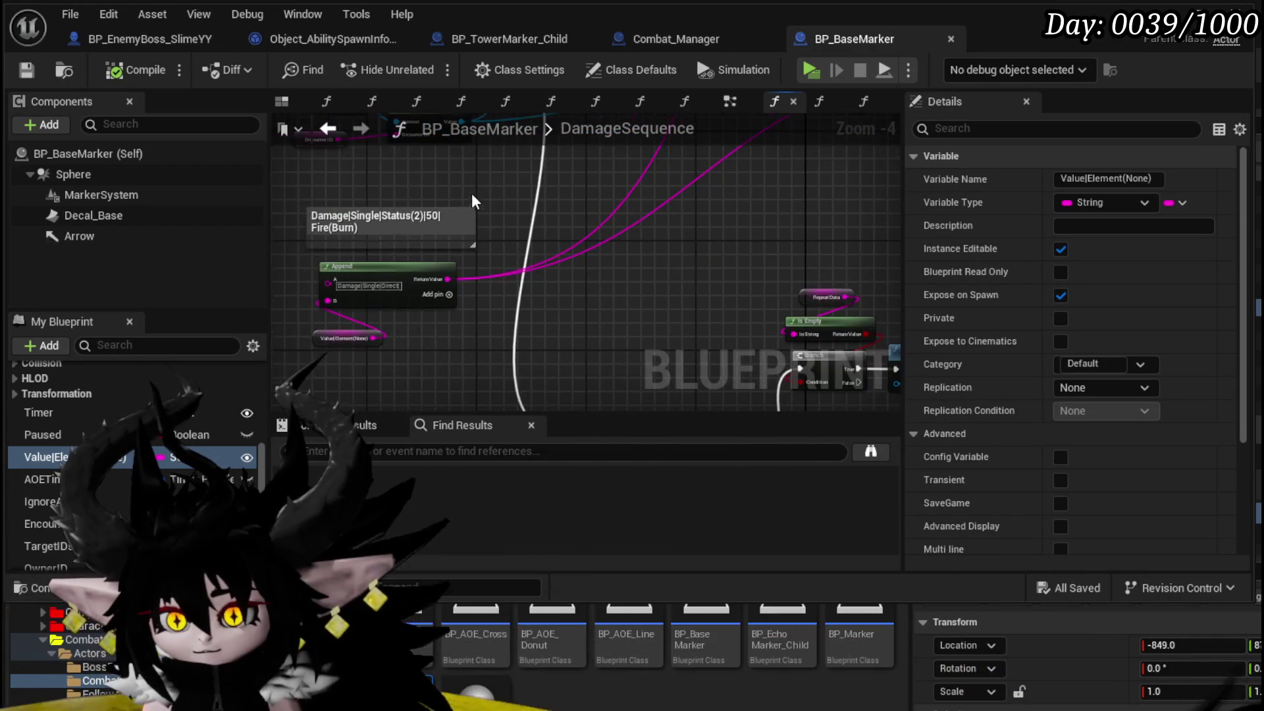
mouse_move(450, 381)
mouse_down()
mouse_move(592, 316)
mouse_move(466, 316)
mouse_move(604, 260)
mouse_up()
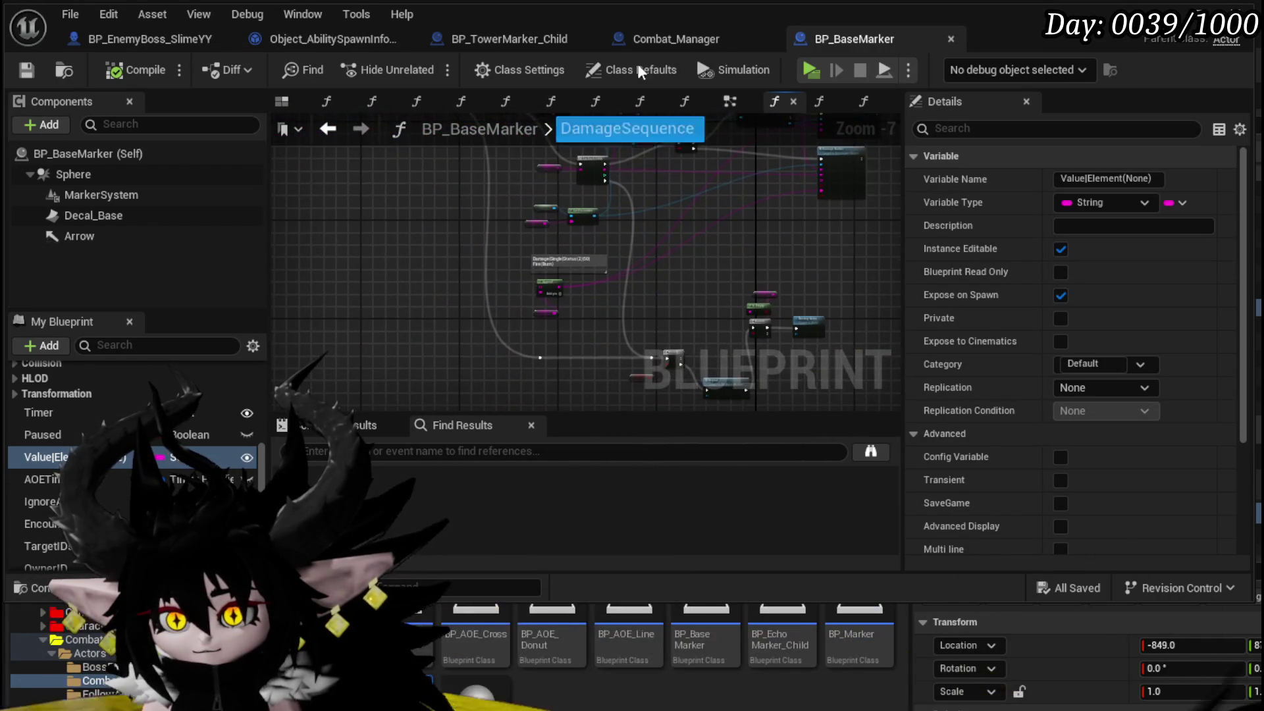
Glance at BP_TowerMarker_Child's TowerTrigger and Branch nodes, then bring up Combat_Manager's Enemy_SpawnTower function.
click(494, 30)
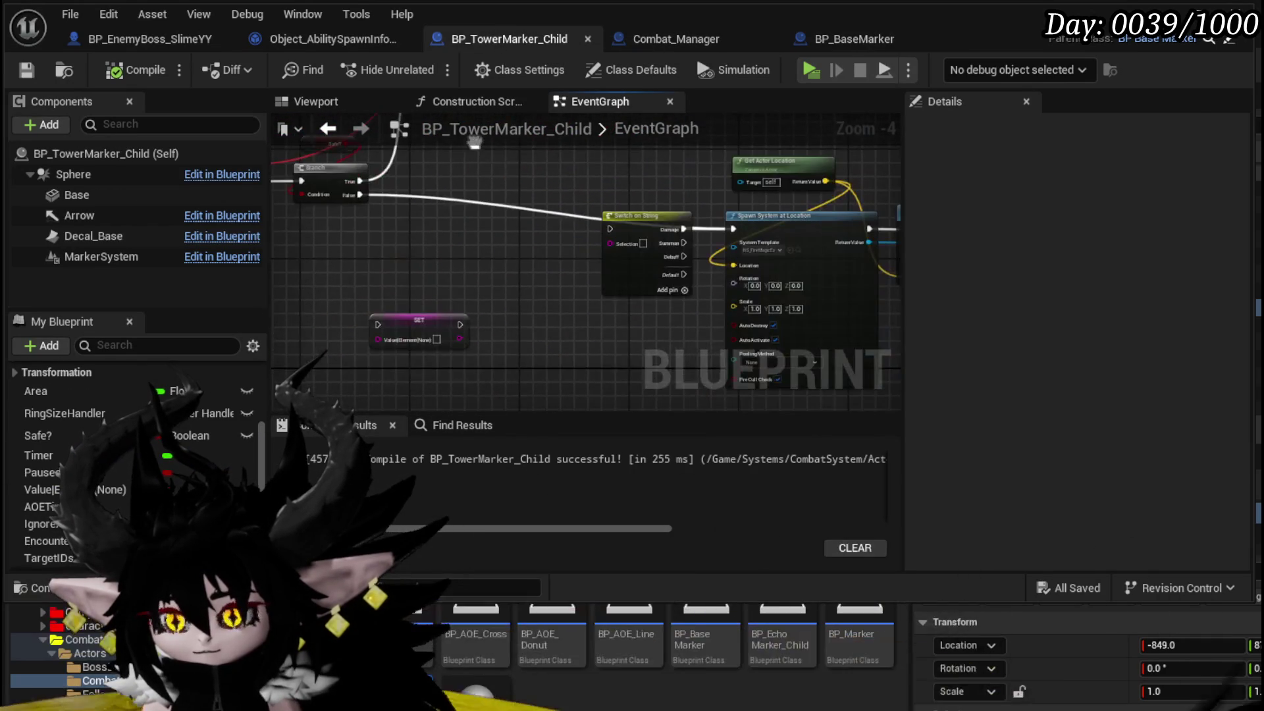
drag(474, 141, 636, 162)
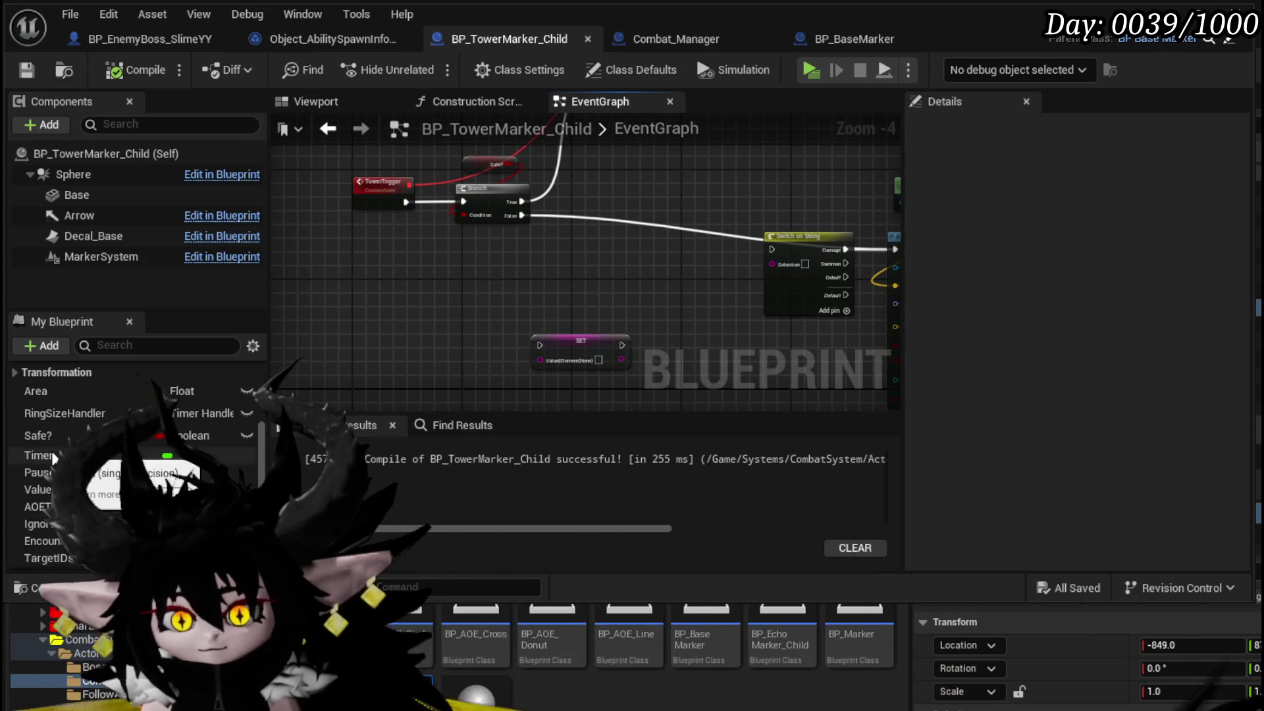
click(666, 48)
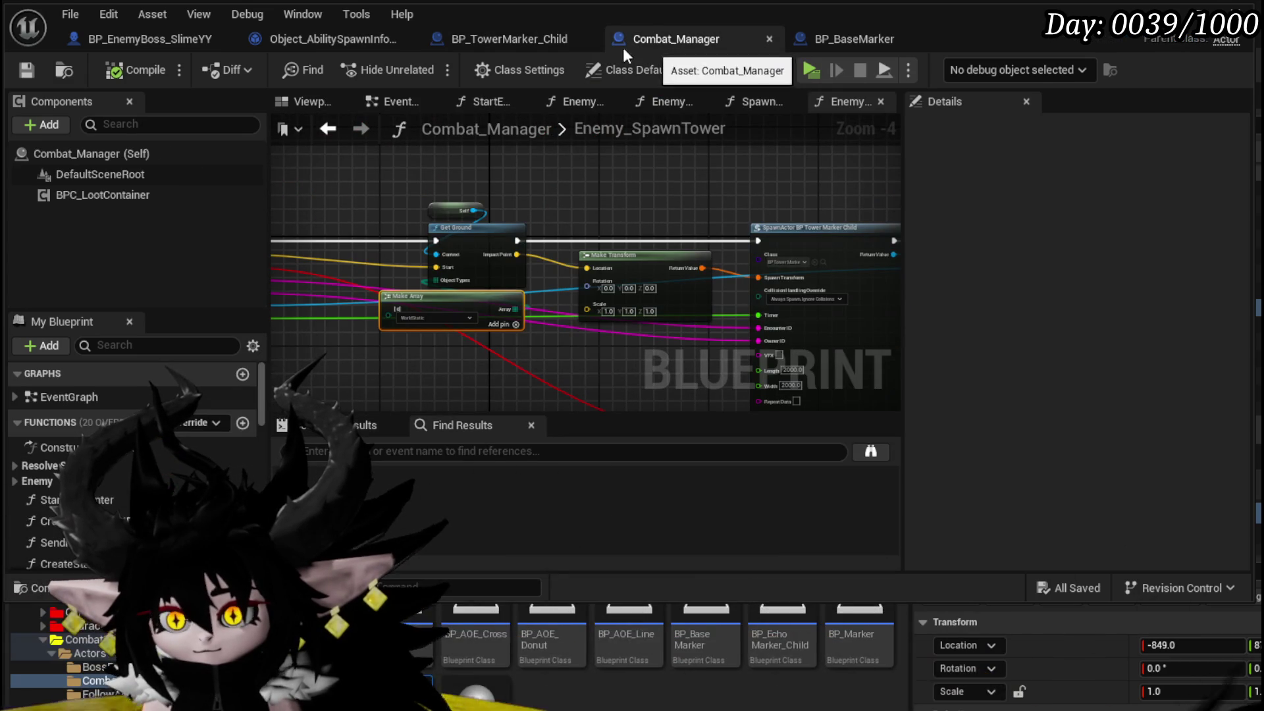
Check the tower ability spawn holder, then pan BP_TowerMarker_Child's graph around Switch on String and Branch.
click(337, 38)
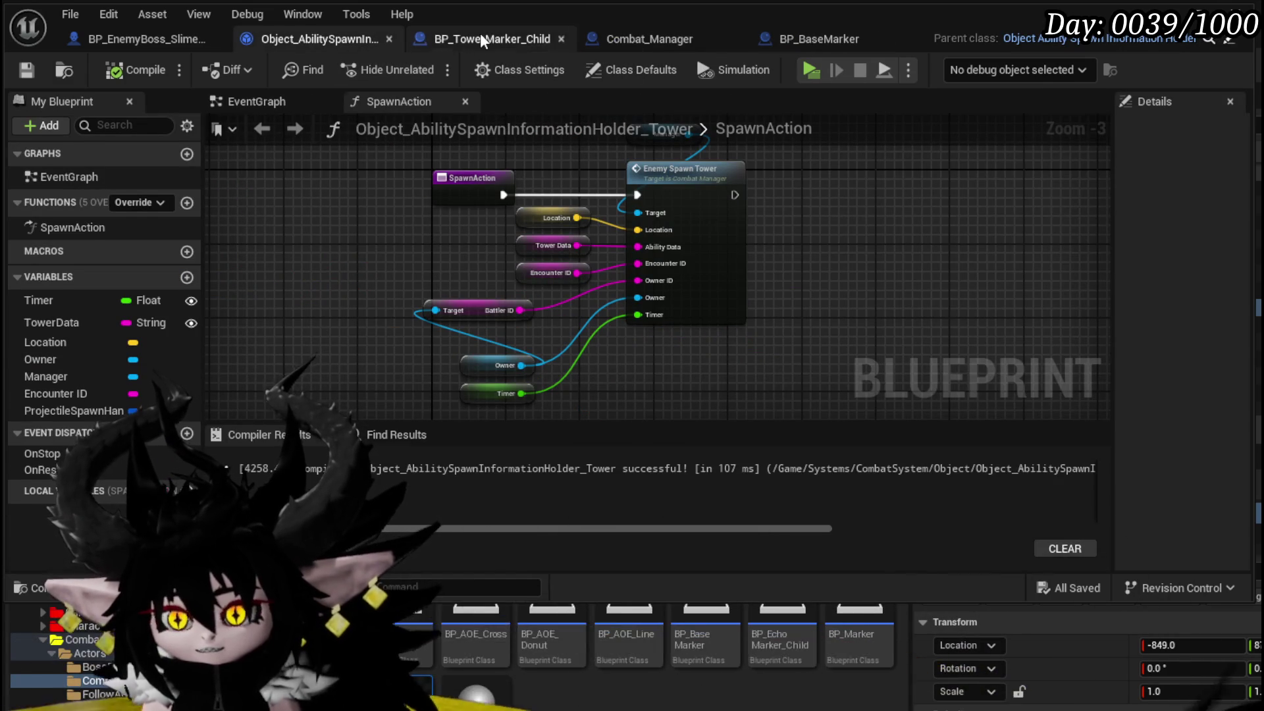
click(481, 38)
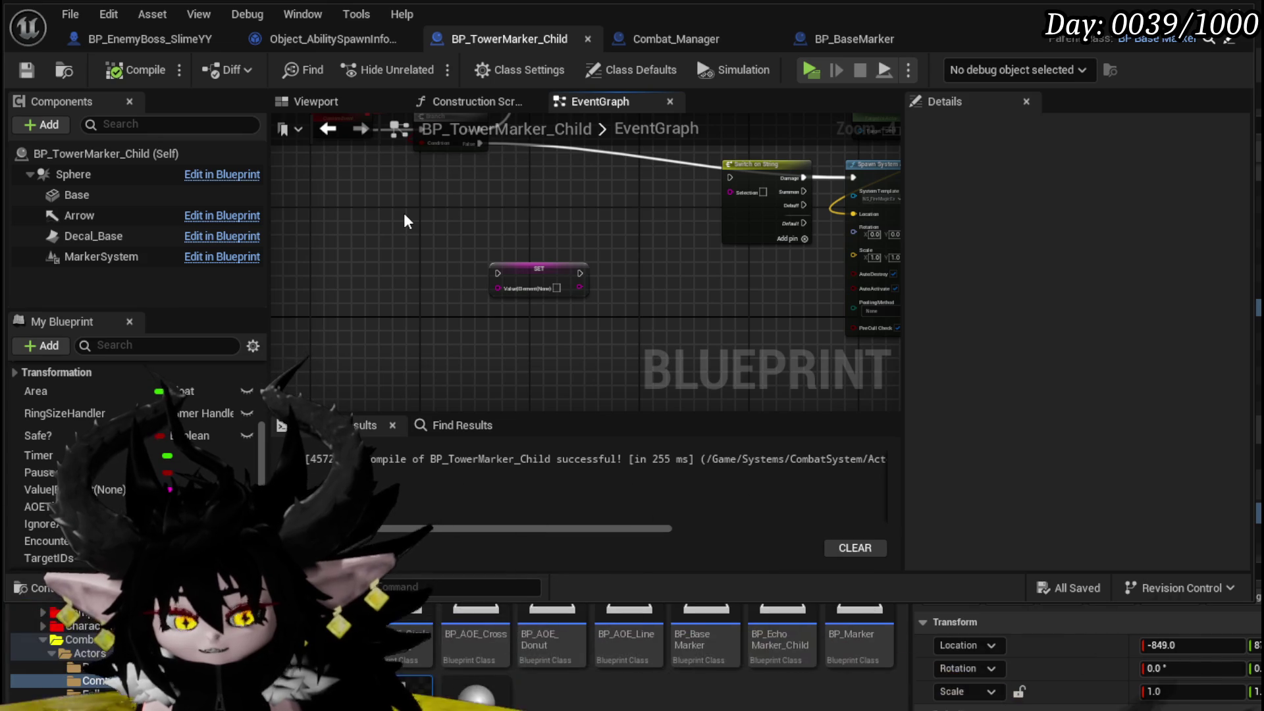
mouse_move(403, 212)
mouse_down()
mouse_move(452, 256)
mouse_move(357, 293)
mouse_move(311, 266)
mouse_up()
scroll(392, 289, down, 1)
drag(391, 290, 536, 289)
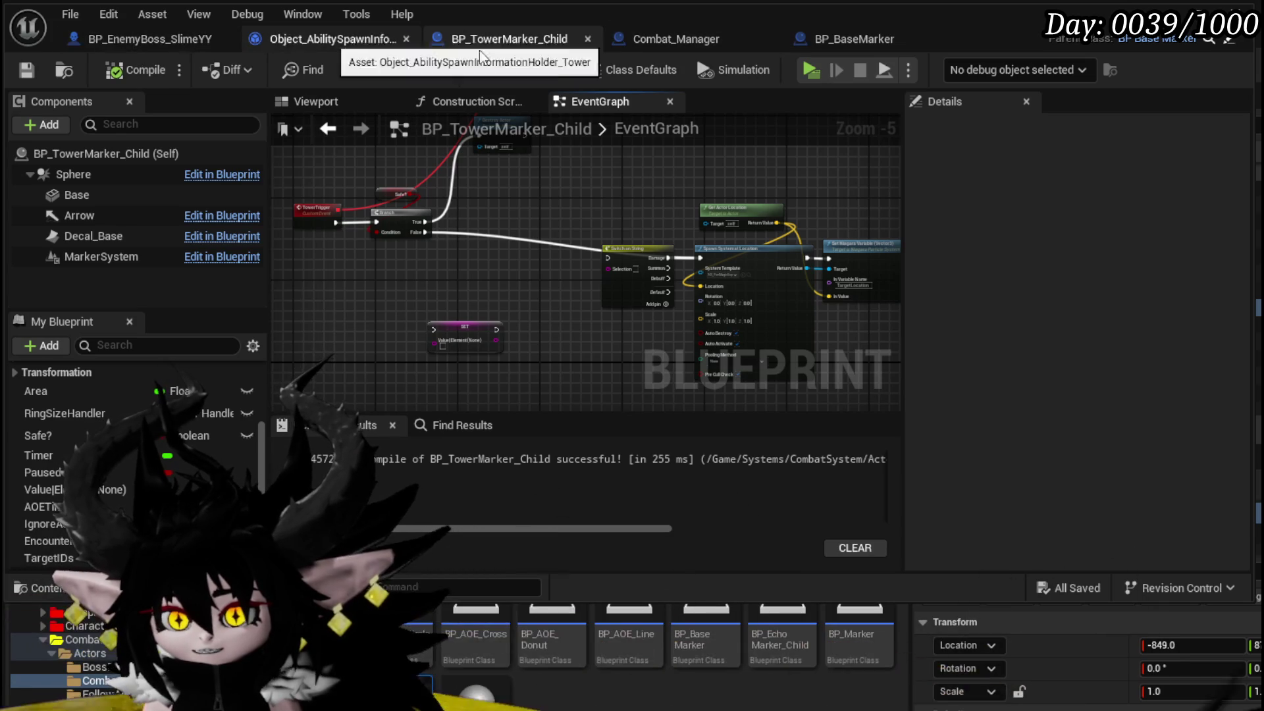
Cycle through the holder, tower marker and Combat_Manager blueprints to the boss graph's Montage node.
click(310, 37)
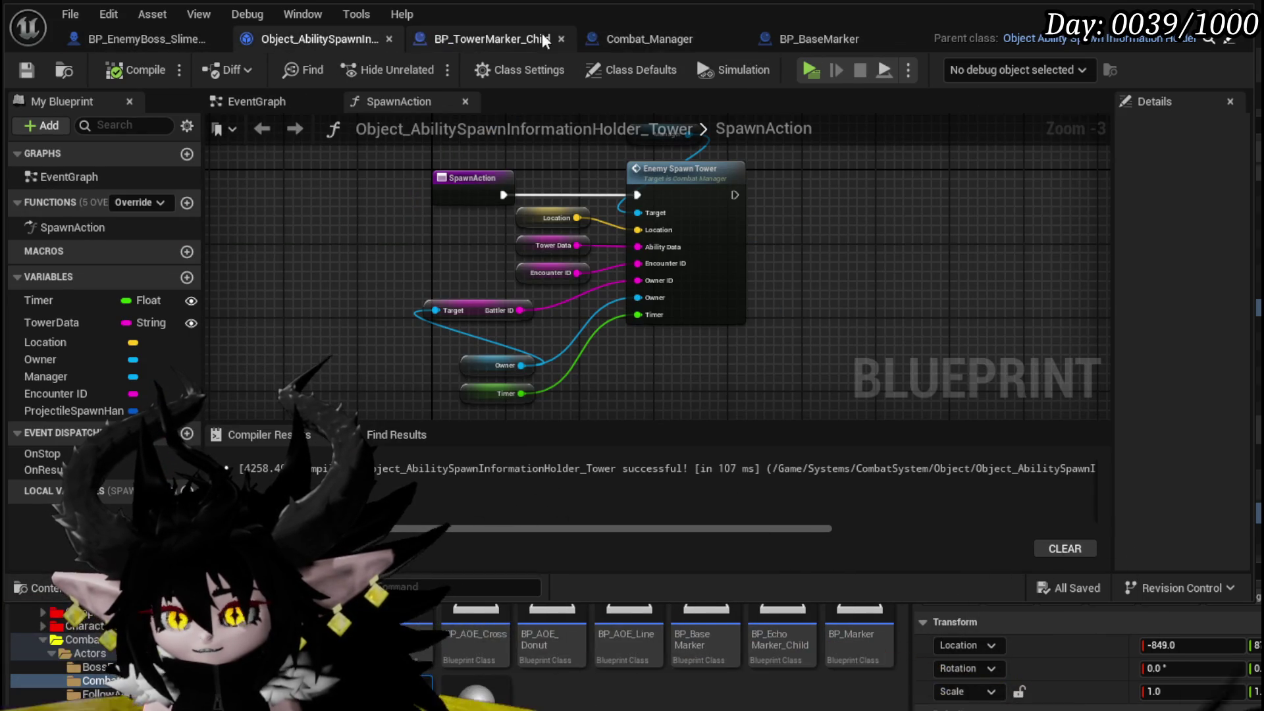
click(542, 40)
click(665, 39)
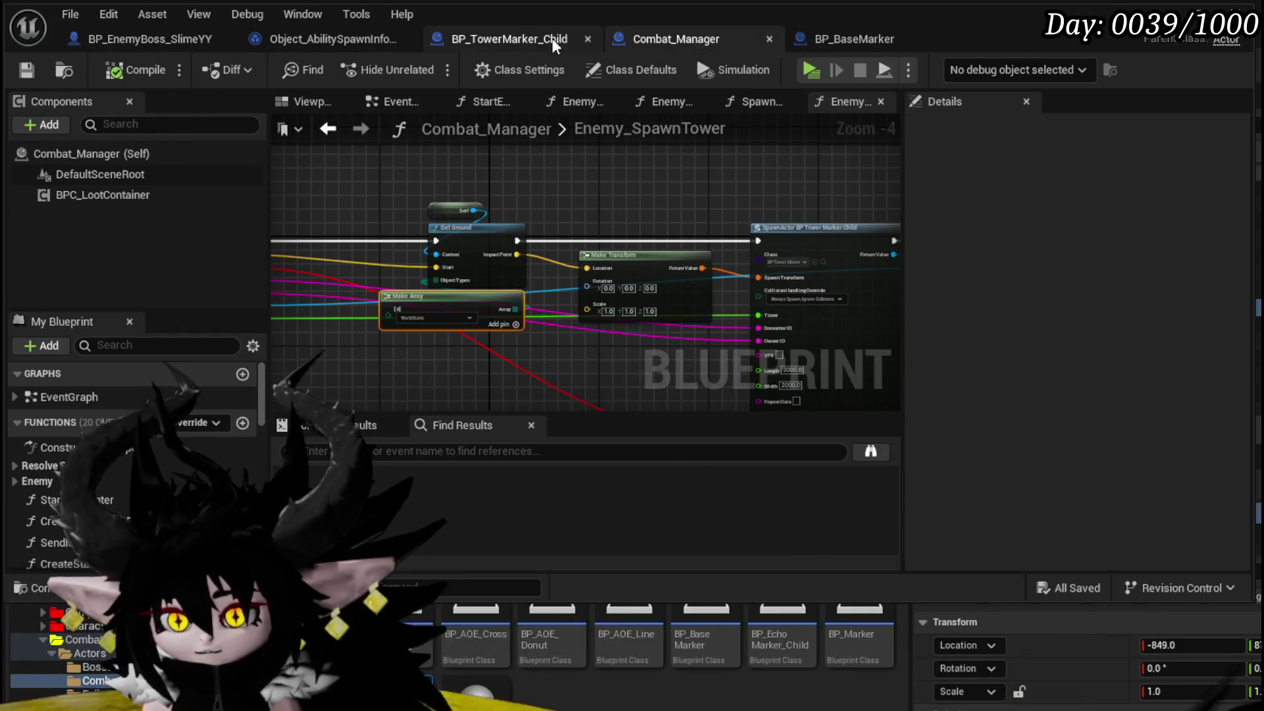
click(500, 38)
click(368, 38)
click(139, 38)
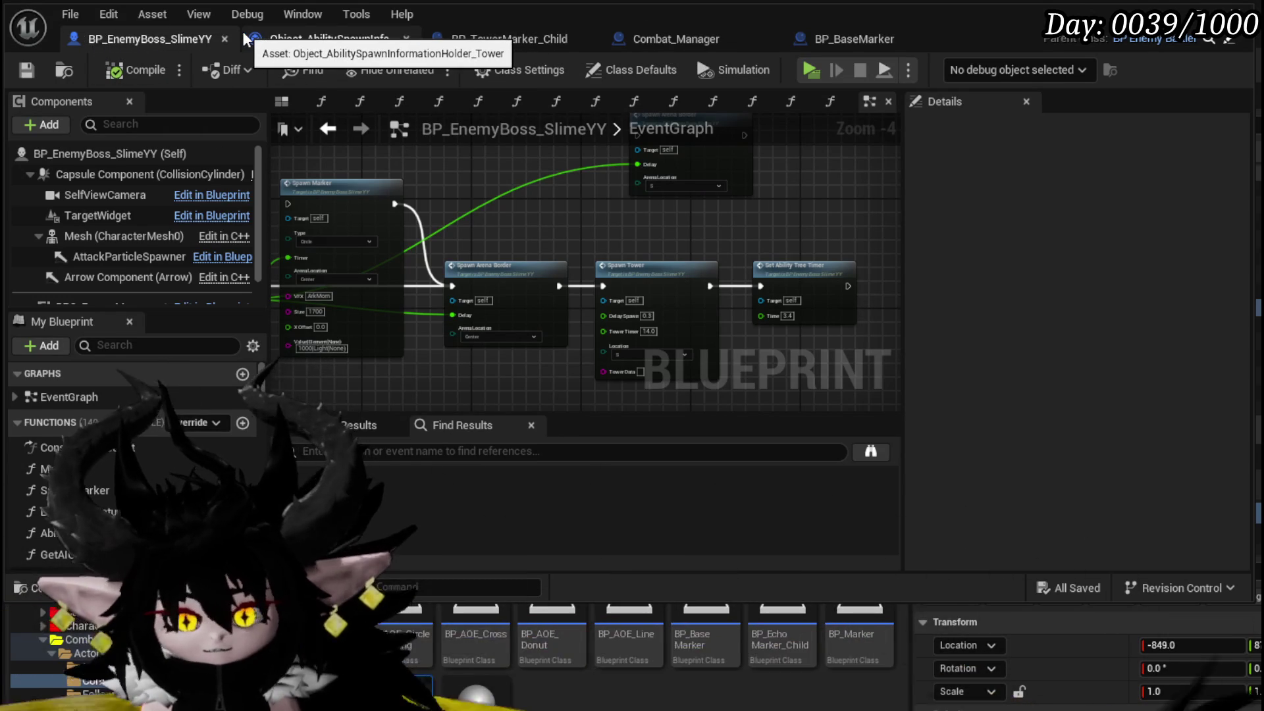
drag(445, 206, 708, 181)
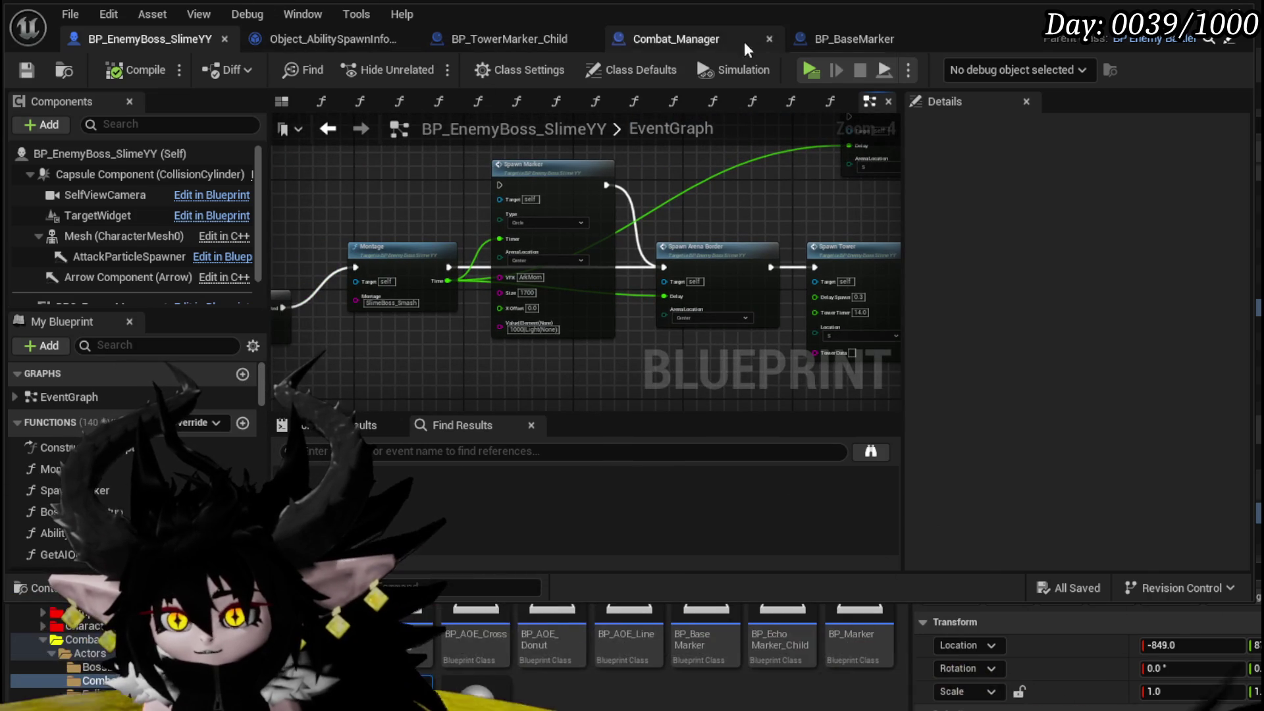
scroll(345, 219, down, 2)
scroll(487, 282, up, 3)
scroll(487, 282, down, 1)
Move the SET Value|Element(None) node further left in BP_TowerMarker_Child's event graph.
click(330, 40)
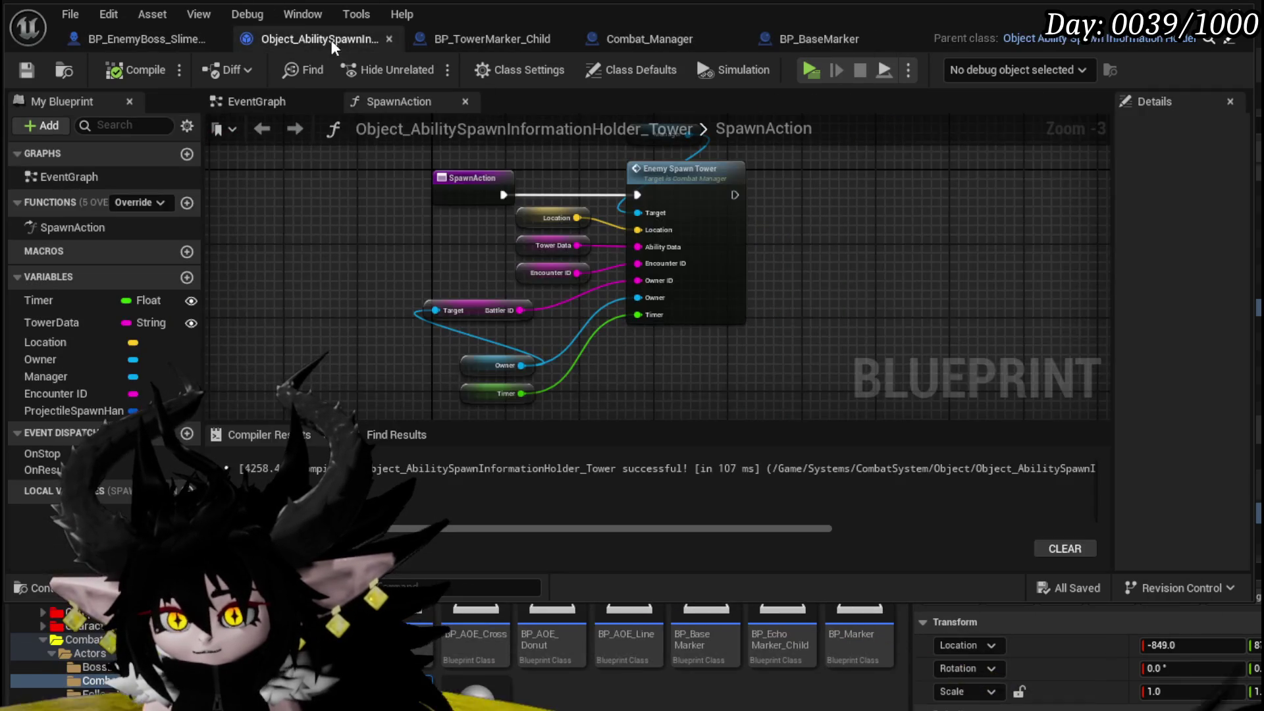
click(503, 40)
drag(466, 334, 401, 329)
scroll(523, 283, up, 2)
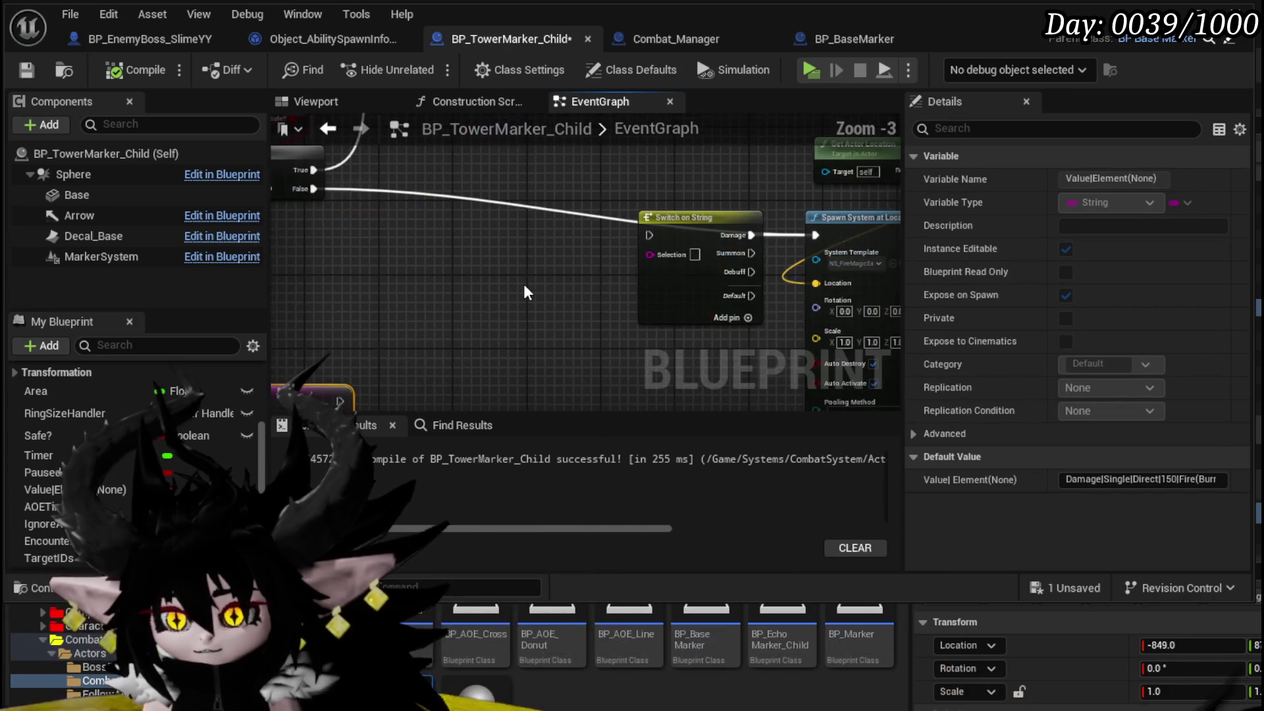
Return to Object_AbilitySpawnInformationHolder_Tower's SpawnAction graph showing the Enemy Spawn Tower call.
mouse_move(523, 283)
mouse_down()
mouse_move(601, 262)
mouse_move(422, 245)
mouse_move(676, 188)
mouse_up()
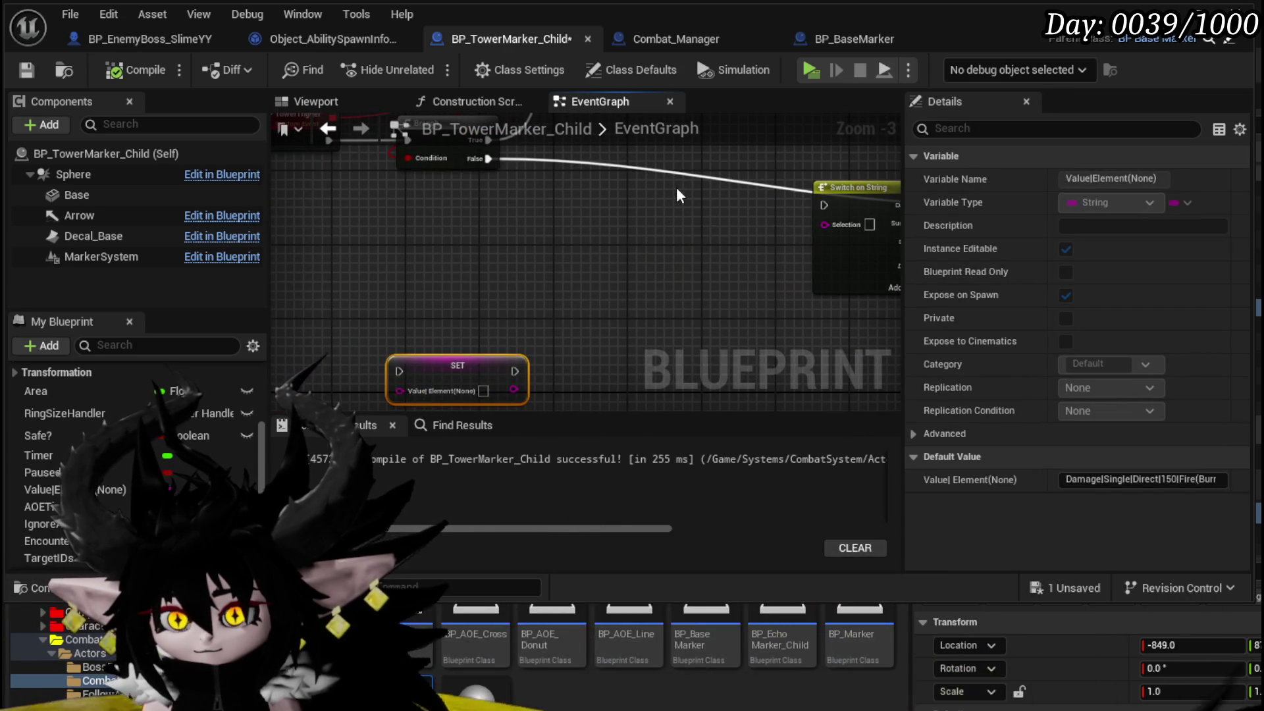
click(284, 36)
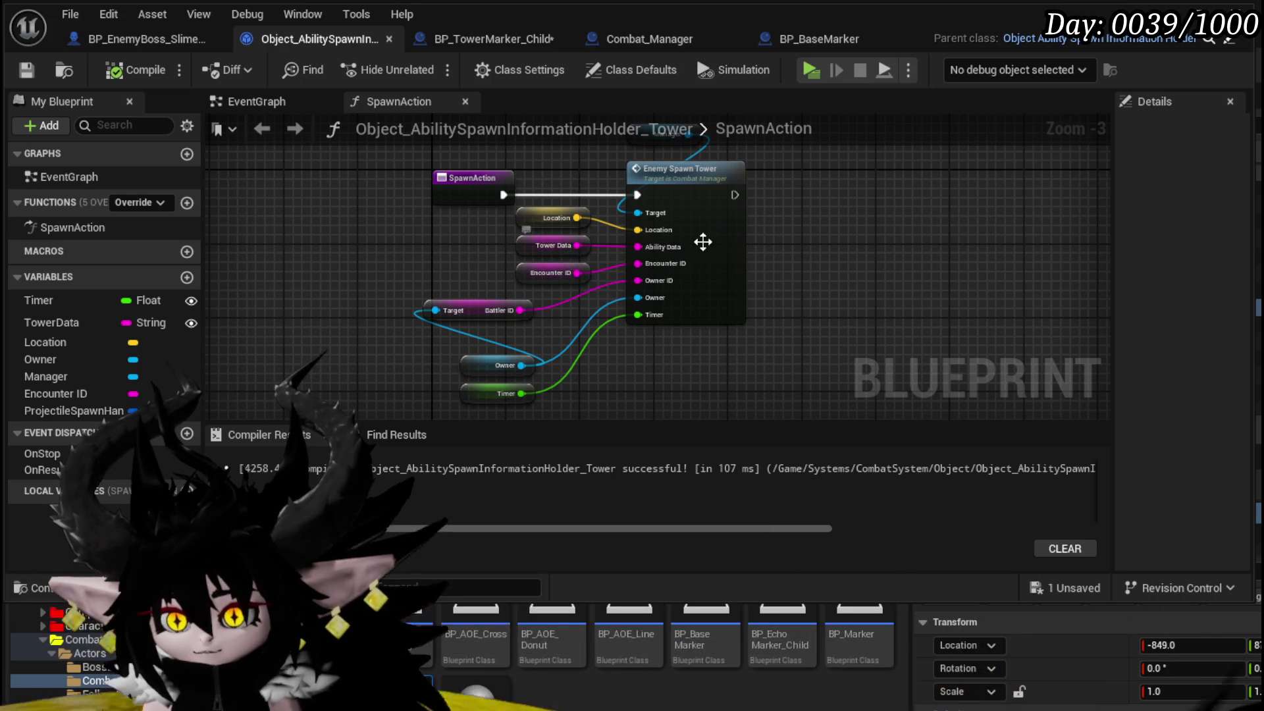
Enter 1000|Light(None) as Tower Data on BP_EnemyBoss_SlimeYY's Spawn Tower node.
click(144, 41)
scroll(543, 327, down, 4)
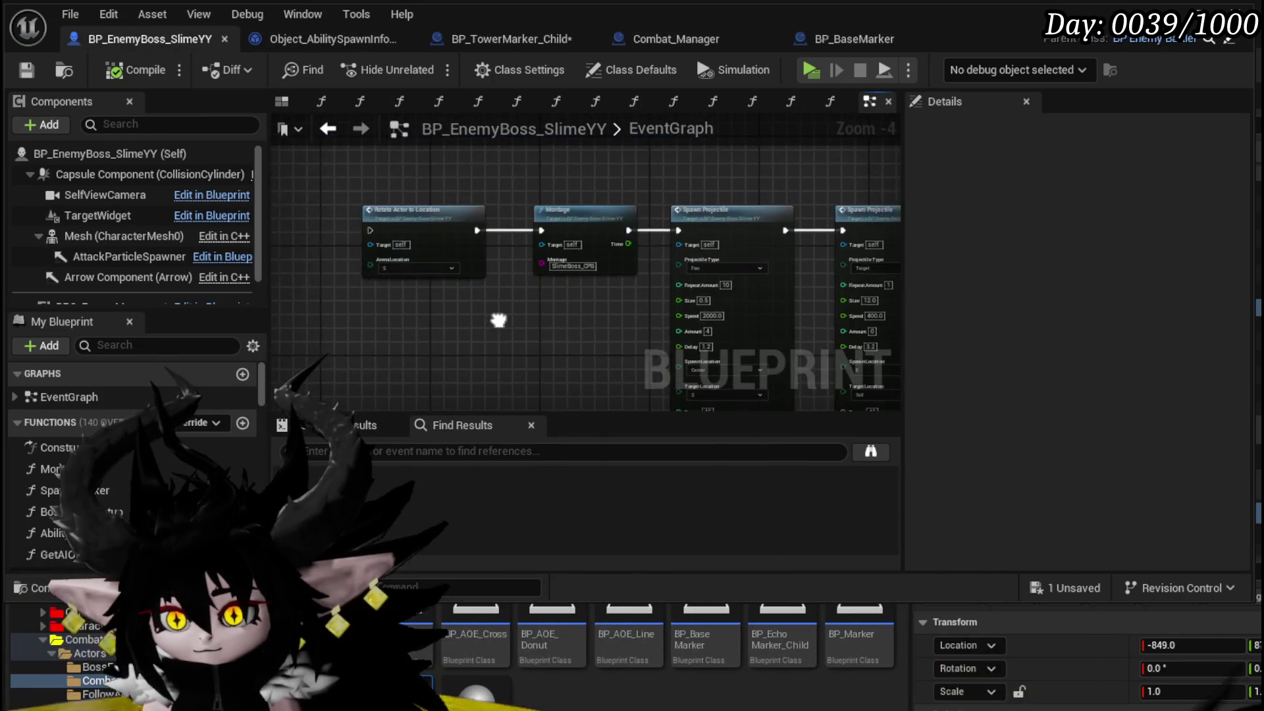
scroll(497, 318, down, 2)
scroll(555, 253, up, 10)
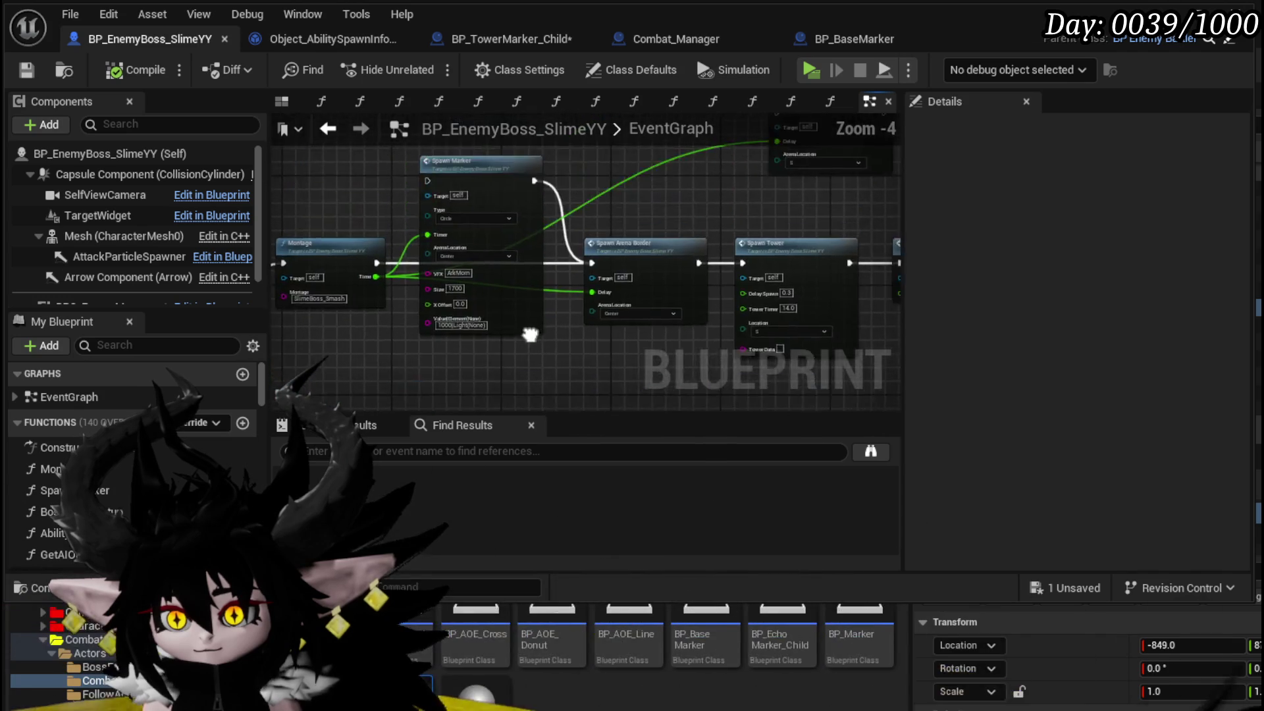
scroll(481, 283, down, 1)
scroll(523, 324, up, 1)
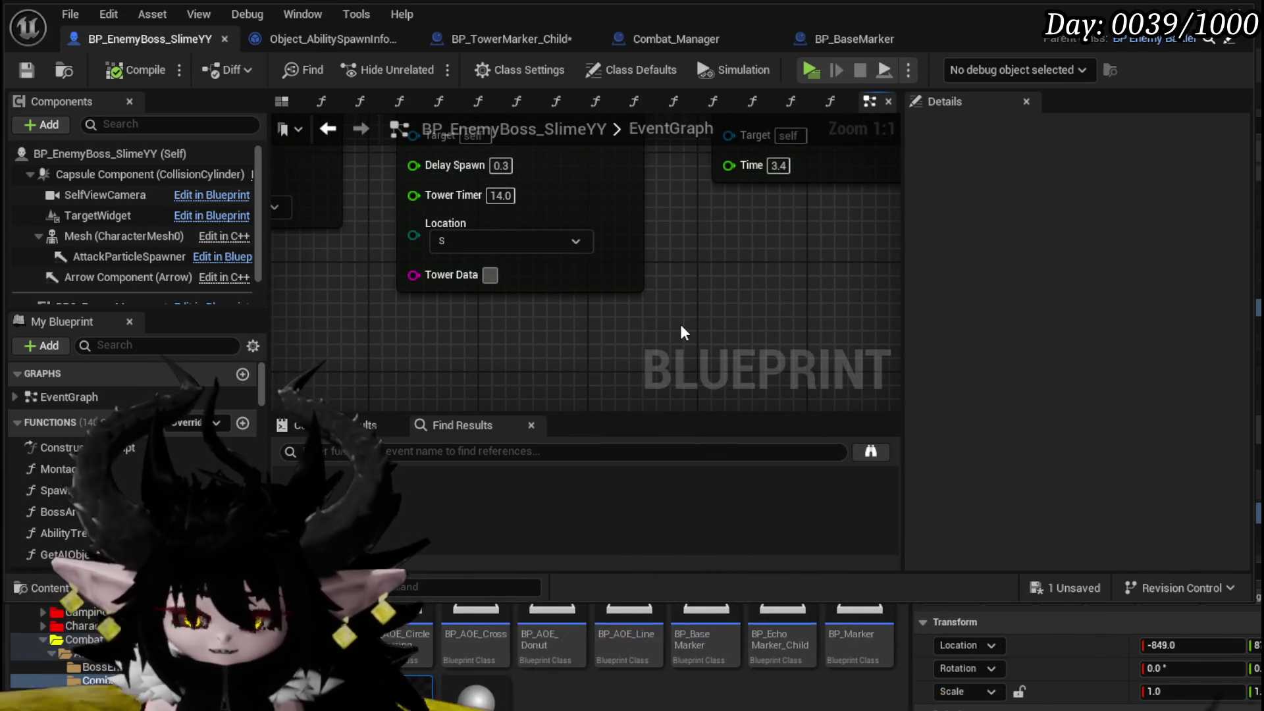
text(1000)
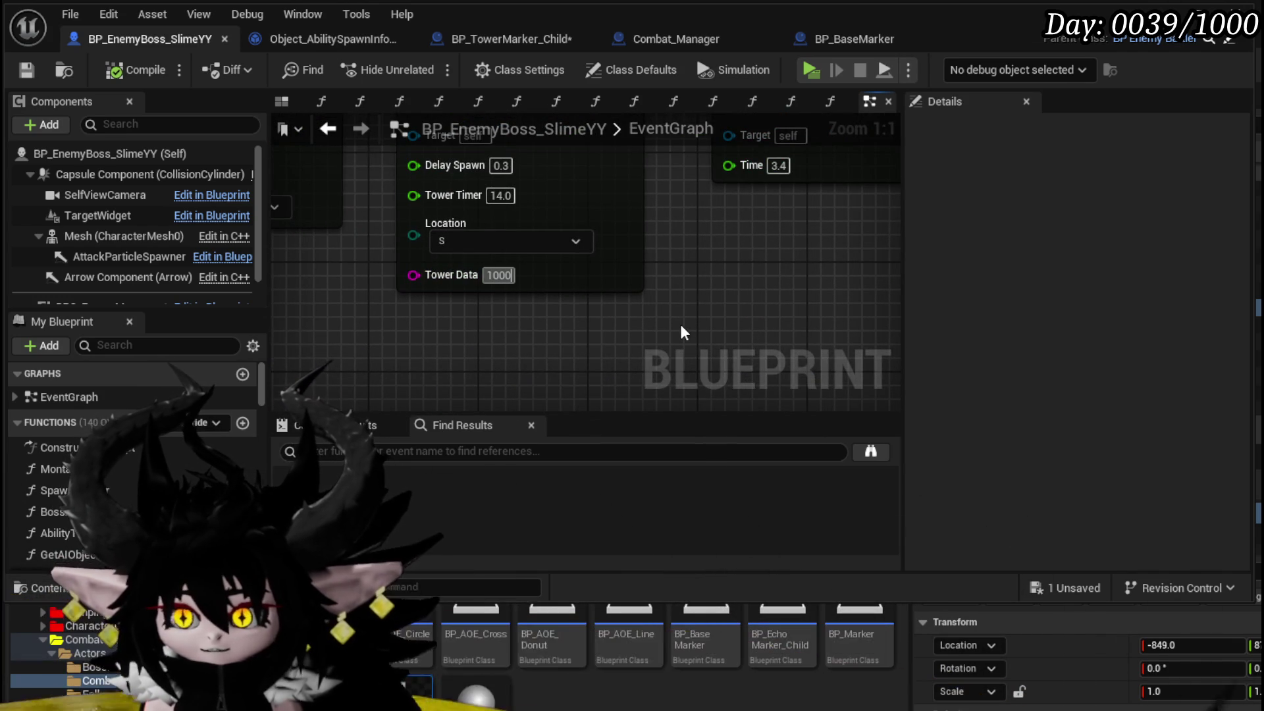
text(|Light(None)
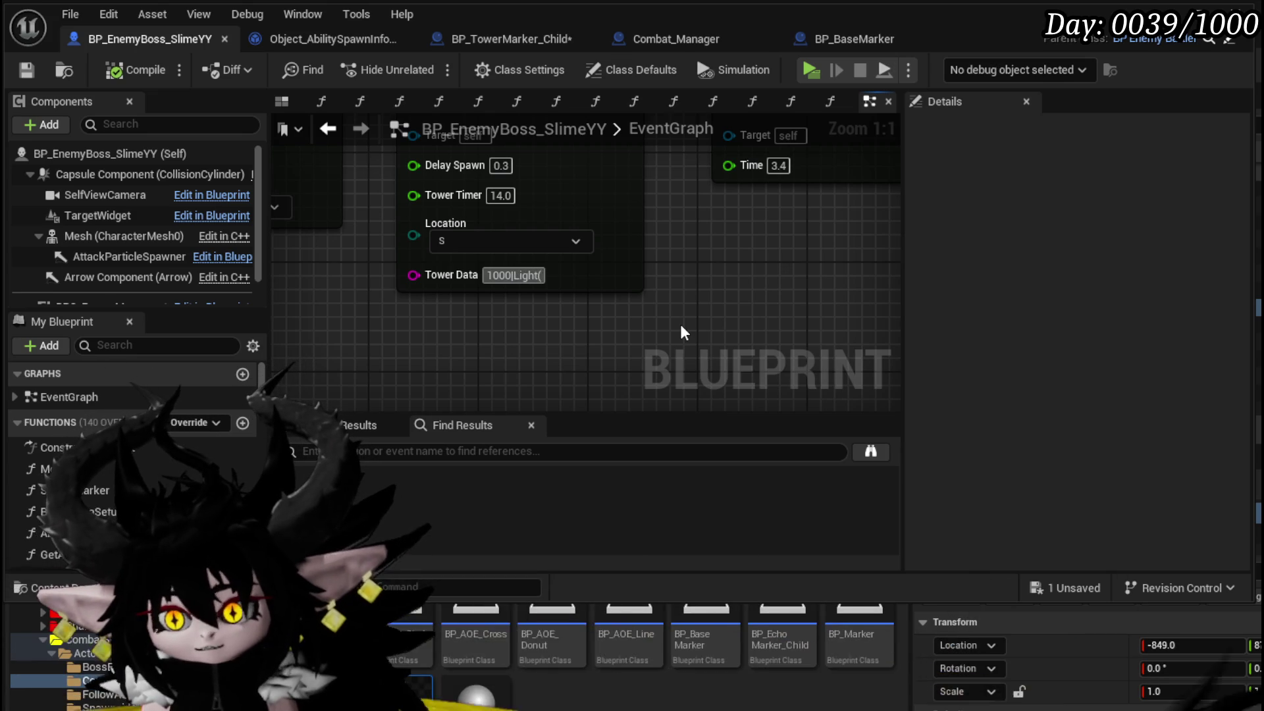
text())
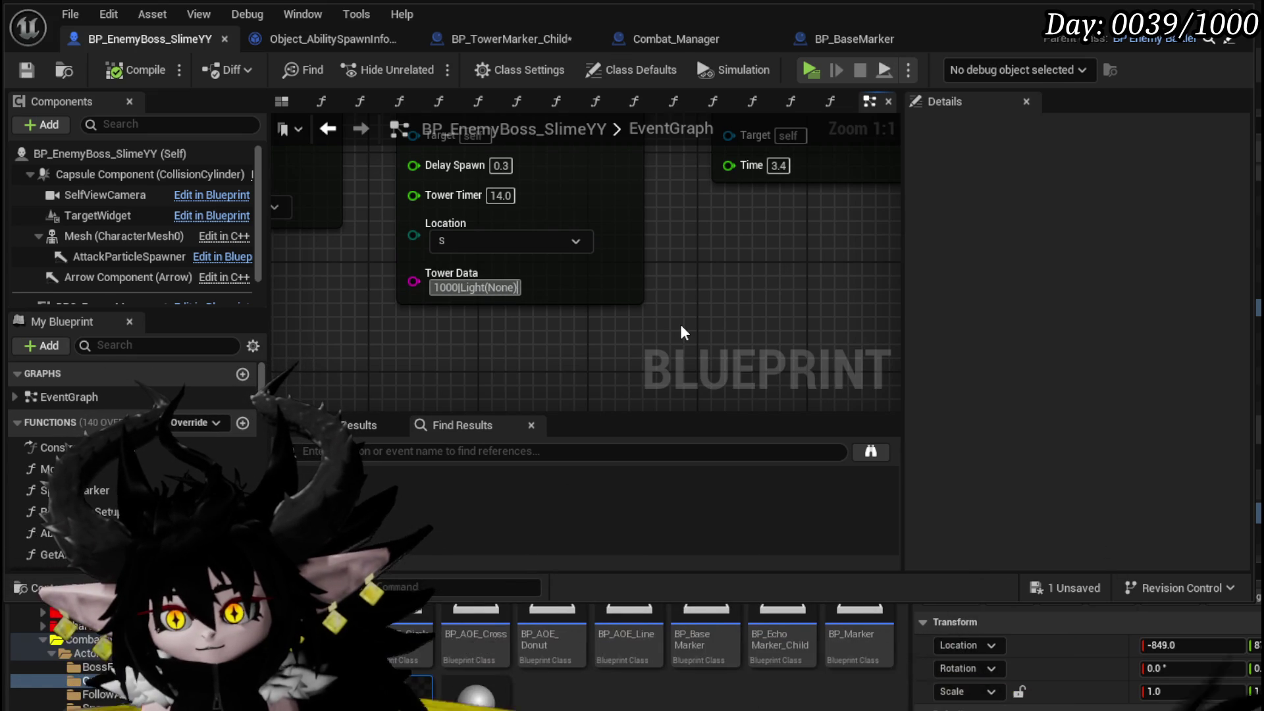
key(Return)
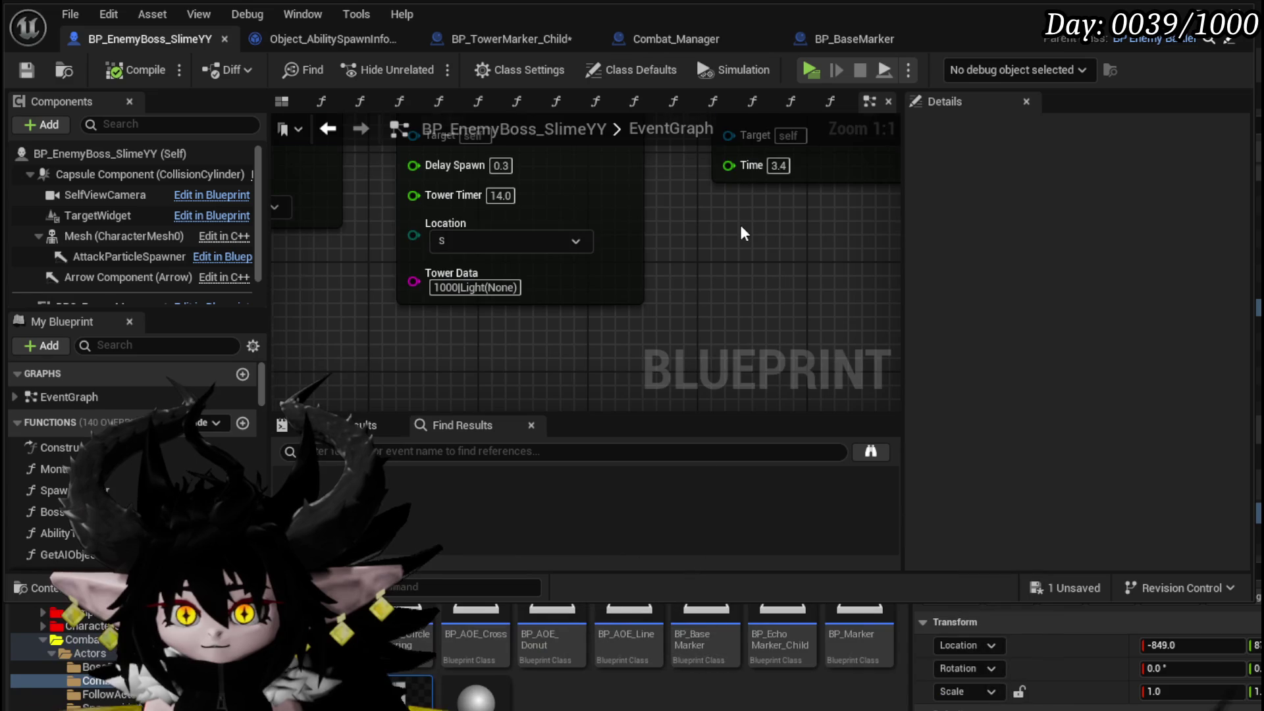
scroll(741, 229, down, 2)
click(321, 40)
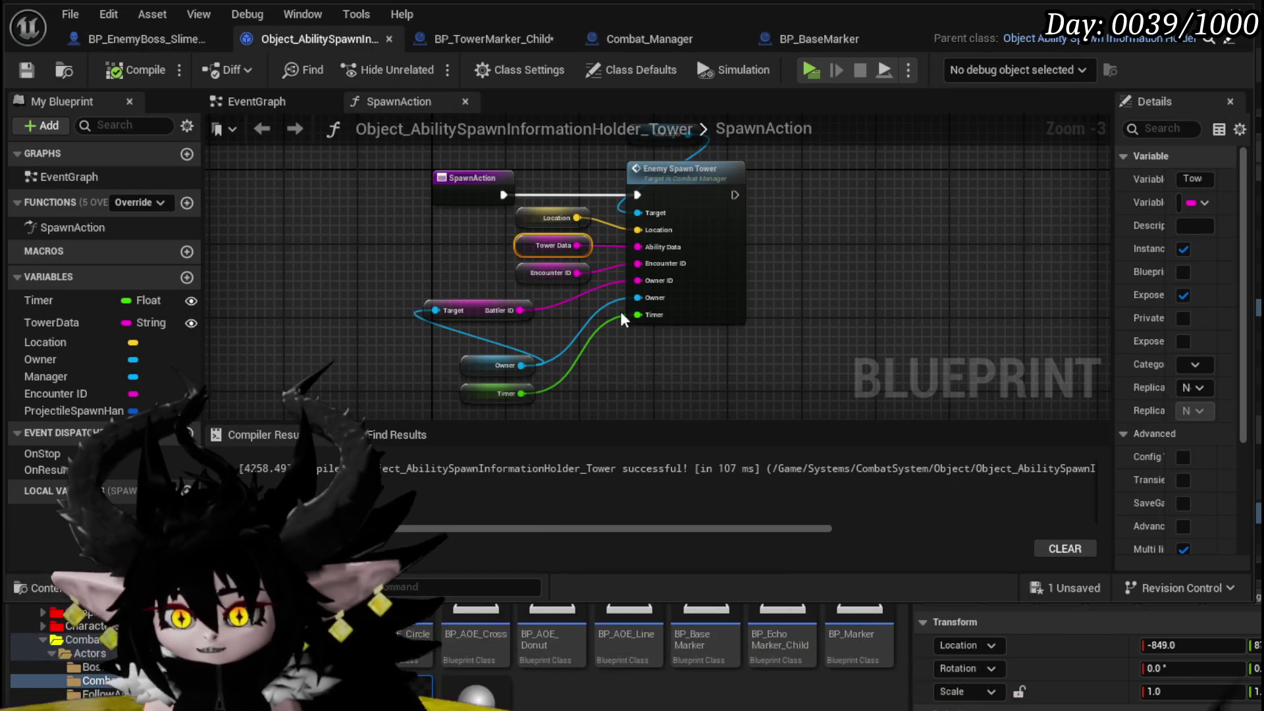
Check the boss's SpawnTower graph and the holder's SpawnAction, then view BP_TowerMarker_Child's EventGraph.
click(129, 38)
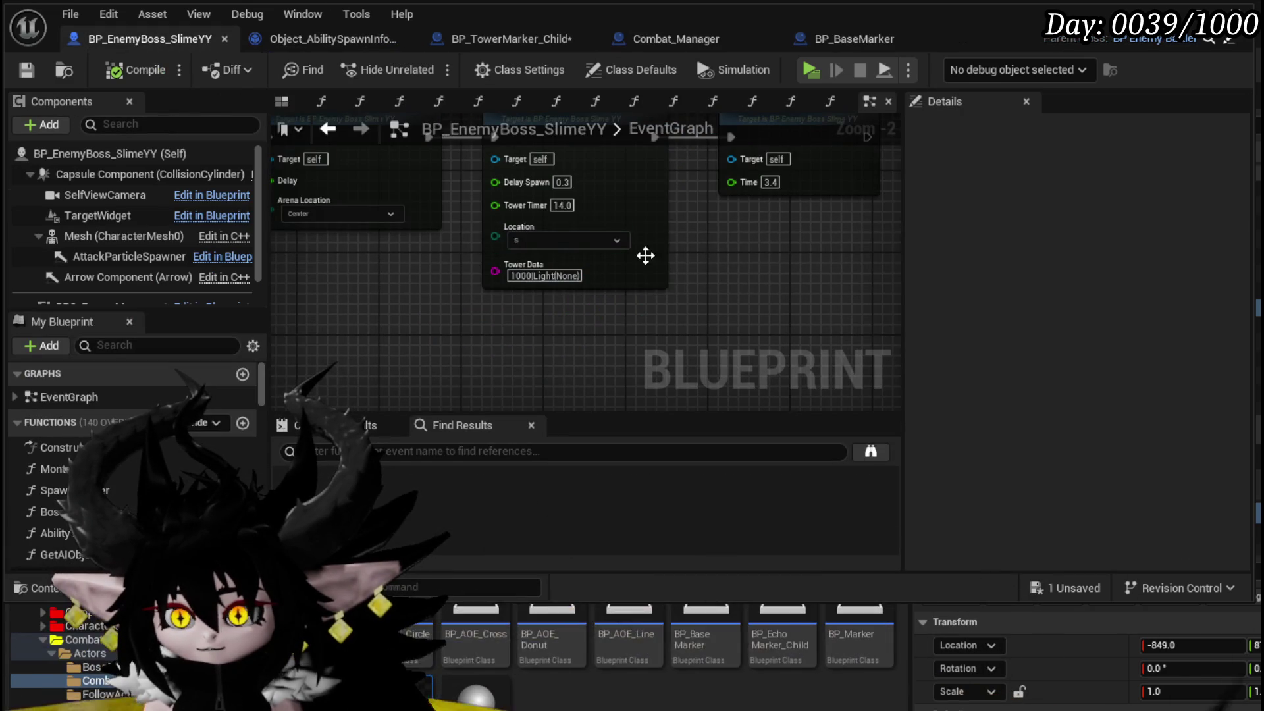
double_click(635, 197)
scroll(373, 270, up, 3)
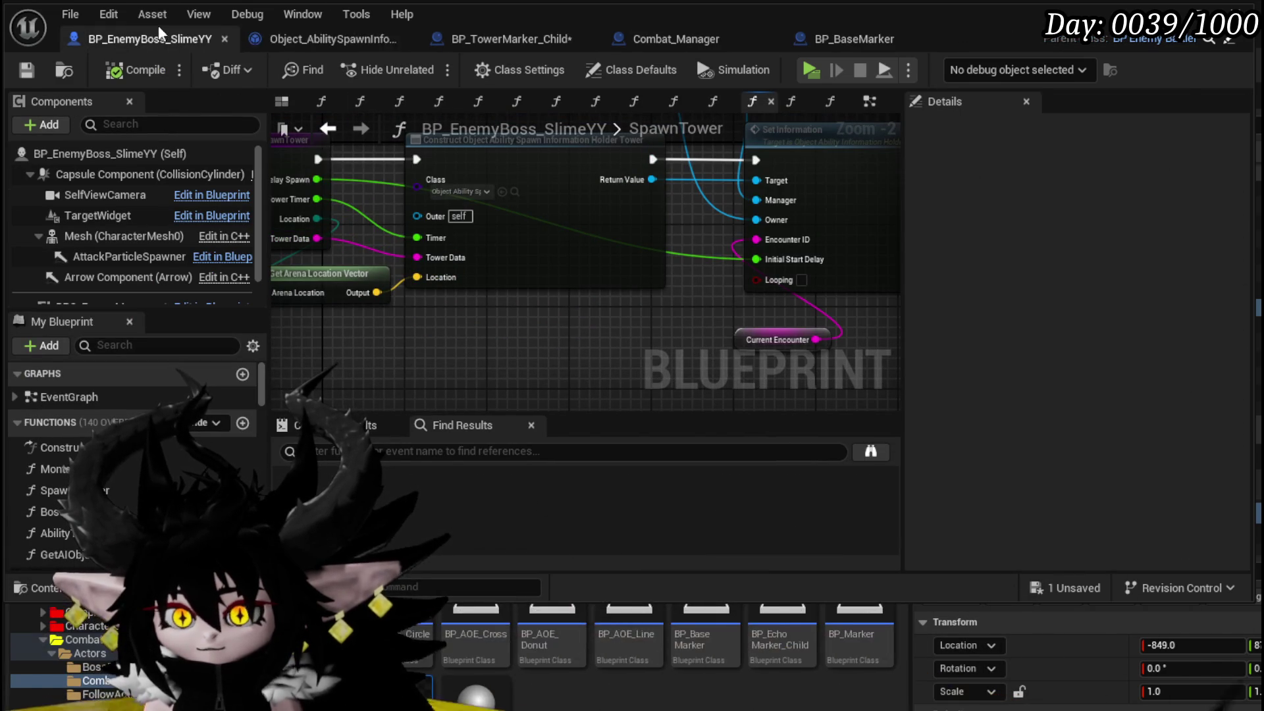
click(281, 42)
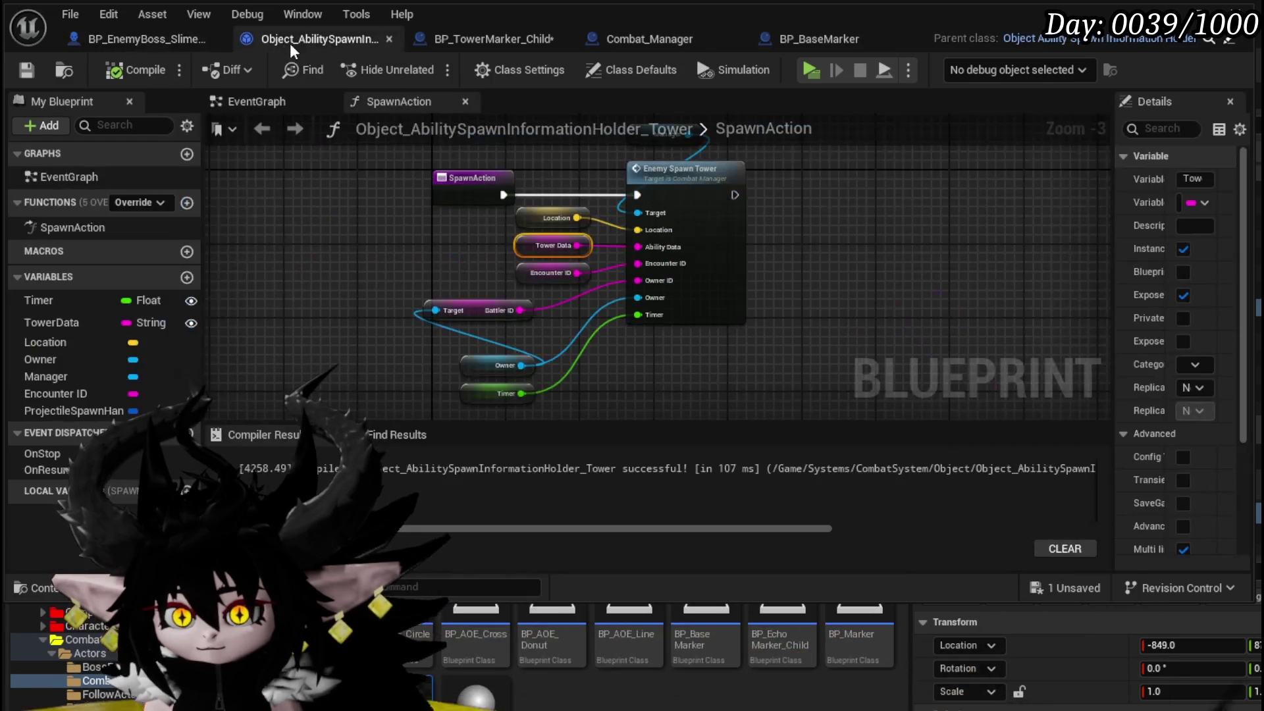
click(131, 38)
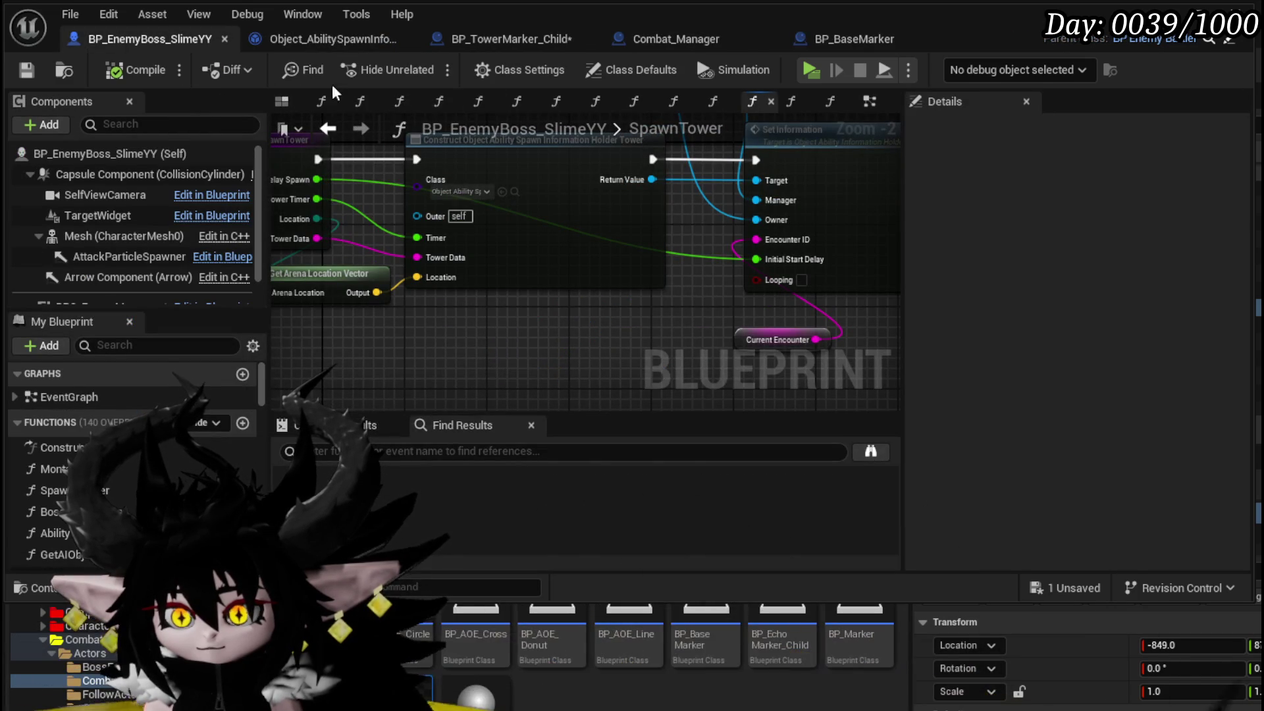
click(333, 39)
click(503, 41)
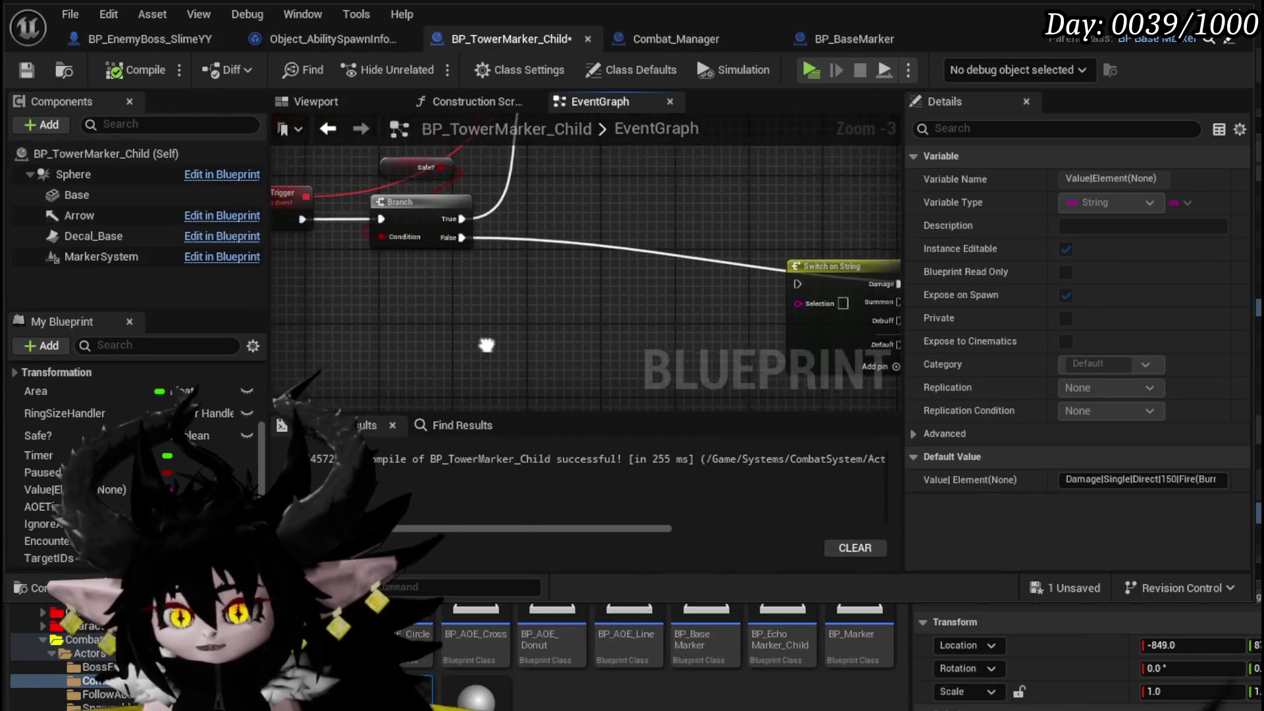
Save BP_TowerMarker_Child and nudge the SET Value|Element(None) node into place.
click(30, 70)
scroll(610, 318, down, 2)
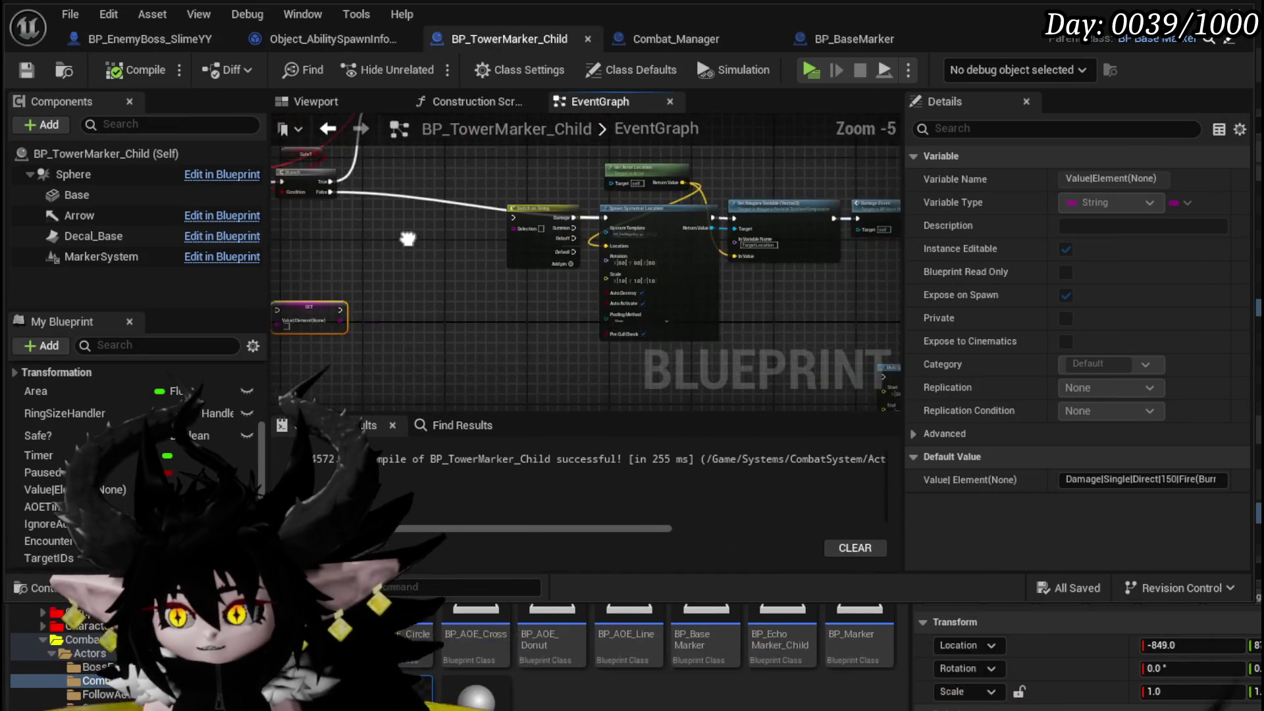
scroll(502, 309, up, 3)
drag(502, 308, 463, 280)
scroll(463, 280, down, 3)
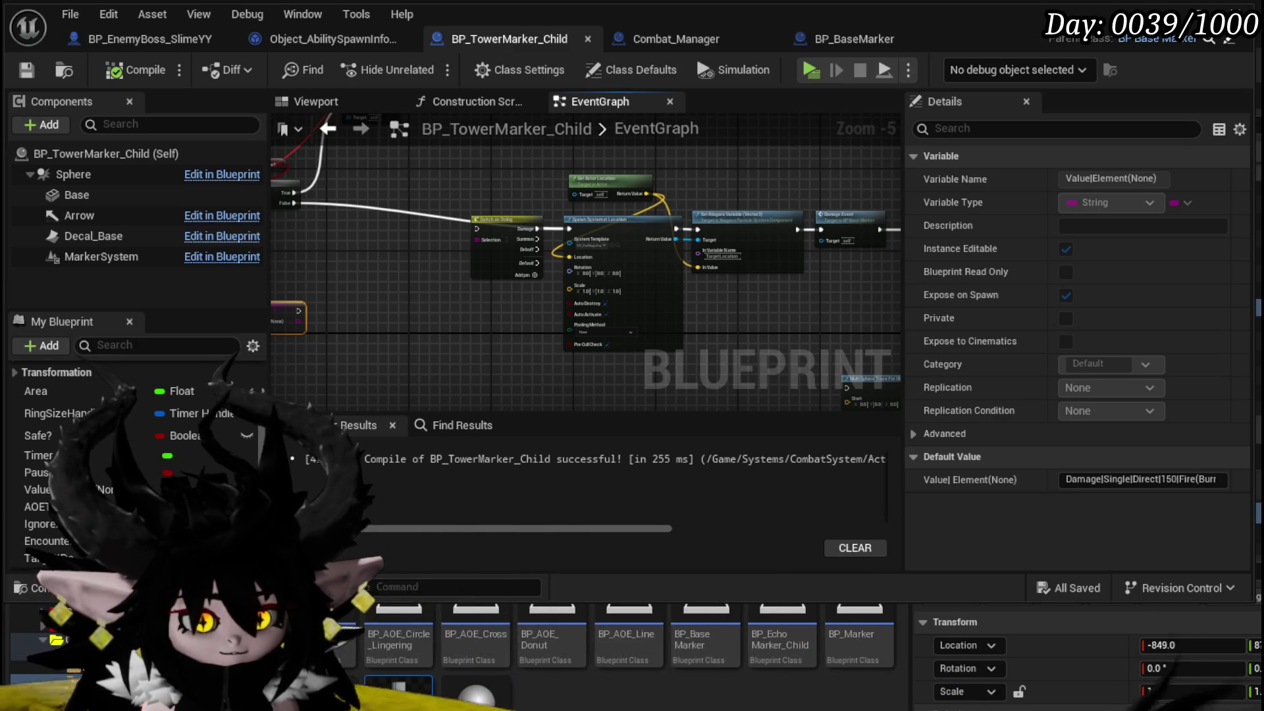
scroll(532, 255, up, 4)
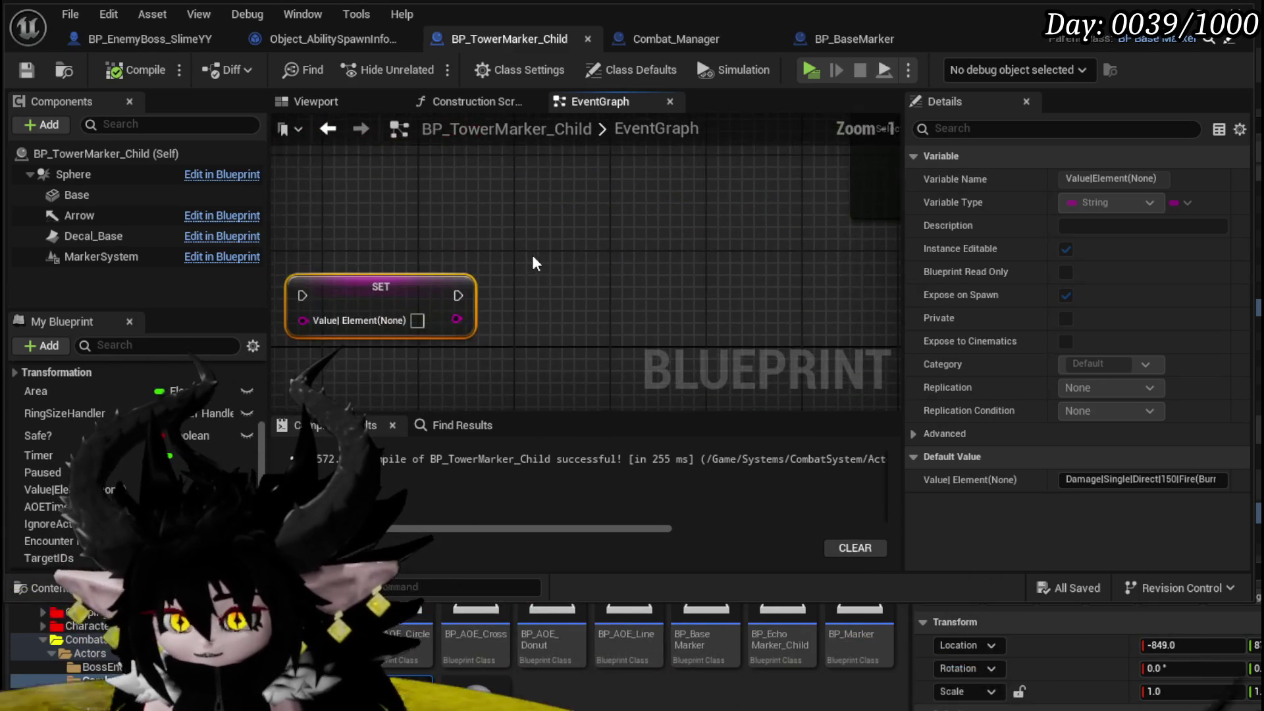
Position the SET Value|Element(None) node below the branch to Switch on String and review its settings.
mouse_move(554, 254)
mouse_down()
mouse_move(577, 232)
mouse_move(528, 303)
mouse_move(457, 320)
mouse_move(487, 292)
mouse_up()
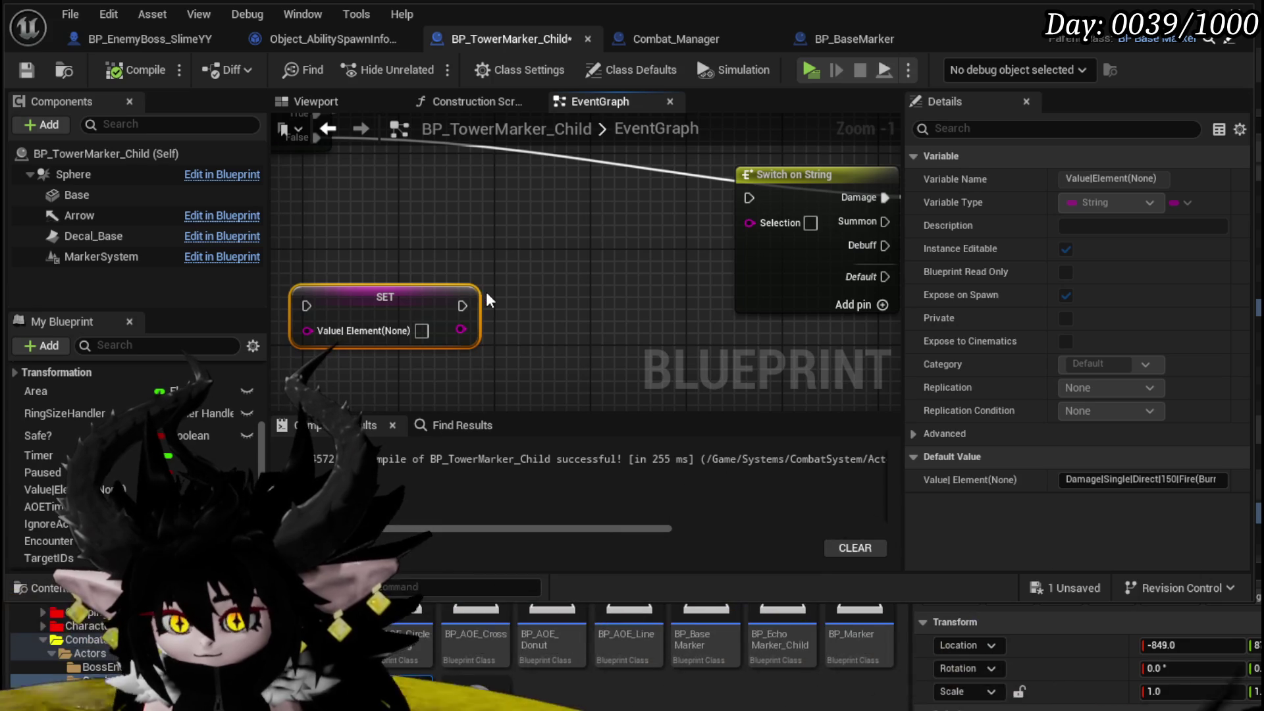
scroll(487, 293, down, 4)
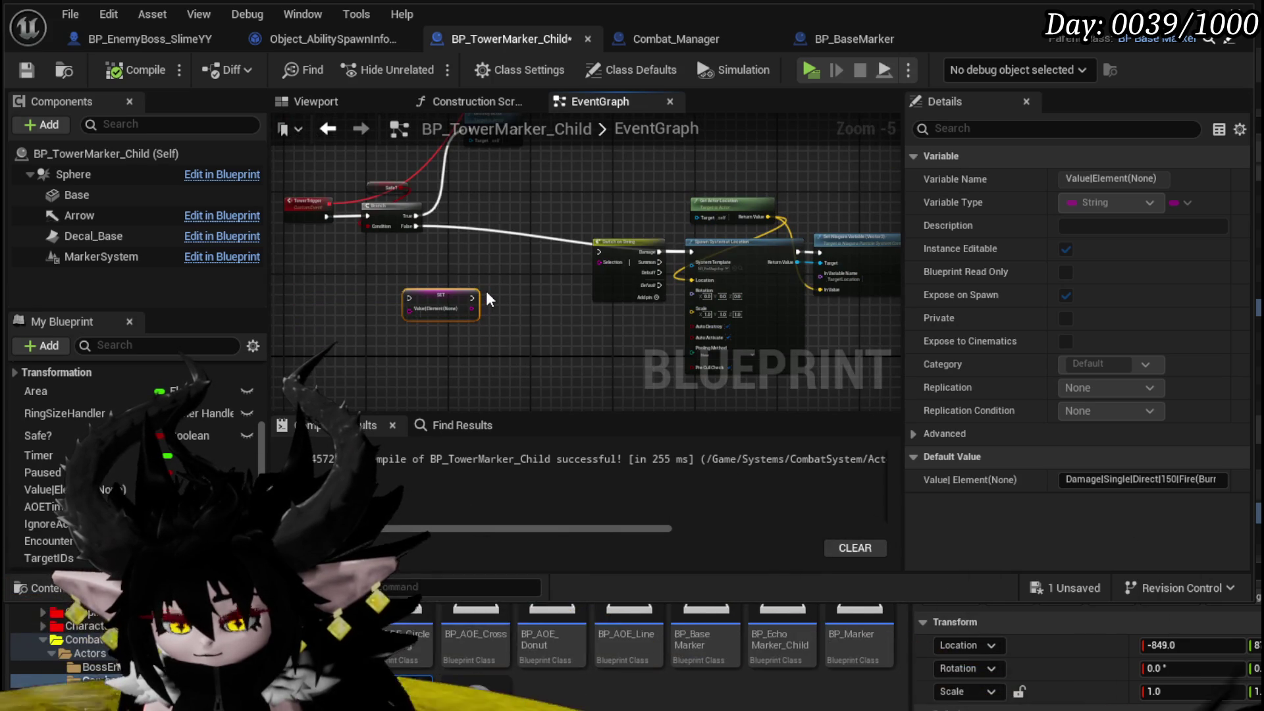
mouse_move(554, 276)
mouse_down()
mouse_move(309, 273)
mouse_move(554, 292)
mouse_move(484, 316)
mouse_up()
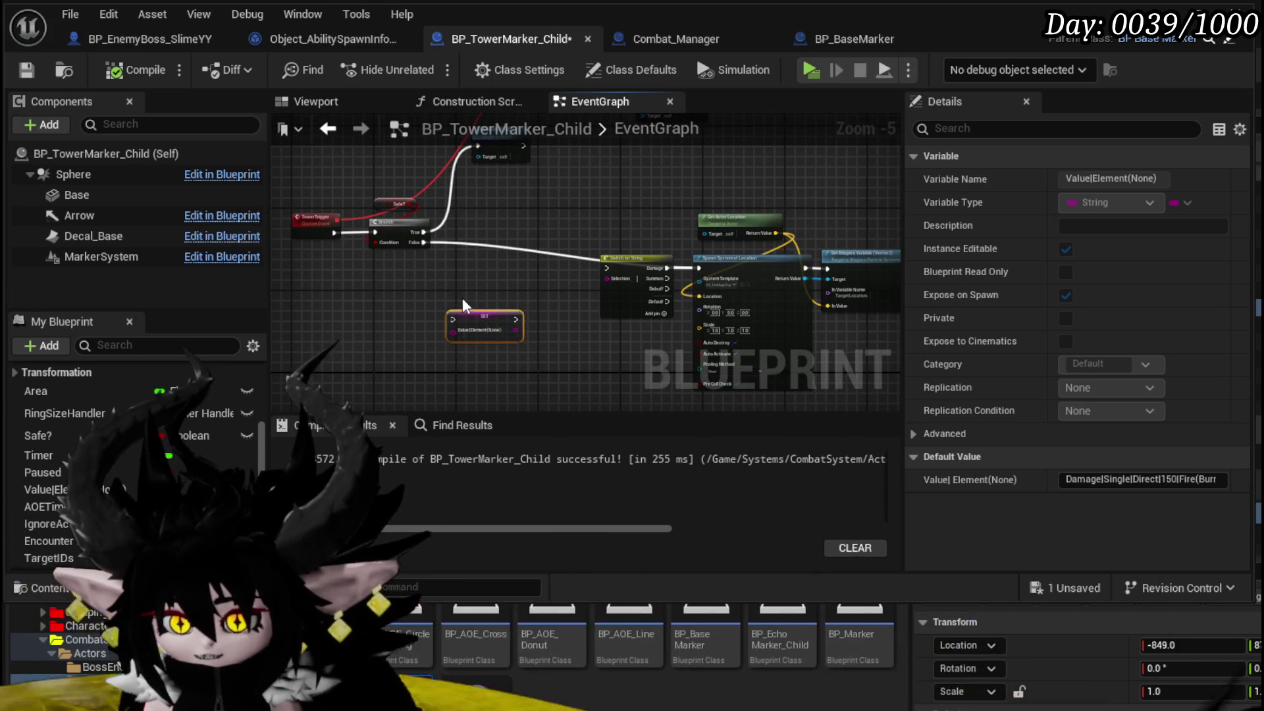
click(463, 299)
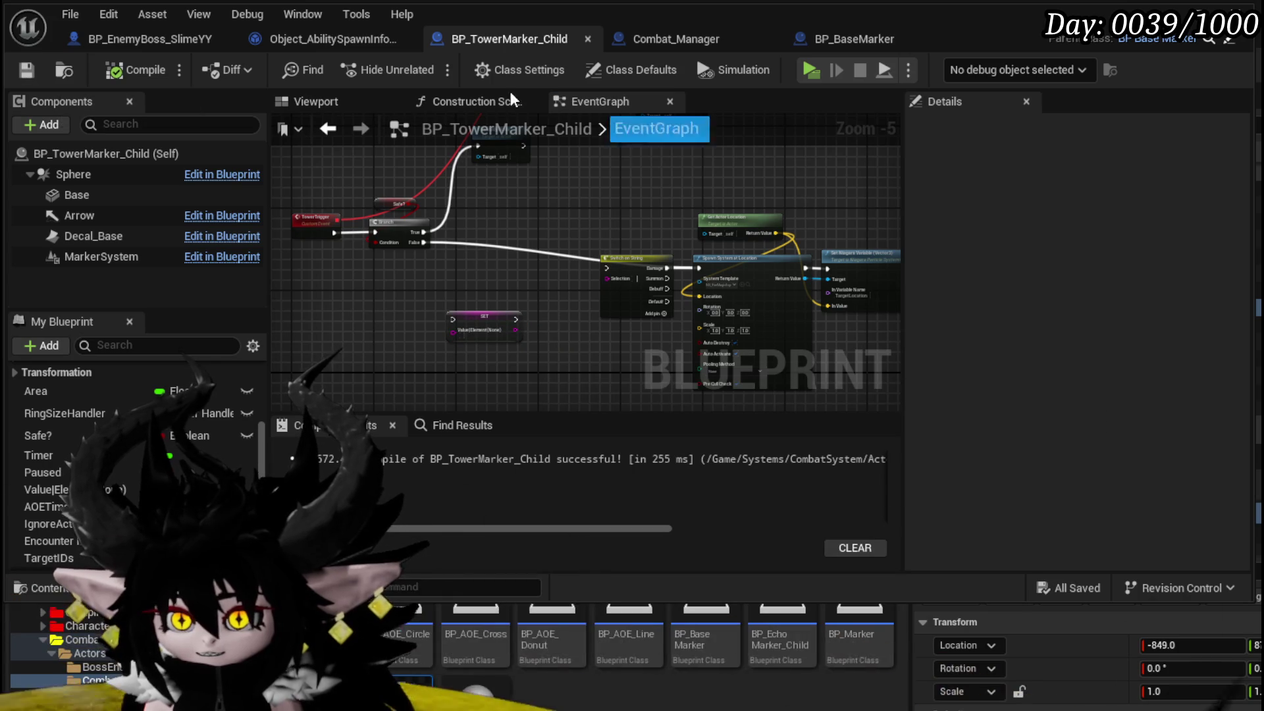
click(457, 327)
click(728, 147)
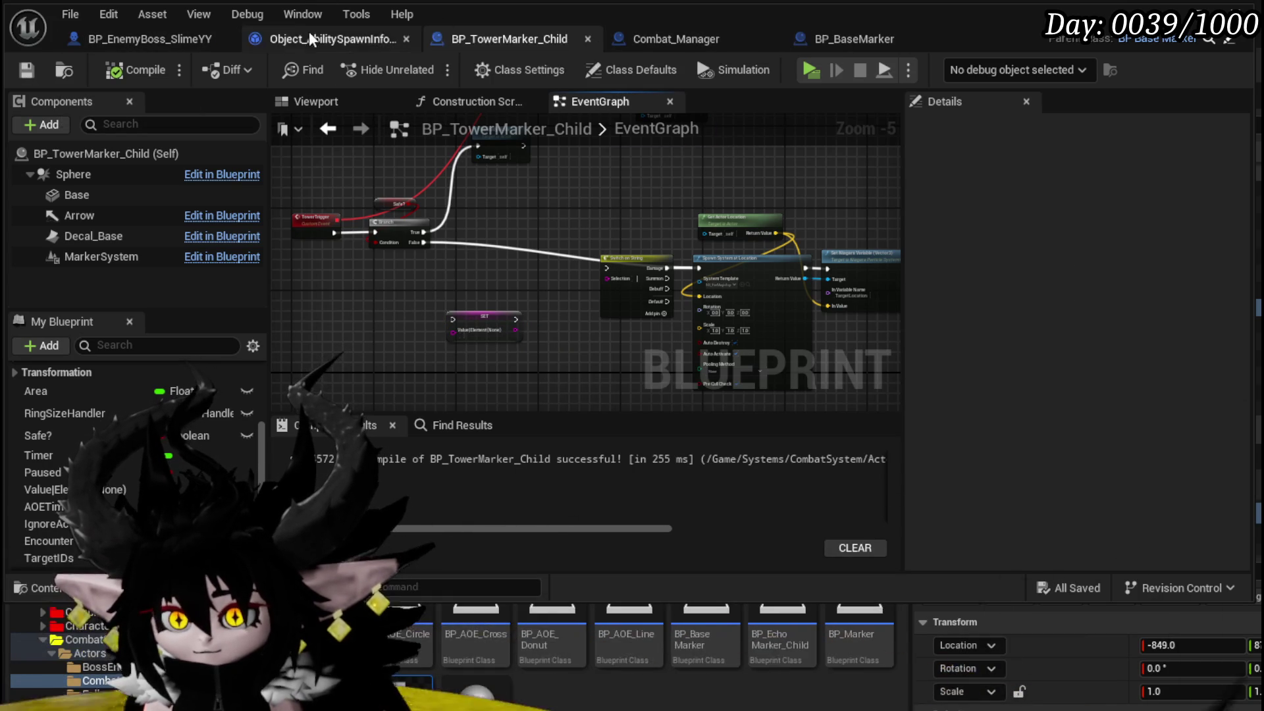
Open Combat_Manager's Enemy_SpawnTower function from the holder's Enemy Spawn Tower call.
click(280, 41)
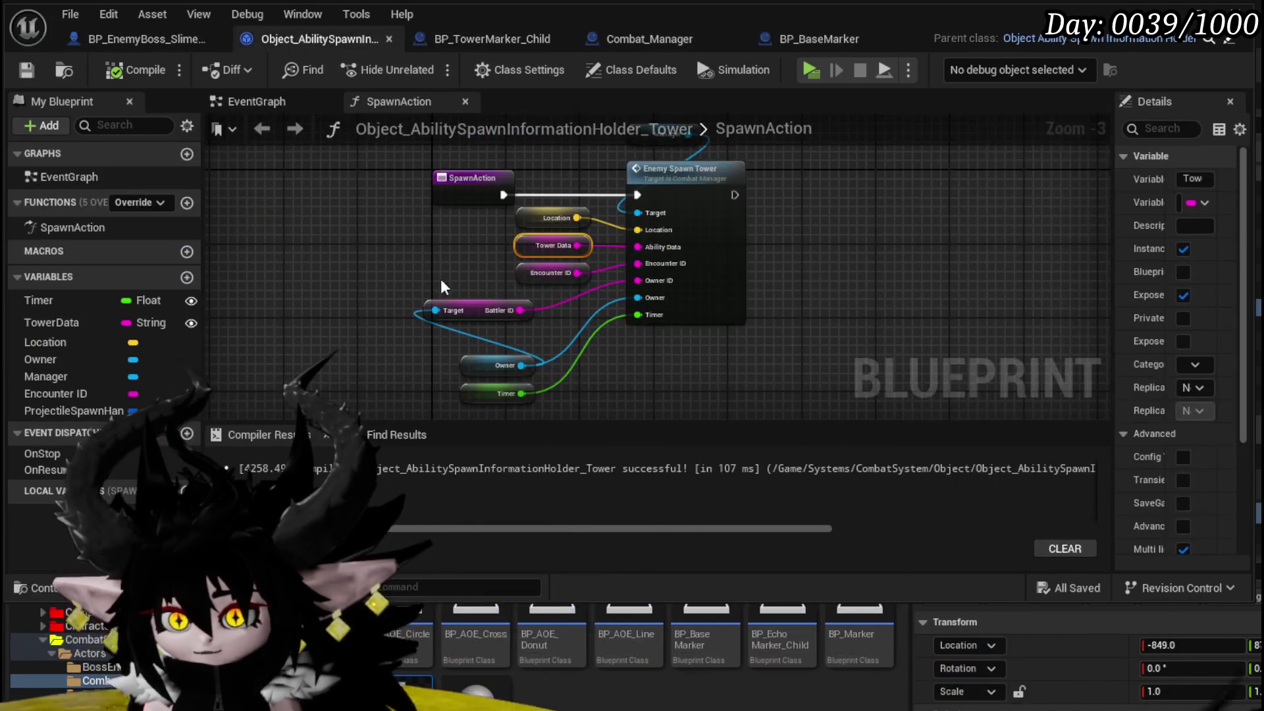
scroll(875, 248, up, 3)
scroll(706, 282, down, 2)
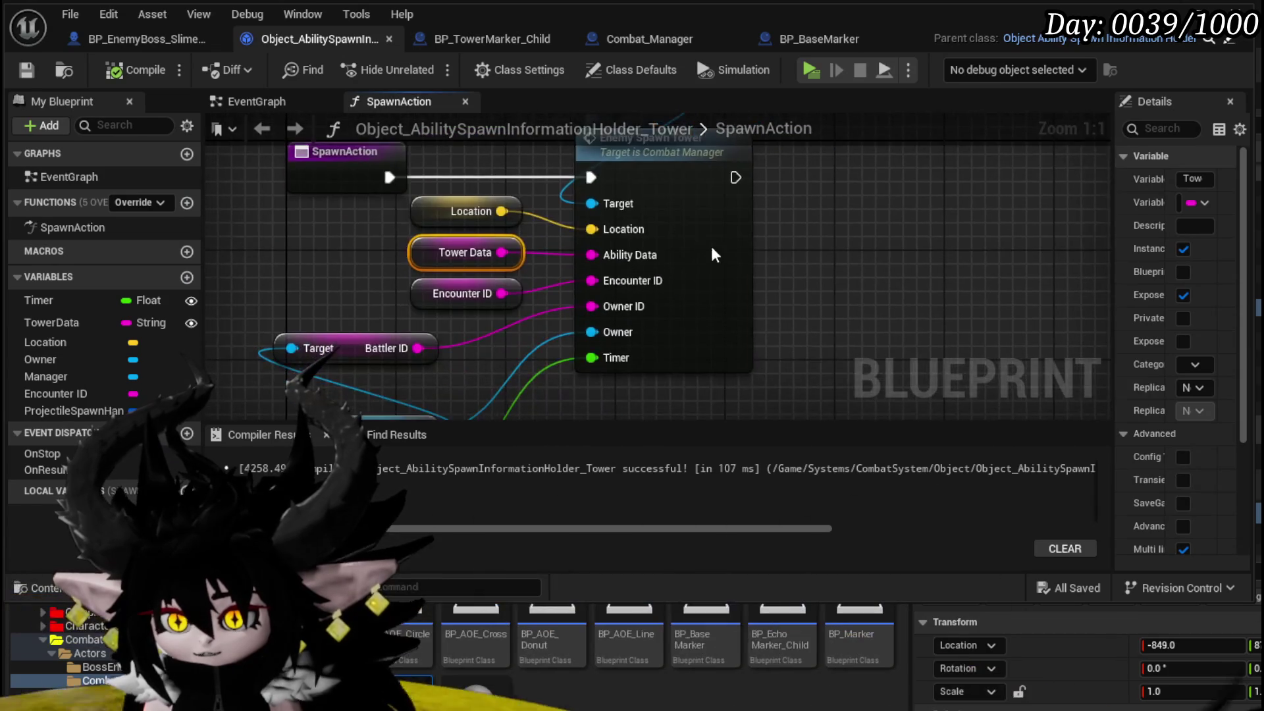
double_click(711, 247)
scroll(685, 316, up, 3)
drag(693, 285, 702, 215)
scroll(779, 299, down, 3)
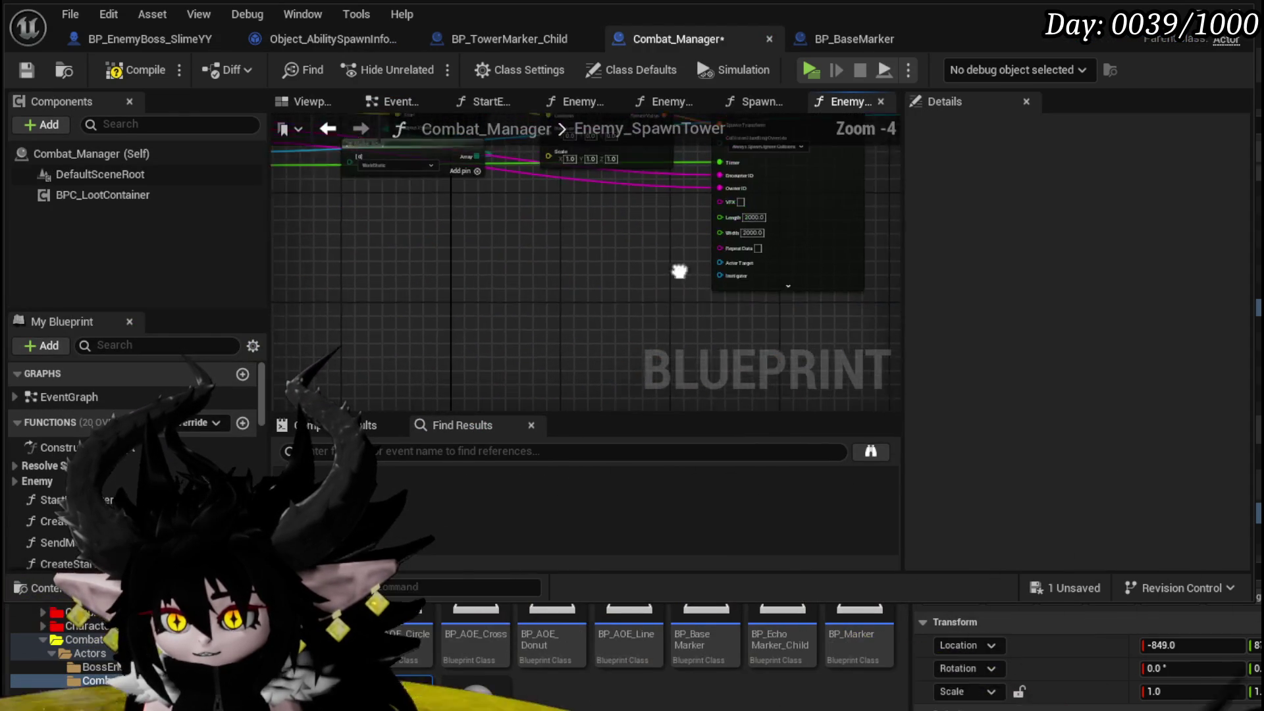
Refresh the SpawnActor BP Tower Marker Child node and drag from its new Value|Element(None) pin.
right_click(760, 272)
click(820, 400)
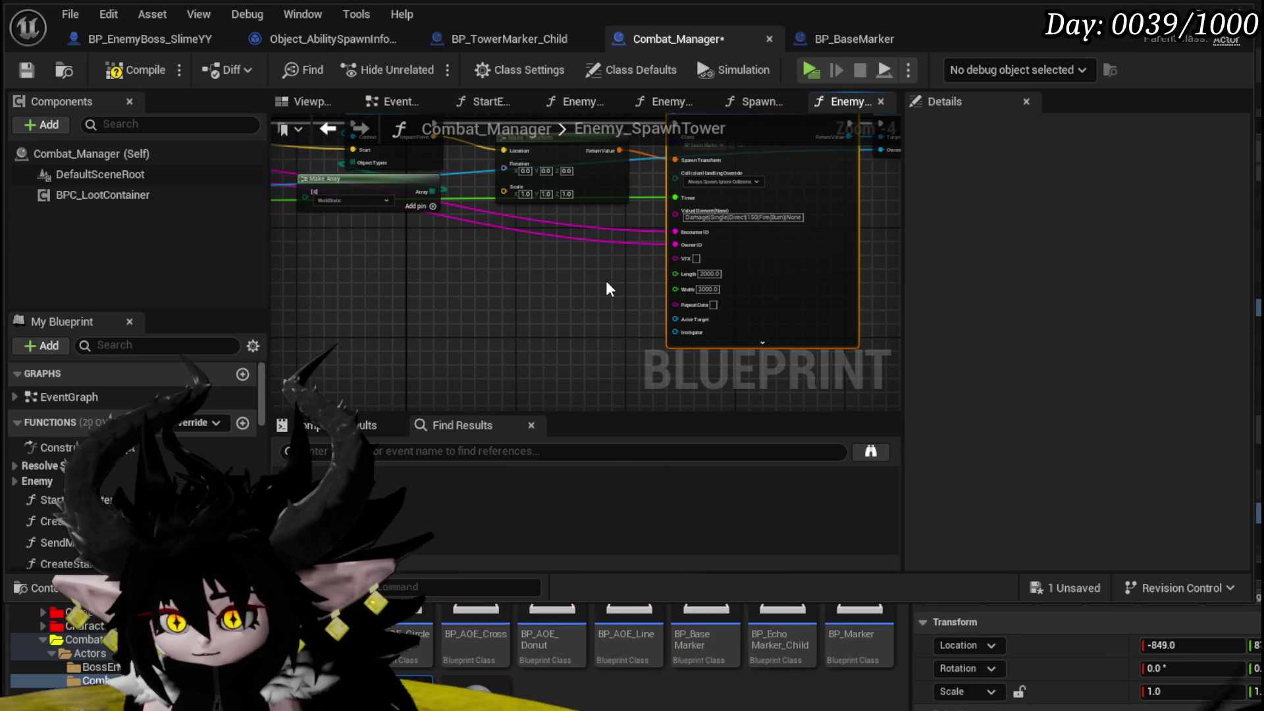
scroll(607, 283, up, 2)
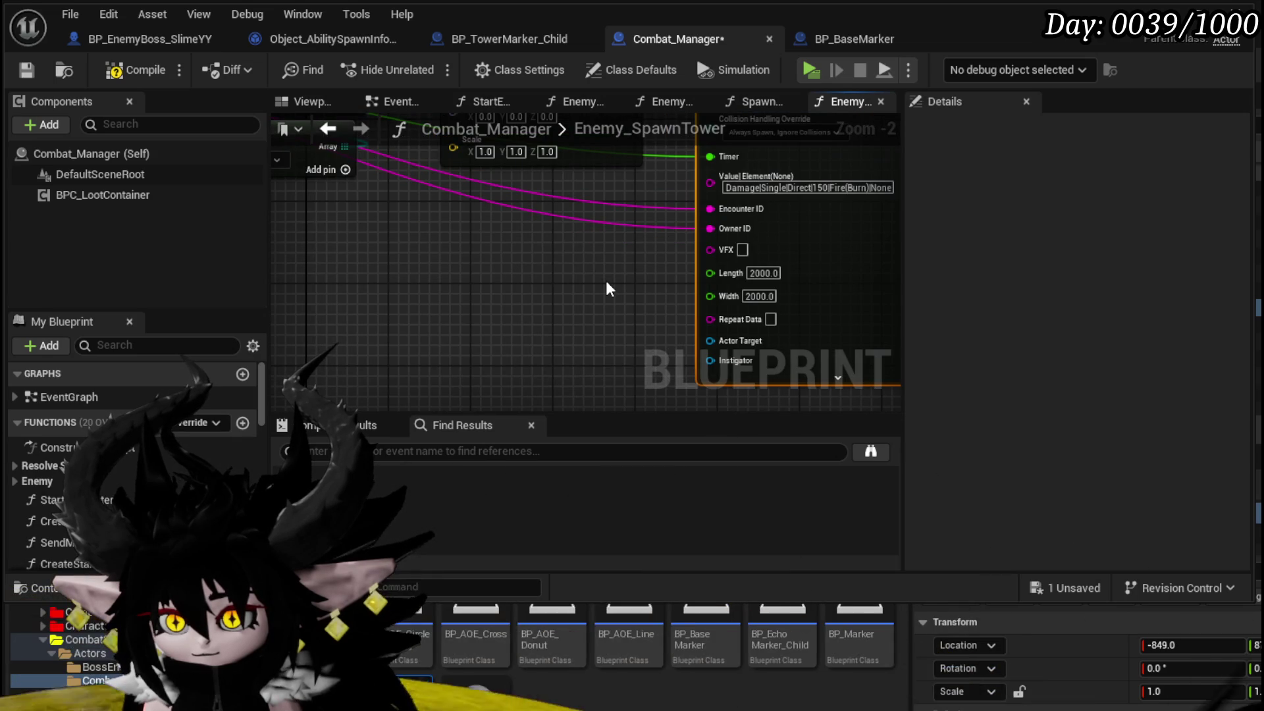
mouse_move(710, 183)
mouse_down()
mouse_move(138, 99)
mouse_move(555, 432)
mouse_move(564, 16)
mouse_move(505, 361)
mouse_up()
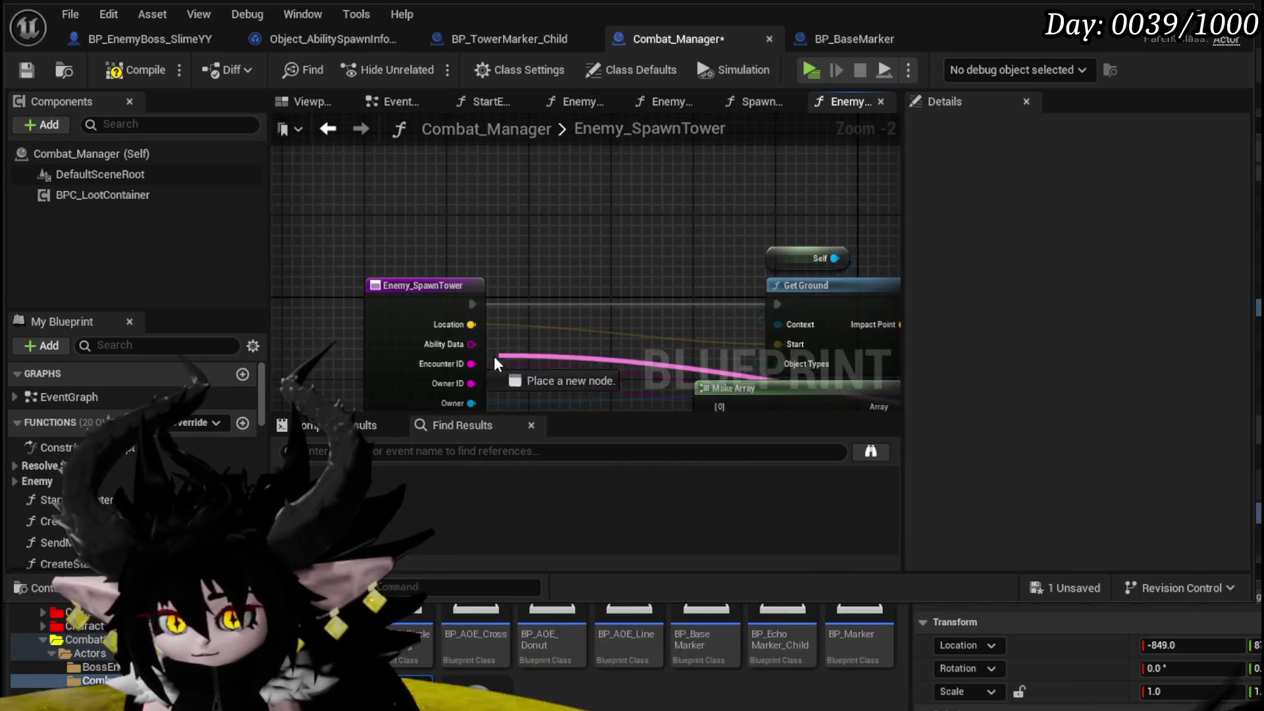
Rename Enemy_SpawnTower's AbilityData input to Value|Element(None), move it after Timer, and compile.
click(375, 329)
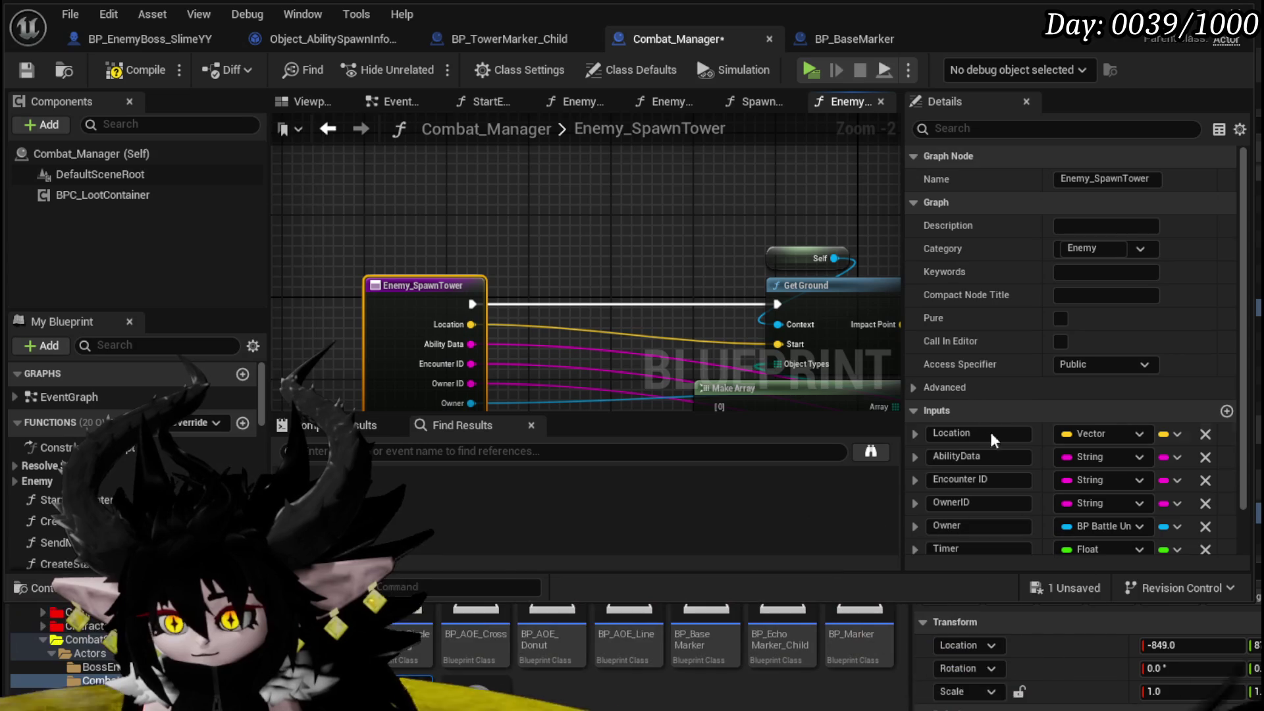
click(994, 456)
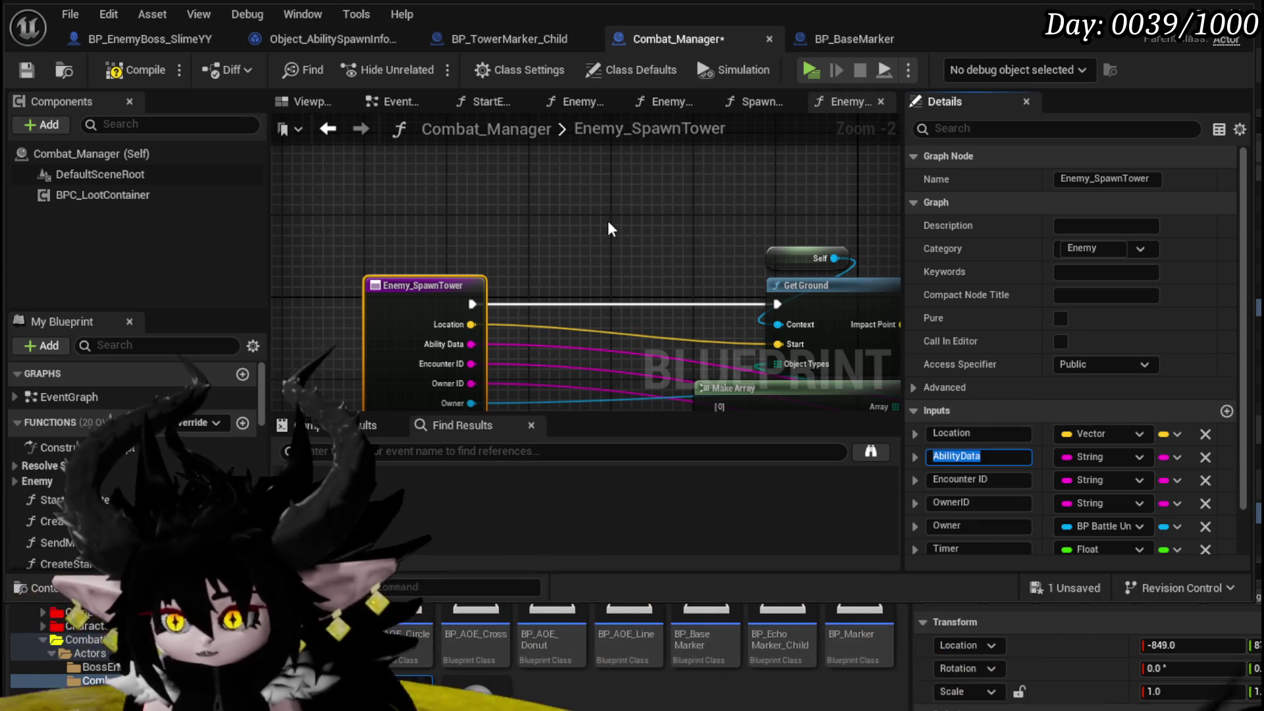
text(Value)
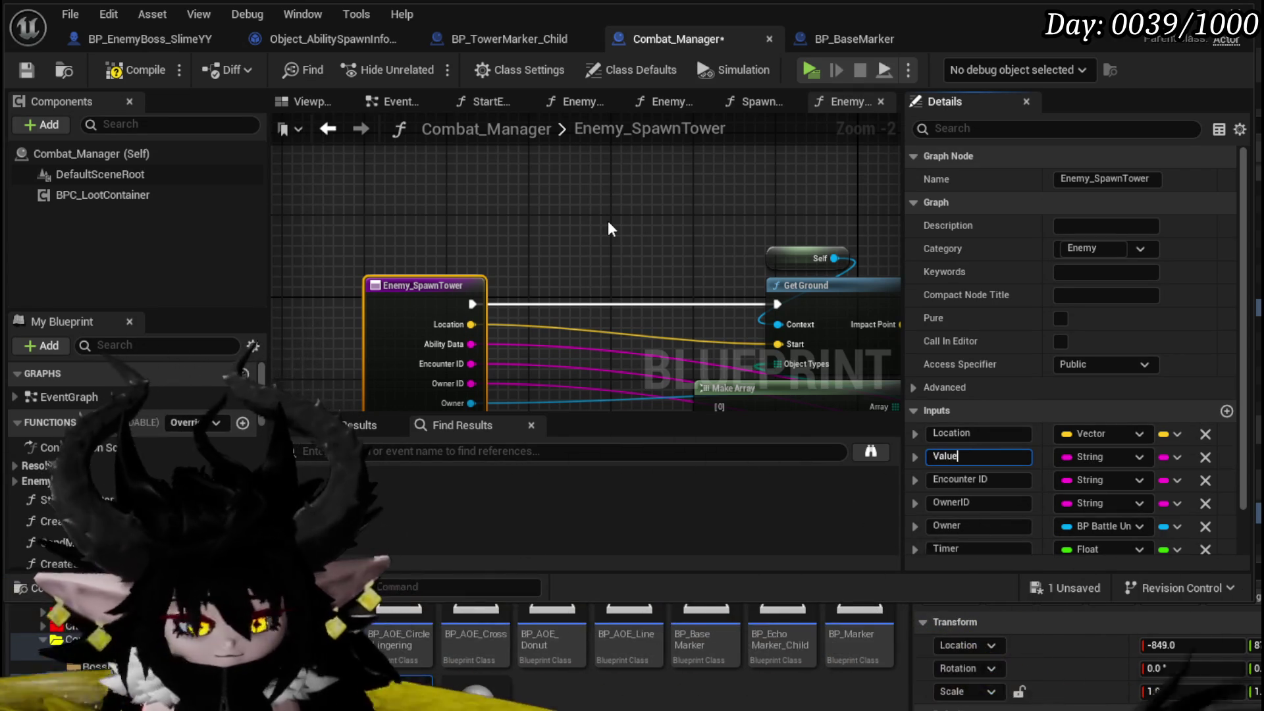
text(men)
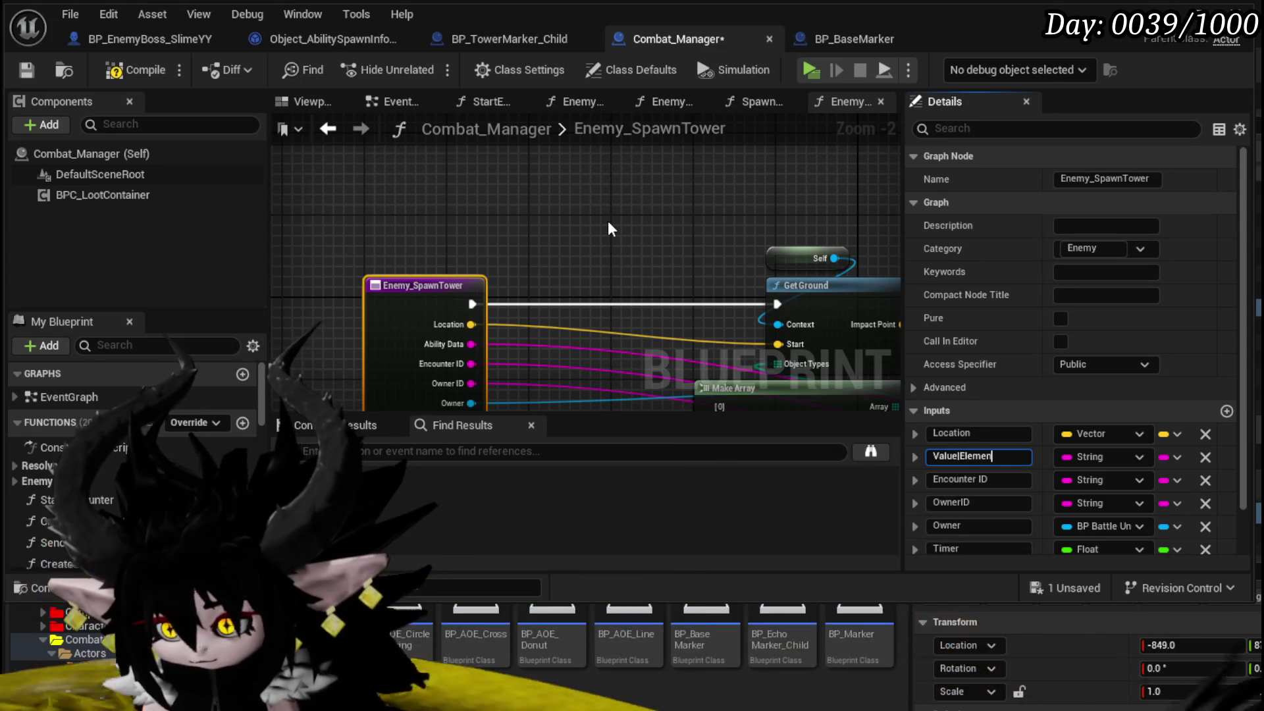
text(t(N)
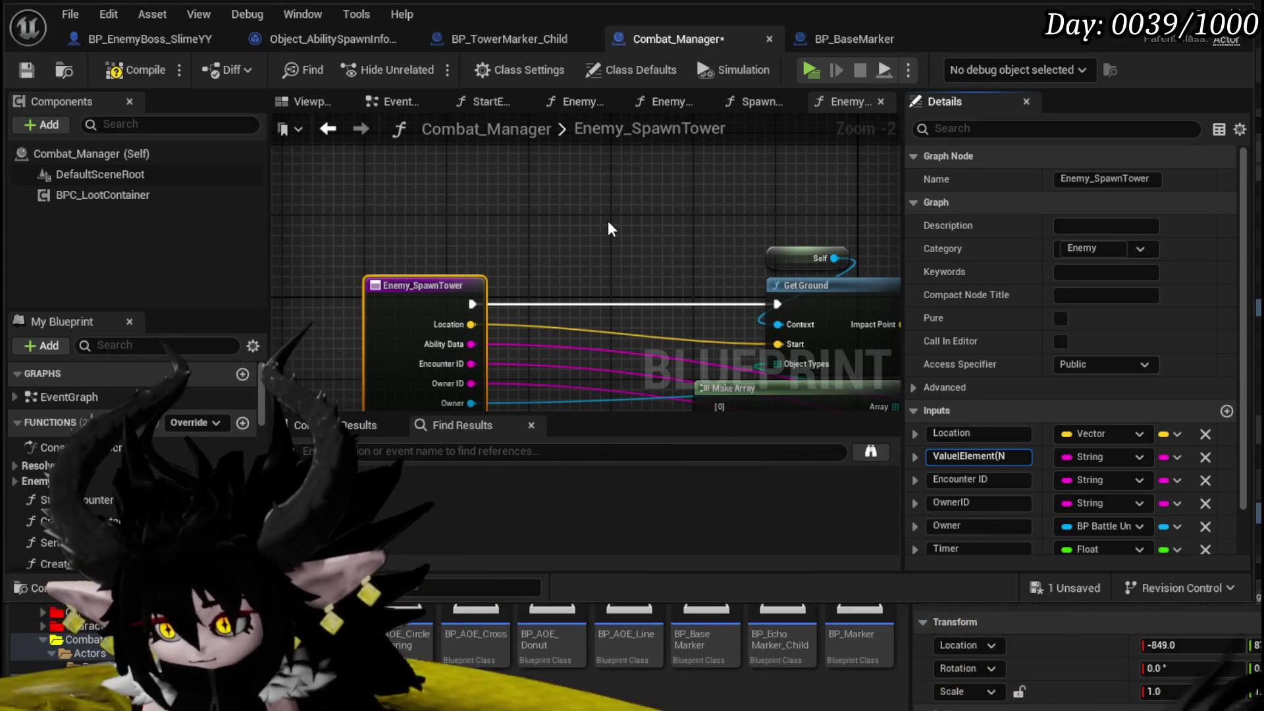
text(one))
key(Return)
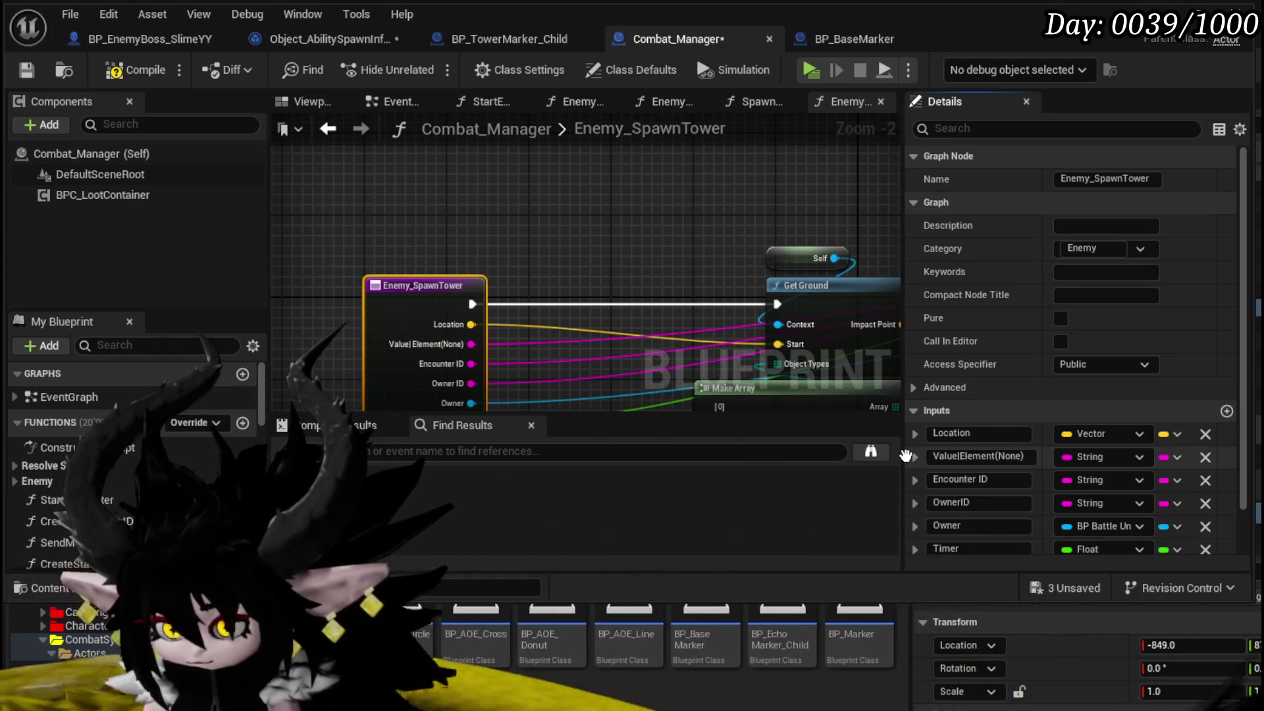
drag(930, 546, 914, 507)
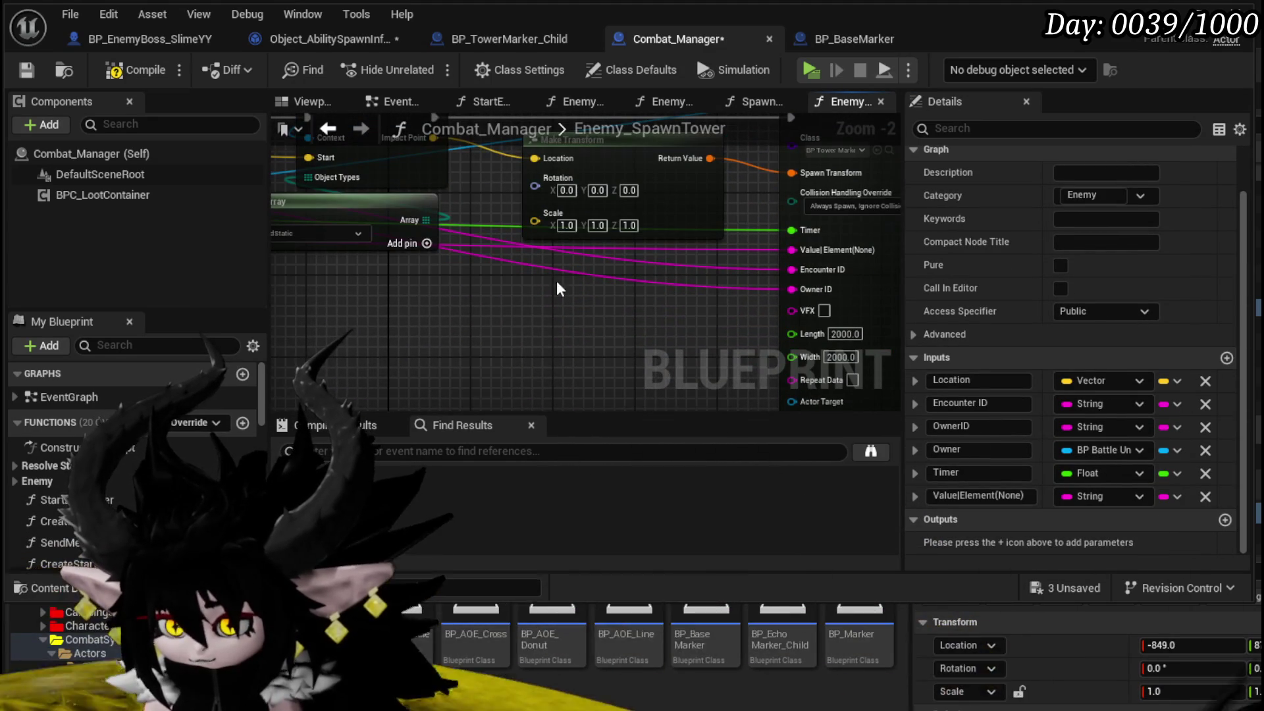
click(133, 81)
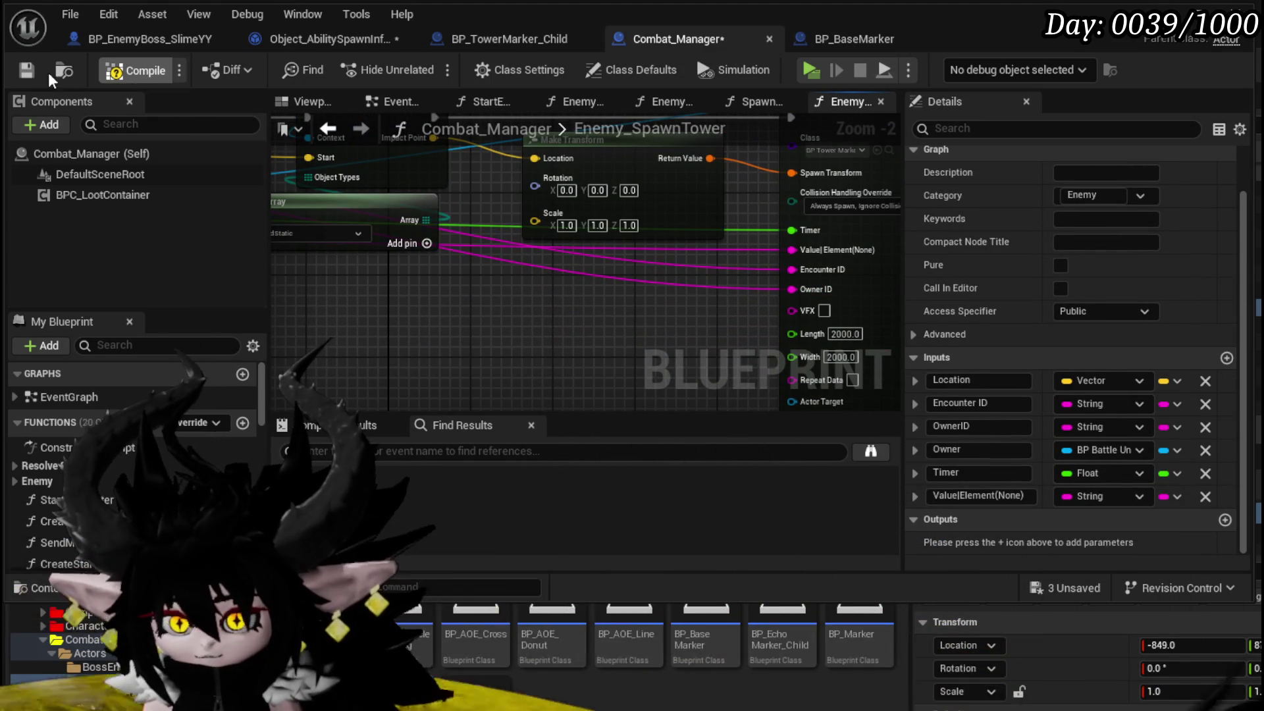
Save Combat_Manager and jump to the errored Echo Marker spawn node in Resolve Status Echo.
click(26, 70)
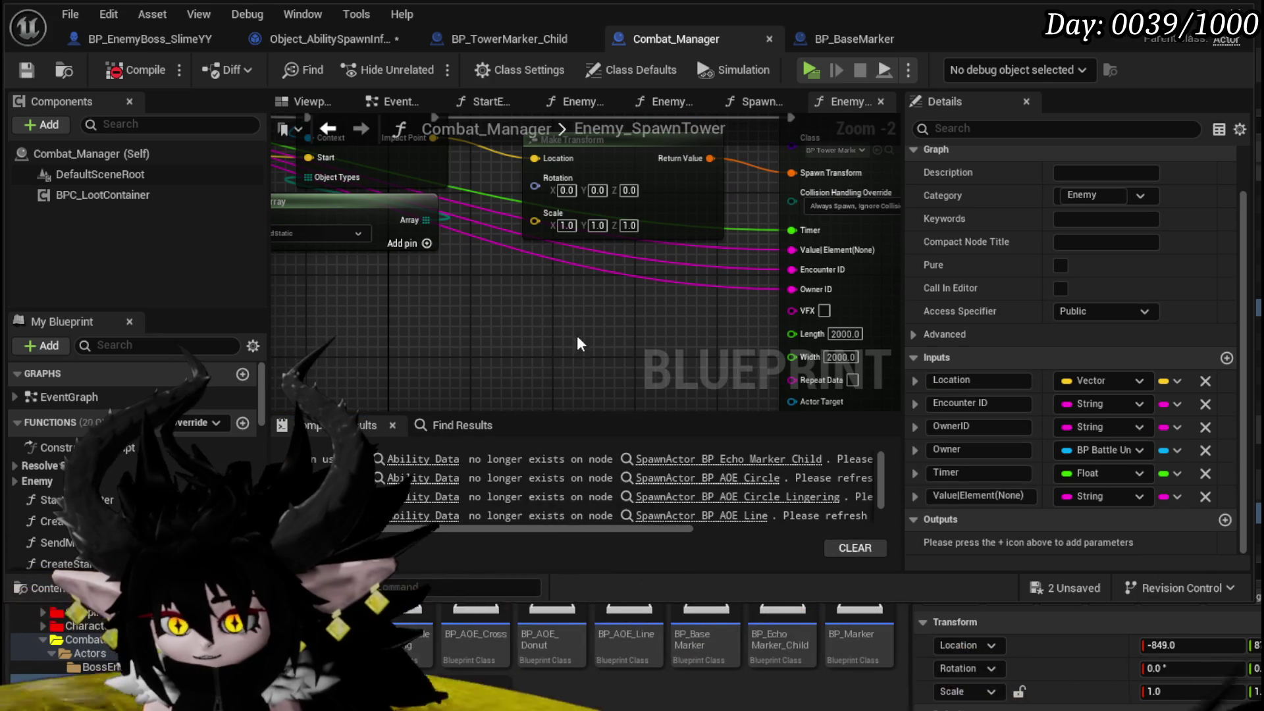
scroll(576, 337, down, 2)
drag(231, 340, 742, 314)
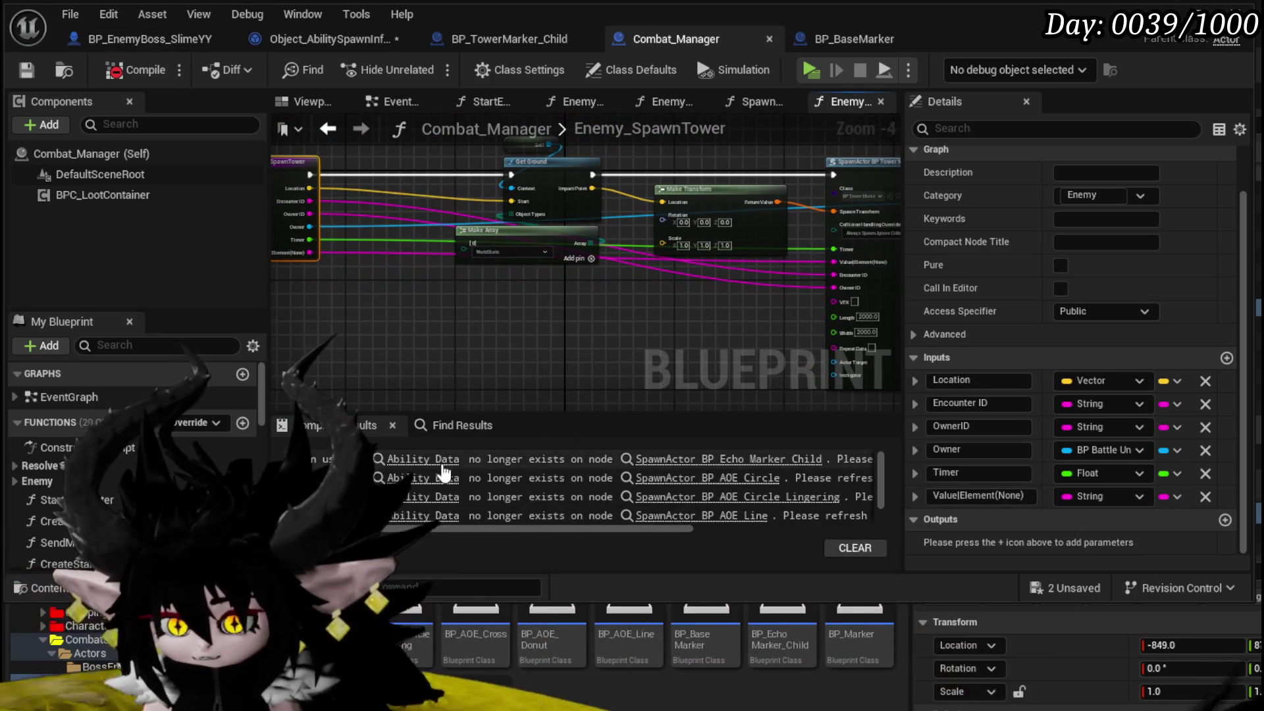
click(415, 461)
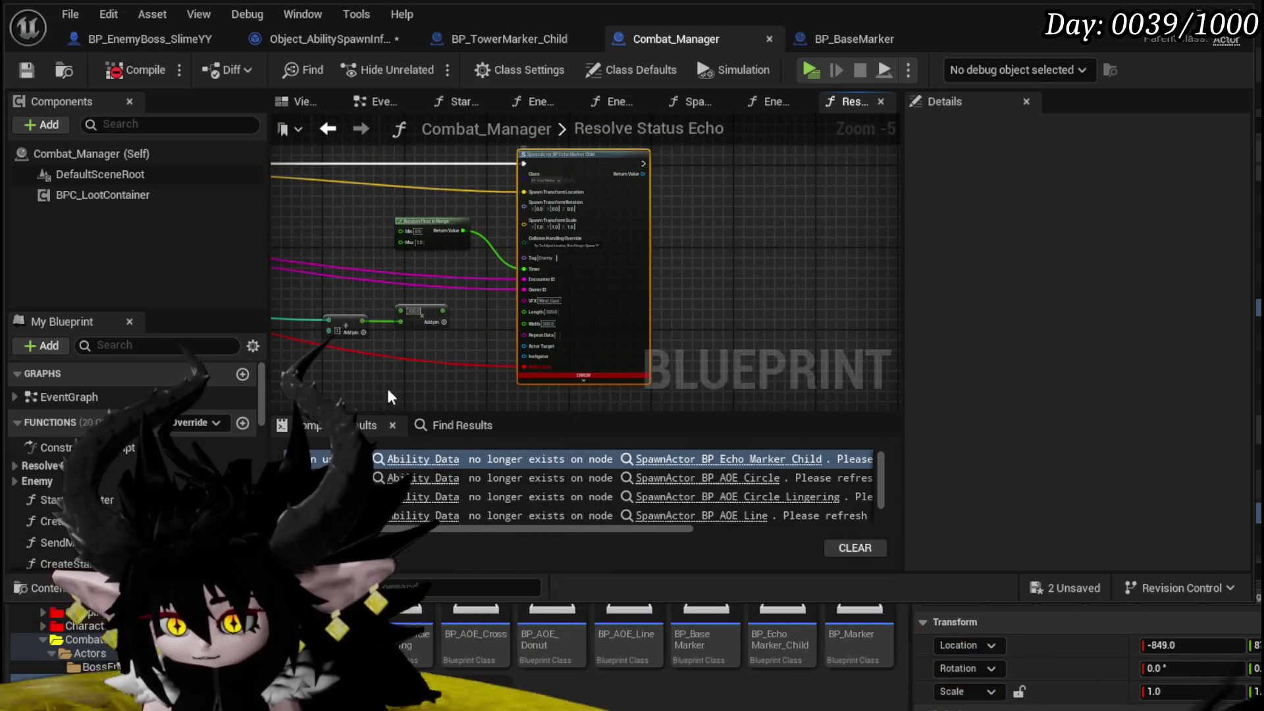
scroll(387, 389, up, 3)
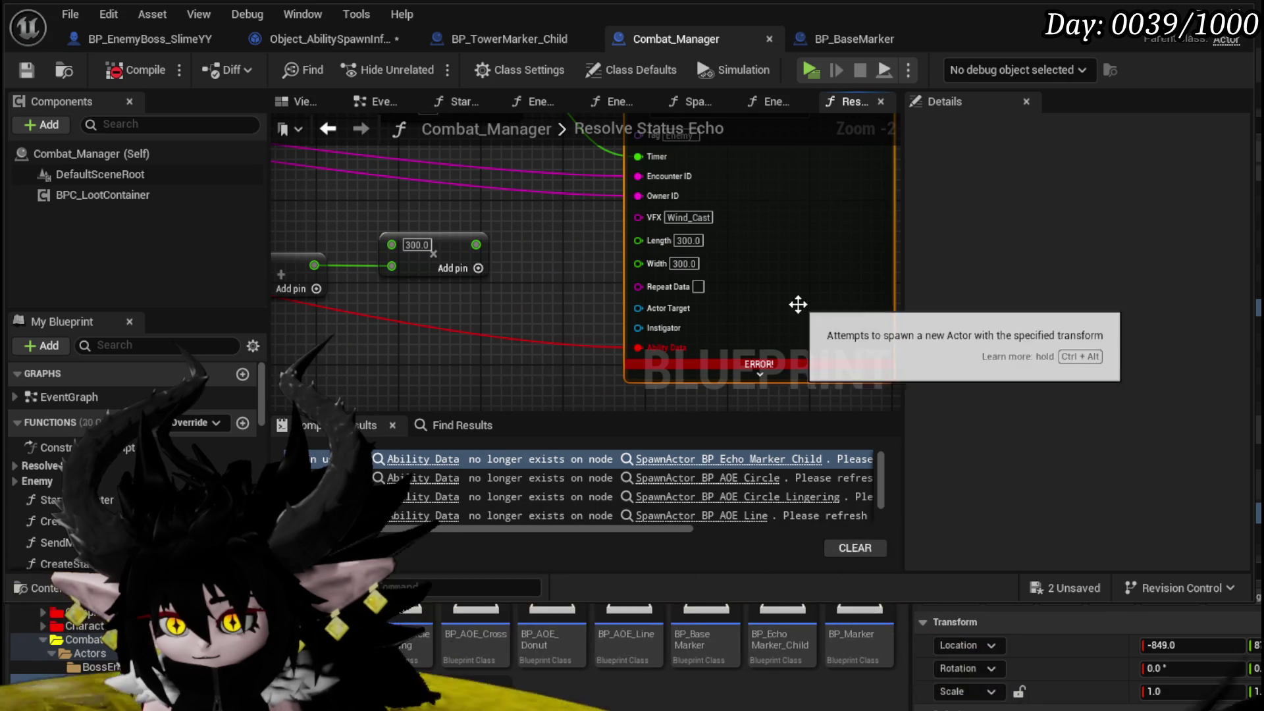
scroll(560, 298, down, 3)
scroll(578, 345, up, 2)
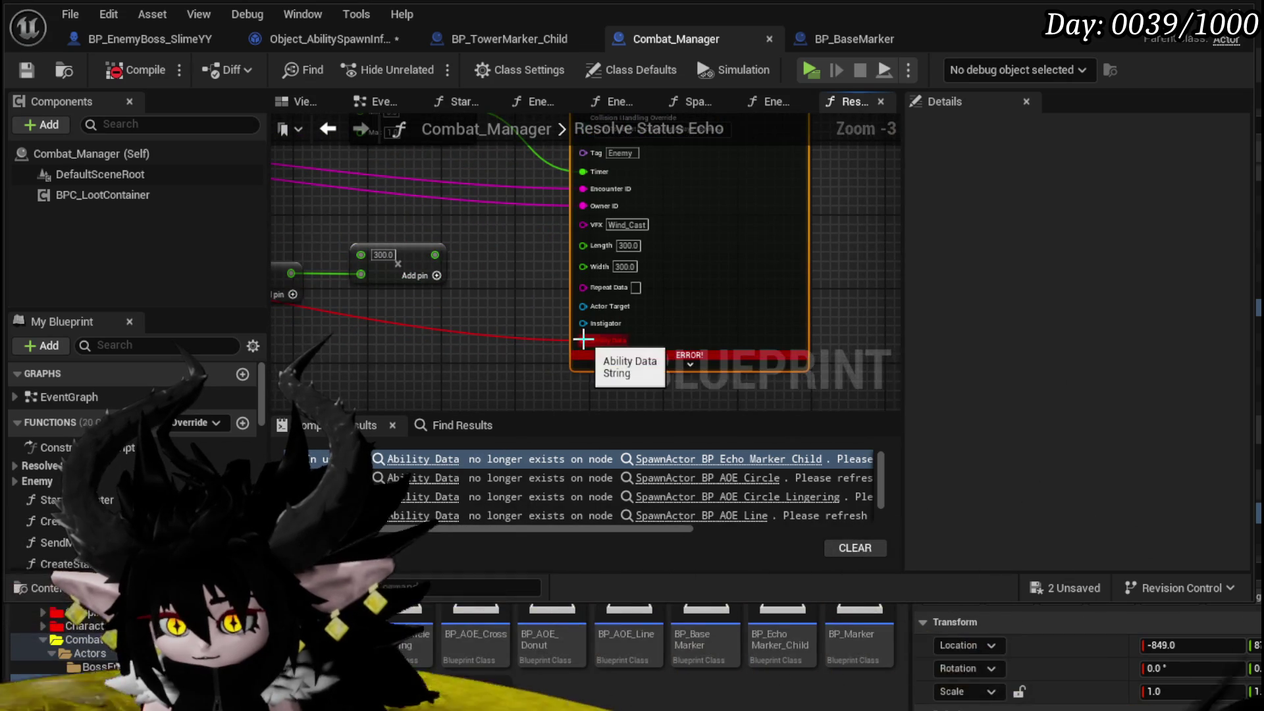
scroll(559, 342, down, 3)
scroll(437, 302, up, 2)
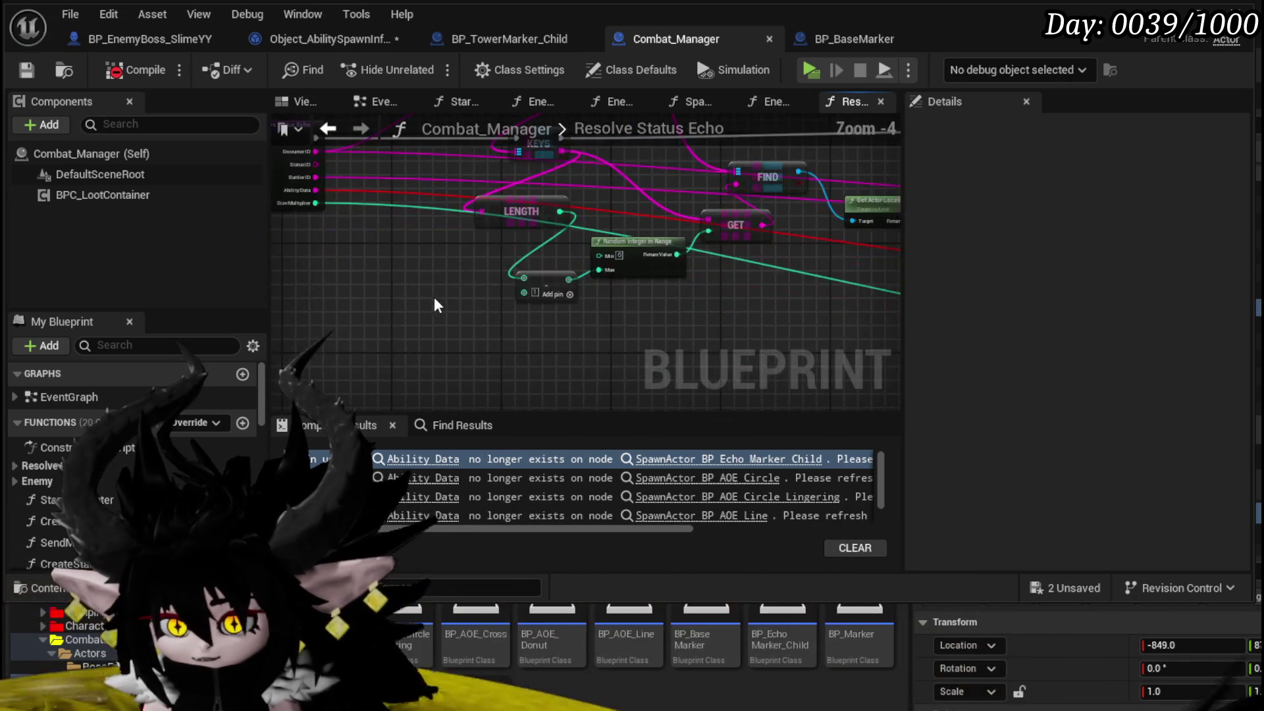
drag(509, 347, 767, 302)
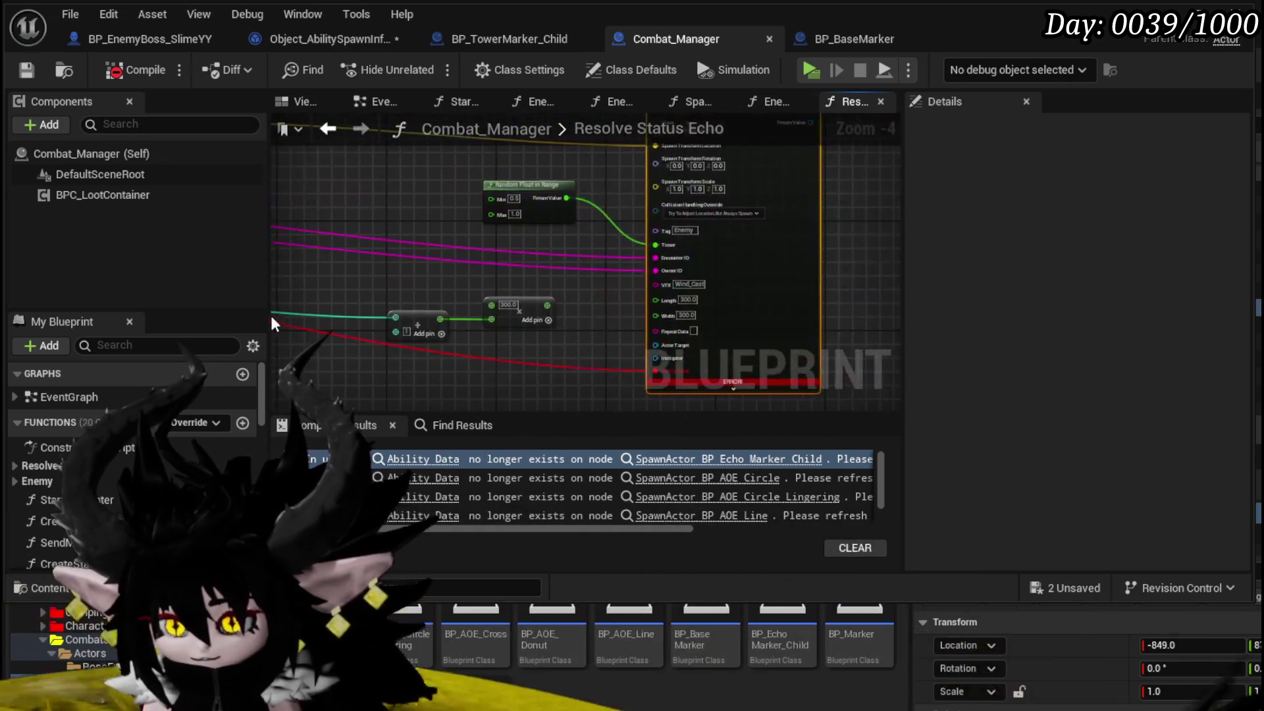
Refresh the Echo Marker spawn node, wire AbilityData into its Value|Element(None) input, and save.
right_click(765, 295)
click(823, 421)
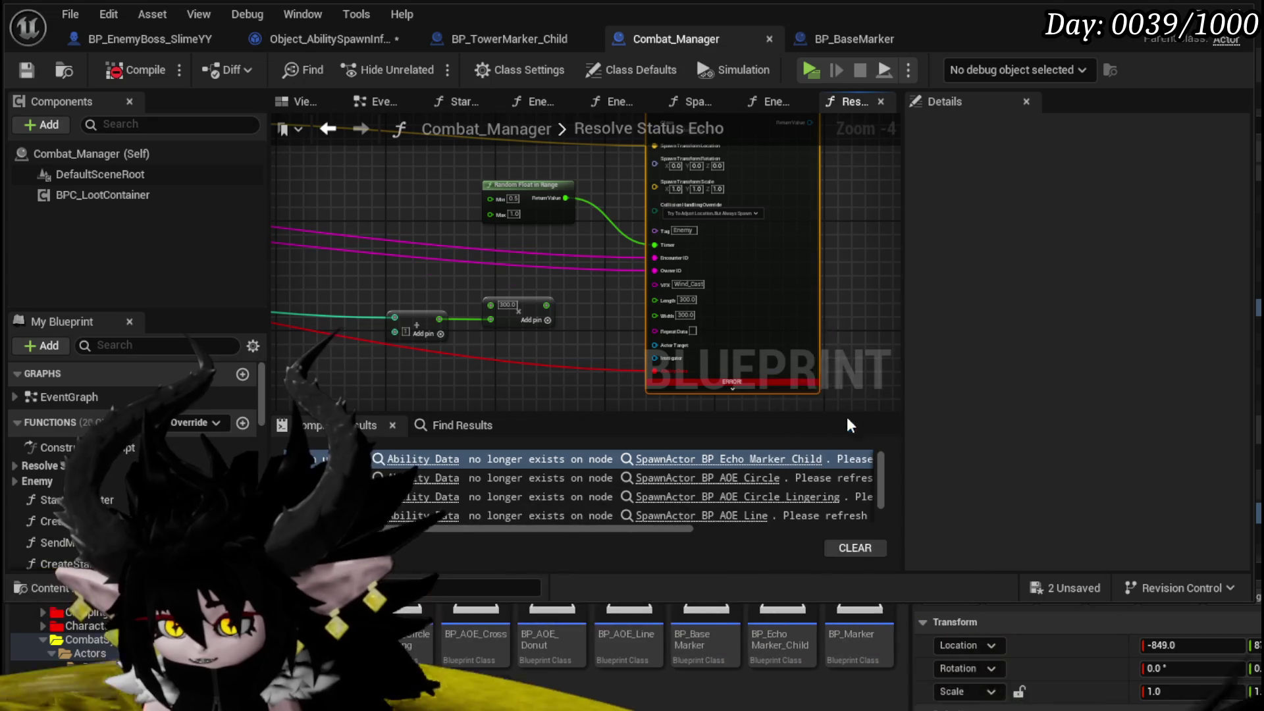
drag(608, 300, 446, 286)
mouse_move(354, 292)
mouse_down()
mouse_move(1148, 345)
mouse_move(823, 448)
mouse_move(758, 147)
mouse_move(678, 194)
mouse_move(671, 270)
mouse_move(618, 315)
mouse_up()
scroll(717, 171, up, 2)
drag(501, 284, 611, 220)
click(104, 66)
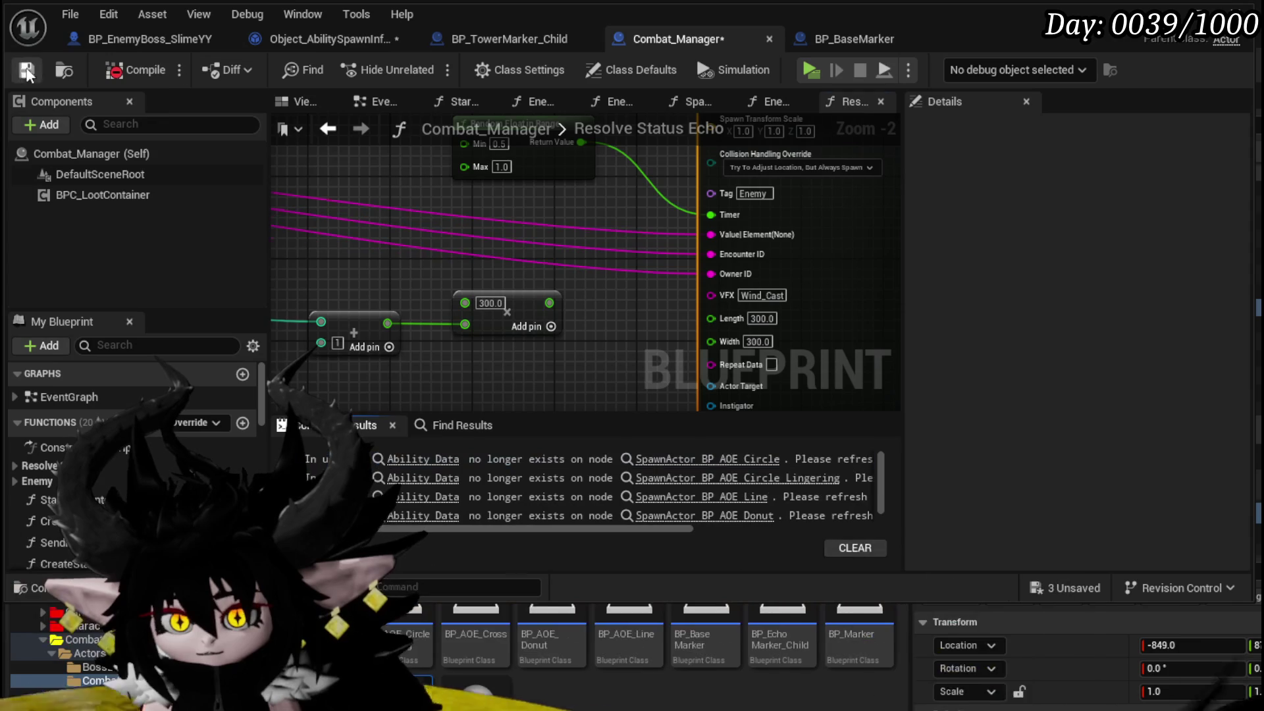
click(419, 459)
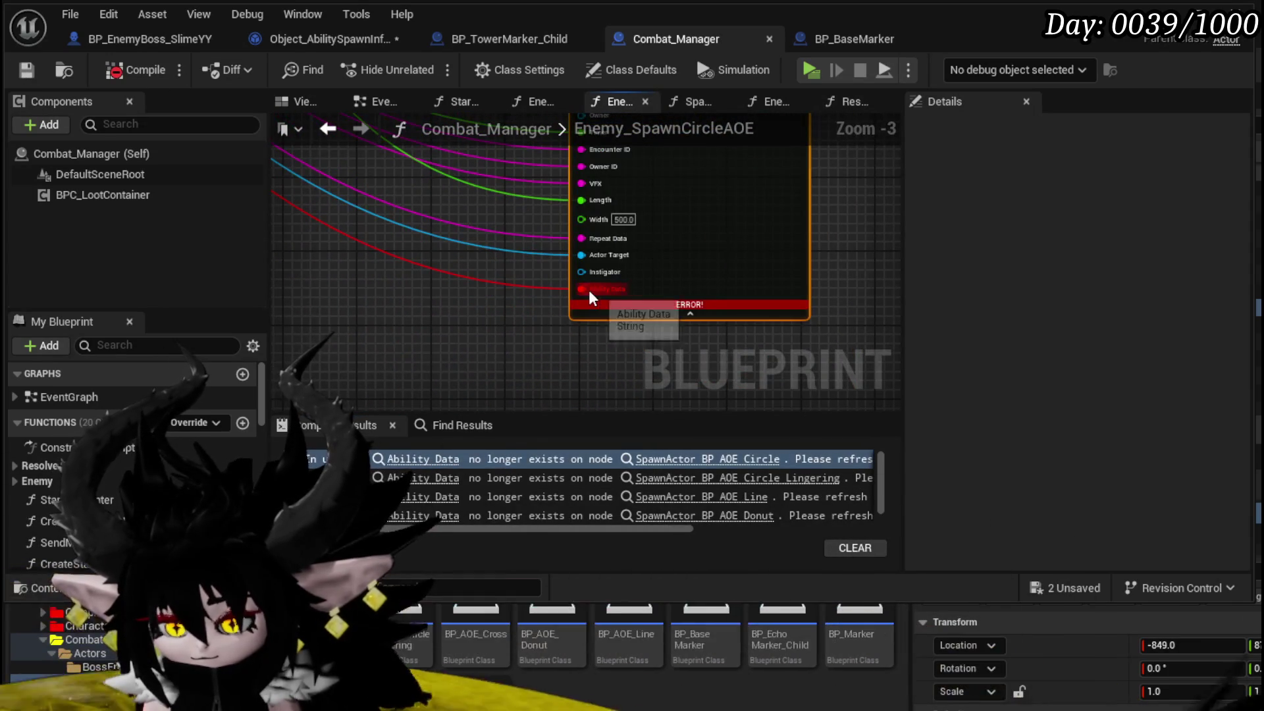
Refresh the circle AOE spawn node's pins in Enemy_SpawnCircleAOE.
alt+click(586, 290)
scroll(589, 290, down, 2)
scroll(641, 299, up, 2)
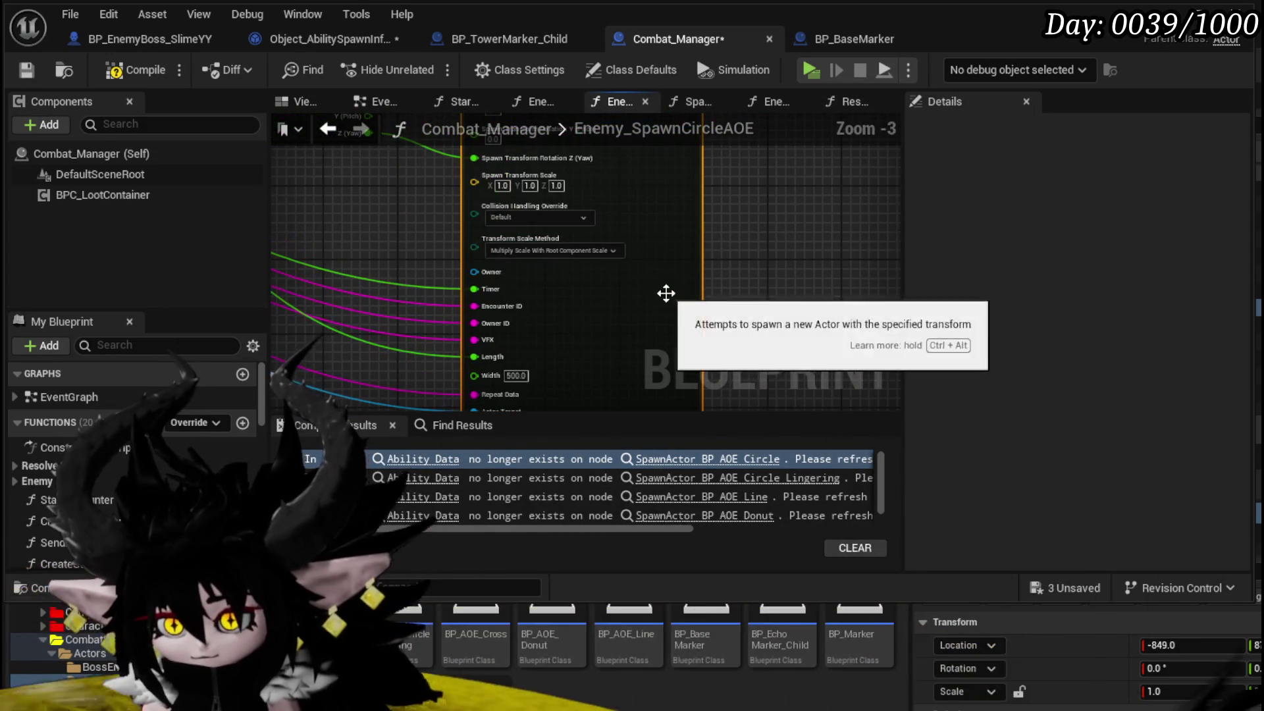
right_click(665, 292)
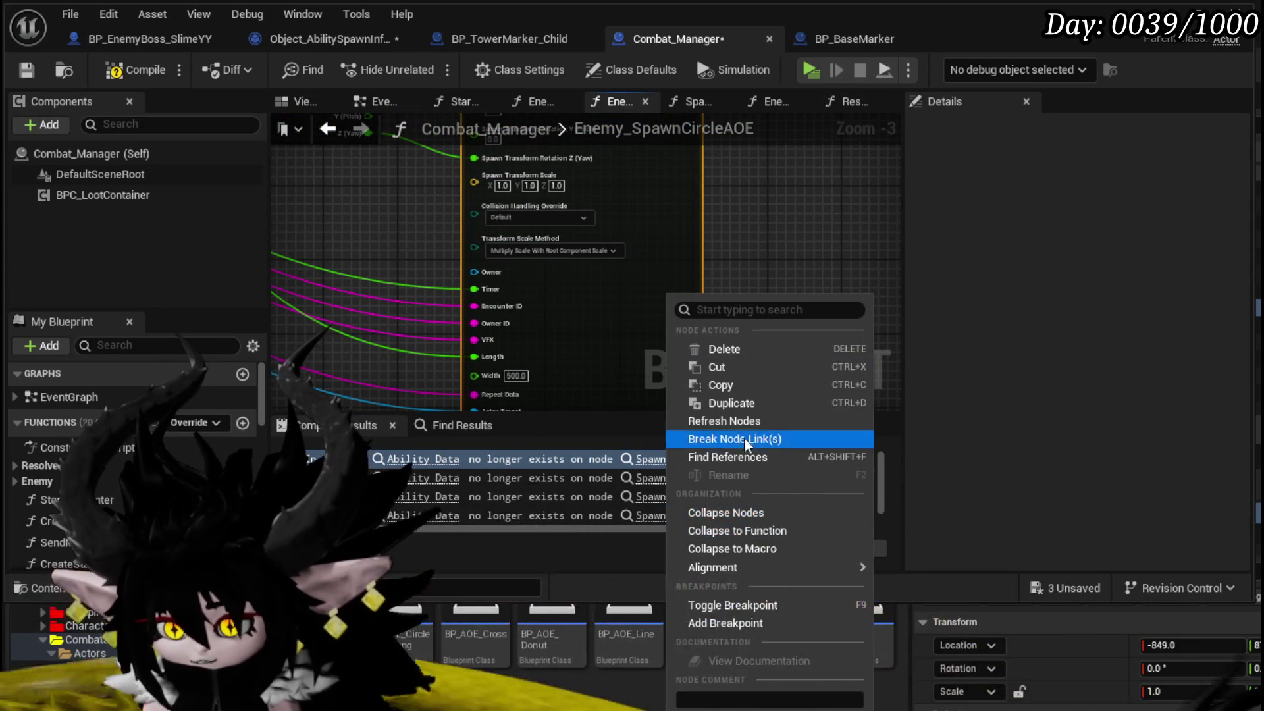
click(724, 421)
scroll(420, 259, down, 2)
Wire Ability Data into the circle node's Value|Element(None) input and recompile.
mouse_move(420, 258)
mouse_down()
mouse_move(835, 367)
mouse_move(615, 358)
mouse_up()
scroll(511, 290, up, 3)
drag(508, 282, 515, 365)
mouse_move(432, 211)
mouse_down()
mouse_move(992, 429)
mouse_move(746, 204)
mouse_move(567, 295)
mouse_up()
scroll(566, 295, down, 2)
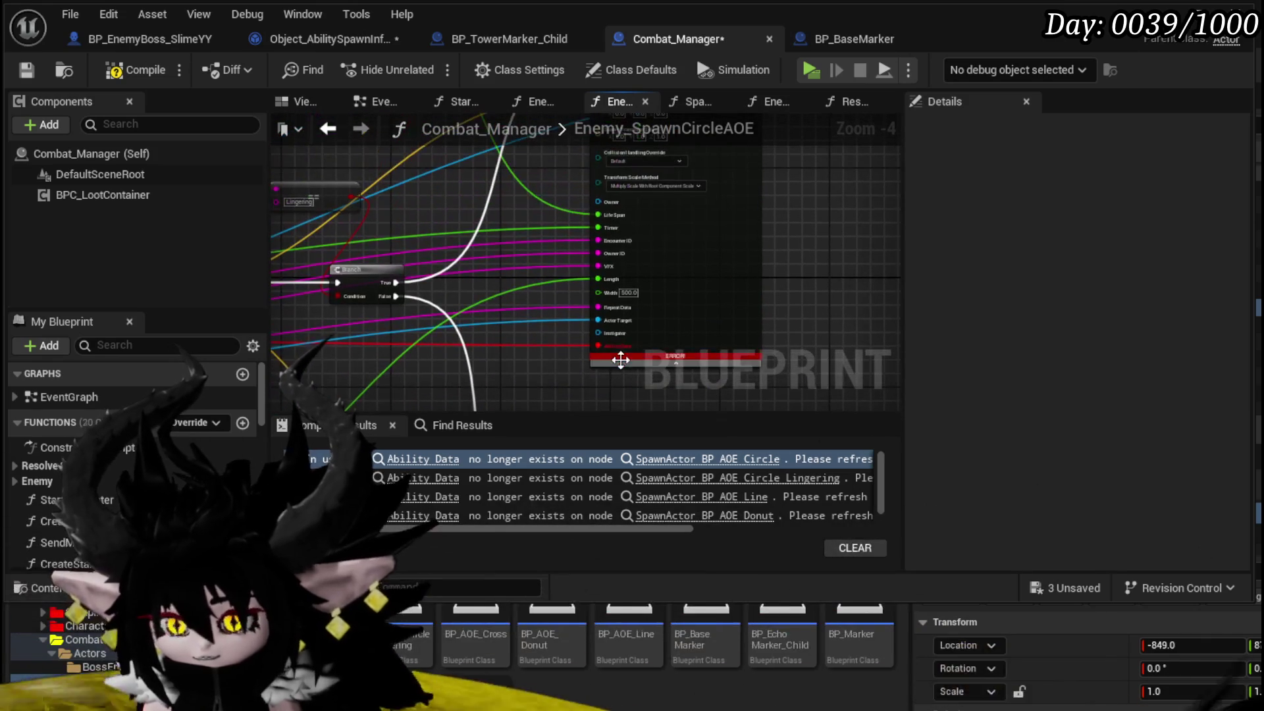
right_click(693, 311)
key(Escape)
scroll(352, 329, up, 2)
click(135, 70)
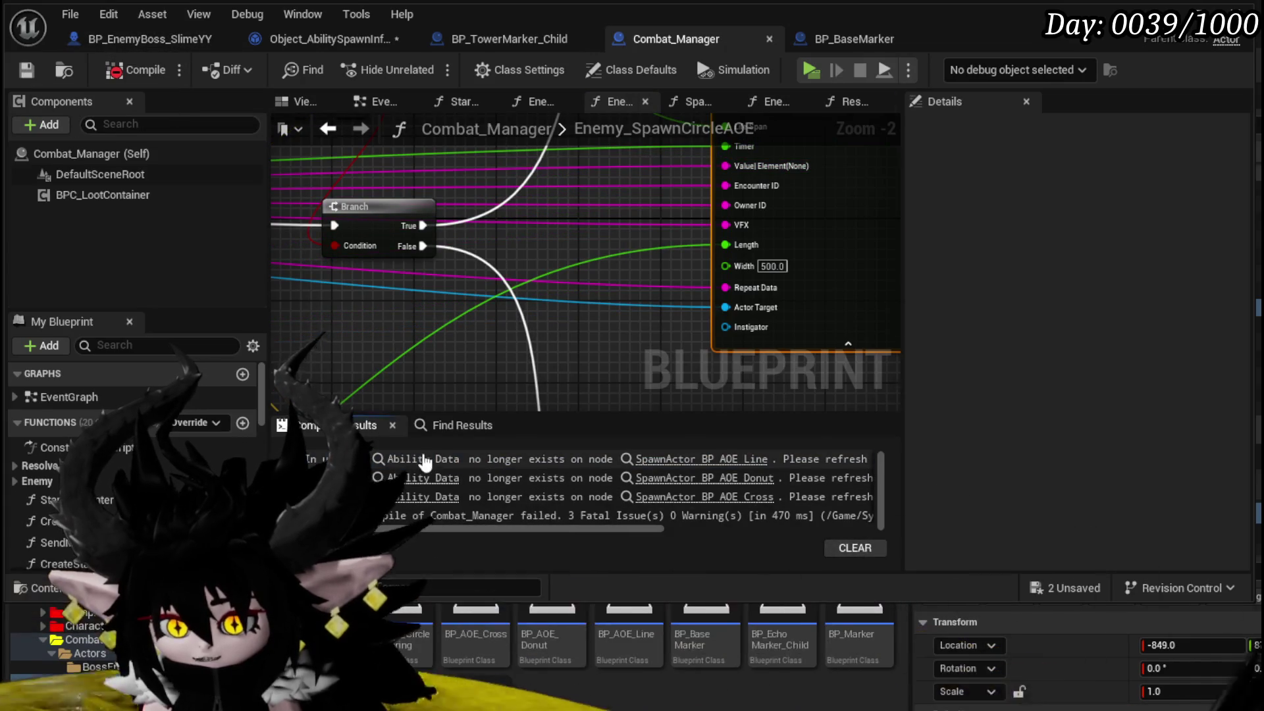
Refresh the line AOE spawn node's pins in Enemy_SpawnLineAOE.
click(453, 464)
scroll(453, 361, up, 3)
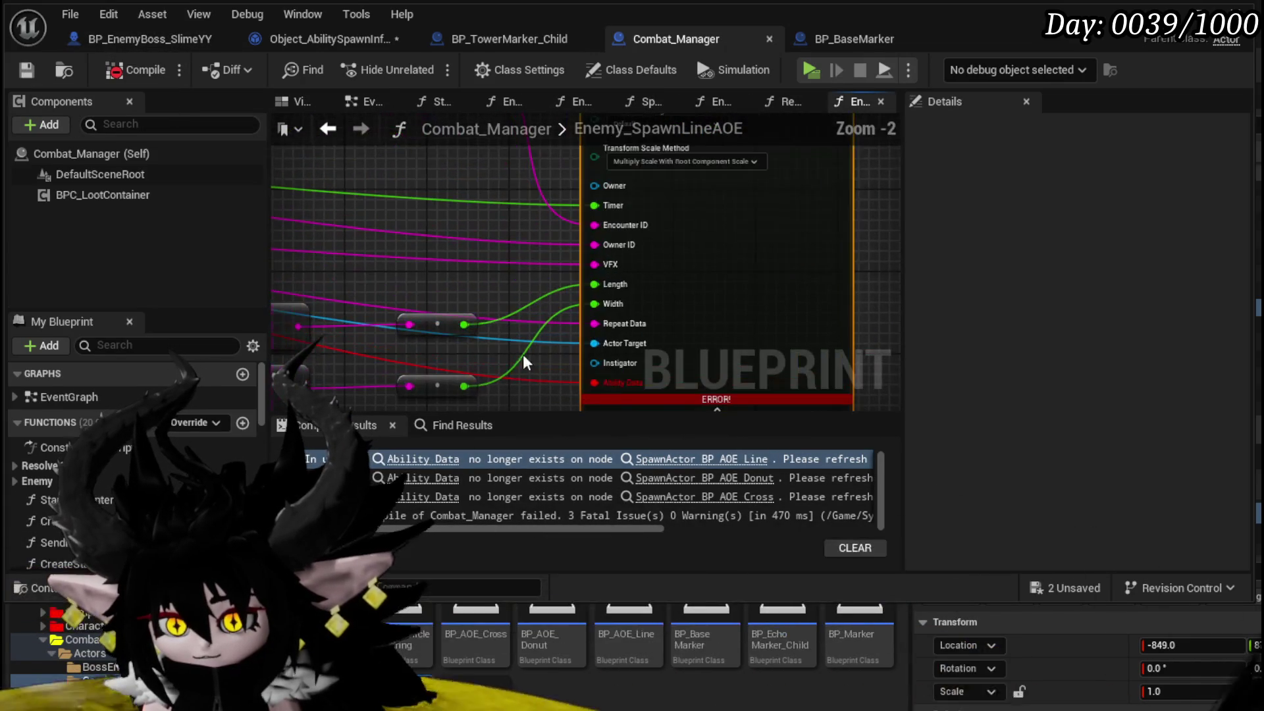
alt+click(605, 387)
right_click(715, 313)
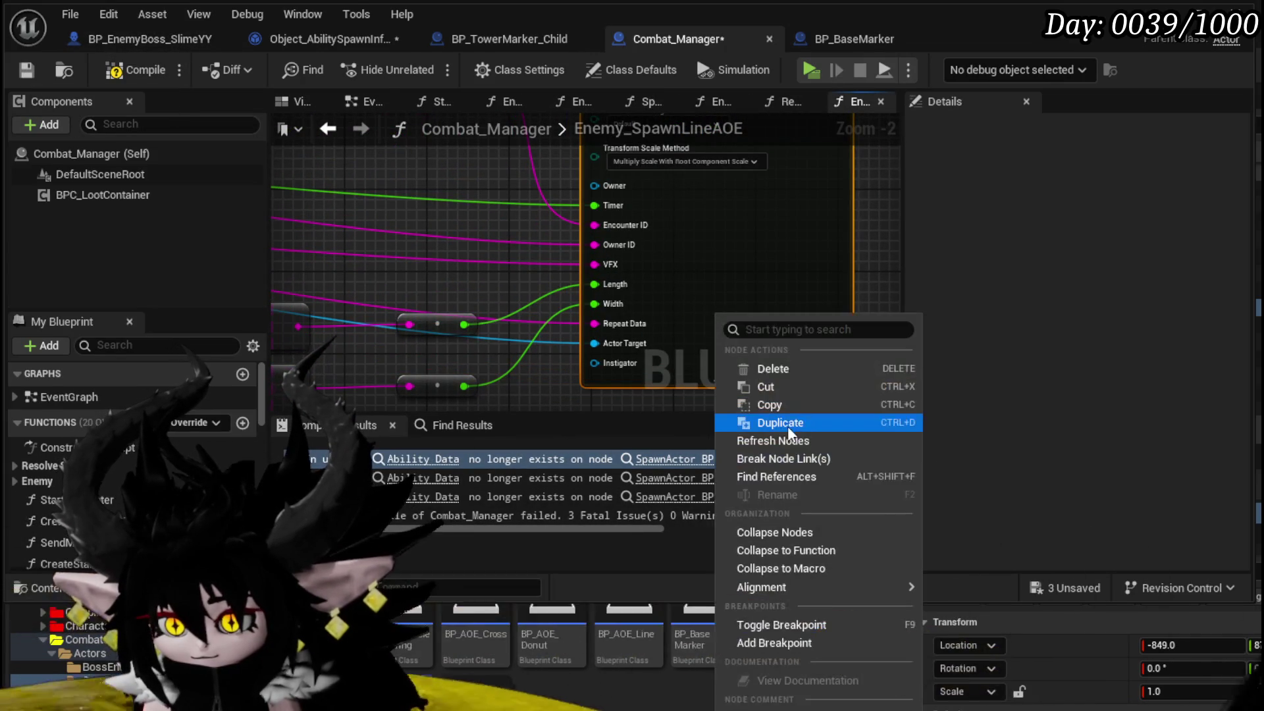
click(784, 441)
scroll(478, 302, down, 4)
scroll(415, 303, up, 2)
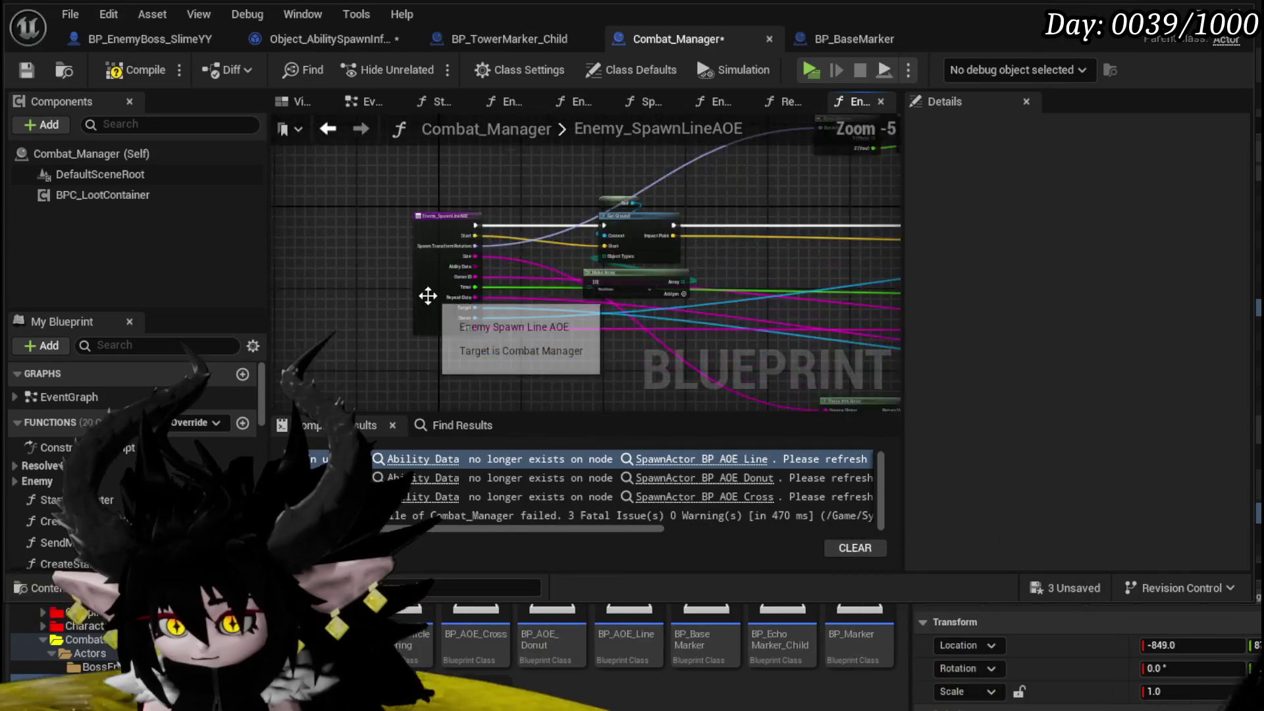
Wire Ability Data into the line node's Value|Element(None) input, then compile and save.
drag(413, 306, 366, 281)
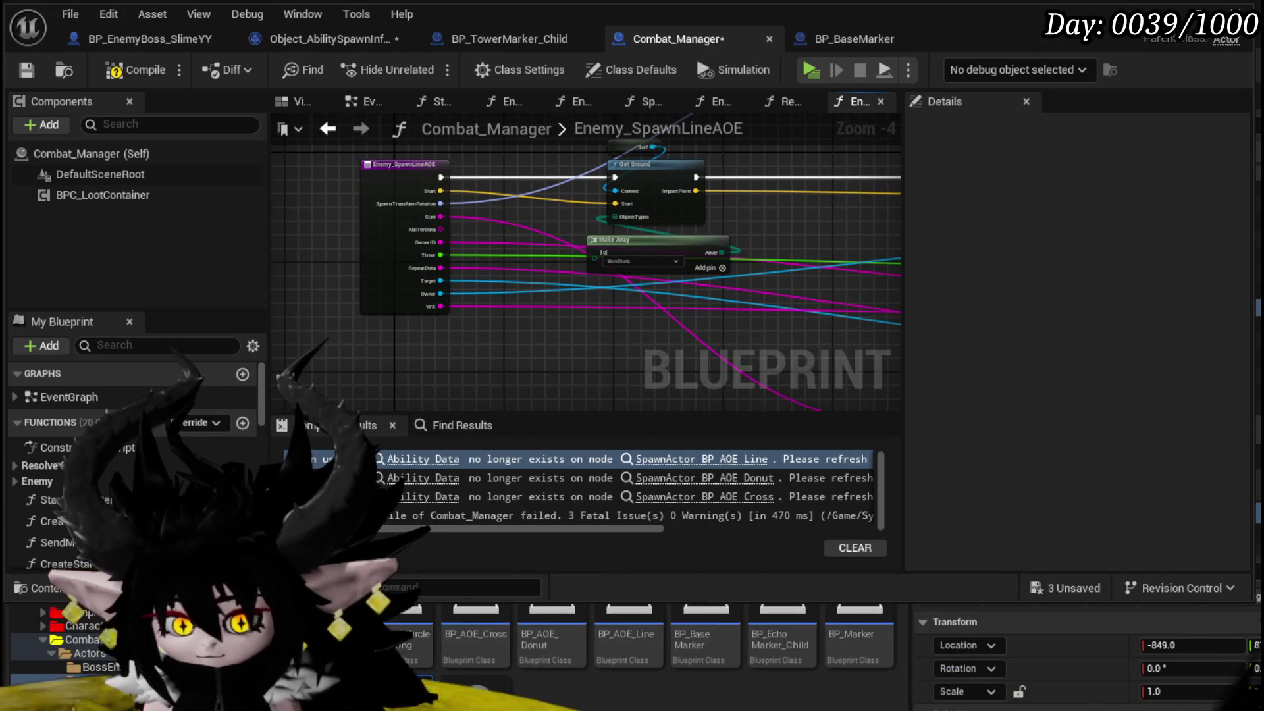
drag(555, 349, 434, 339)
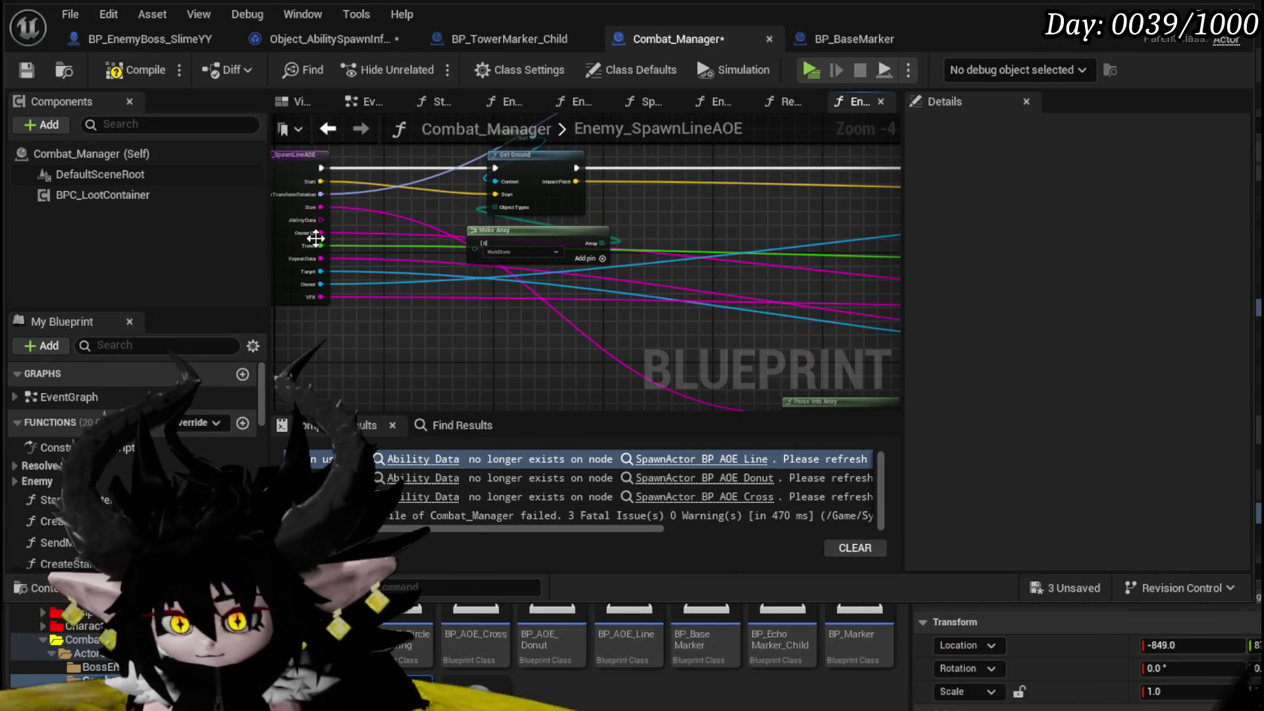
drag(316, 221, 562, 349)
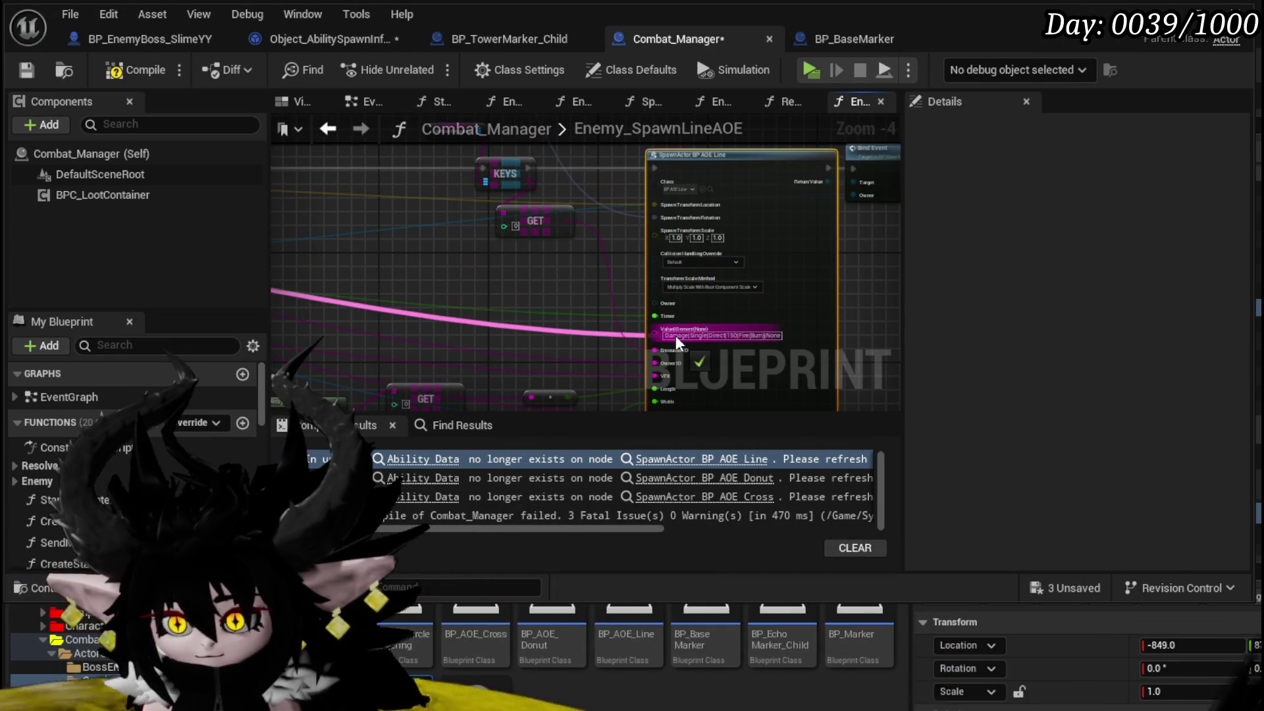
click(675, 334)
click(129, 73)
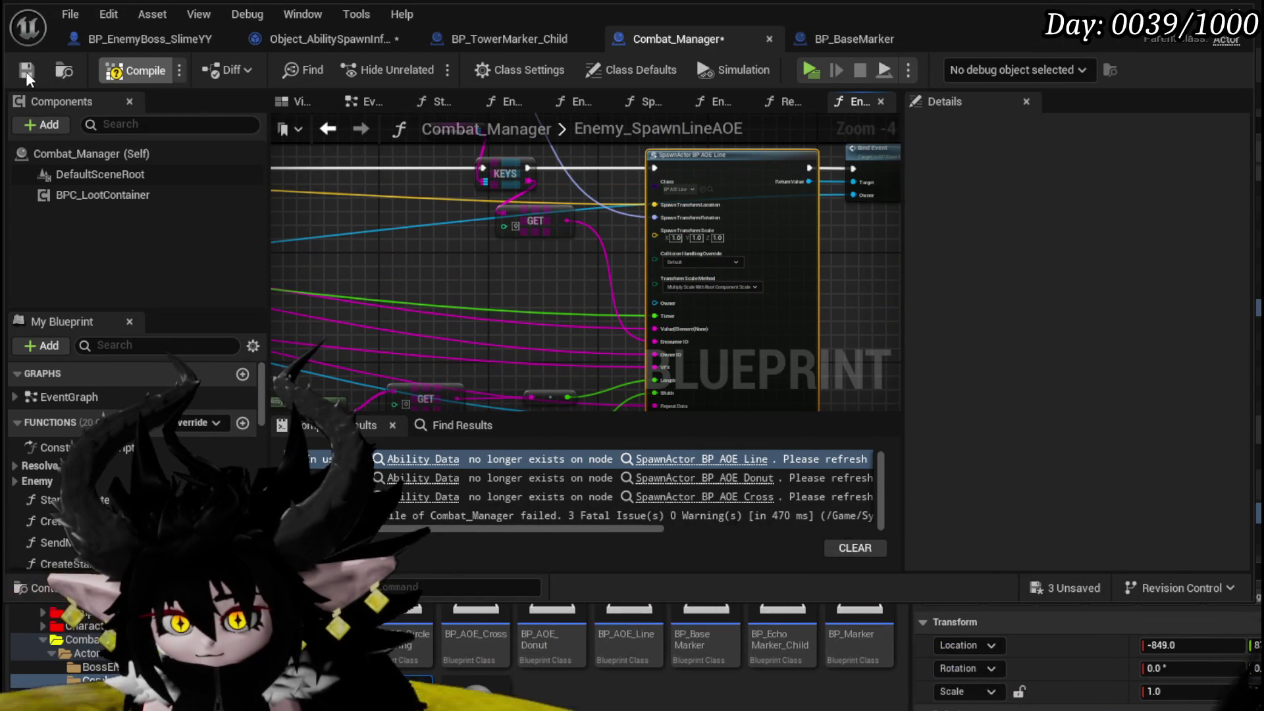
click(27, 73)
Refresh the donut spawn node in Enemy_SpawnDonut, wire Ability Data to Value|Element(None), and compile.
click(691, 458)
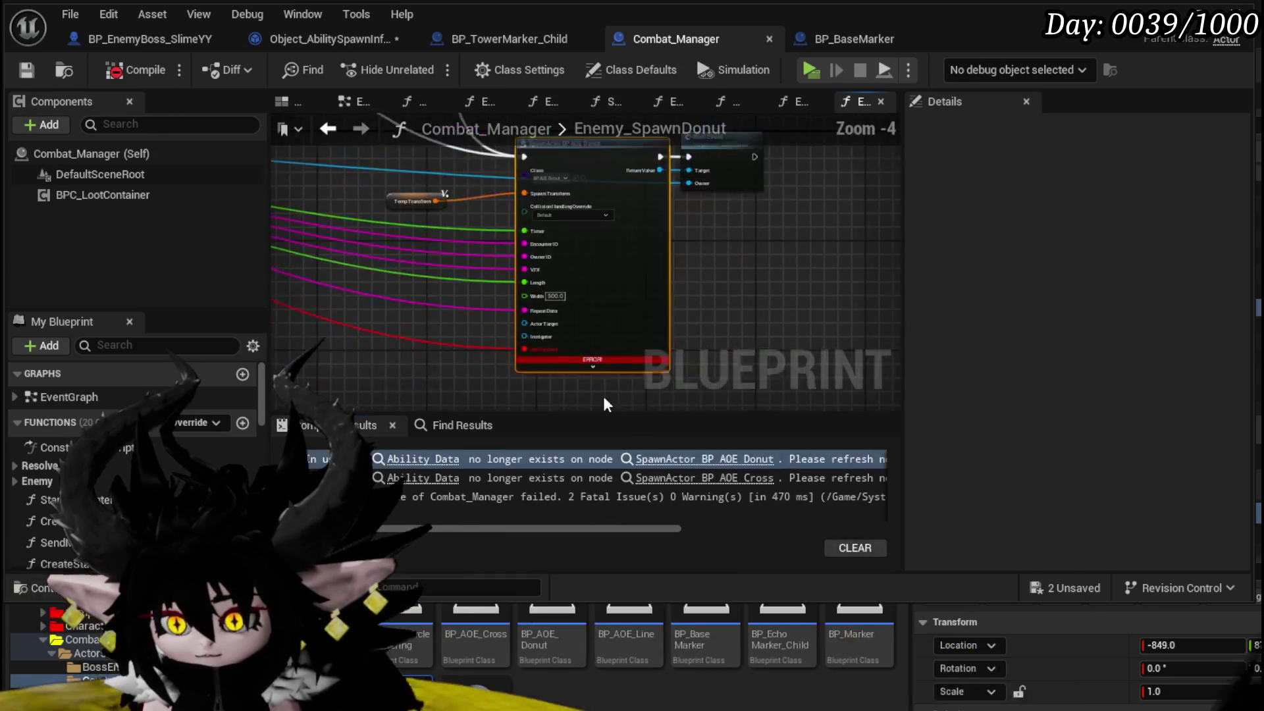
alt+click(559, 350)
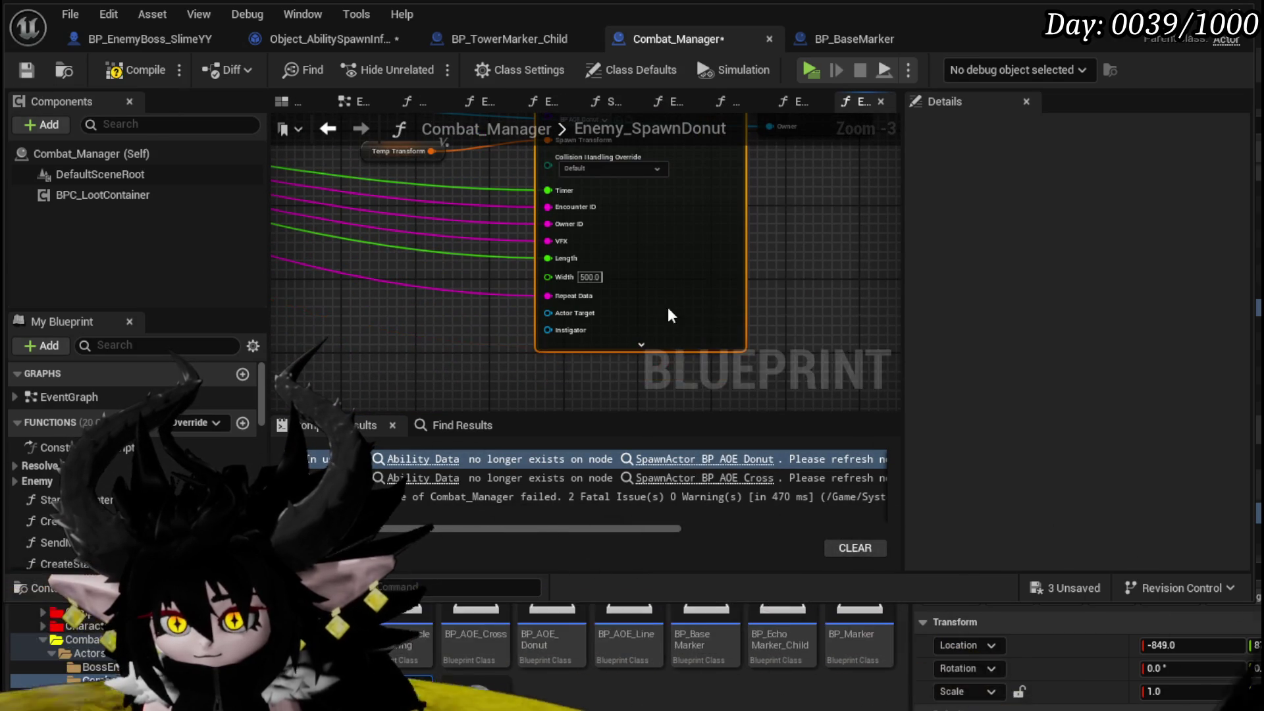
right_click(668, 310)
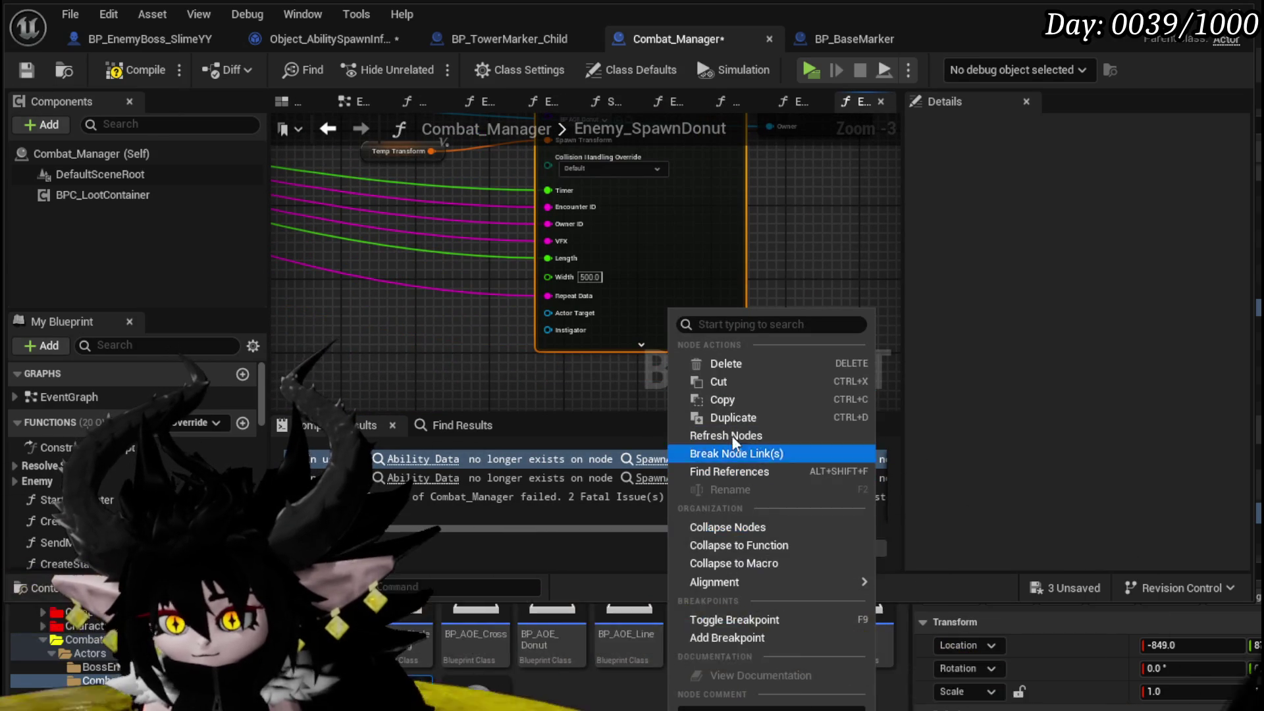
click(728, 434)
scroll(395, 283, down, 1)
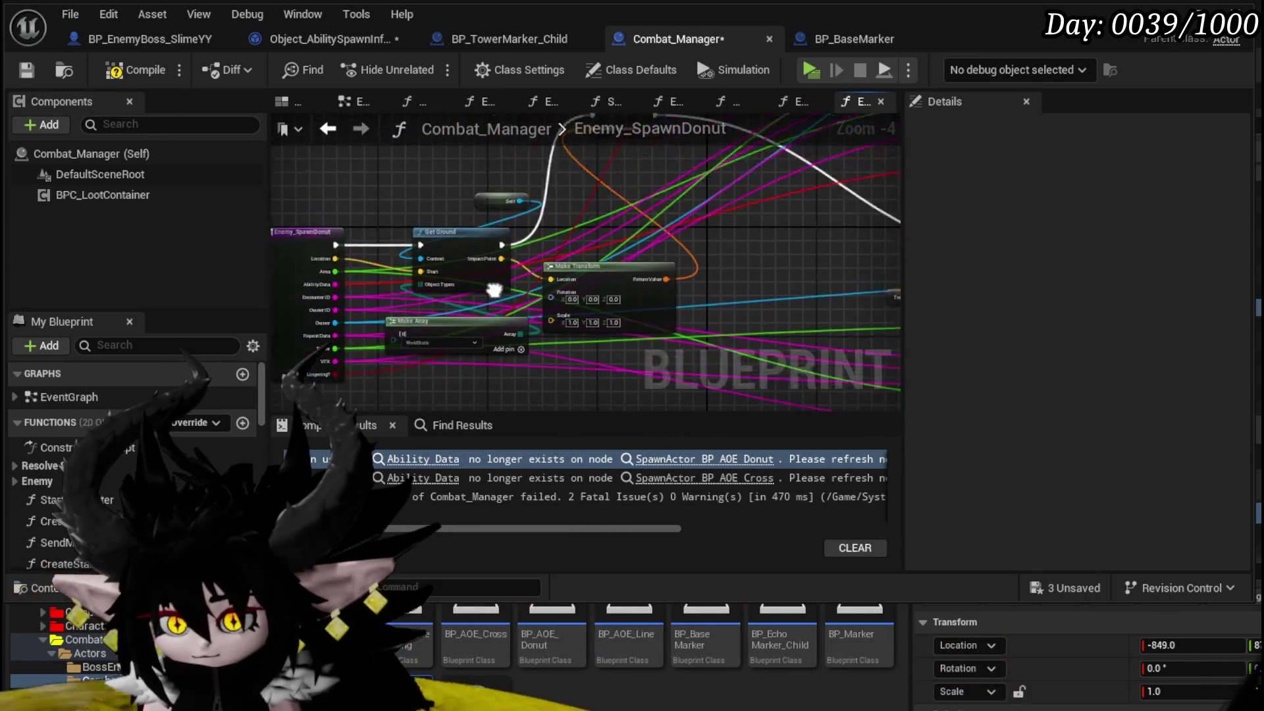
mouse_move(488, 258)
mouse_down()
mouse_move(1073, 375)
mouse_move(554, 342)
mouse_move(520, 310)
mouse_up()
mouse_move(458, 224)
mouse_down()
mouse_move(507, 373)
mouse_move(538, 290)
mouse_move(567, 378)
mouse_up()
right_click(678, 312)
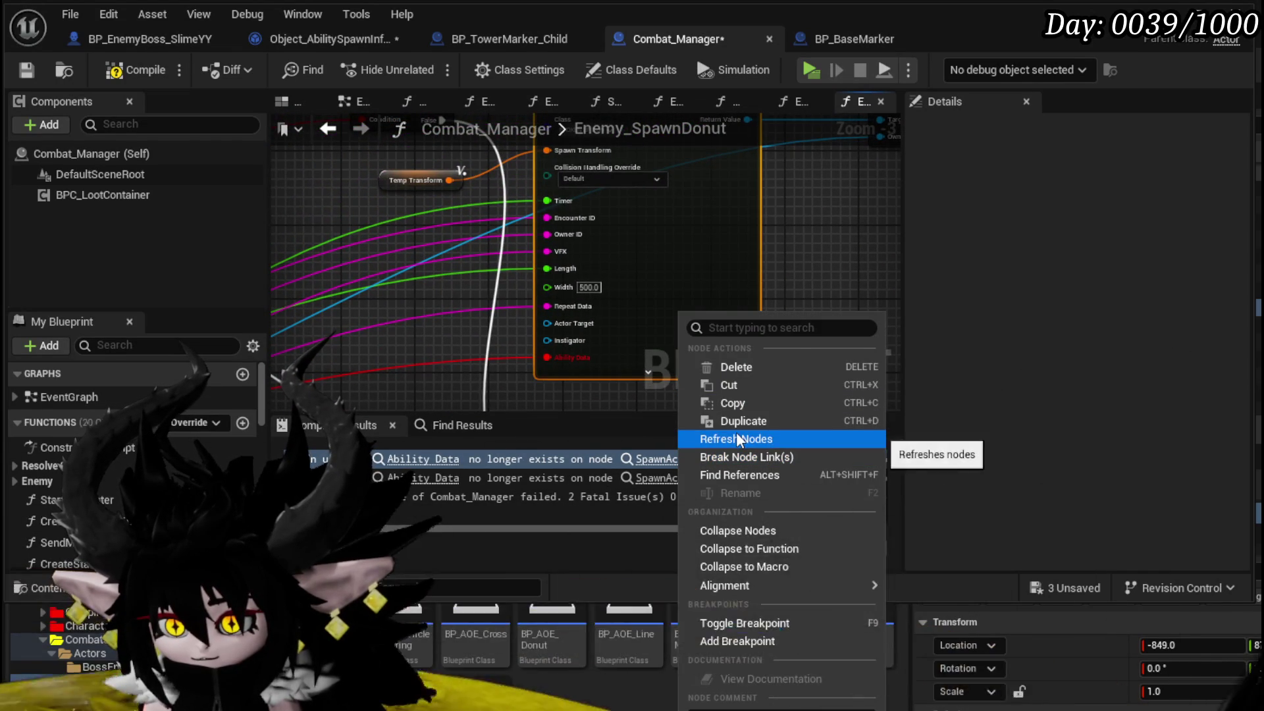
click(757, 438)
drag(341, 357, 690, 347)
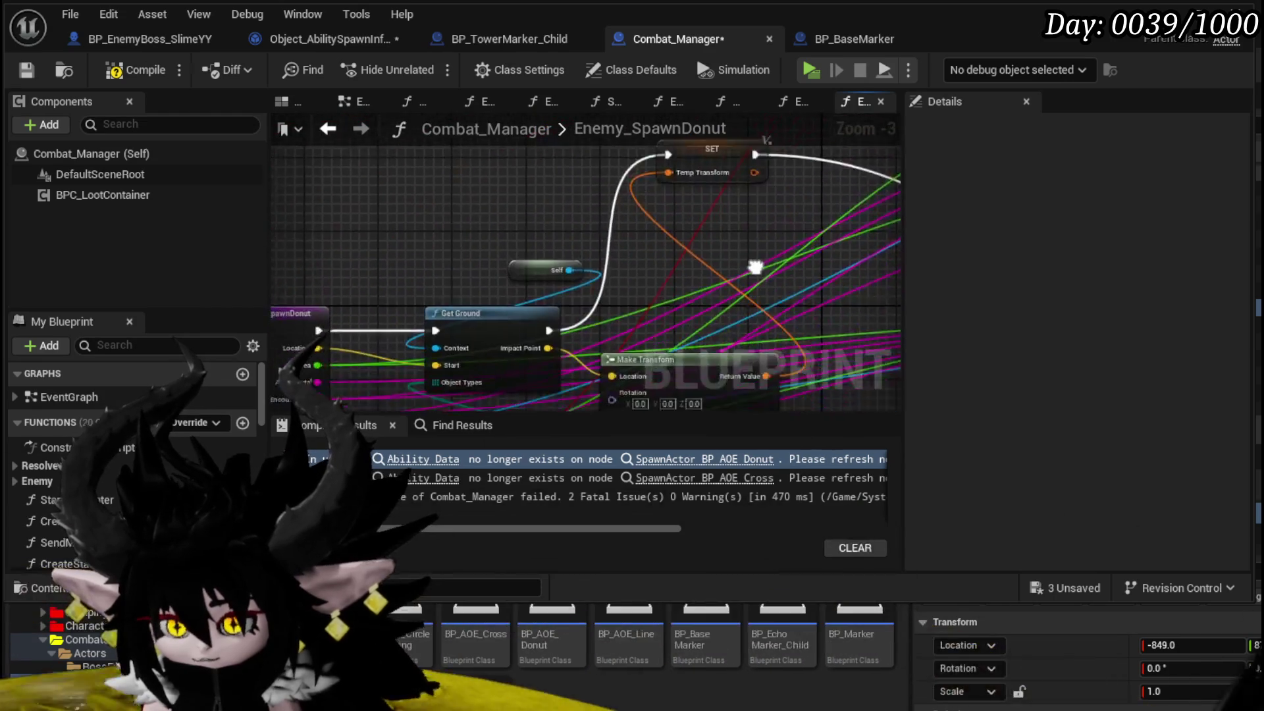
mouse_move(336, 341)
mouse_down()
mouse_move(555, 310)
mouse_move(599, 192)
mouse_move(549, 273)
mouse_up()
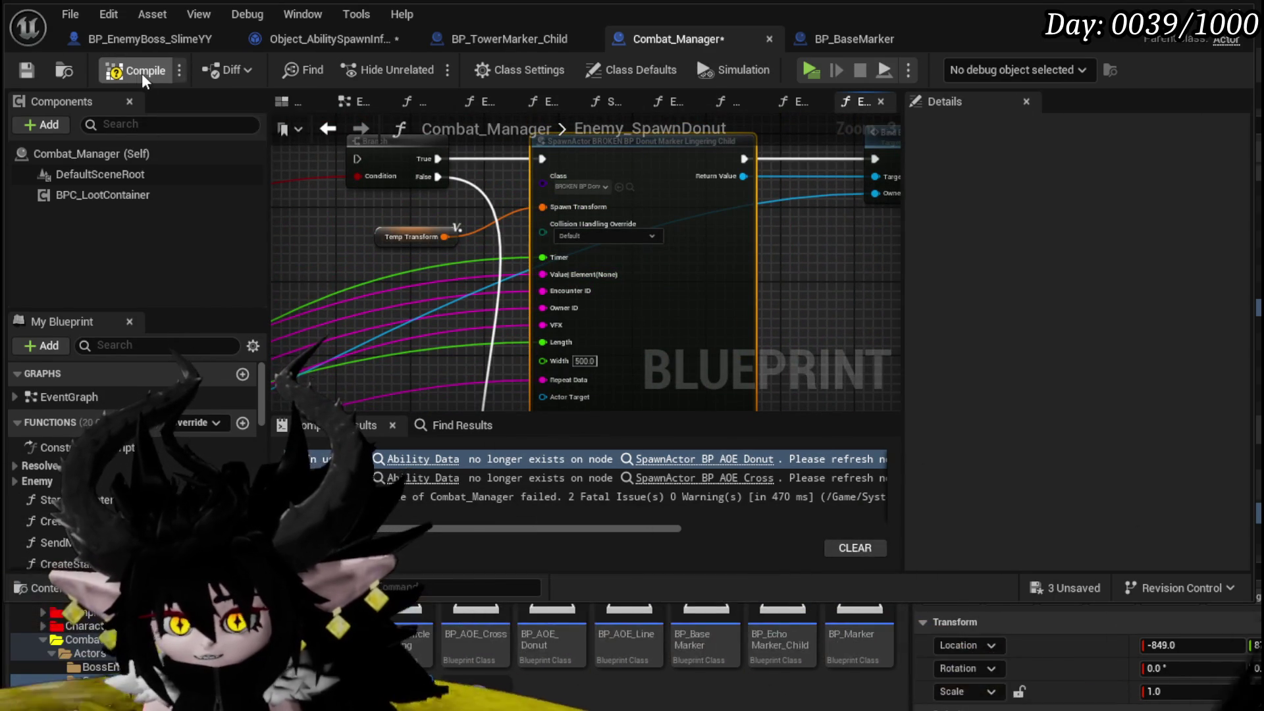
click(144, 72)
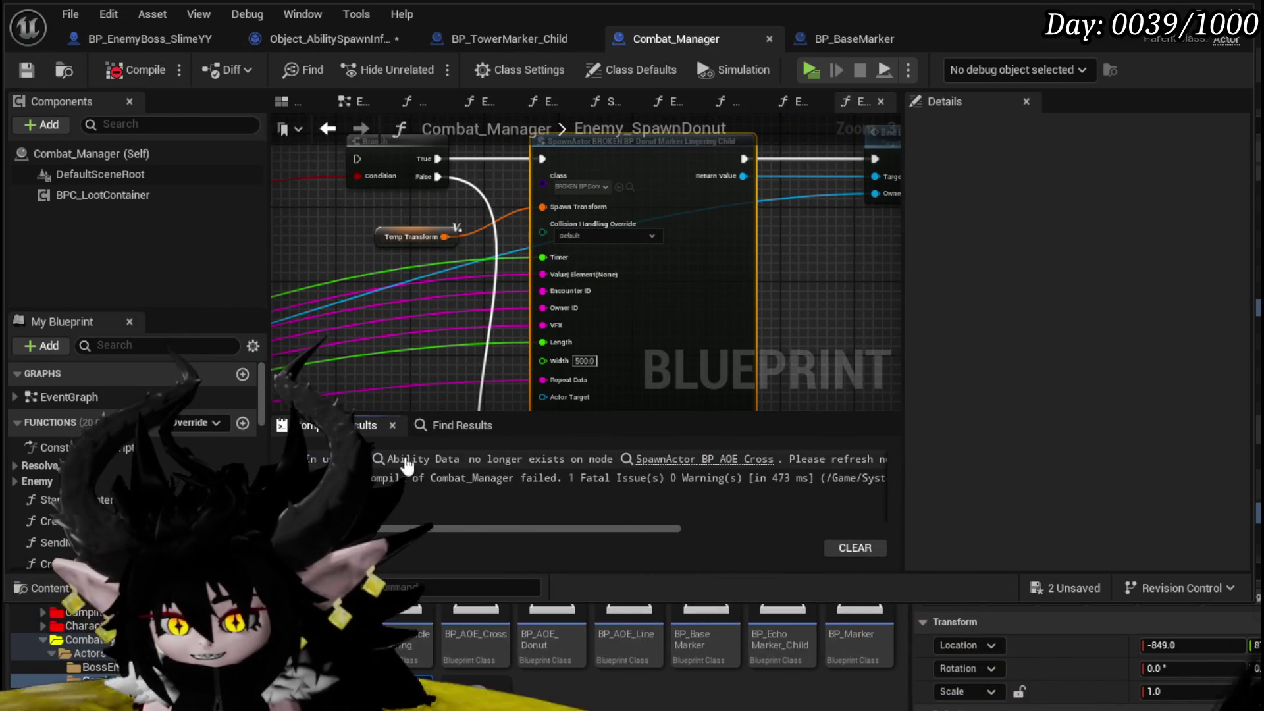
Refresh the cross spawn node in Enemy_SpawnCrossMarker, wire Ability Data to Value|Element(None), and compile.
click(421, 459)
scroll(577, 304, up, 1)
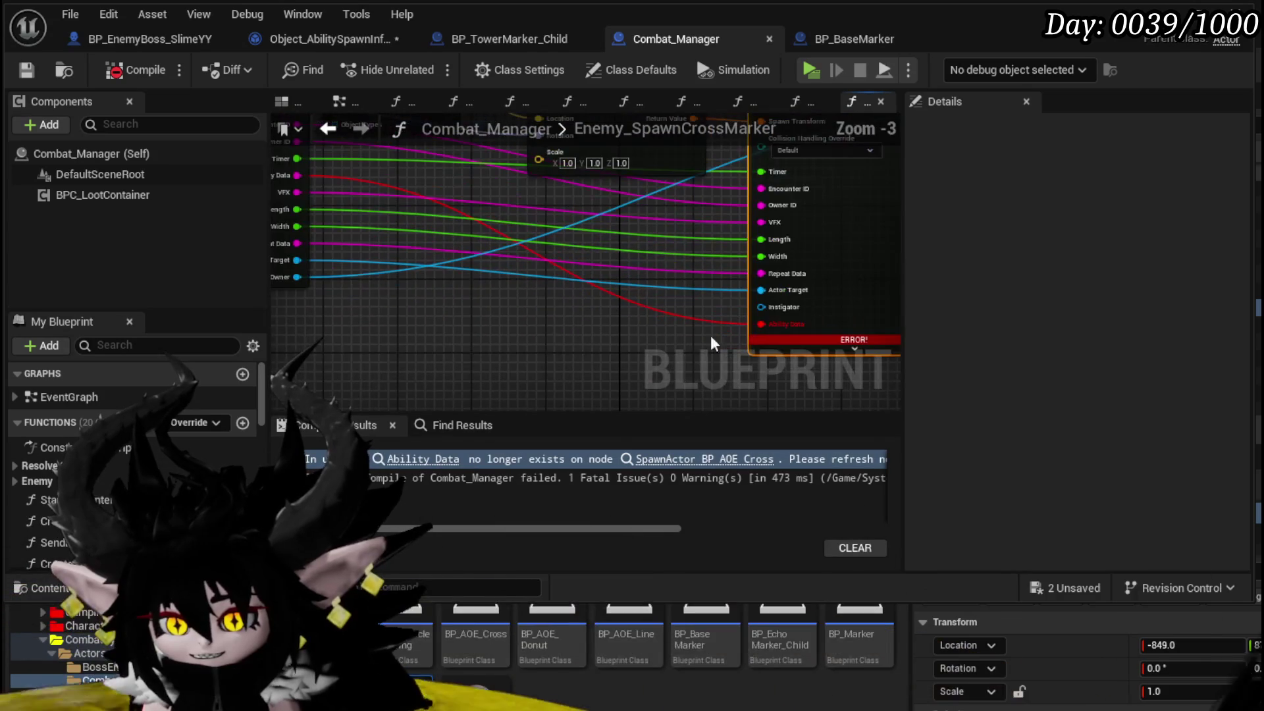
drag(768, 326, 778, 266)
right_click(780, 265)
click(844, 389)
scroll(444, 329, down, 2)
scroll(444, 329, up, 1)
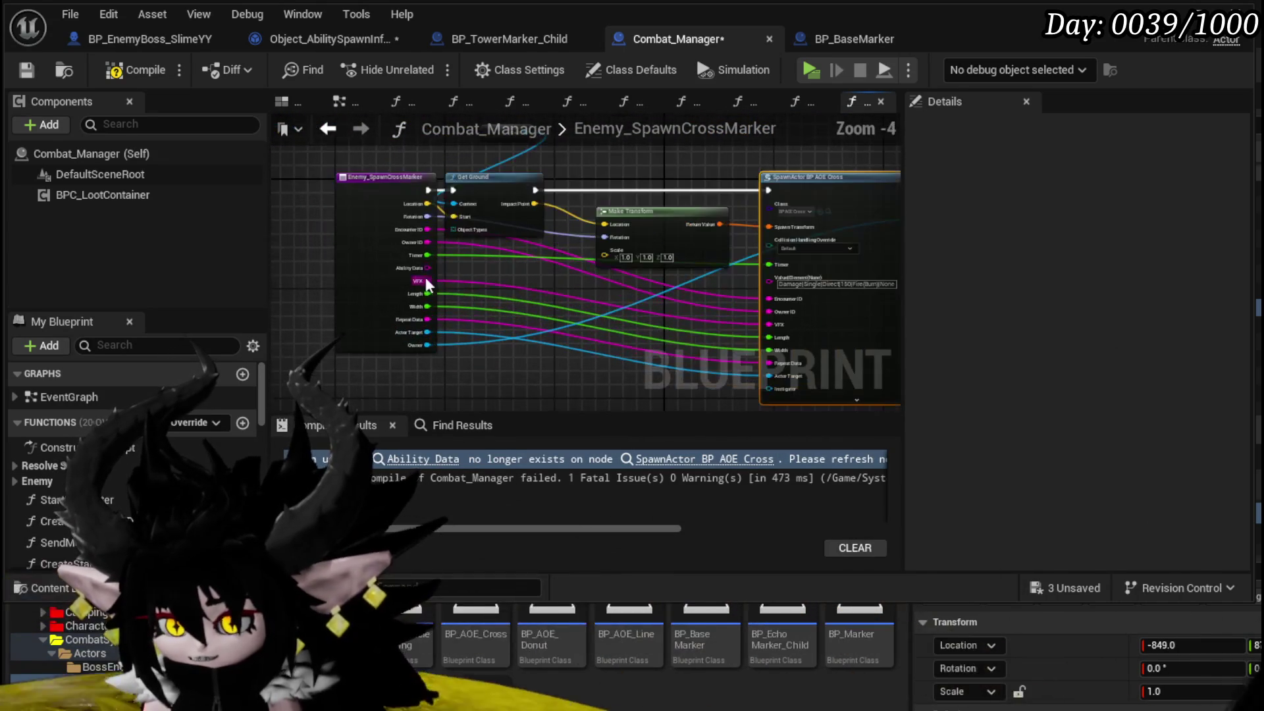
drag(318, 254, 557, 277)
drag(654, 266, 662, 267)
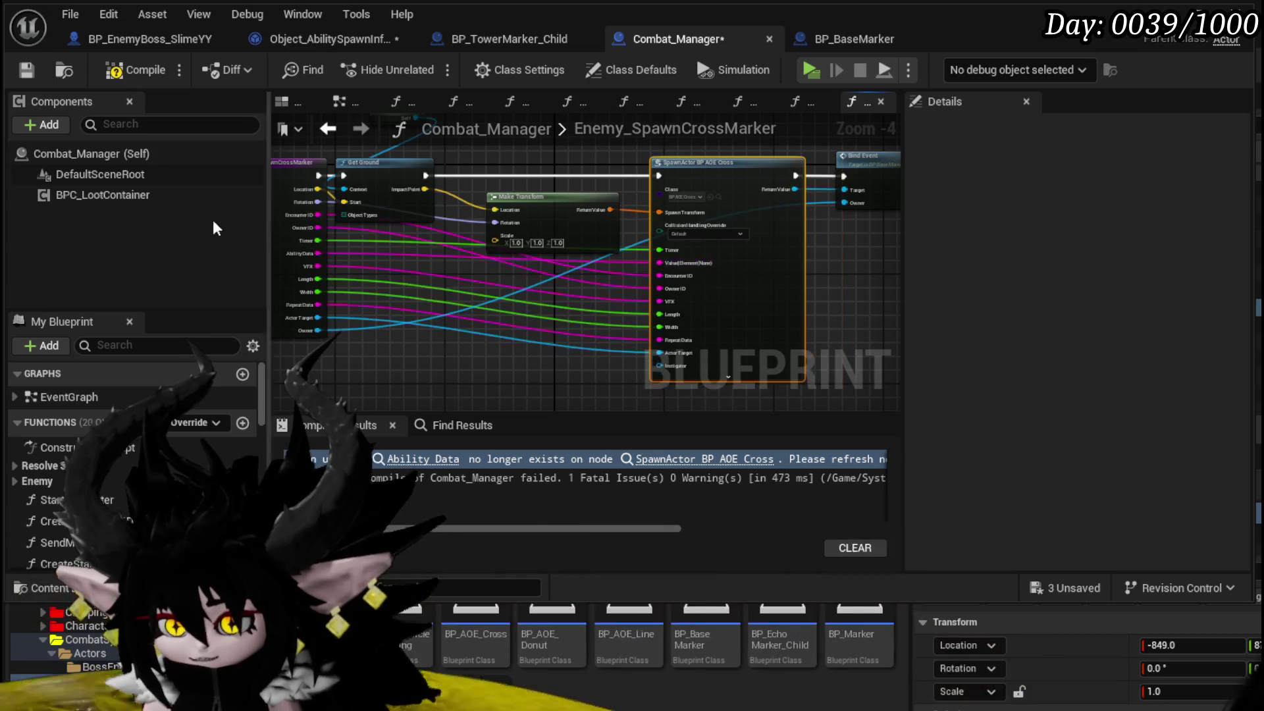
click(30, 67)
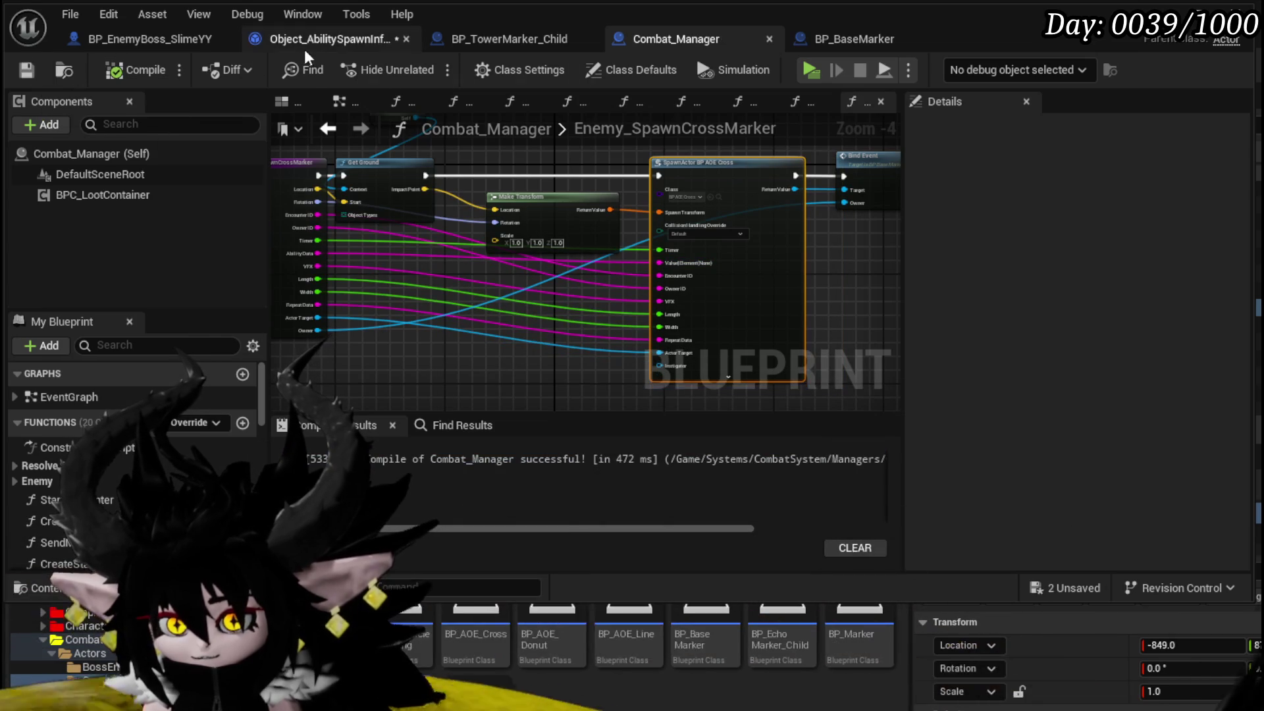
click(306, 49)
Compile and save Object_AbilitySpawnInformationHolder_Tower.
click(120, 65)
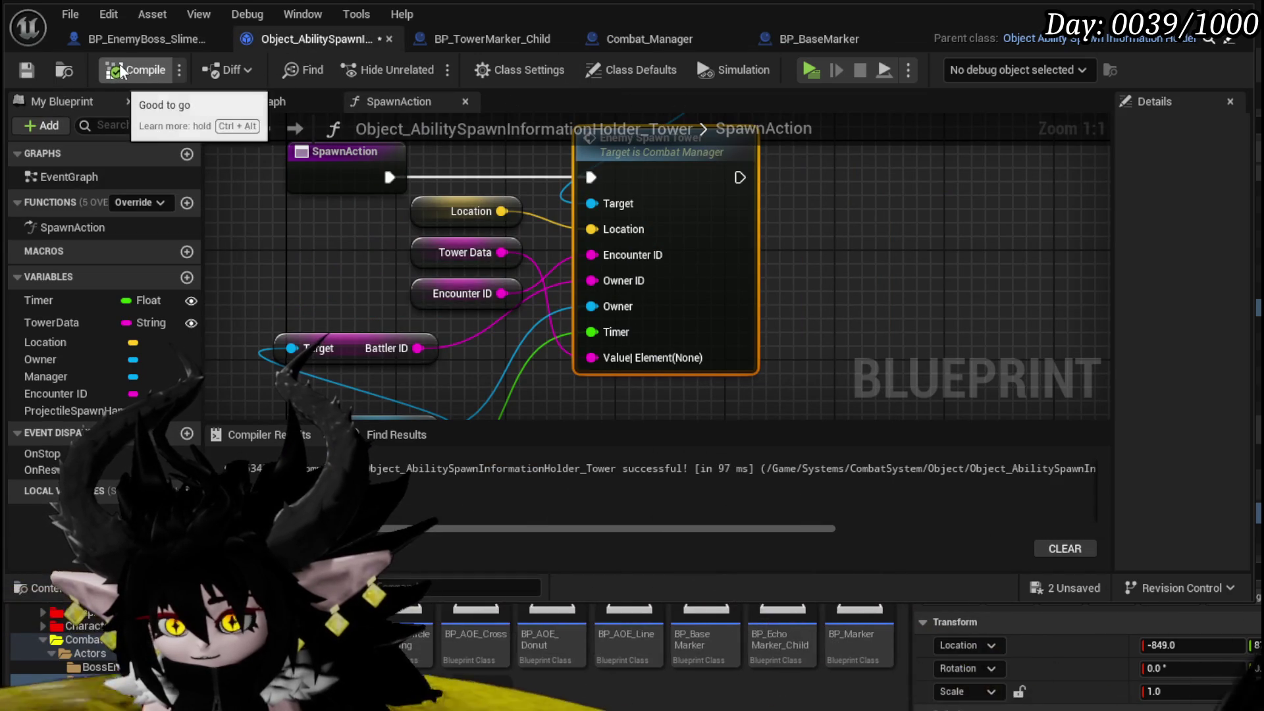
click(26, 68)
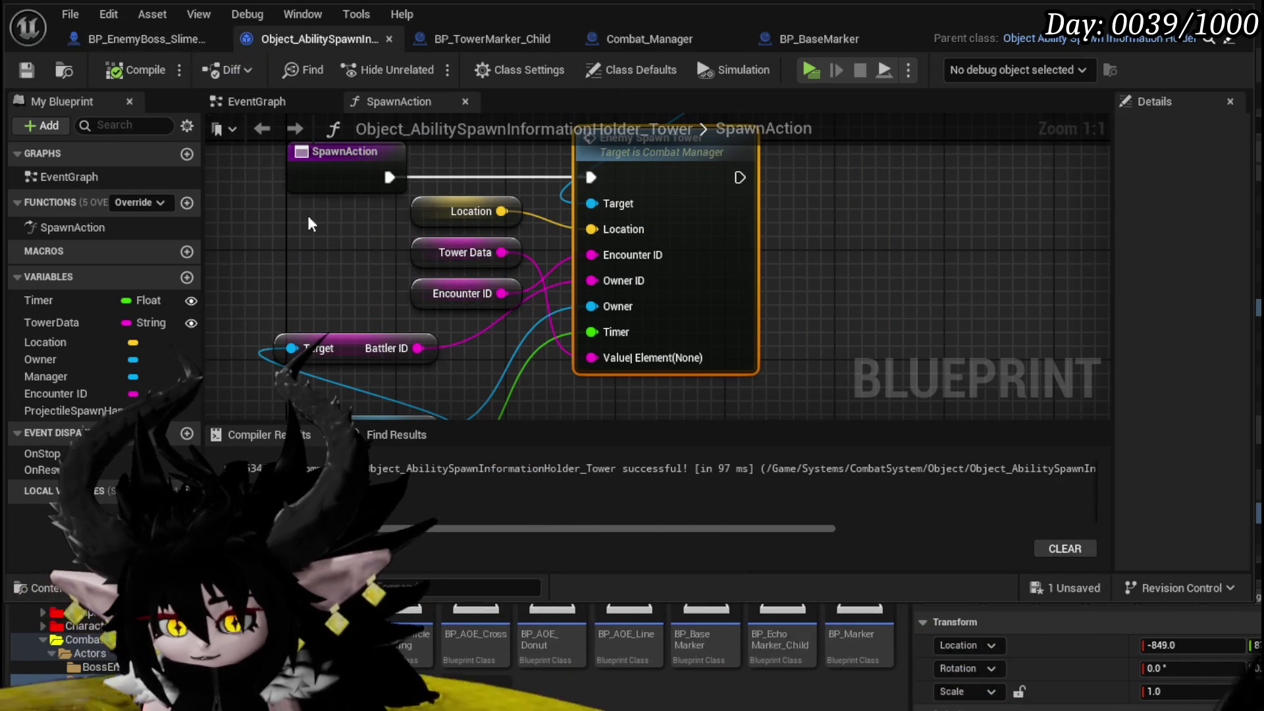
click(153, 41)
click(298, 39)
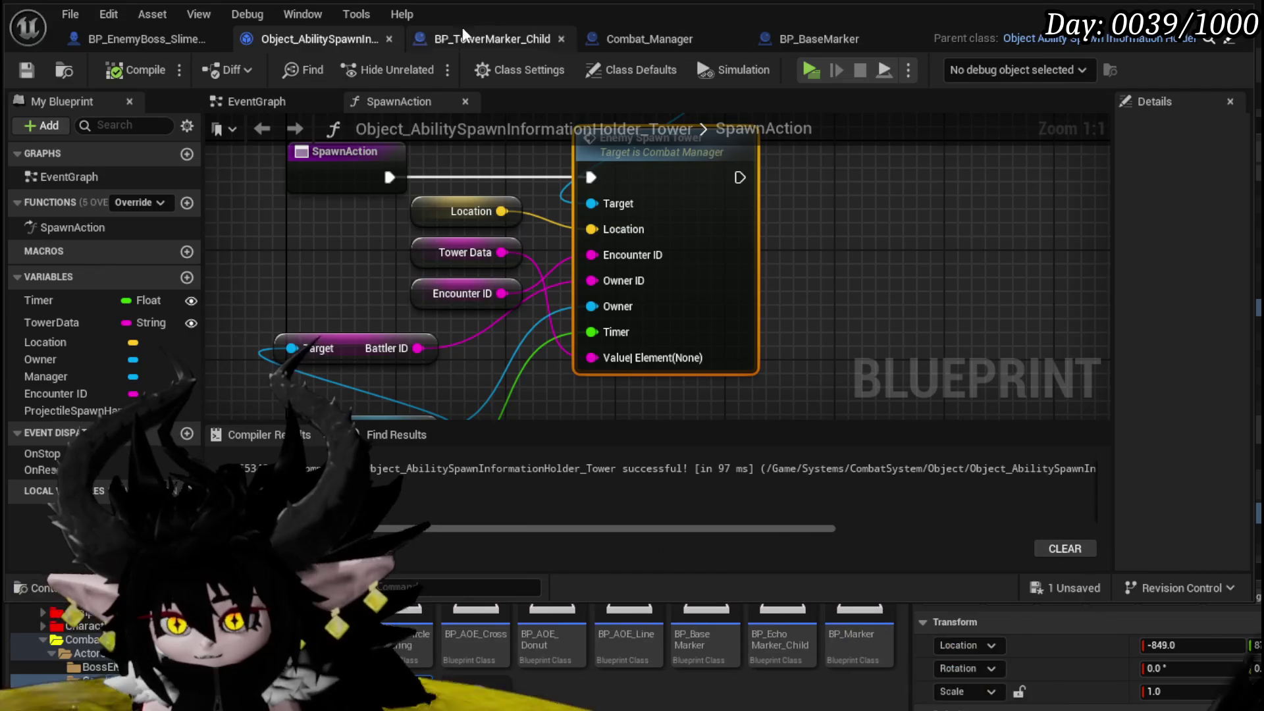
click(468, 42)
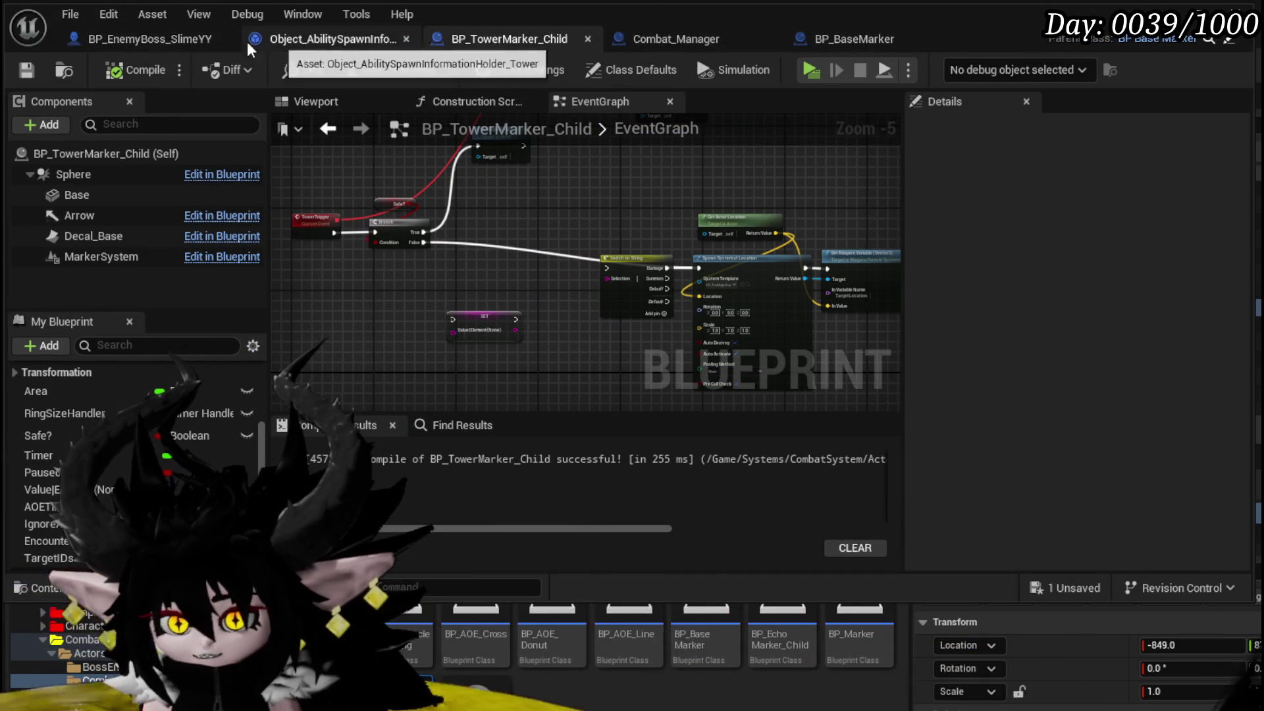
Shift the Get Arena Location Vector node left in the boss's SpawnTower graph and save BP_EnemyBoss_SlimeYY.
click(196, 36)
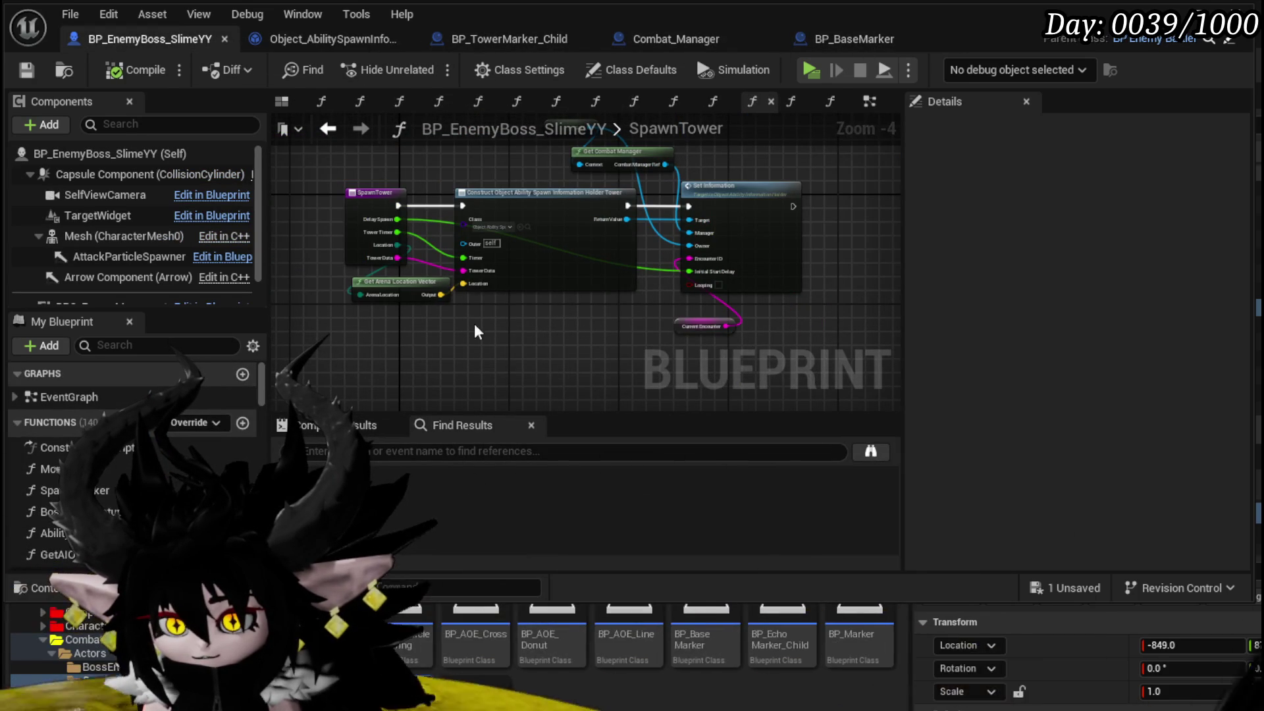
drag(414, 296, 389, 289)
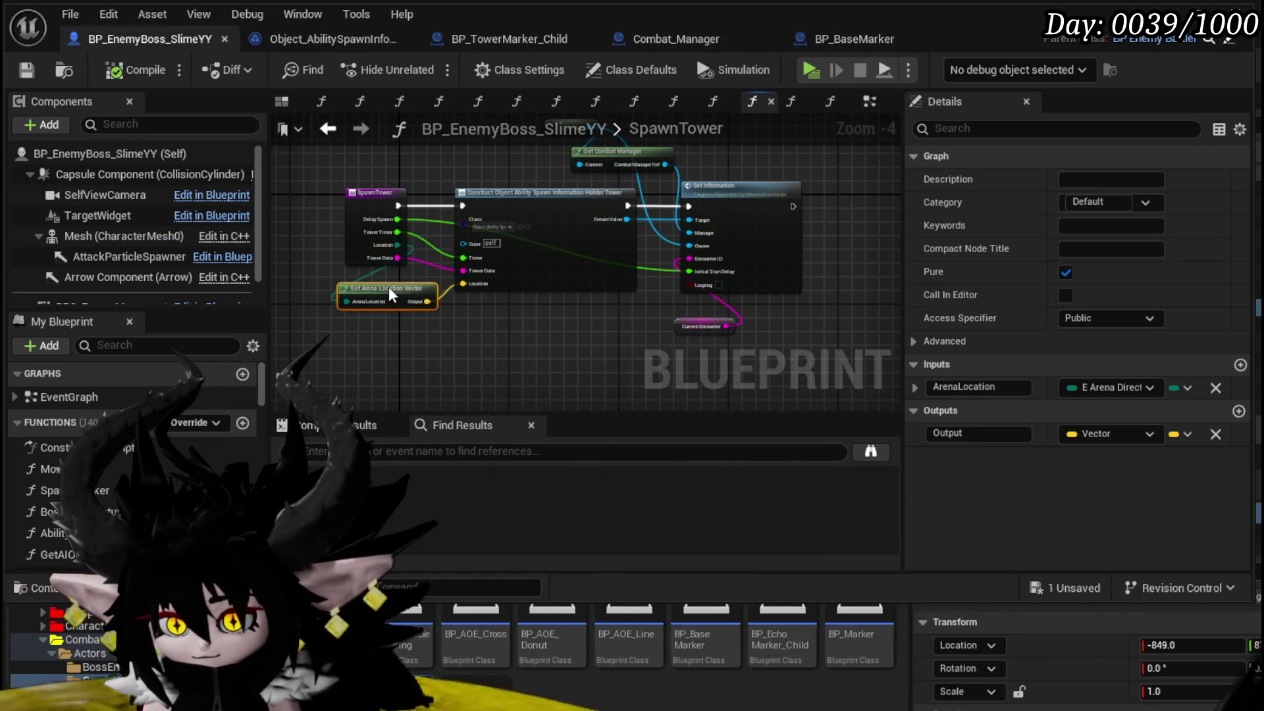
click(310, 309)
click(25, 70)
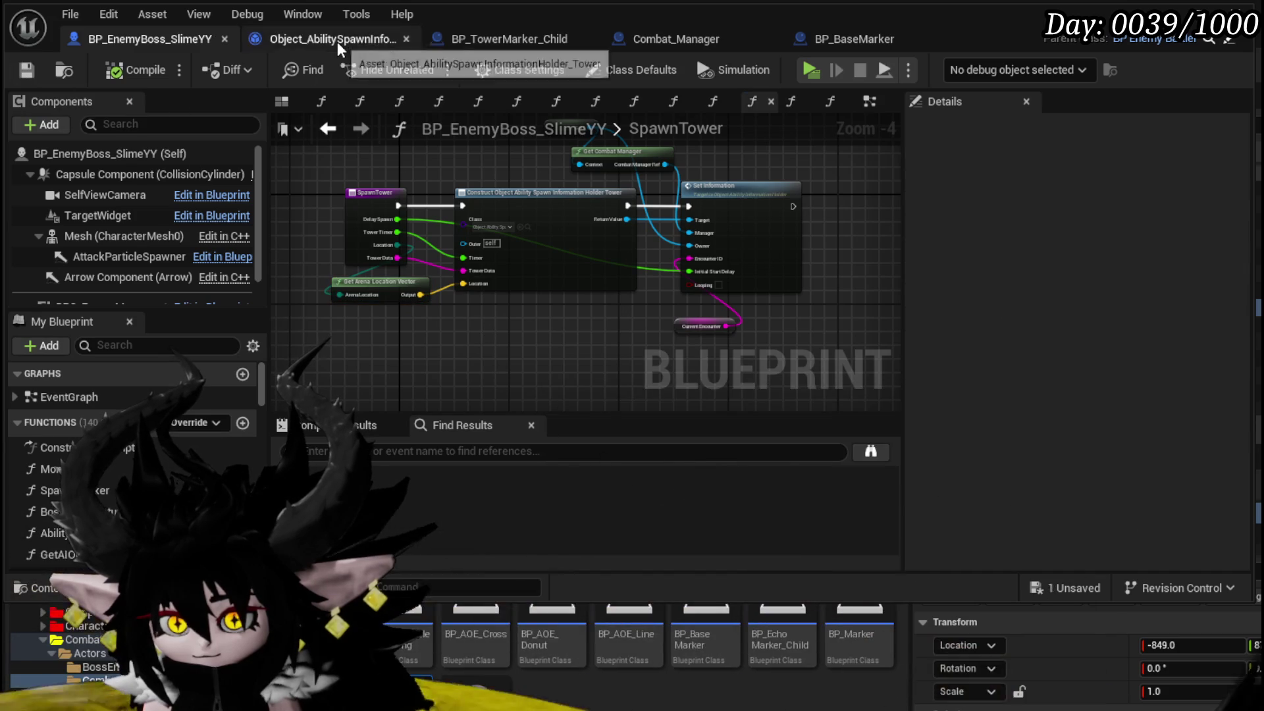
Review the holder's Location, Tower Data and Encounter ID getters, then check Combat_Manager and BP_TowerMarker_Child.
click(337, 42)
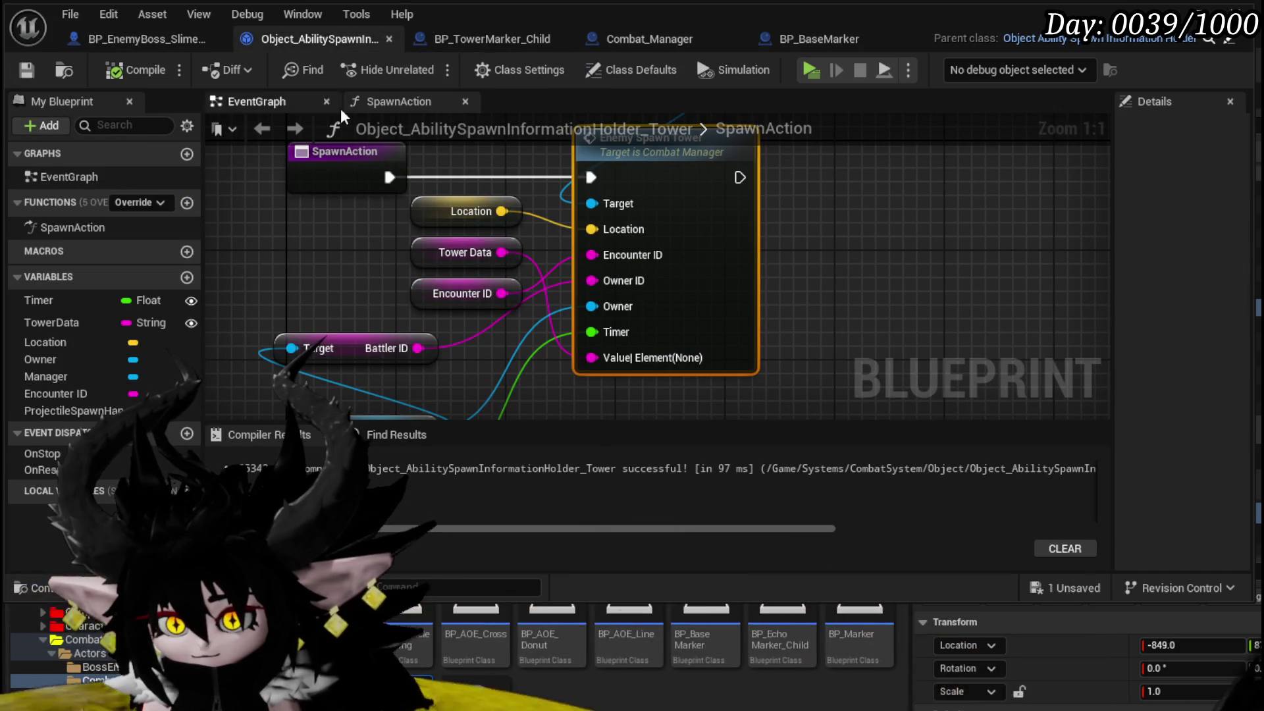
mouse_move(359, 313)
mouse_down()
mouse_move(438, 225)
mouse_move(297, 217)
mouse_move(300, 229)
mouse_up()
click(250, 191)
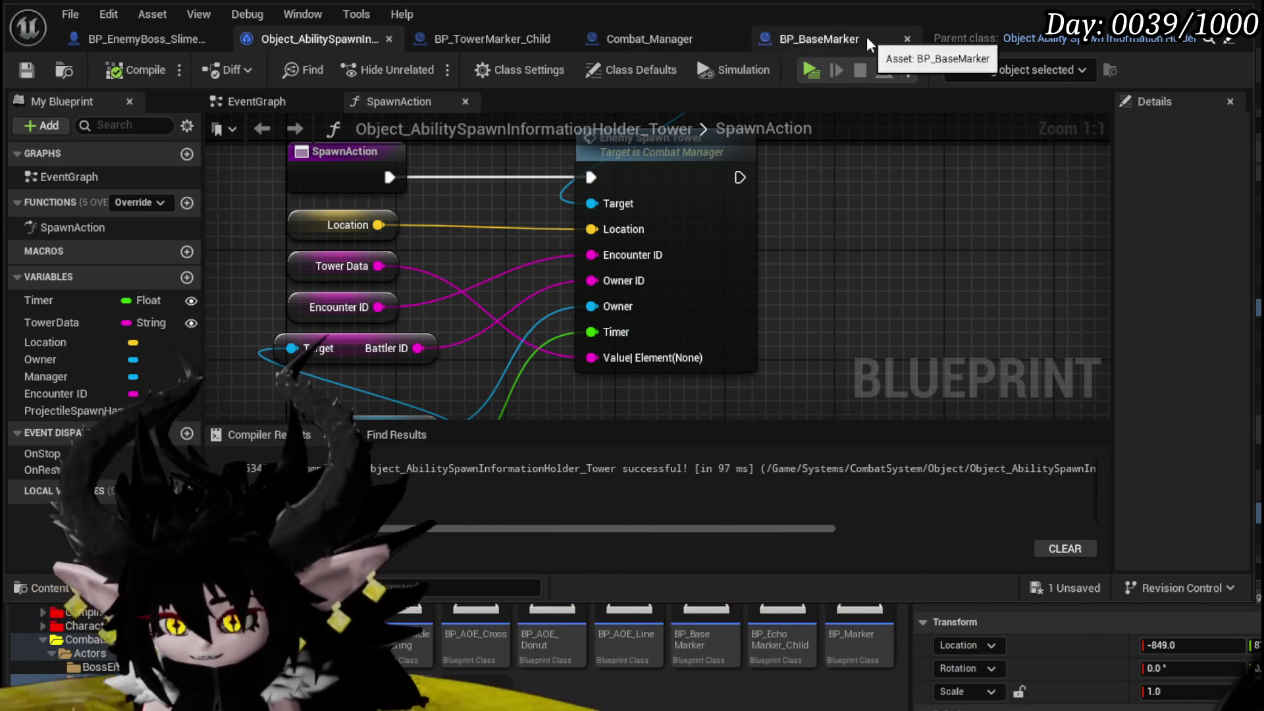
click(676, 41)
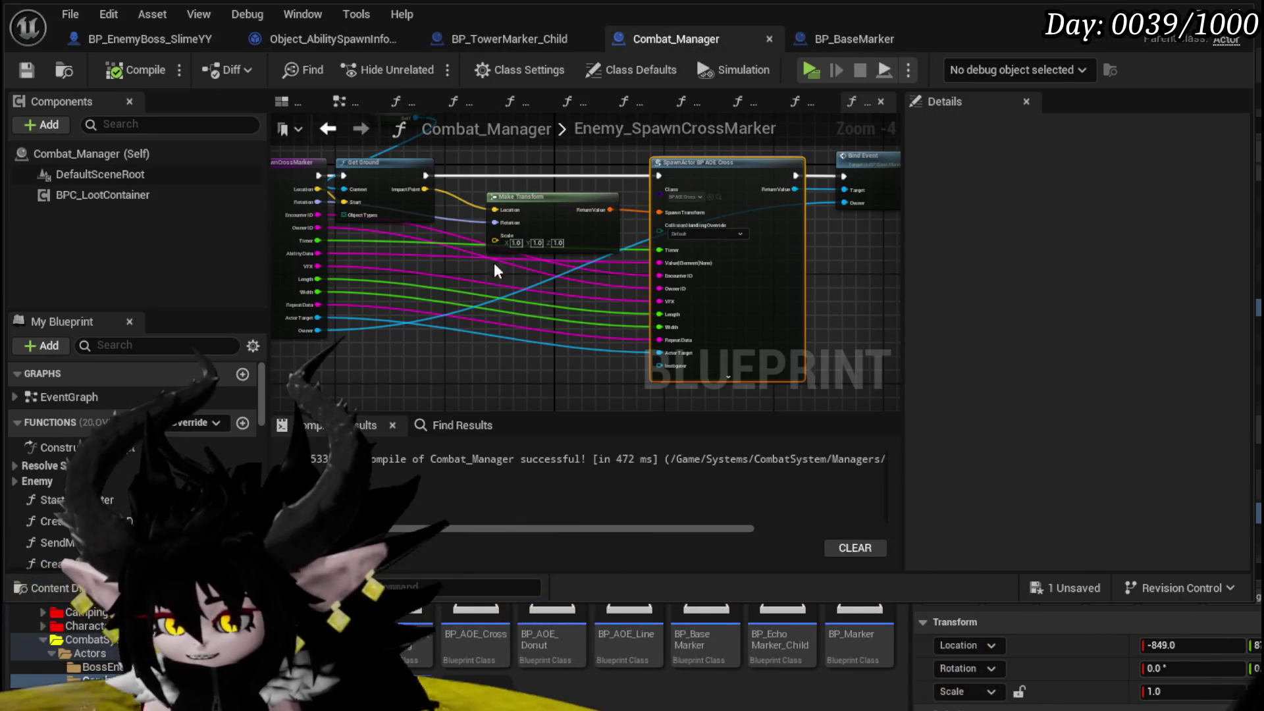
click(472, 44)
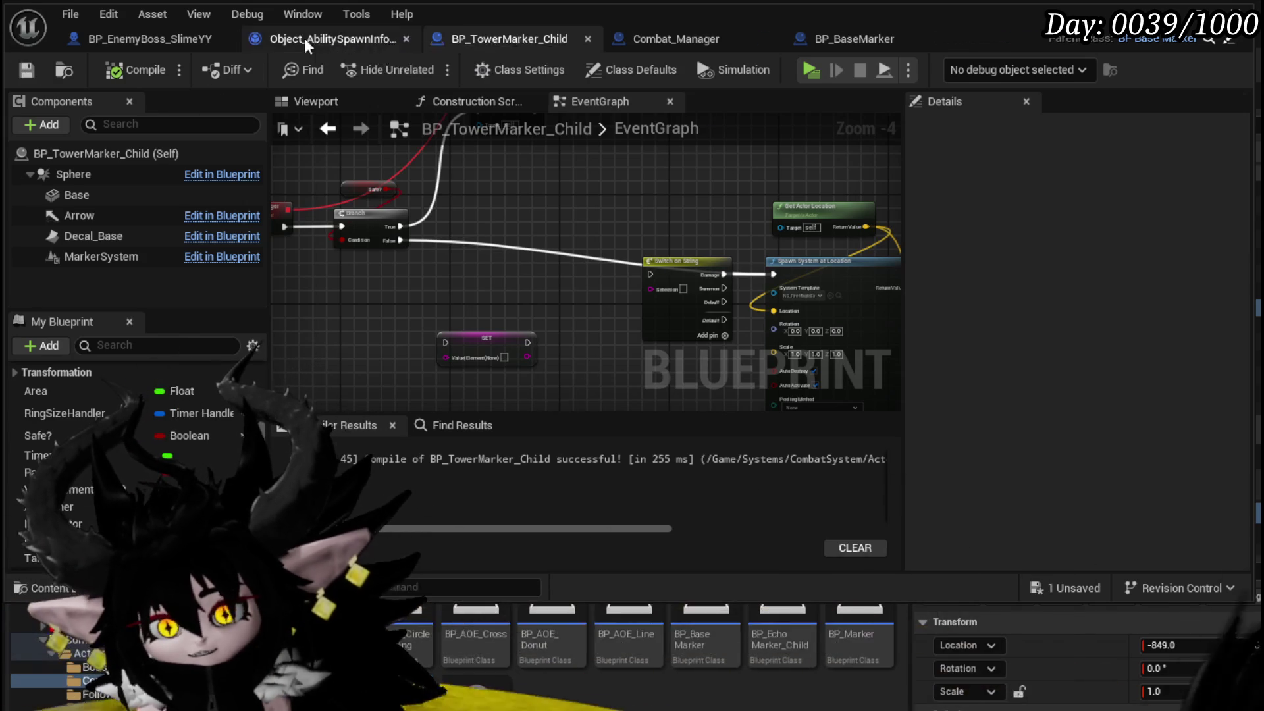
Change the holder's TowerData variable name to Value|Element(None) in Details and save the blueprint.
click(304, 38)
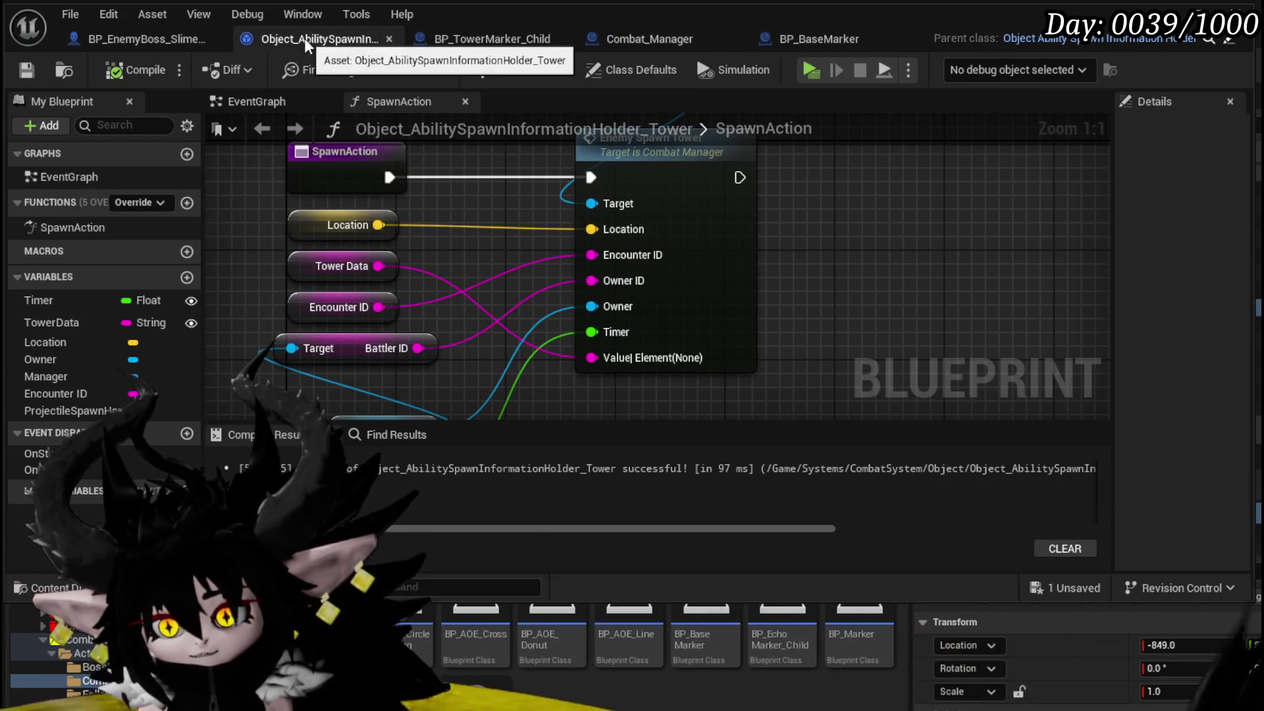
click(315, 269)
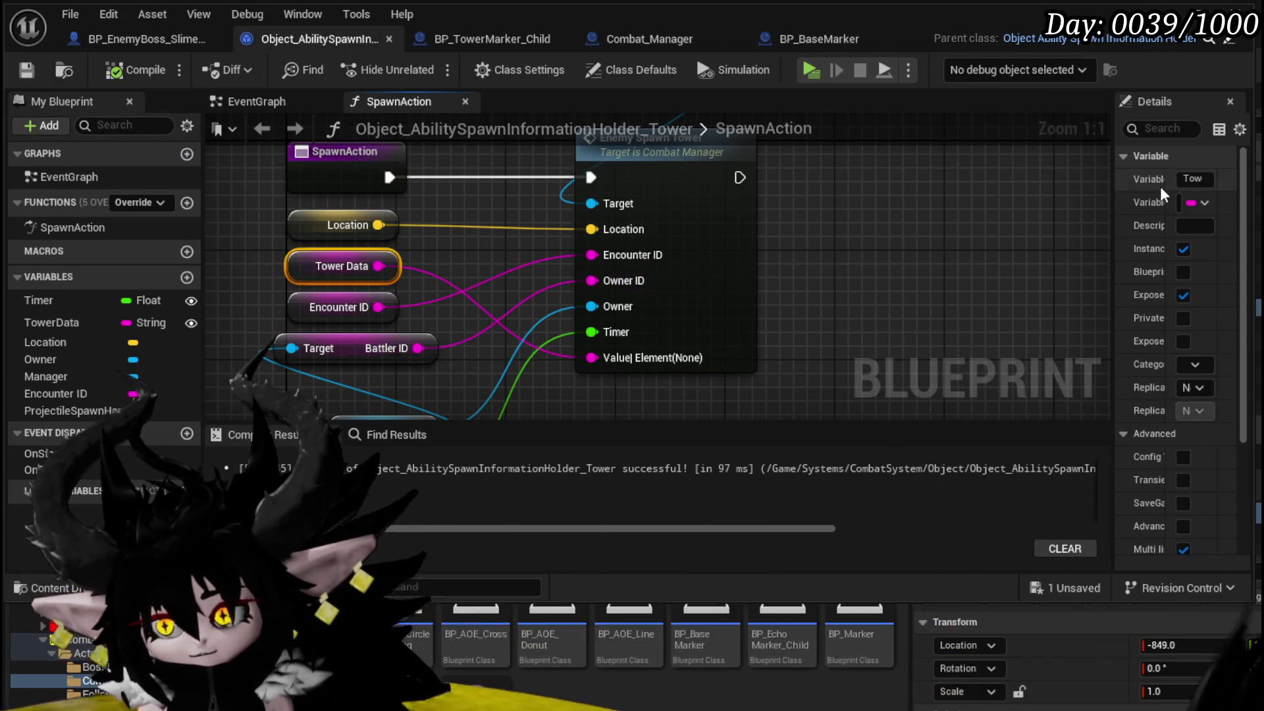
drag(1111, 179, 867, 179)
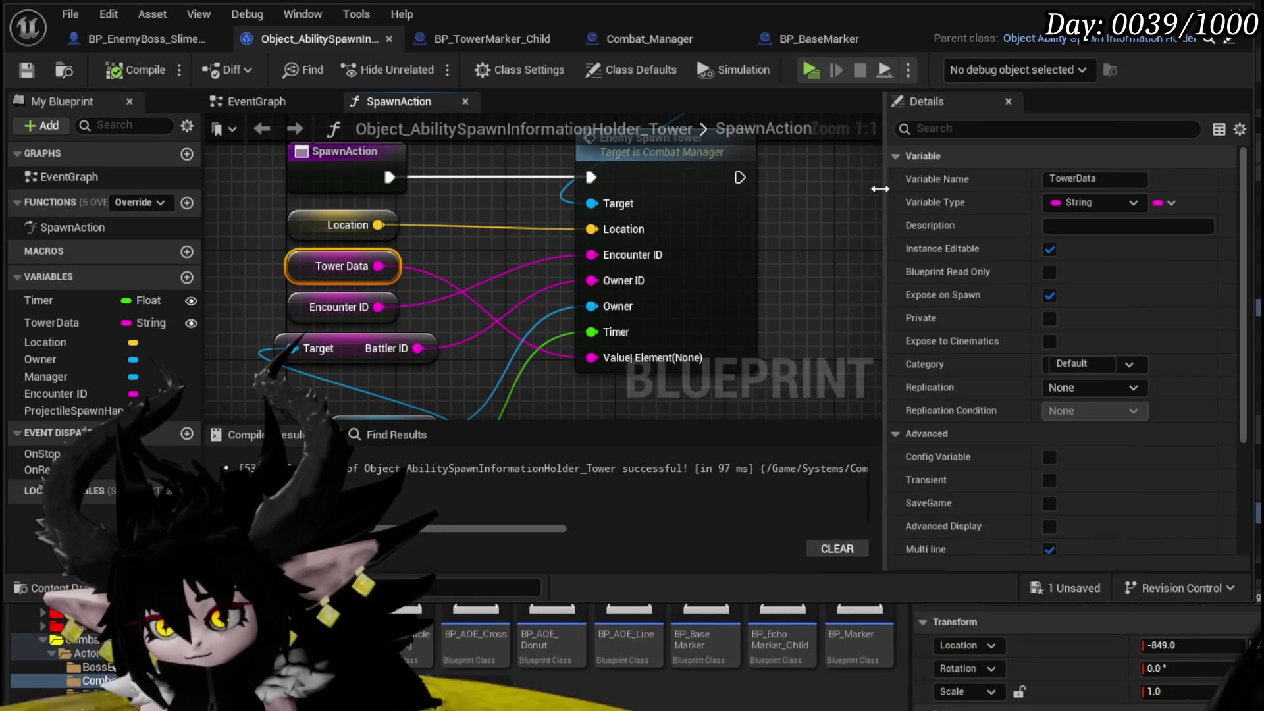
text(Value)
text(|Element)
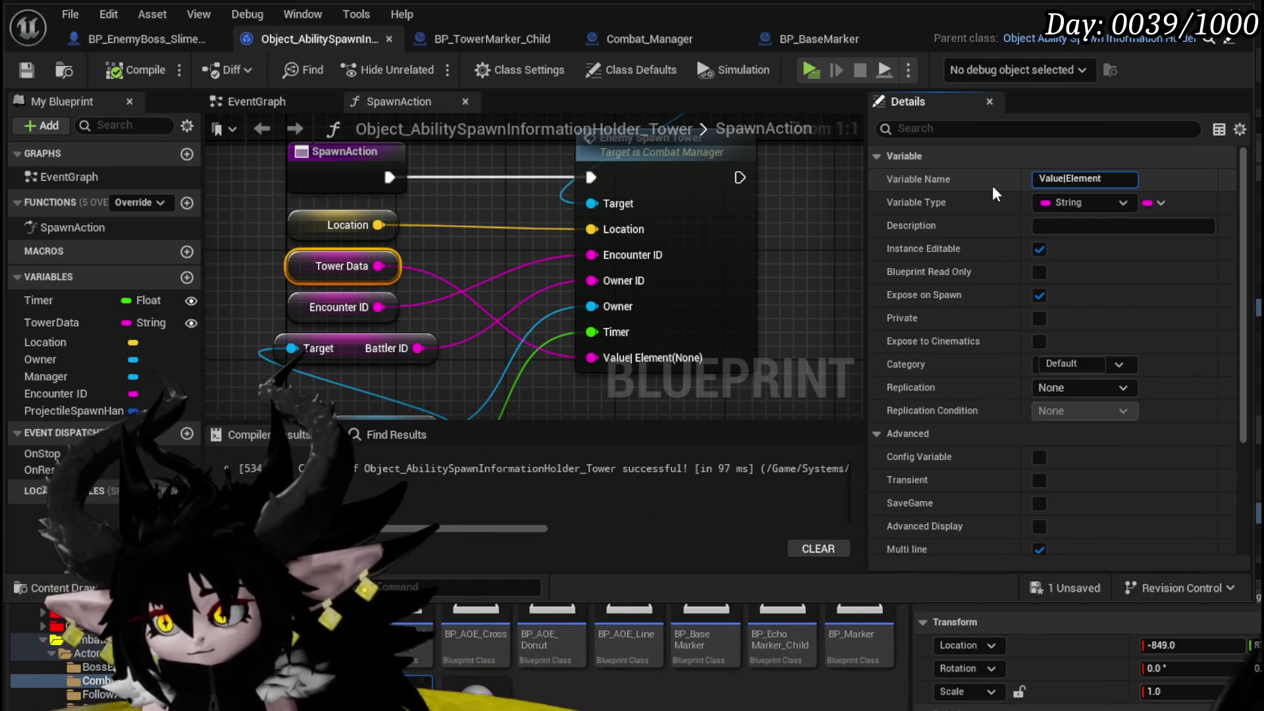
text(()
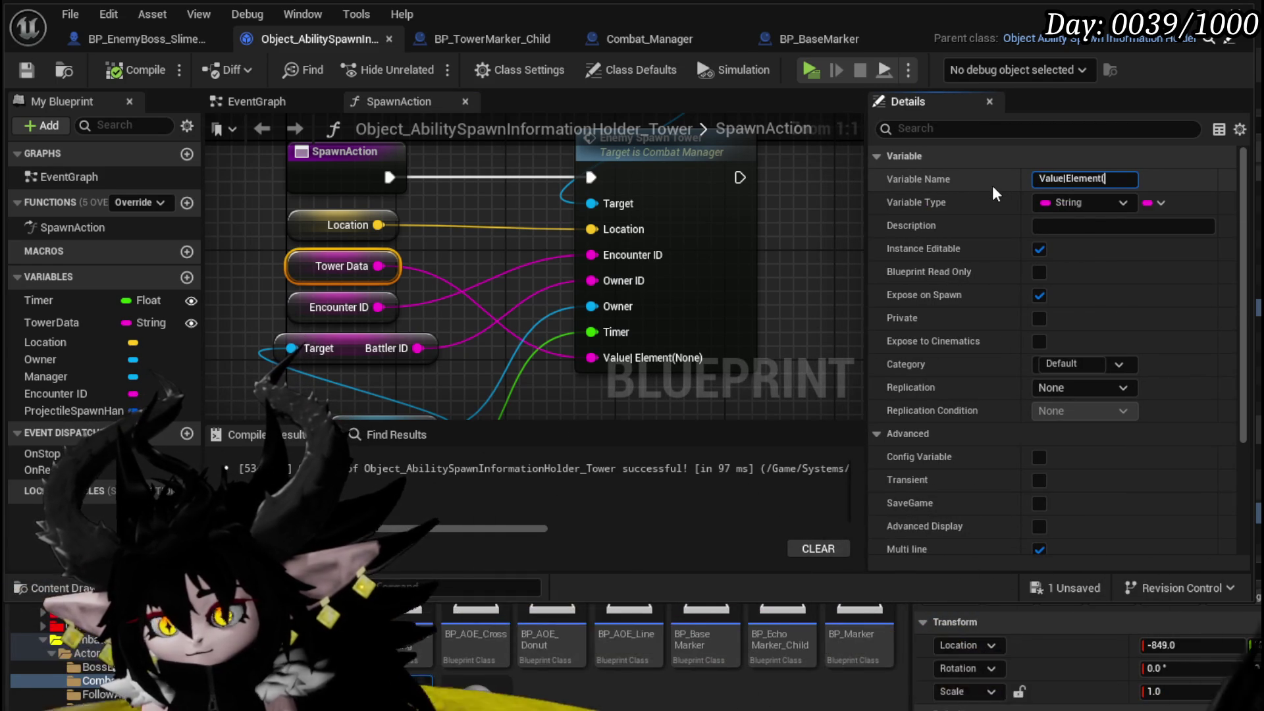
text(None))
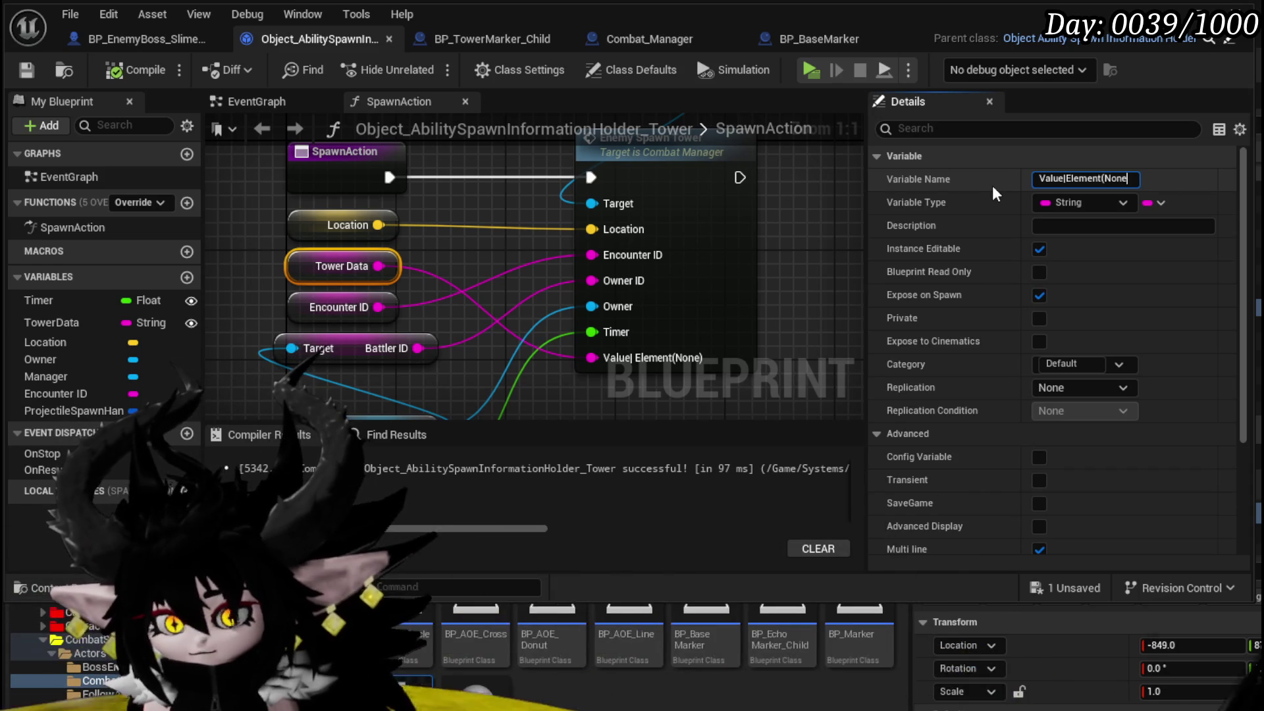
key(Return)
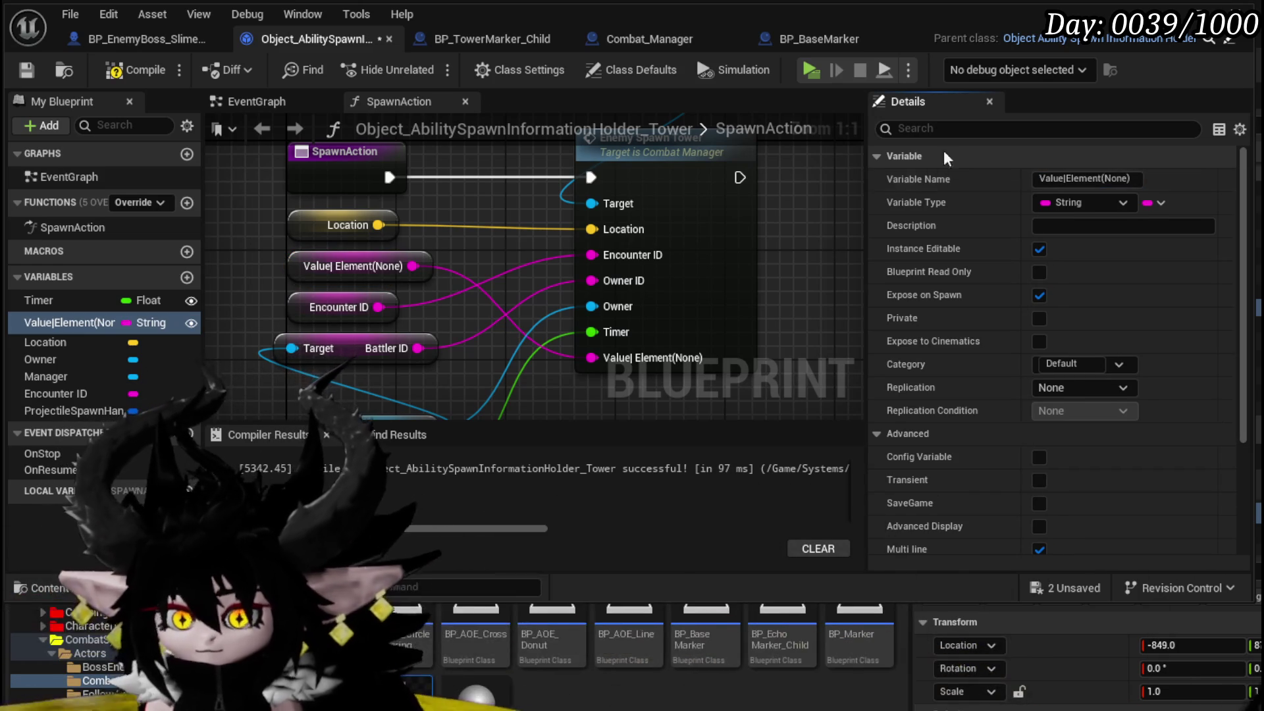
click(26, 71)
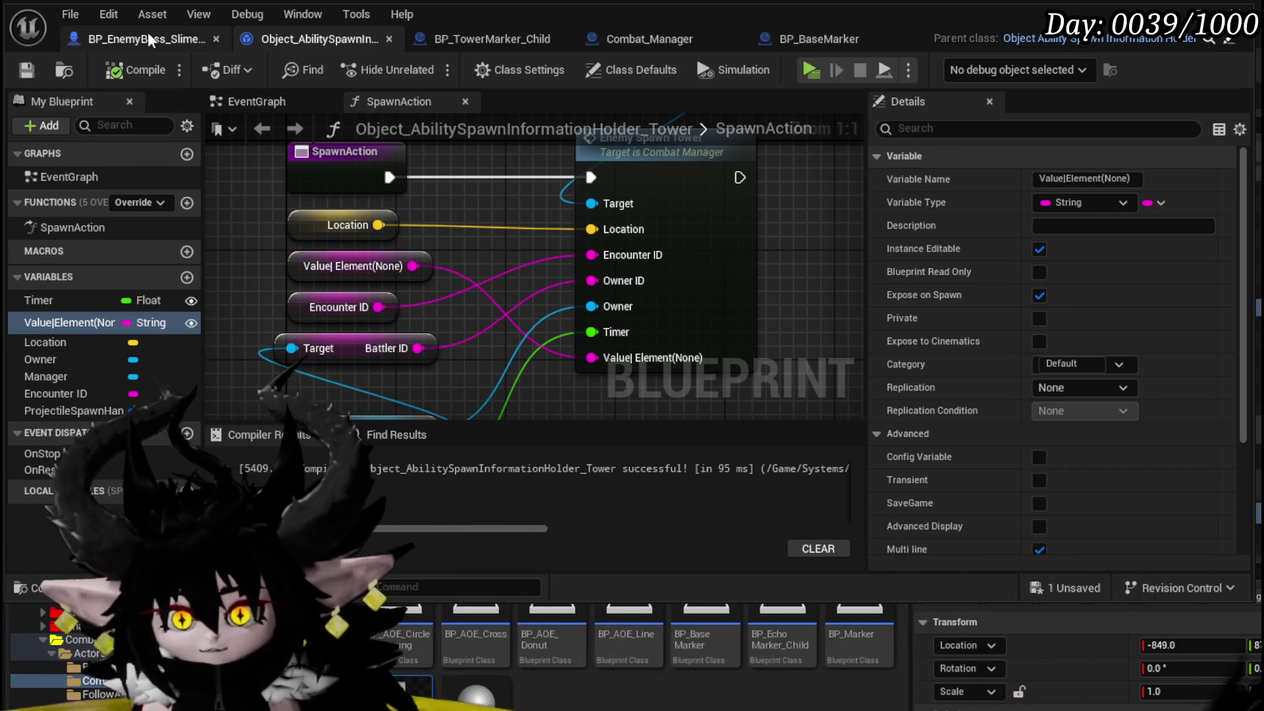
In the boss SpawnTower graph, refresh the spawn holder construct node so it picks up the renamed pin.
click(150, 39)
scroll(631, 324, up, 5)
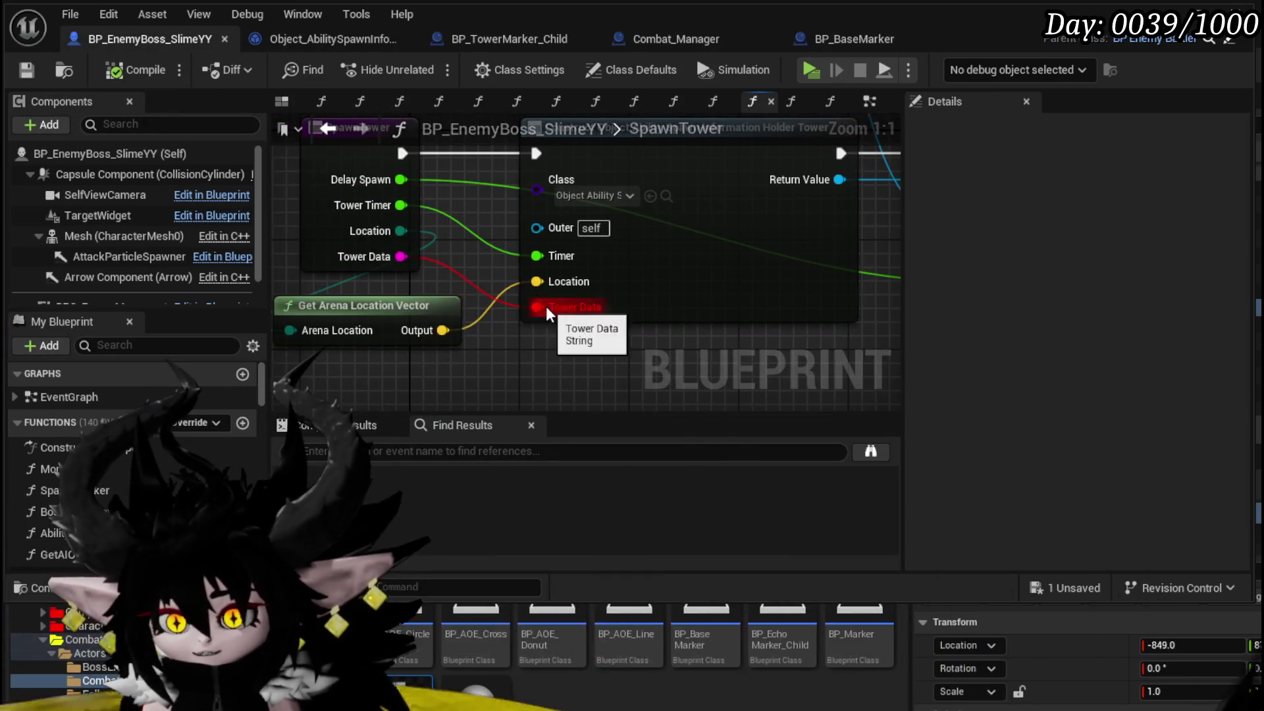
right_click(680, 273)
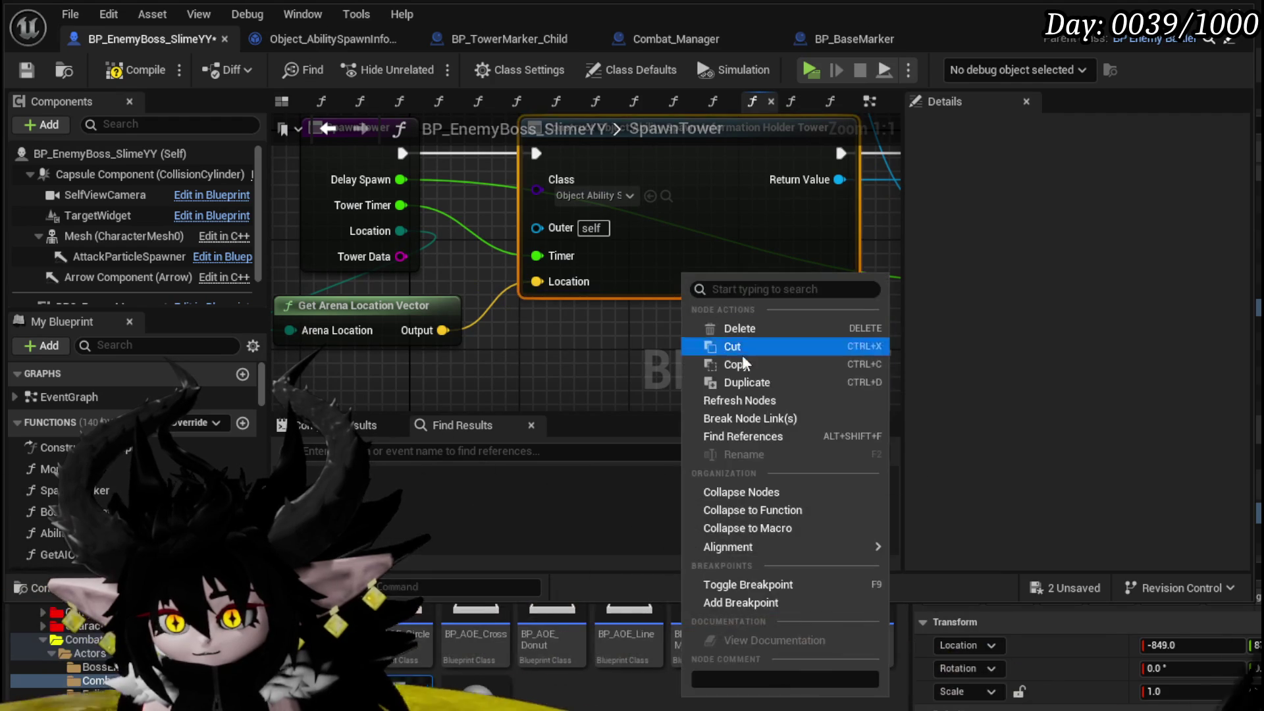
click(751, 385)
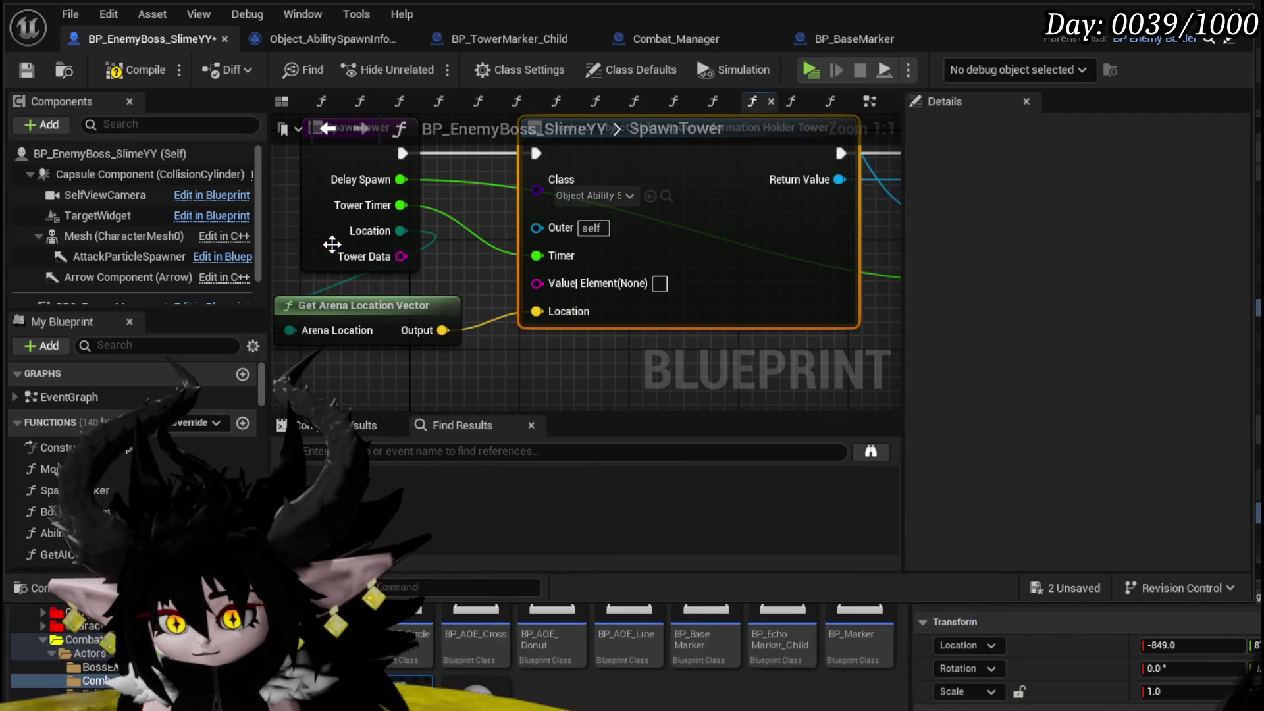
Rename the SpawnTower input to Value|Element(None), wire it to the holder's matching pin, then compile and save.
click(332, 243)
text(V)
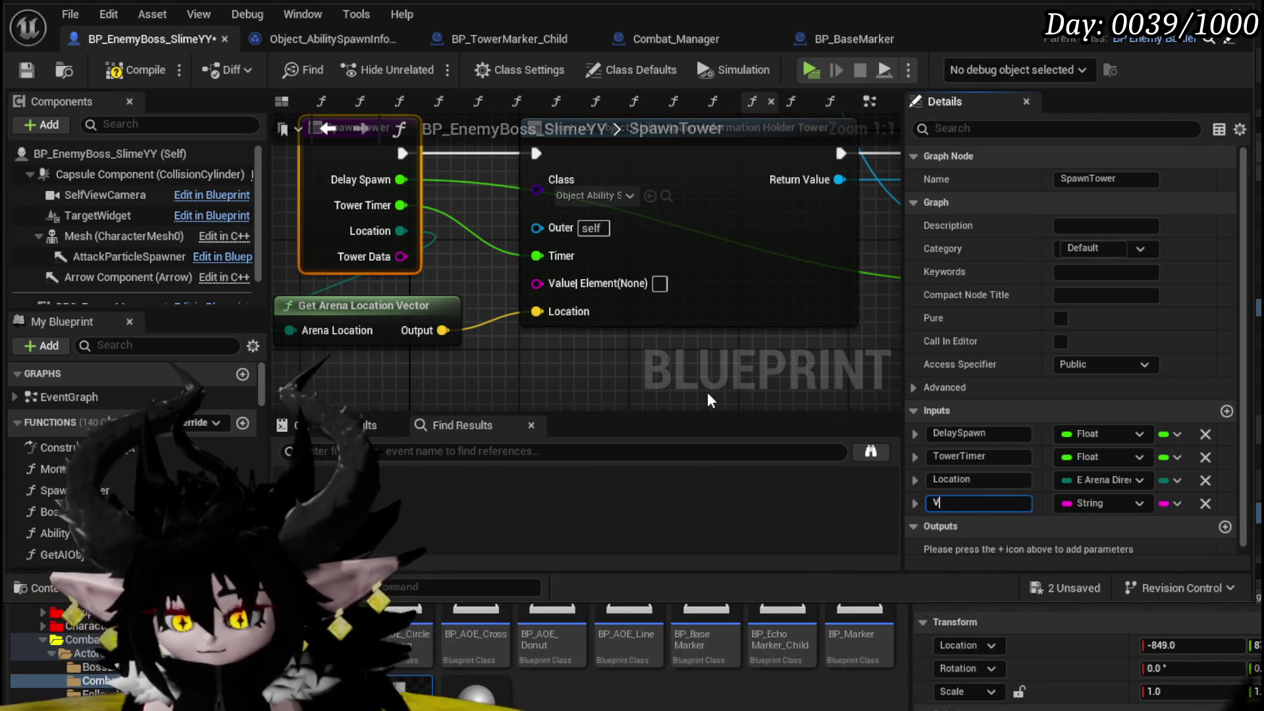
text(alue|)
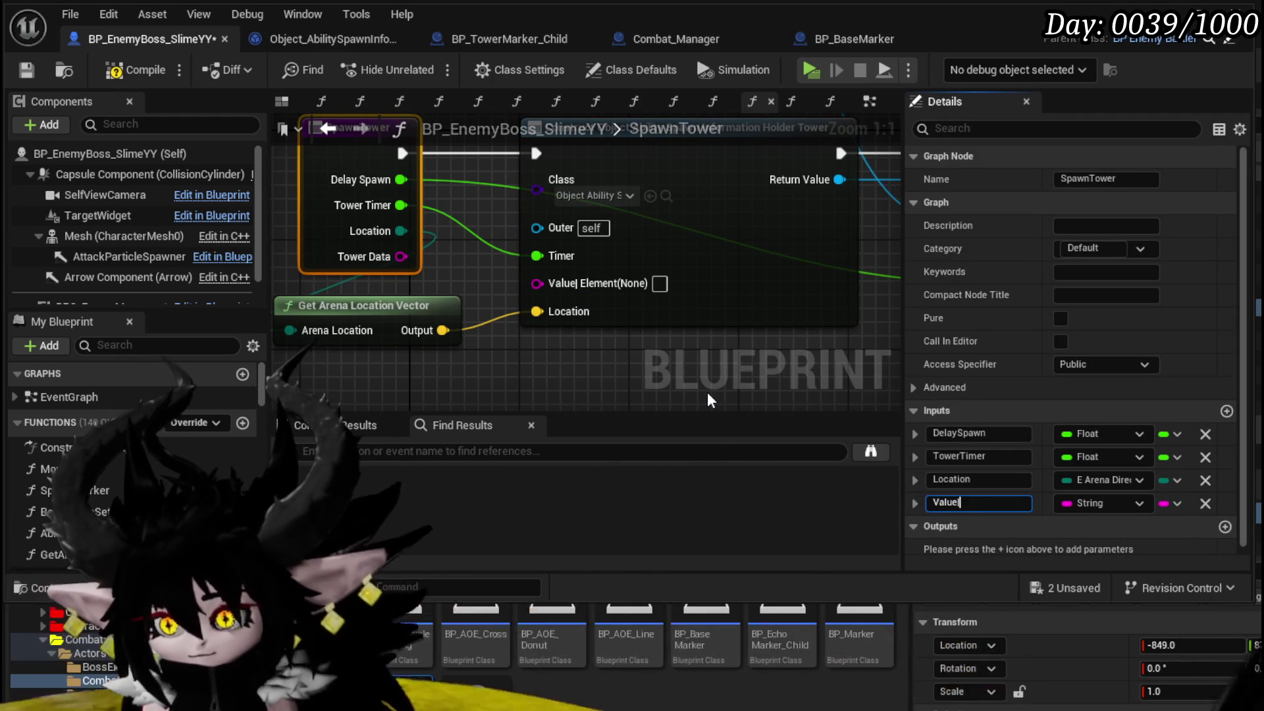
text(Element(N)
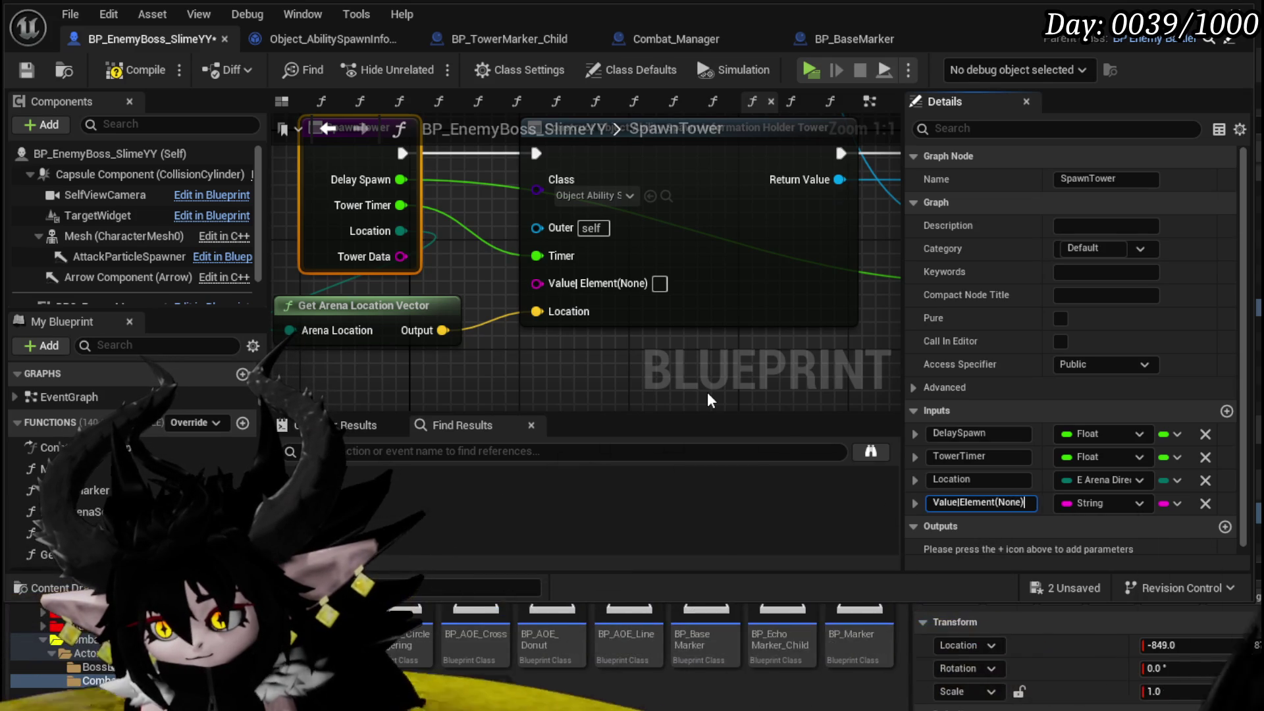
text(one))
key(Return)
drag(422, 256, 523, 279)
click(569, 339)
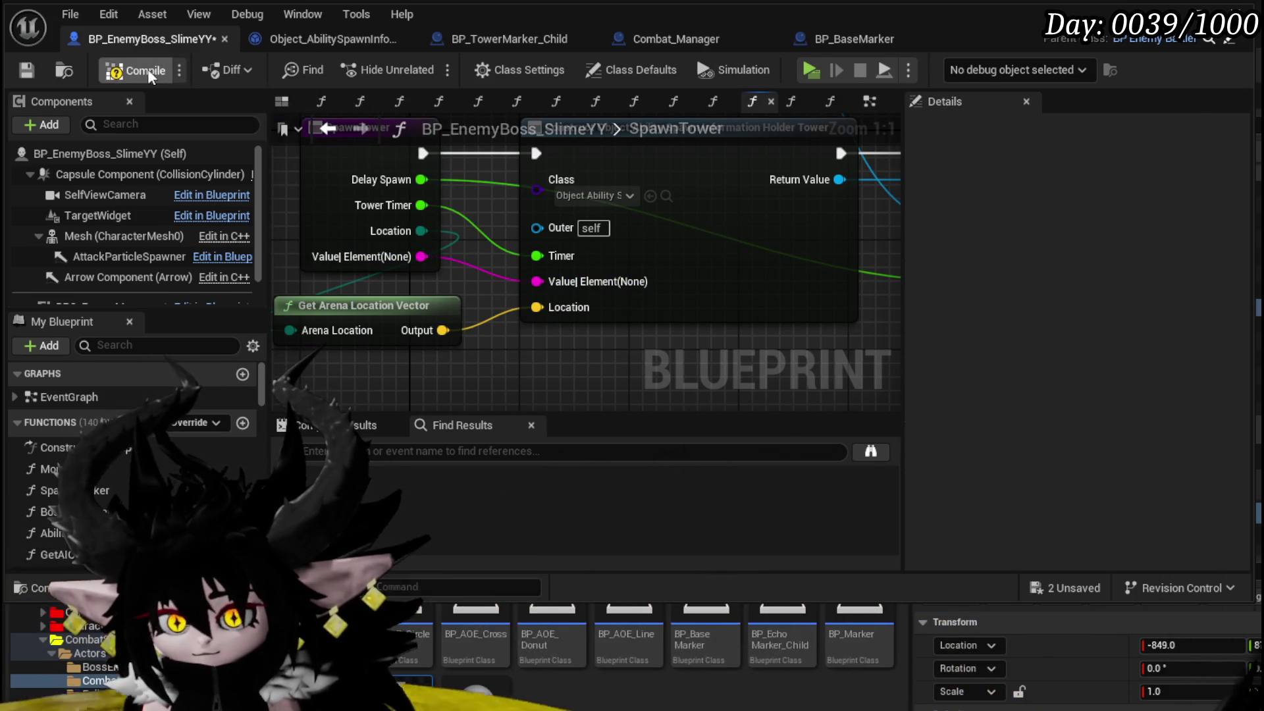
click(27, 71)
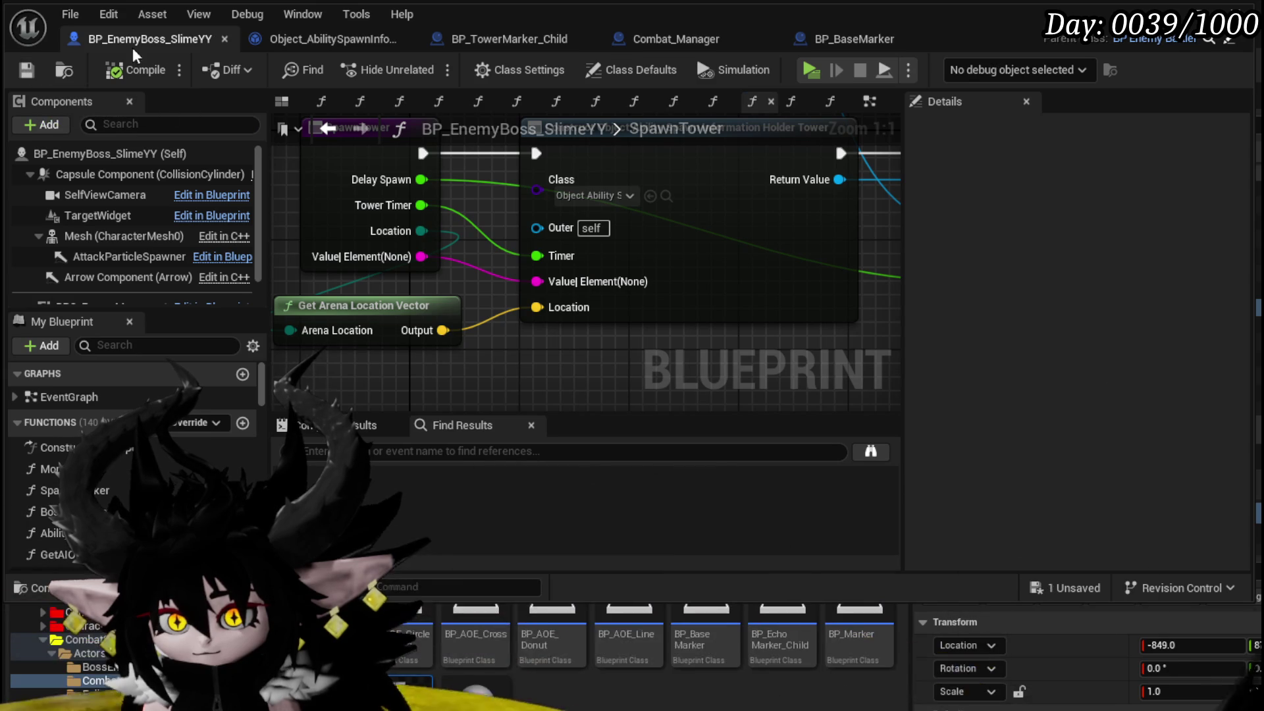
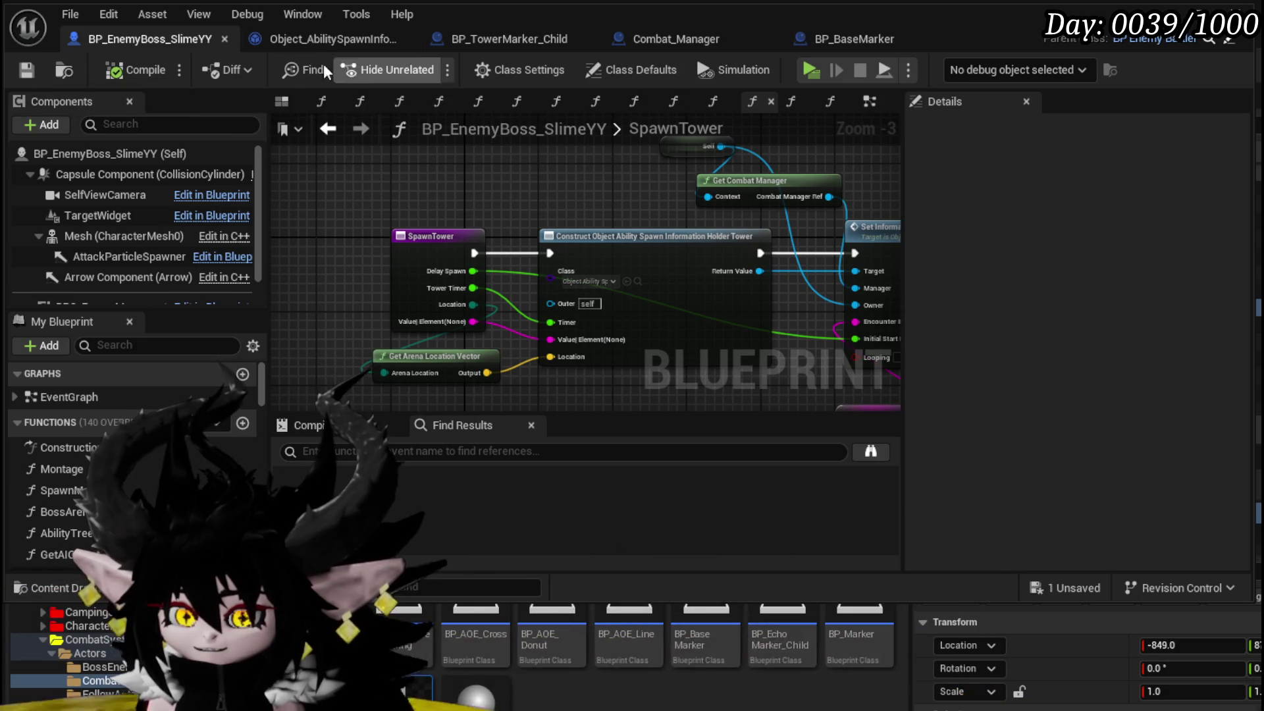
Launch a play-test of L_DungeonCreationTest to bring up the compile-error warning flagging BP_Projectile.
key(alt+Tab)
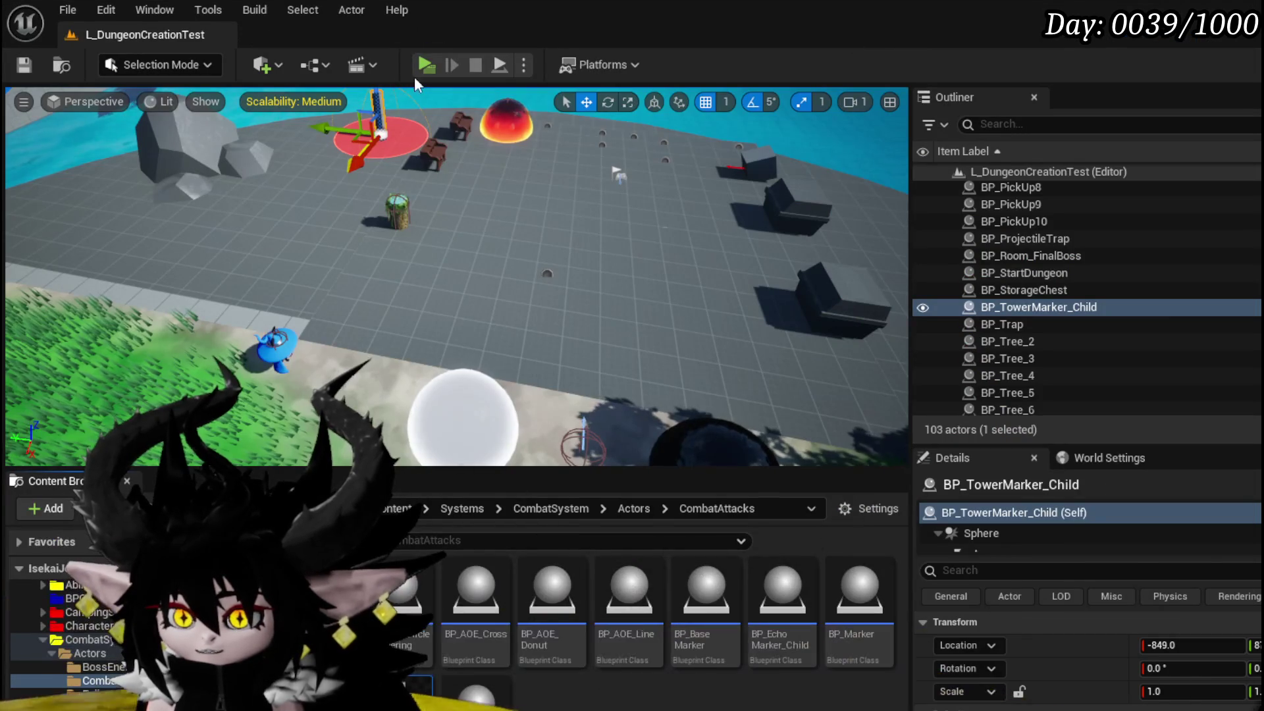
click(424, 64)
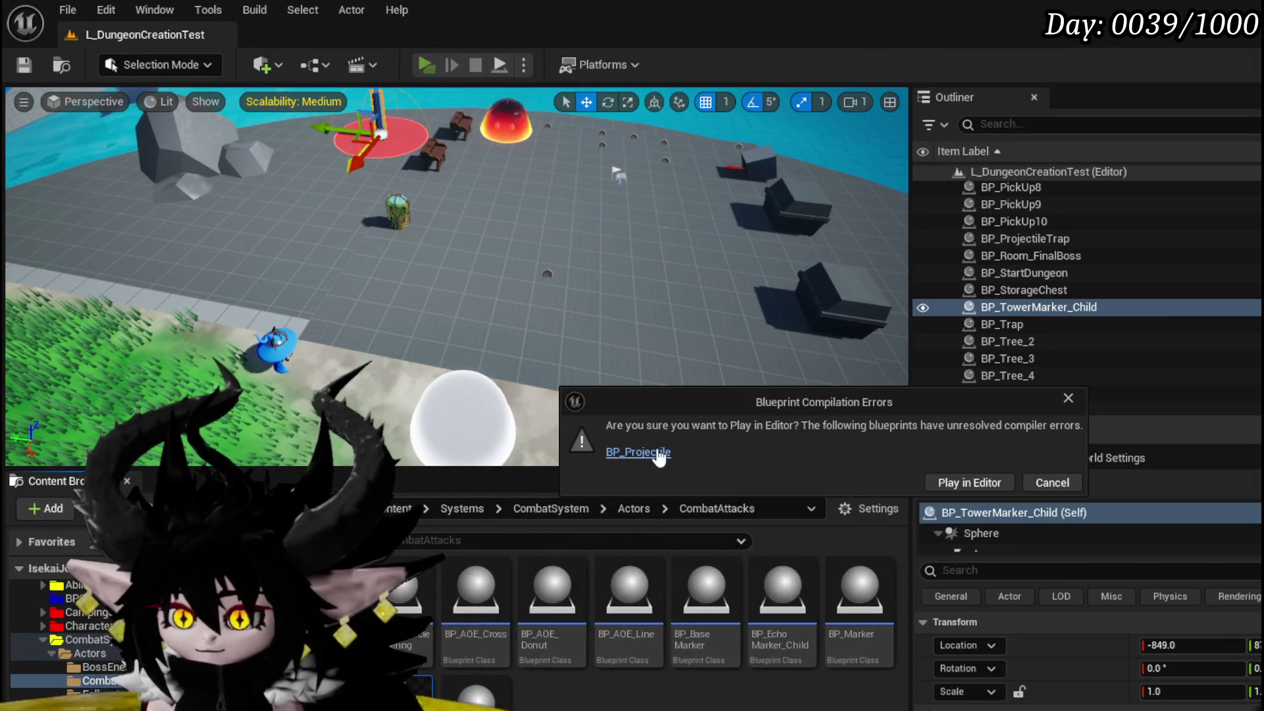
click(642, 447)
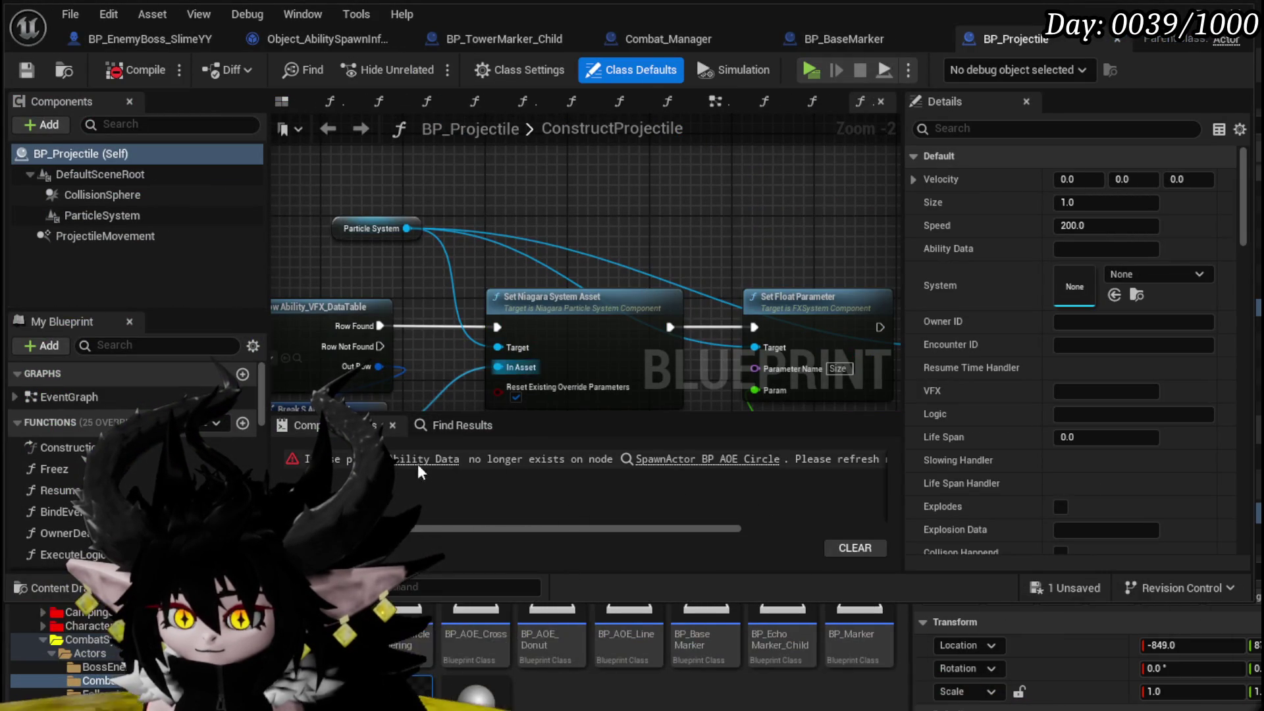
Locate the stale SpawnActor BP_AOE_Circle node in ExplosionSpawn and refresh its pins.
click(421, 459)
scroll(586, 315, up, 3)
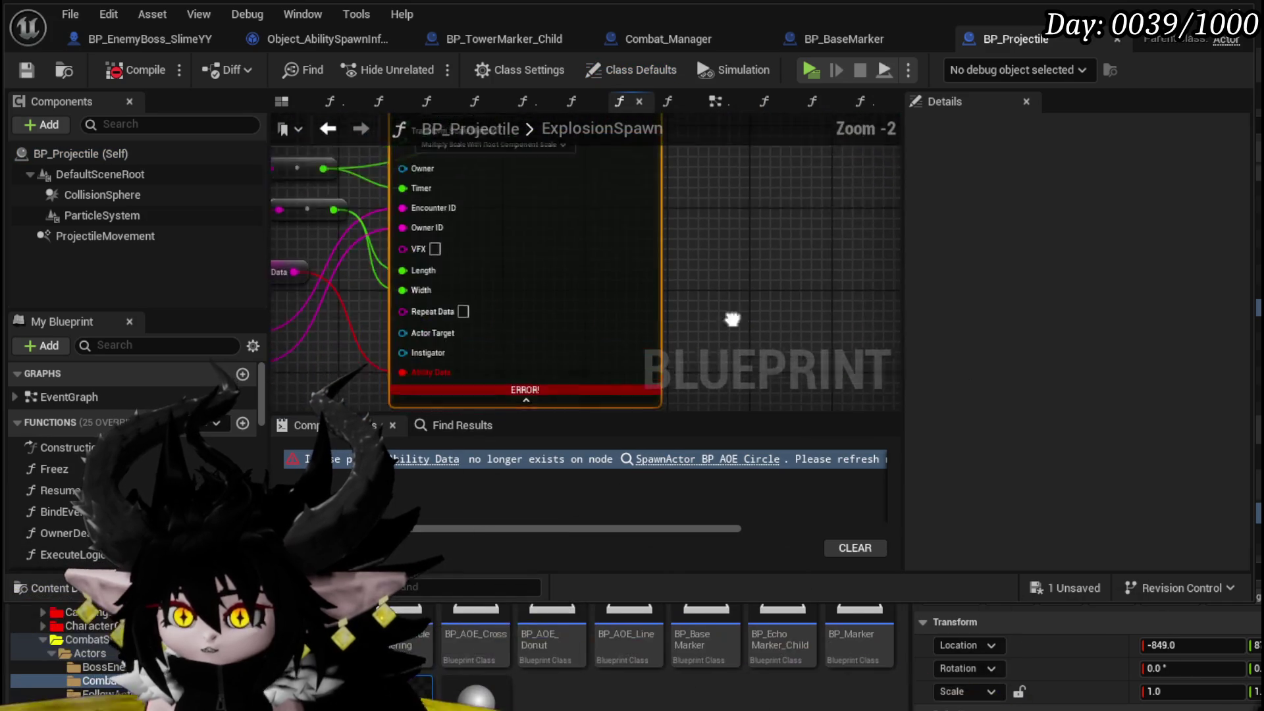
drag(526, 395, 606, 98)
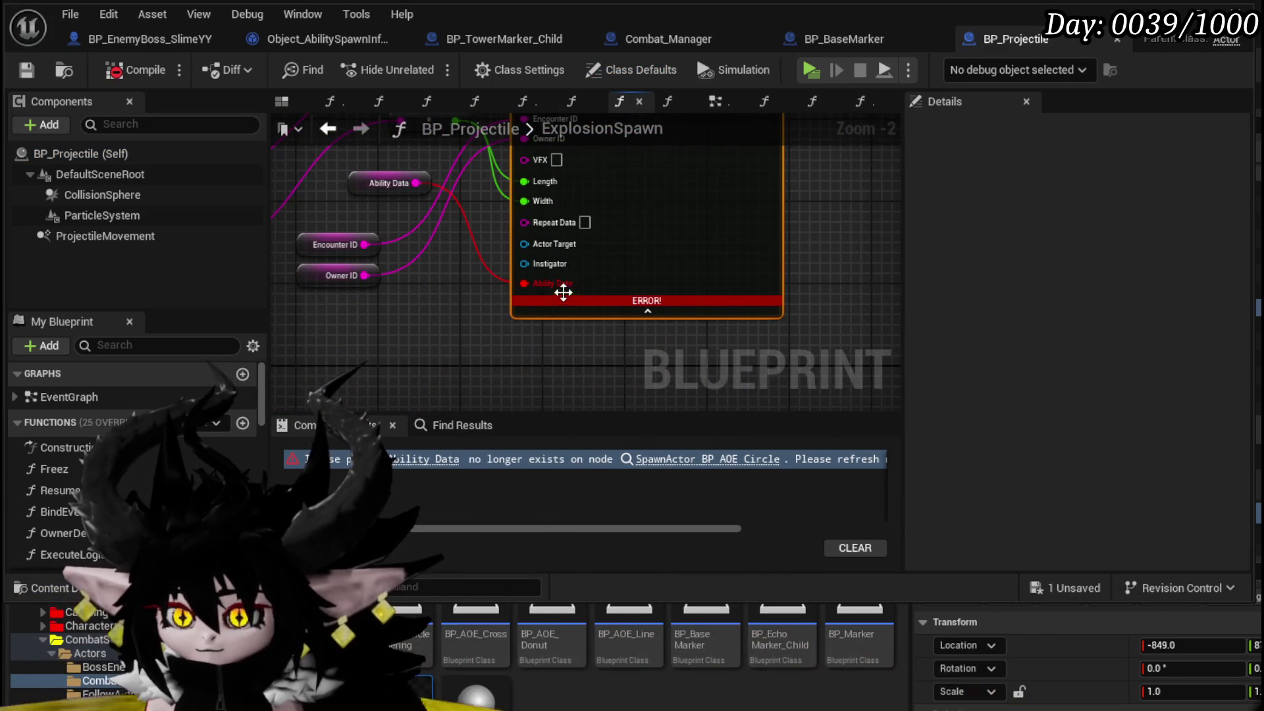
alt+click(531, 286)
drag(725, 259, 761, 362)
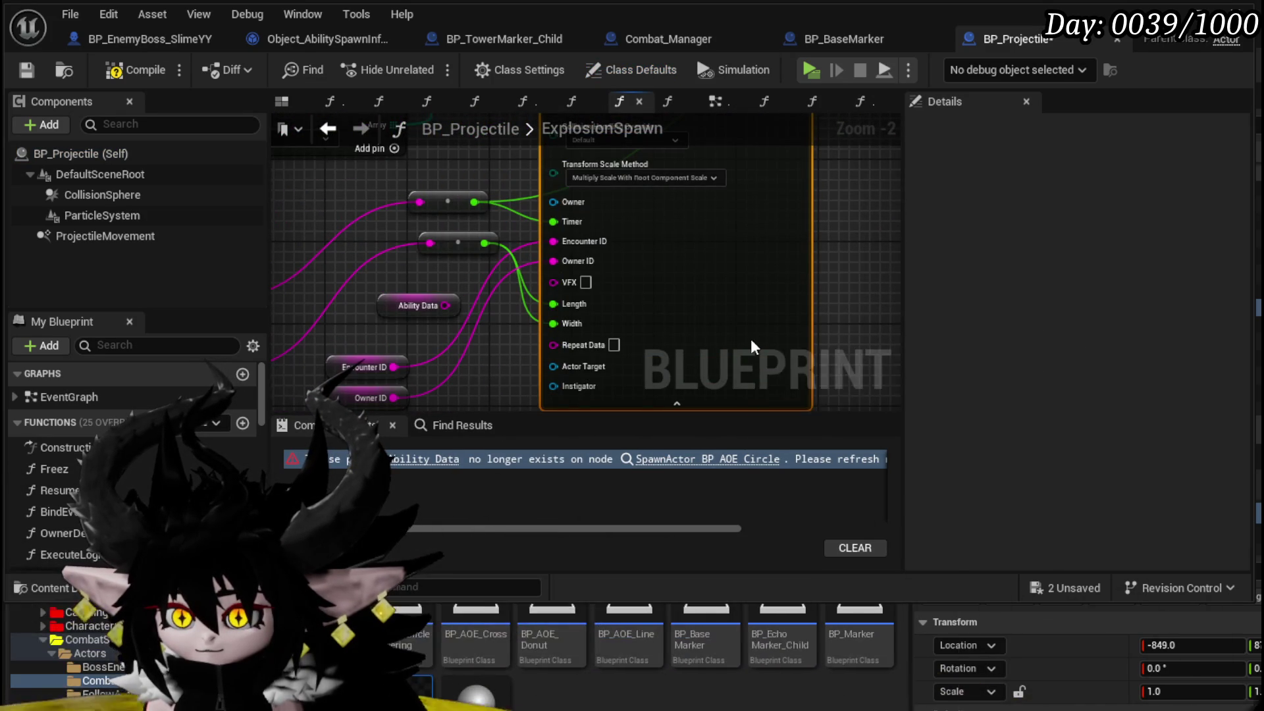
right_click(750, 339)
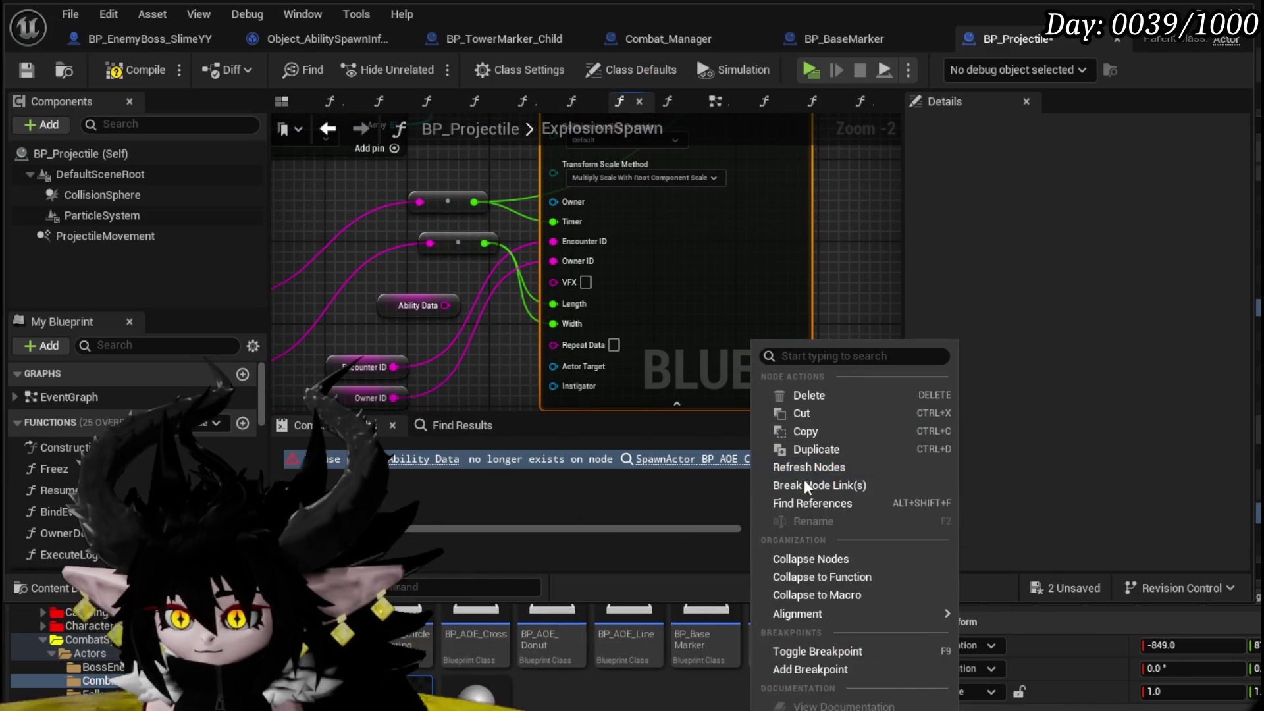
click(799, 469)
Wire Ability Data into the Value|Element input, then relaunch the level to test the fix.
drag(445, 305, 446, 310)
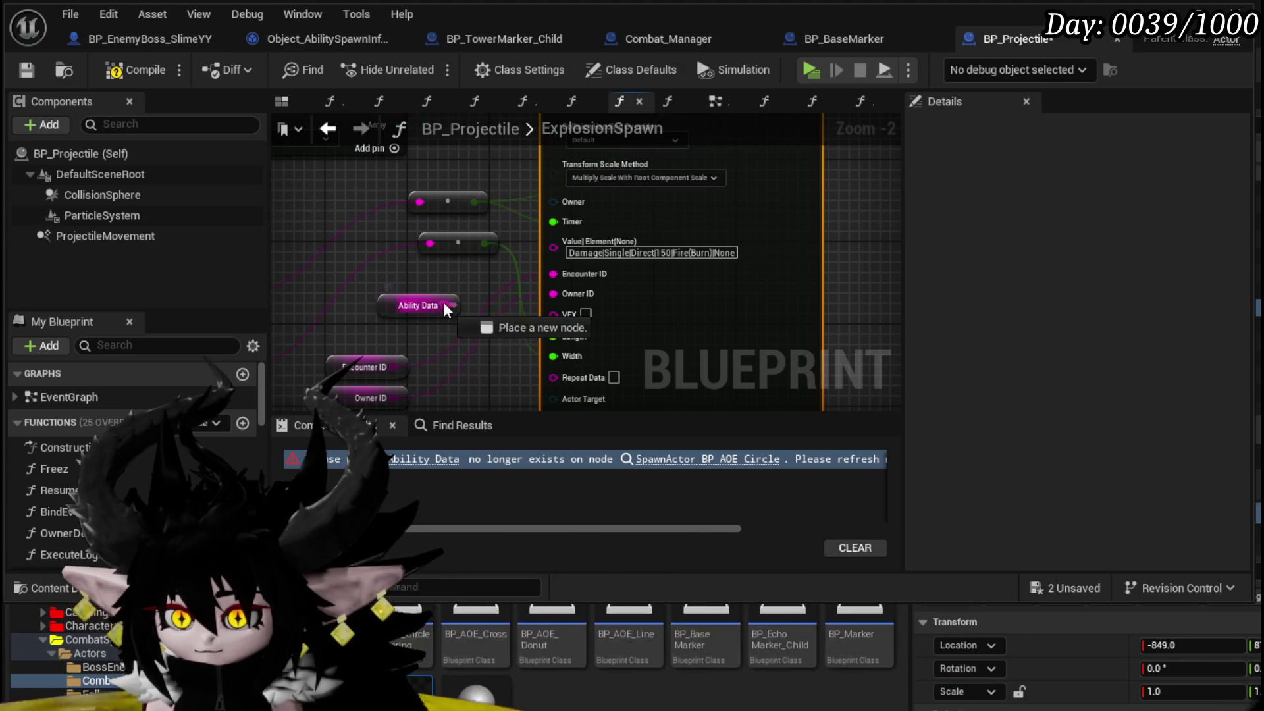
drag(549, 246, 559, 246)
scroll(690, 321, down, 2)
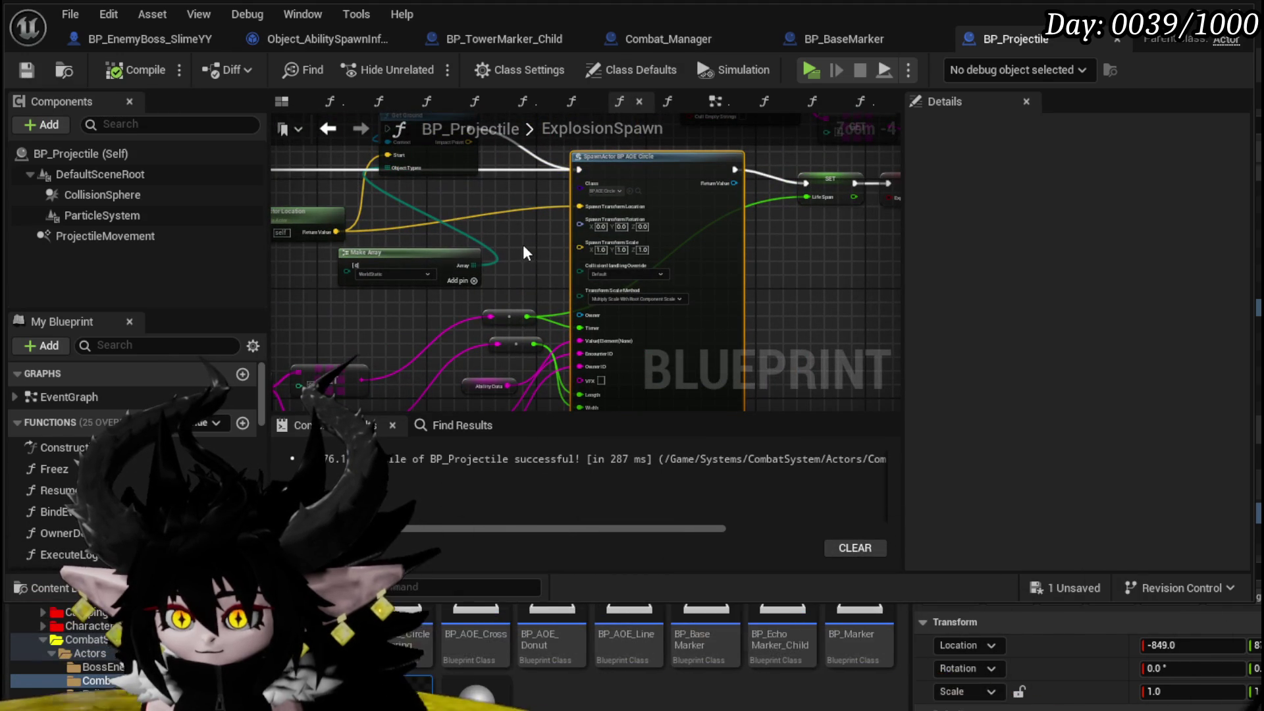
mouse_move(522, 244)
mouse_down()
mouse_move(698, 283)
mouse_move(705, 272)
mouse_up()
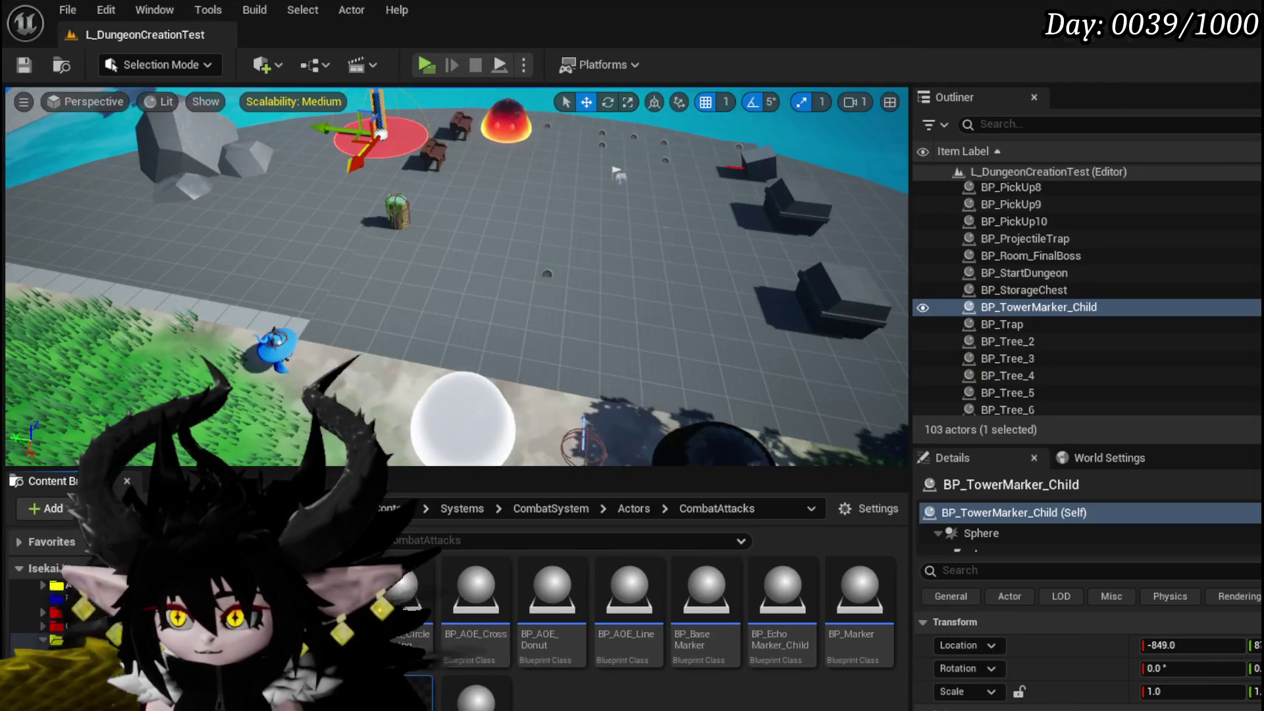
key(alt+Tab)
click(427, 64)
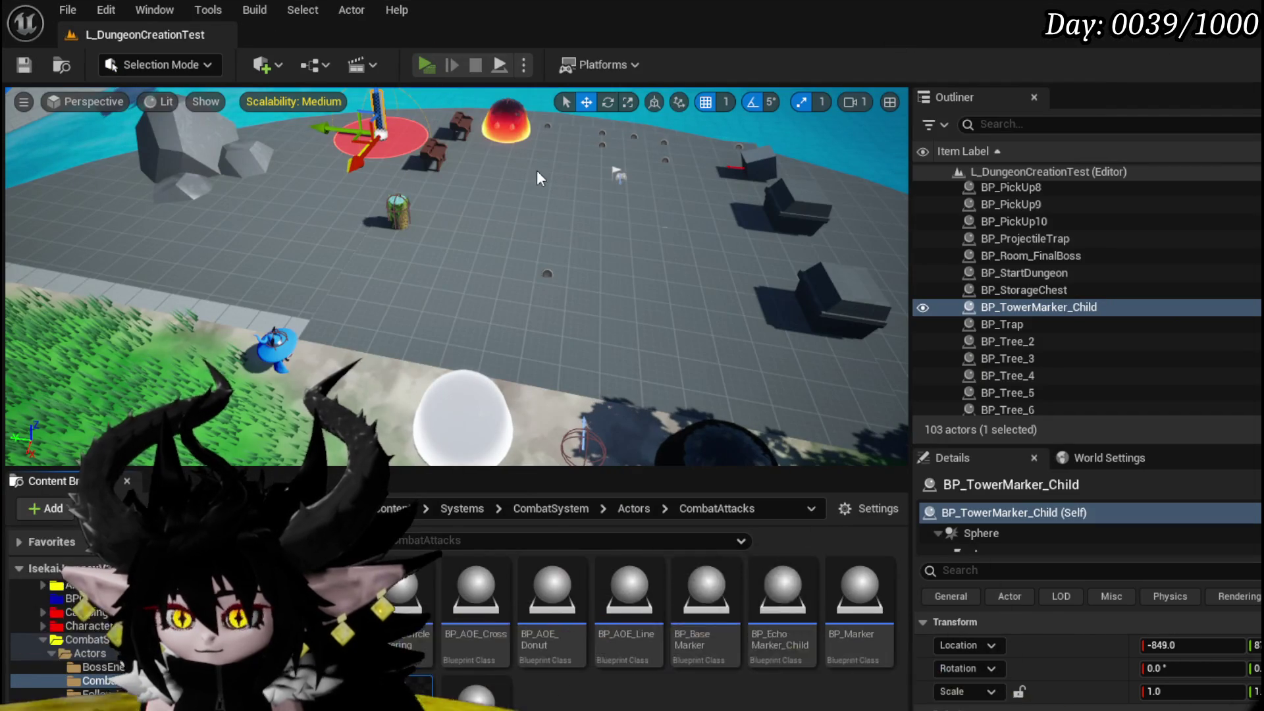
key(w)
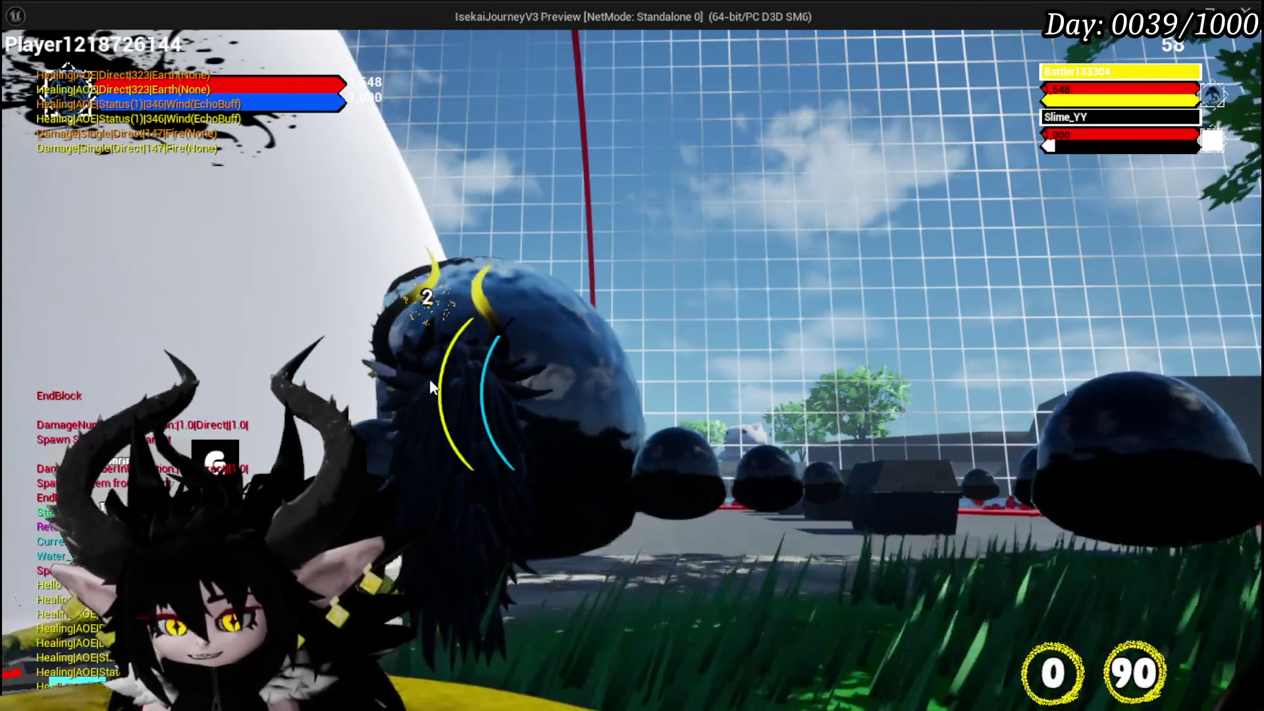
key(1)
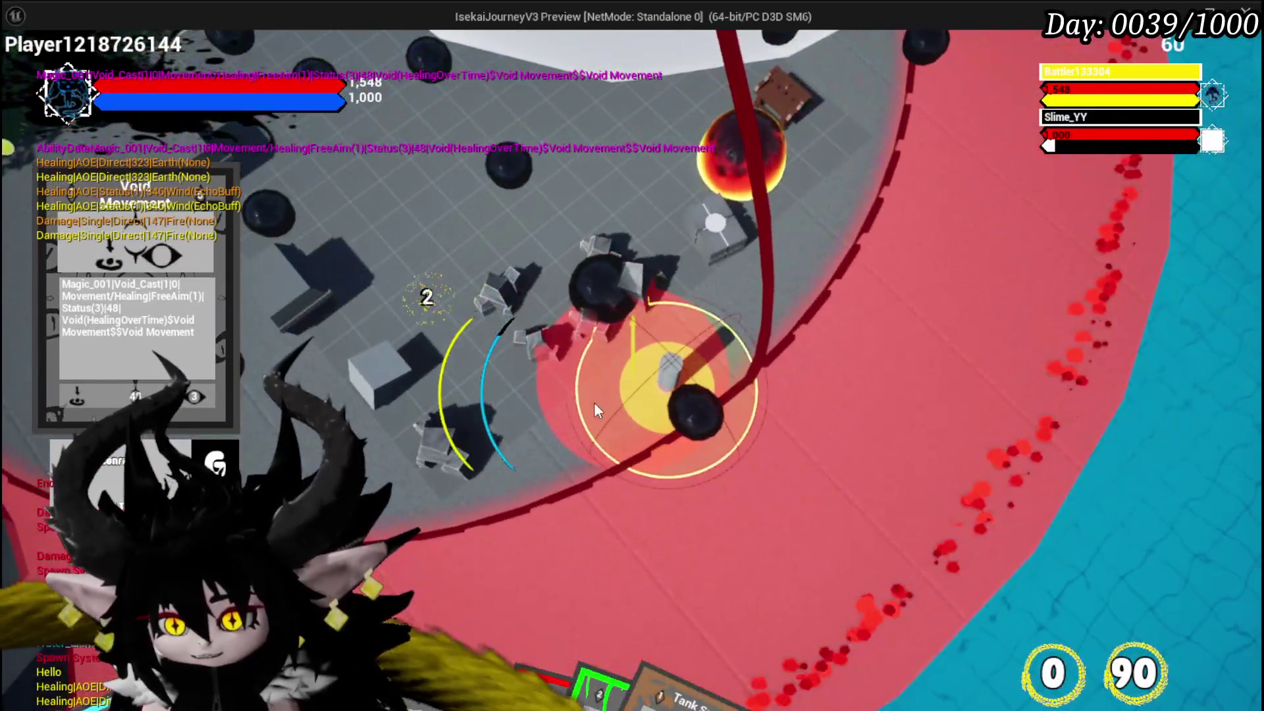
click(596, 410)
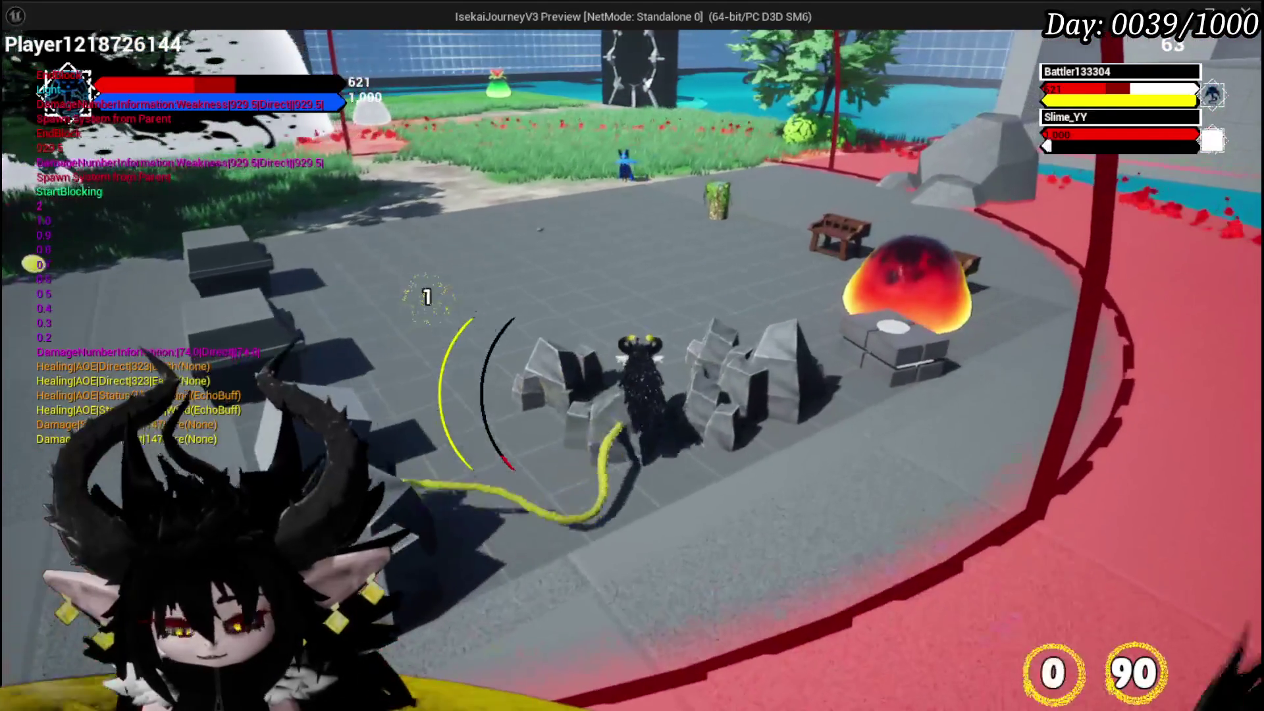
key(shift+F1)
key(alt+Tab)
key(Escape)
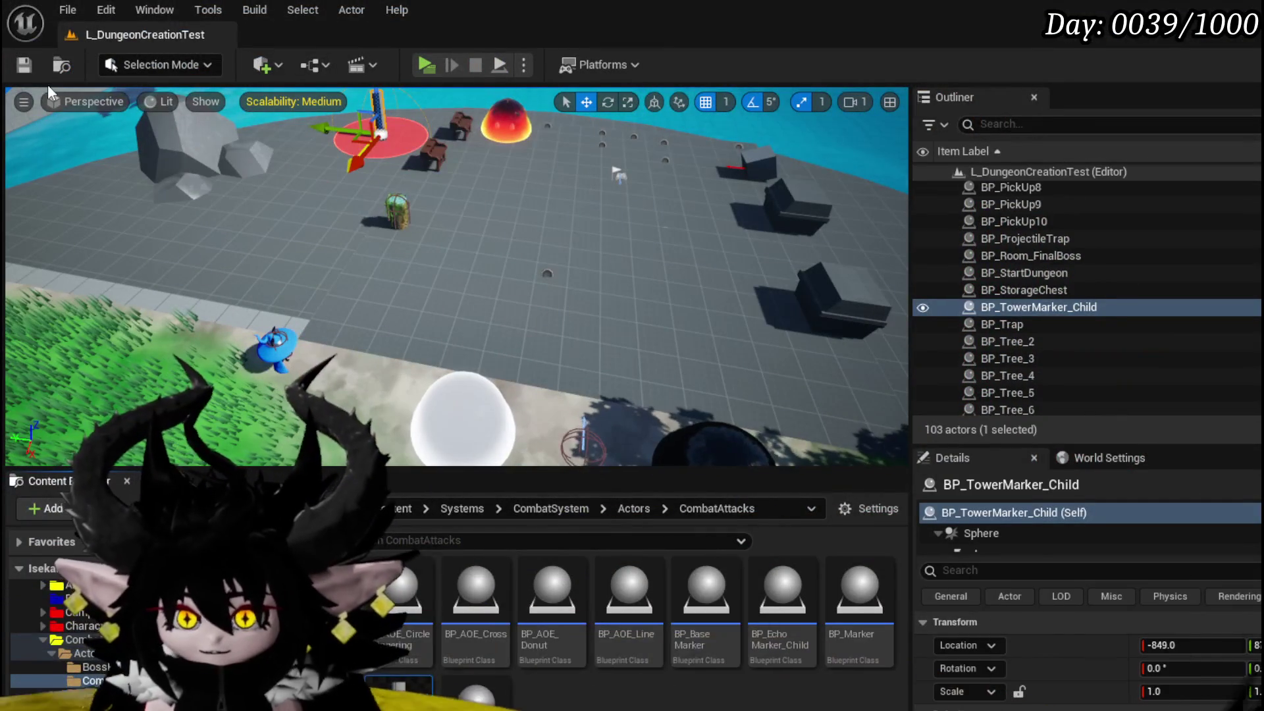
Save L_DungeonCreationTest and return to BP_Projectile's ExplosionSpawn graph.
click(24, 64)
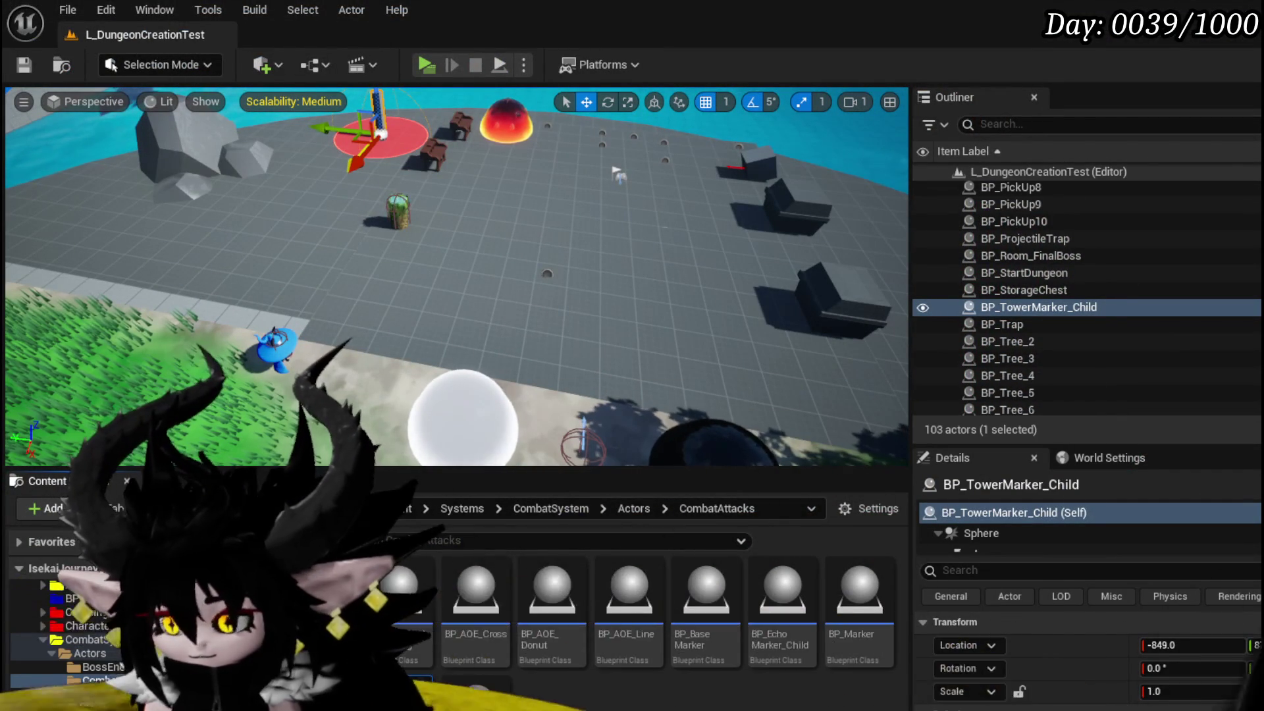
key(alt+Tab)
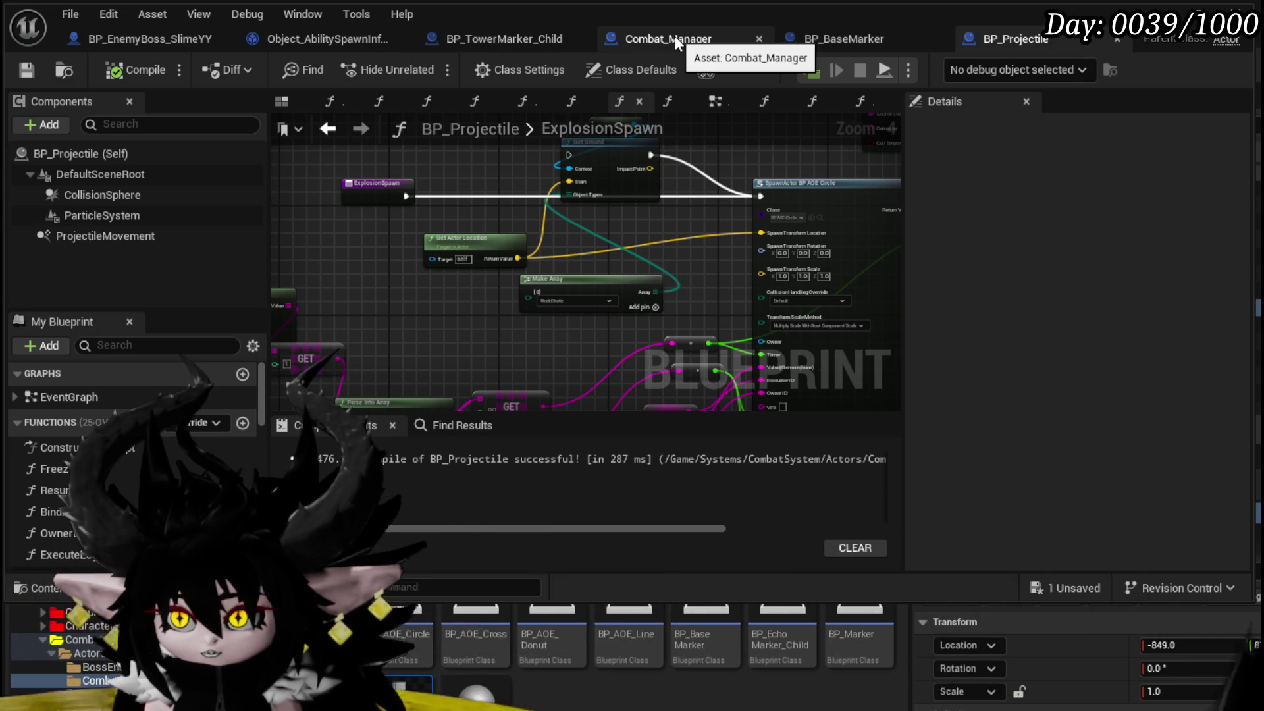
In BP_EnemyBoss_SlimeYY's EventGraph, change the Spawn Tower node's Tower Timer to 11.0.
click(112, 39)
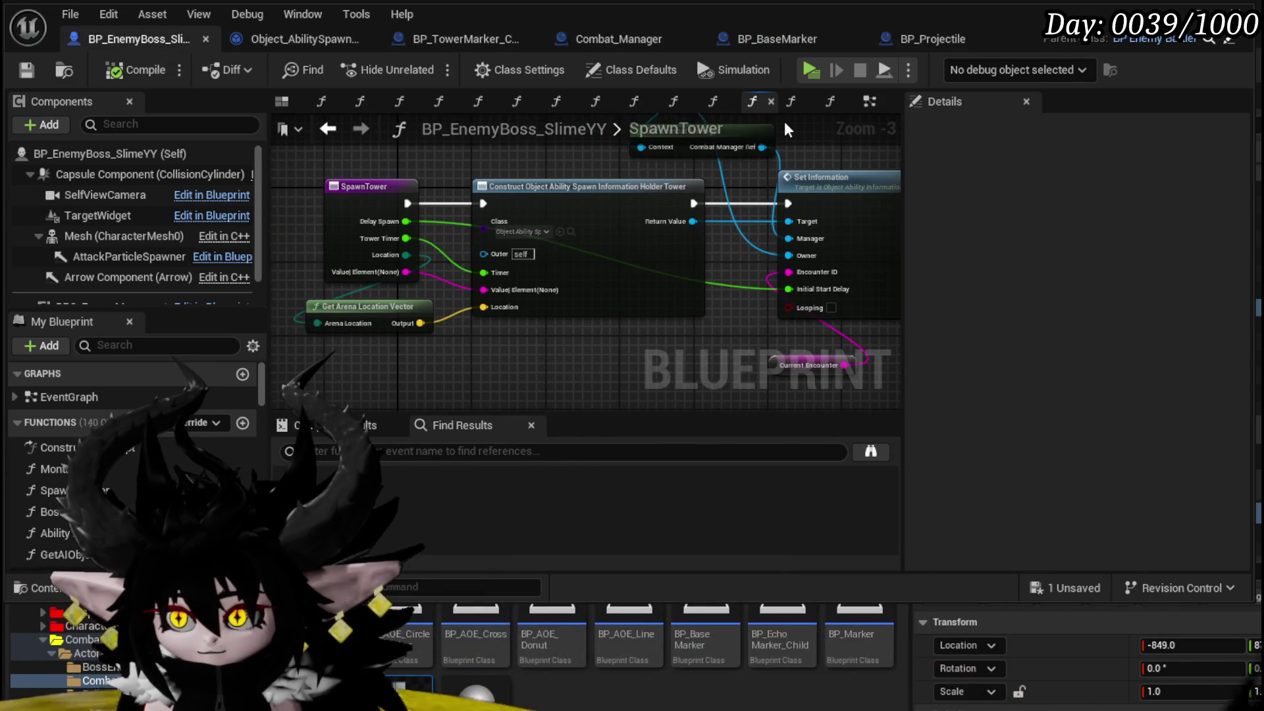
click(870, 101)
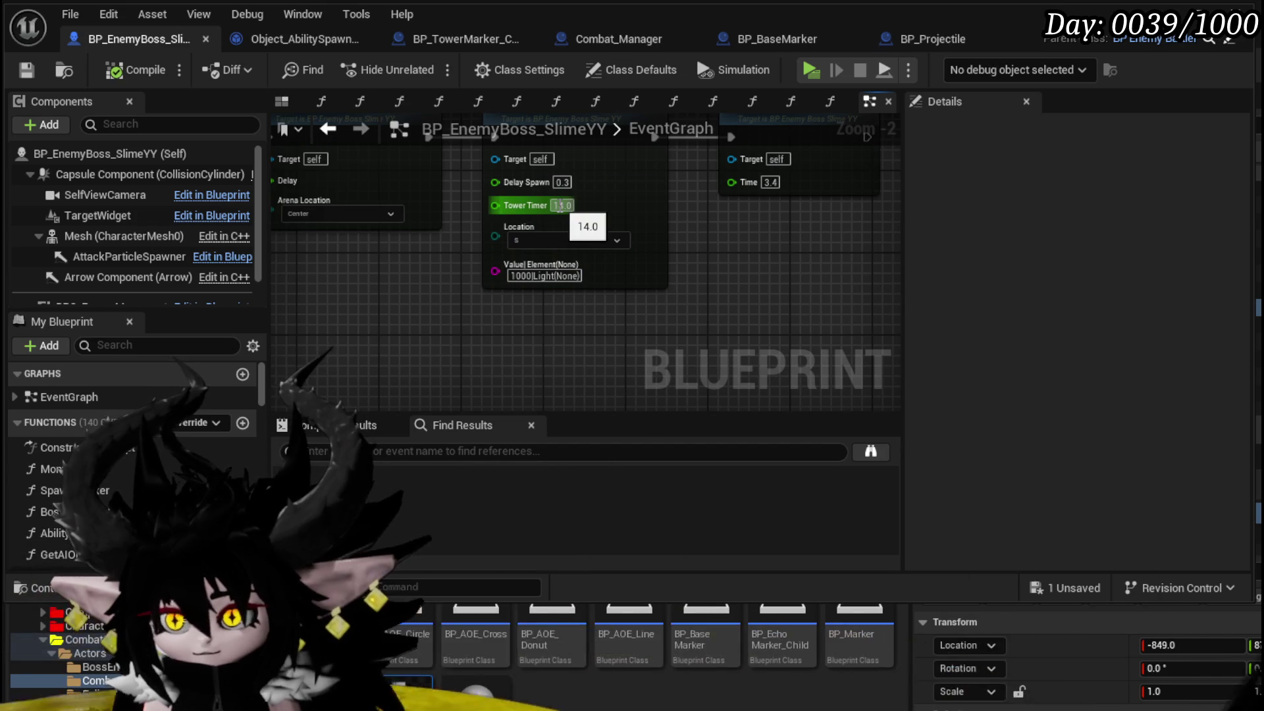
scroll(553, 208, up, 2)
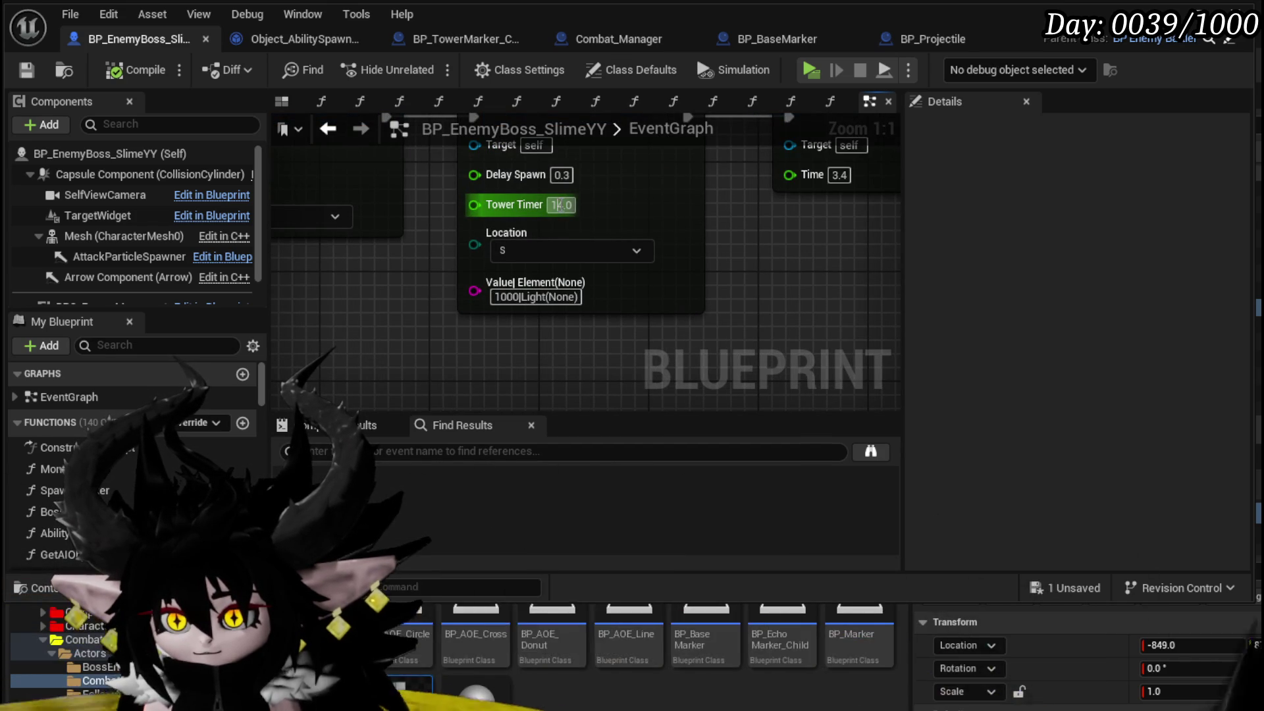
click(811, 237)
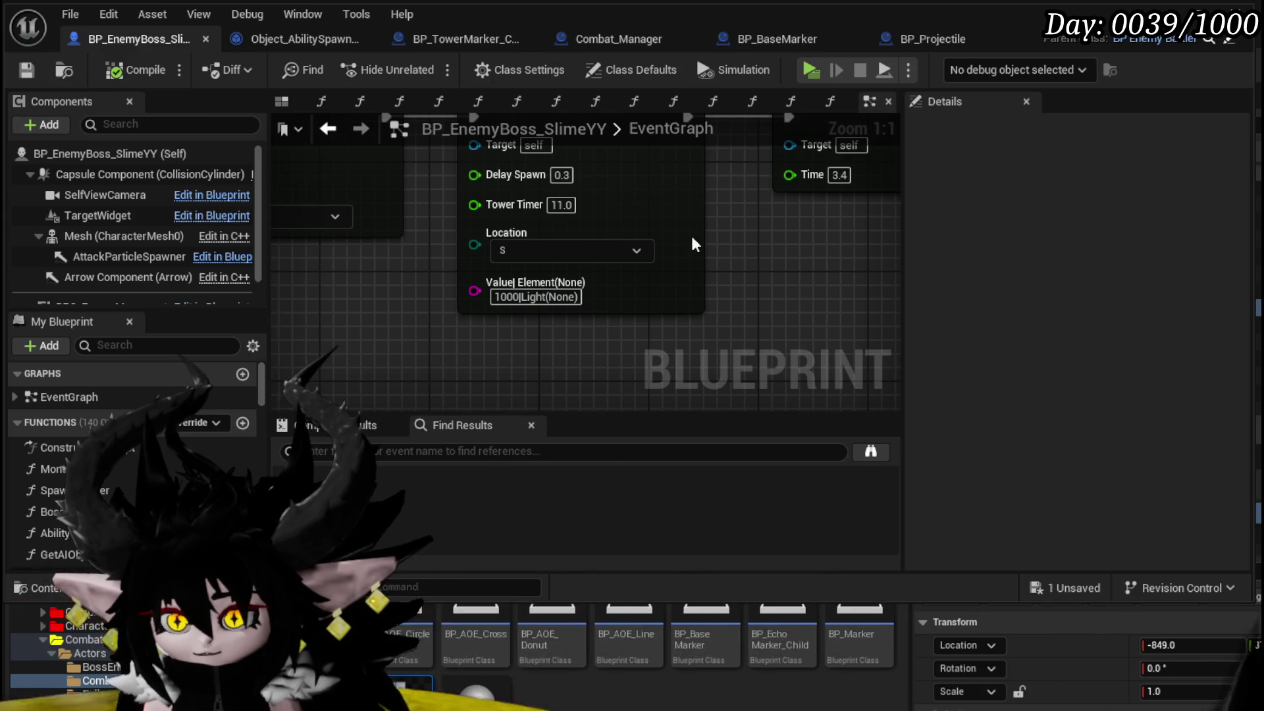
scroll(748, 229, down, 4)
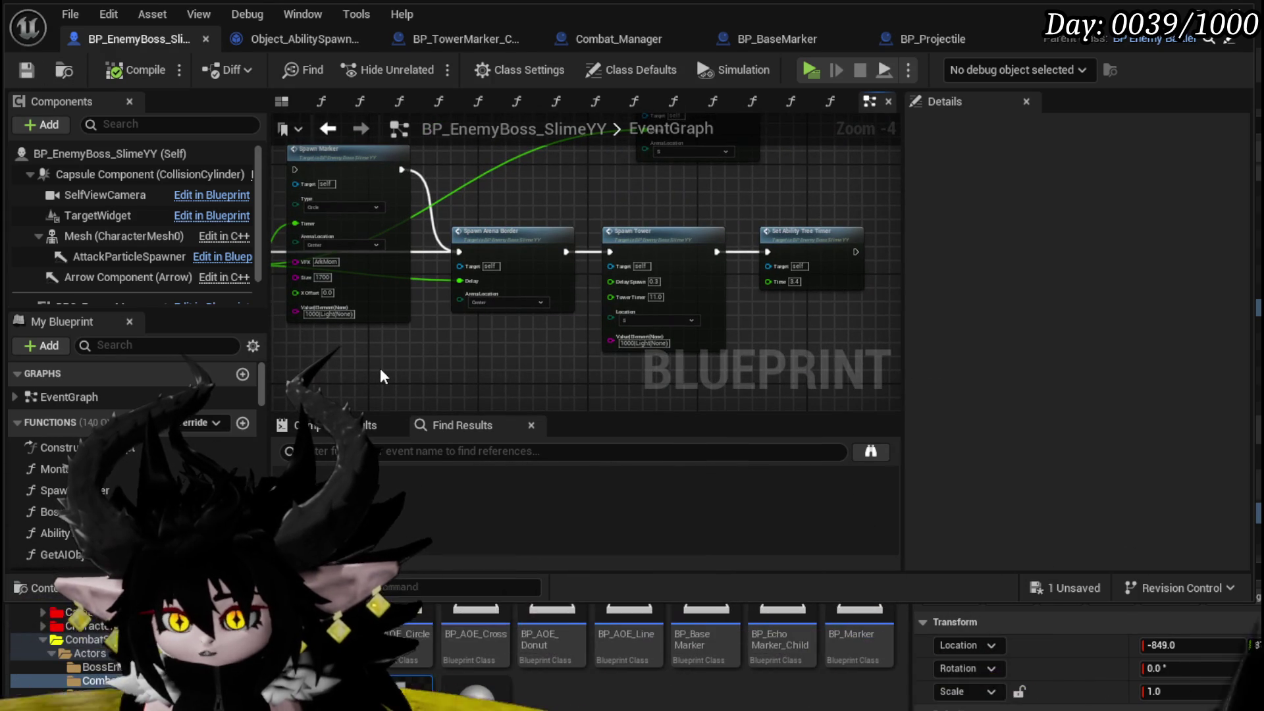
scroll(380, 369, up, 2)
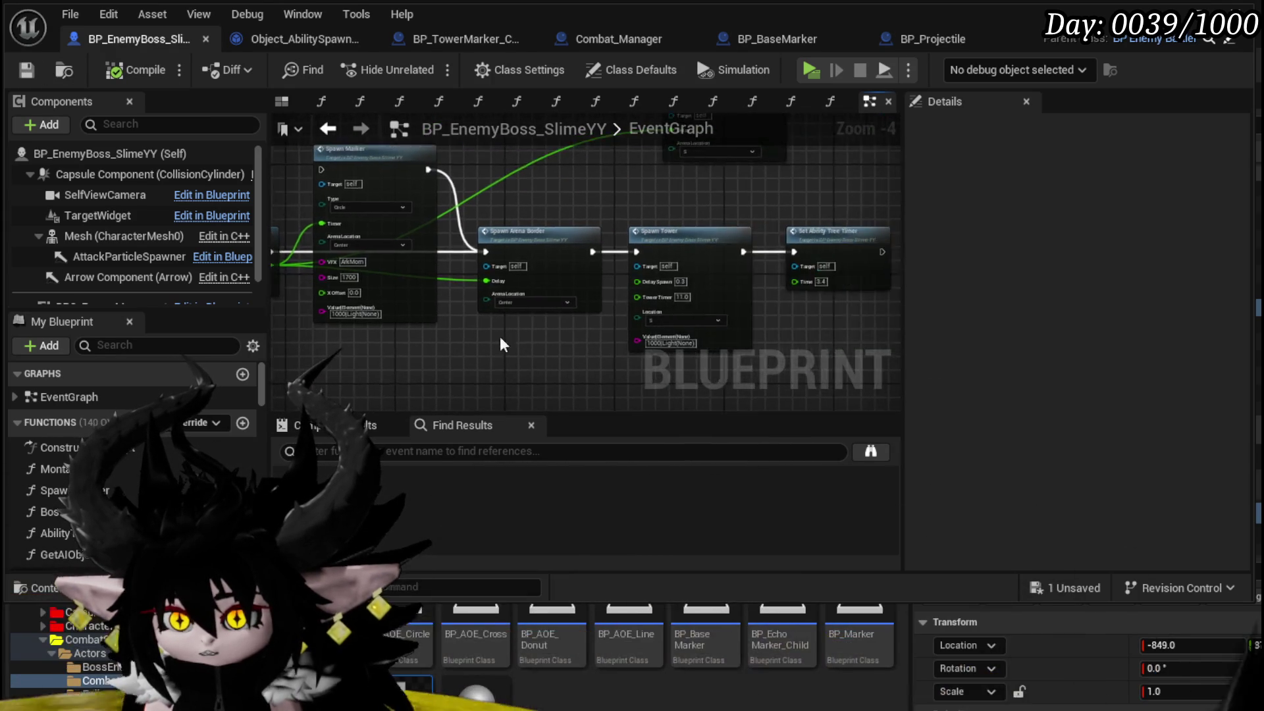
double_click(554, 228)
Review the Spawn Arena Border logic, then open Object_AbilityInformationHolder's SetInformation function.
scroll(570, 252, down, 2)
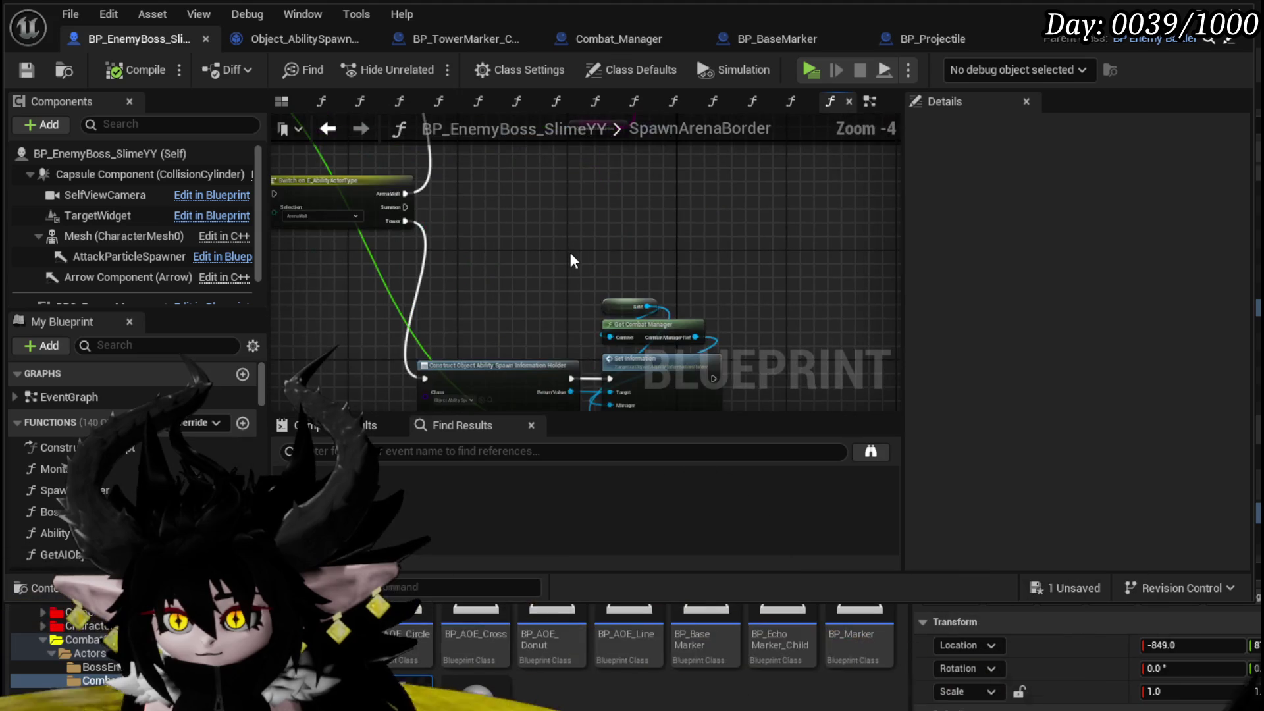
mouse_move(557, 273)
mouse_down()
mouse_move(575, 399)
mouse_move(595, 124)
mouse_move(561, 369)
mouse_move(725, 395)
mouse_move(476, 412)
mouse_up()
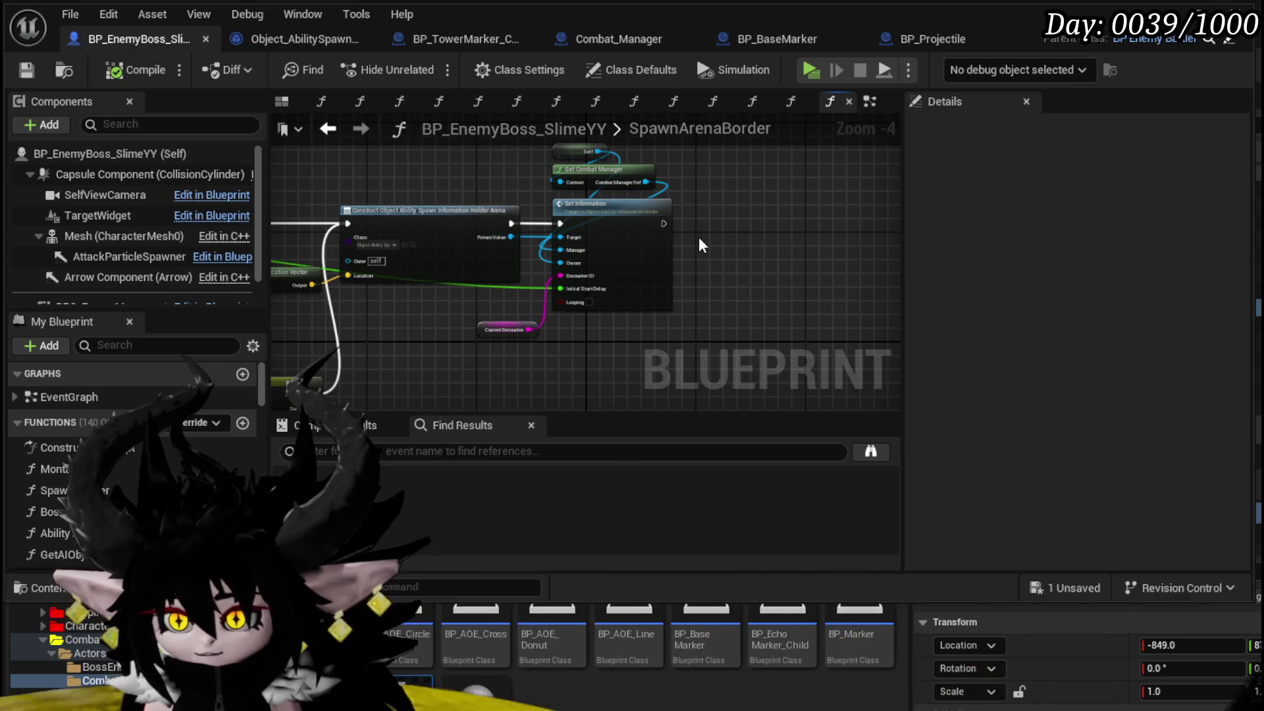
drag(443, 337, 794, 329)
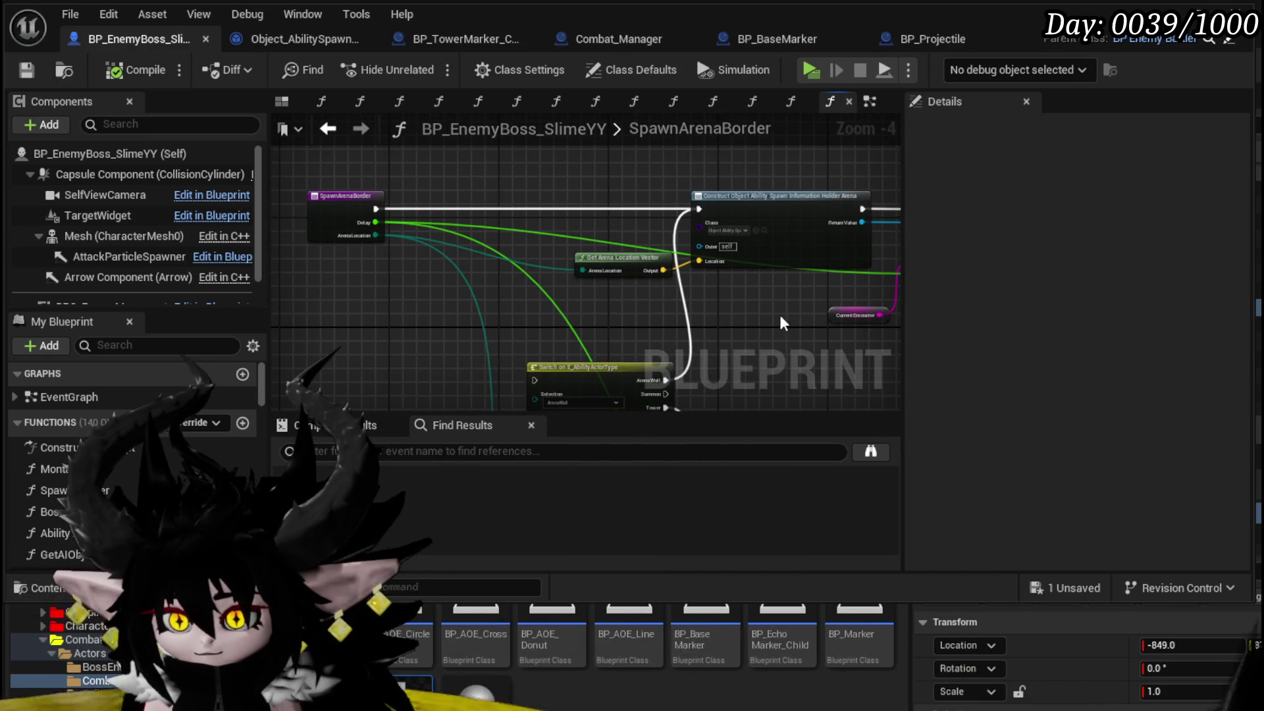
click(329, 129)
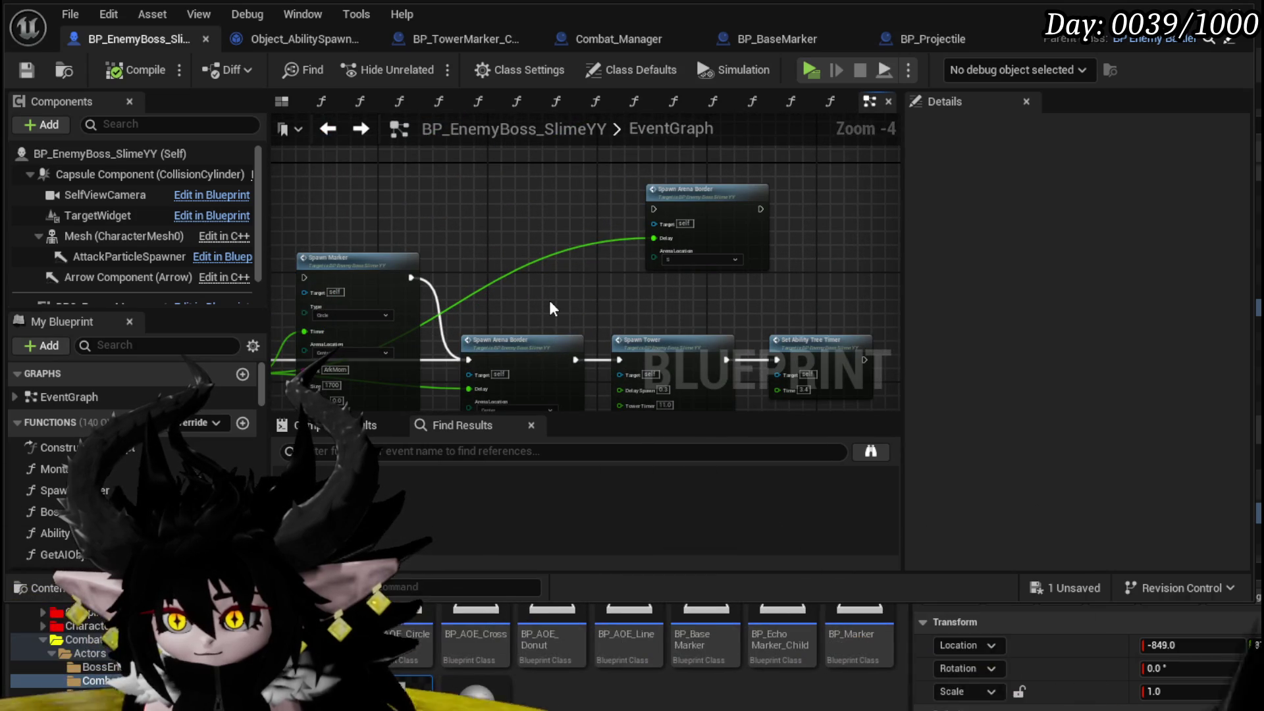
mouse_move(549, 301)
mouse_down()
mouse_move(983, 212)
mouse_move(493, 193)
mouse_move(606, 221)
mouse_move(563, 237)
mouse_move(494, 191)
mouse_up()
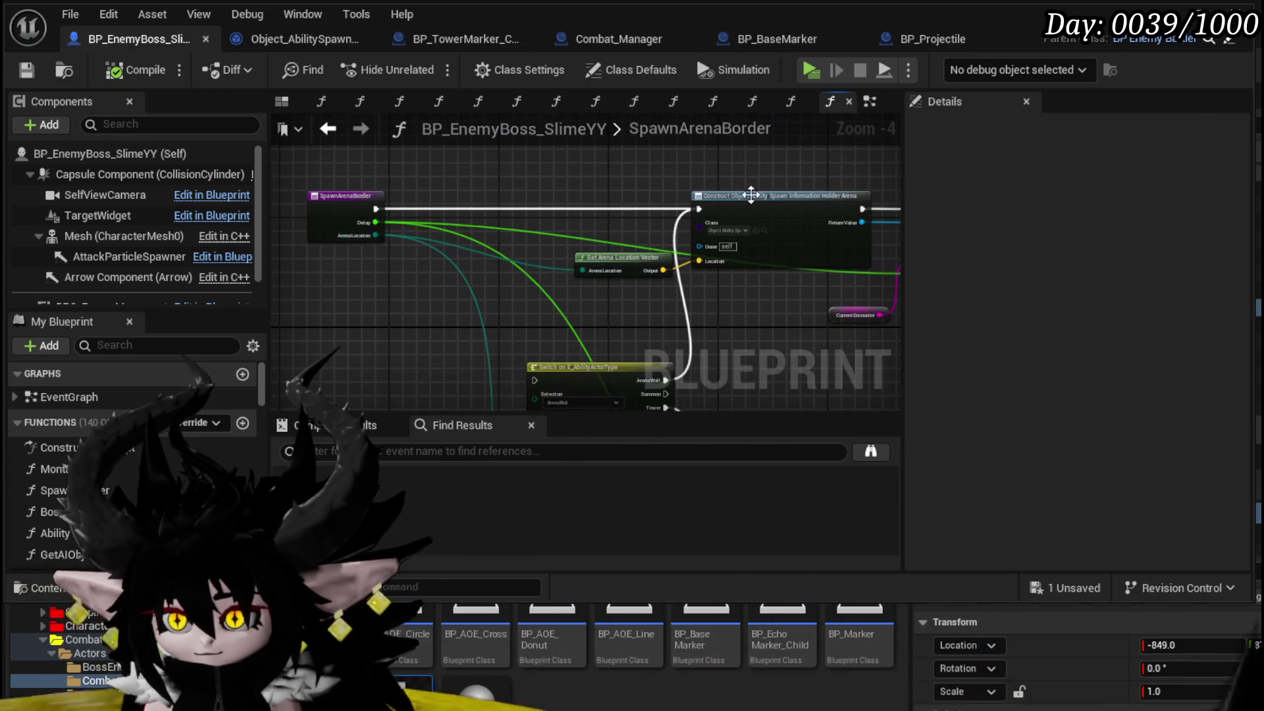
scroll(543, 222, up, 2)
double_click(707, 218)
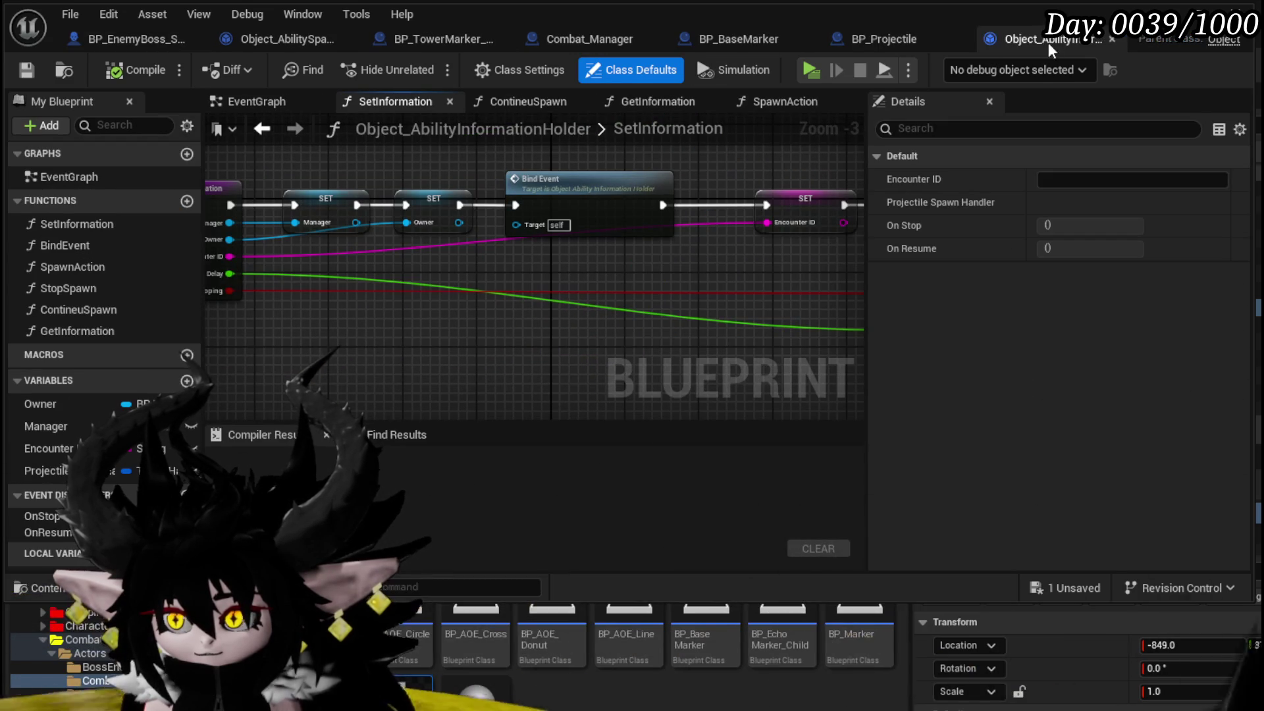
Close Object_AbilityInformationHolder and switch to Combat_Manager's Enemy_SpawnCrossMarker graph.
click(1112, 39)
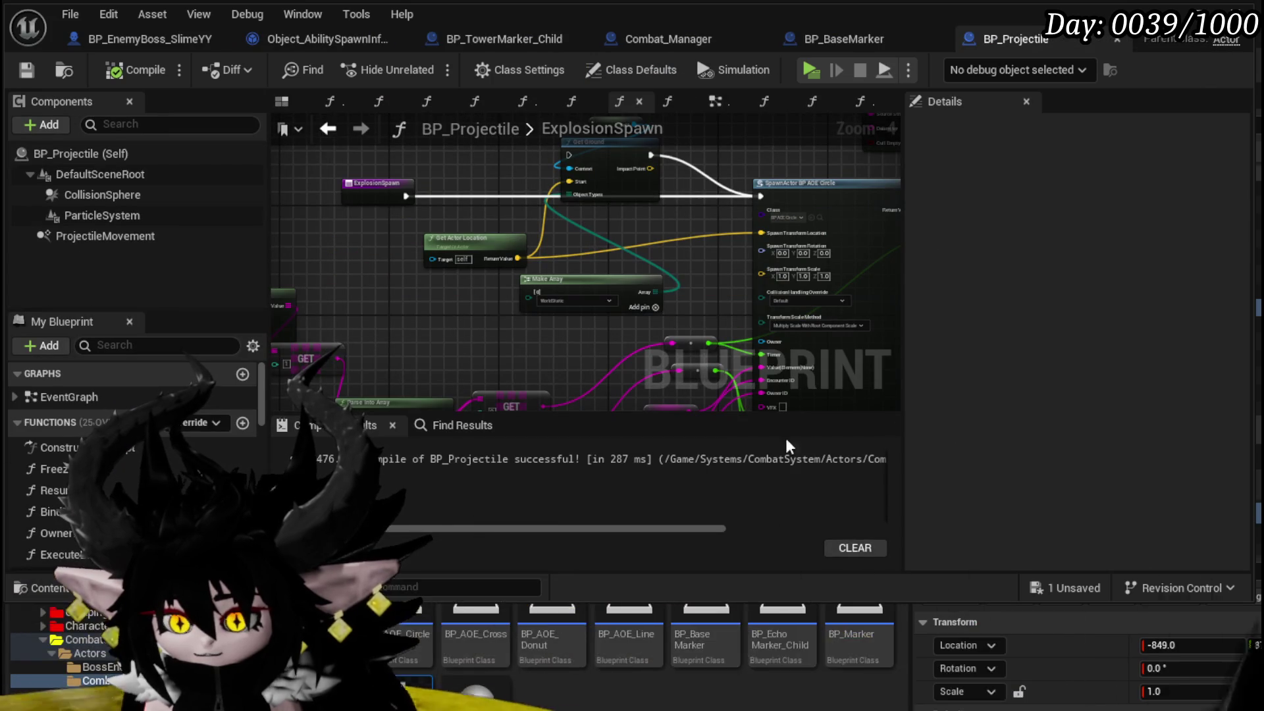
click(1197, 15)
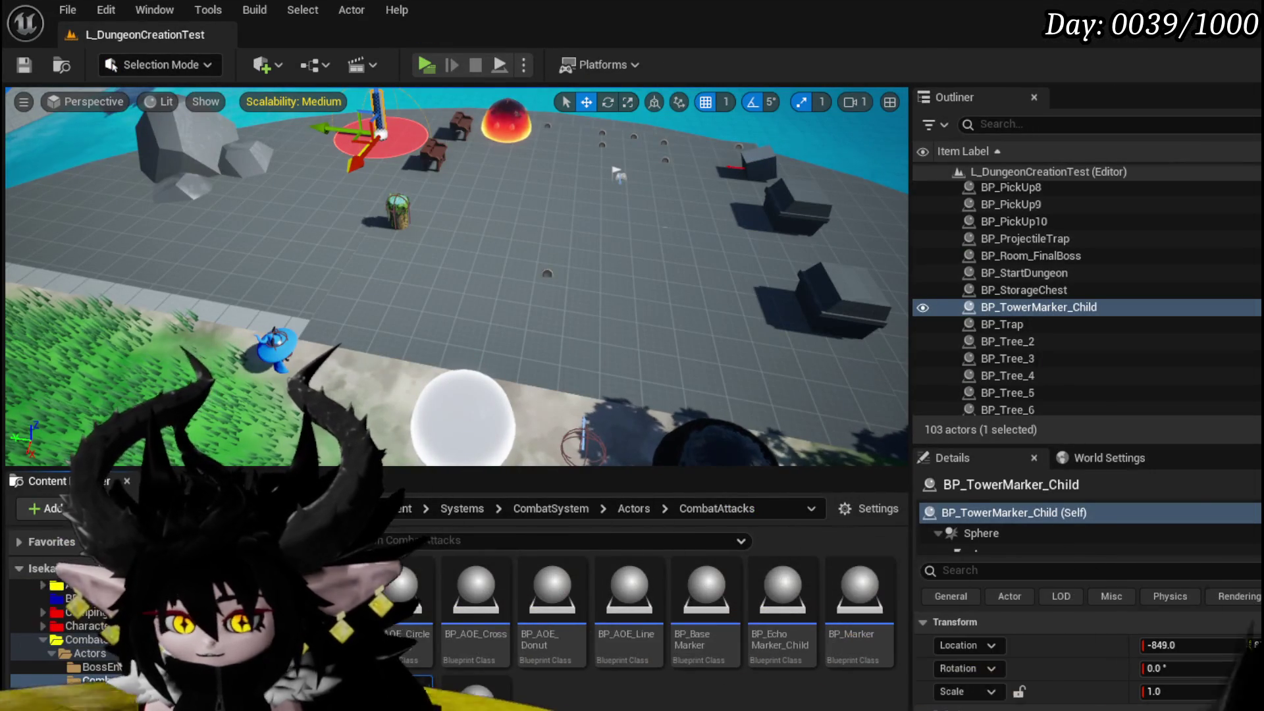
key(alt+Tab)
drag(742, 234, 582, 279)
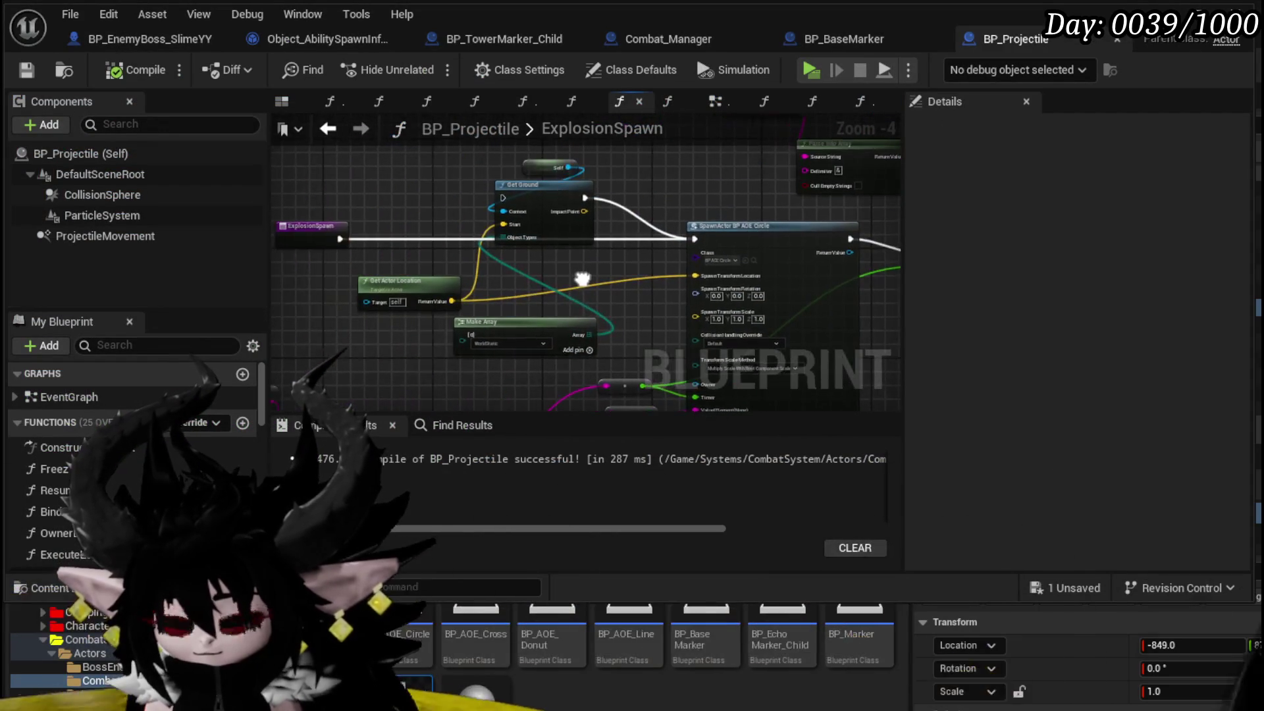
click(699, 39)
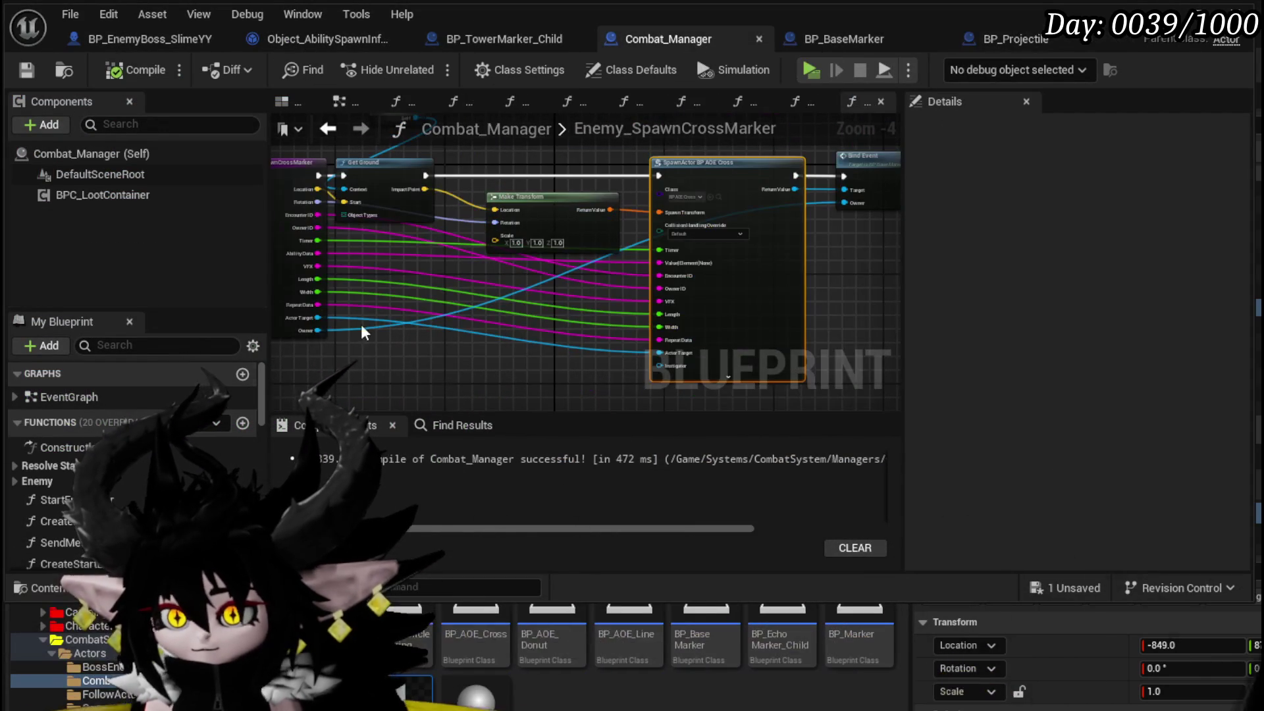
Open Spawn_SpawnArenaBorder from Combat_Manager's Enemy function category and look over its graph.
scroll(111, 493, down, 10)
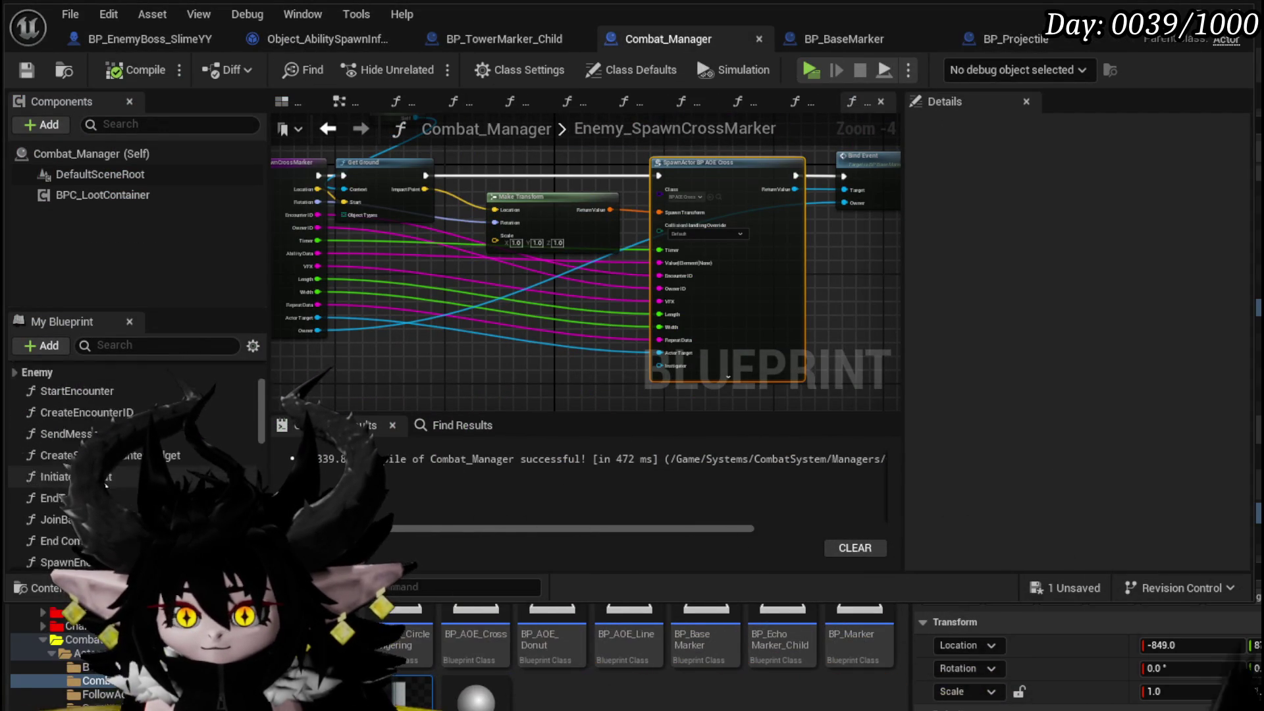
scroll(110, 461, up, 2)
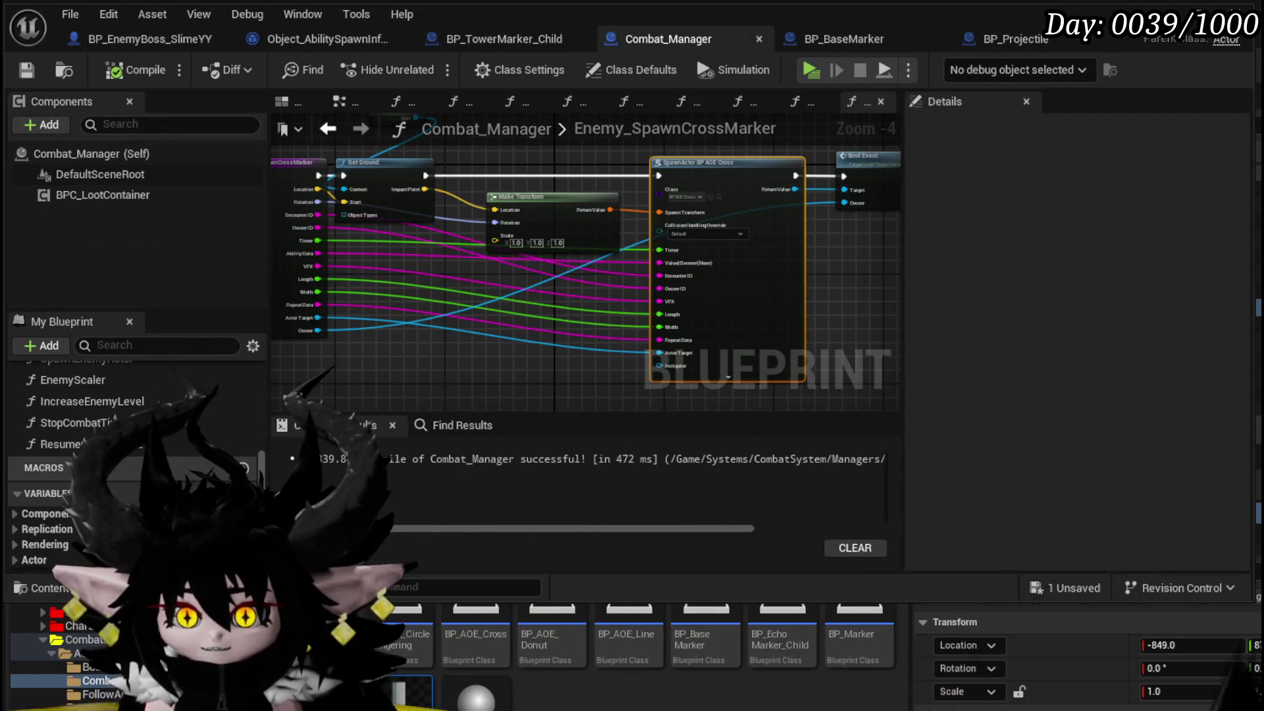
scroll(120, 466, up, 5)
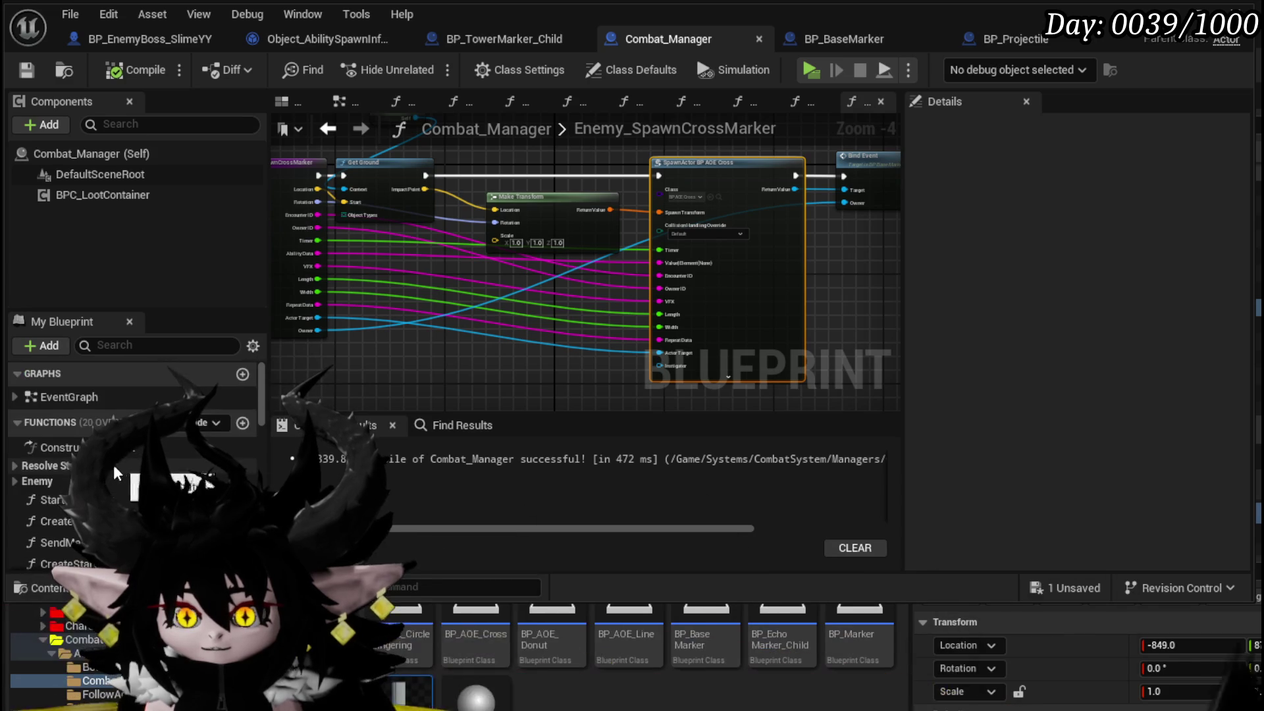
click(22, 482)
scroll(120, 476, down, 2)
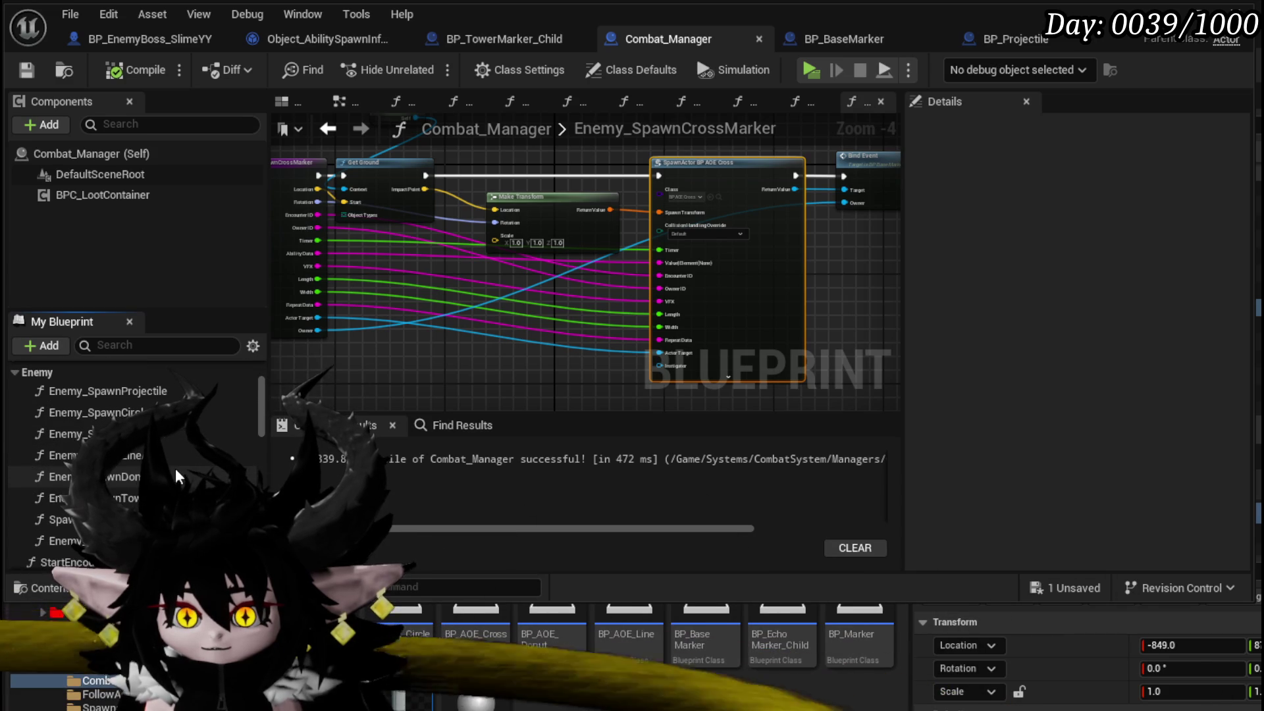
double_click(59, 519)
mouse_move(785, 309)
mouse_down()
mouse_move(793, 176)
mouse_move(616, 171)
mouse_up()
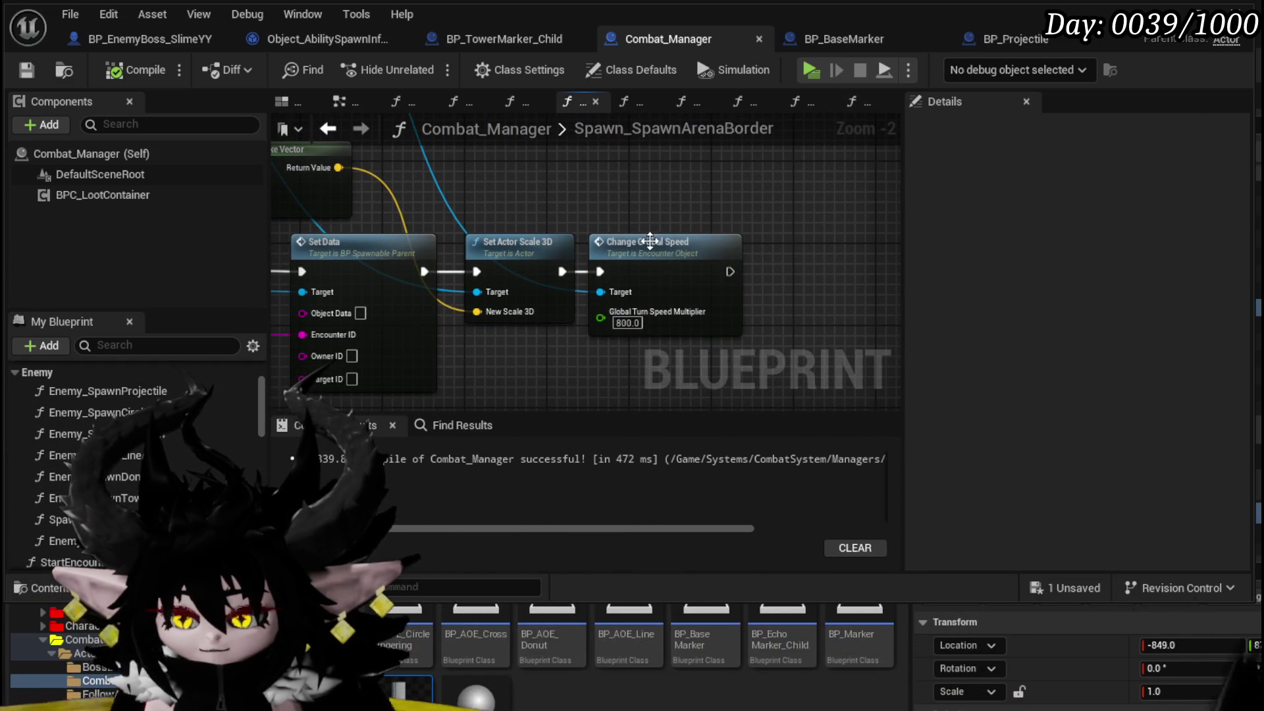
mouse_move(595, 360)
mouse_down()
mouse_move(934, 280)
mouse_move(669, 295)
mouse_move(532, 214)
mouse_move(353, 268)
mouse_move(419, 231)
mouse_up()
scroll(531, 213, down, 2)
scroll(464, 329, up, 3)
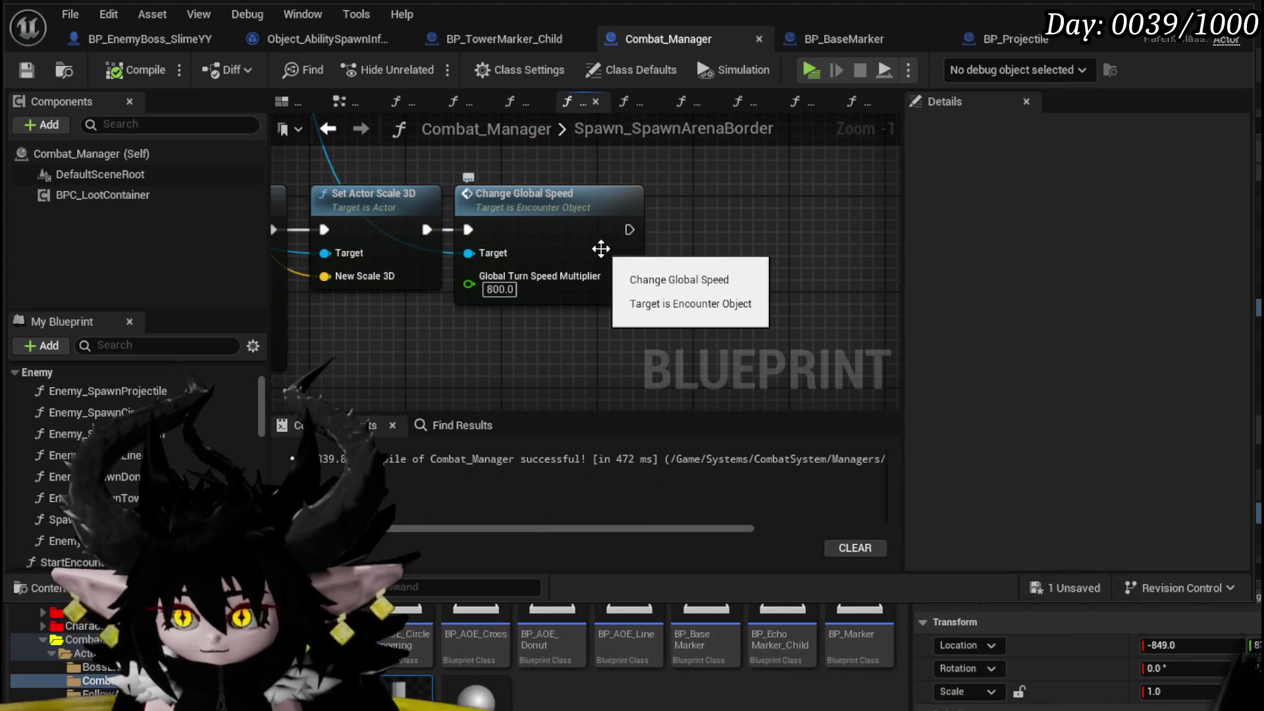
Move the FIND node right and down, placing Active Encounter beside it.
mouse_move(494, 136)
mouse_down()
mouse_move(585, 220)
mouse_move(585, 373)
mouse_up()
scroll(584, 220, down, 2)
drag(484, 204, 629, 214)
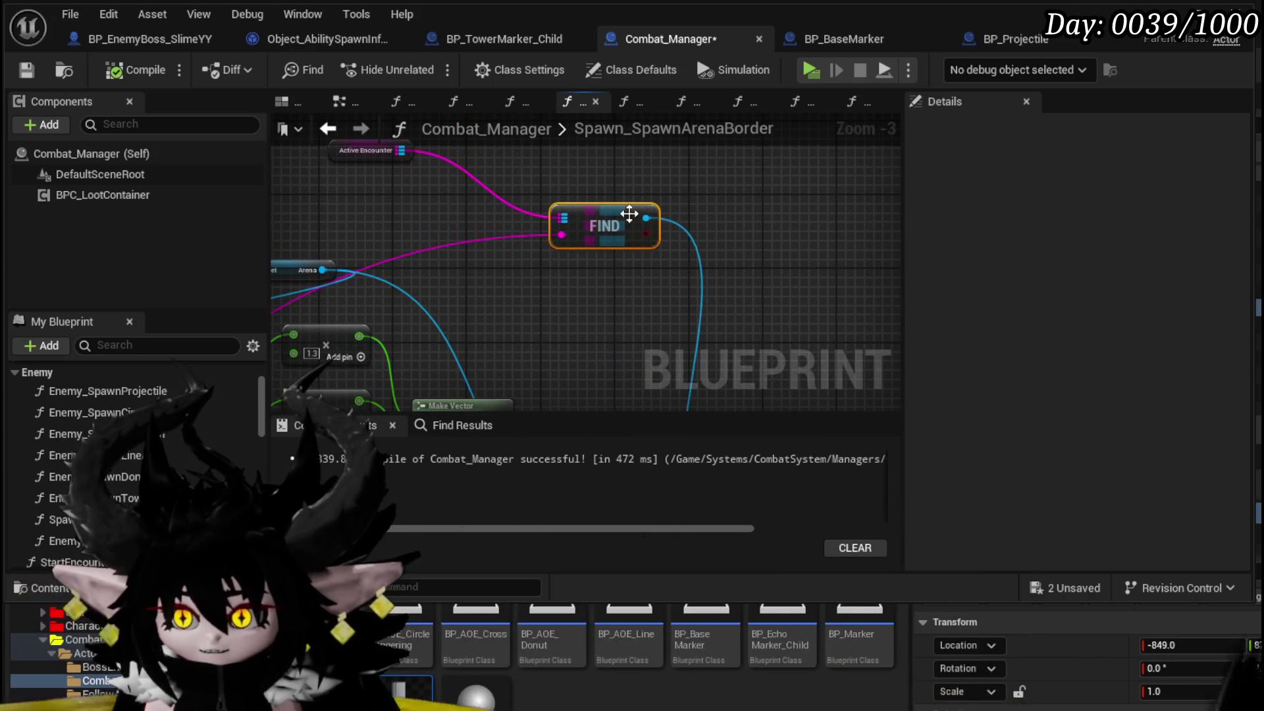
mouse_move(355, 154)
mouse_down()
mouse_move(547, 164)
mouse_move(577, 184)
mouse_up()
click(330, 200)
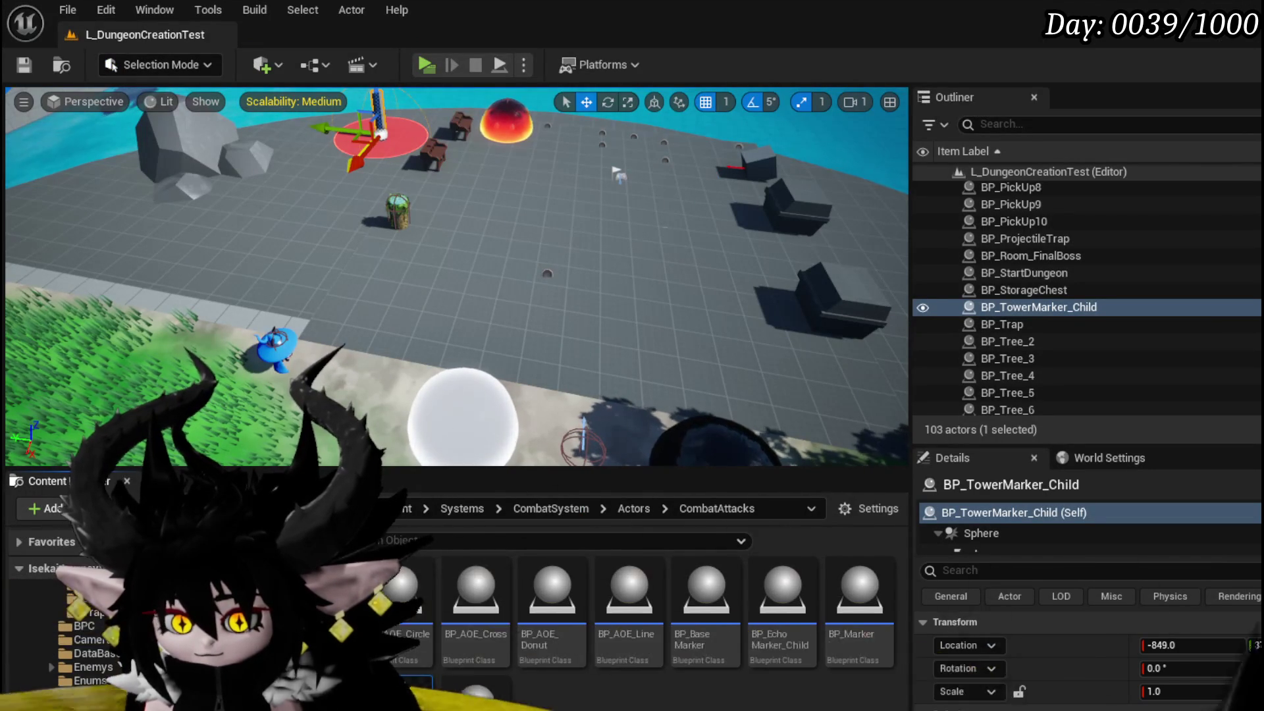
Save BattlerAI_Object, check its ExecuteBossArena graph, then open Battler_Object.
key(ctrl+shift+s)
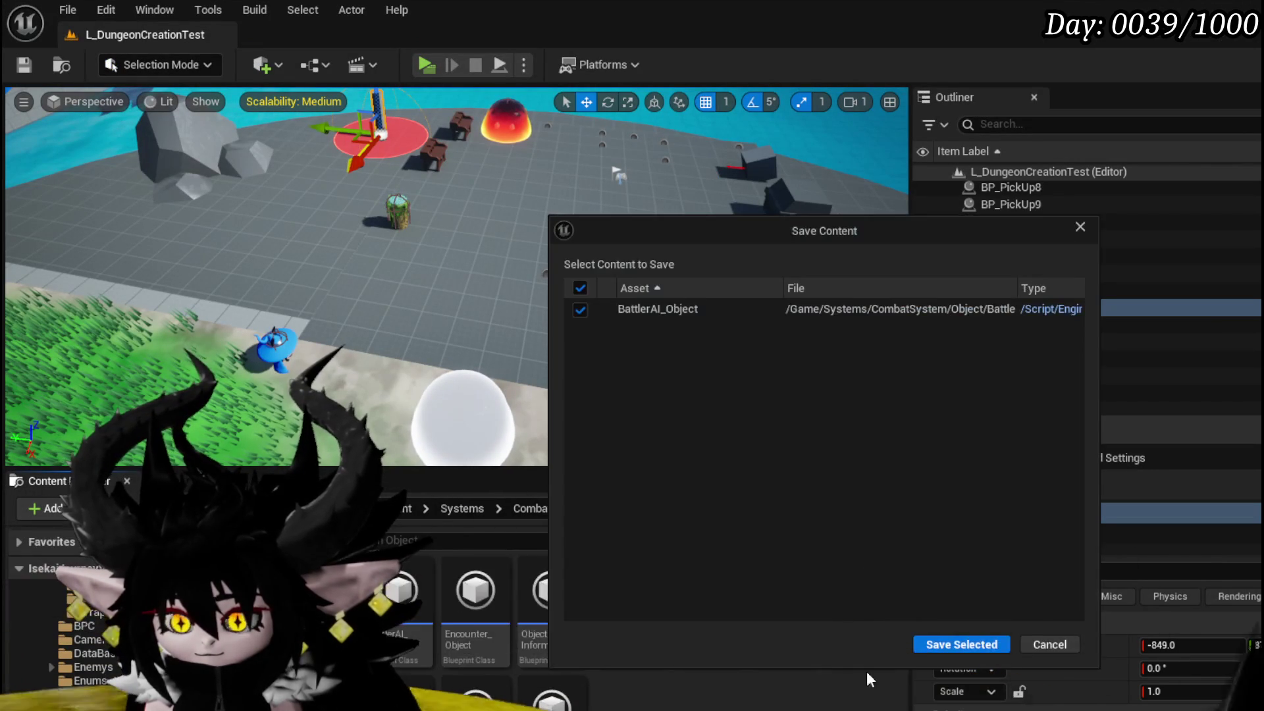
click(941, 648)
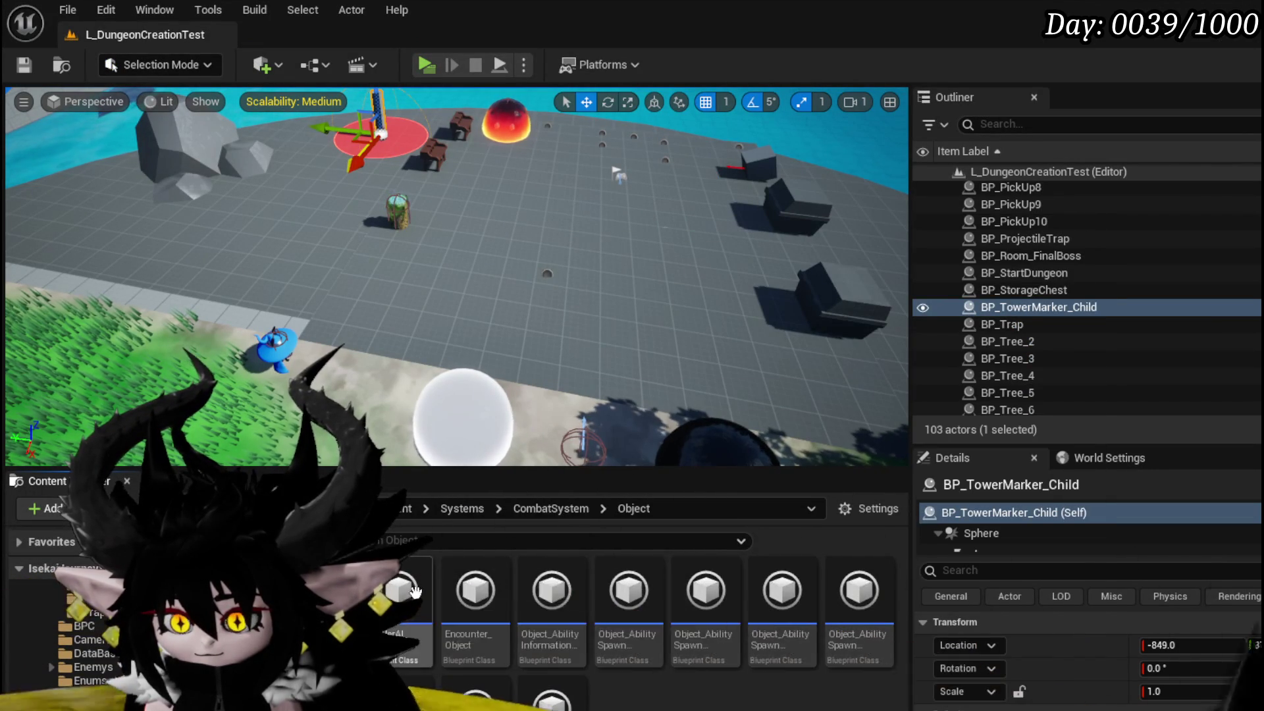
double_click(399, 589)
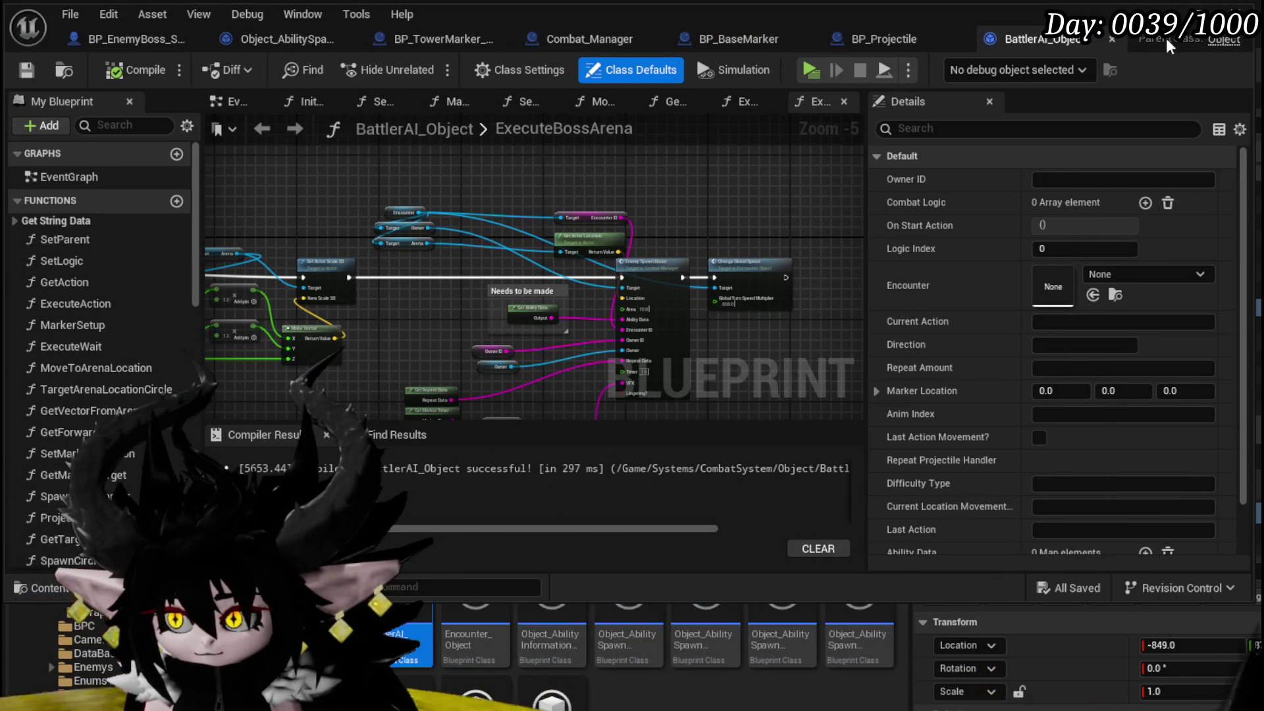
click(1112, 40)
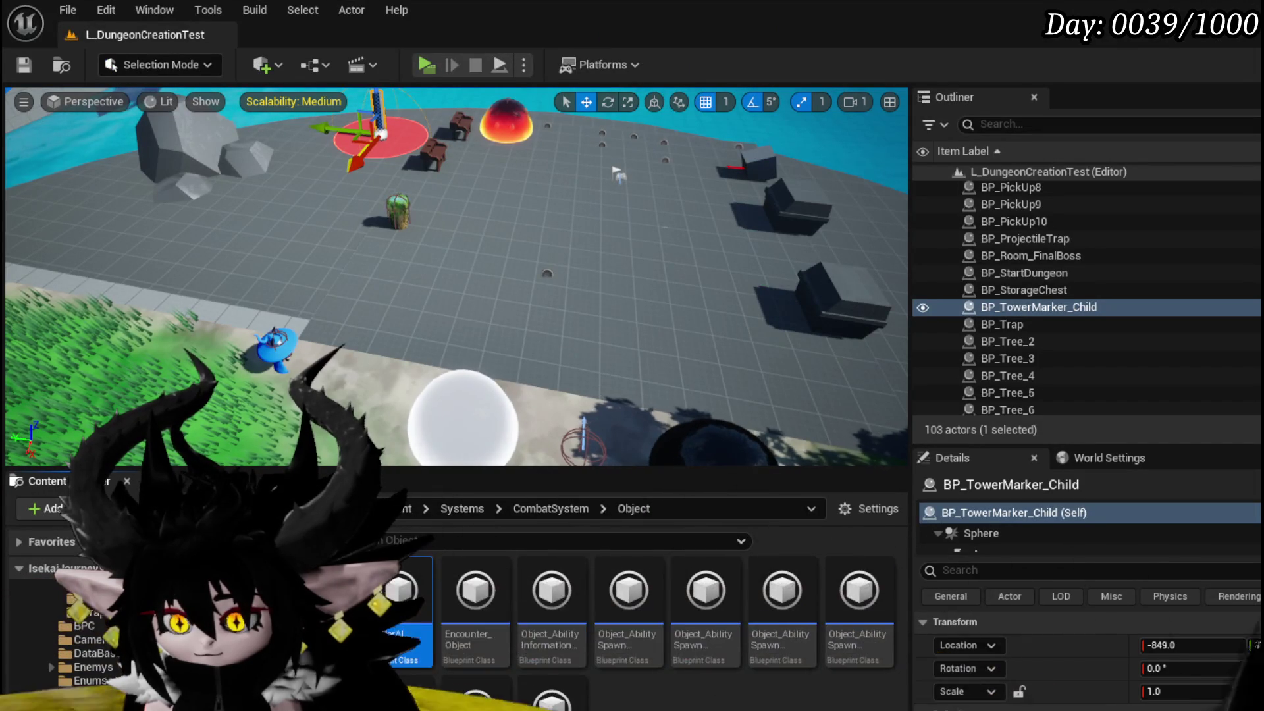
double_click(398, 589)
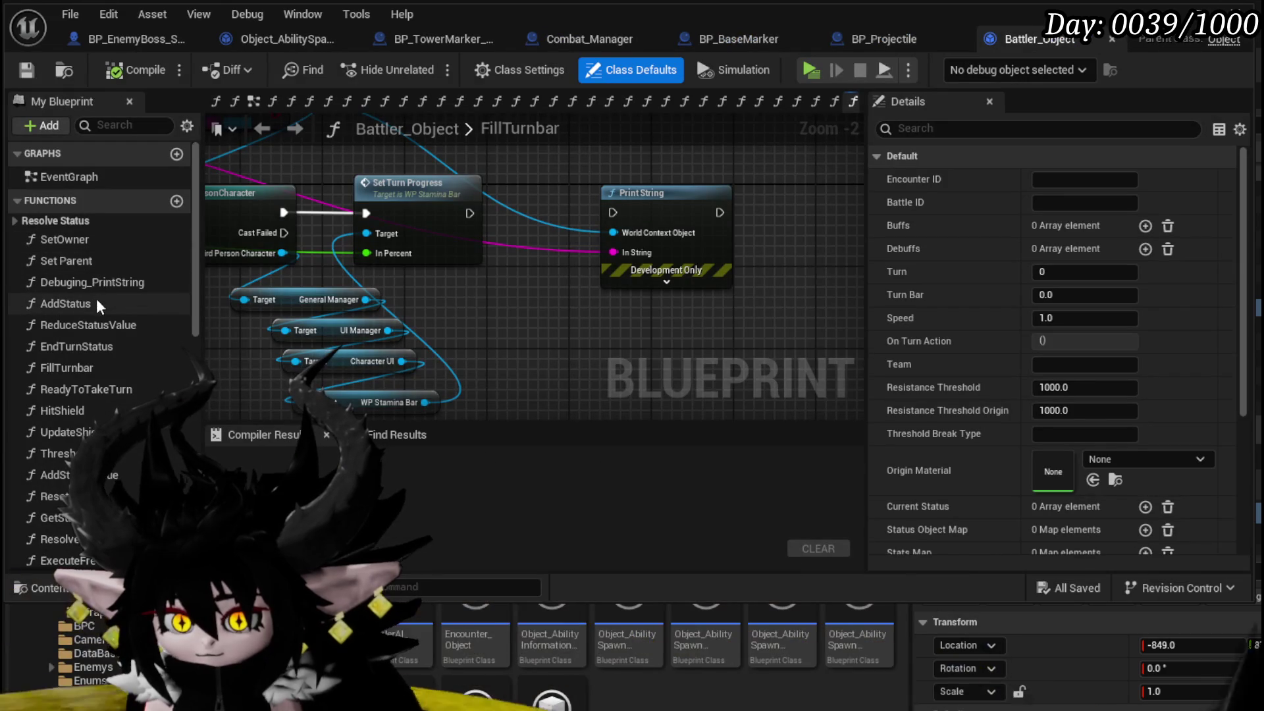
Set the Clamp (Float) Min in Battler_Object's FillTurnbar function to 0.1.
click(105, 367)
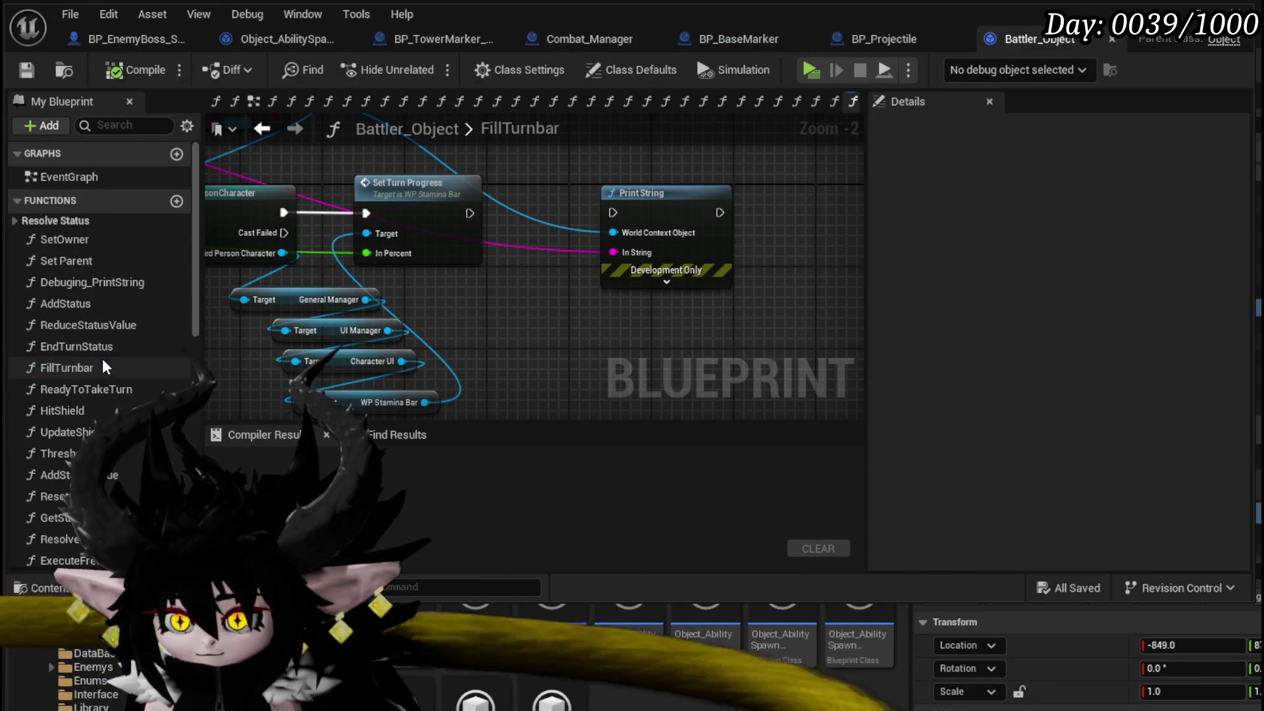
double_click(65, 367)
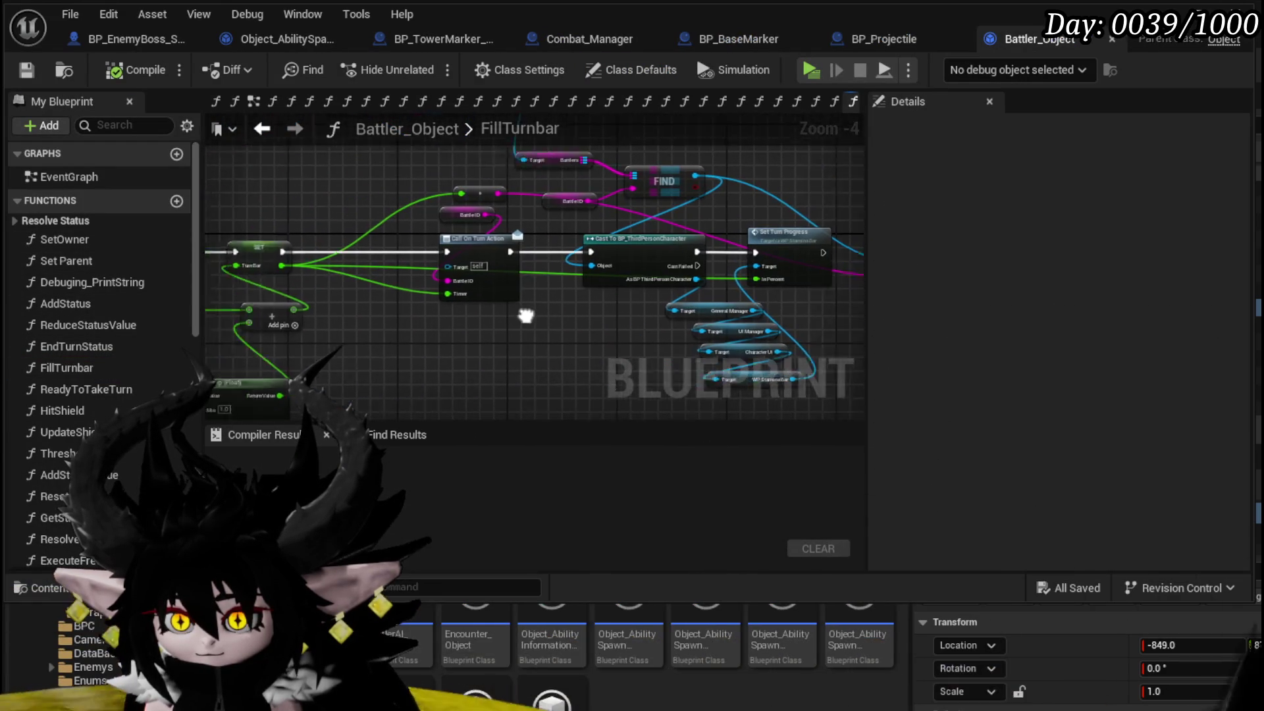
mouse_move(616, 279)
mouse_down()
mouse_move(632, 248)
mouse_move(714, 248)
mouse_move(709, 194)
mouse_up()
scroll(709, 194, up, 2)
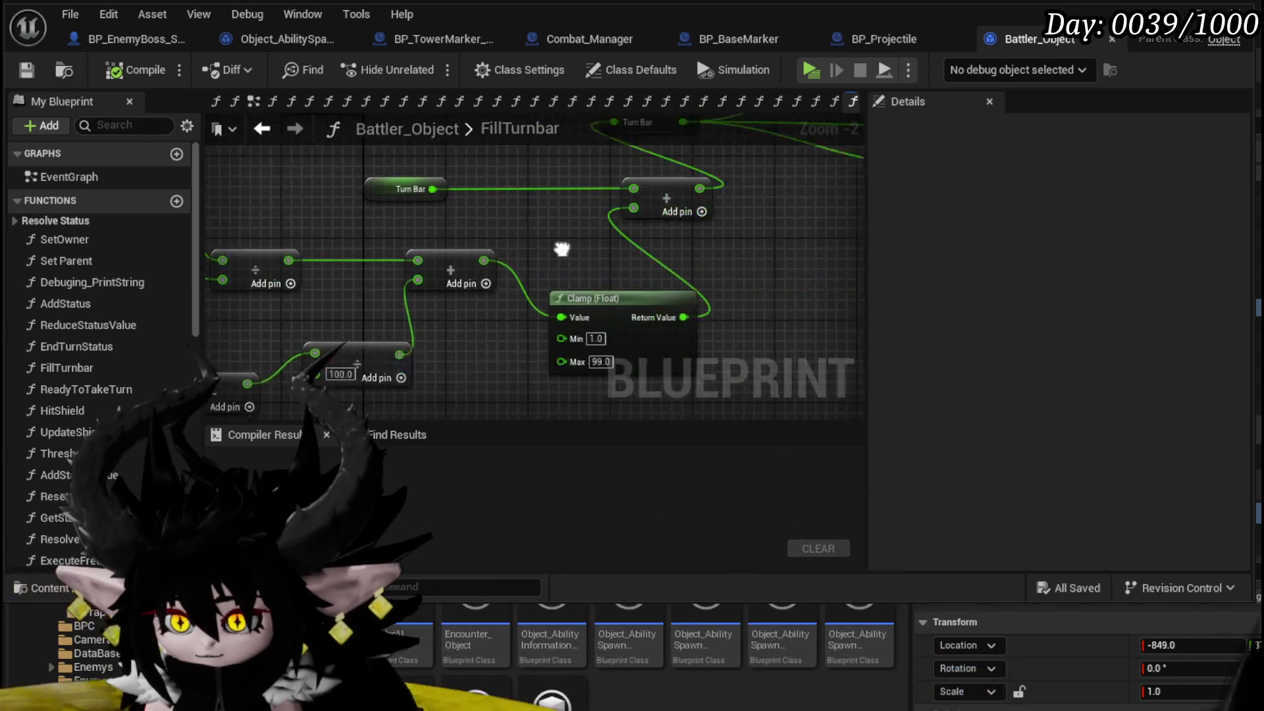
mouse_move(363, 264)
mouse_down()
mouse_move(857, 239)
mouse_move(349, 254)
mouse_up()
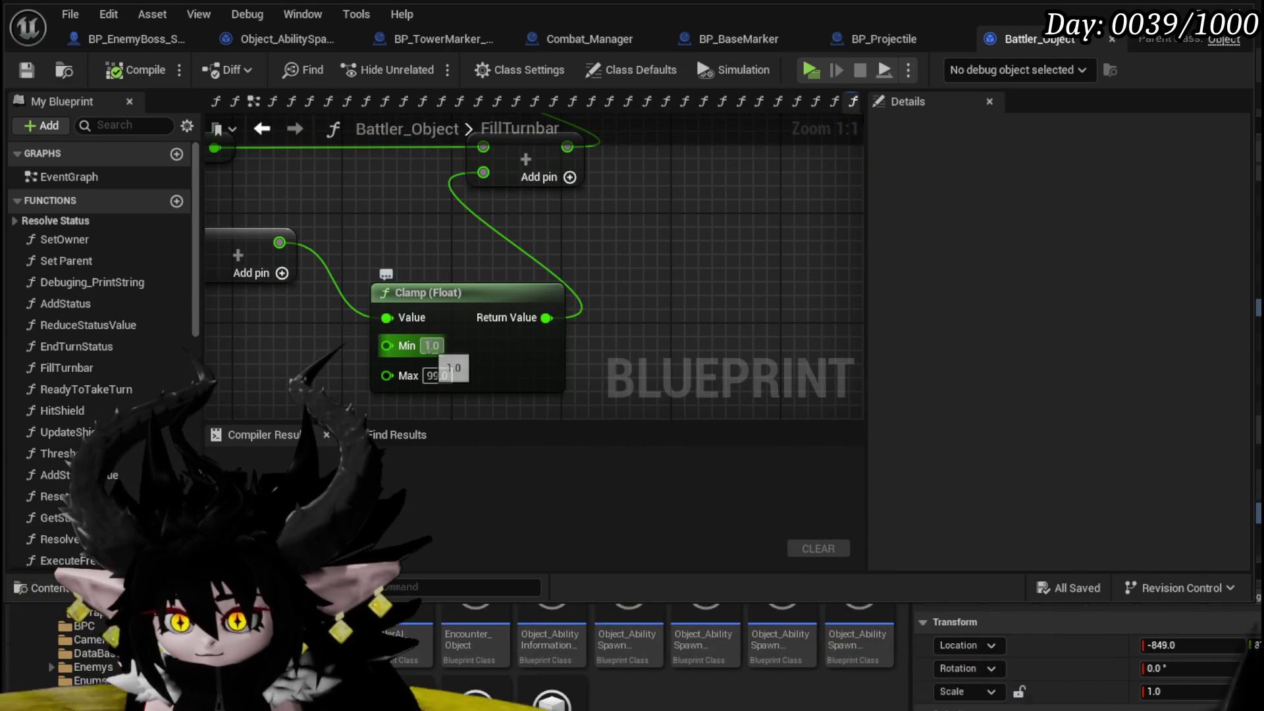
text(0.)
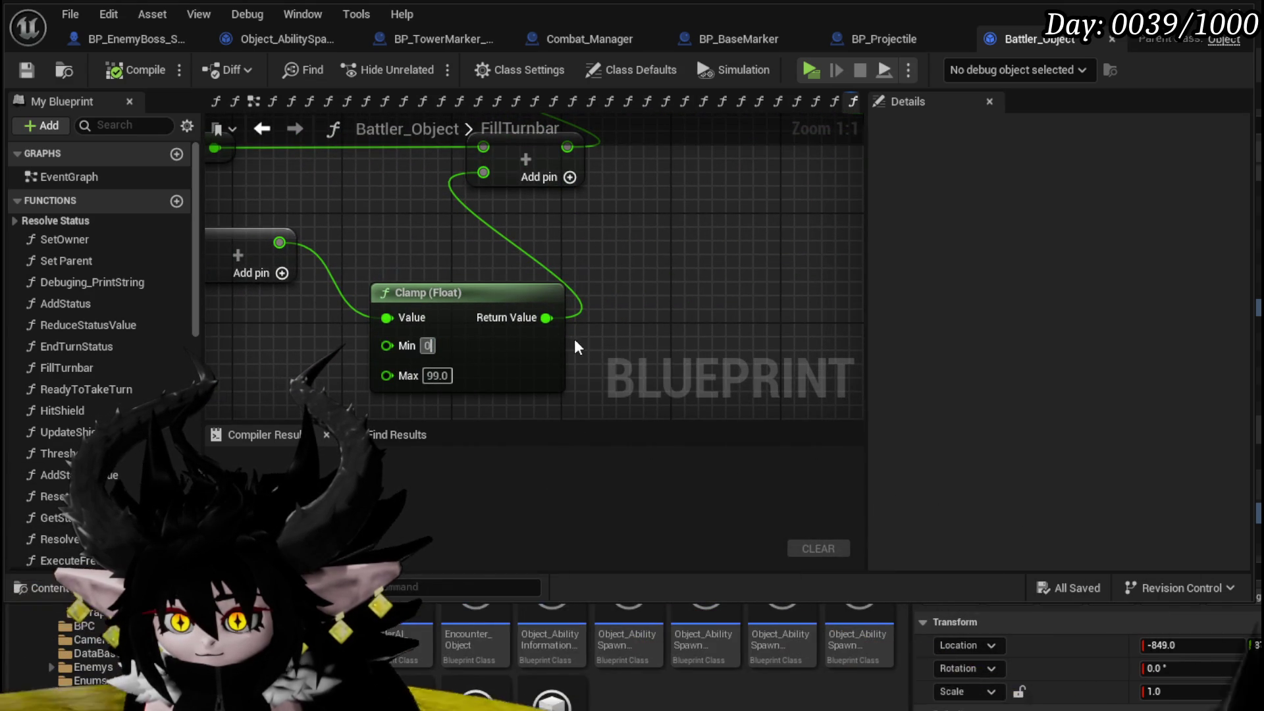
text(1)
key(Return)
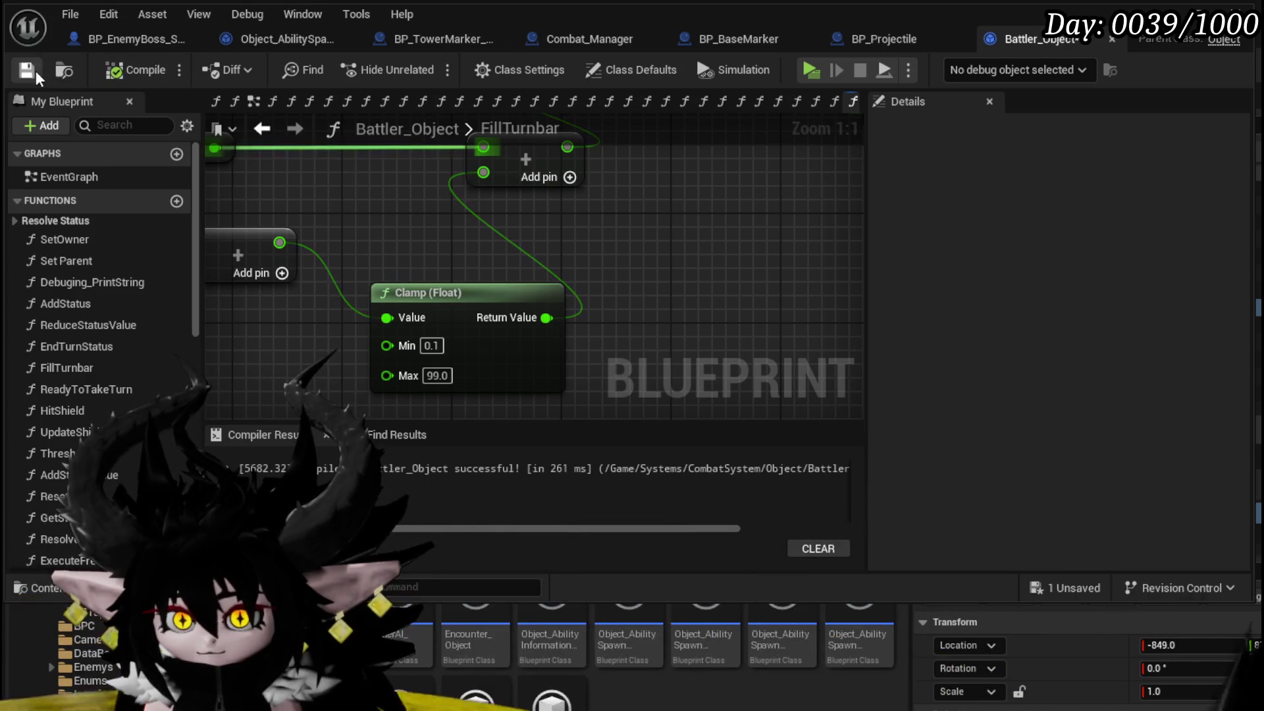
key(alt+Tab)
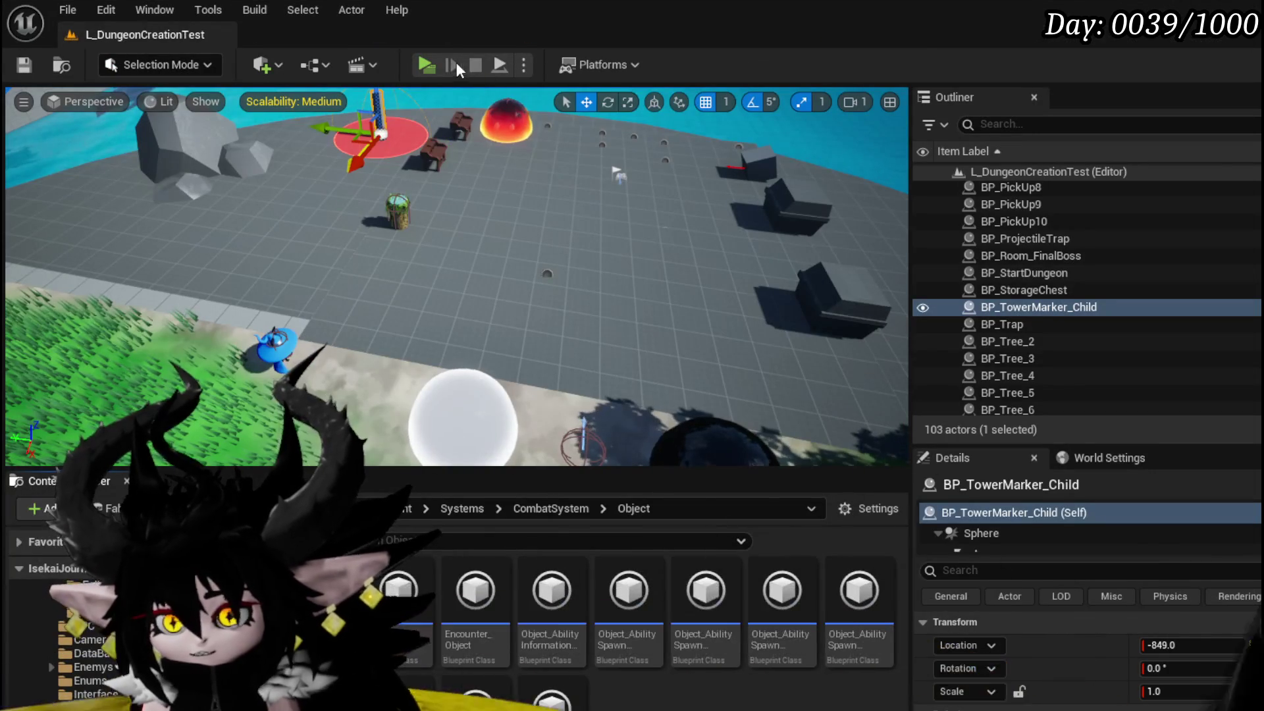
key(alt+p)
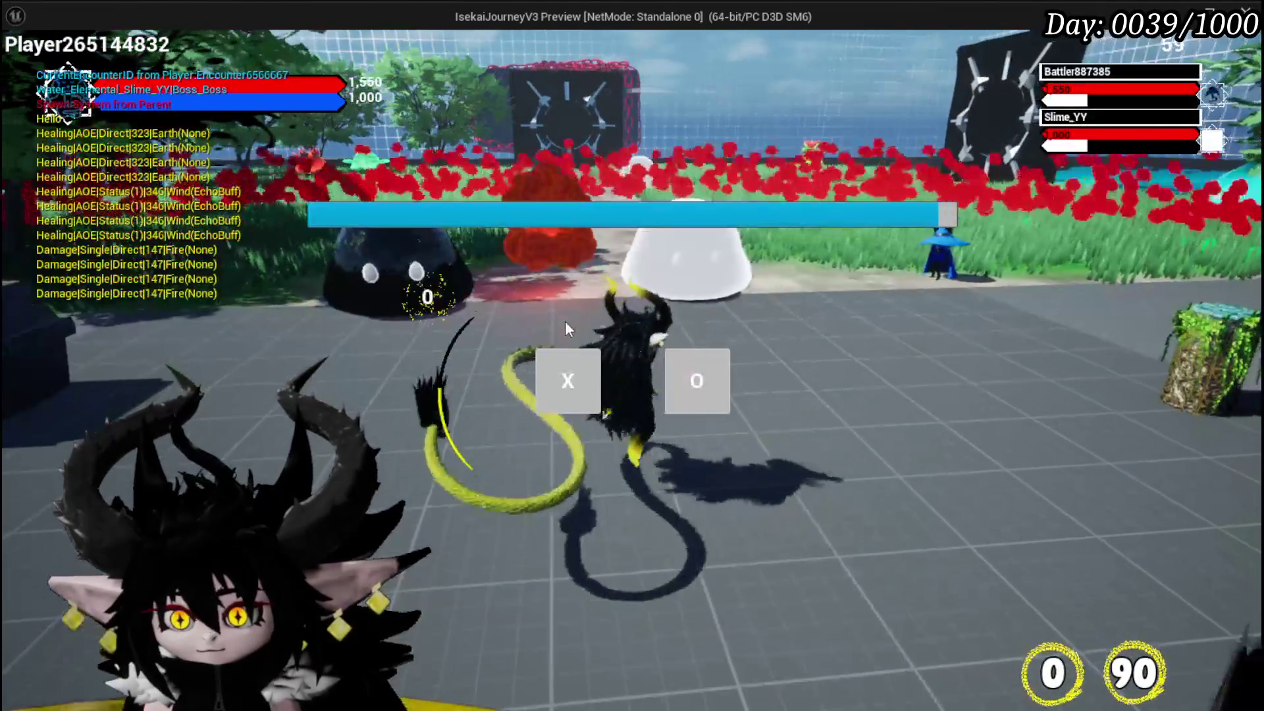
click(567, 382)
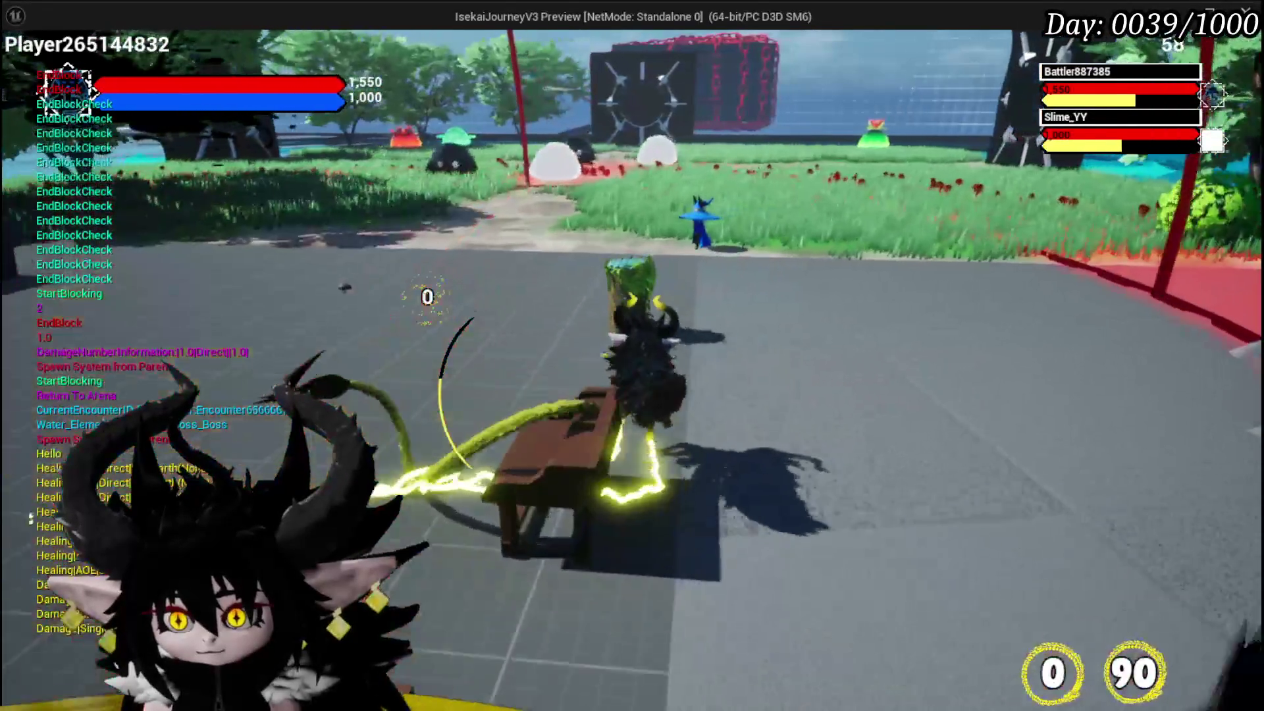
key(Escape)
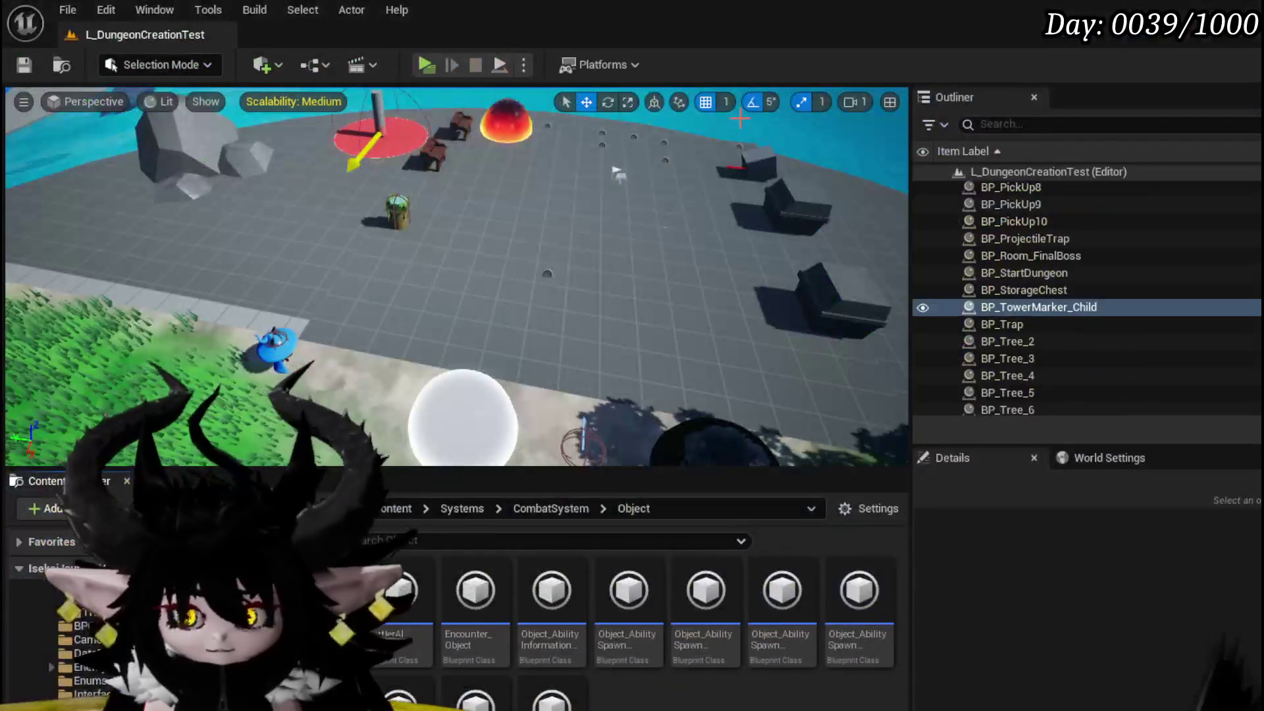
Save the level and look over the FillTurnbar and slime boss SpawnArenaBorder graphs.
click(24, 64)
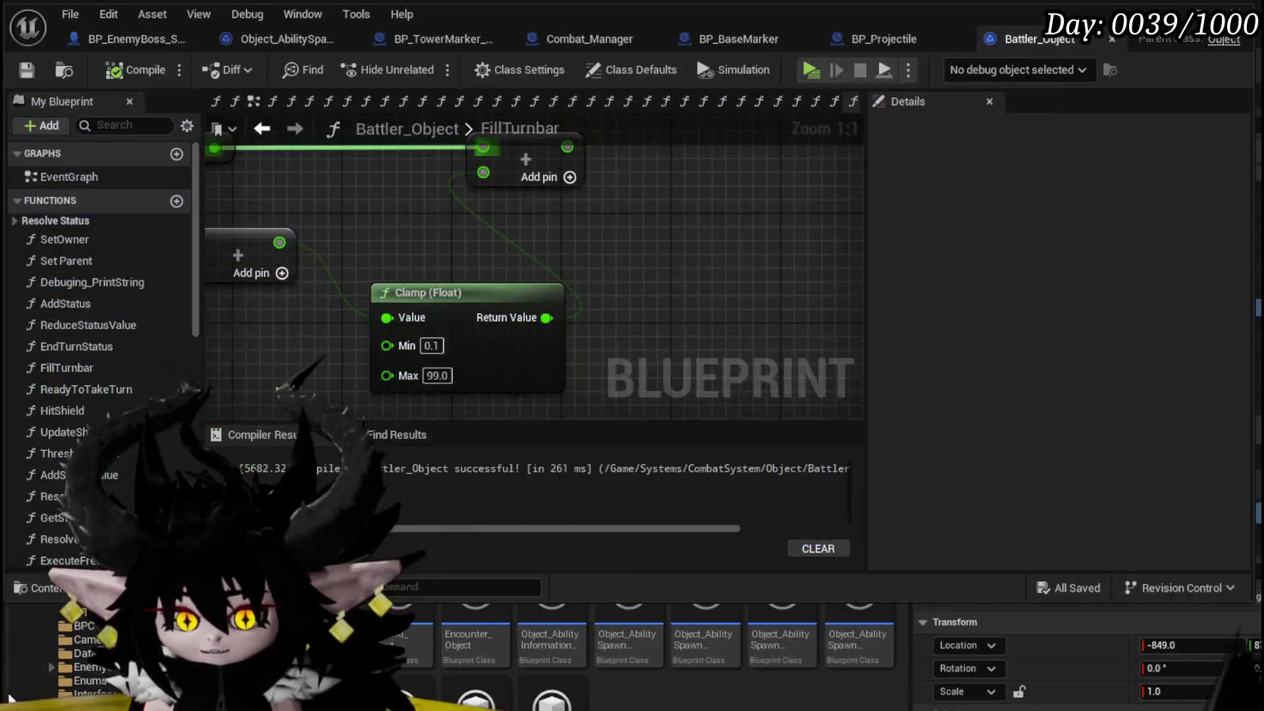
scroll(620, 282, down, 3)
drag(620, 281, 640, 358)
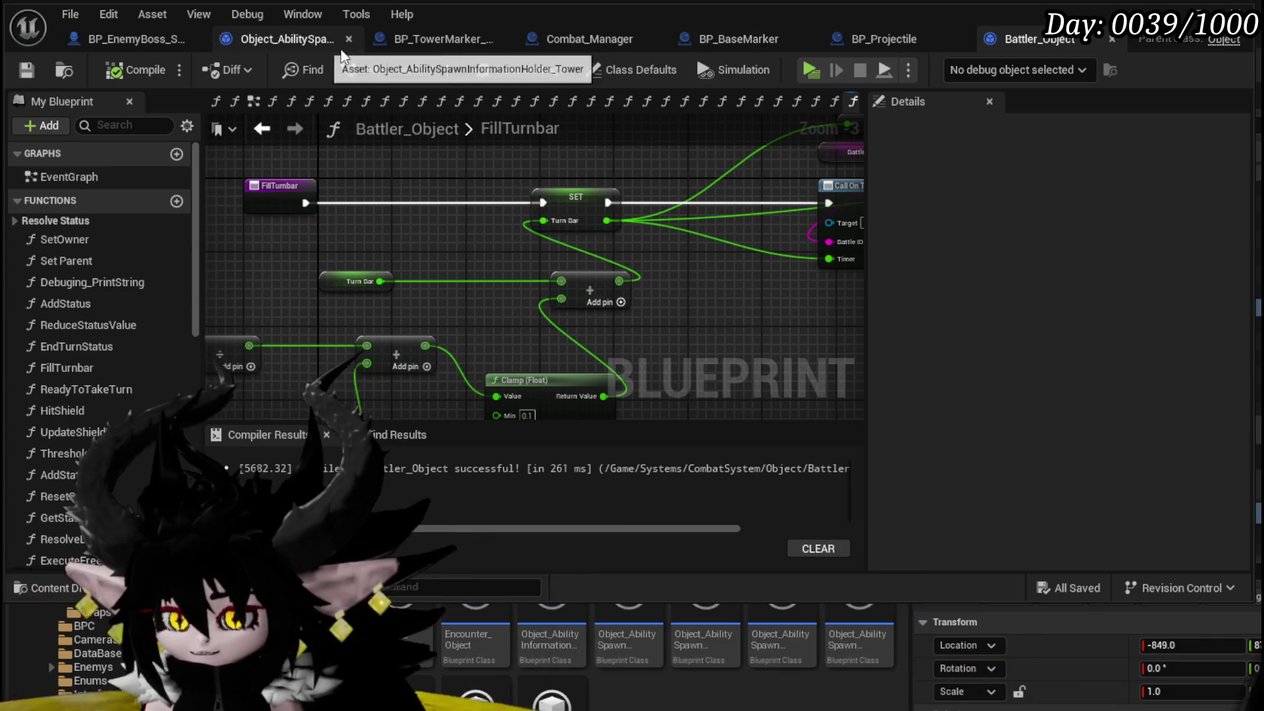
click(122, 37)
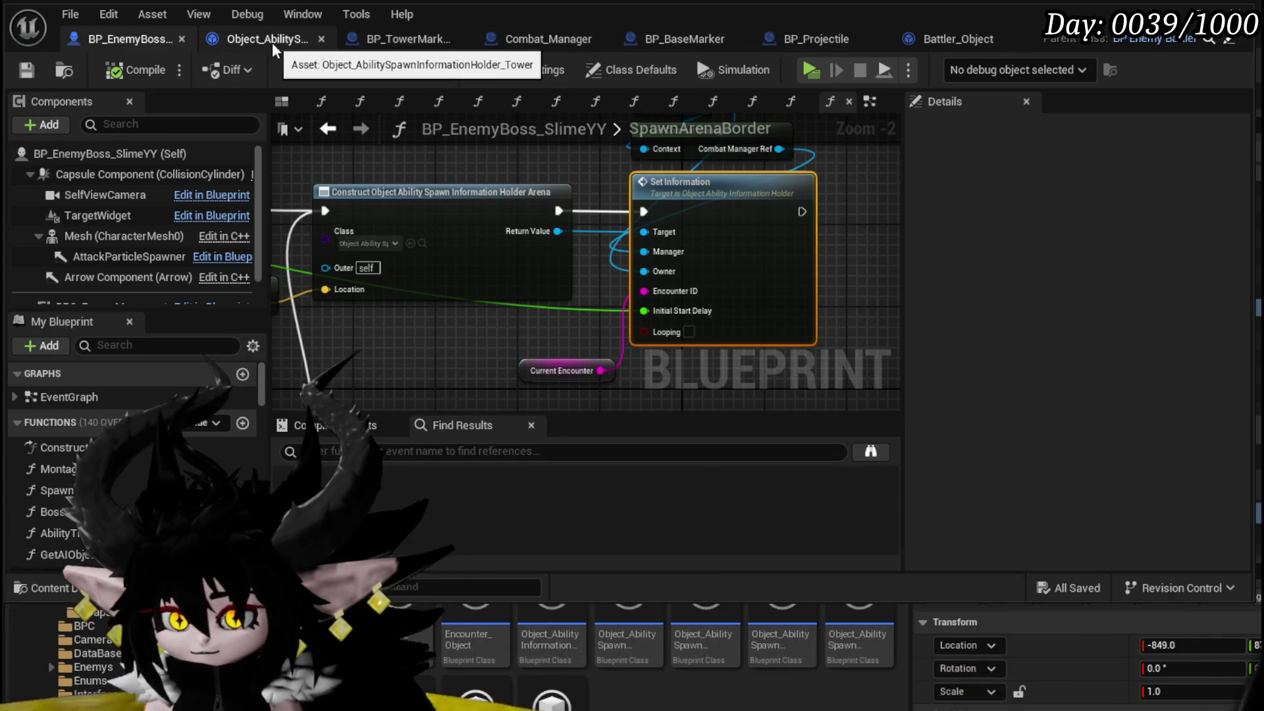
Delete Change Global Speed from Combat_Manager's Spawn_SpawnArenaBorder, then compile and save Combat_Manager.
click(564, 38)
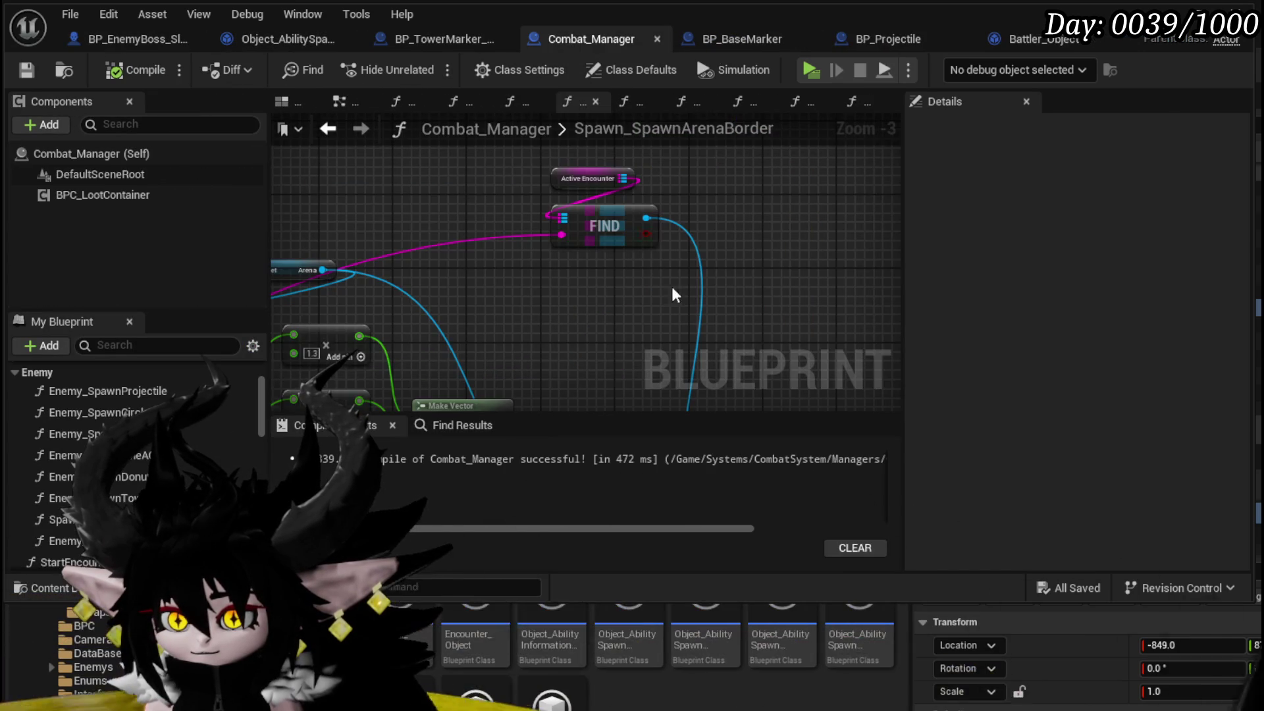
drag(594, 235, 521, 188)
scroll(625, 362, down, 1)
mouse_move(625, 362)
mouse_down()
mouse_move(559, 234)
mouse_move(663, 377)
mouse_up()
mouse_move(713, 341)
mouse_down()
mouse_move(655, 166)
mouse_move(1021, 253)
mouse_up()
key(Delete)
click(132, 70)
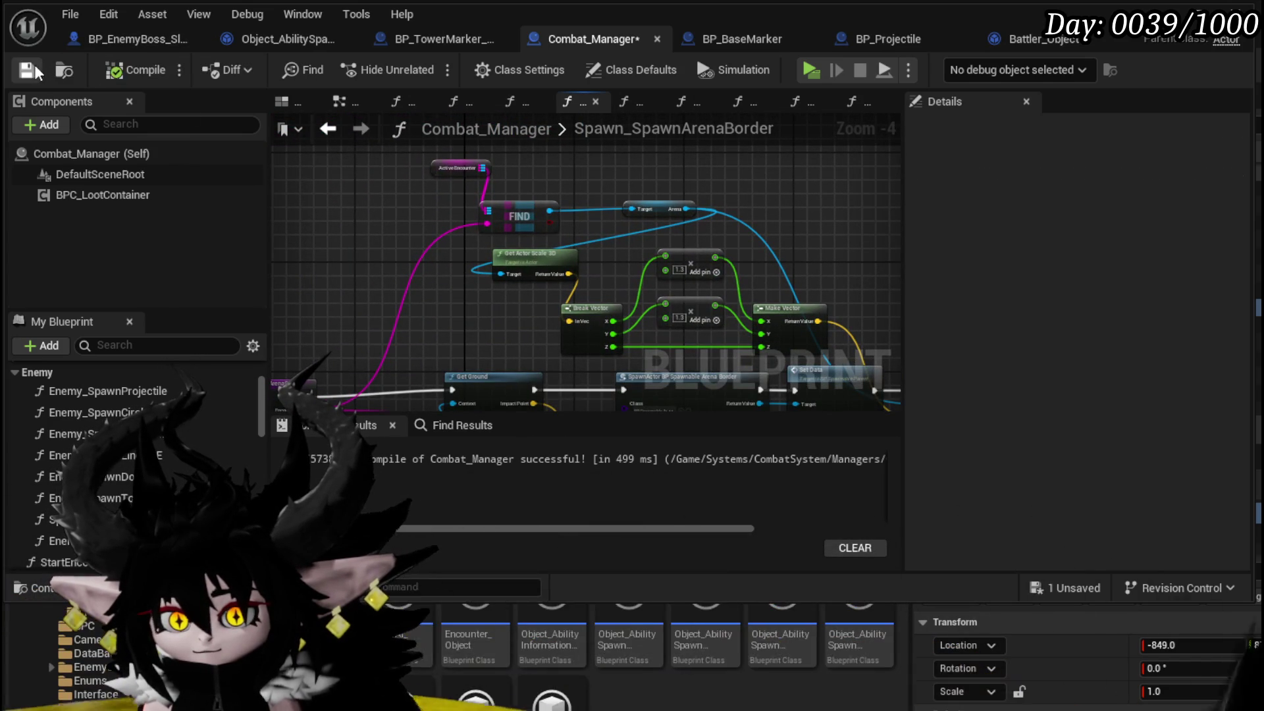
Return to BP_EnemyBoss_SlimeYY's EventGraph.
click(112, 51)
mouse_move(502, 240)
mouse_down()
mouse_move(739, 189)
mouse_move(567, 207)
mouse_up()
click(329, 129)
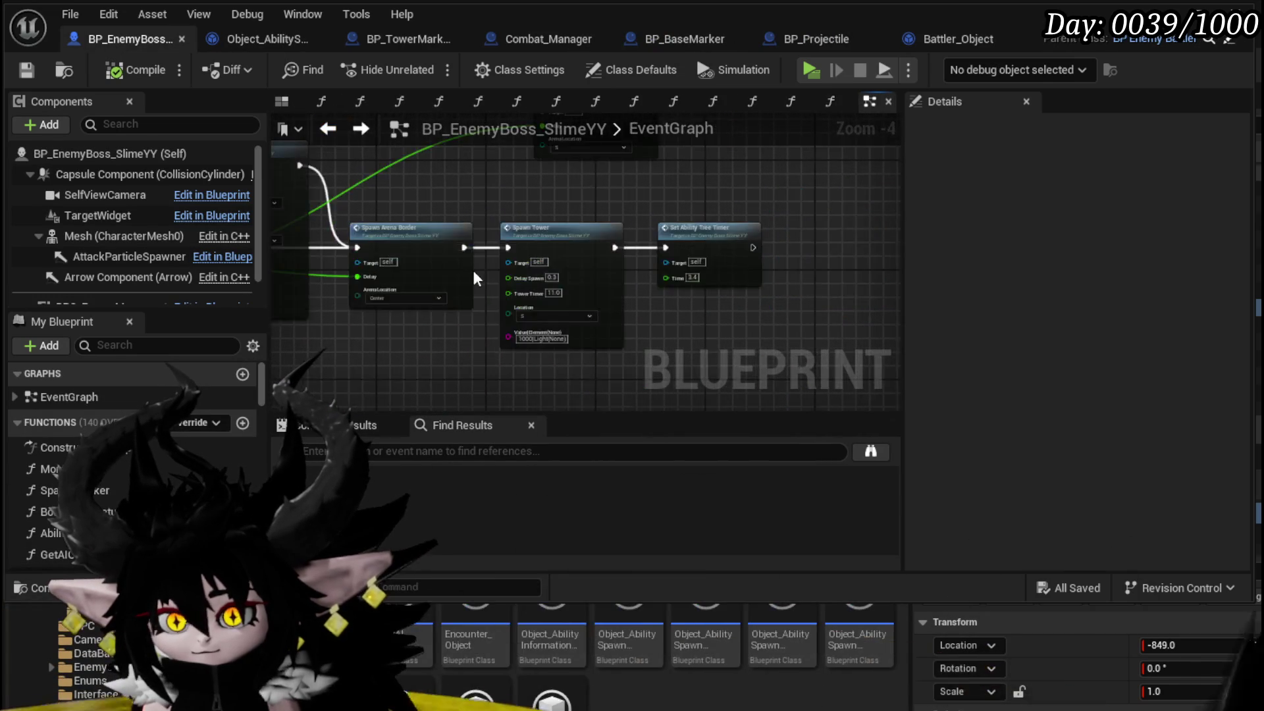
Paste Change Global Speed above Do Once and wire Do Once → Change Global Speed → Montage.
scroll(472, 268, down, 2)
scroll(484, 178, up, 2)
key(ctrl+z)
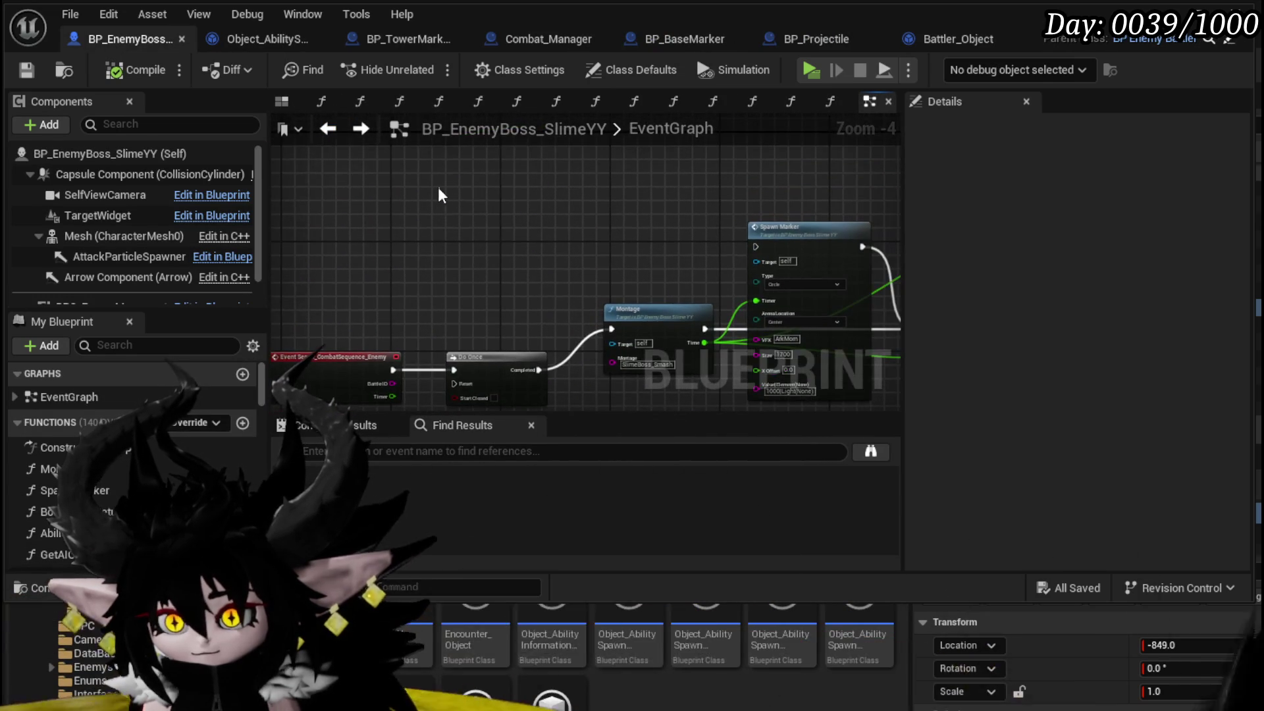
drag(543, 239, 546, 276)
drag(559, 329, 537, 231)
drag(353, 316, 488, 248)
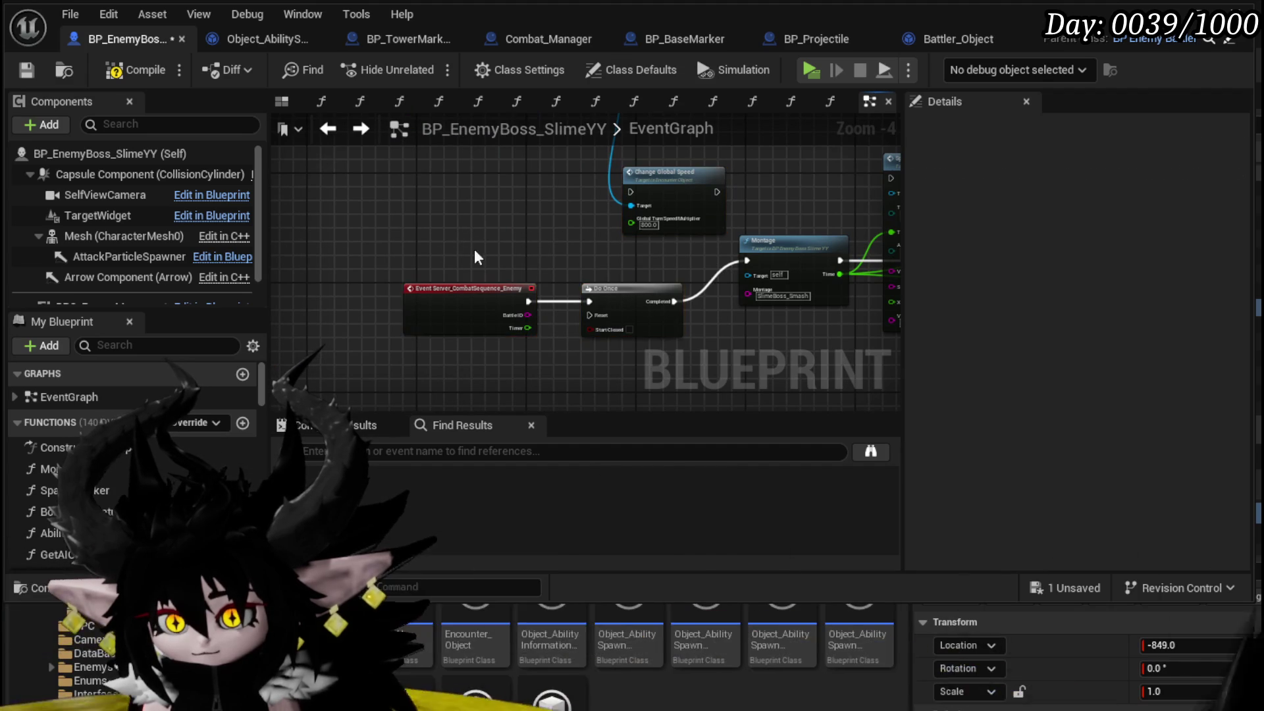
mouse_move(429, 346)
mouse_down()
mouse_move(634, 283)
mouse_move(524, 179)
mouse_move(496, 243)
mouse_up()
mouse_move(622, 203)
mouse_down()
mouse_move(630, 192)
mouse_move(601, 261)
mouse_up()
drag(748, 262, 747, 262)
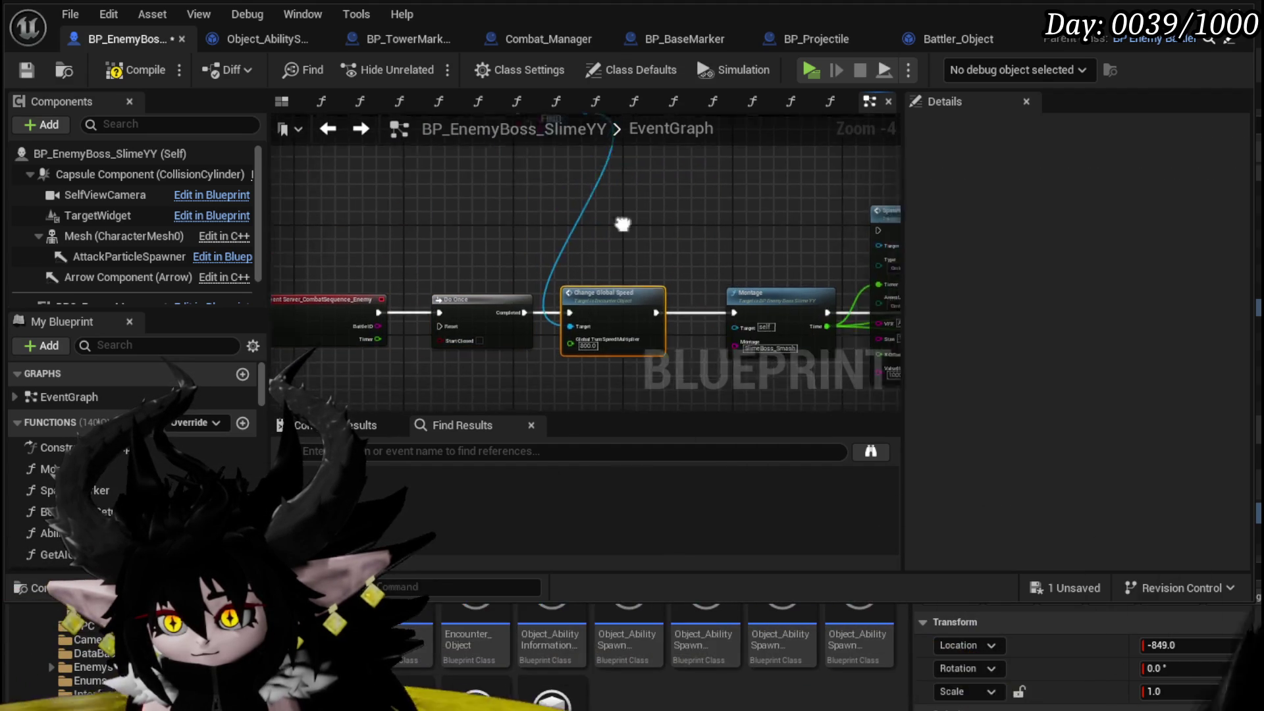
Add Get Combat Manager and its Active Encounter getter, feeding Active Encounter into FIND.
mouse_move(524, 270)
mouse_down()
mouse_move(516, 260)
mouse_move(619, 318)
mouse_up()
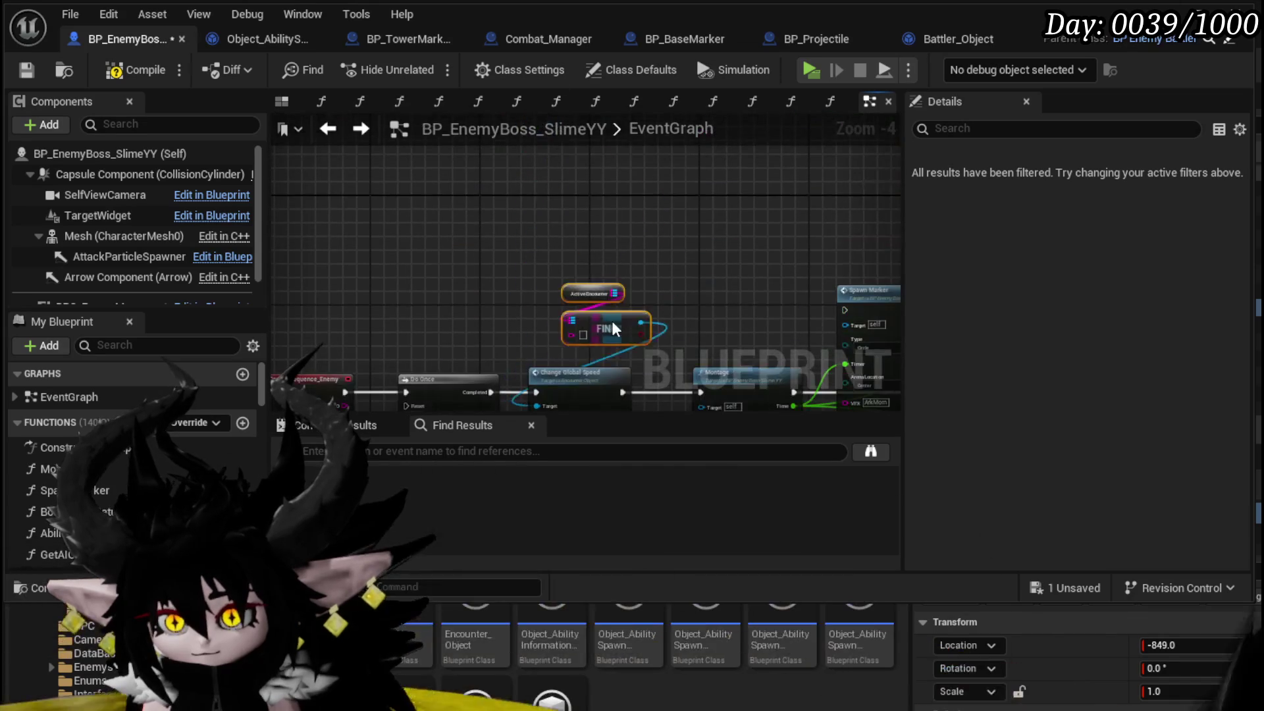
scroll(585, 323, up, 3)
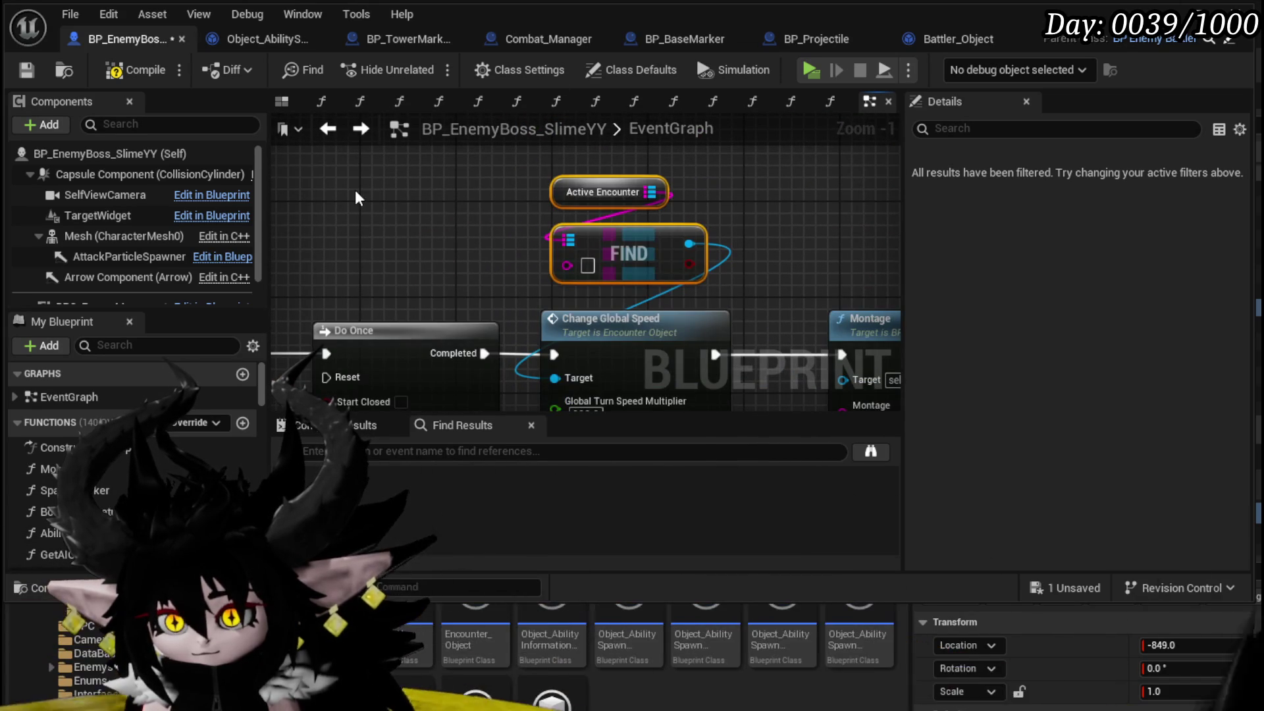
right_click(354, 189)
text(get combat)
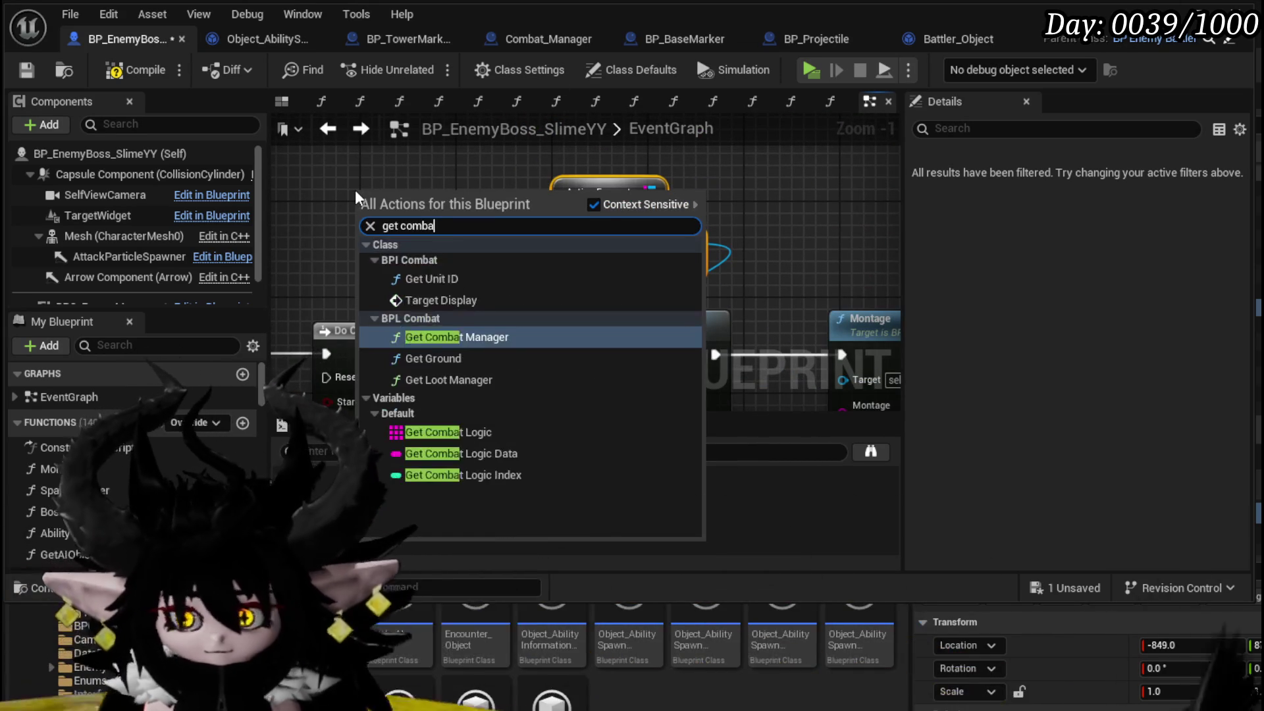
key(Return)
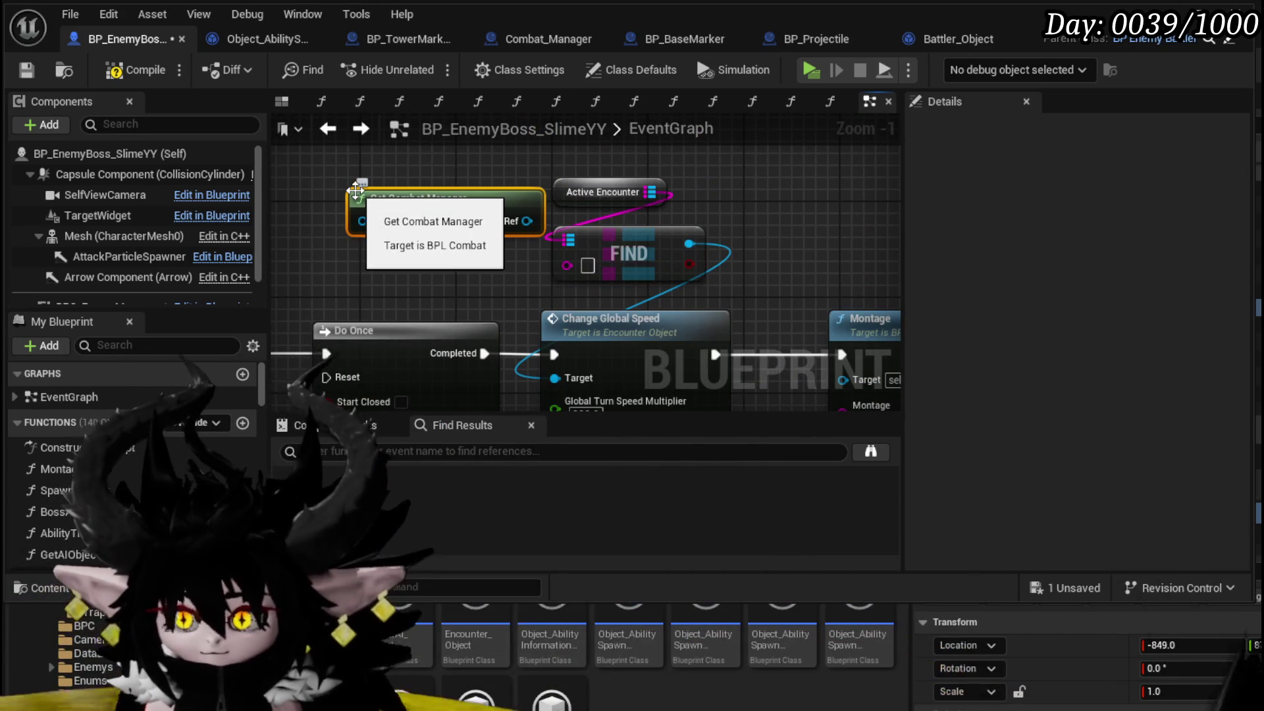
drag(431, 196, 383, 173)
drag(458, 217, 414, 246)
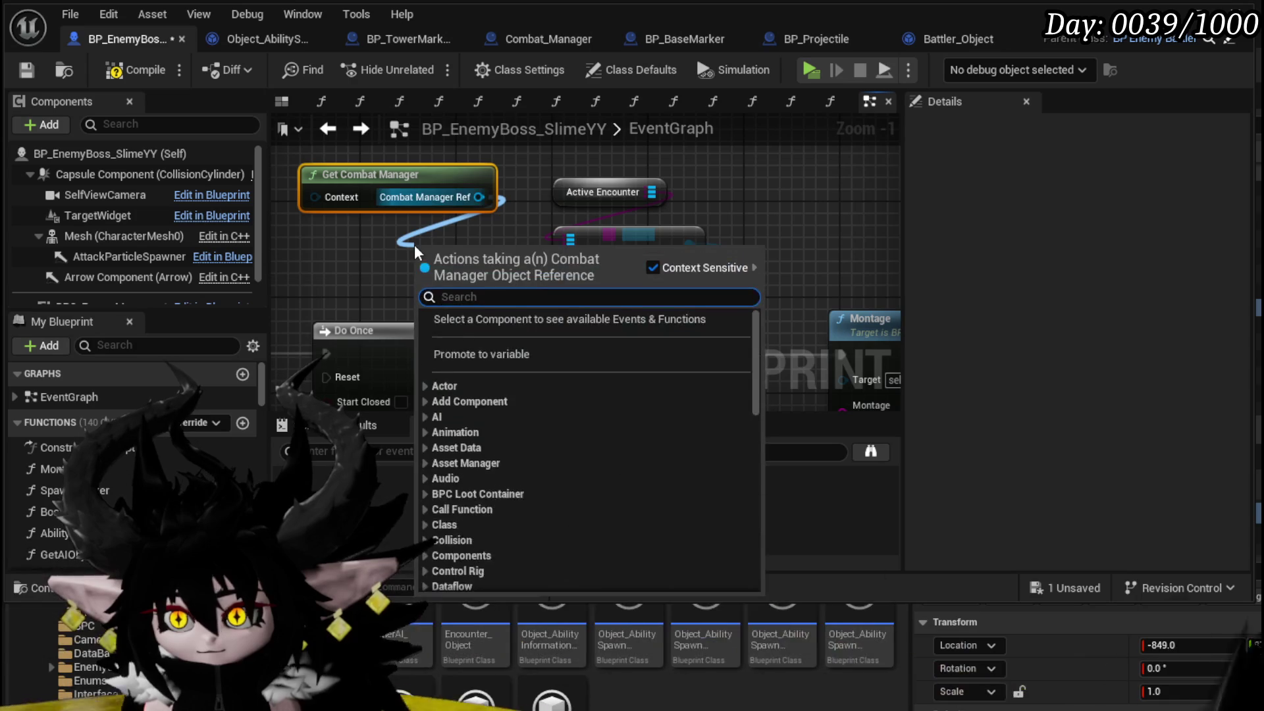
text(active enco)
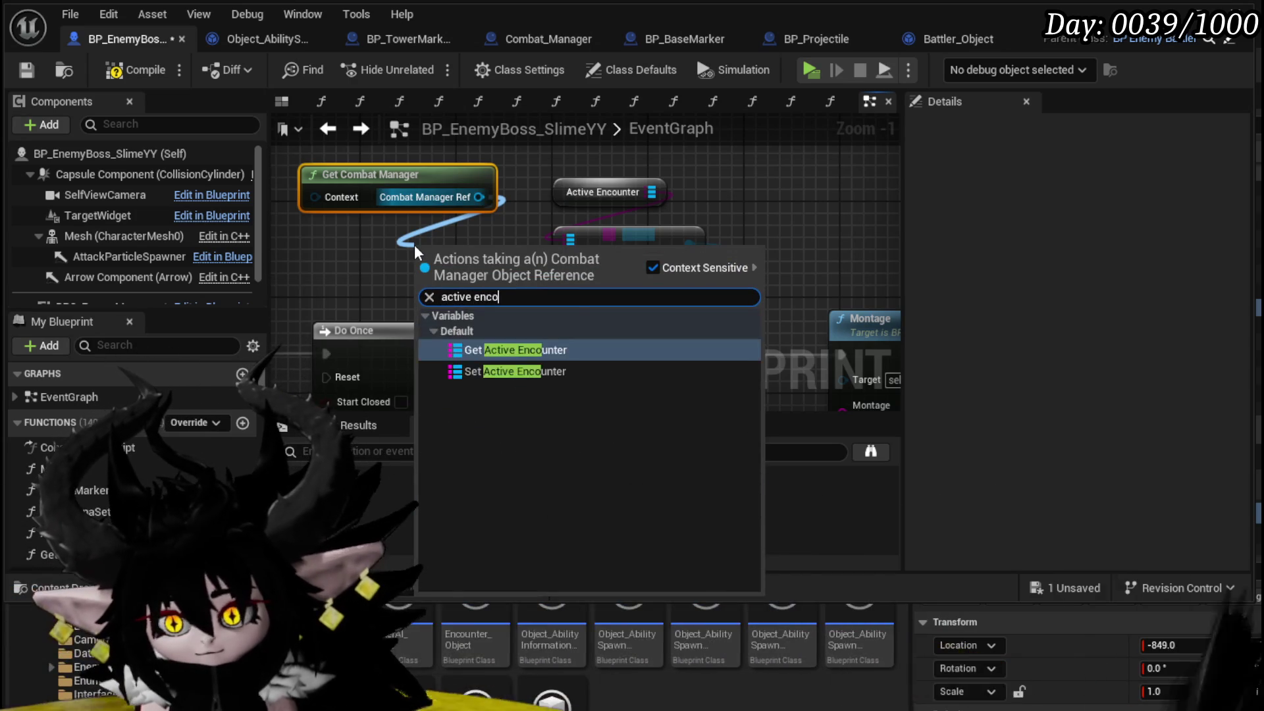
key(Return)
mouse_move(493, 257)
mouse_down()
mouse_move(433, 245)
mouse_move(568, 239)
mouse_up()
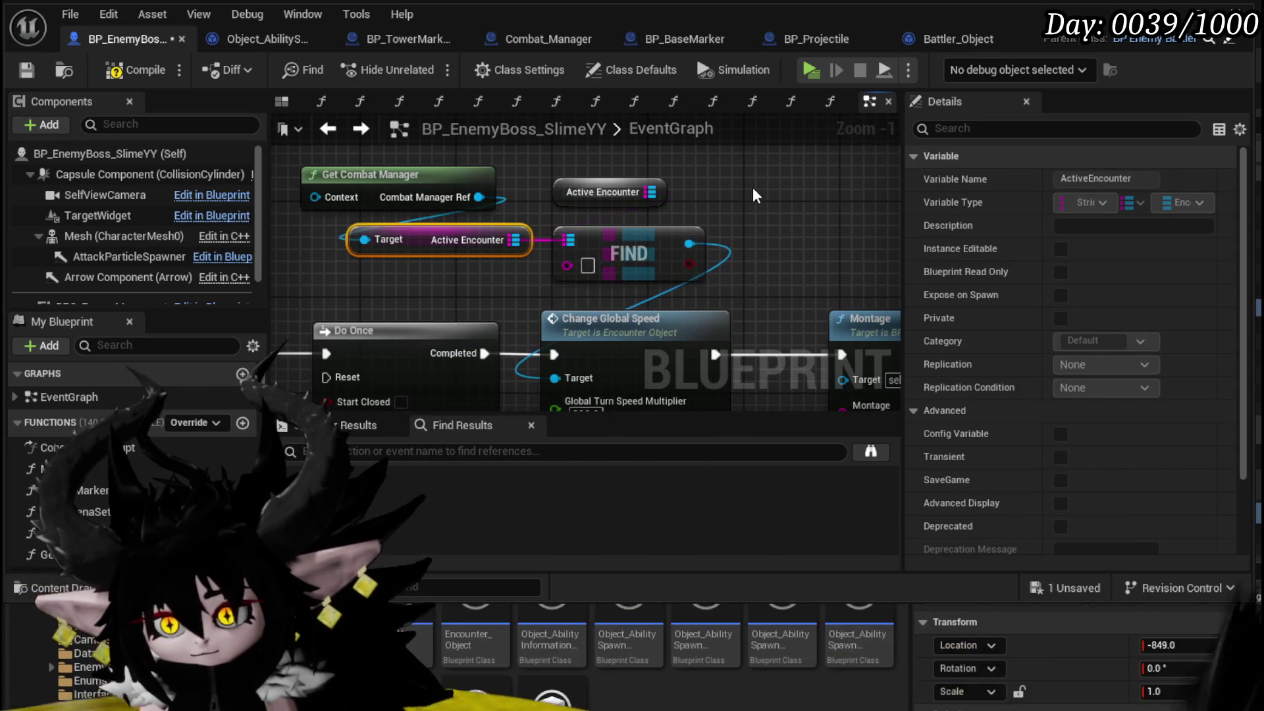
click(603, 192)
Add a Current Encounter getter as FIND's key and give Get Combat Manager Self as context.
right_click(382, 288)
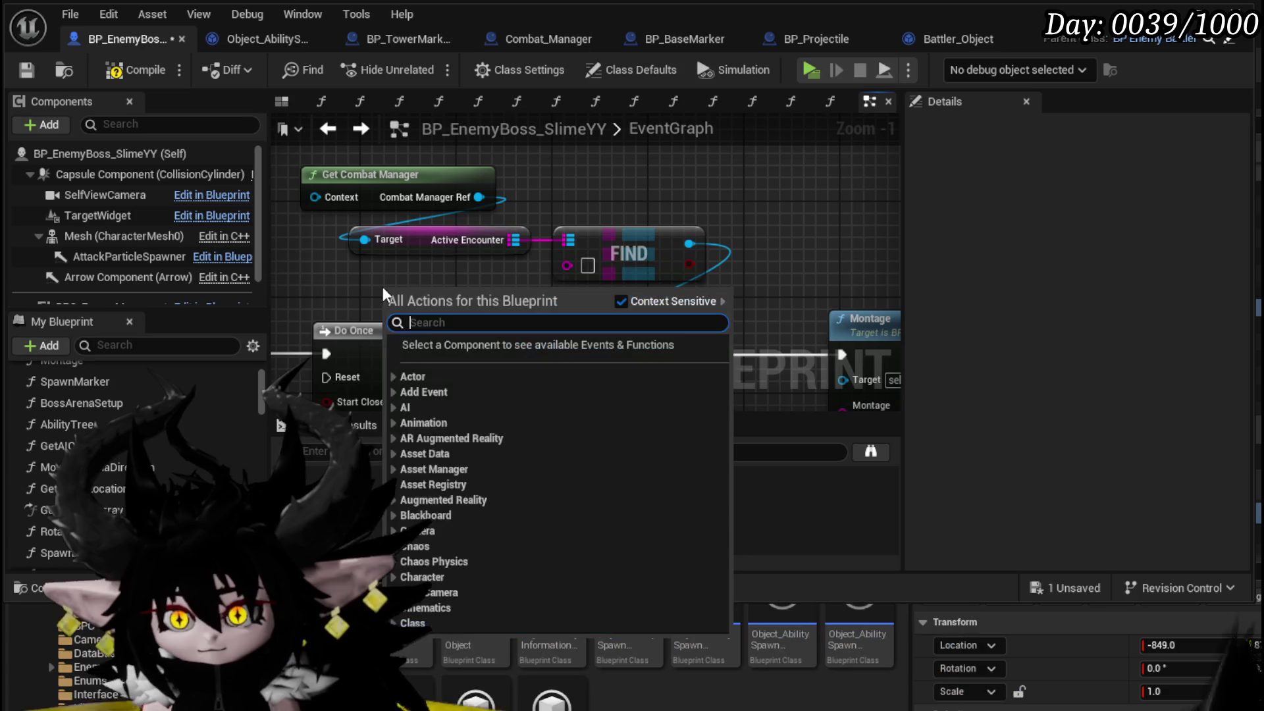
text(get current enco)
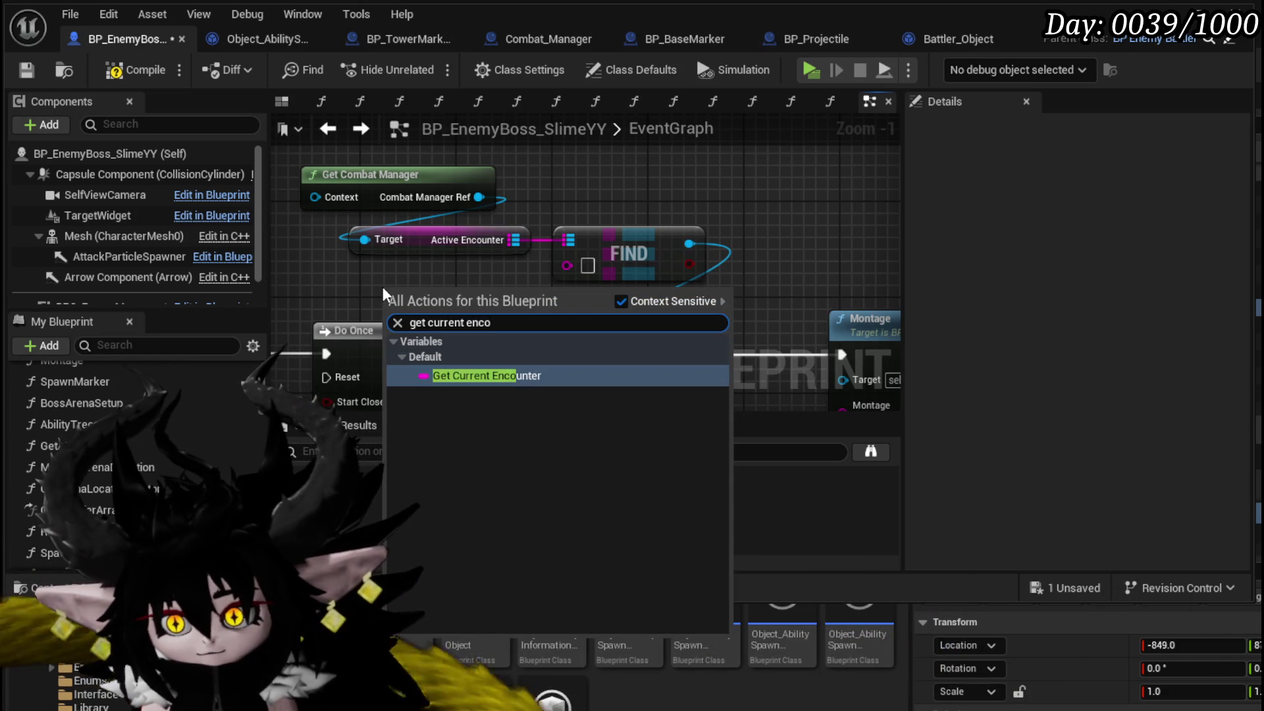
key(Return)
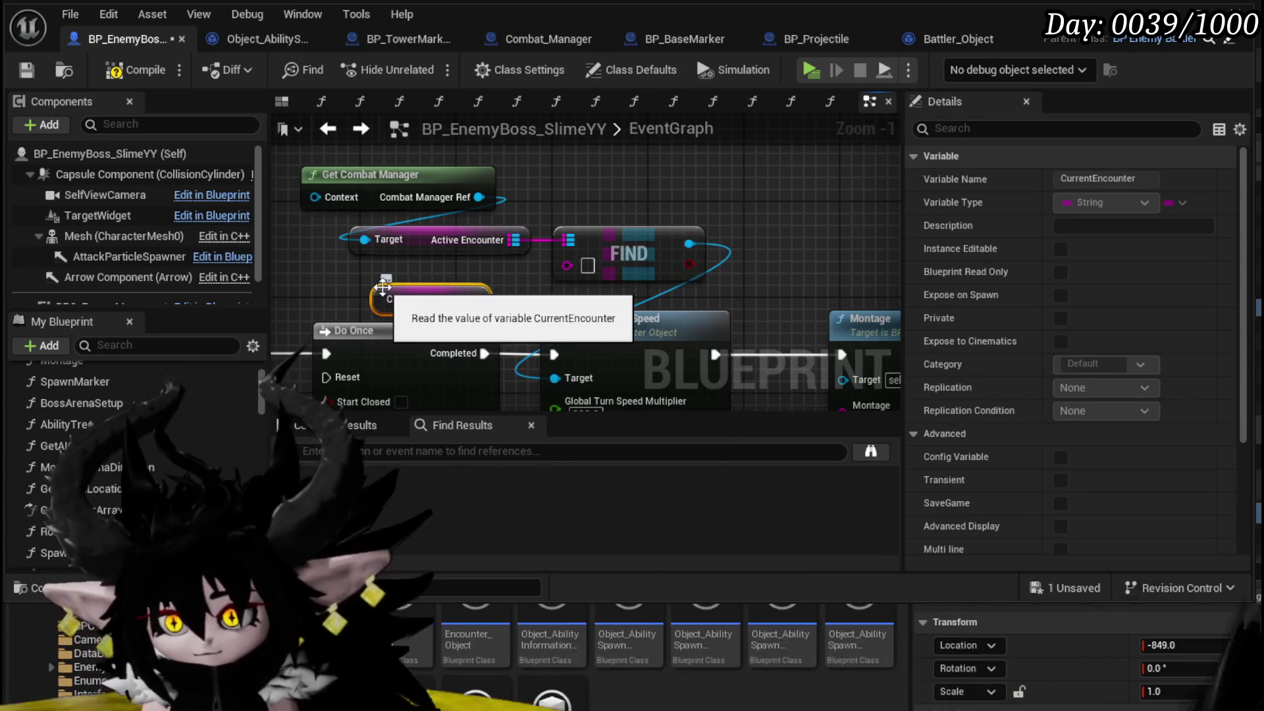
drag(586, 266, 586, 265)
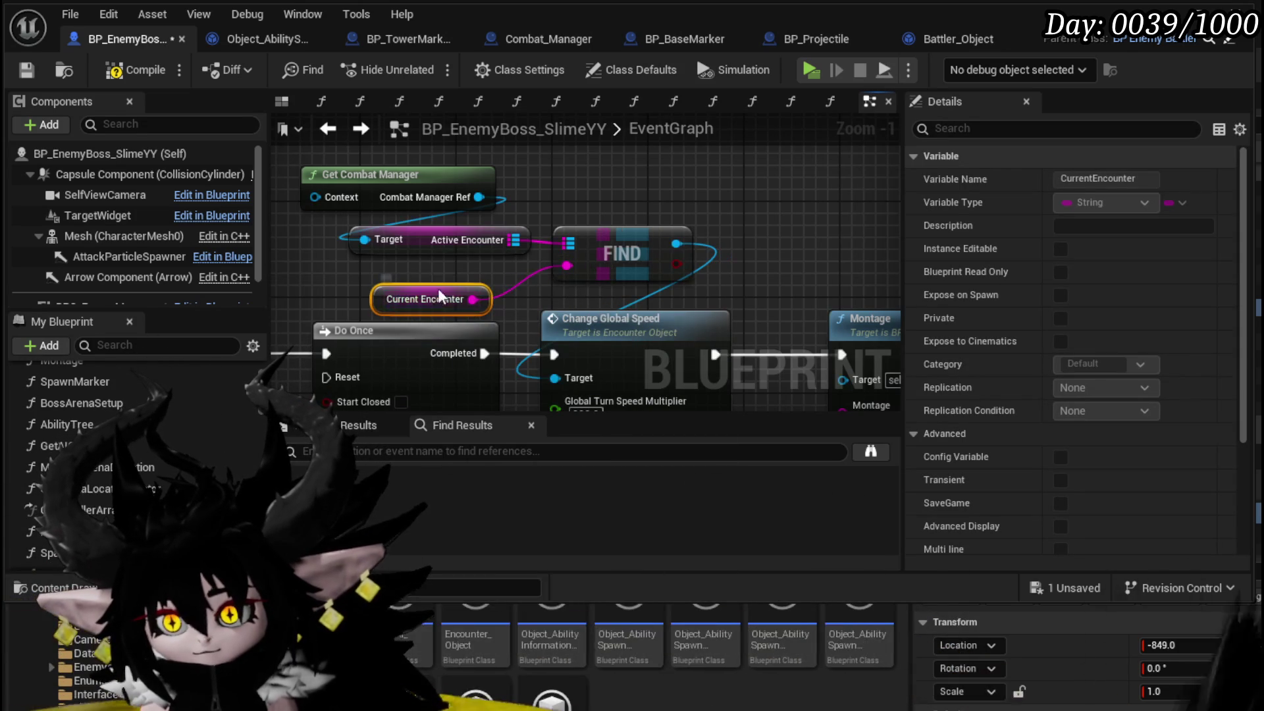
drag(519, 227, 366, 226)
text(self)
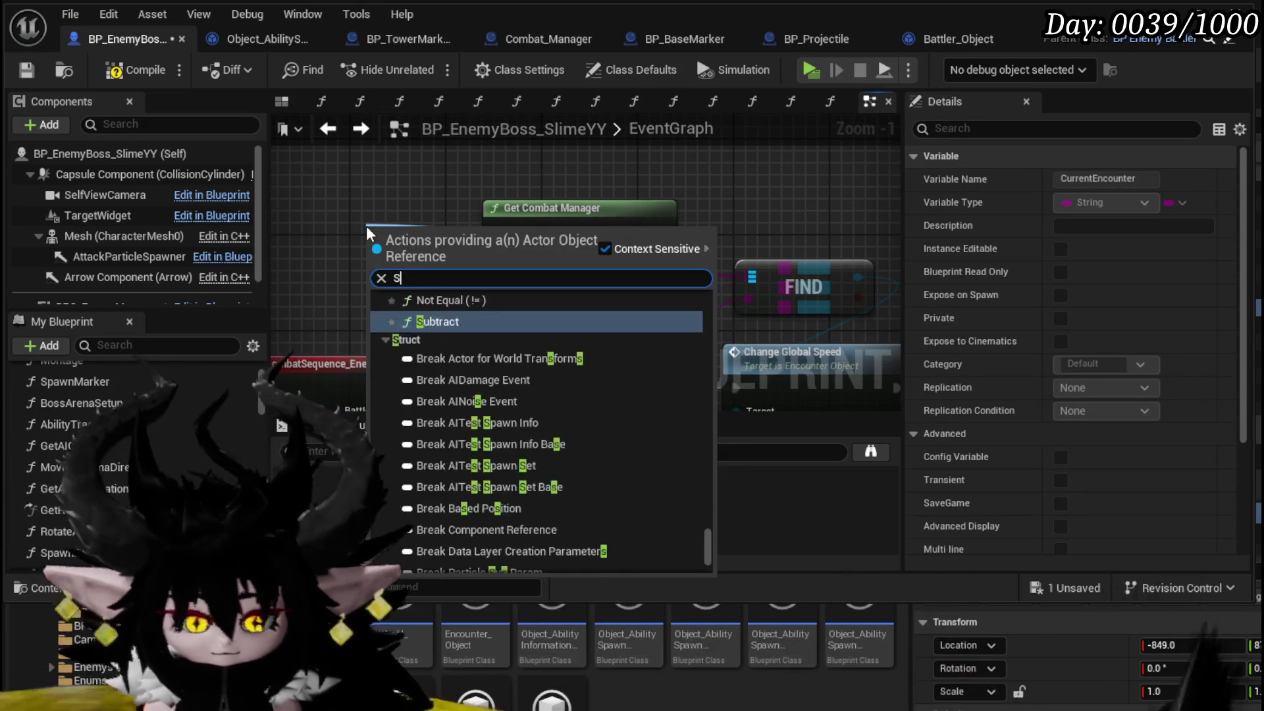
key(Return)
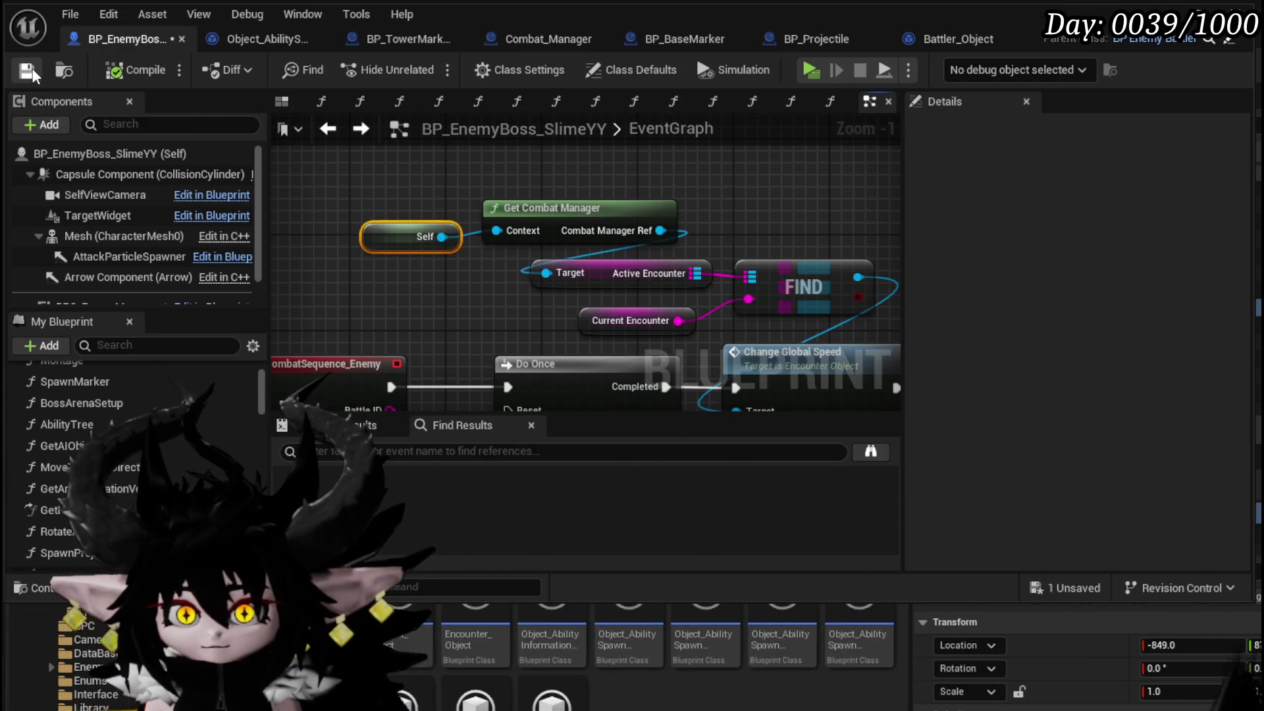
key(alt+Tab)
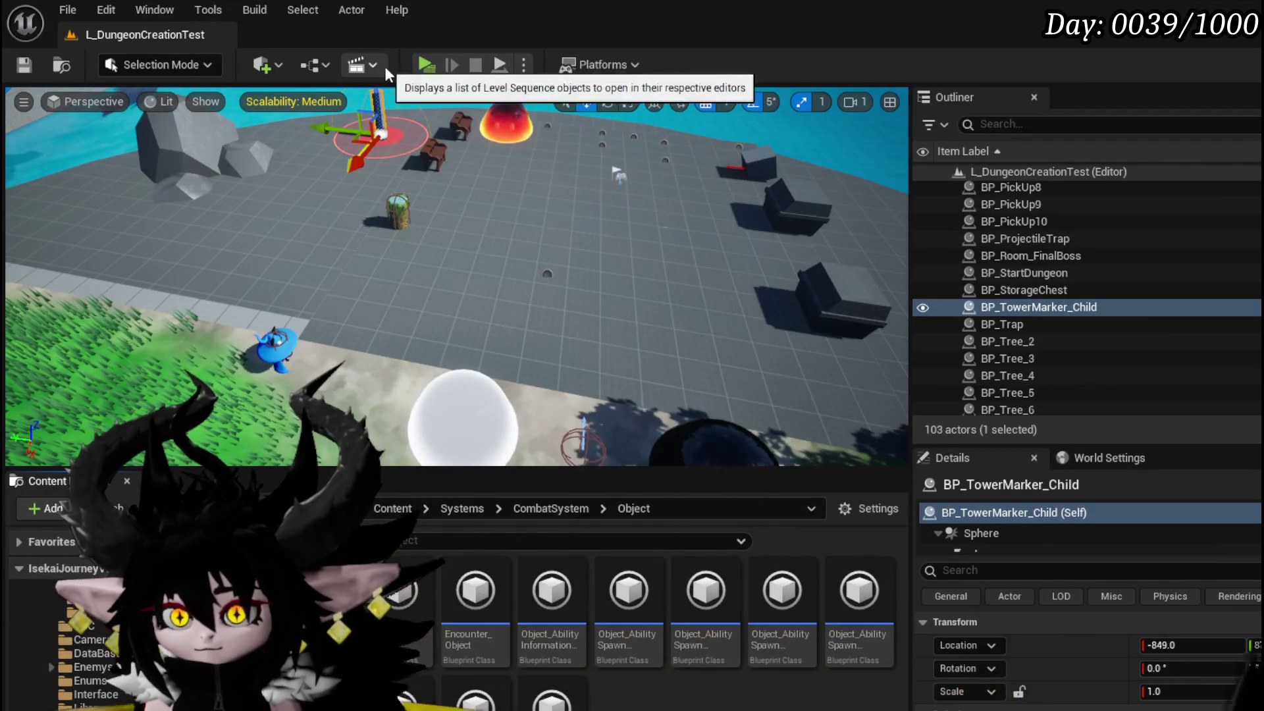
key(alt+p)
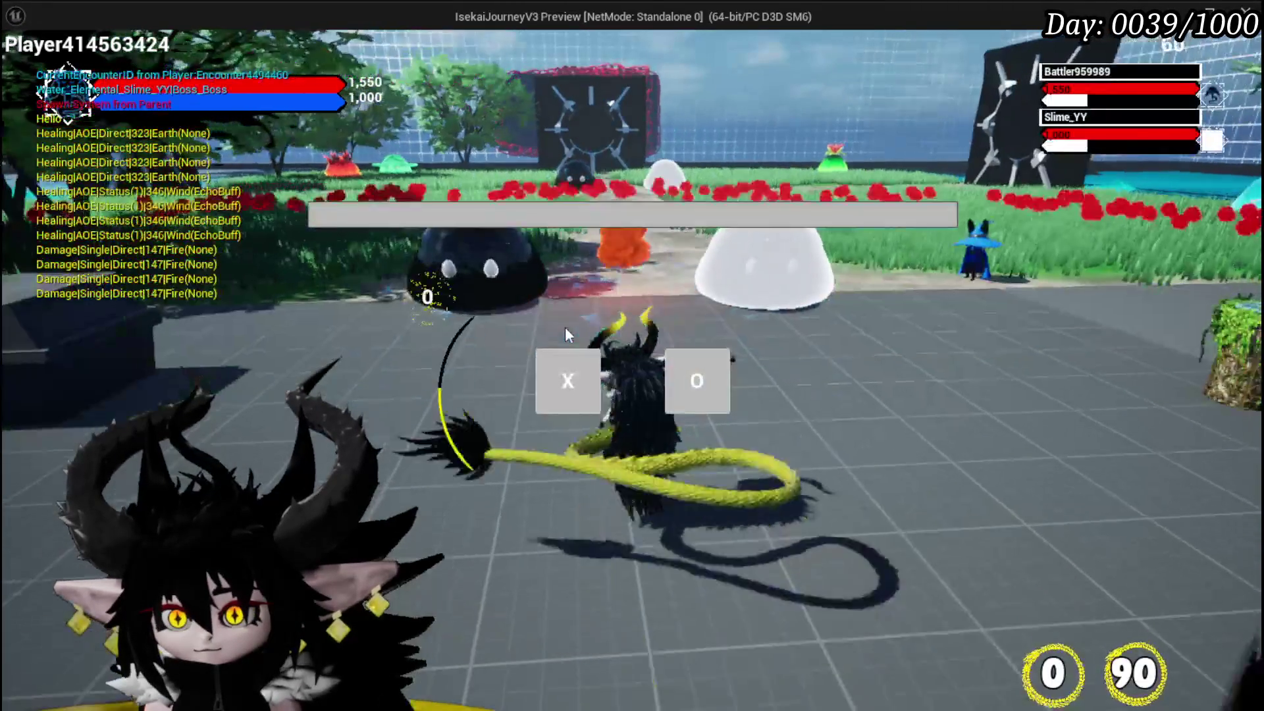
click(574, 385)
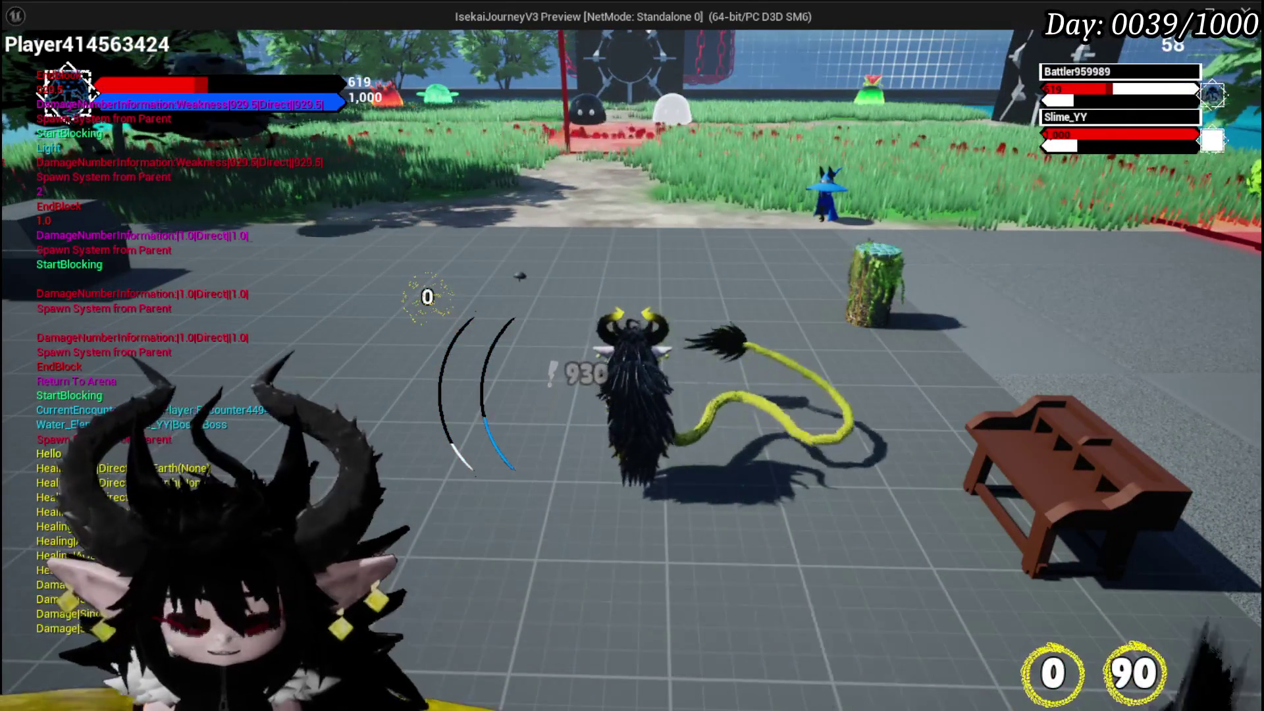
key(Escape)
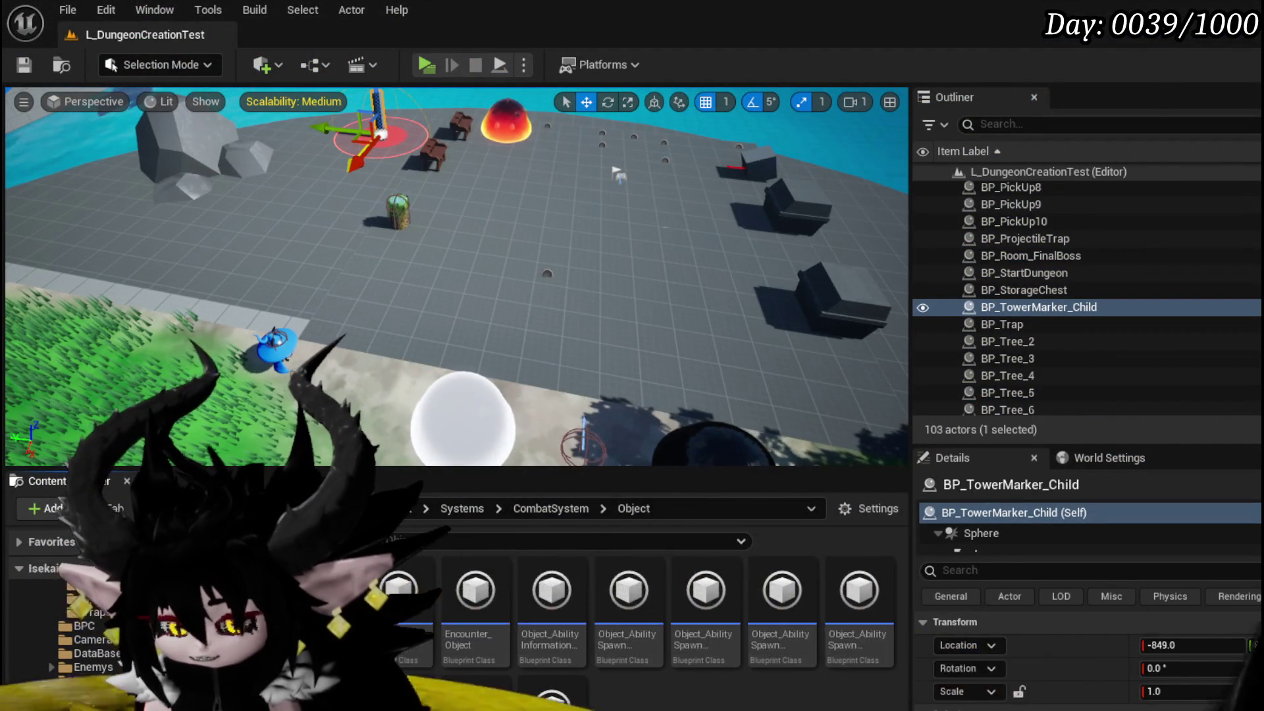
In the AbilityTree graph, set the first Spawn Projectile's Spawn Location to Self, then compile and save.
key(alt+Tab)
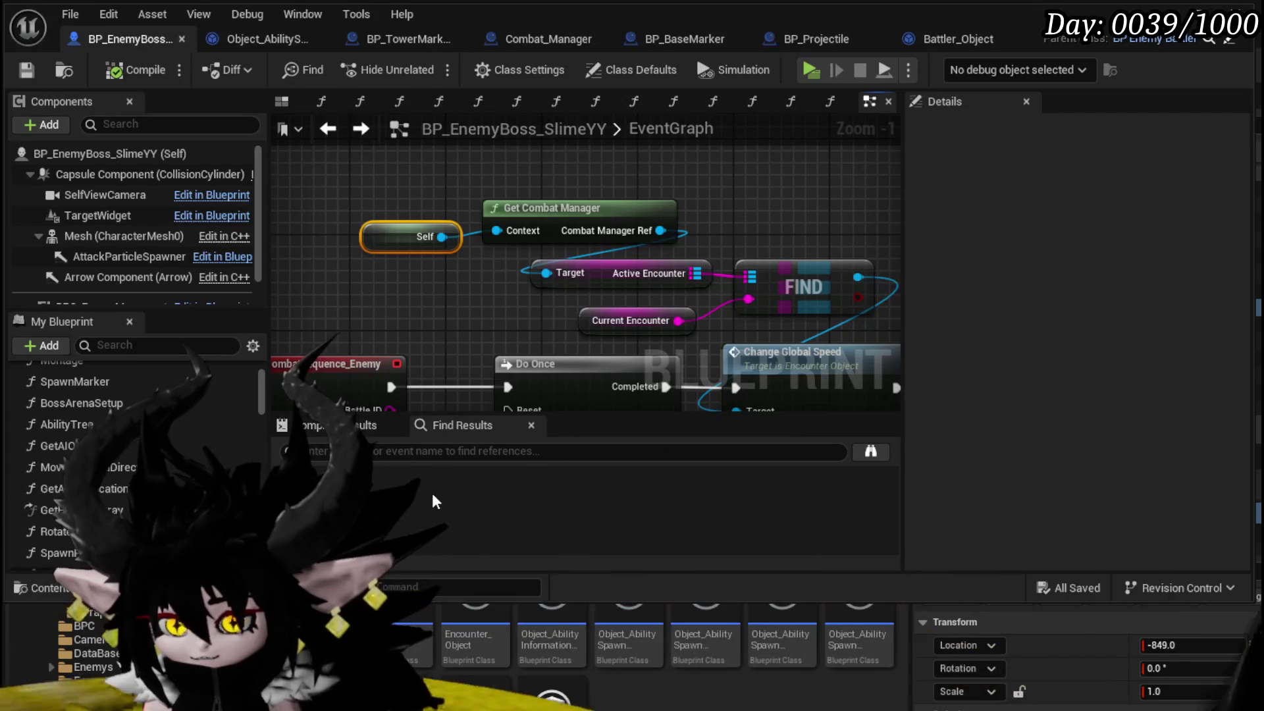
mouse_move(857, 481)
mouse_down()
mouse_move(735, 365)
mouse_move(543, 345)
mouse_move(424, 378)
mouse_move(221, 351)
mouse_up()
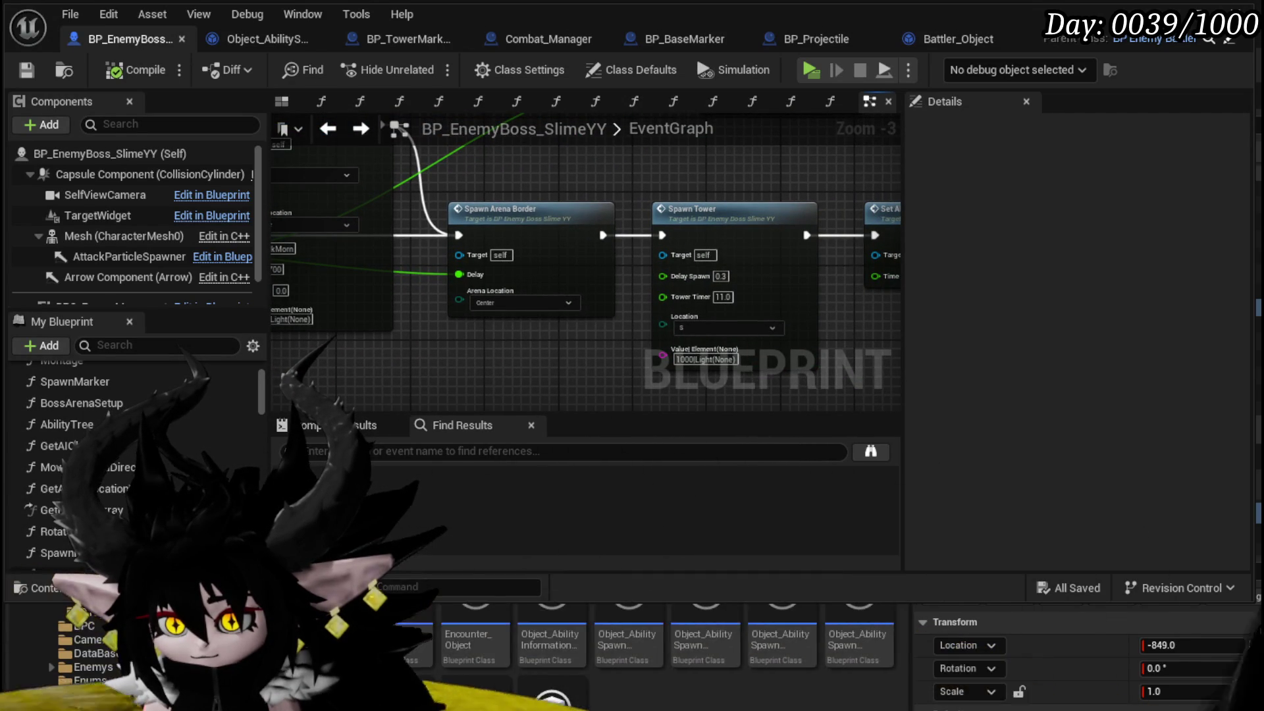
drag(221, 351, 98, 314)
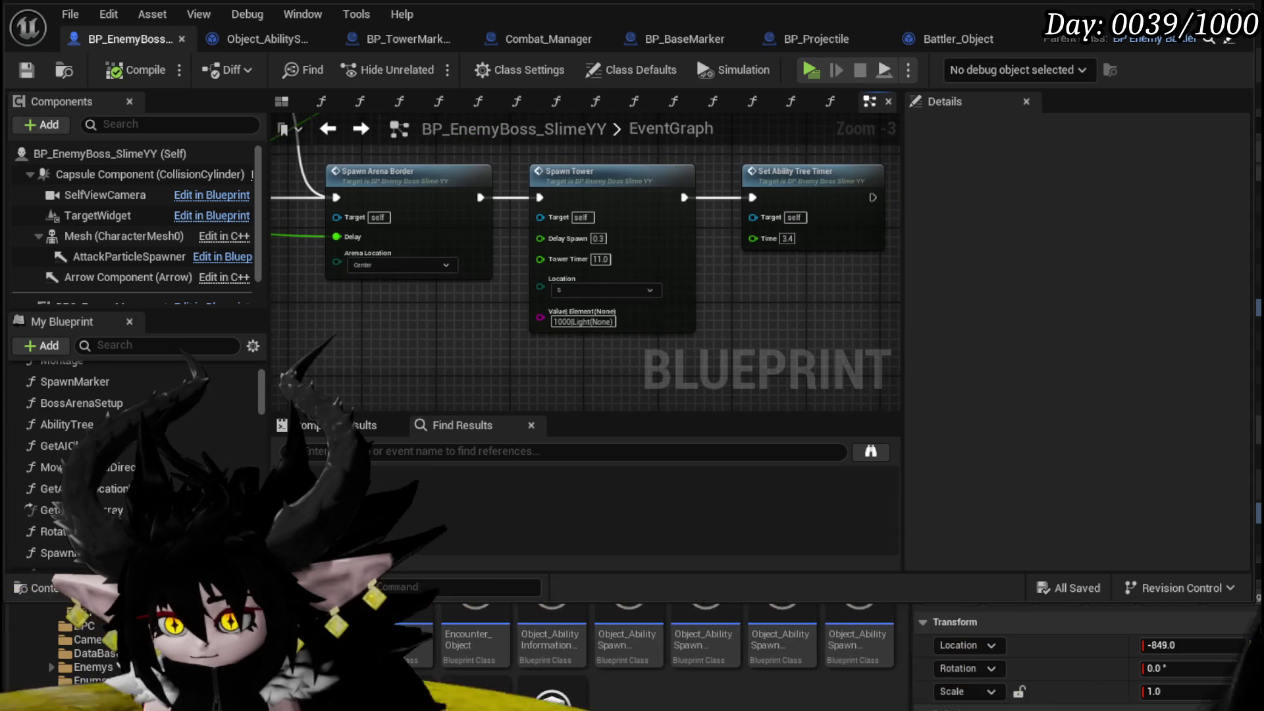
double_click(838, 176)
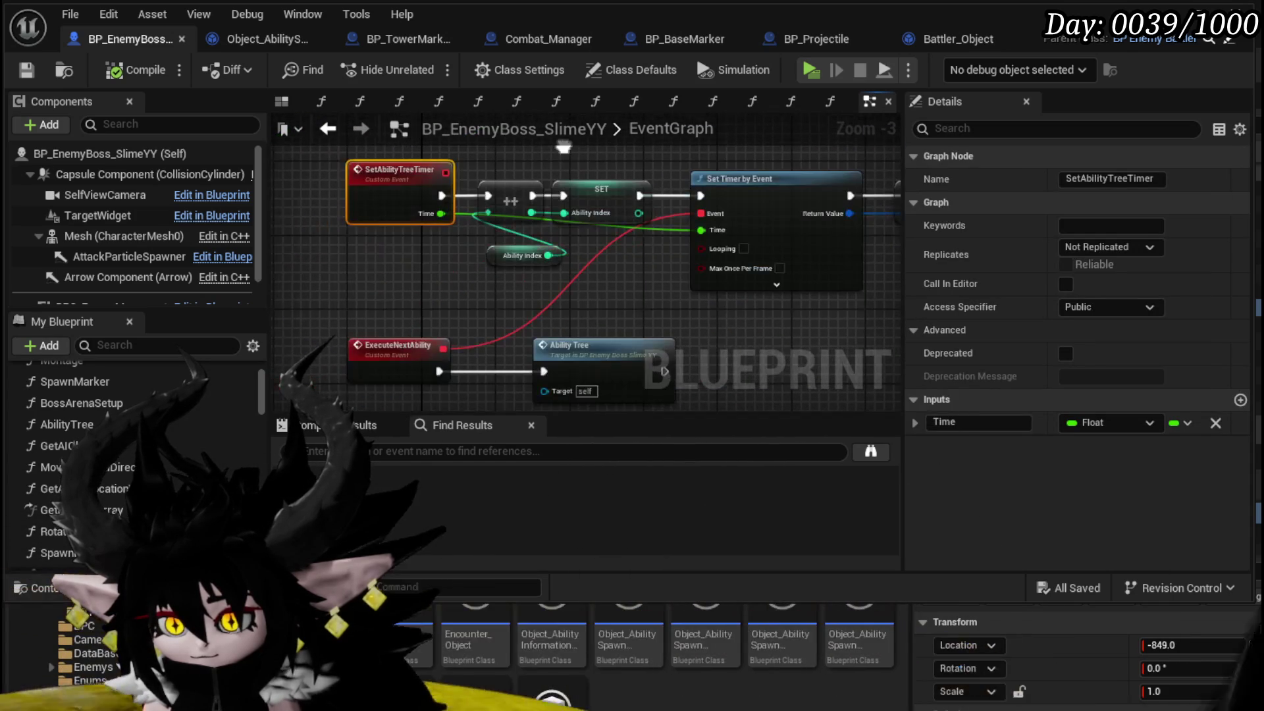
double_click(617, 334)
scroll(769, 197, down, 3)
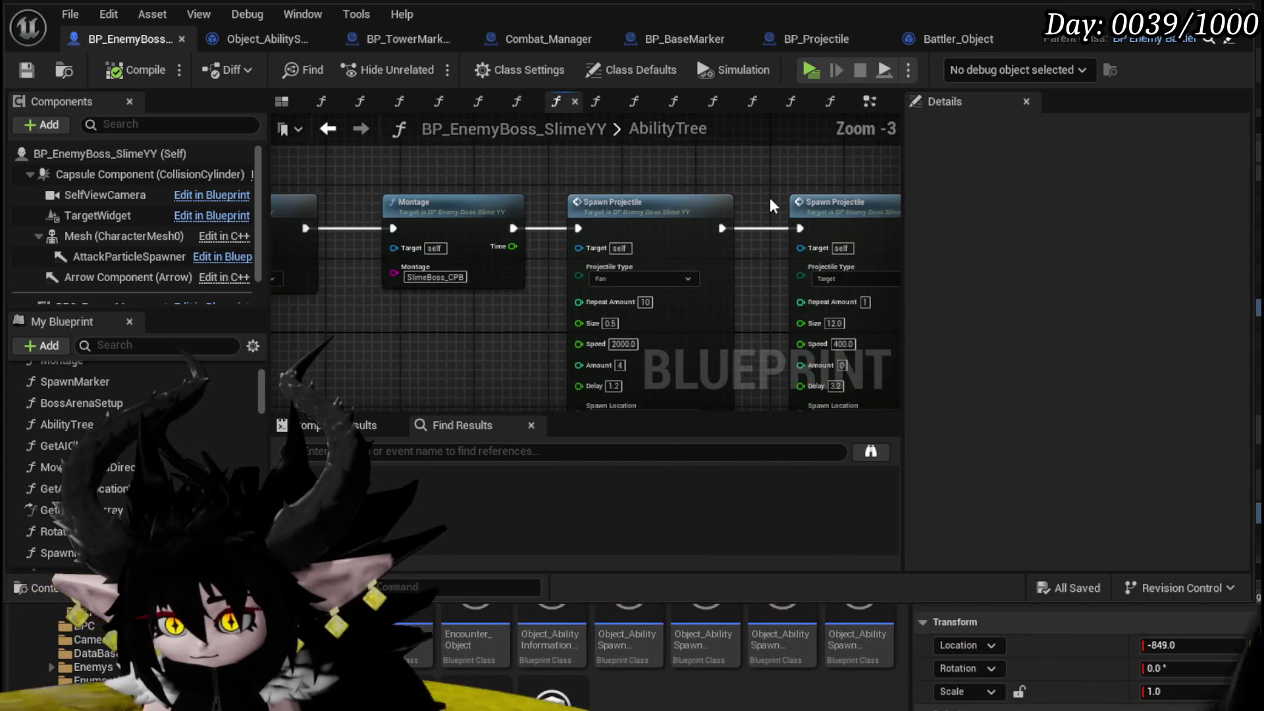
mouse_move(506, 358)
mouse_down()
mouse_move(485, 268)
mouse_move(500, 238)
mouse_up()
click(618, 294)
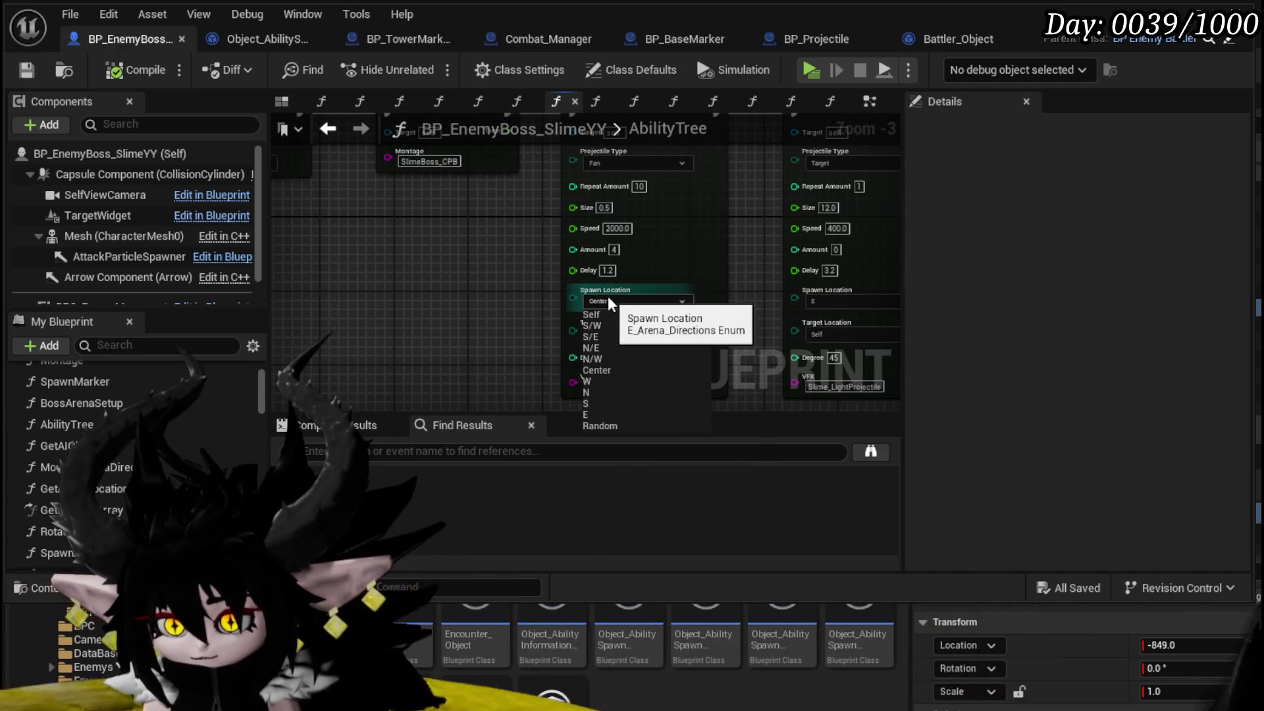
click(607, 313)
mouse_move(451, 284)
mouse_down()
mouse_move(317, 324)
mouse_move(355, 237)
mouse_move(468, 277)
mouse_move(499, 308)
mouse_up()
click(159, 79)
click(28, 71)
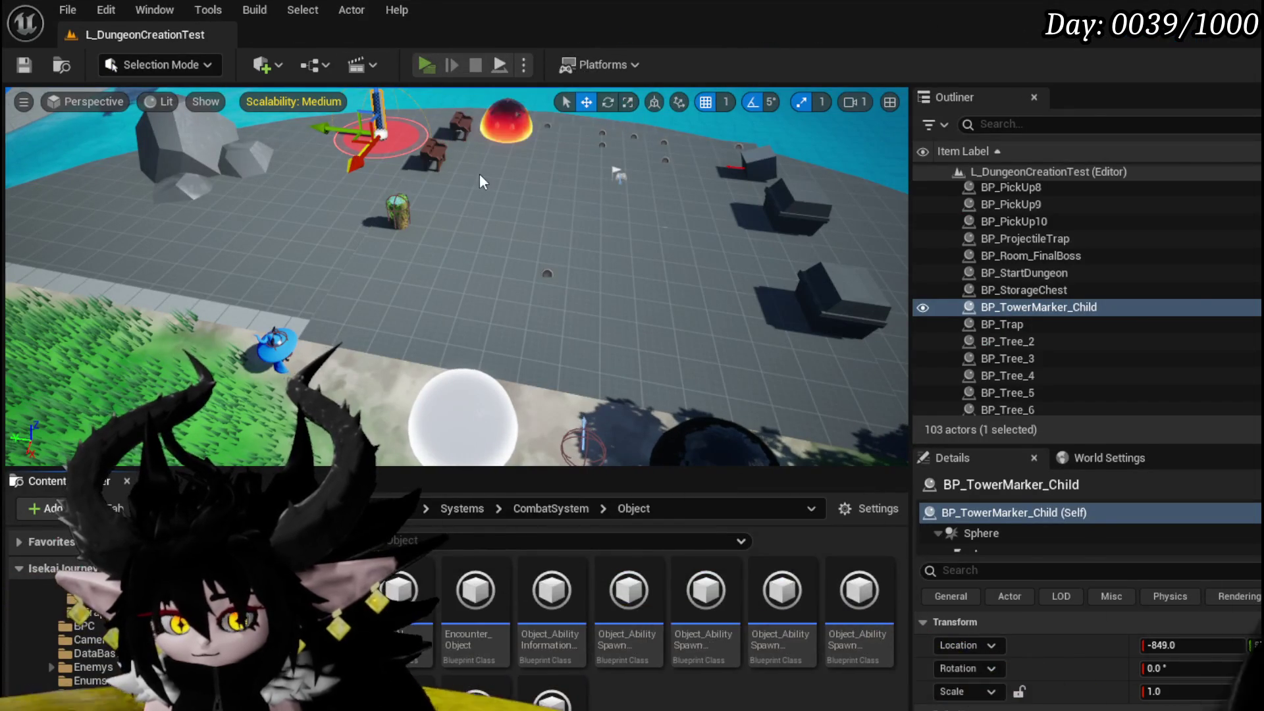
Play-test the level, walking the character around the slime boss arena, then stop.
click(426, 65)
key(w)
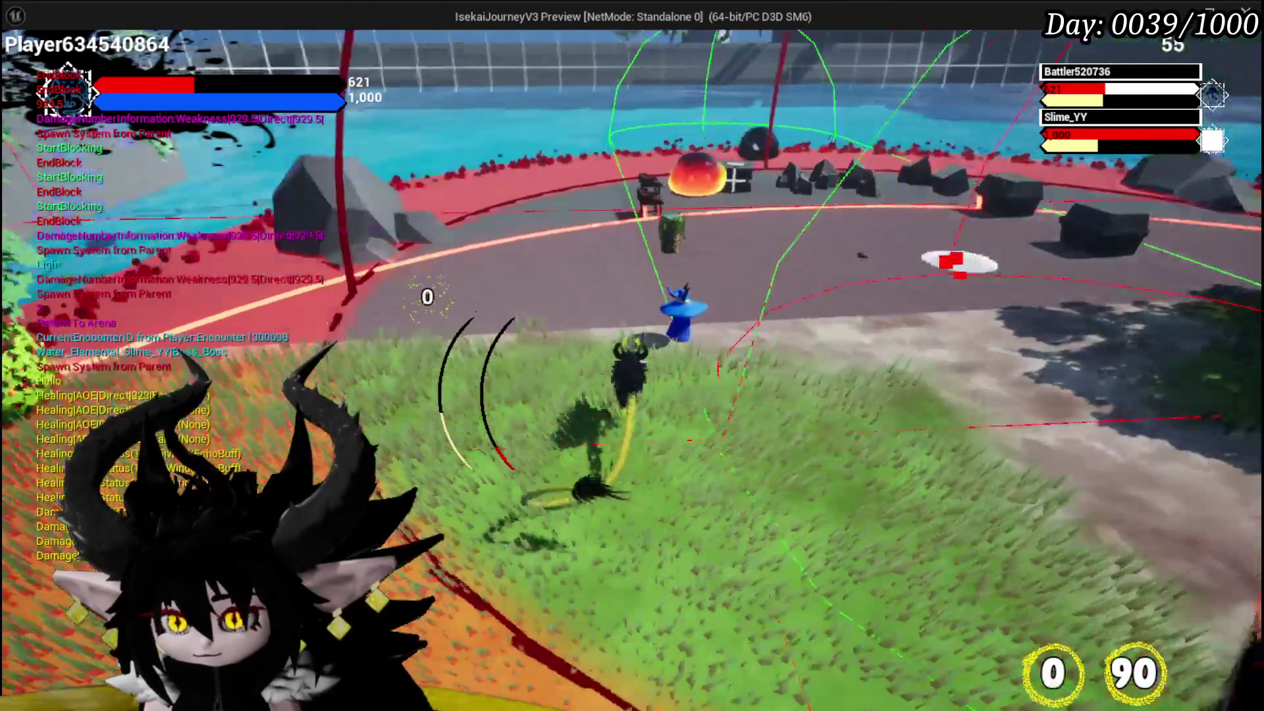
key(w)
key(w)
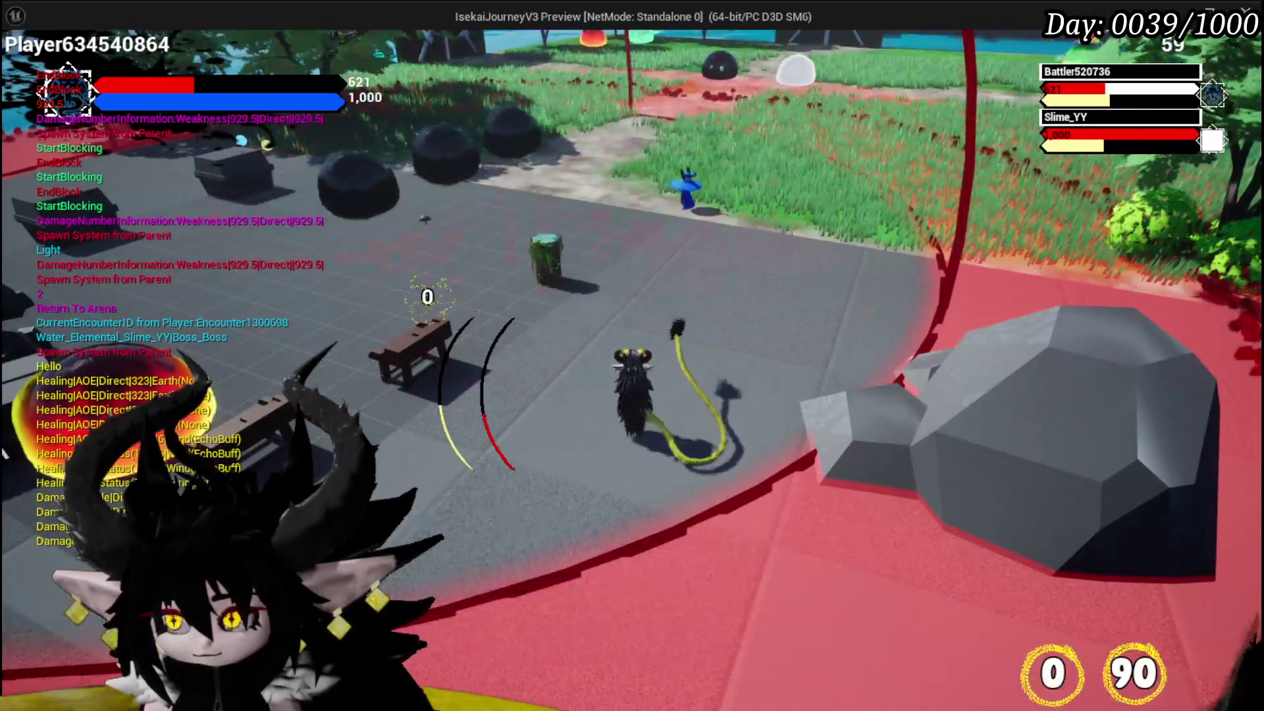
key(Escape)
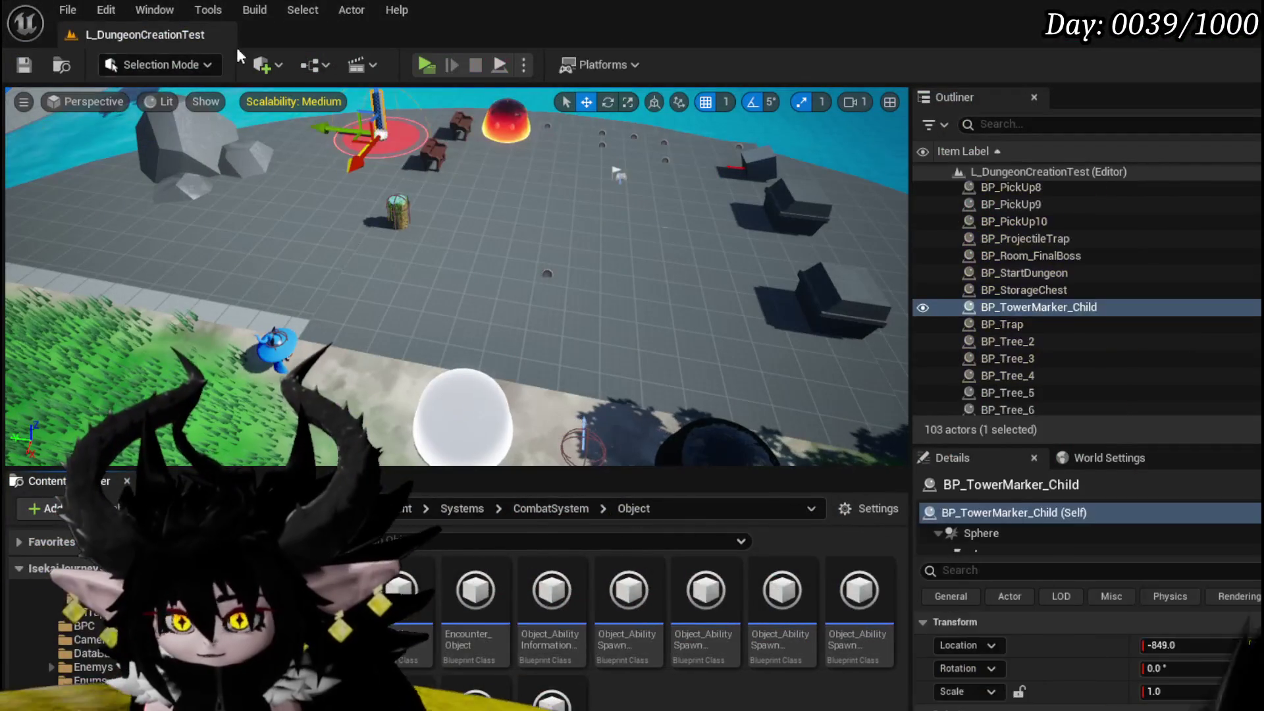
Save all modified assets and return to the slime boss blueprint editor.
click(26, 66)
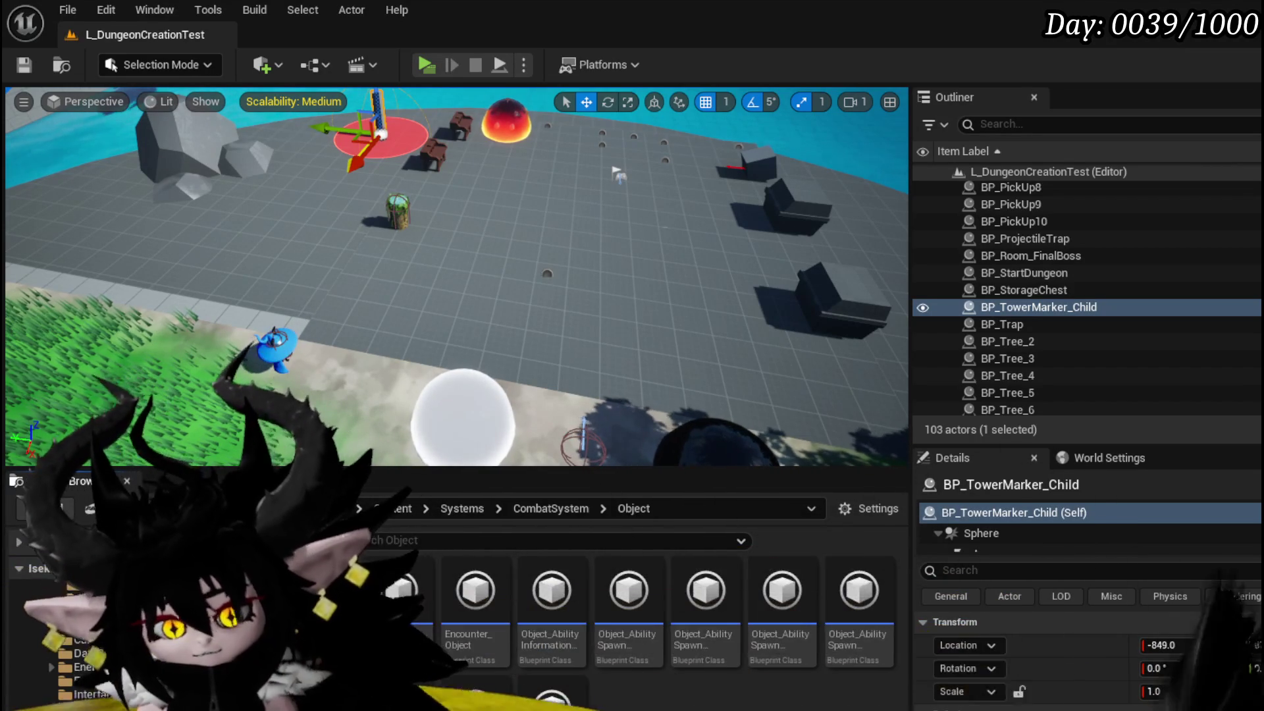
key(alt+Tab)
scroll(637, 338, down, 3)
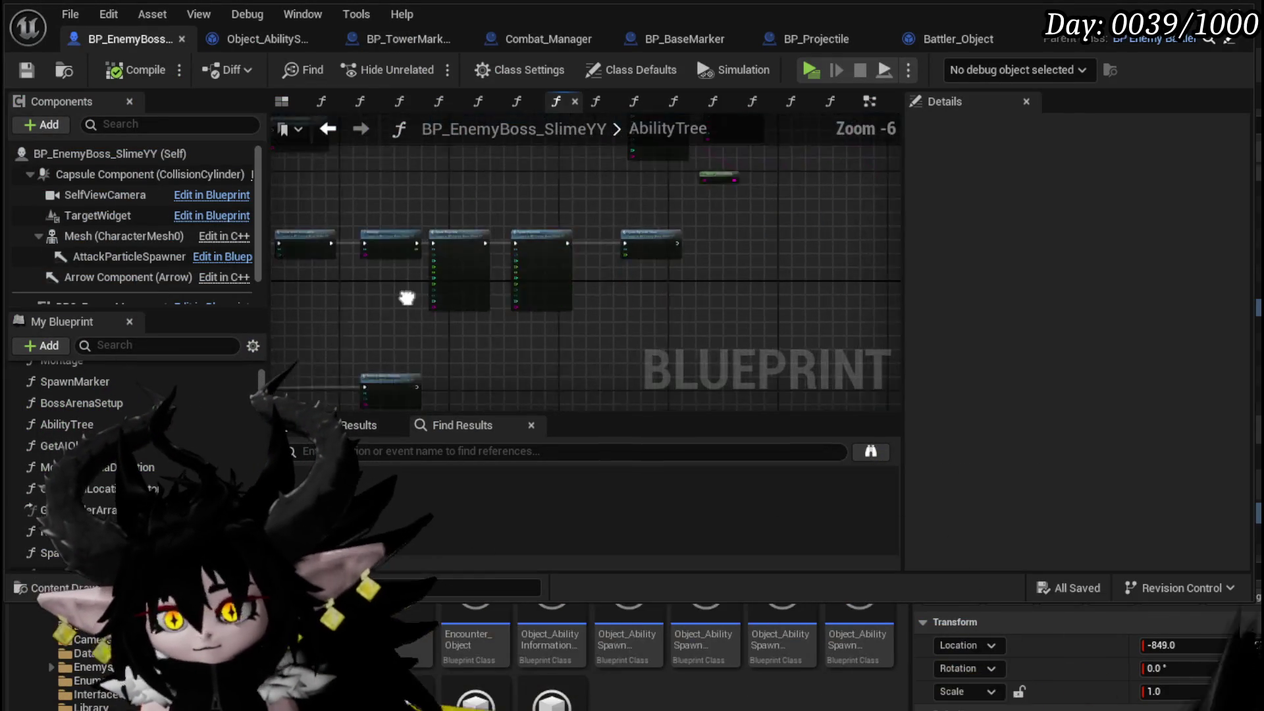
Save the slime boss blueprint and bring up BP_TowerMarker_Child's EventGraph, zoomed in.
key(ctrl+s)
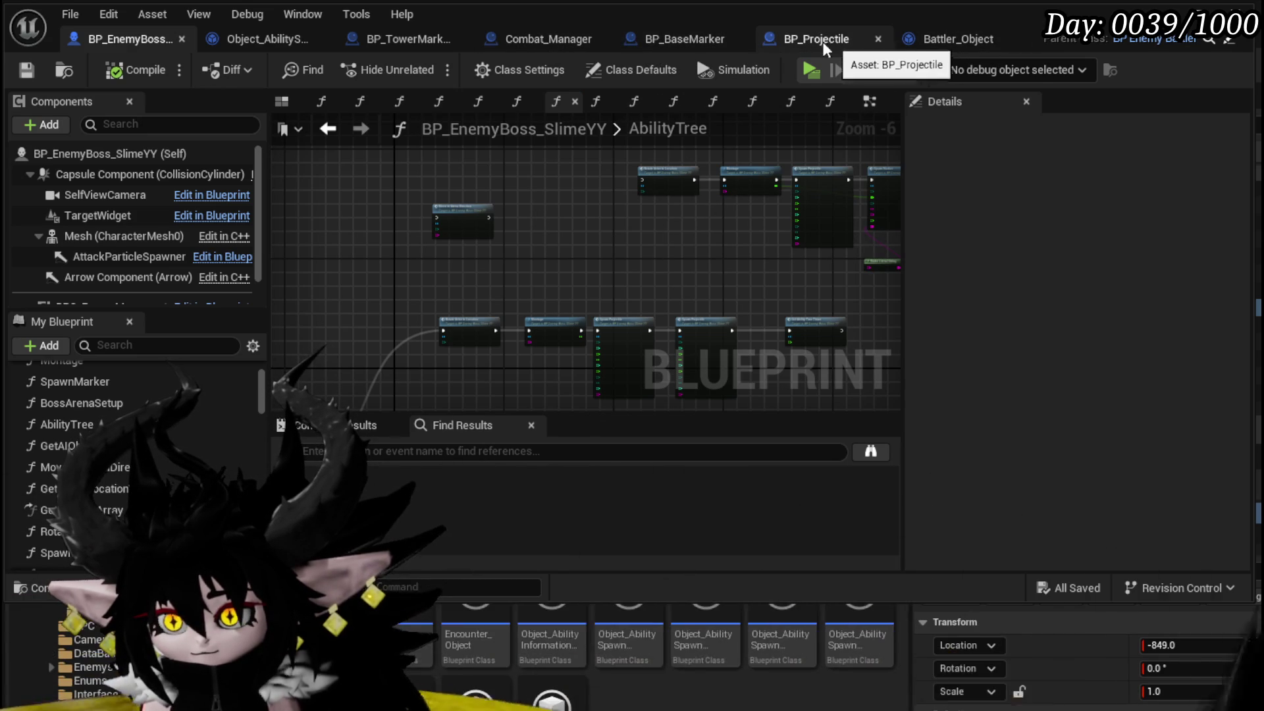
click(403, 39)
scroll(462, 298, up, 1)
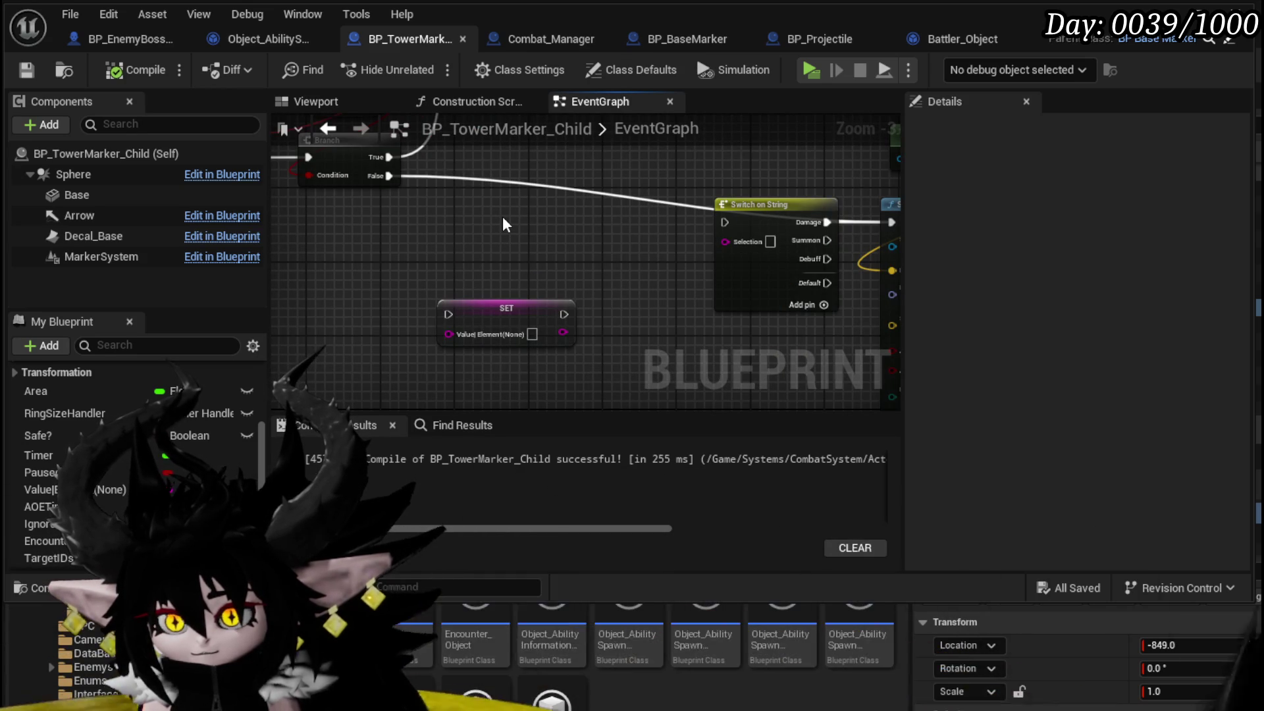
Add a new String variable named TowerData to the tower marker and compile.
scroll(257, 395, up, 5)
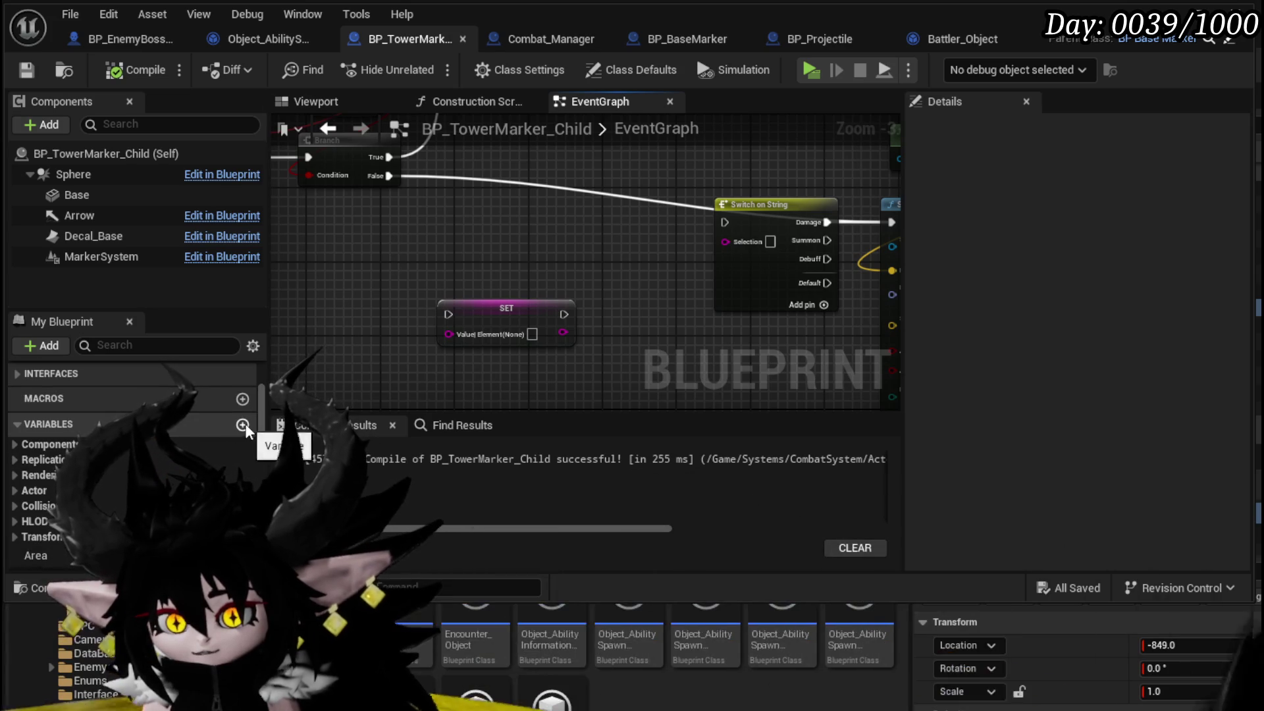
click(243, 426)
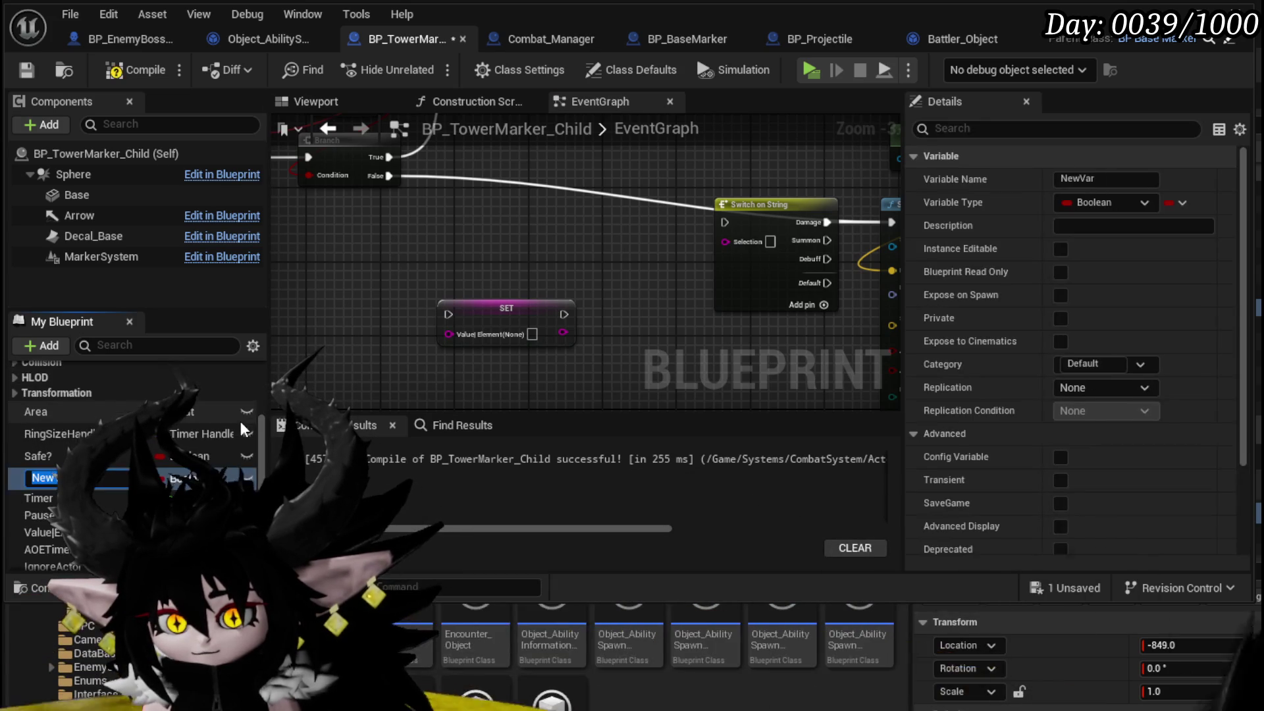
text(Targeted)
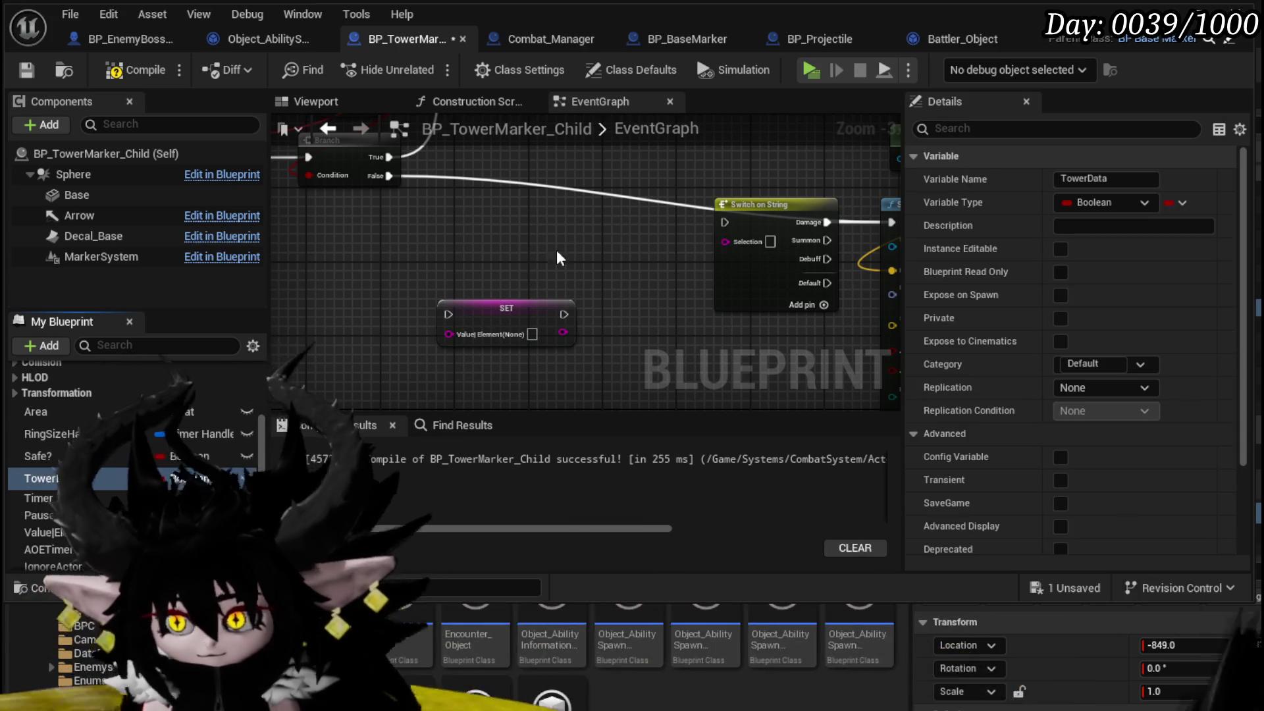
scroll(1226, 346, down, 5)
click(135, 69)
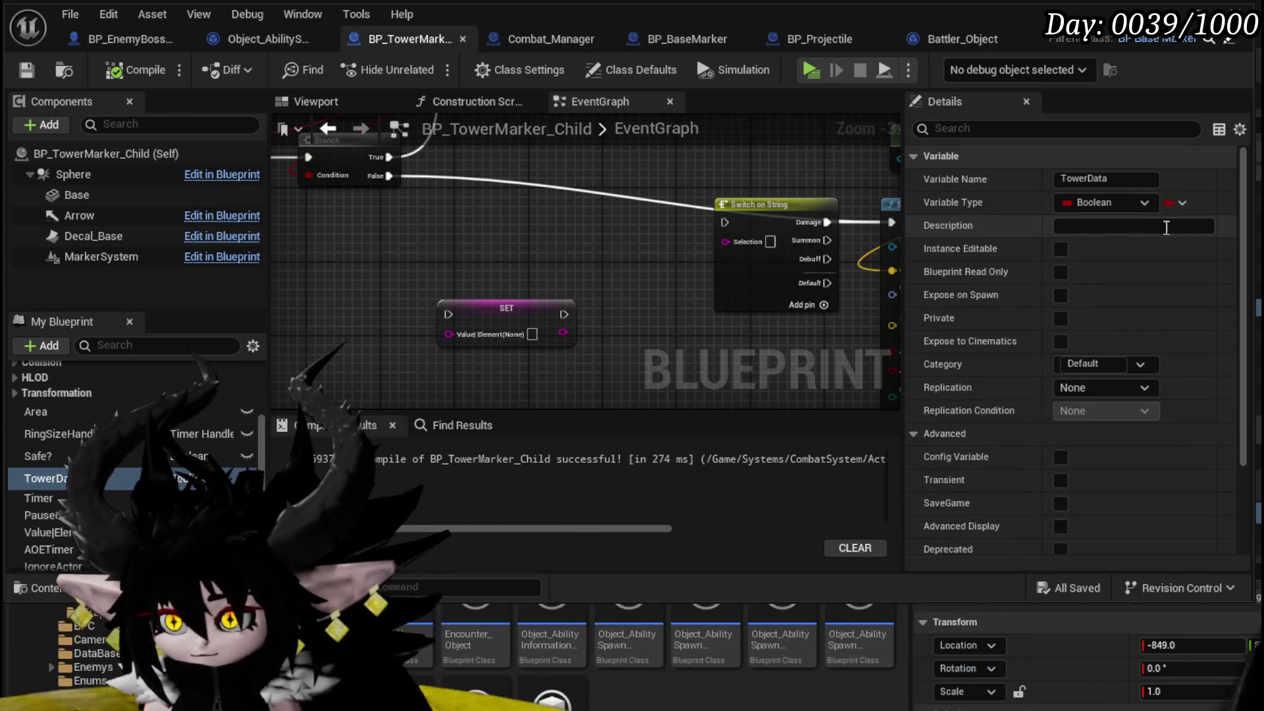
click(1170, 200)
click(1162, 231)
click(1097, 204)
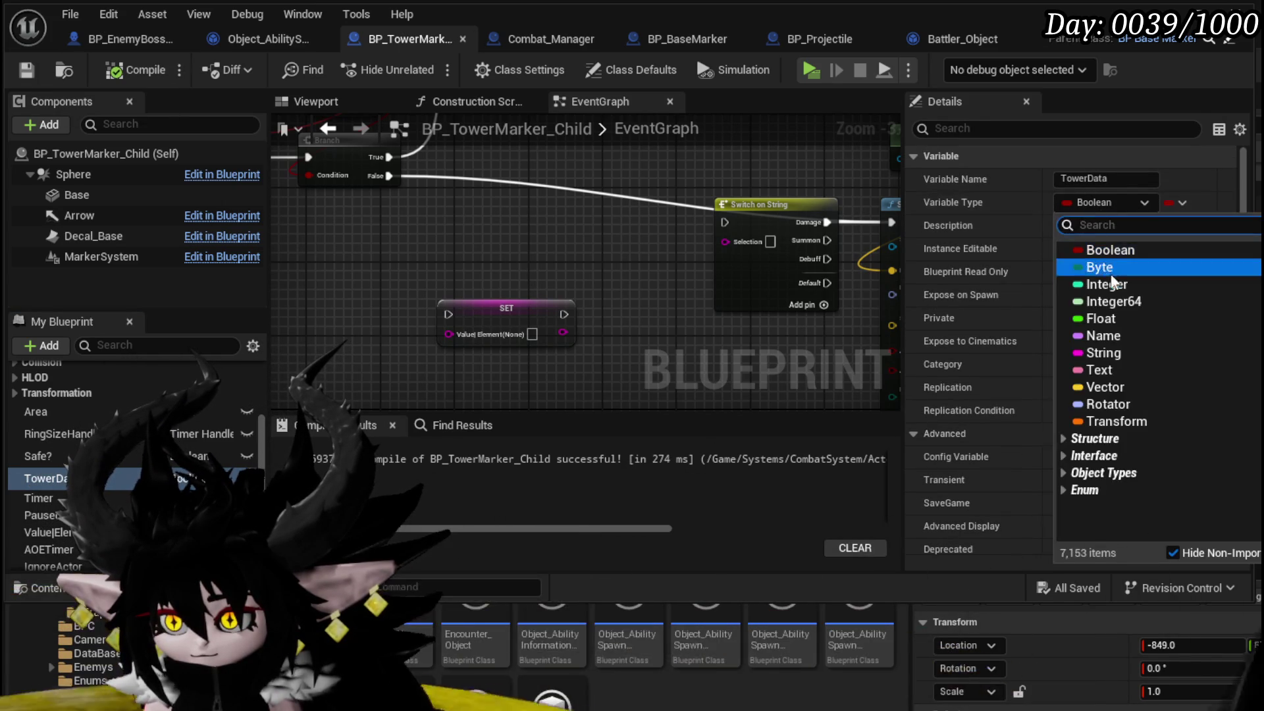
key(Escape)
Place a Tower Data getter feeding a Parse Into Array node, removing a stray Gate node.
drag(46, 478, 270, 249)
click(321, 261)
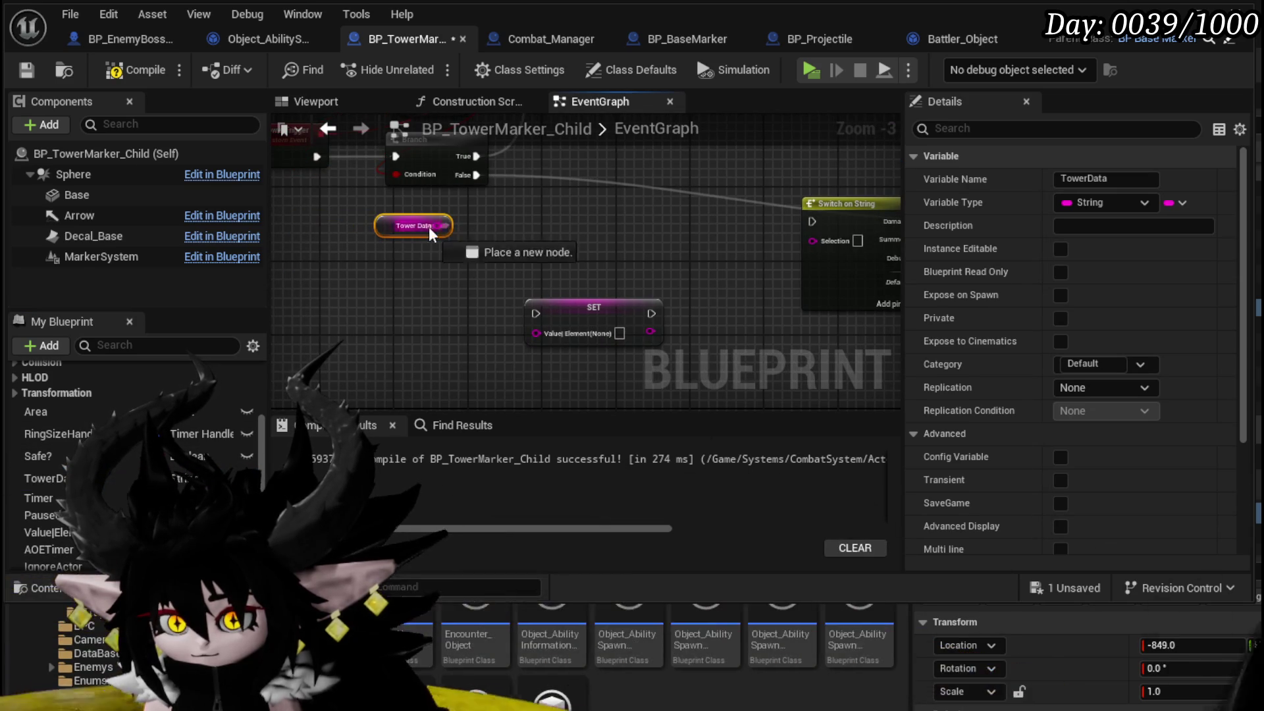
drag(437, 226, 365, 306)
text(parse)
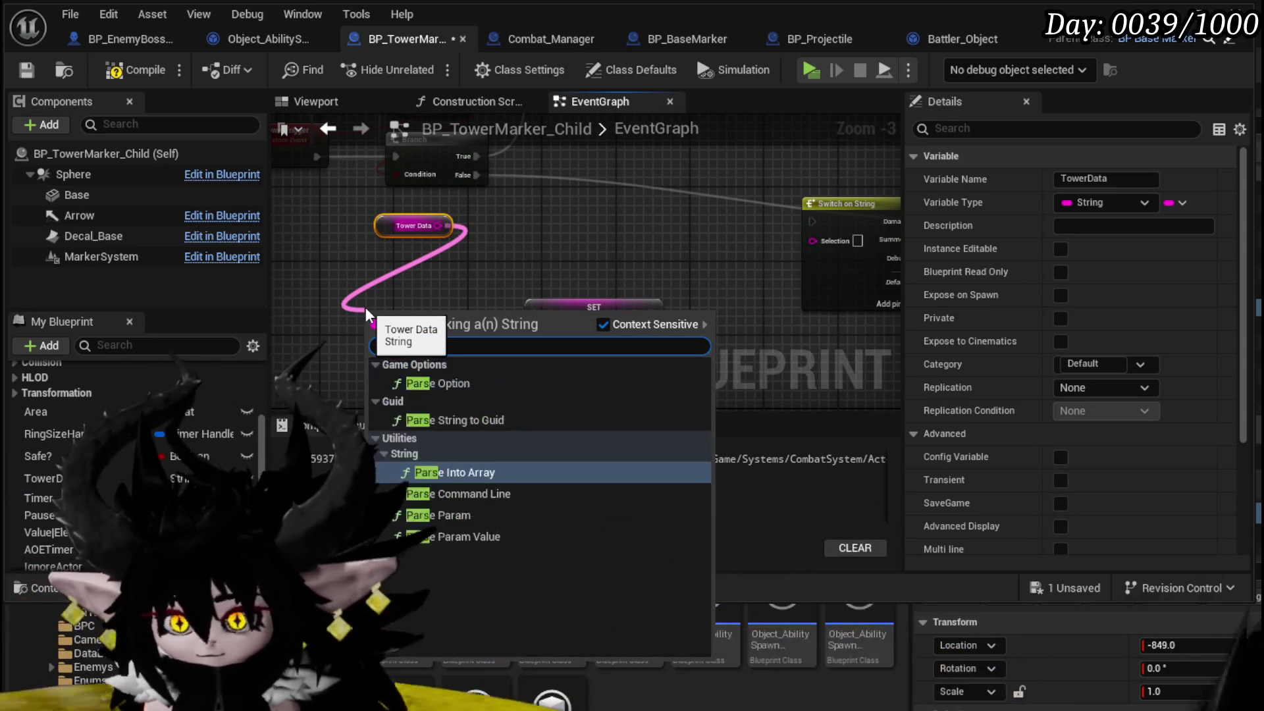
key(Return)
drag(580, 307, 642, 362)
drag(461, 315, 435, 262)
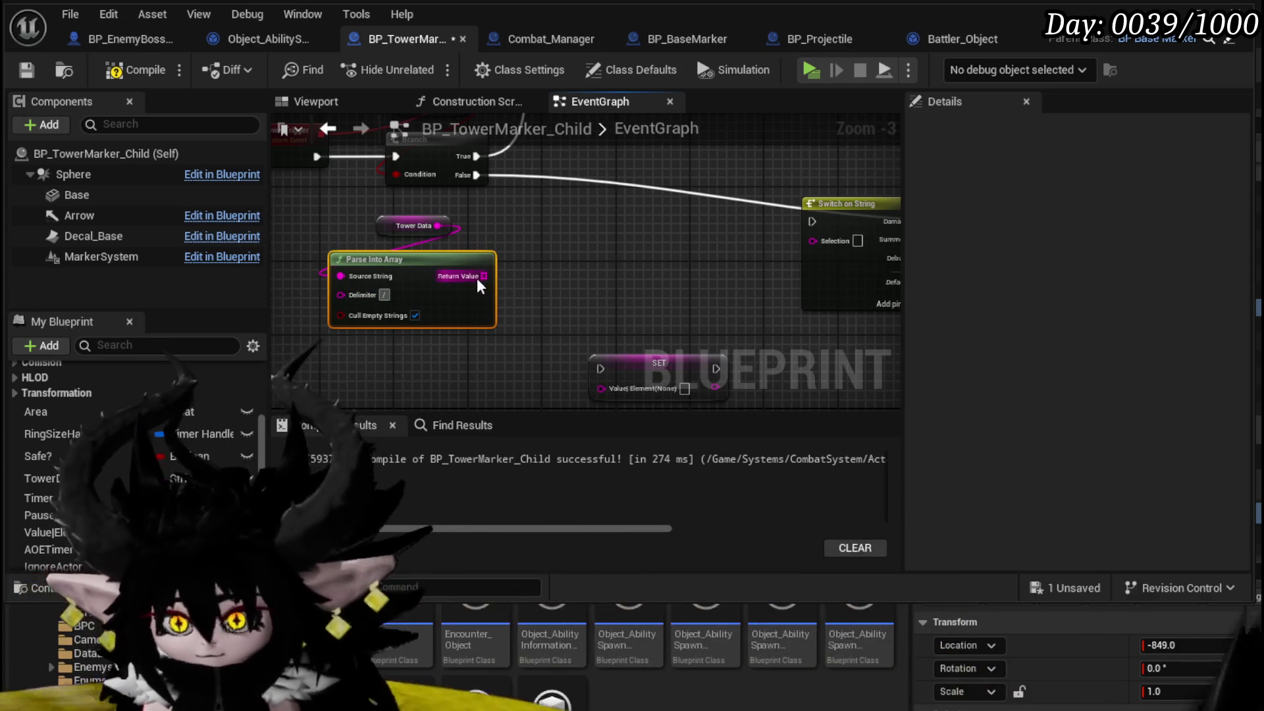
click(522, 276)
key(Delete)
Wire the parsed array's GET [0] into Switch on String Selection, with Branch False driving it, then compile and save.
drag(484, 275, 524, 270)
text(get)
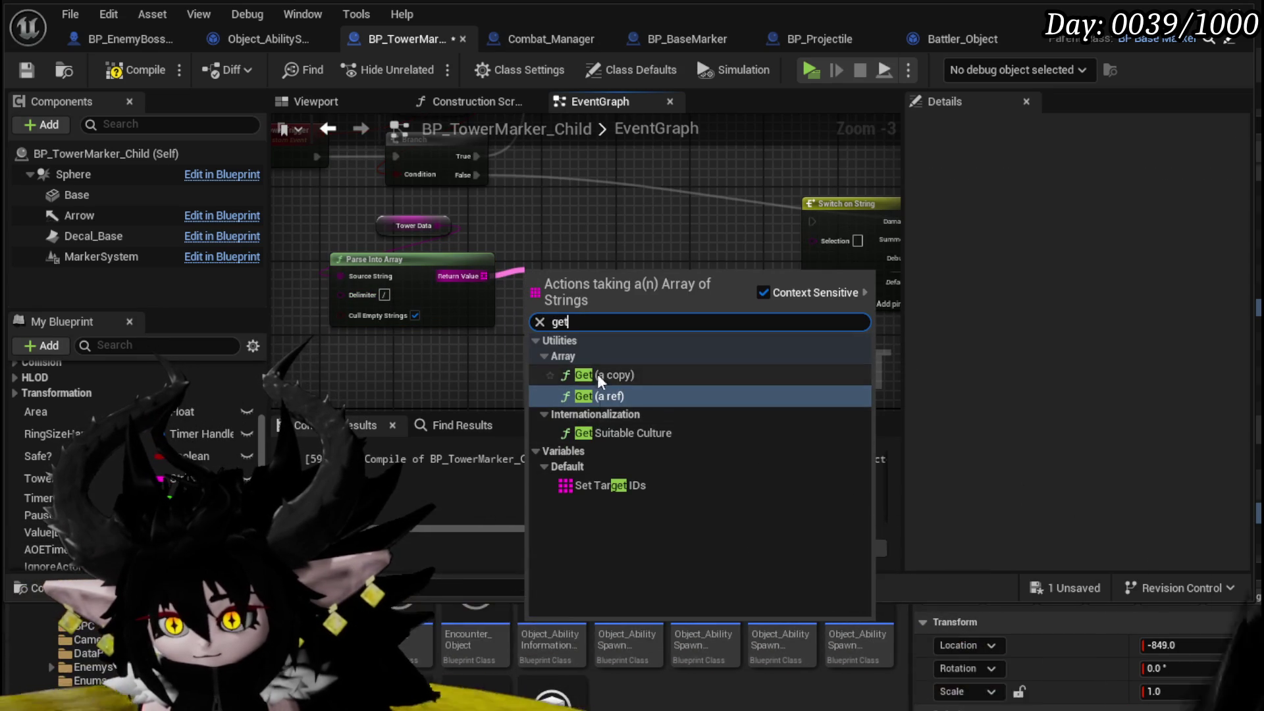
click(594, 394)
drag(585, 293, 585, 275)
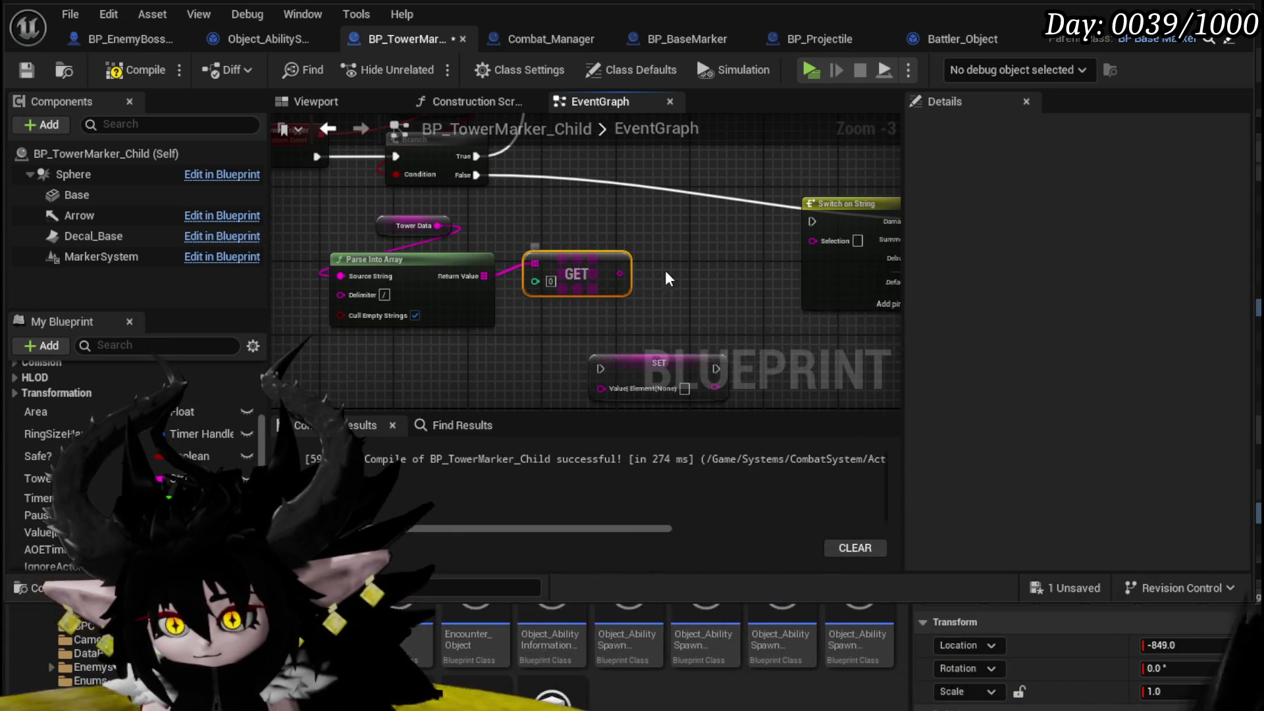
drag(478, 293, 675, 257)
drag(738, 221, 626, 228)
mouse_move(332, 191)
mouse_down()
mouse_move(595, 238)
mouse_move(563, 238)
mouse_up()
drag(357, 207, 466, 207)
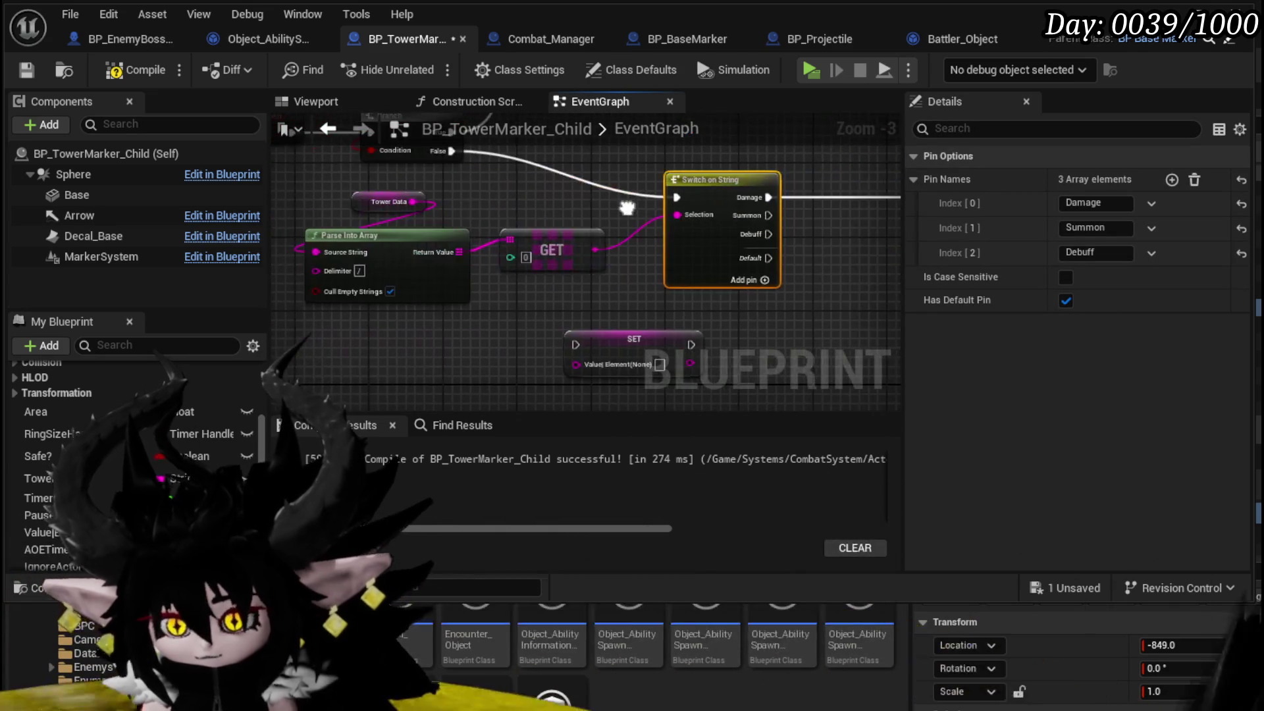
click(122, 70)
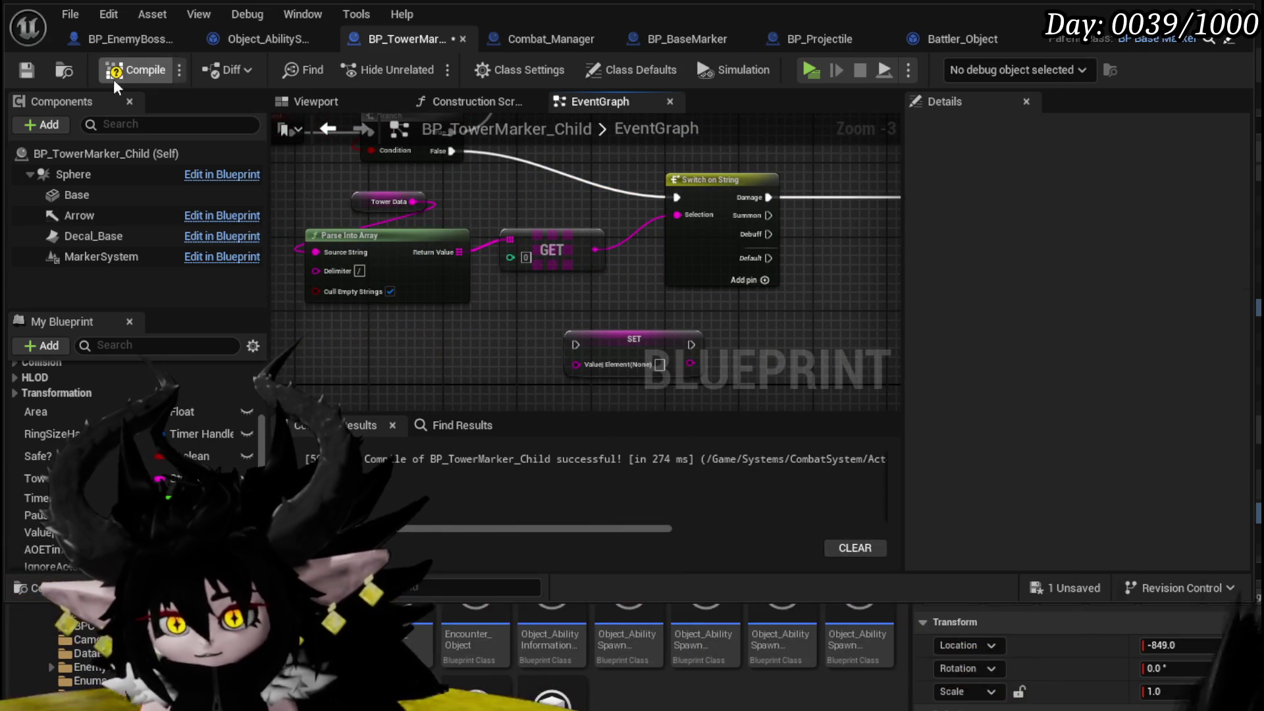
click(28, 74)
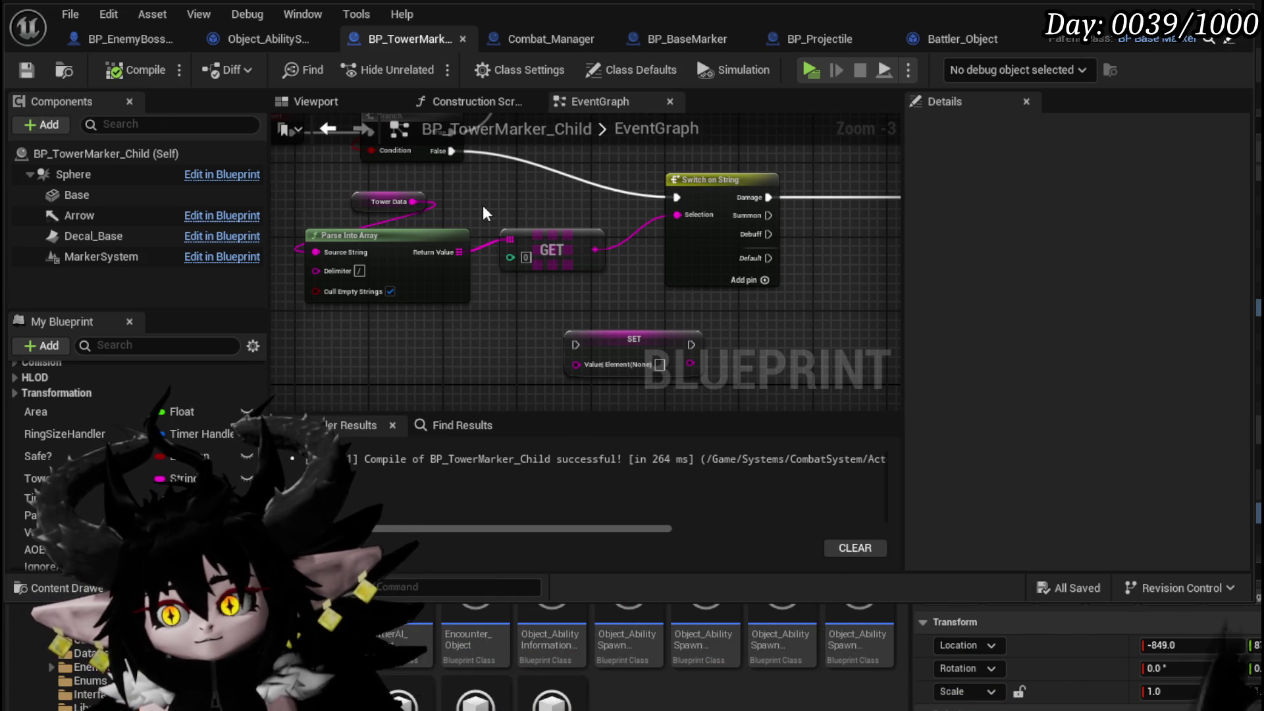
Make TowerData Instance Editable and Expose on Spawn, then compile and save.
scroll(483, 204, down, 2)
drag(476, 200, 381, 211)
scroll(434, 214, up, 2)
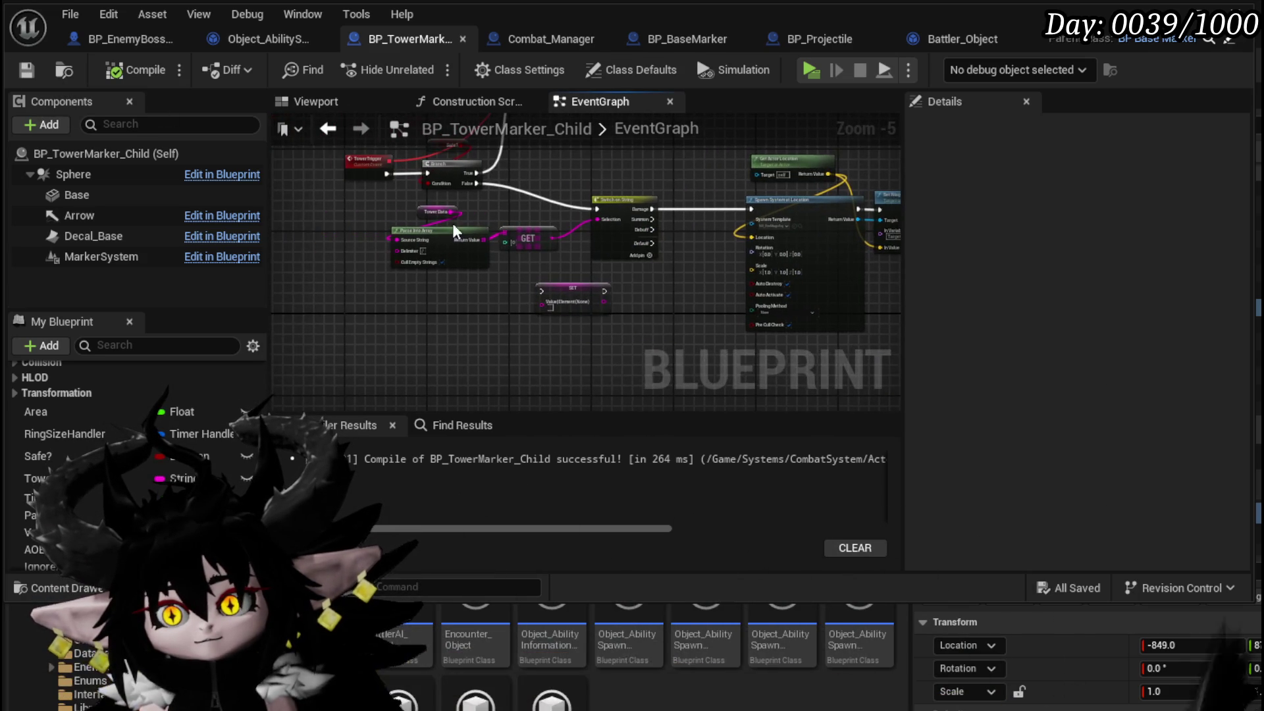
click(371, 219)
click(329, 191)
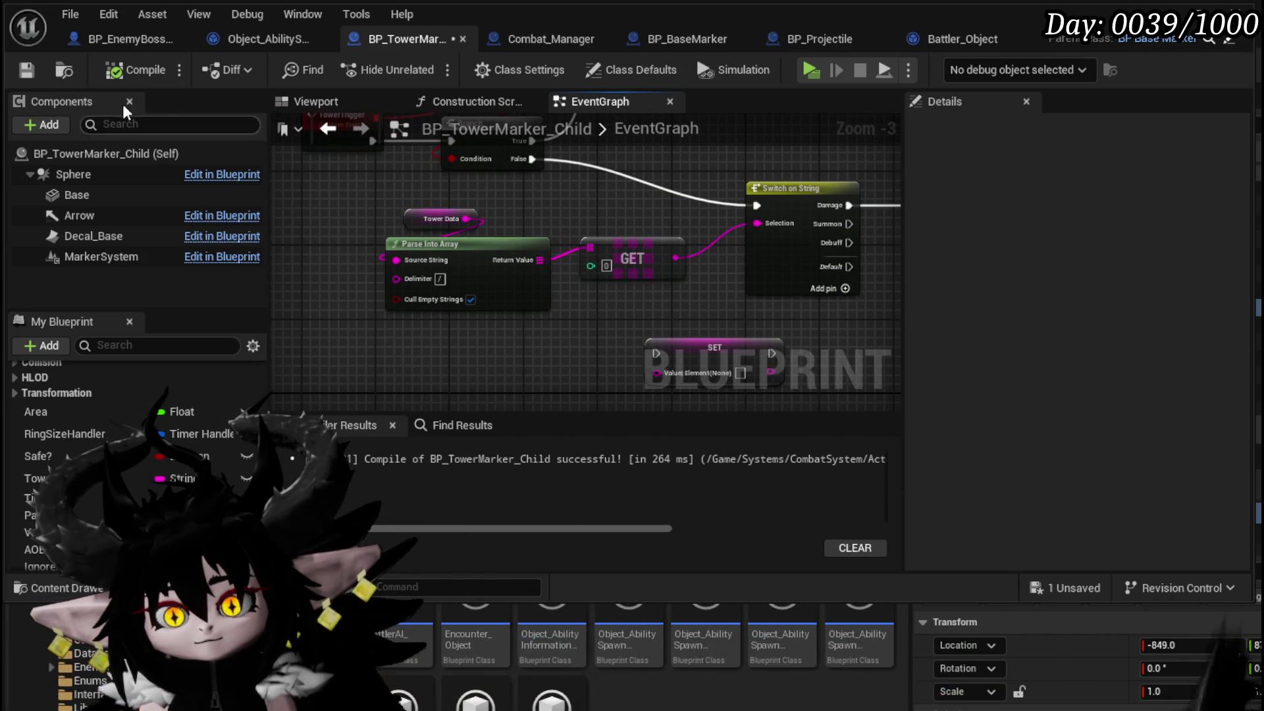
click(411, 221)
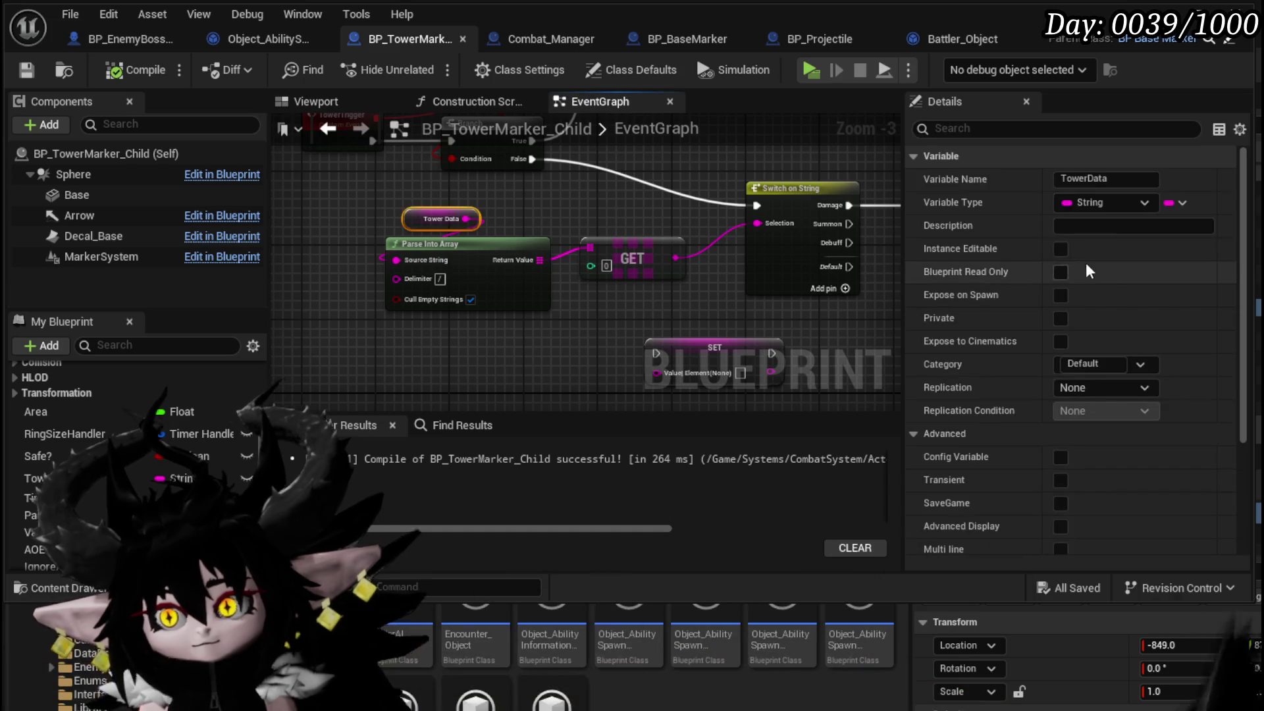
click(1060, 249)
click(1061, 296)
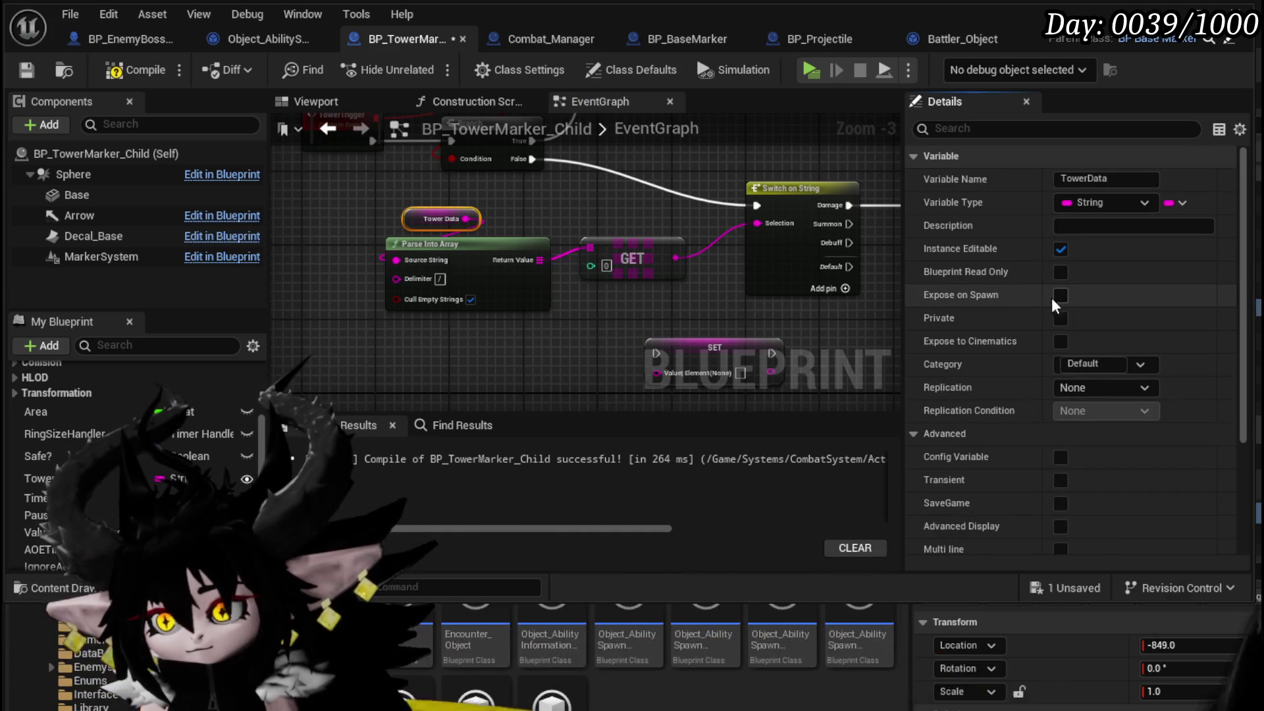
click(21, 73)
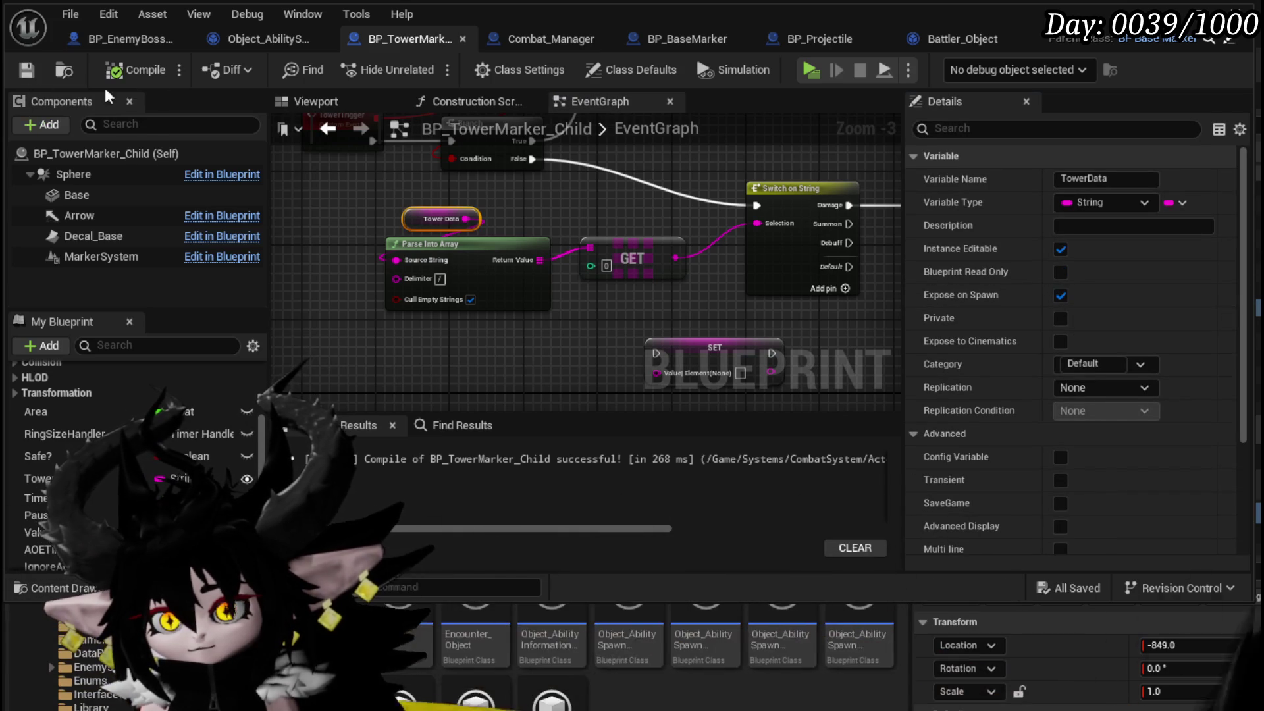
click(256, 41)
double_click(708, 252)
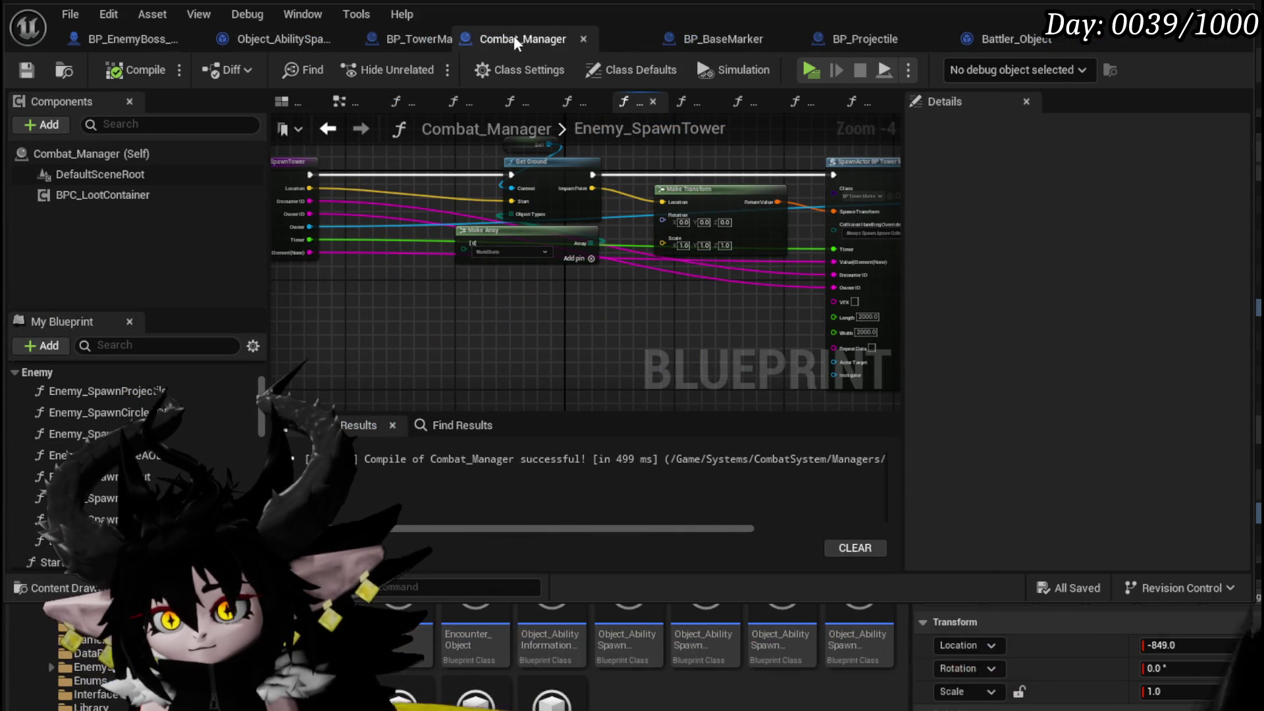
Refresh the spawn node to gain a Tower Data pin and connect the string wire to Value|Element.
drag(657, 259, 576, 267)
scroll(678, 275, up, 2)
mouse_move(678, 275)
mouse_down()
mouse_move(734, 195)
mouse_move(657, 254)
mouse_move(773, 283)
mouse_up()
right_click(773, 283)
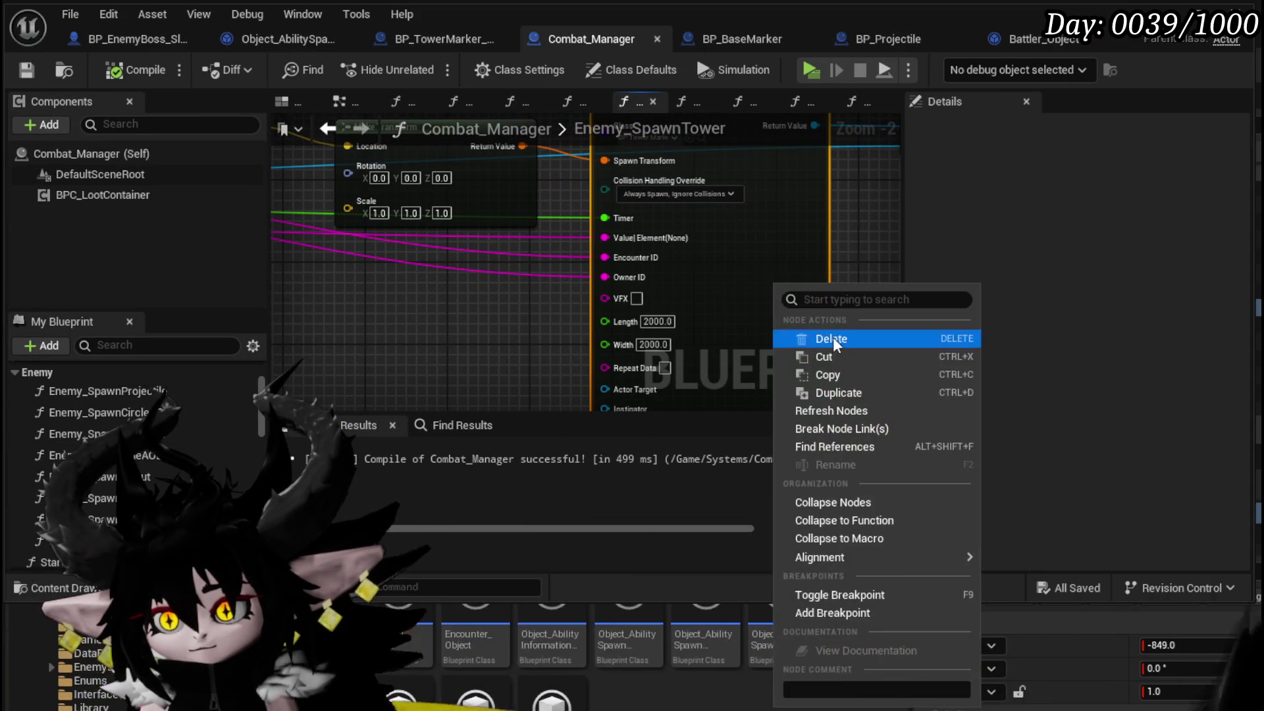
click(847, 405)
mouse_move(485, 376)
mouse_down()
mouse_move(638, 376)
mouse_move(697, 392)
mouse_up()
mouse_move(824, 269)
mouse_down()
mouse_move(555, 164)
mouse_move(383, 281)
mouse_move(417, 308)
mouse_up()
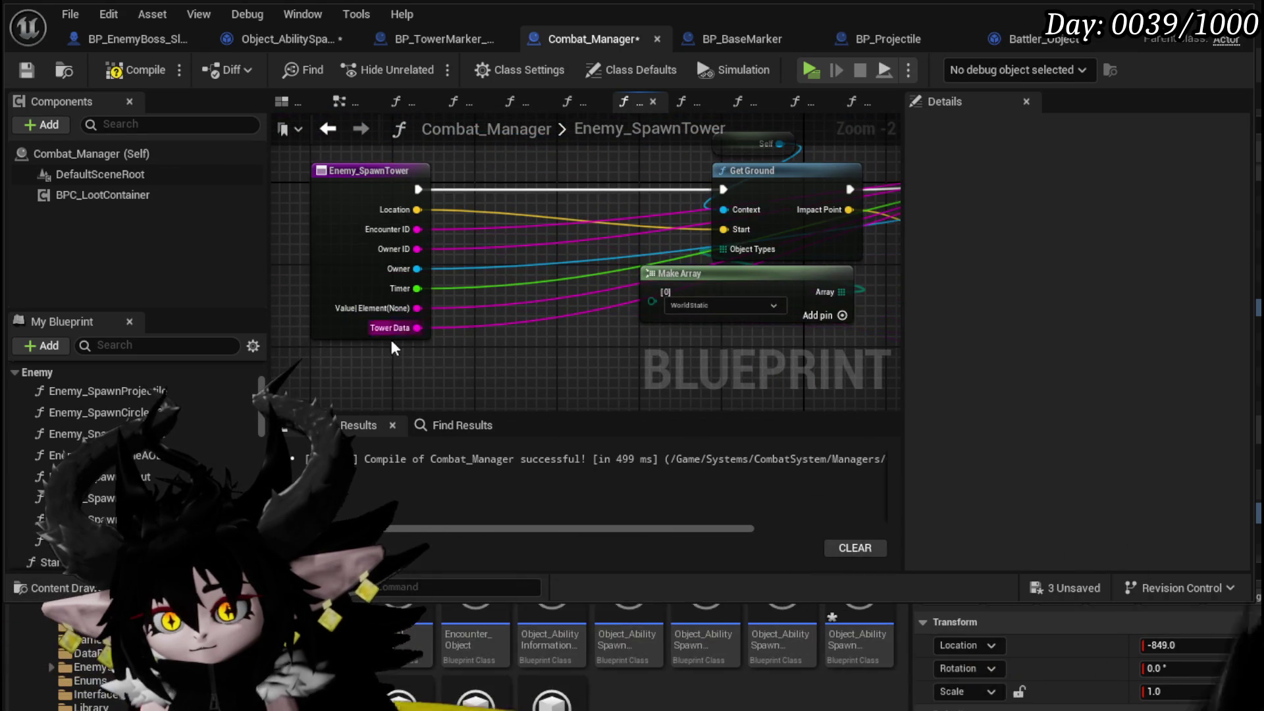
click(363, 333)
Move the TowerData input right after Timer in the function inputs and compile.
scroll(941, 494, down, 2)
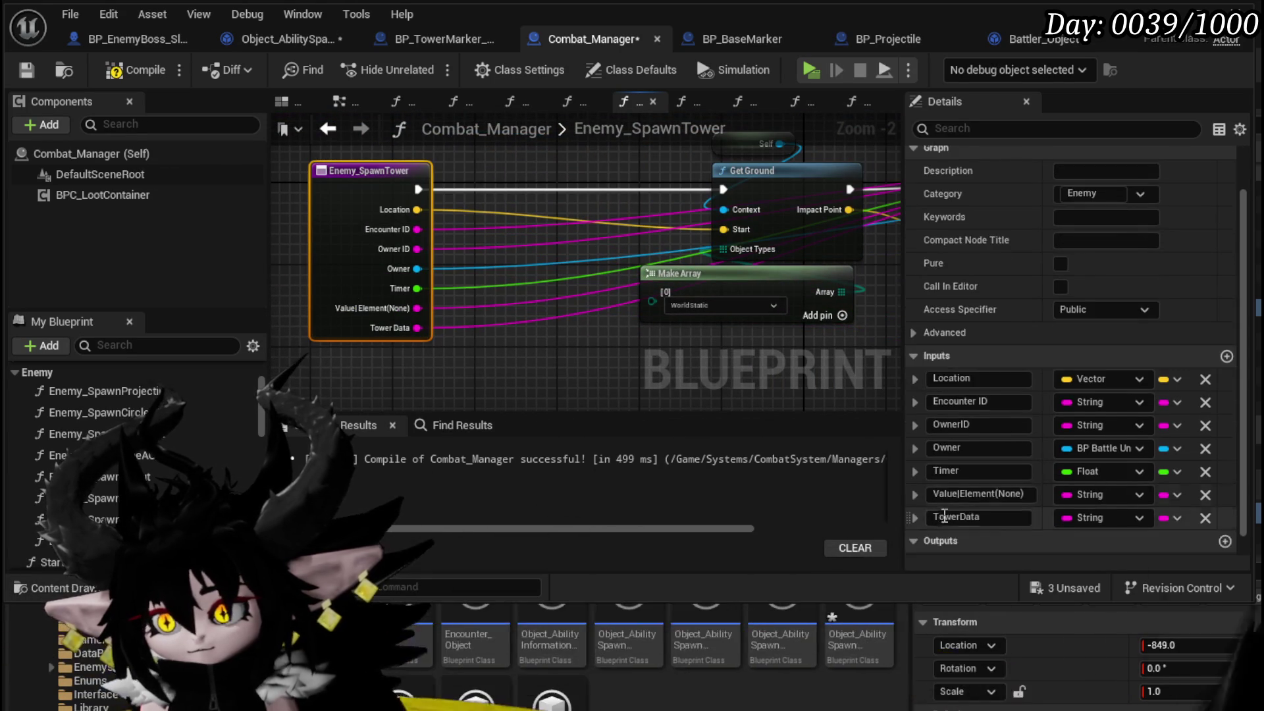
drag(910, 520, 907, 469)
drag(908, 467, 907, 482)
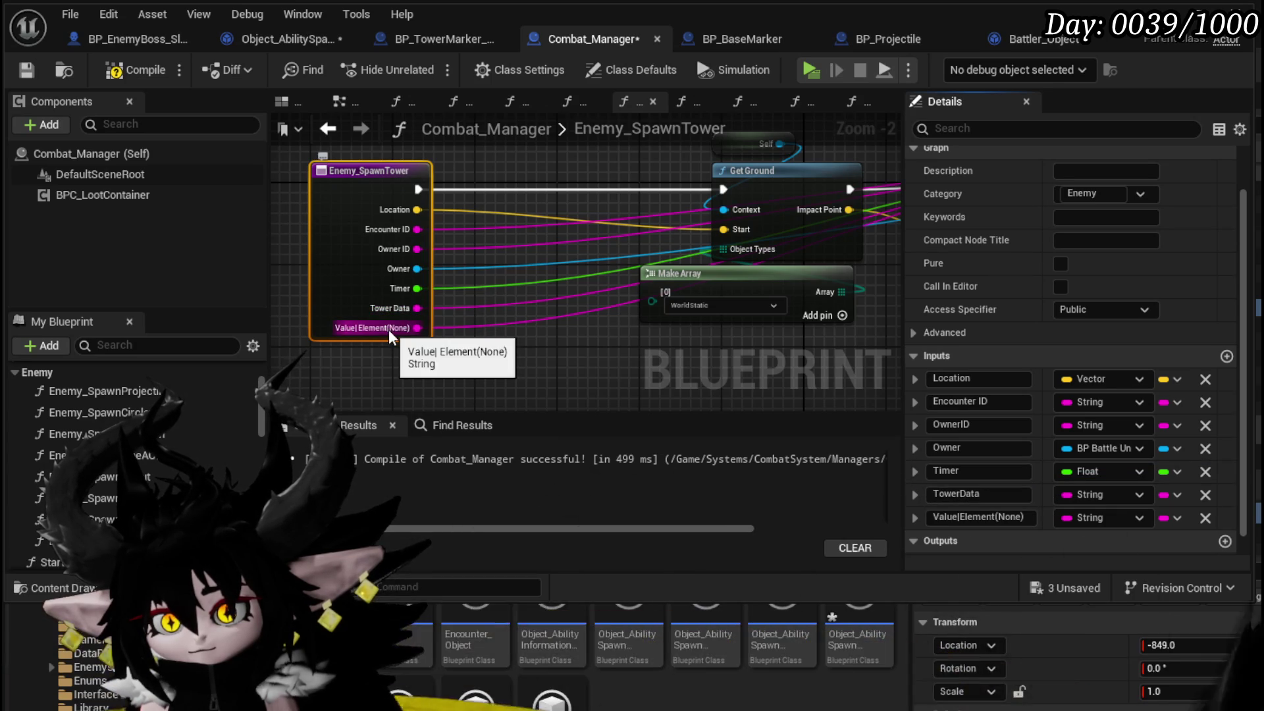
click(129, 69)
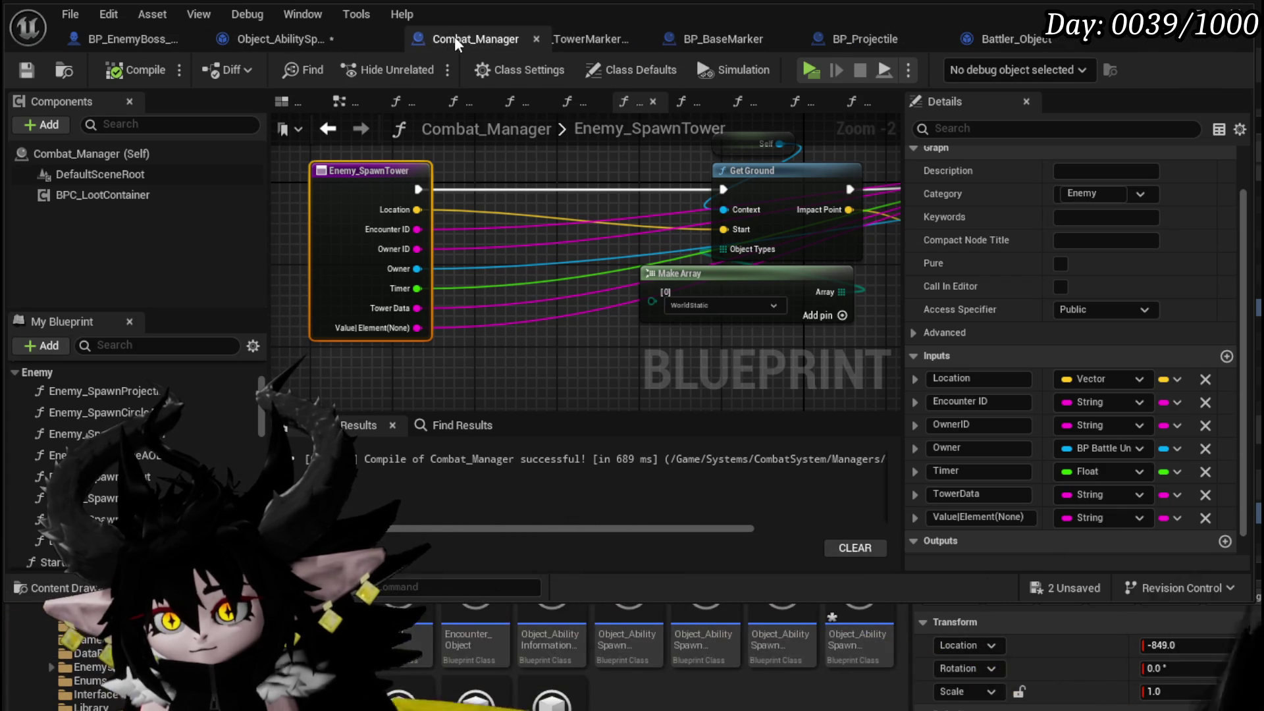
Promote the Tower Data pin to a variable, tick Instance Editable and Expose on Spawn, then compile and save.
click(289, 39)
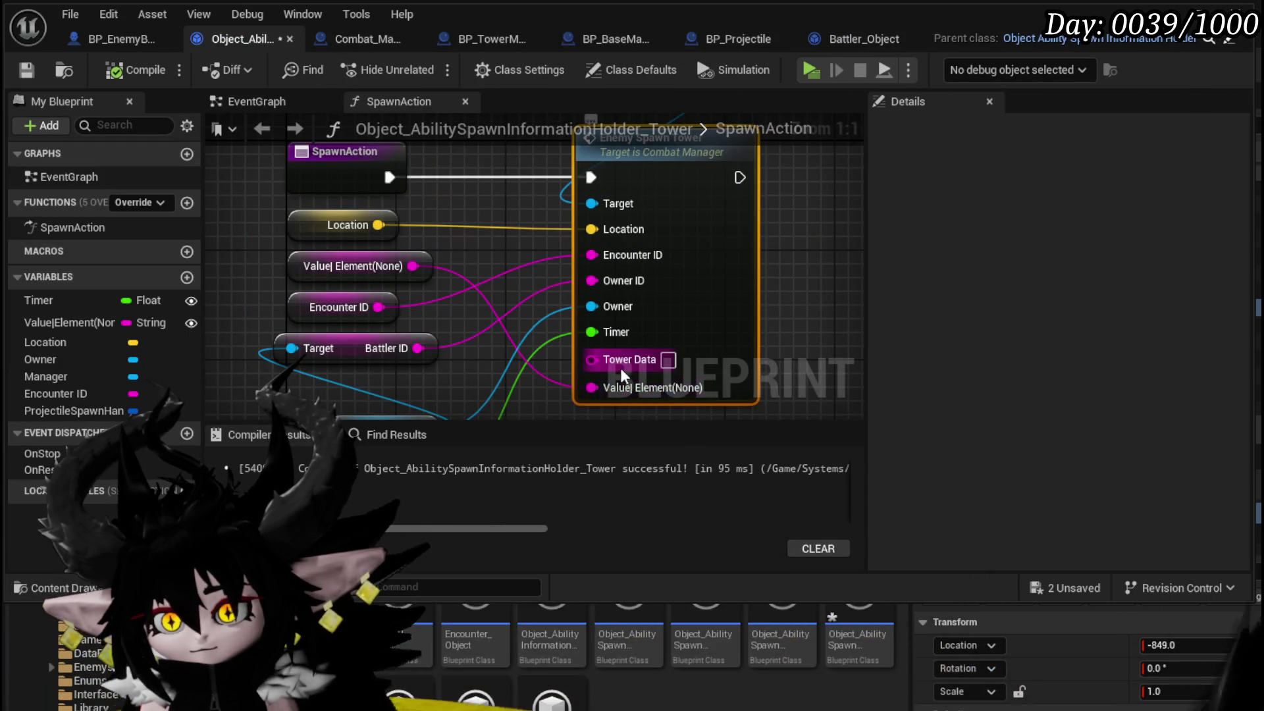
drag(496, 380, 563, 296)
right_click(660, 278)
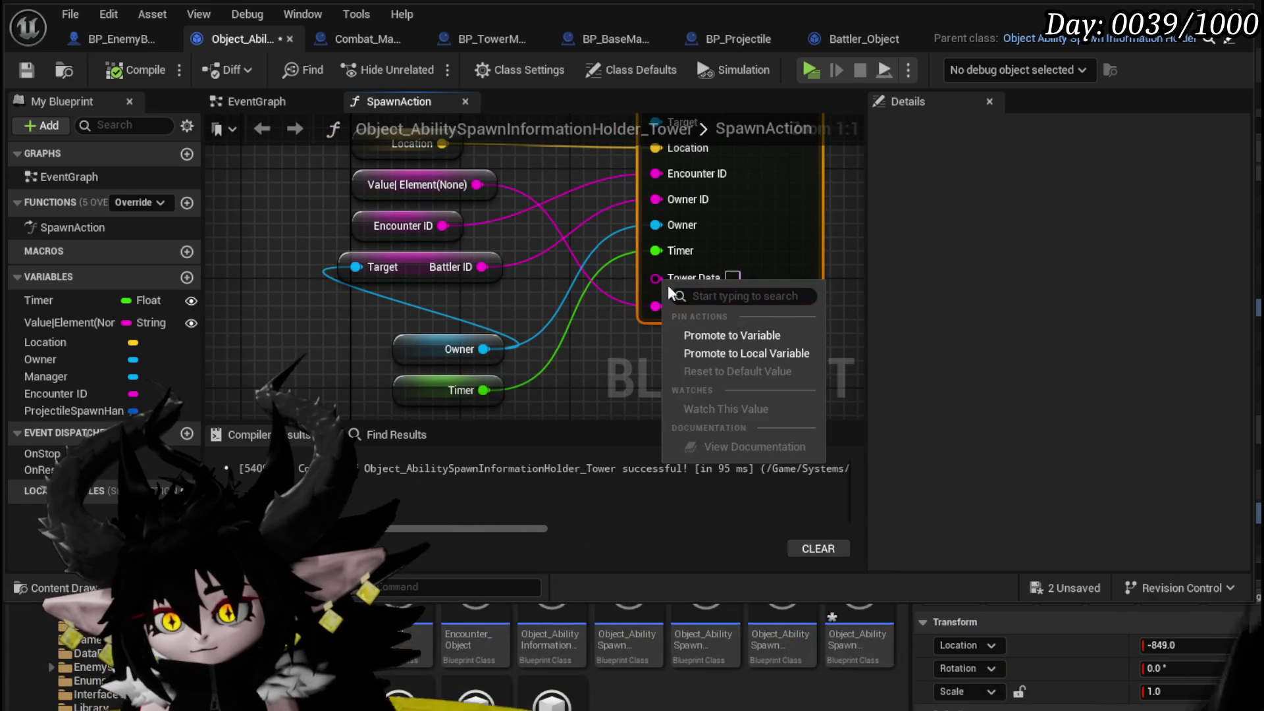
click(714, 334)
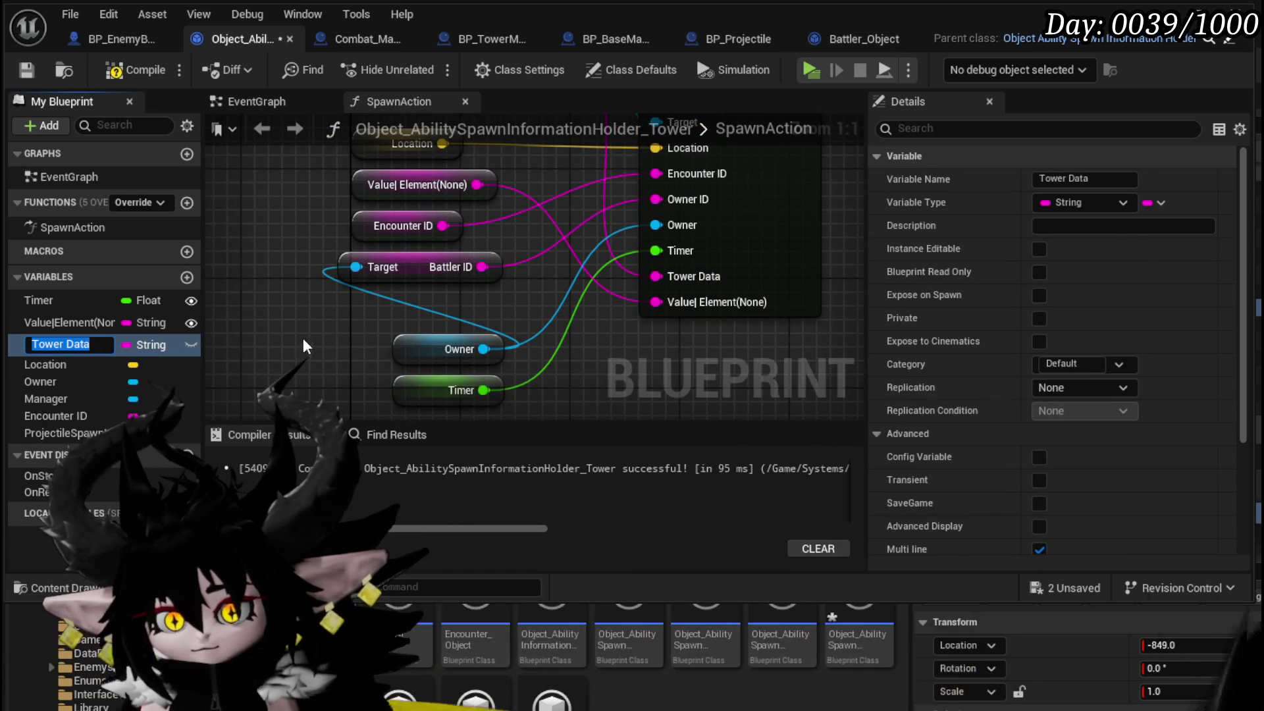
key(Return)
click(1040, 249)
click(1039, 295)
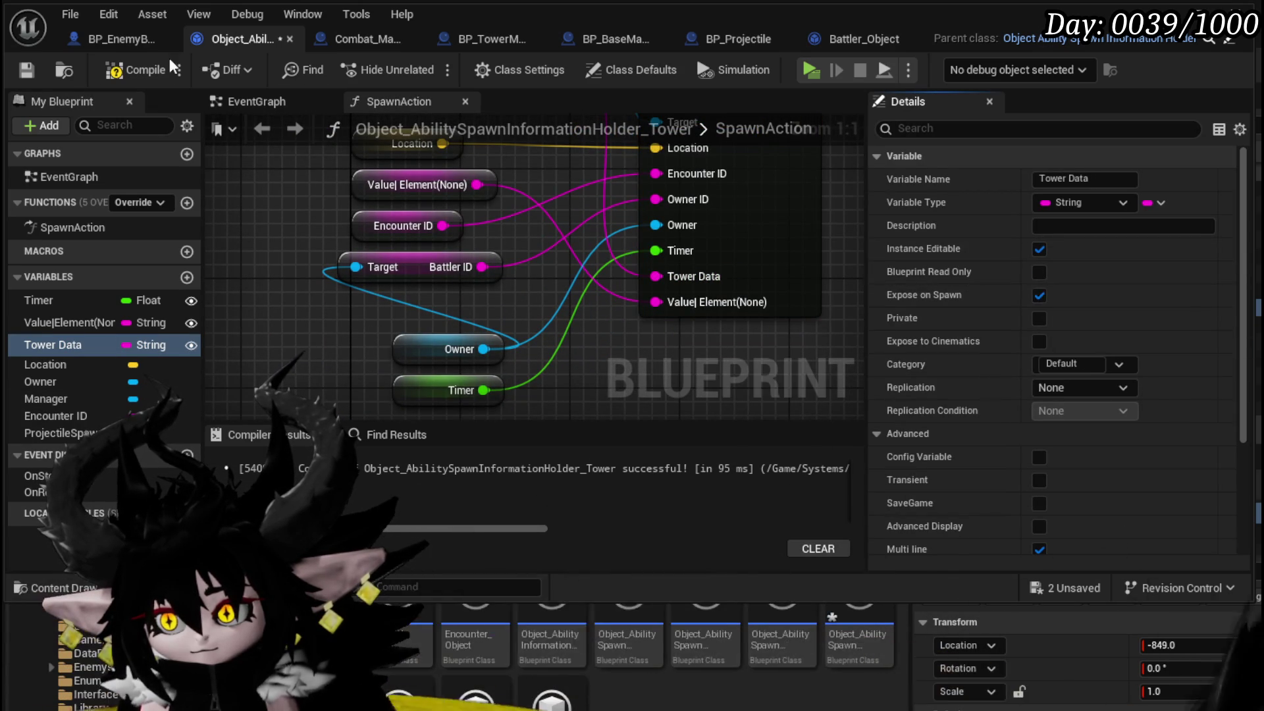
click(17, 71)
click(87, 42)
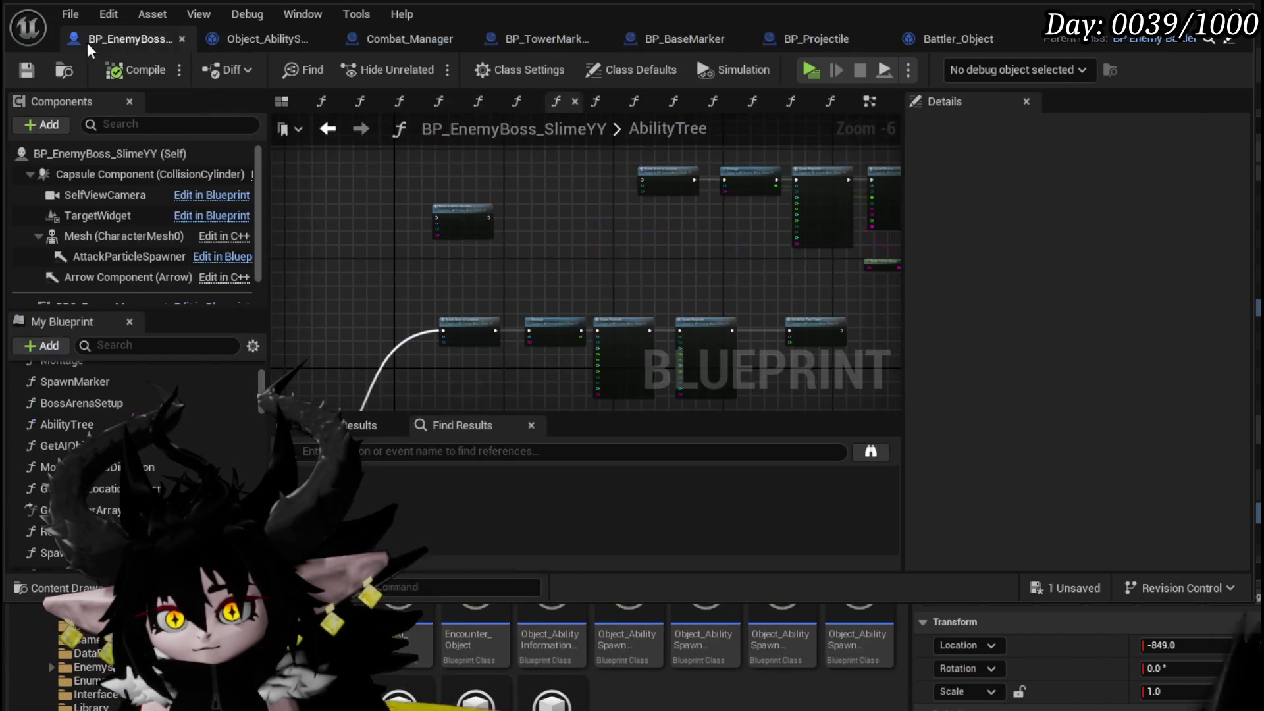
Open the SpawnTower function graph from BP_EnemyBoss_SlimeYY's EventGraph.
scroll(440, 336, down, 2)
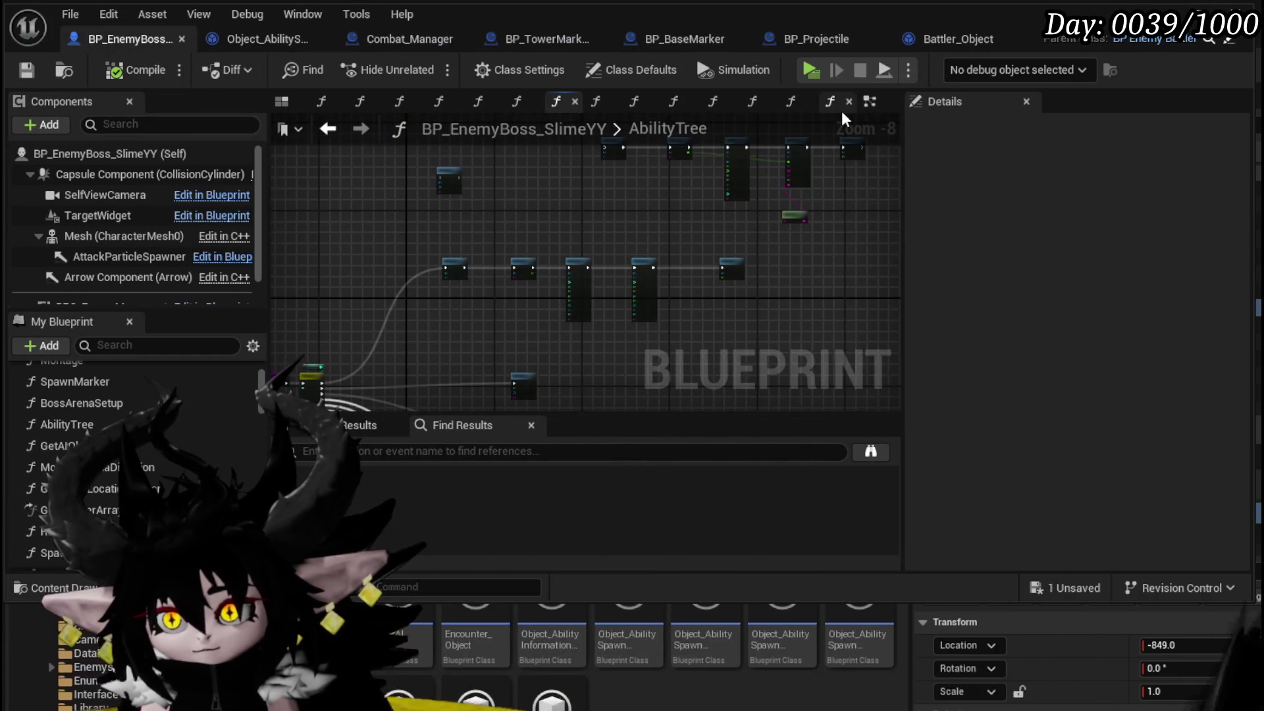
click(868, 102)
drag(871, 105, 318, 101)
right_click(320, 102)
click(420, 215)
scroll(665, 282, down, 5)
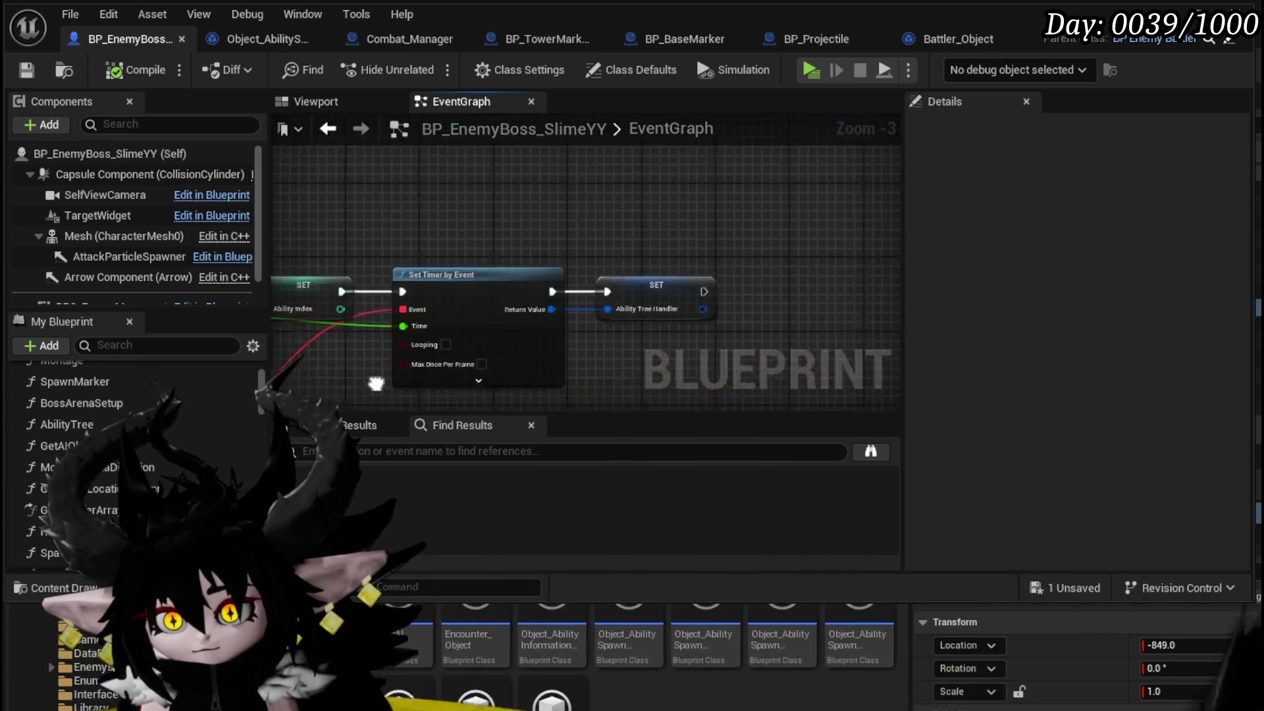
scroll(560, 305, up, 8)
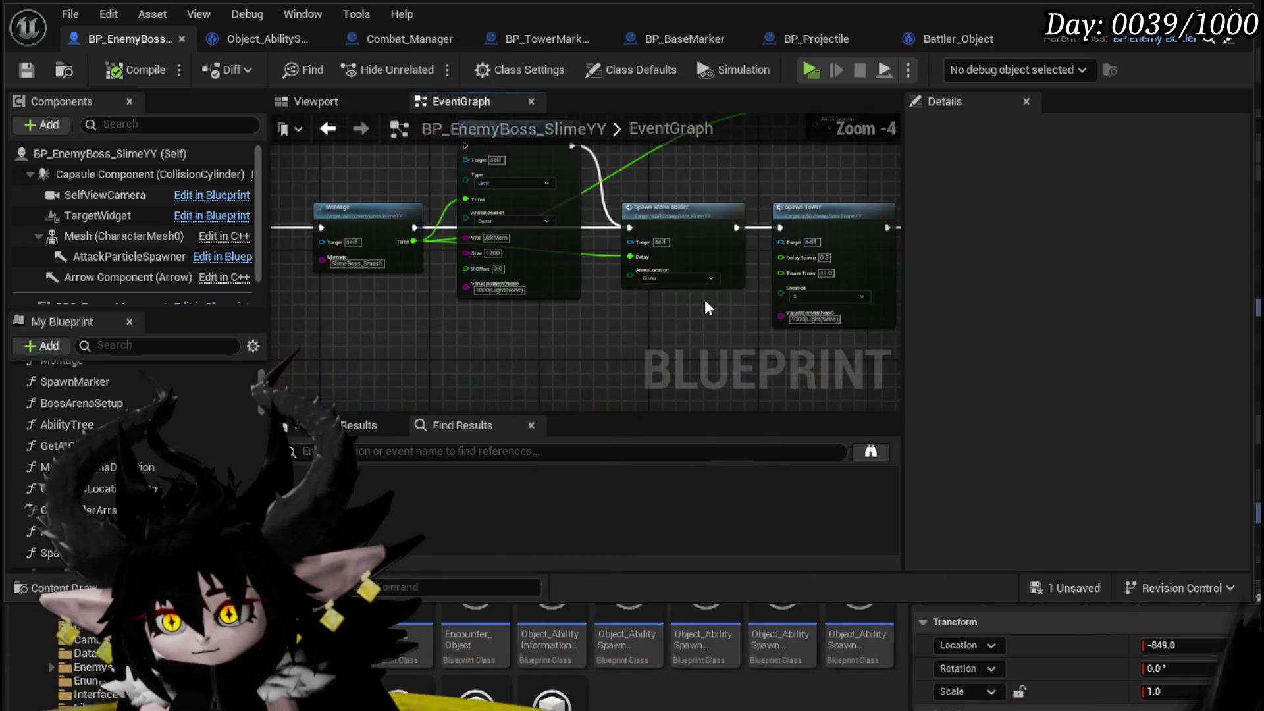
double_click(527, 197)
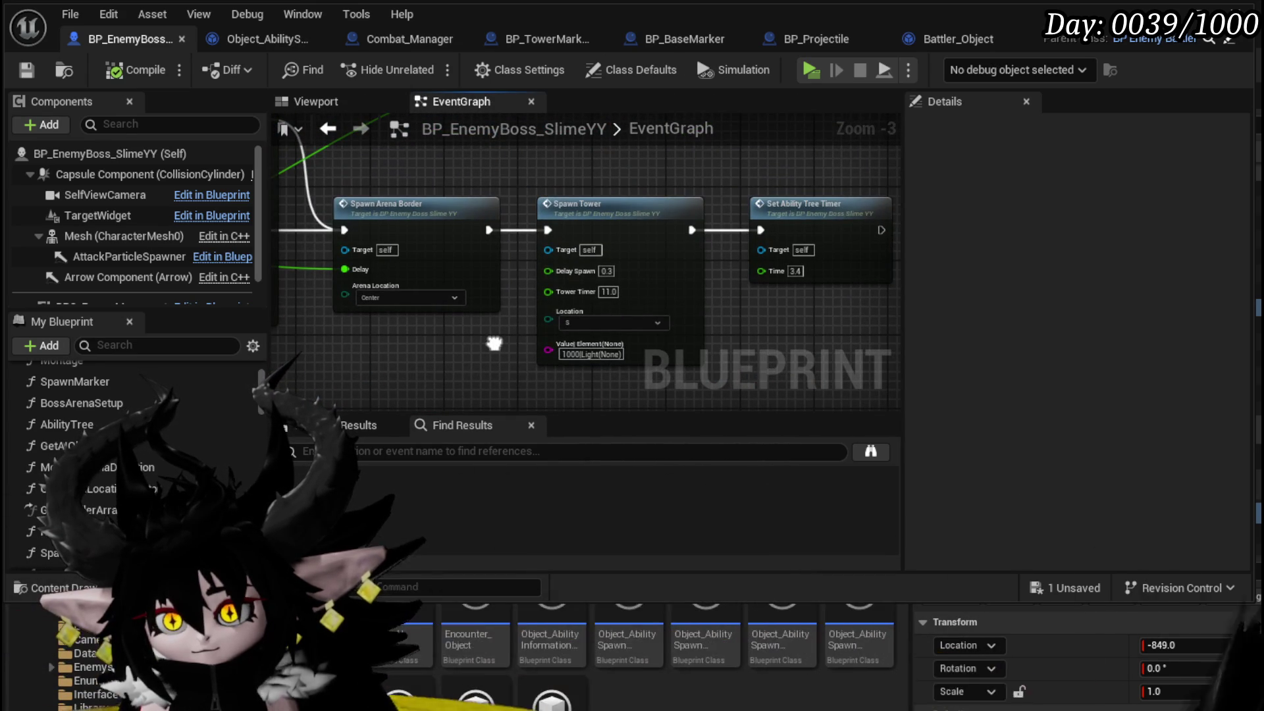
scroll(684, 219, down, 1)
scroll(683, 219, up, 1)
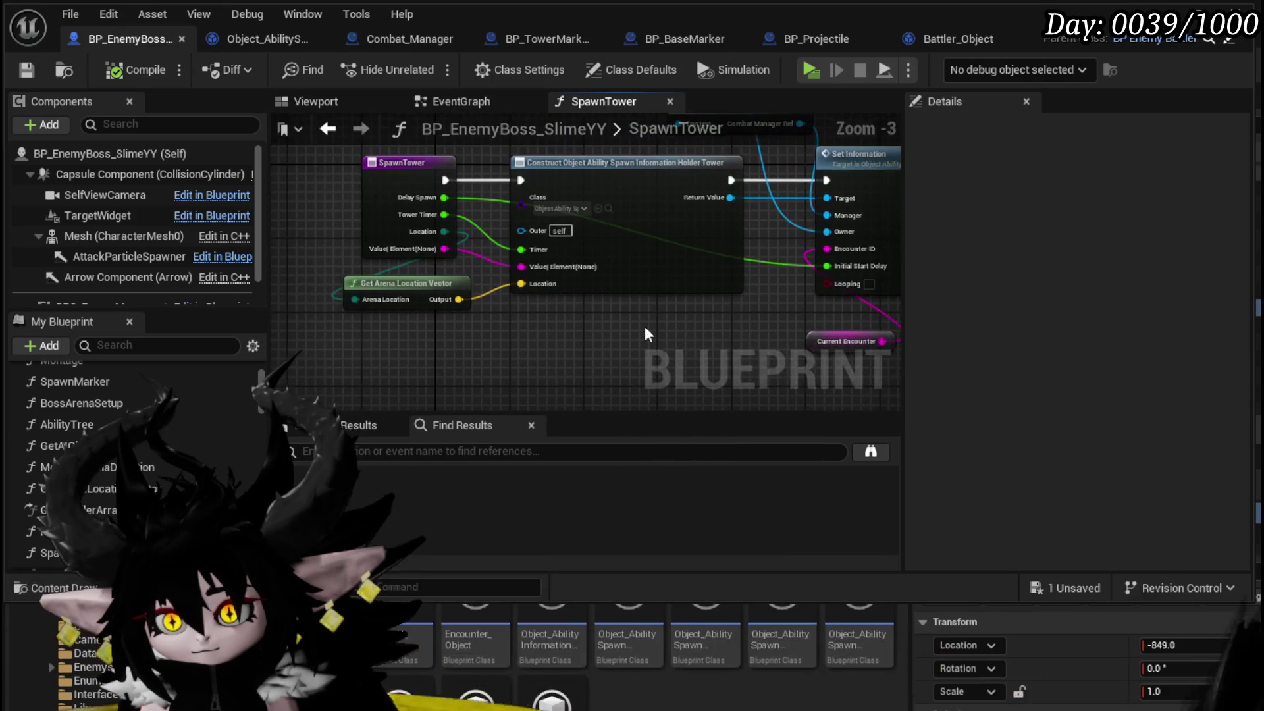
Refresh the construct node so it gains a Tower Data pin, tidy the nodes, and save.
right_click(666, 250)
click(727, 377)
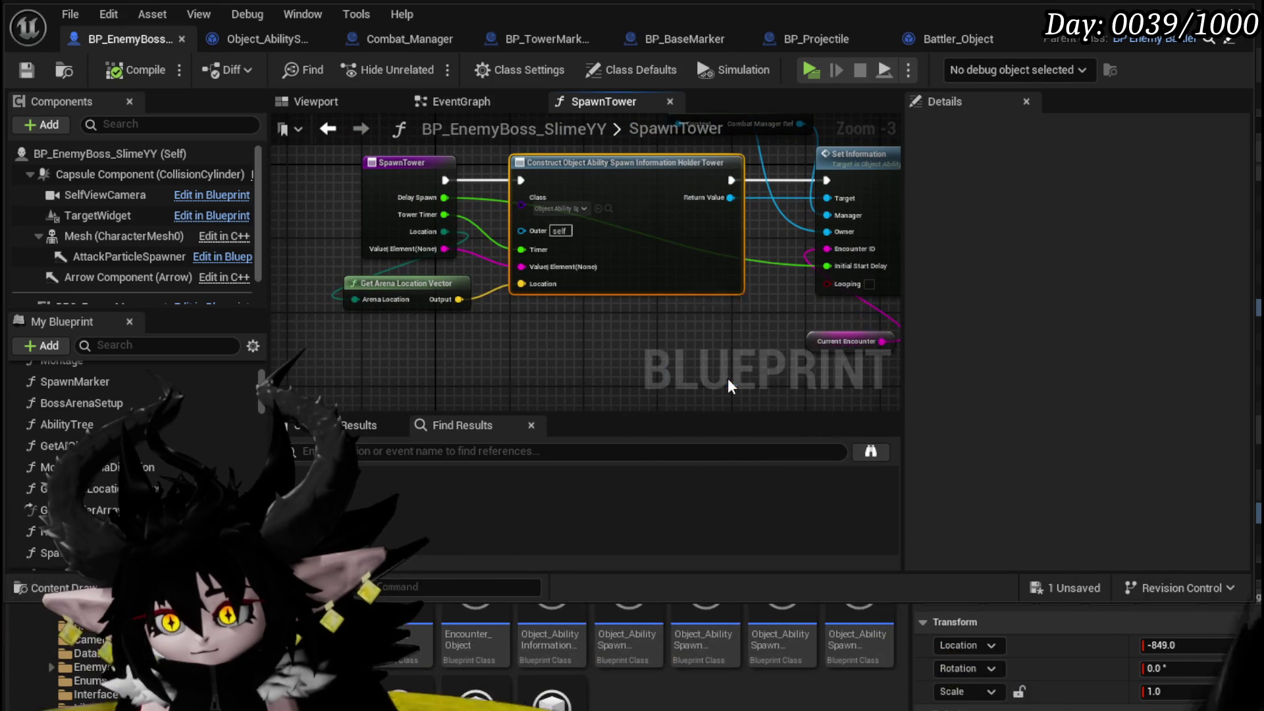
mouse_move(528, 290)
mouse_down()
mouse_move(381, 219)
mouse_move(403, 269)
mouse_move(467, 241)
mouse_up()
drag(369, 228, 368, 262)
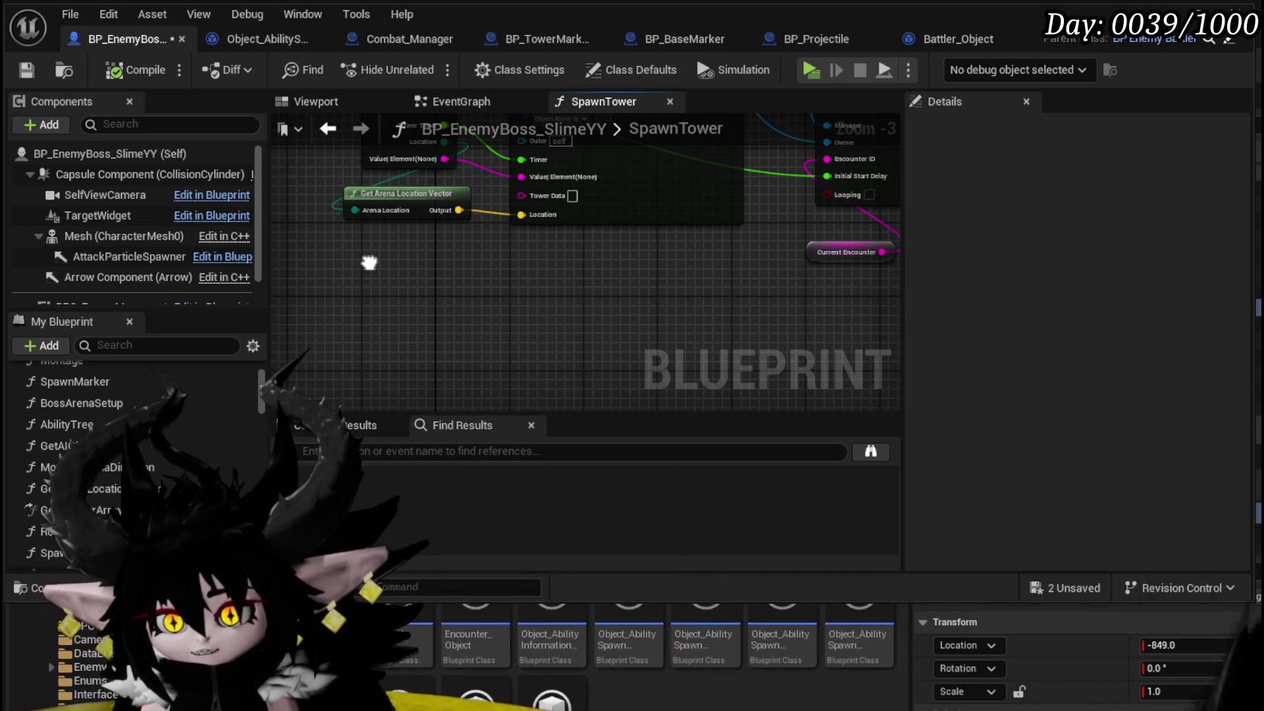
mouse_move(369, 262)
mouse_down()
mouse_move(377, 346)
mouse_move(394, 318)
mouse_up()
mouse_move(469, 253)
mouse_down()
mouse_move(609, 326)
mouse_move(603, 286)
mouse_up()
click(480, 318)
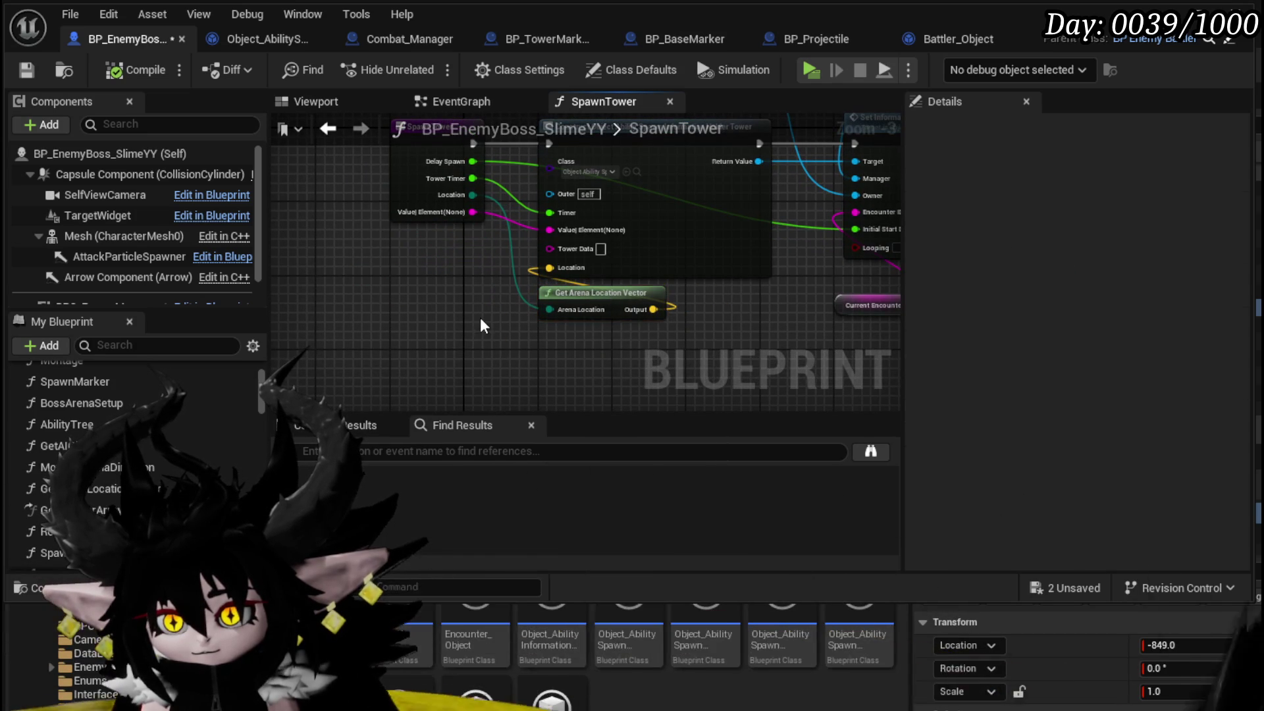
key(ctrl+s)
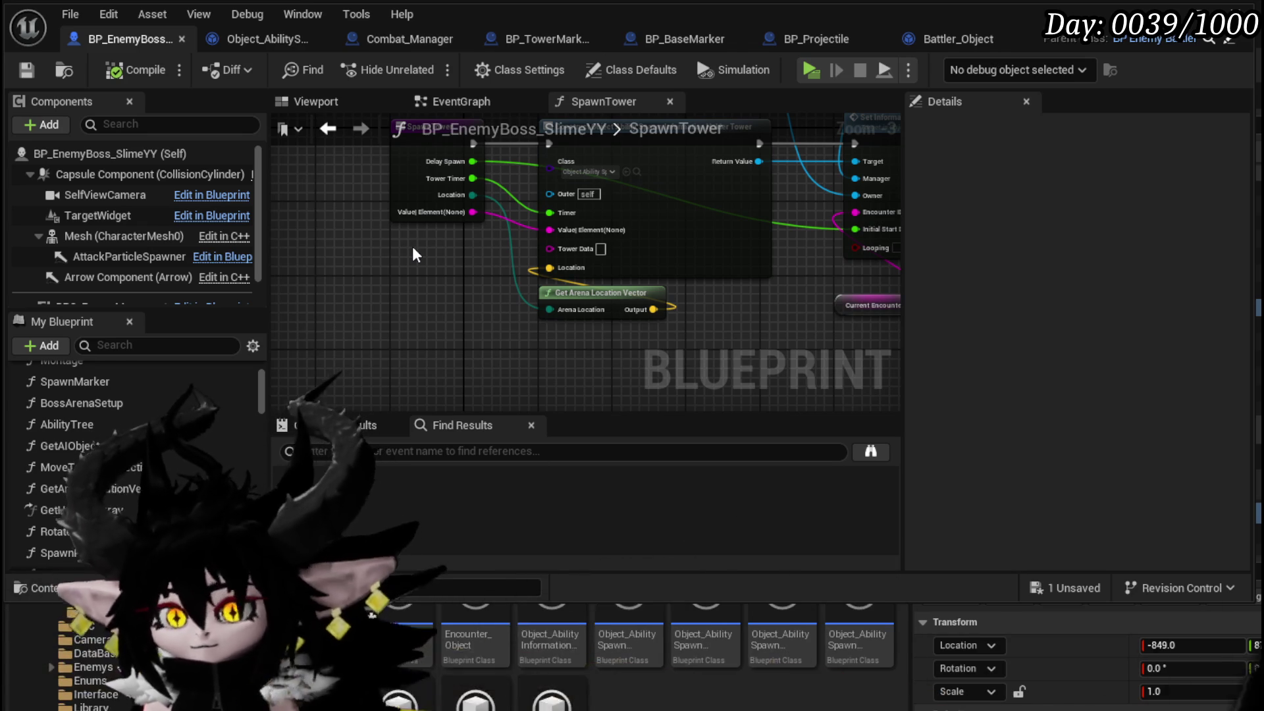
Check the SpawnTower function's properties and browse the enumeration assets in the Enums folder.
click(434, 197)
click(315, 292)
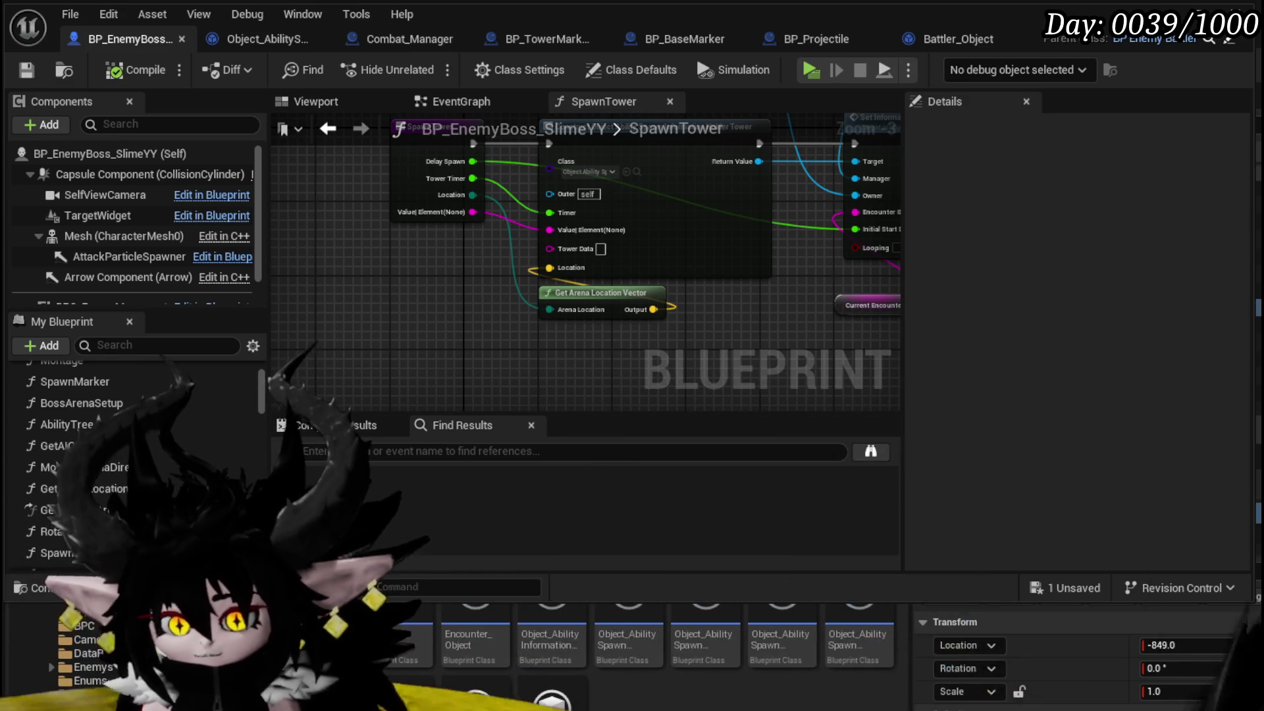
click(90, 678)
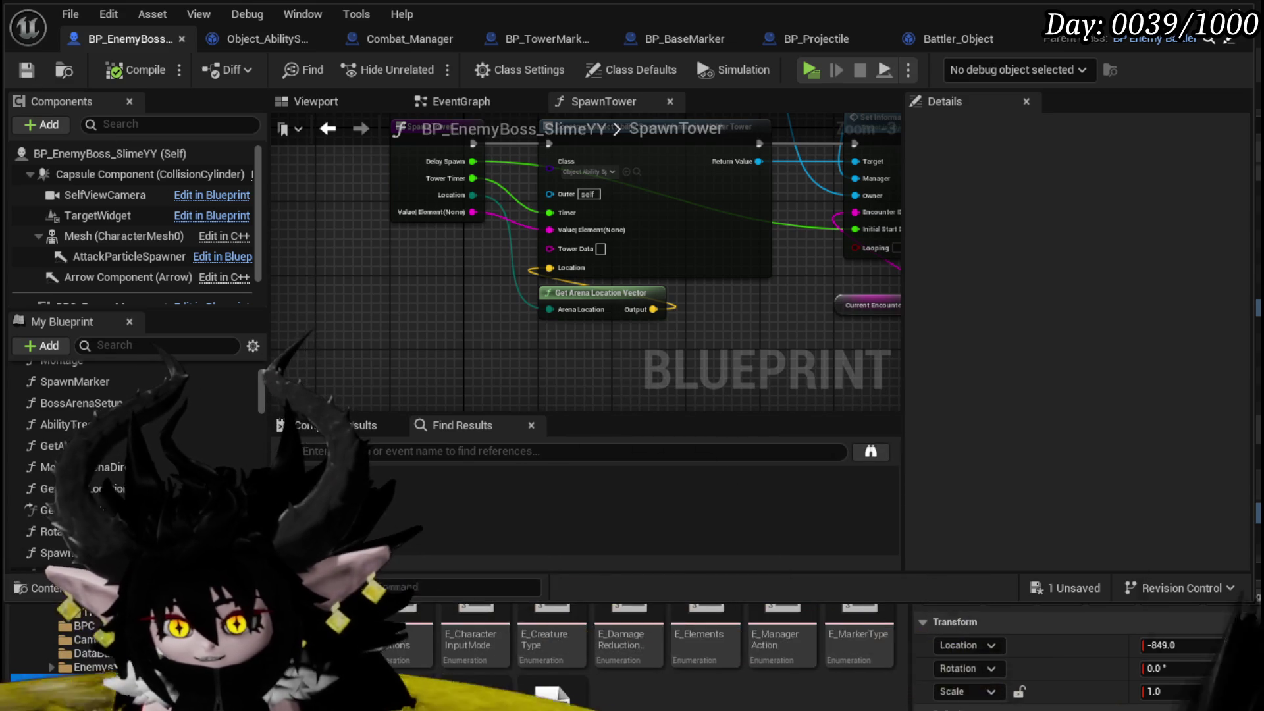
Create the E_TowerType Enumeration asset in the Enums folder and save all assets.
right_click(648, 704)
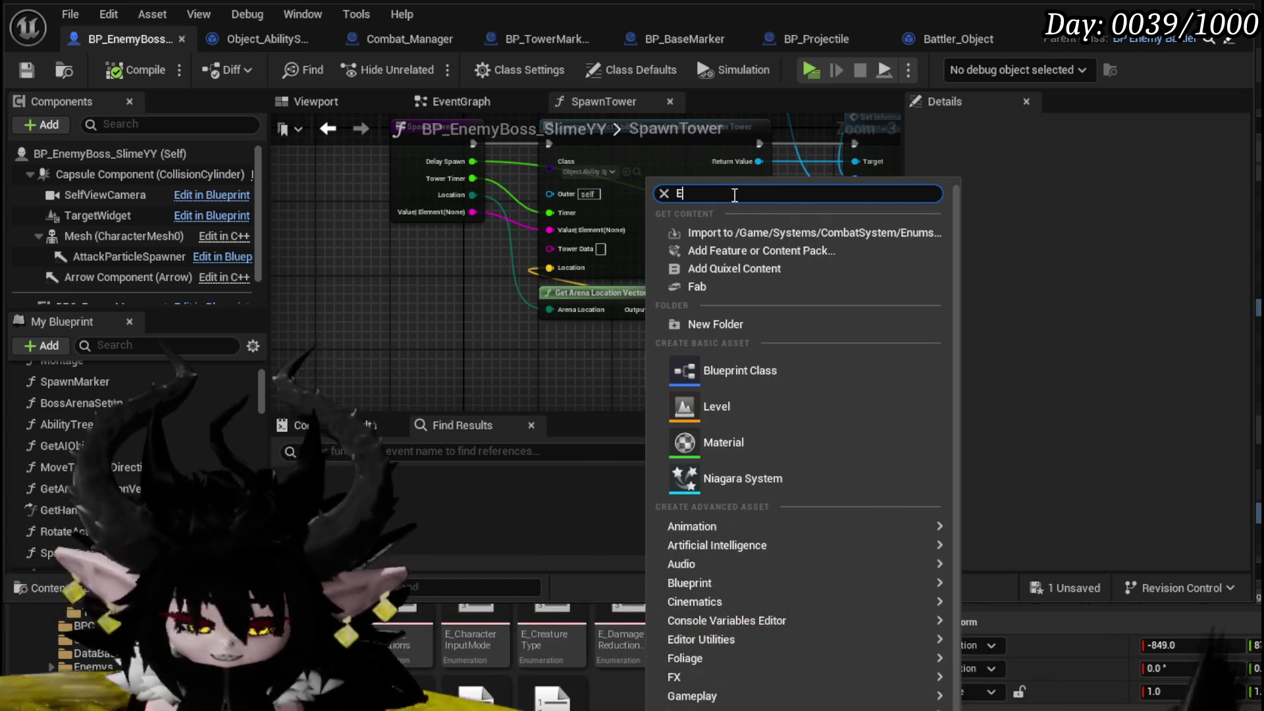
text(E)
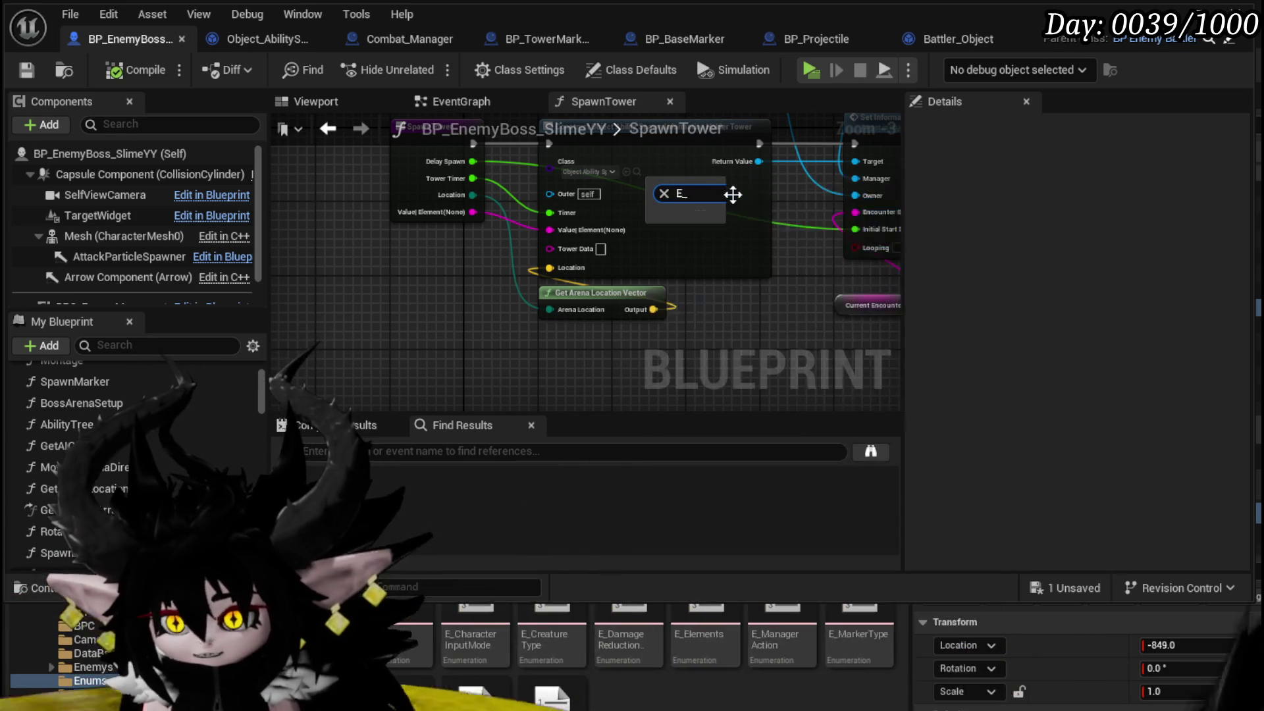
text(num)
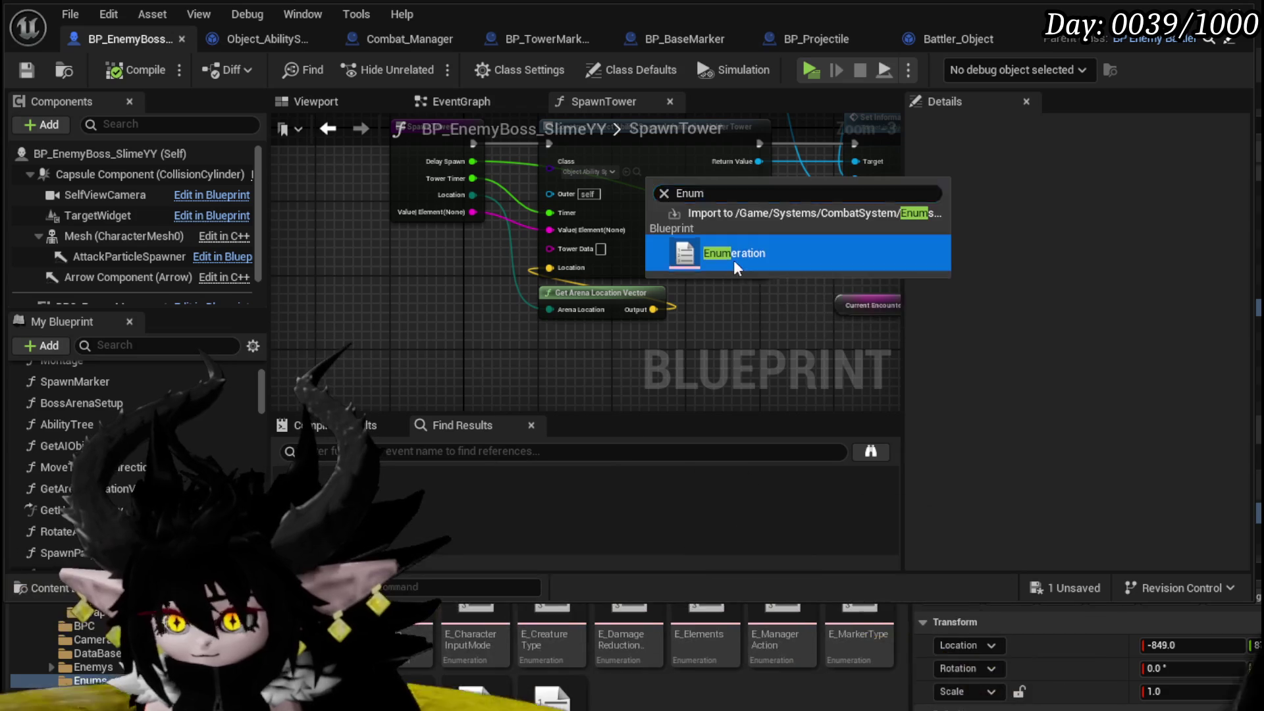
click(734, 257)
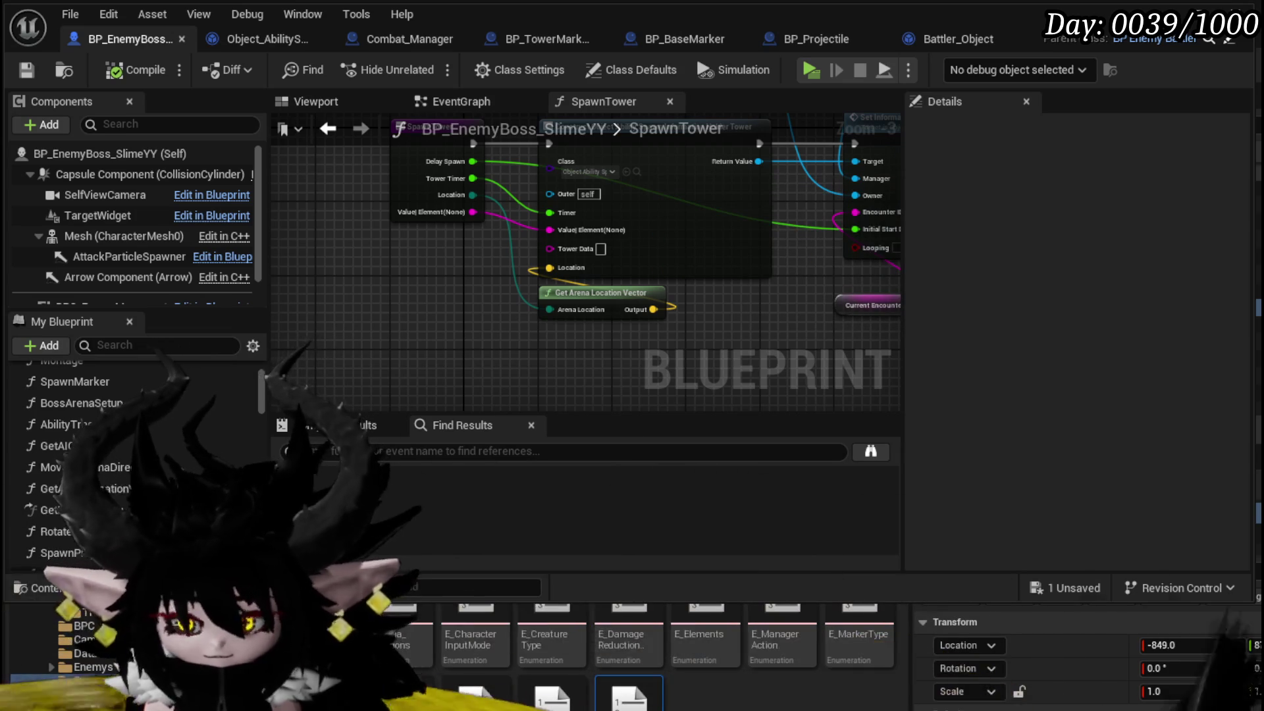
key(Return)
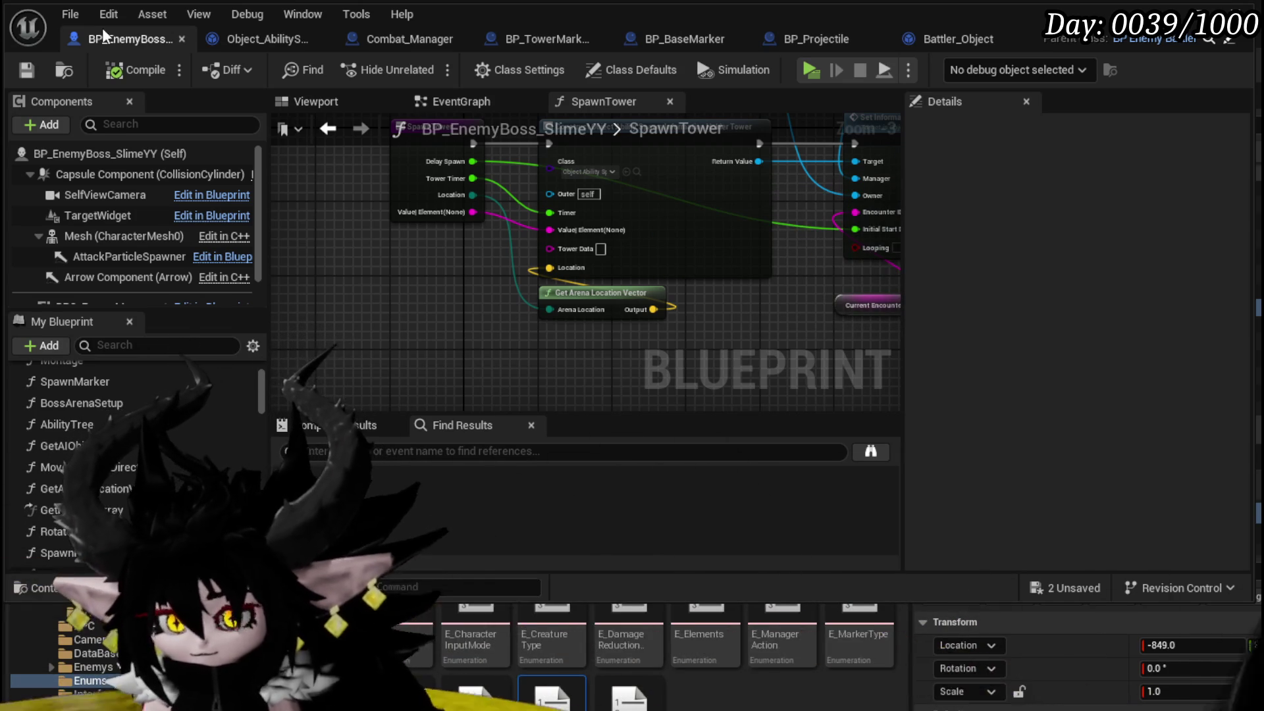
key(ctrl+shift+s)
key(Return)
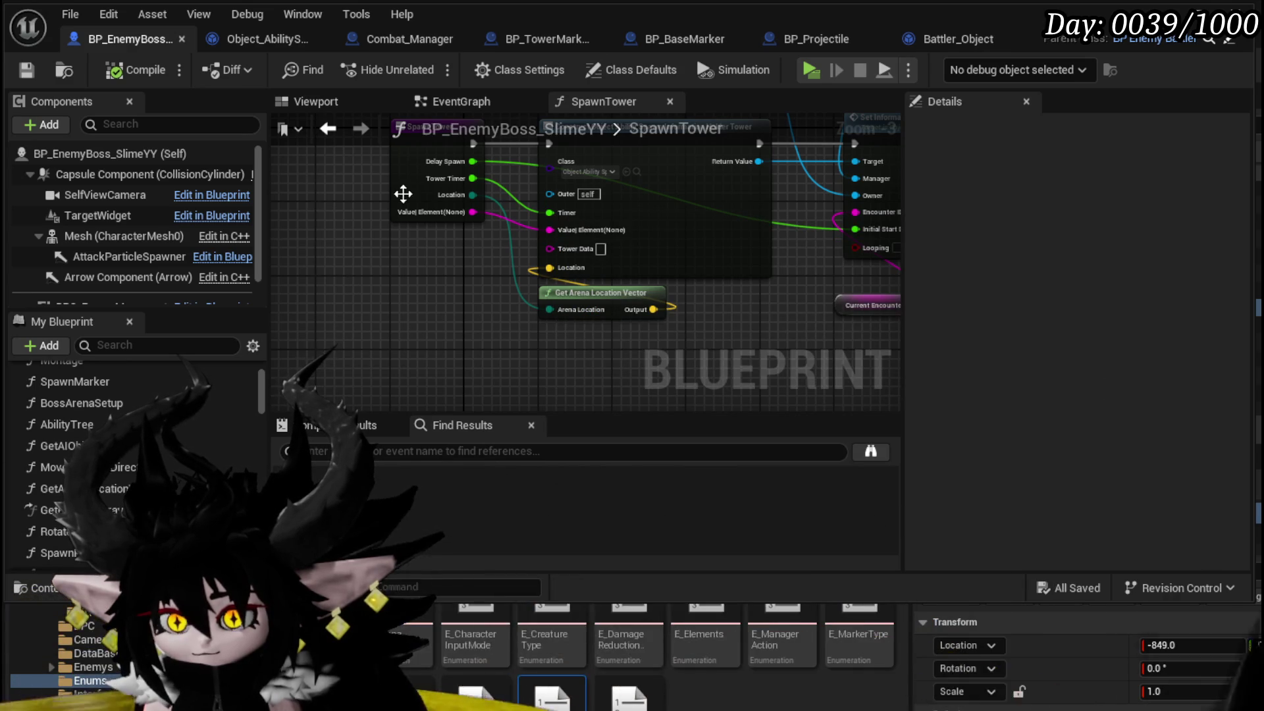
Give SpawnTower a TowerType input of type E Tower Type, save, and open E_TowerType.
click(1226, 412)
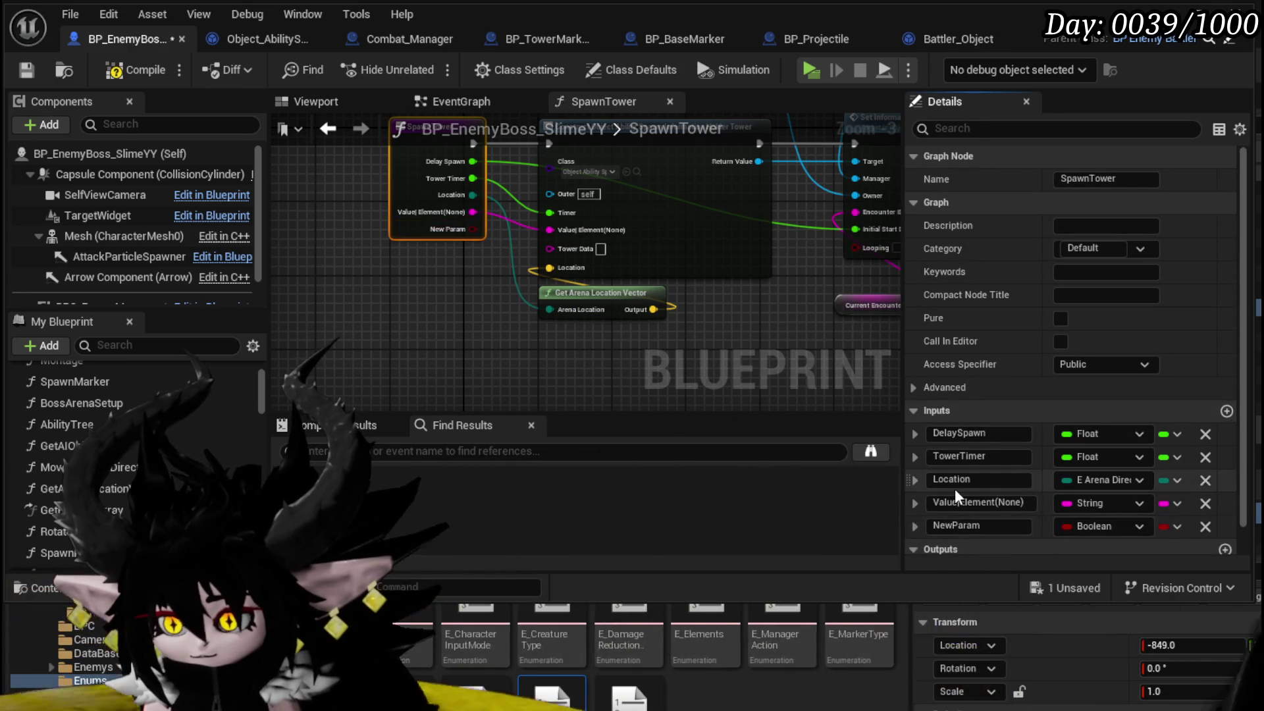
drag(909, 504, 909, 504)
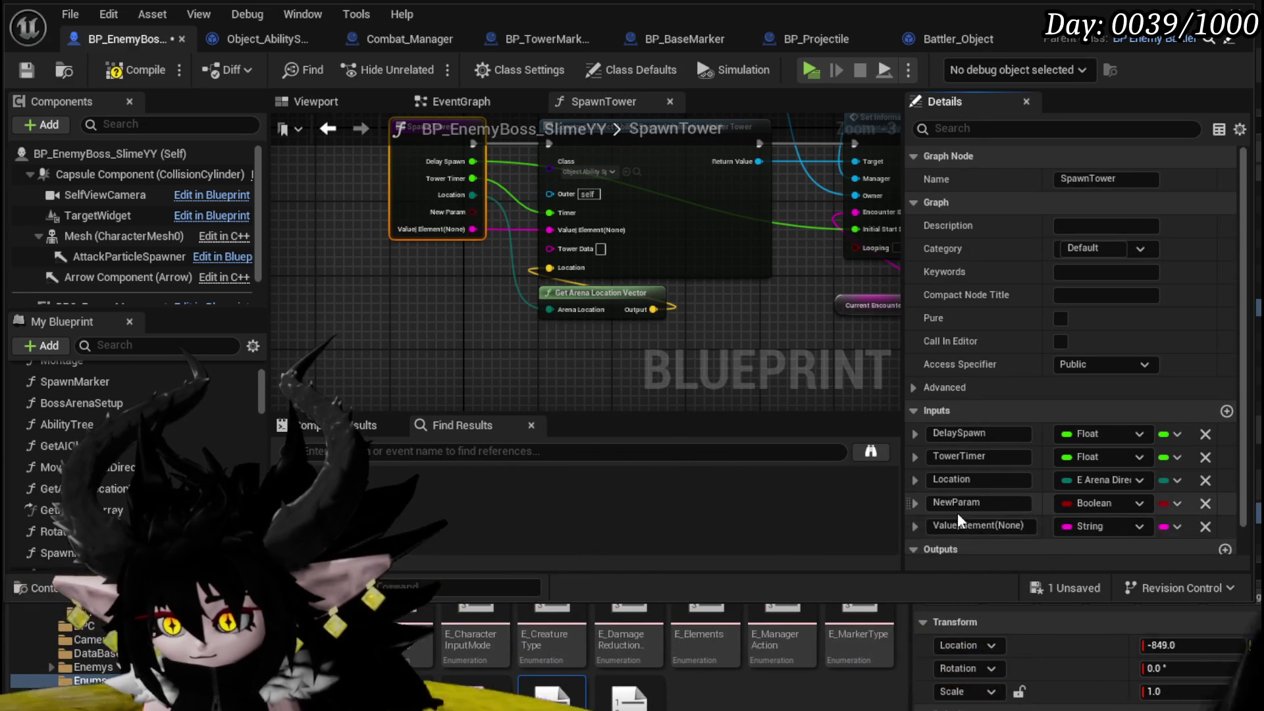
click(1057, 503)
scroll(1057, 503, down, 20)
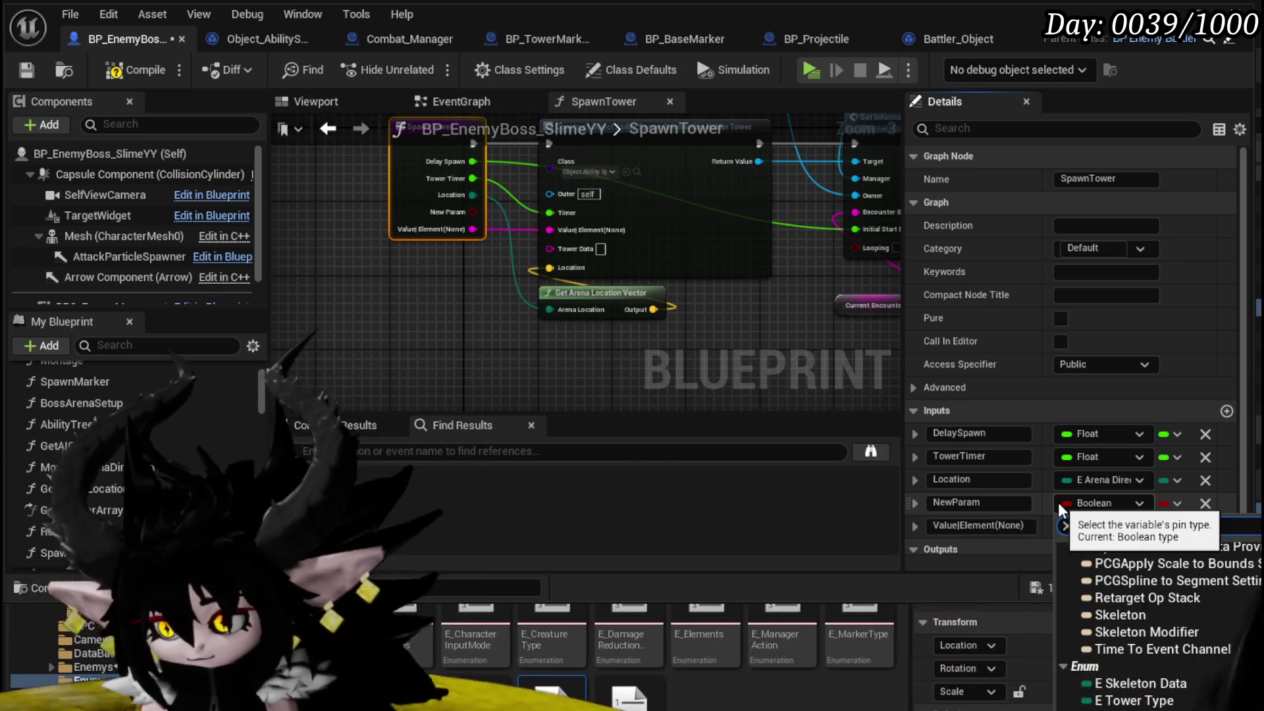
click(1124, 701)
double_click(968, 503)
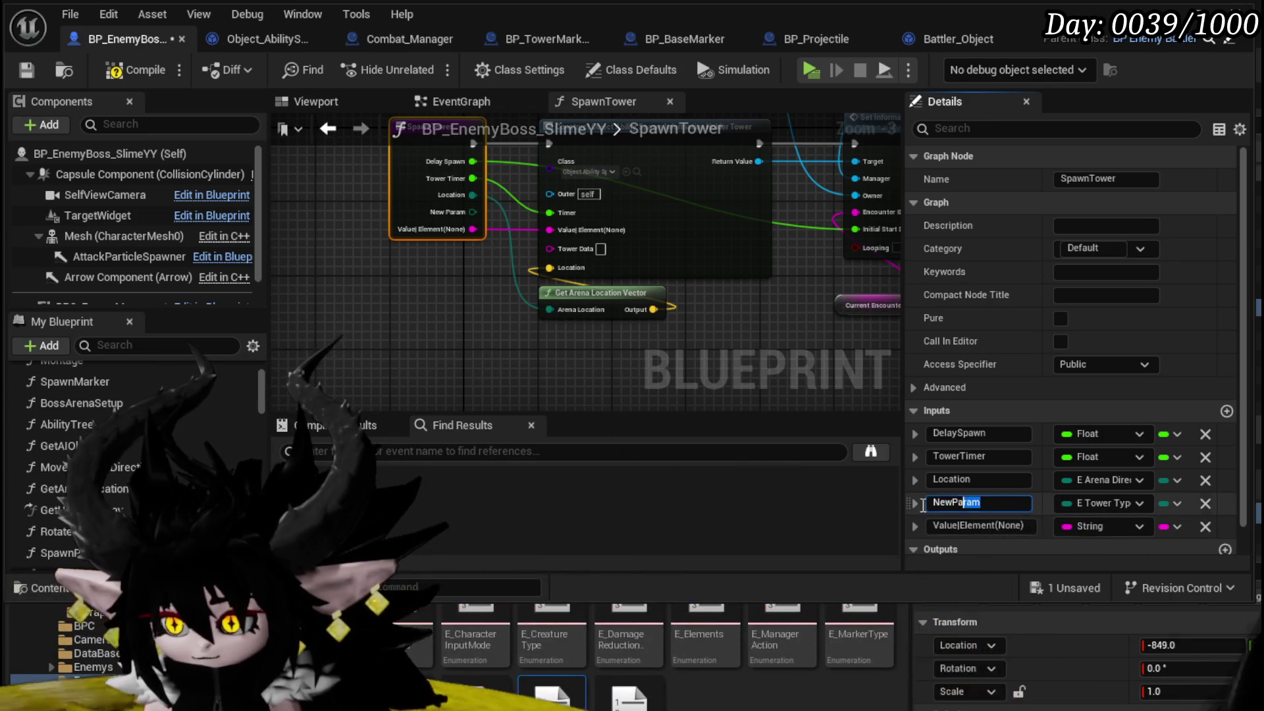
text(TowerType)
key(Return)
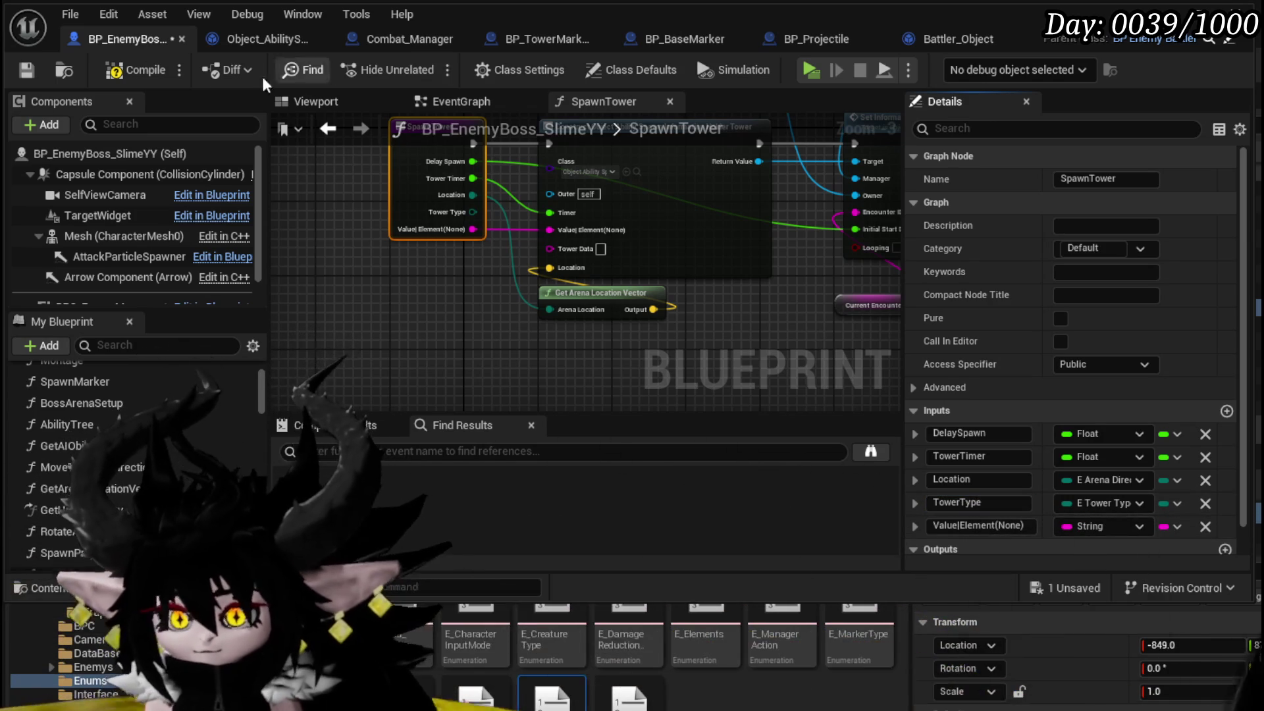
click(26, 70)
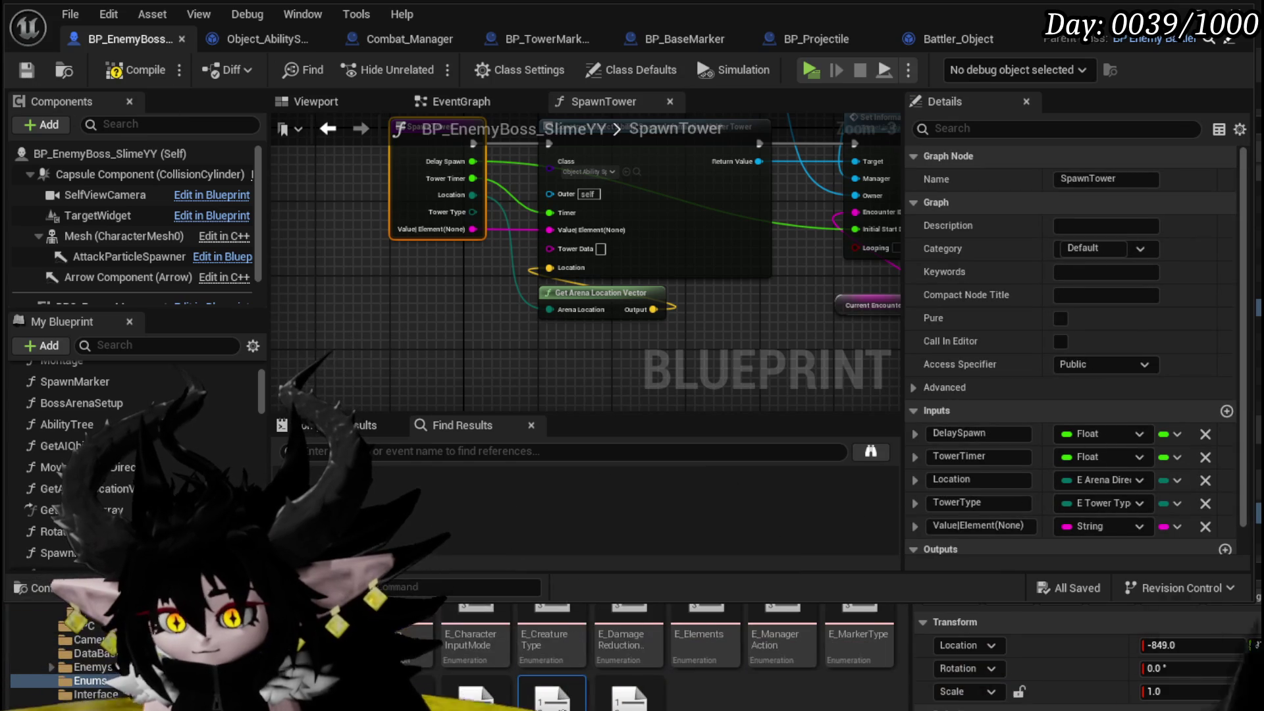
double_click(552, 698)
click(266, 123)
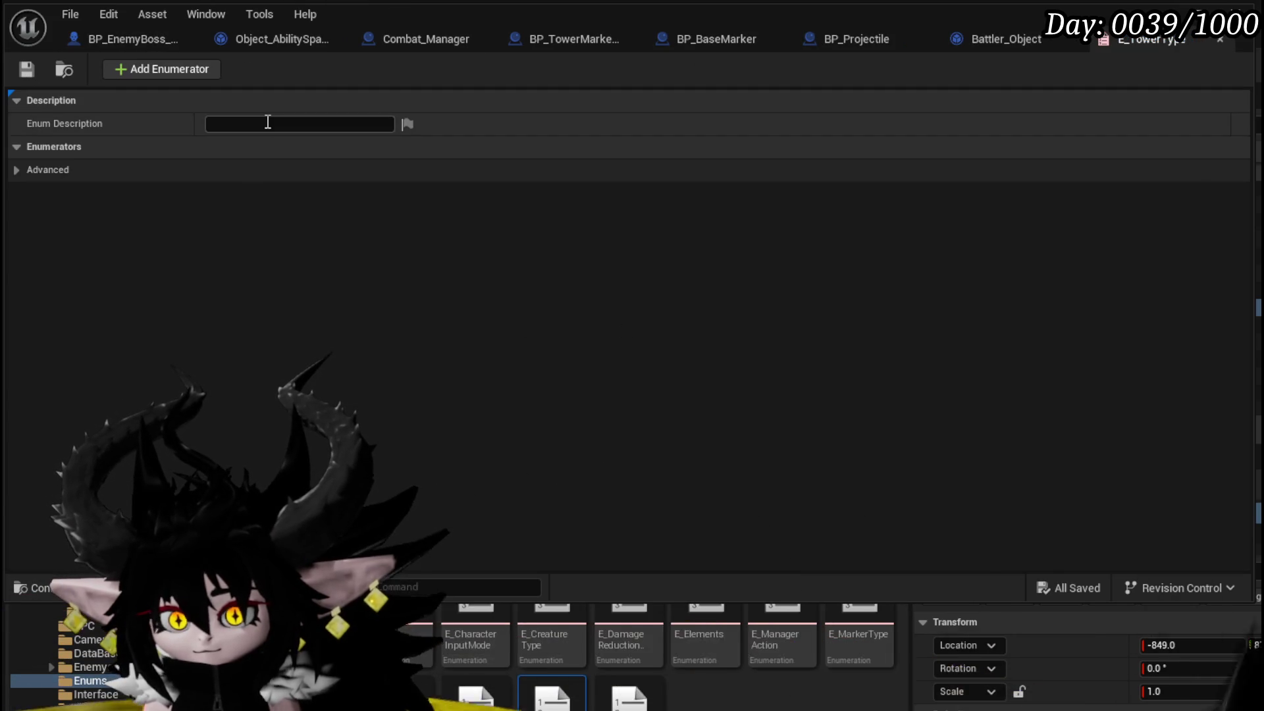
Clear the mistaken enum description and add three enumerators to E_TowerType.
text(Damage)
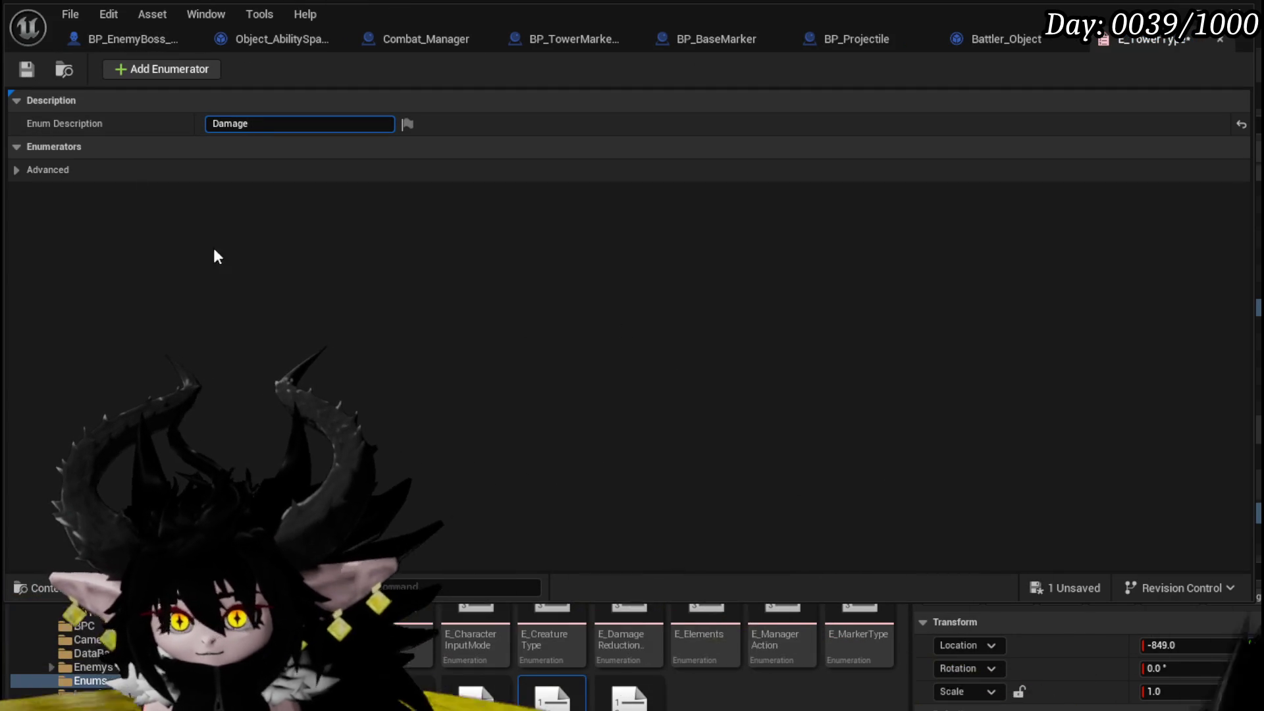
double_click(230, 124)
key(BackSpace)
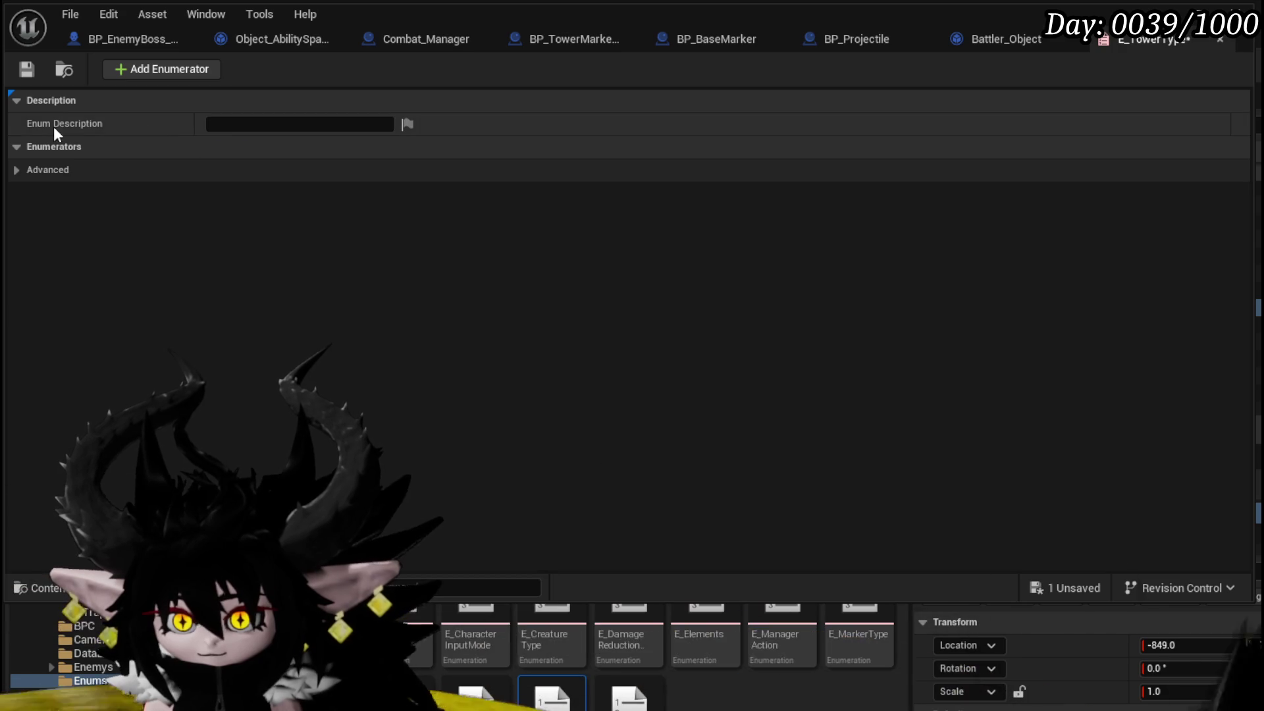
click(109, 66)
click(126, 69)
click(127, 68)
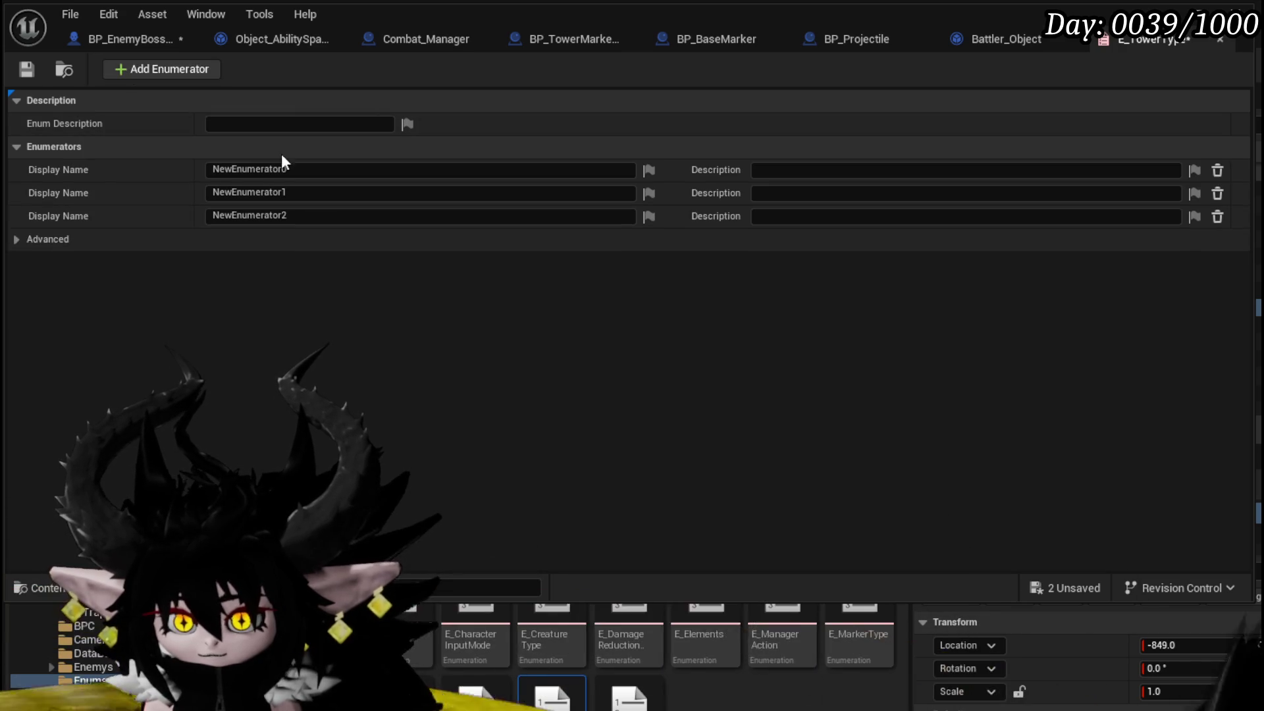
Name the three enumerators Damage, Summon and Debuff.
click(263, 169)
text(Damage)
key(Return)
click(268, 193)
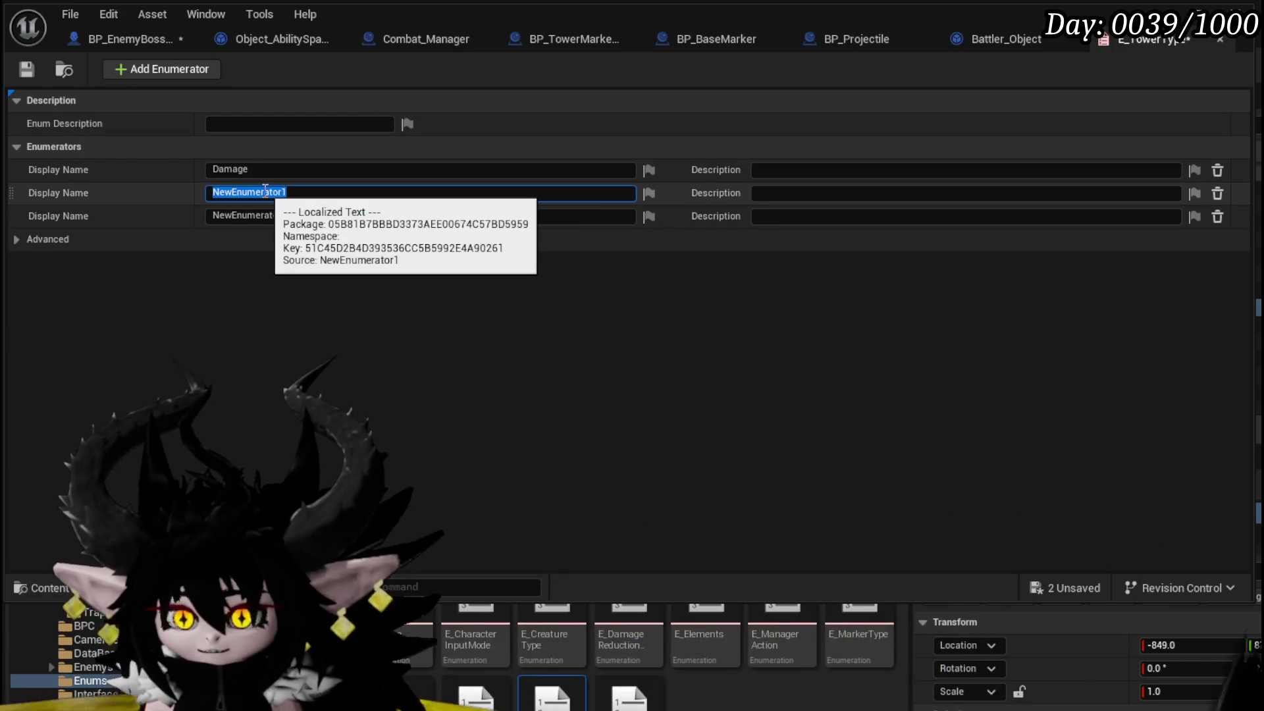
text(Summon)
key(Return)
click(250, 217)
text(Debuff)
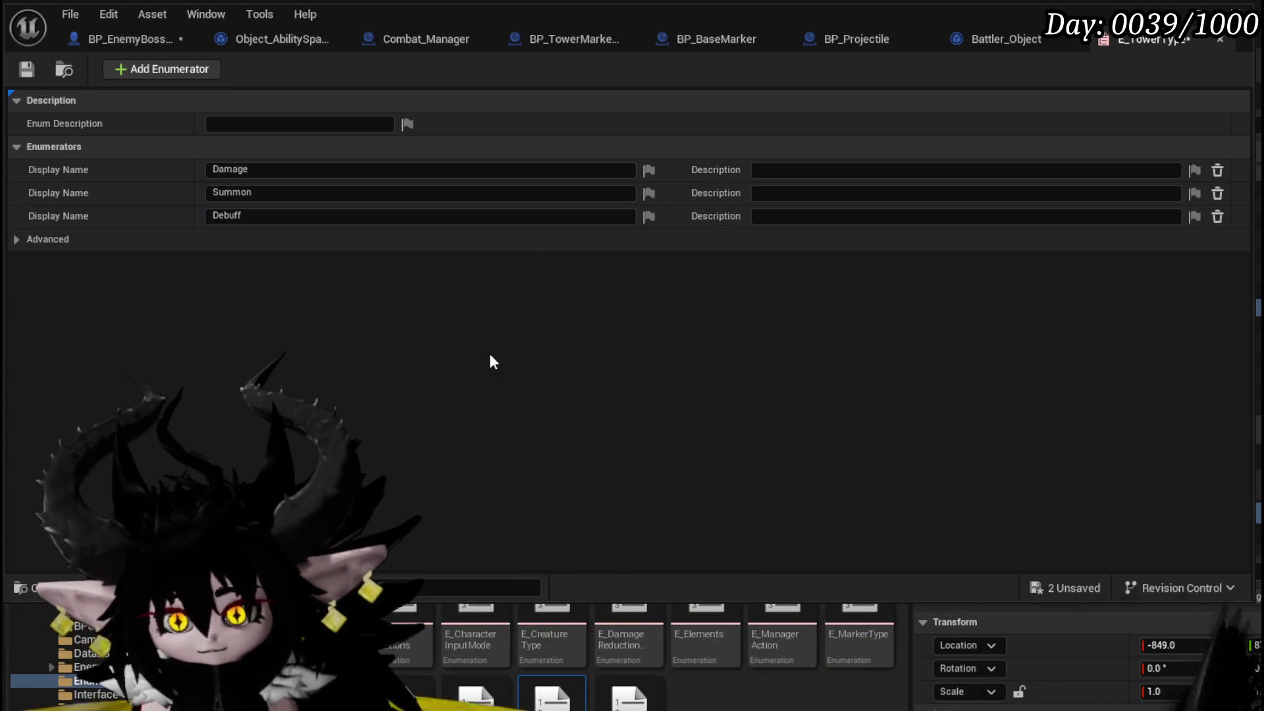
key(Return)
Save the enum and compile BP_EnemyBoss_SlimeYY, which reports a Tower Type error.
click(27, 69)
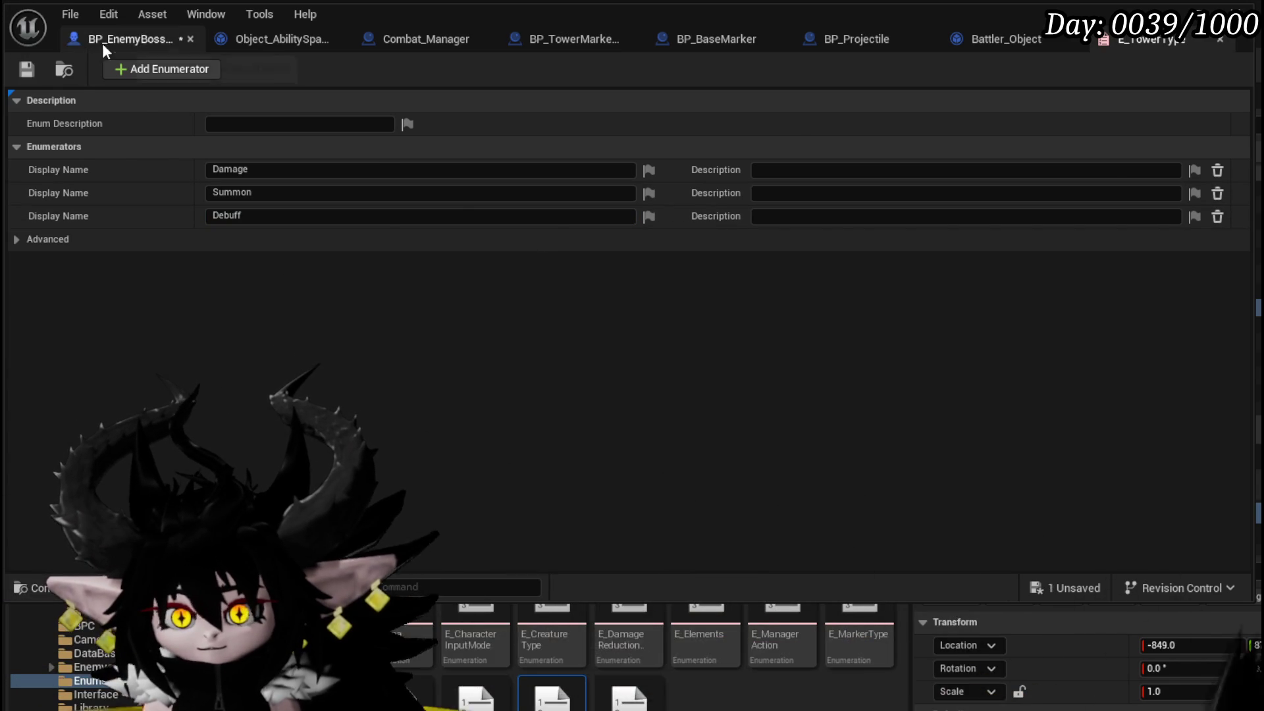
click(112, 40)
click(138, 66)
click(26, 71)
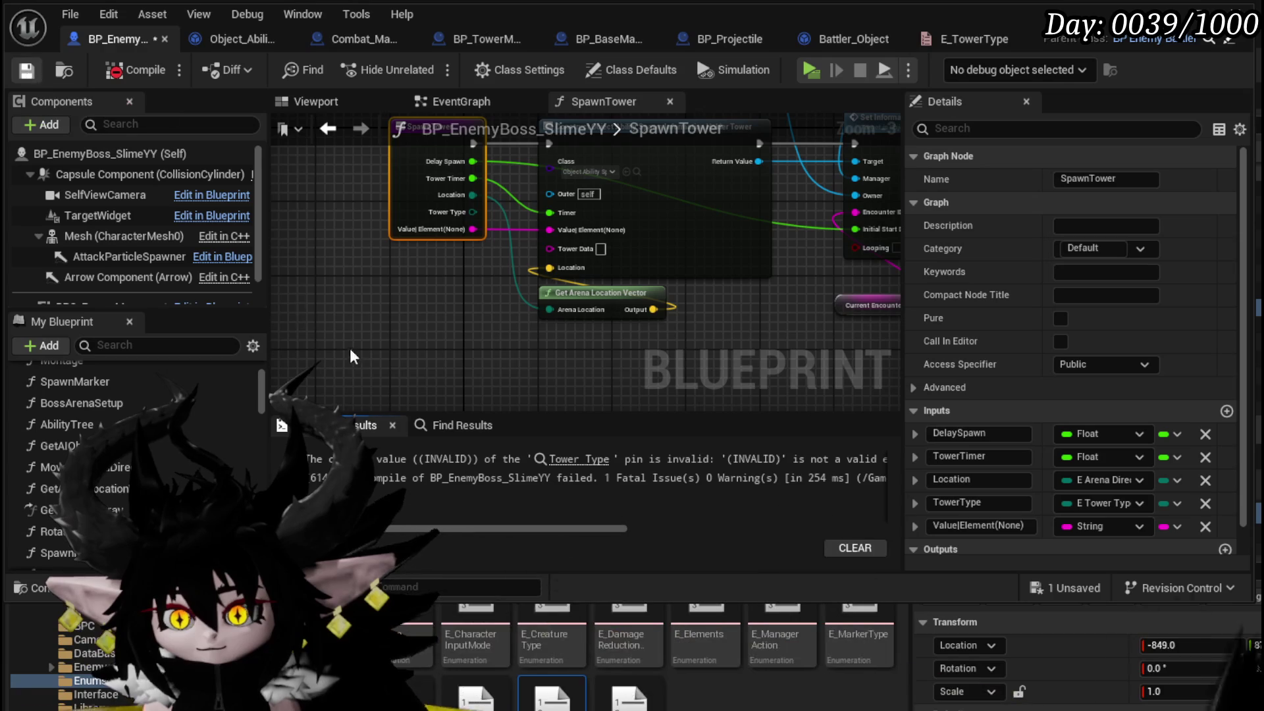
Refresh the erroring Spawn Tower node's pins and recompile the boss blueprint.
click(596, 463)
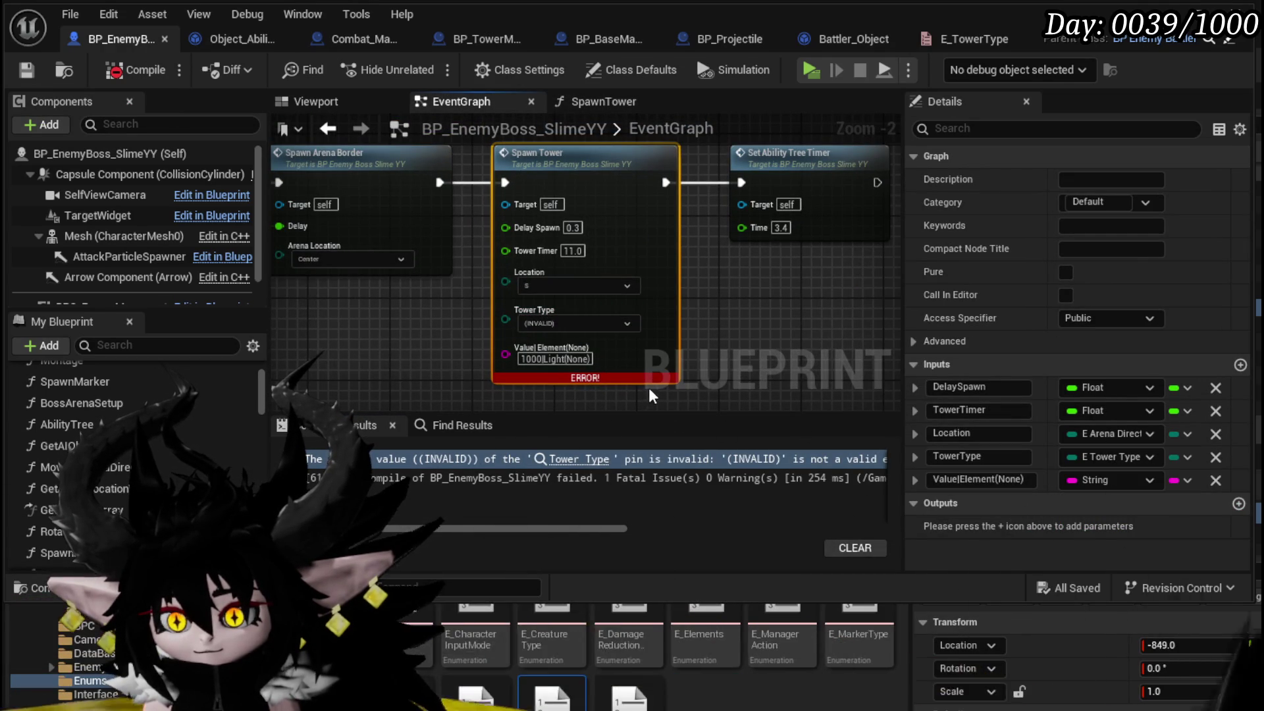
right_click(653, 355)
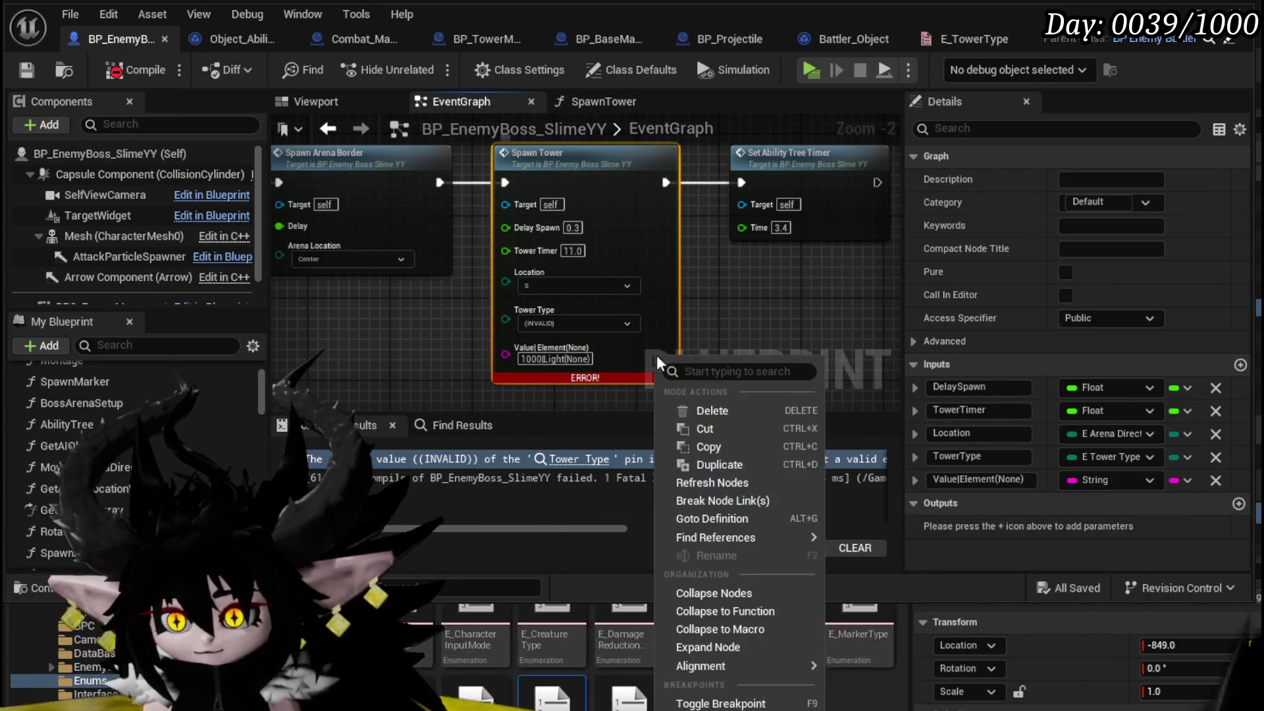
click(718, 480)
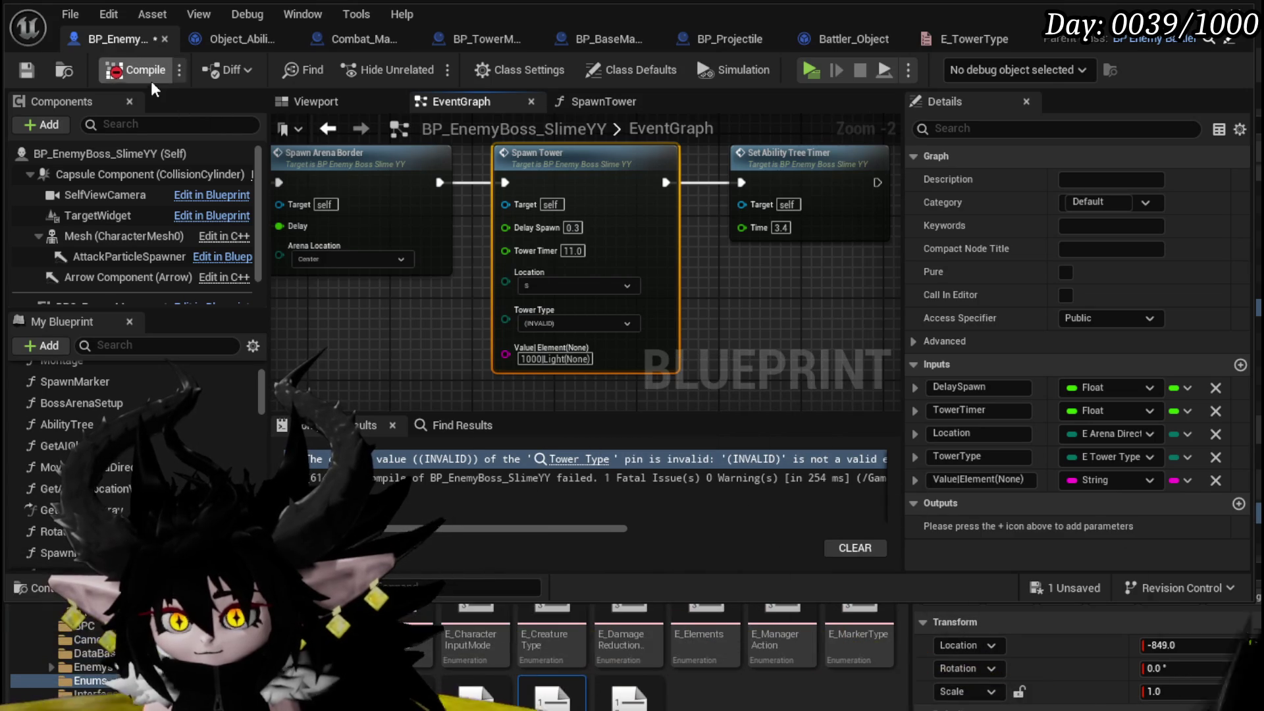
click(135, 70)
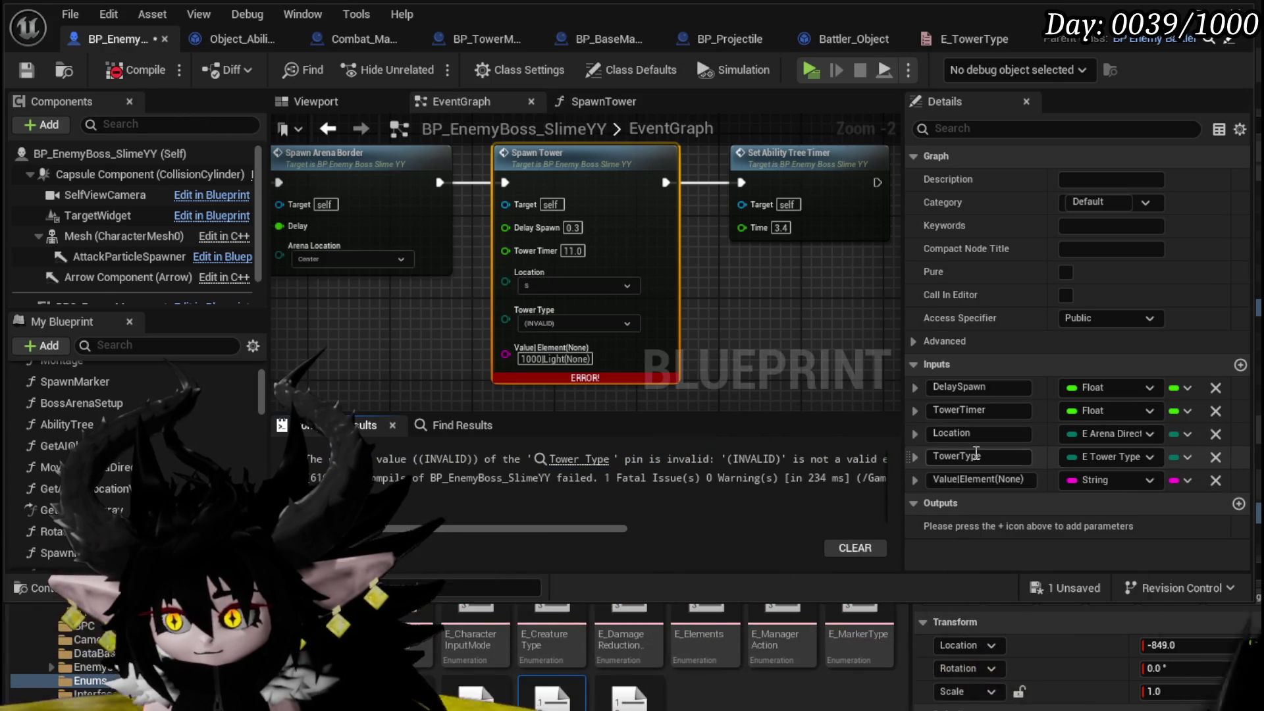
Remove SpawnTower's TowerType input, refresh the call node, recompile and save.
click(1216, 462)
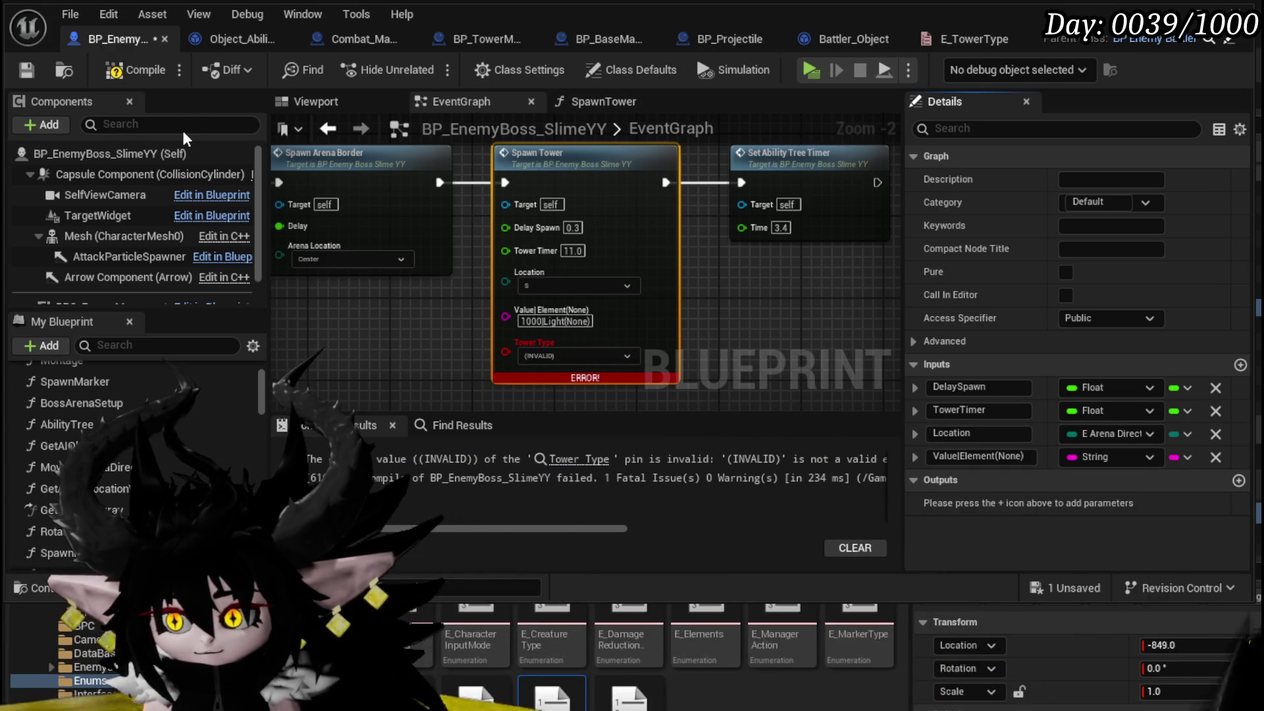
click(136, 70)
right_click(572, 164)
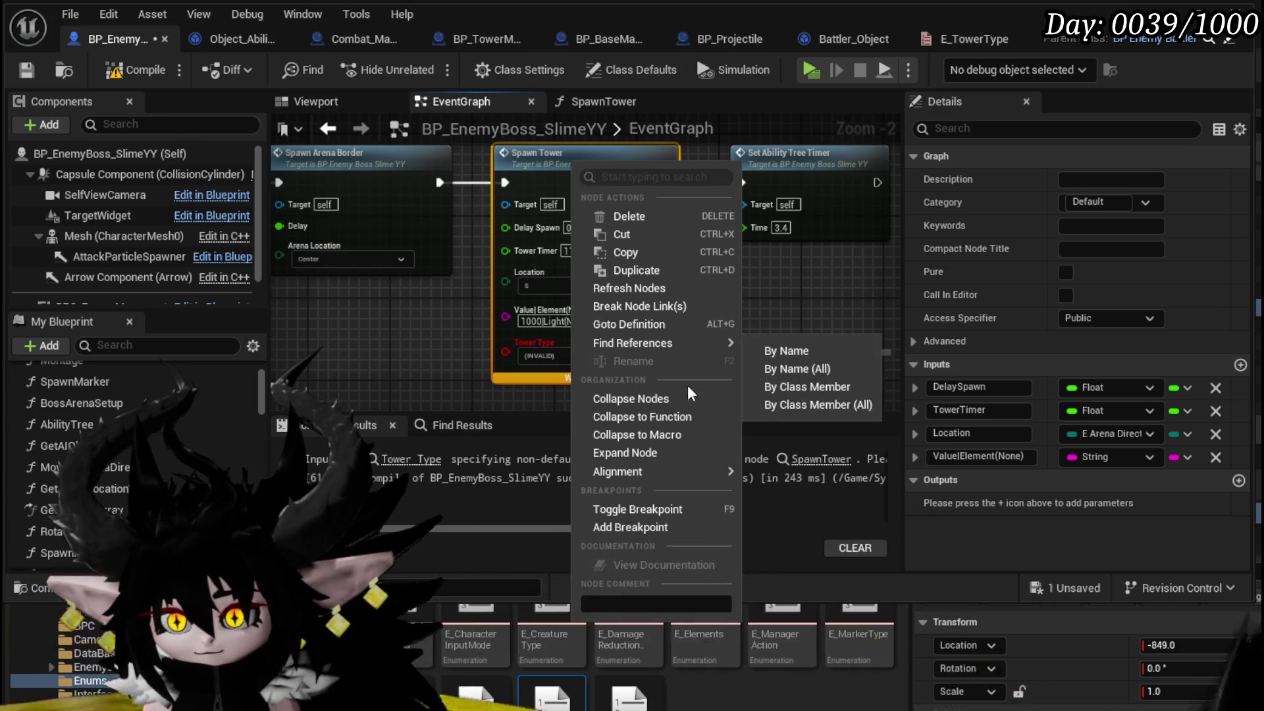
click(634, 288)
click(137, 70)
click(26, 70)
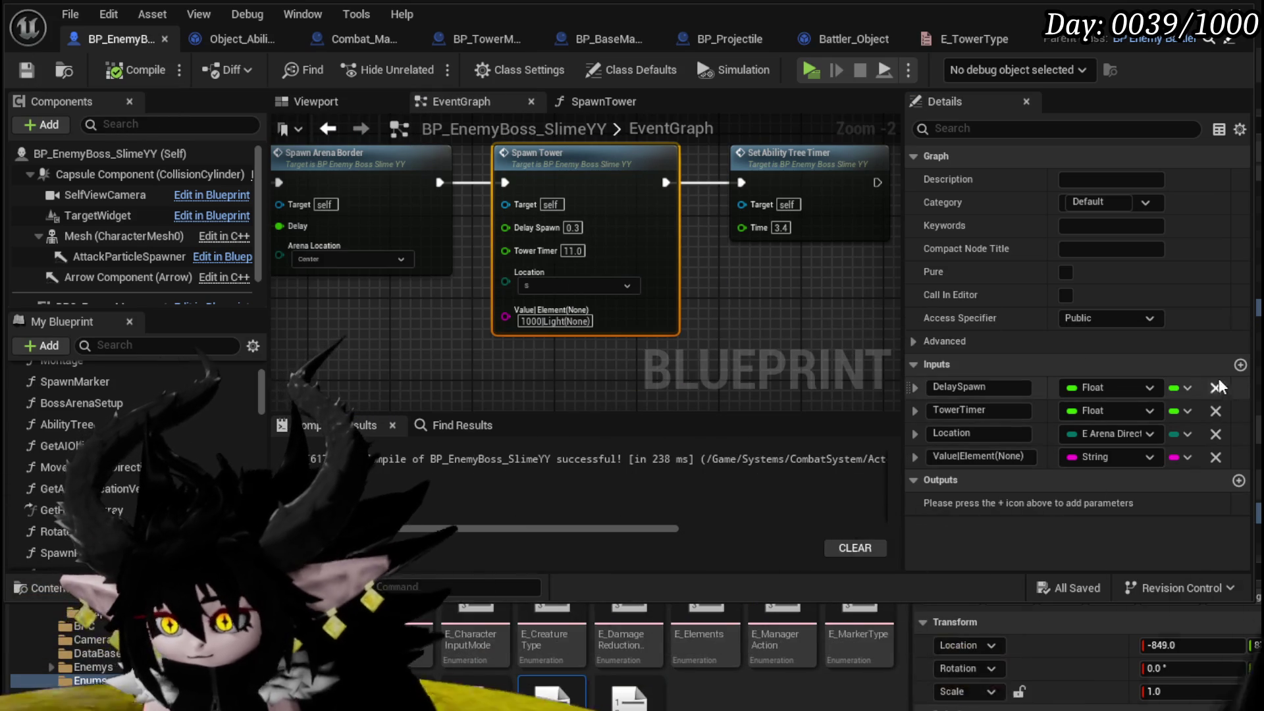
Re-add a TowerType input above Value|Element, then recompile and save the boss blueprint.
click(1240, 364)
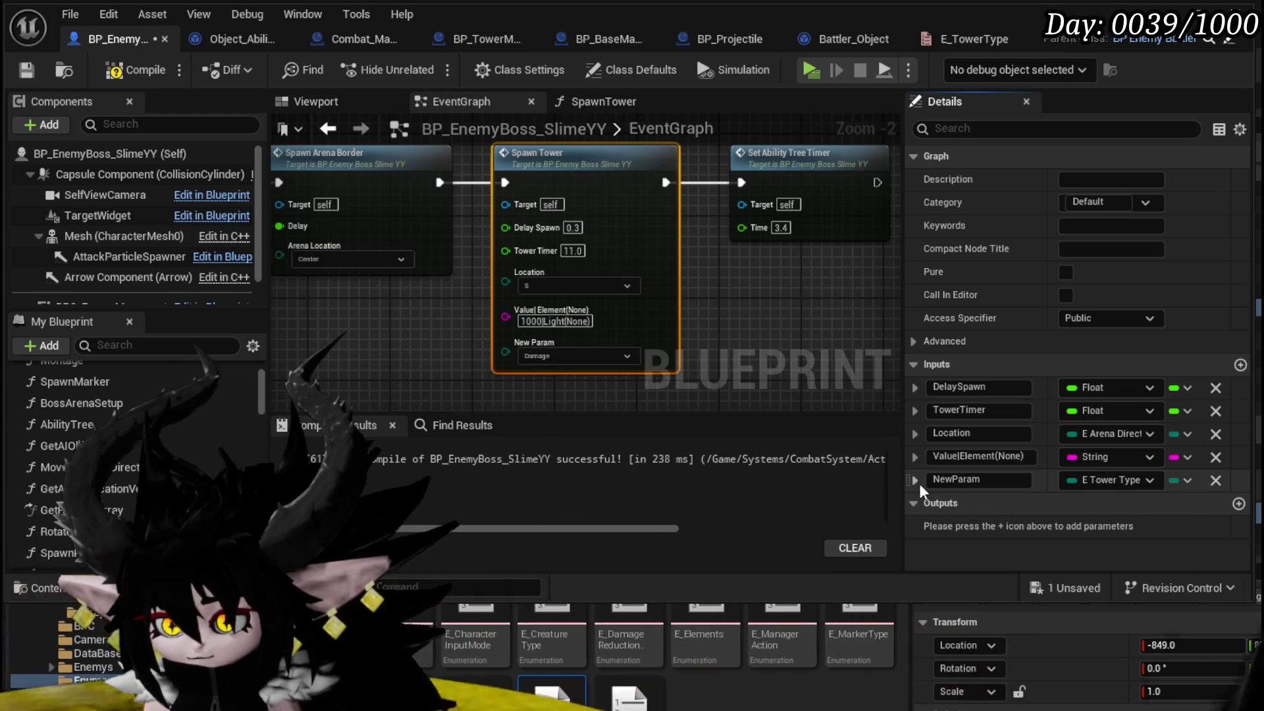
drag(913, 457, 915, 482)
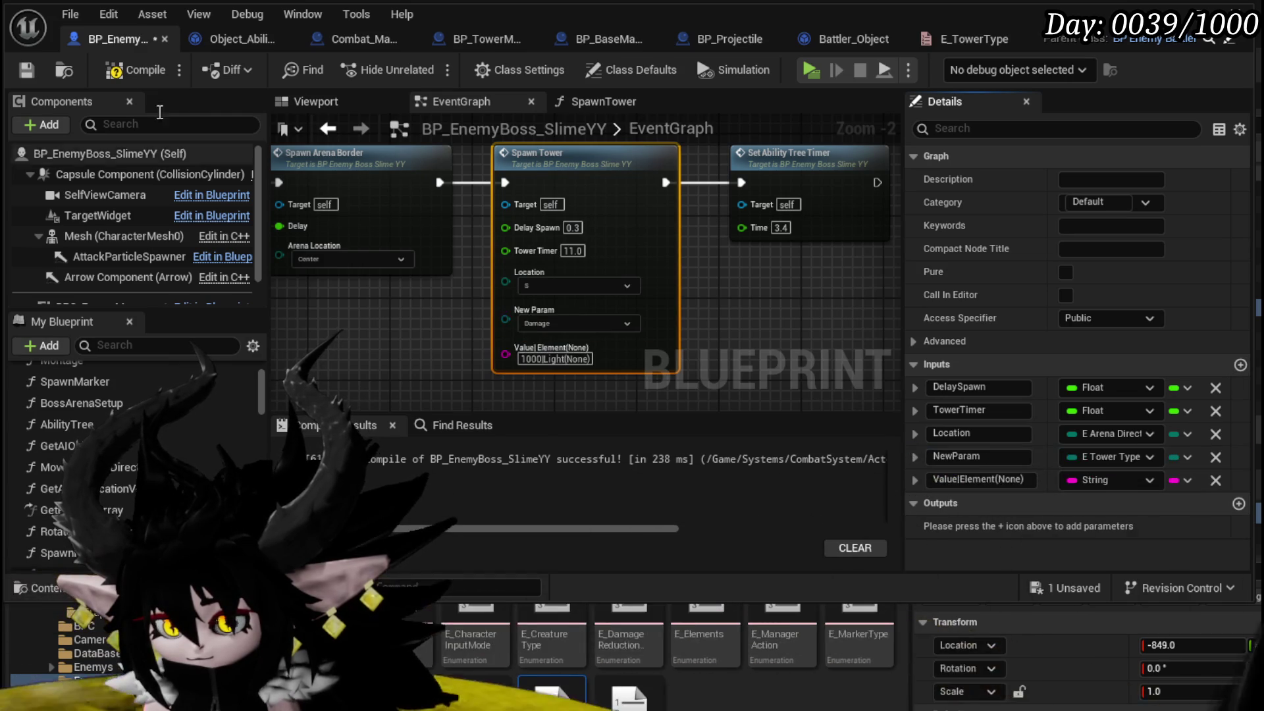
click(125, 76)
click(942, 457)
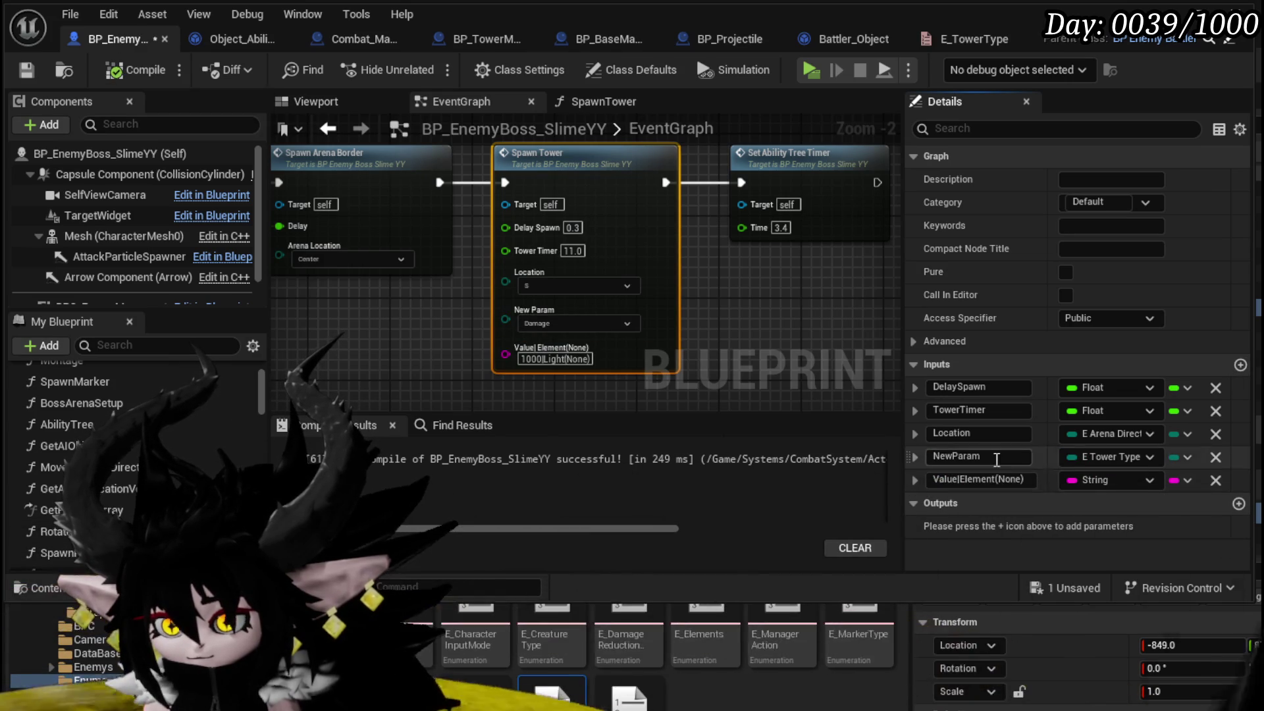
text(TowerType)
key(Return)
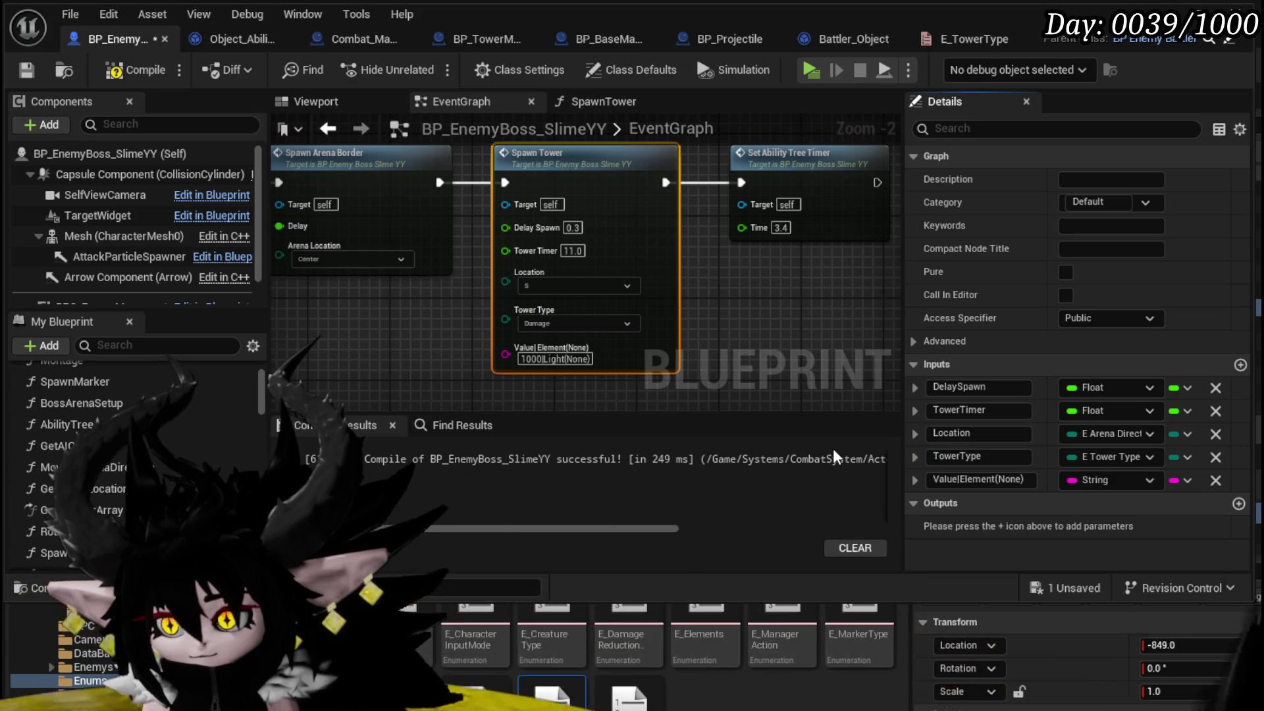
click(123, 72)
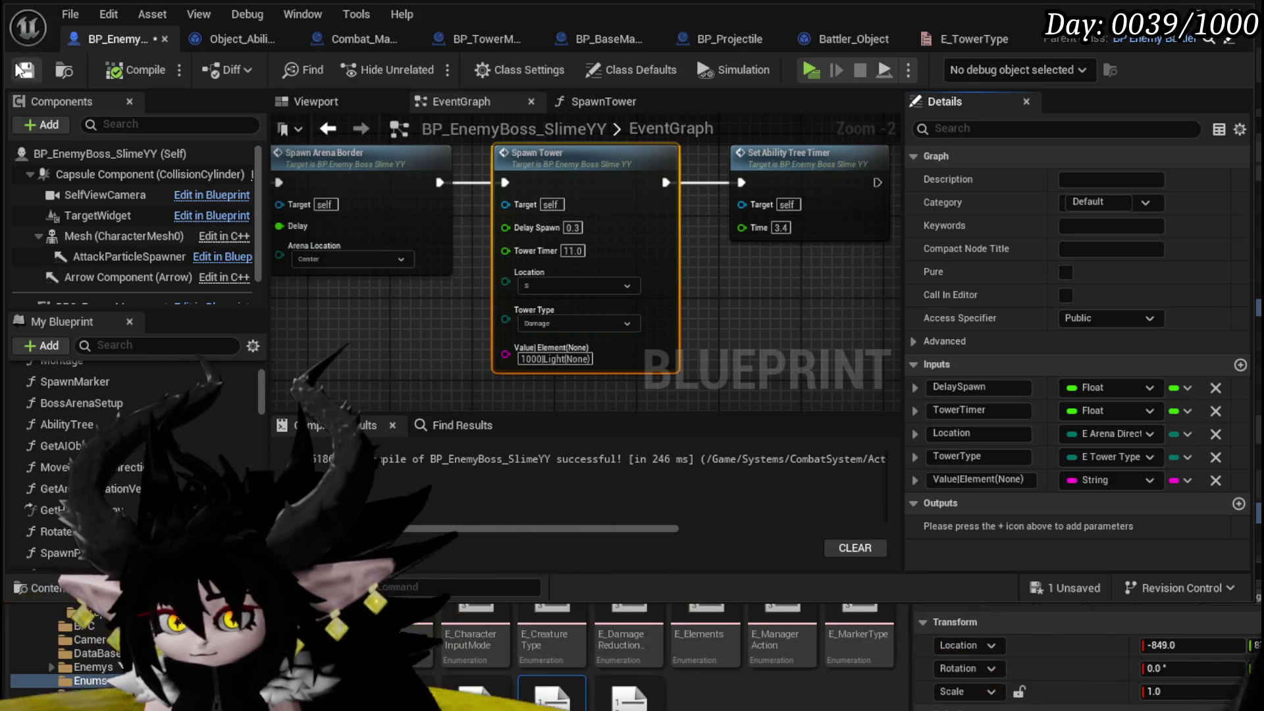
click(26, 70)
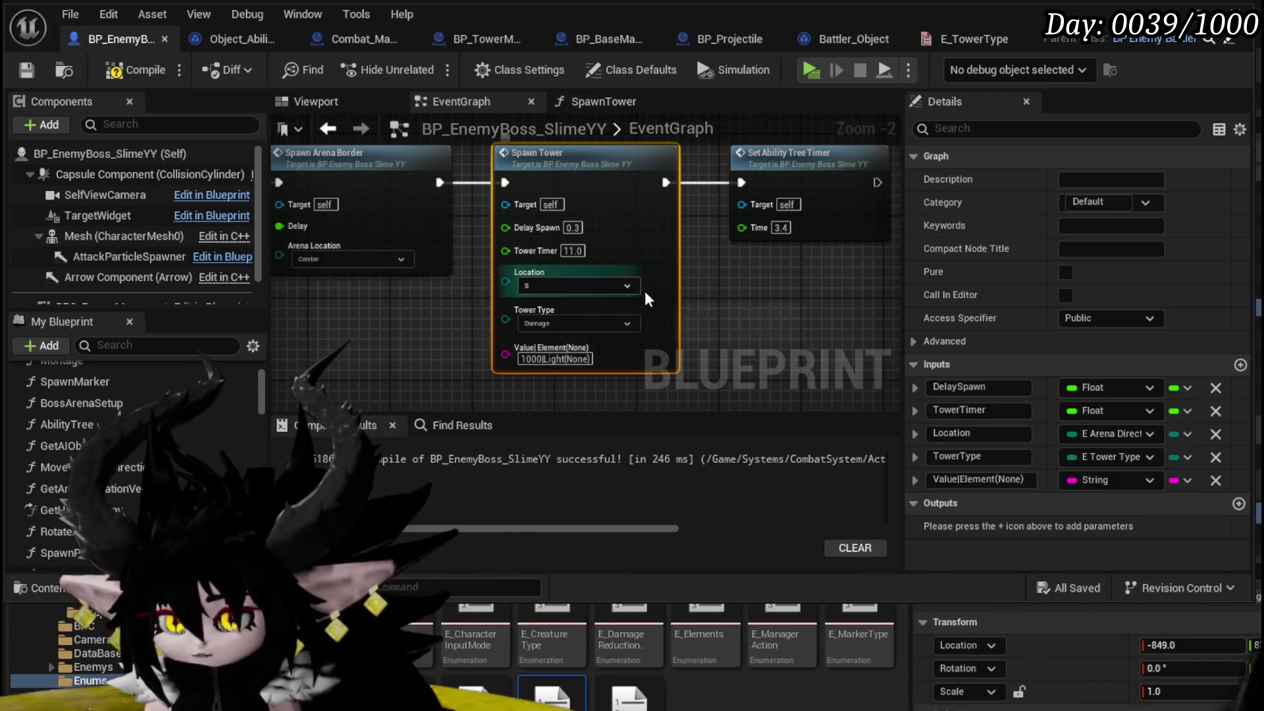
double_click(499, 312)
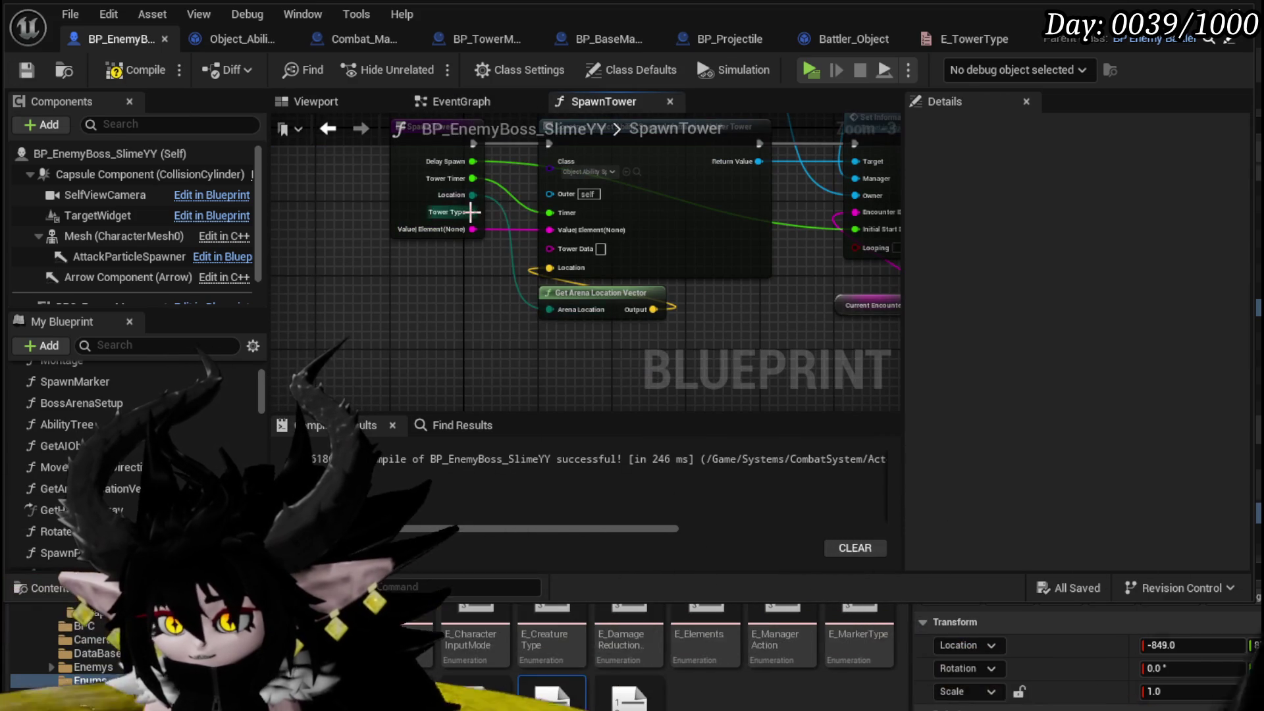
Convert Tower Type to a string with Enum to String, arranged beside the entry node.
drag(472, 212, 464, 283)
drag(534, 250, 553, 251)
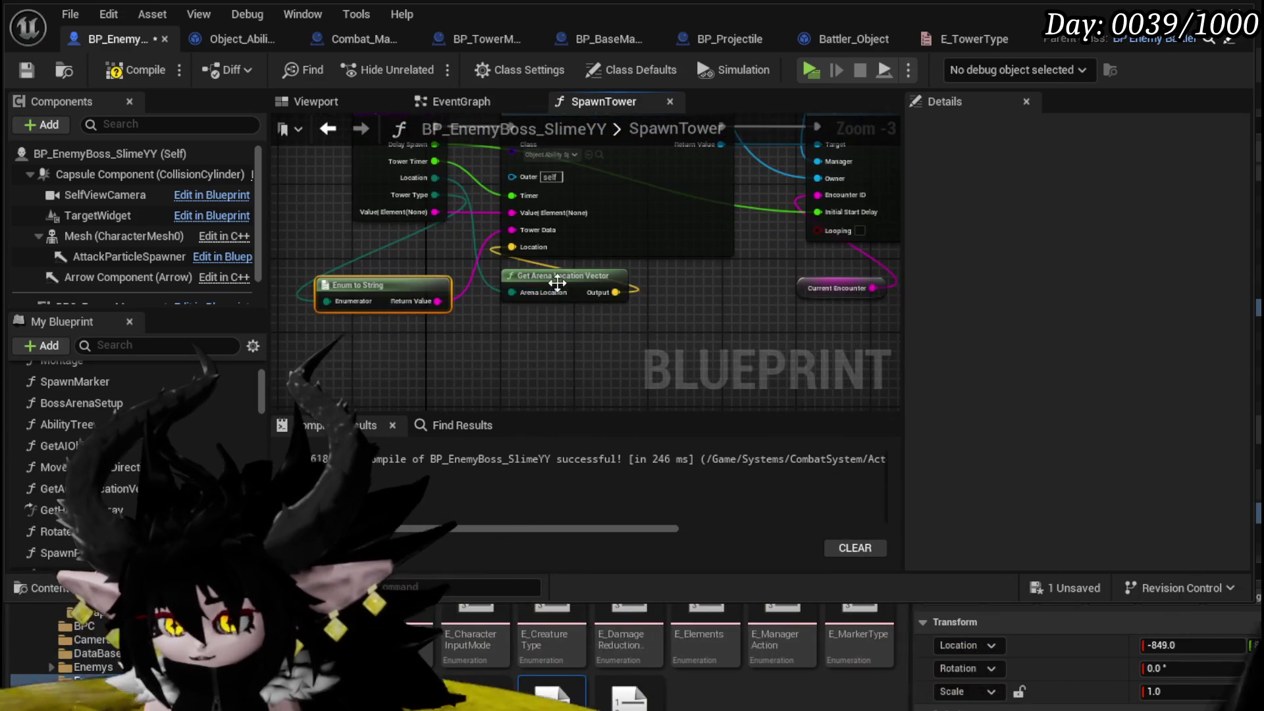
drag(604, 349, 437, 250)
drag(452, 304, 454, 342)
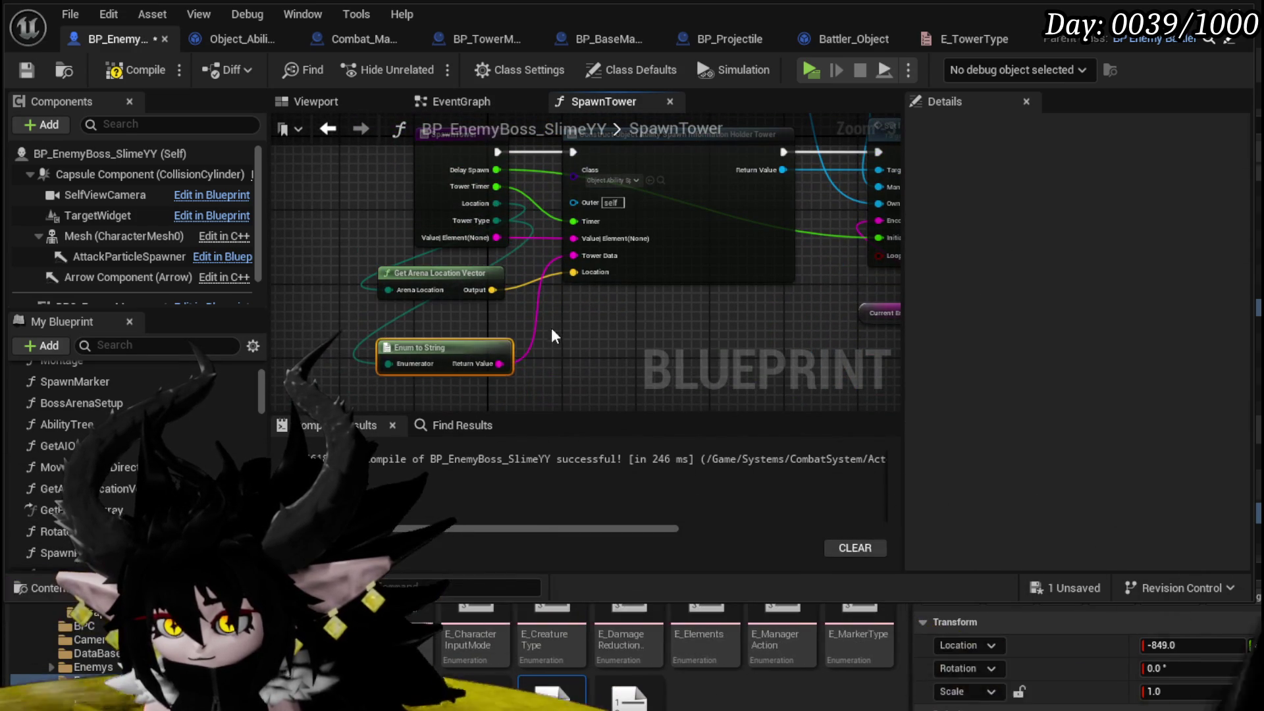
Append '/' and a third input to the tower type string, feed it into Tower Data, and save.
drag(529, 334, 487, 262)
text(append)
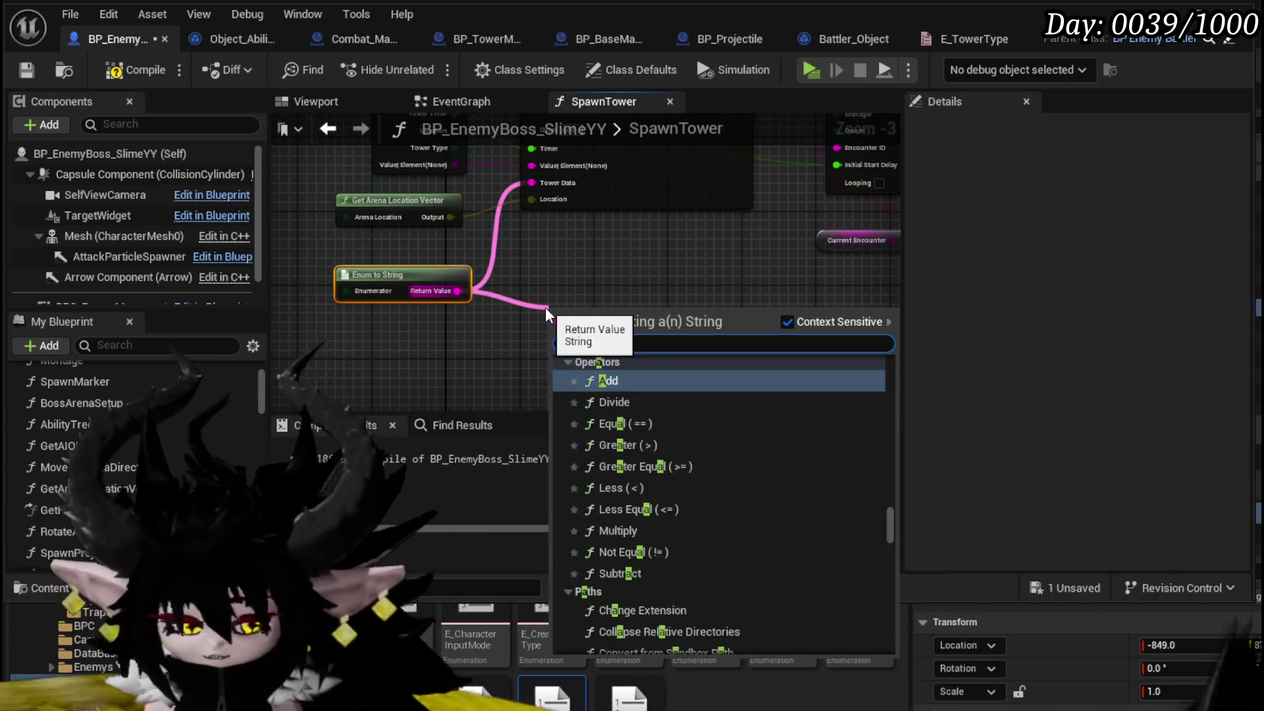
key(Return)
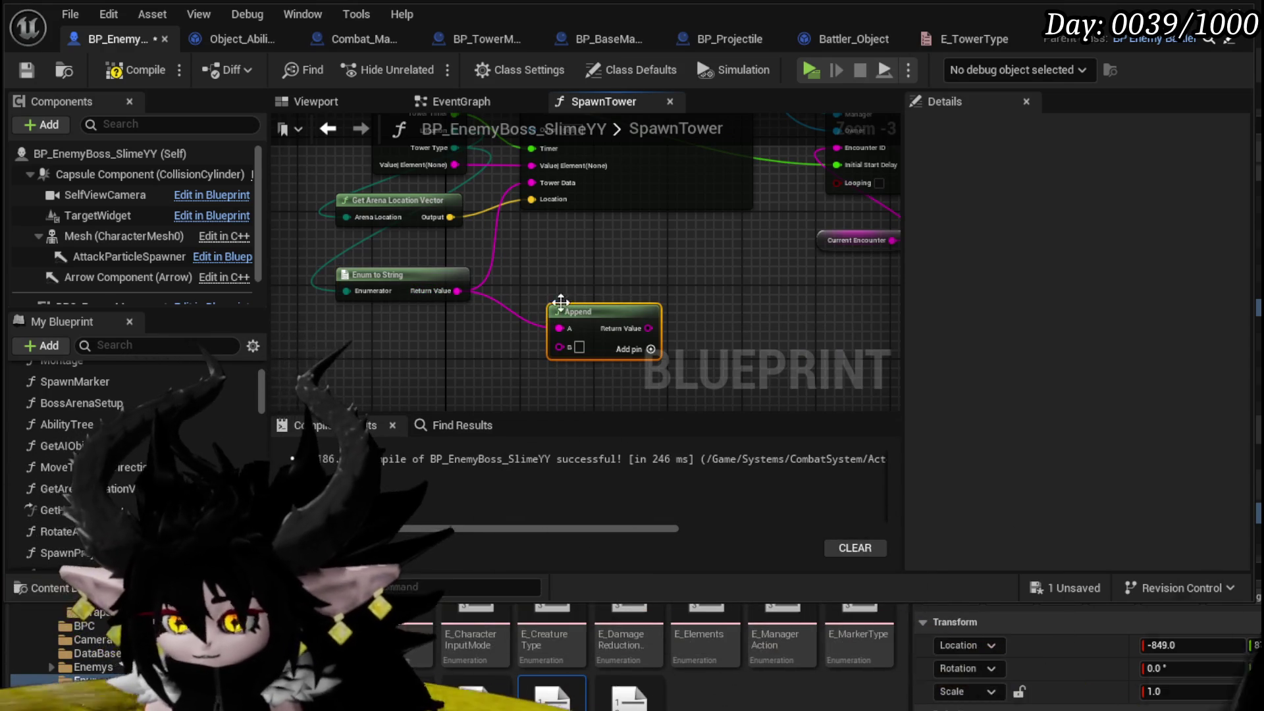
drag(648, 327, 532, 182)
drag(590, 303, 471, 312)
text(/)
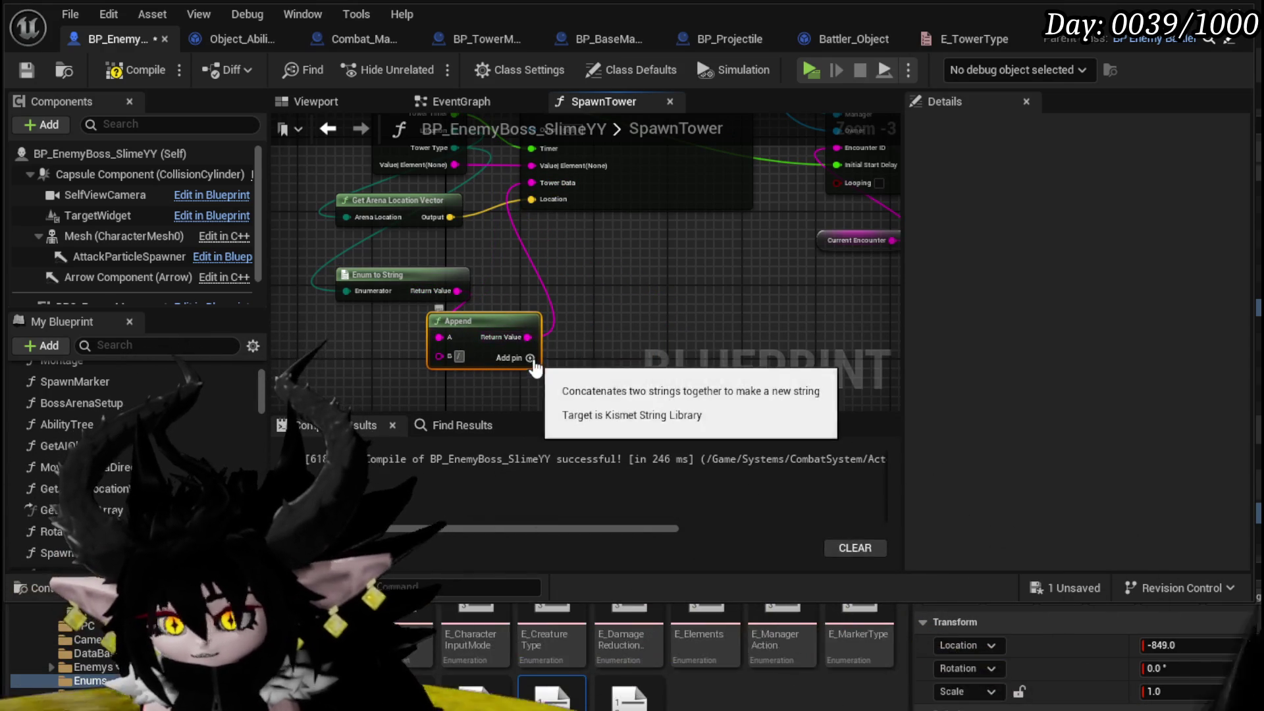
click(530, 357)
key(ctrl+s)
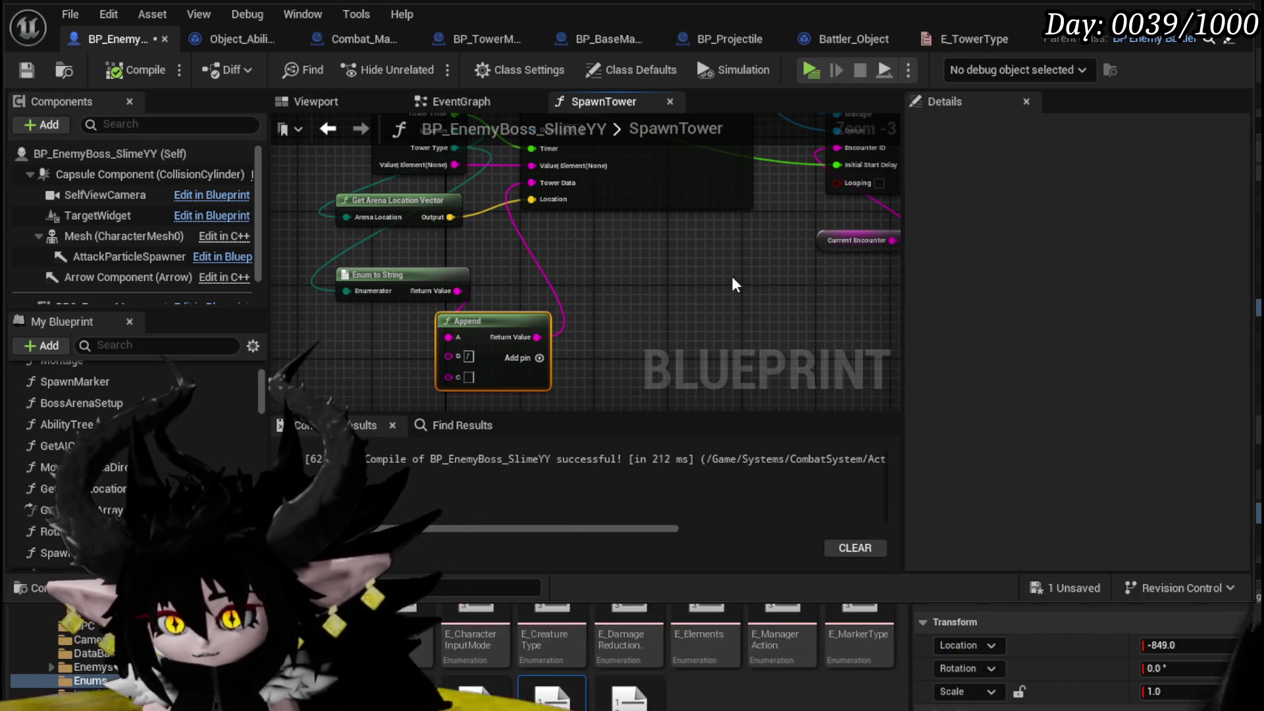
drag(731, 274, 725, 331)
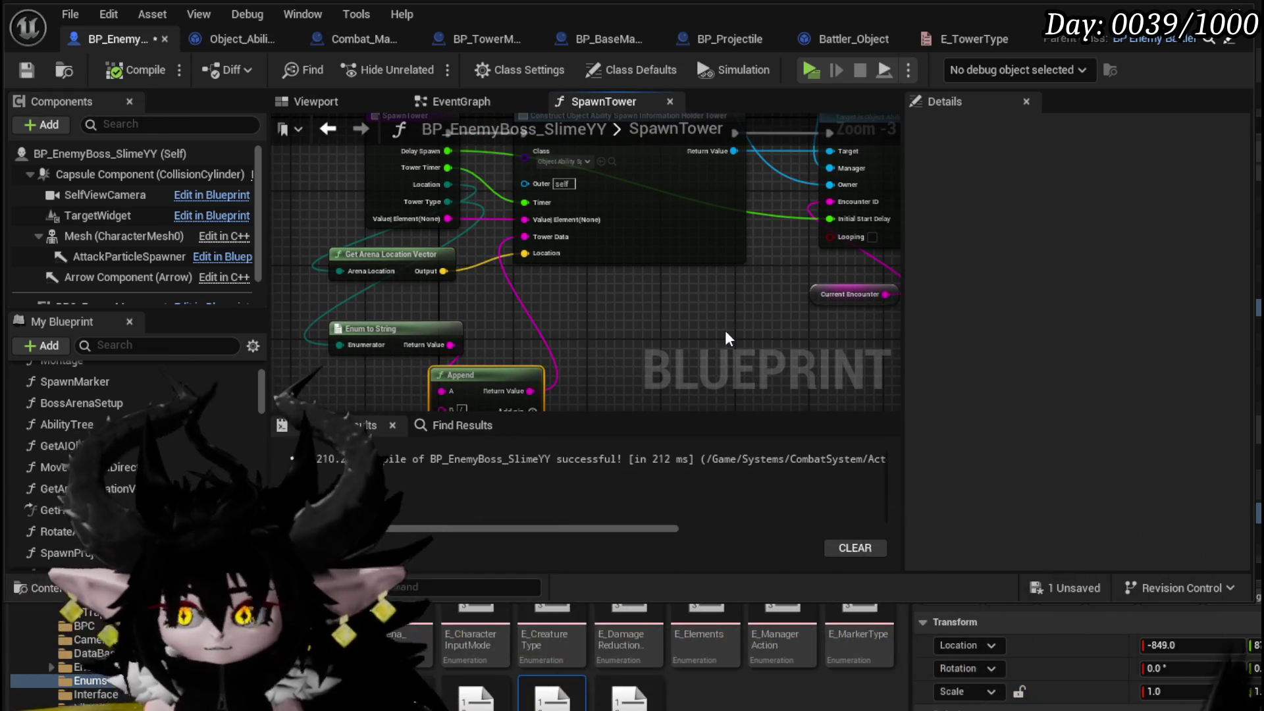
drag(728, 337, 718, 393)
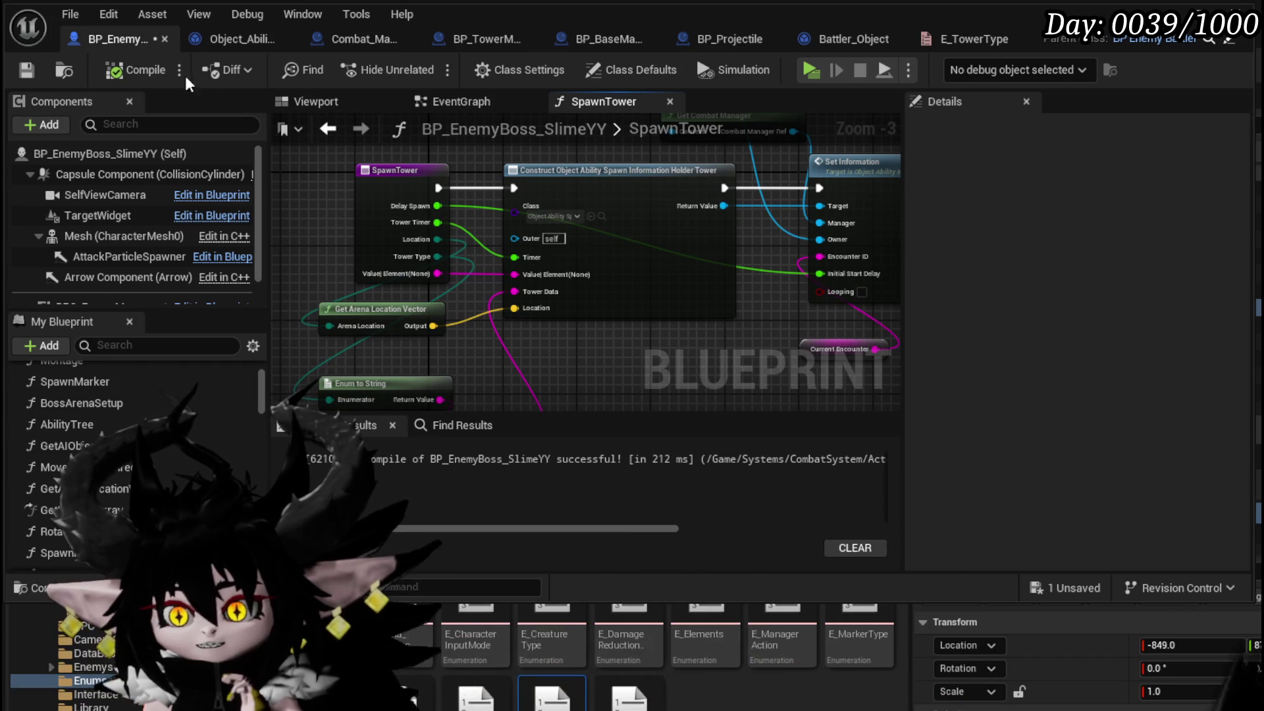
click(31, 78)
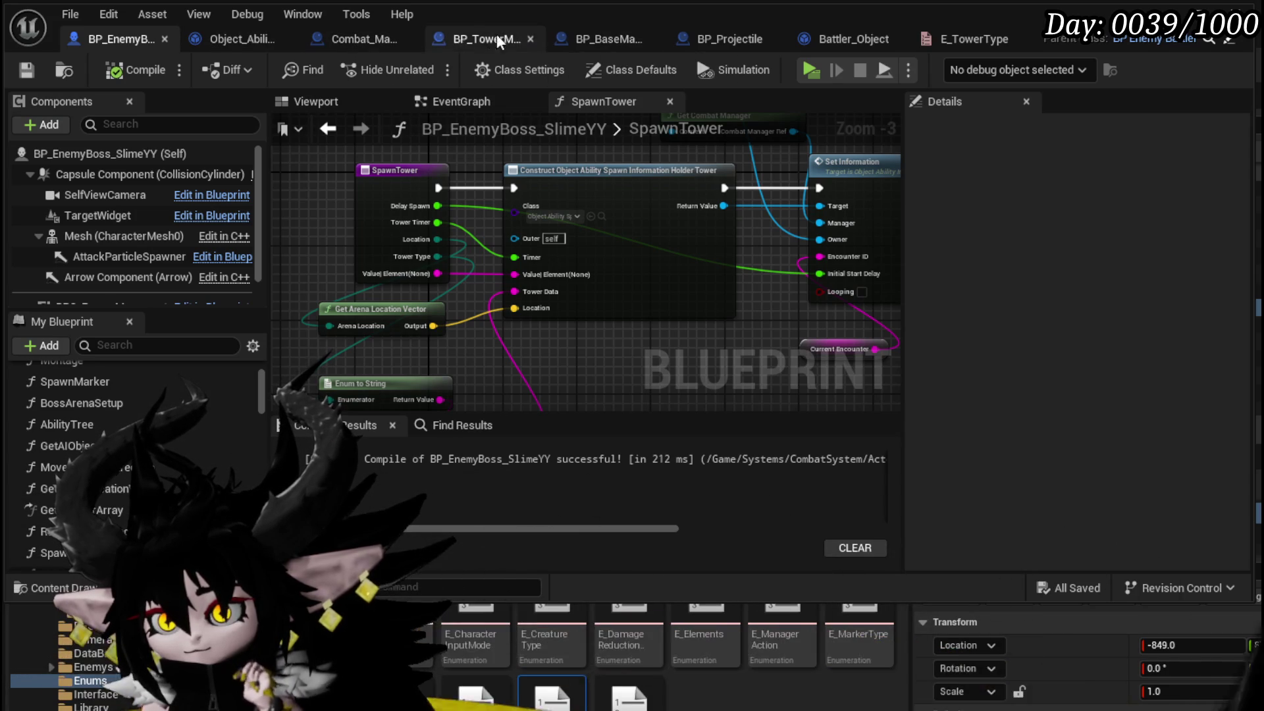
After checking Combat_Manager's Enemy_SpawnTower, set the boss's Spawn Tower call to Summon and recompile.
click(342, 41)
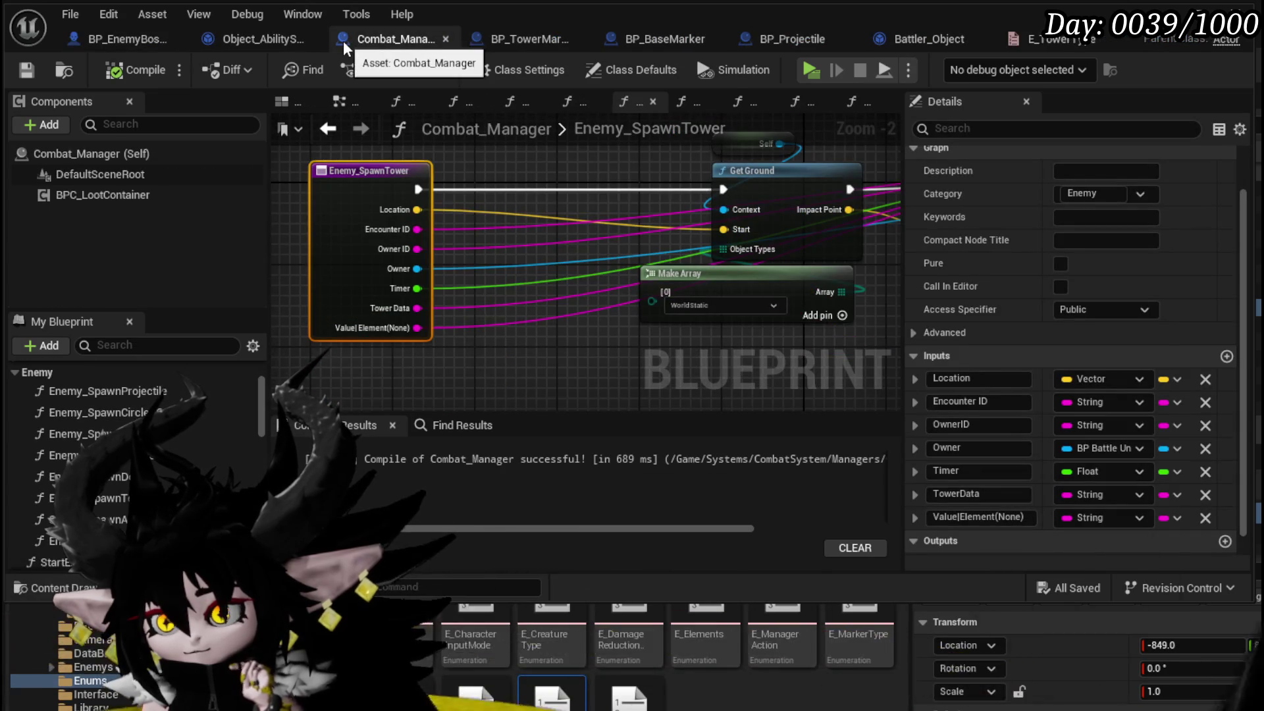
click(121, 48)
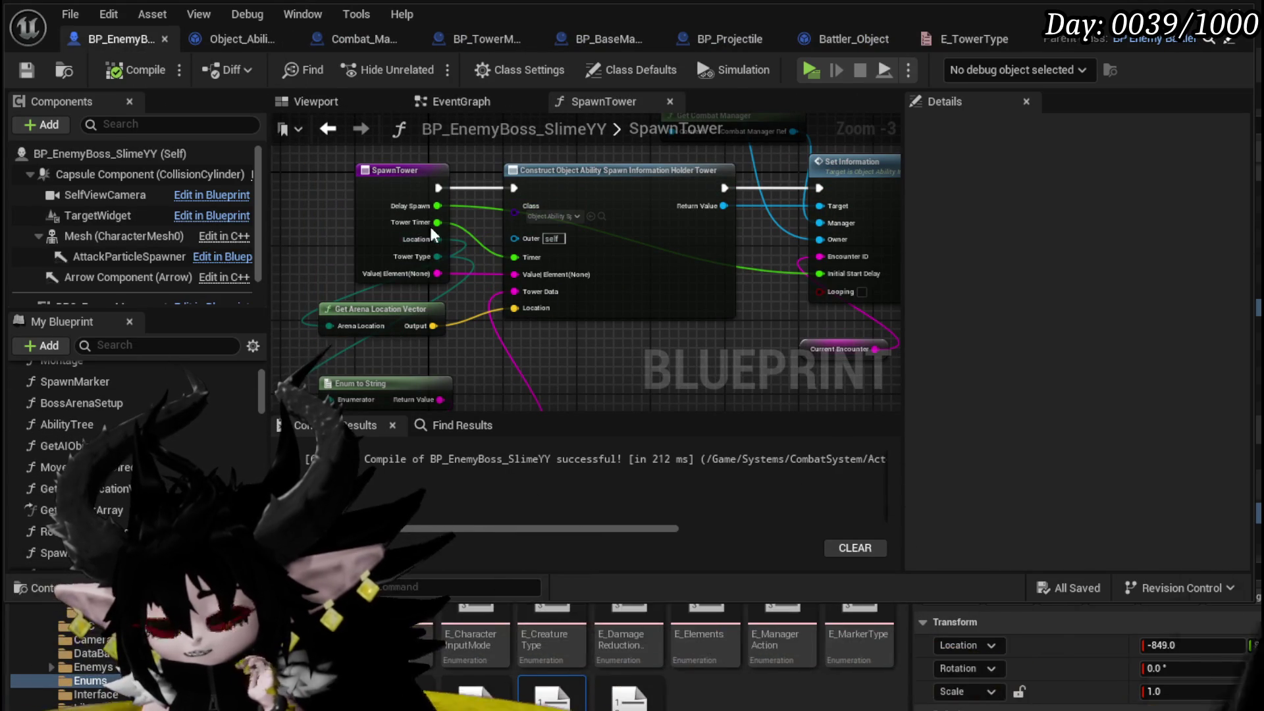
click(462, 104)
click(545, 323)
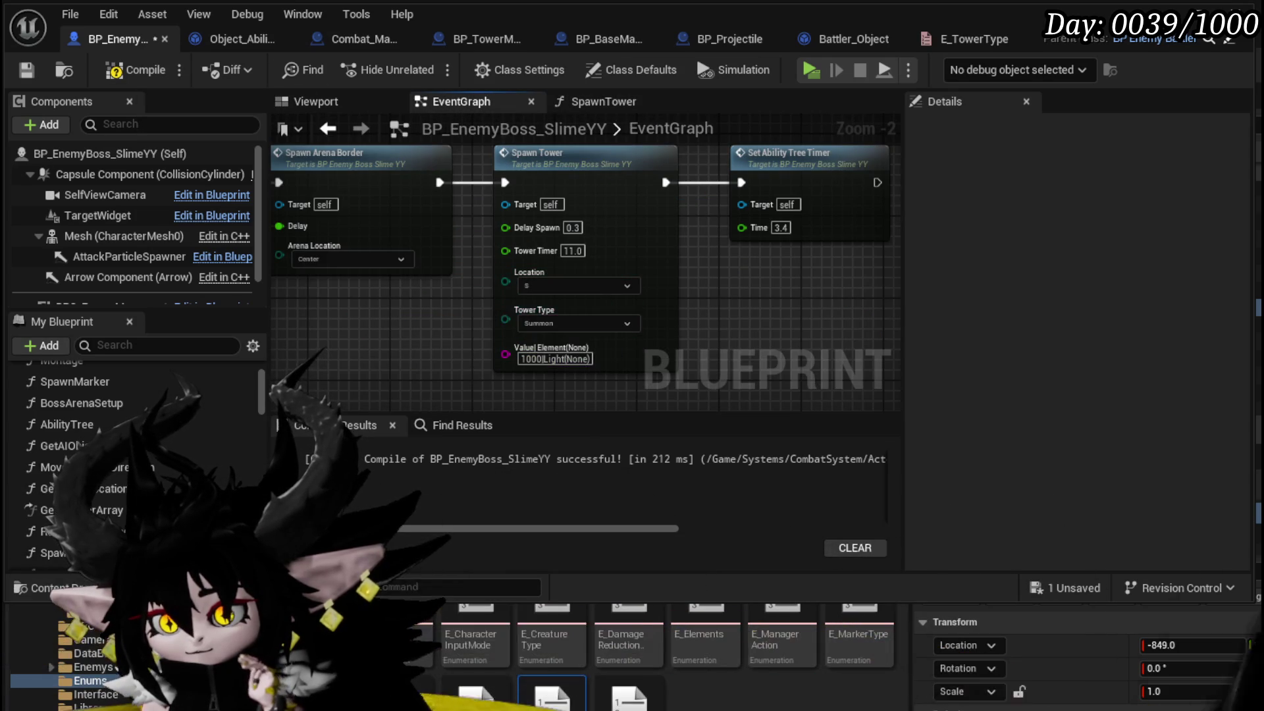
click(117, 70)
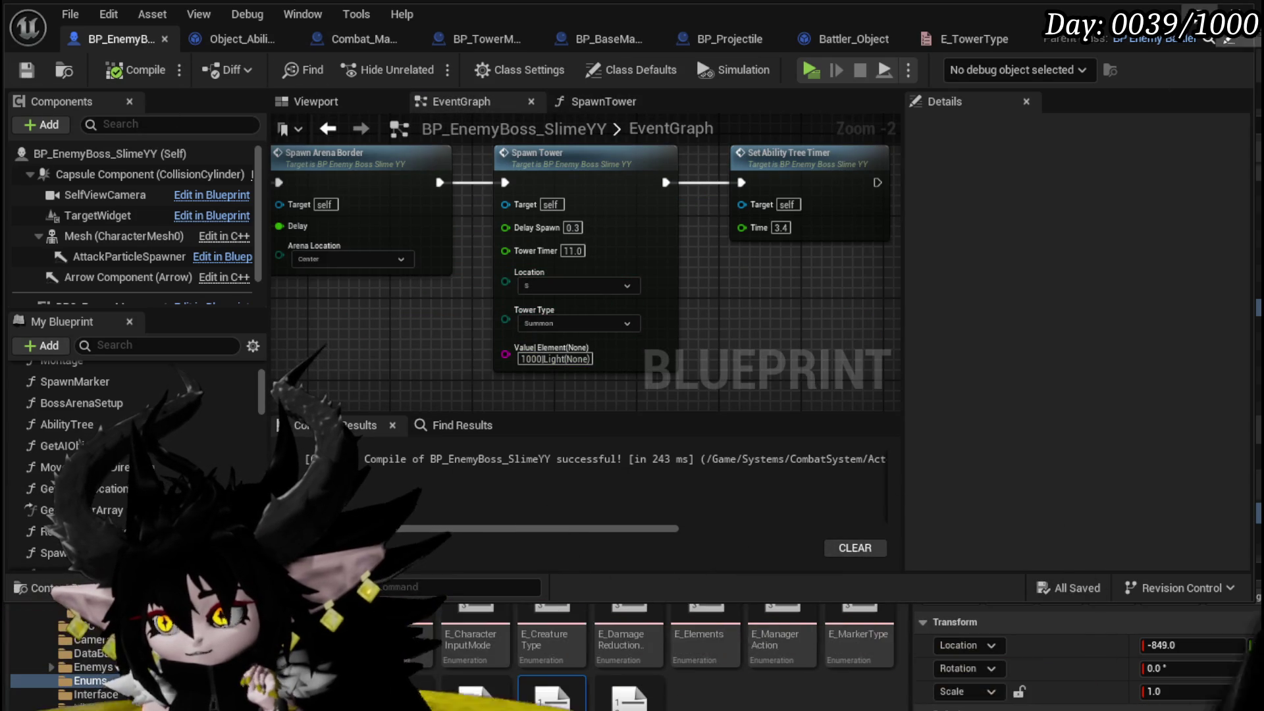
click(481, 41)
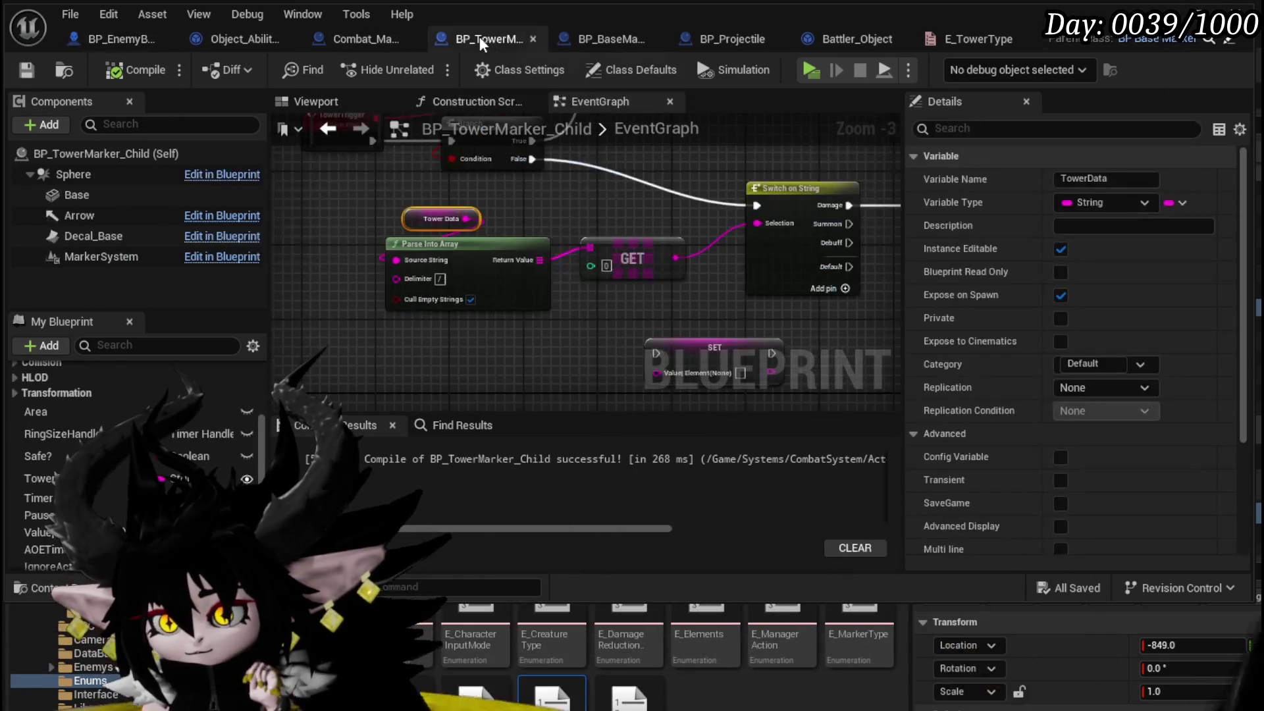
Pan BP_TowerMarker_Child's EventGraph to the Switch on String outputs.
scroll(596, 232, down, 2)
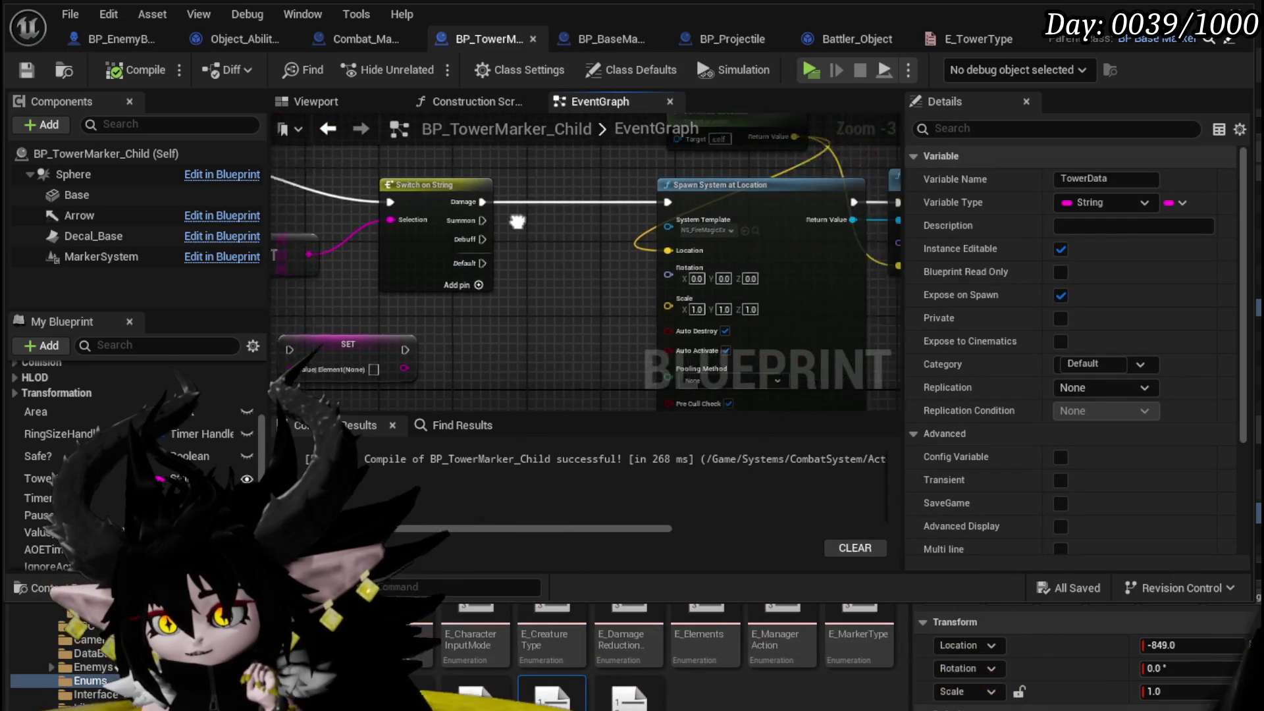
drag(582, 214, 463, 174)
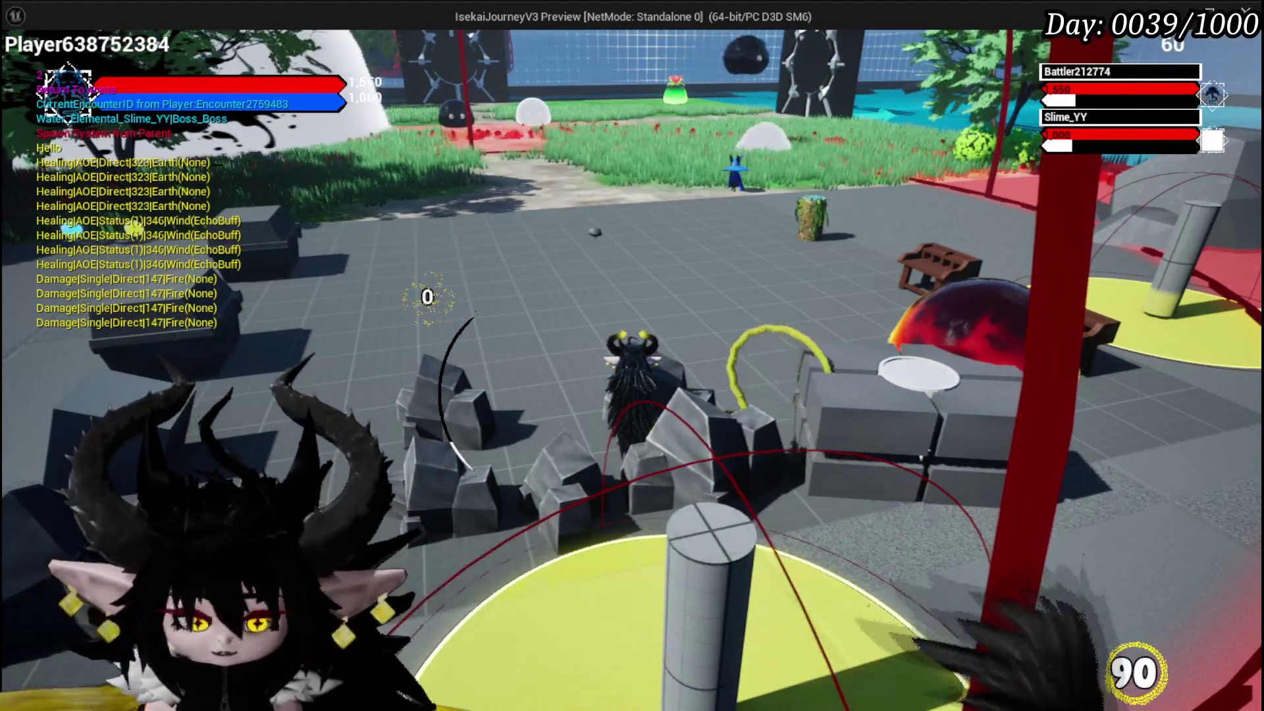
Stop the play-test, save the level, and go back to BP_TowerMarker_Child.
key(Escape)
click(19, 67)
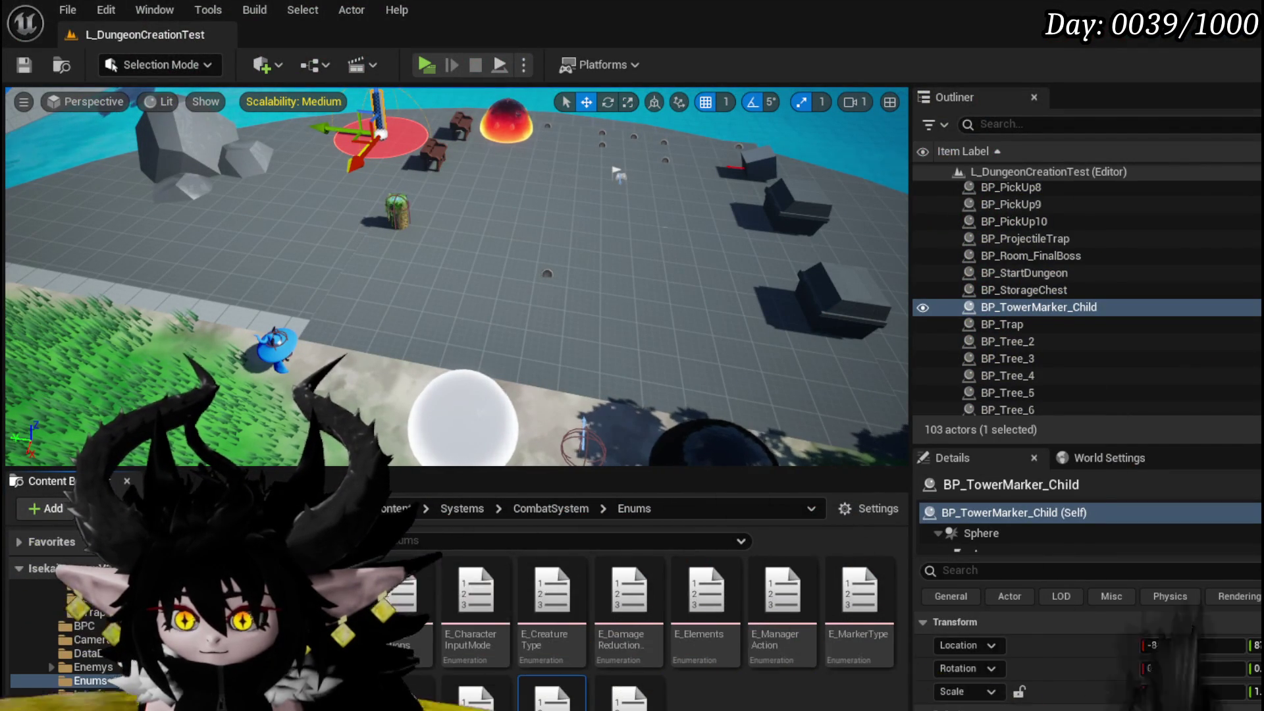
key(ctrl+e)
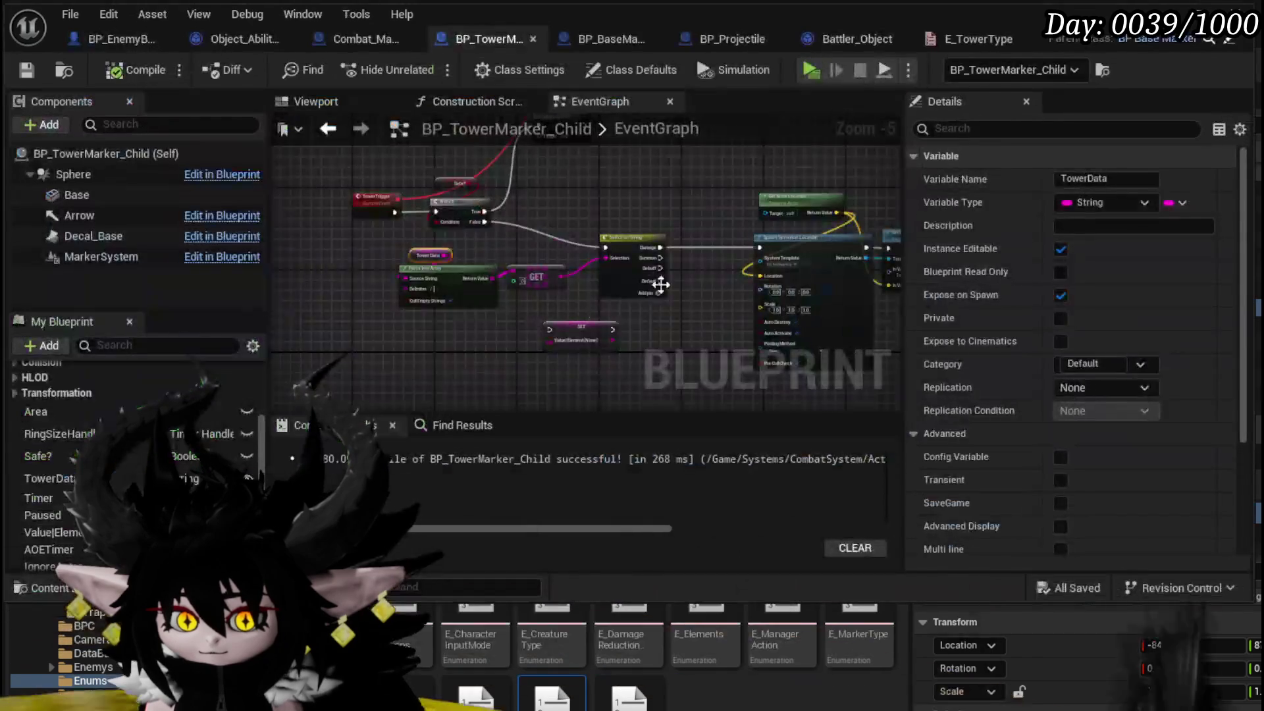
Shift the nodes after Switch on String up and right to make room.
drag(532, 254, 541, 312)
scroll(541, 311, down, 1)
drag(453, 204, 697, 290)
drag(475, 274, 517, 210)
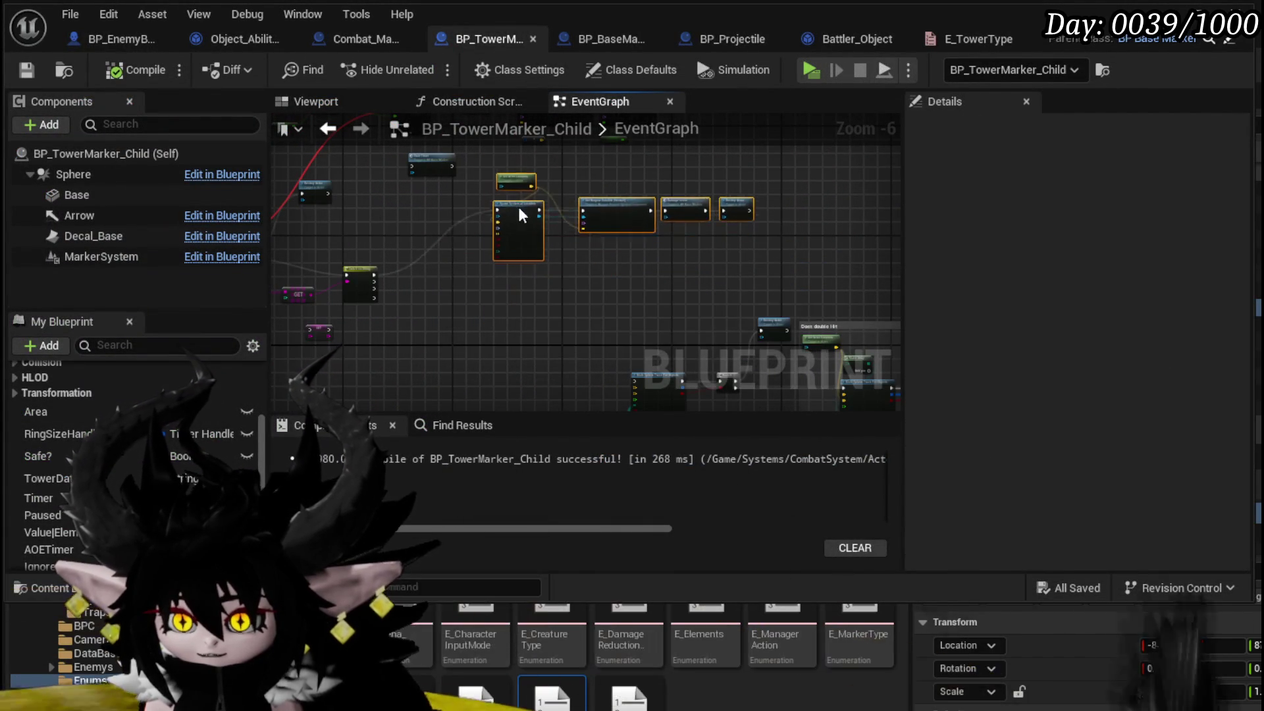
scroll(405, 292, up, 2)
Add a Print String node from Summon with the message 'TowerTrigger:'.
drag(353, 264, 429, 333)
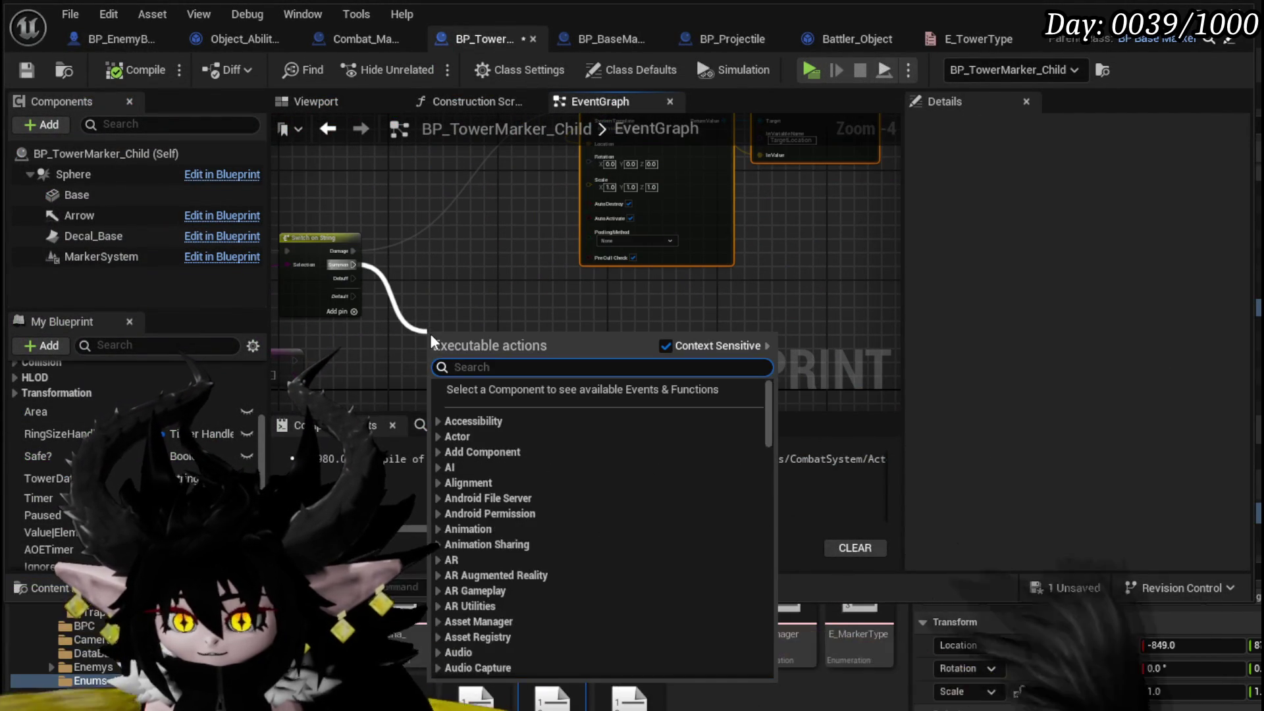
text(Print Stri)
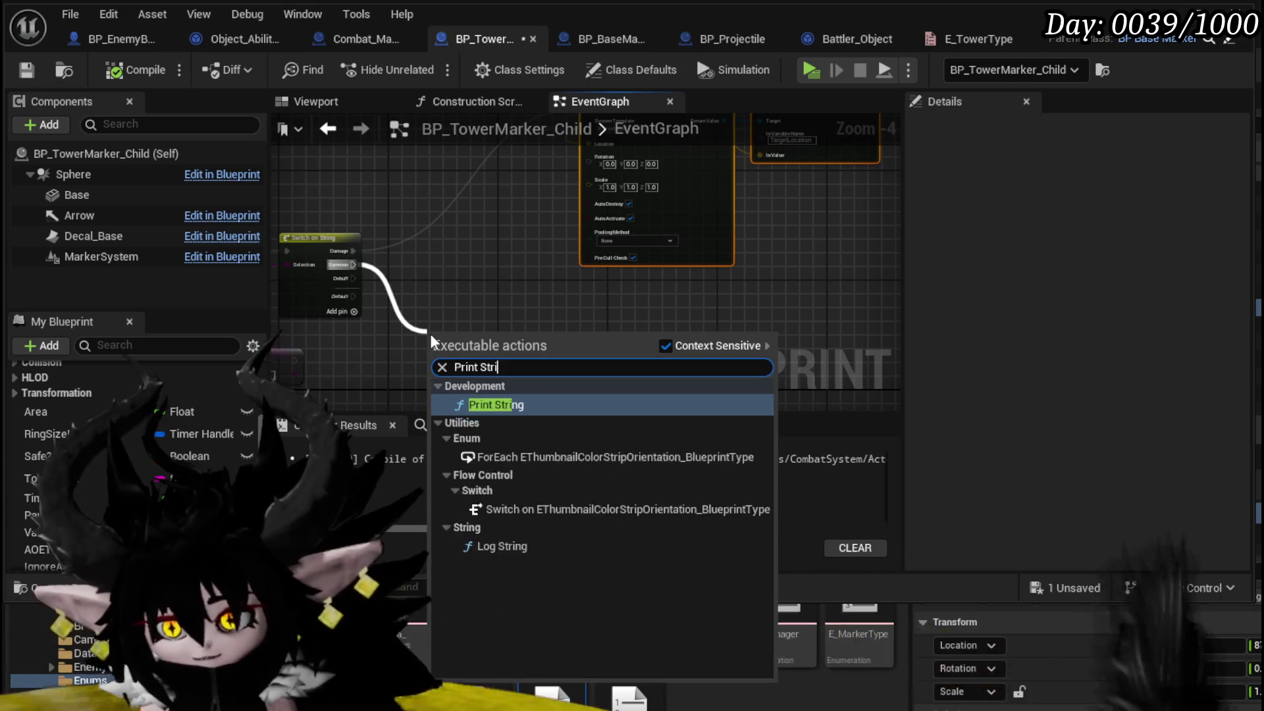
key(Return)
scroll(456, 314, up, 3)
click(484, 393)
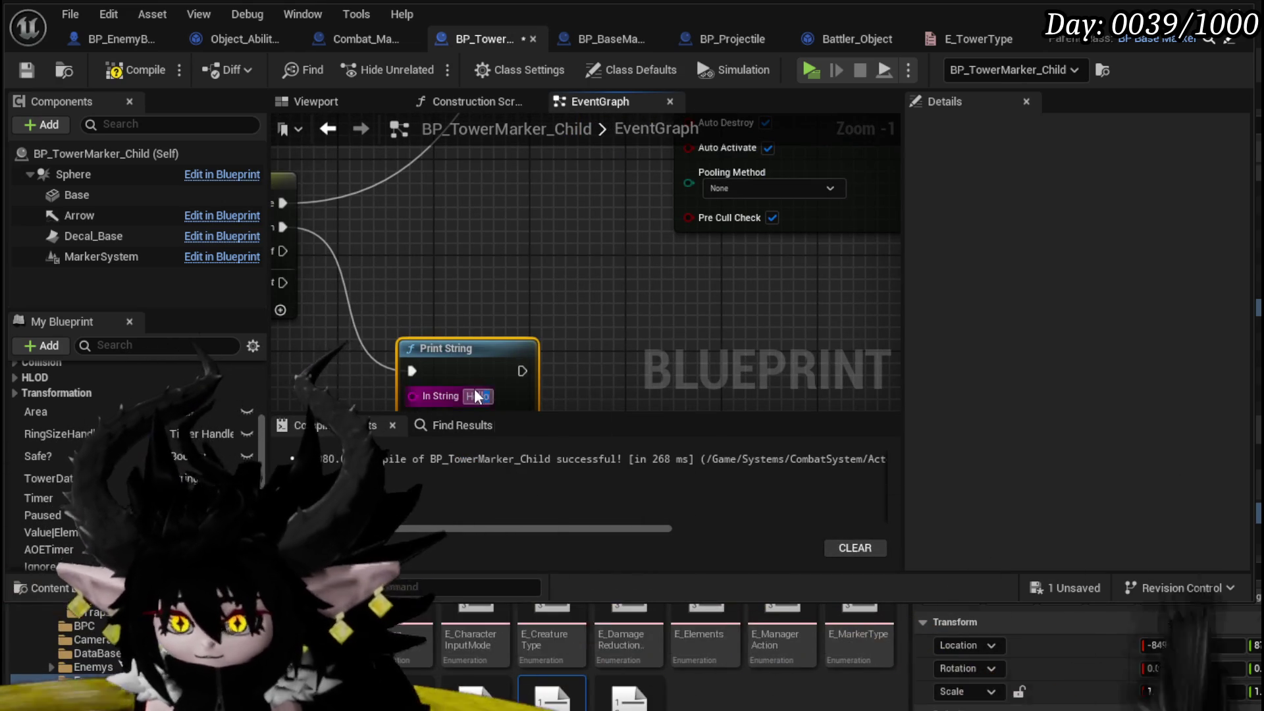
text(TowerTrigg)
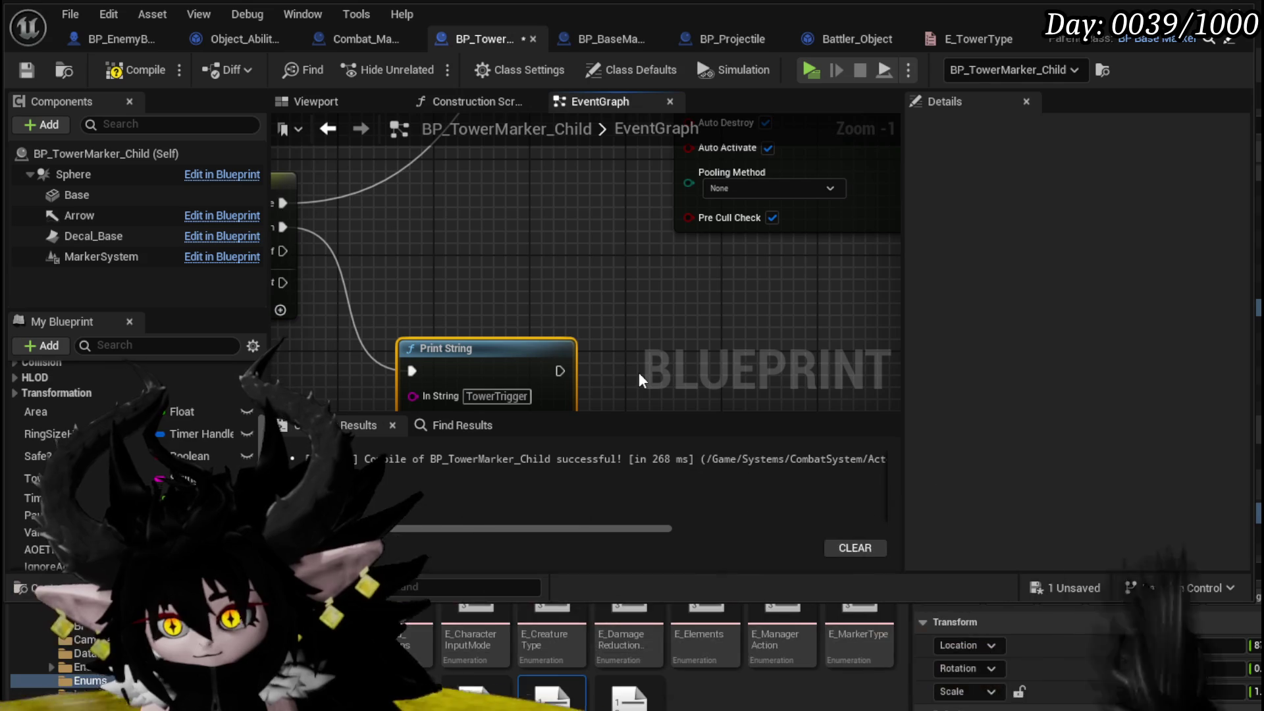
text(er)
key(Return)
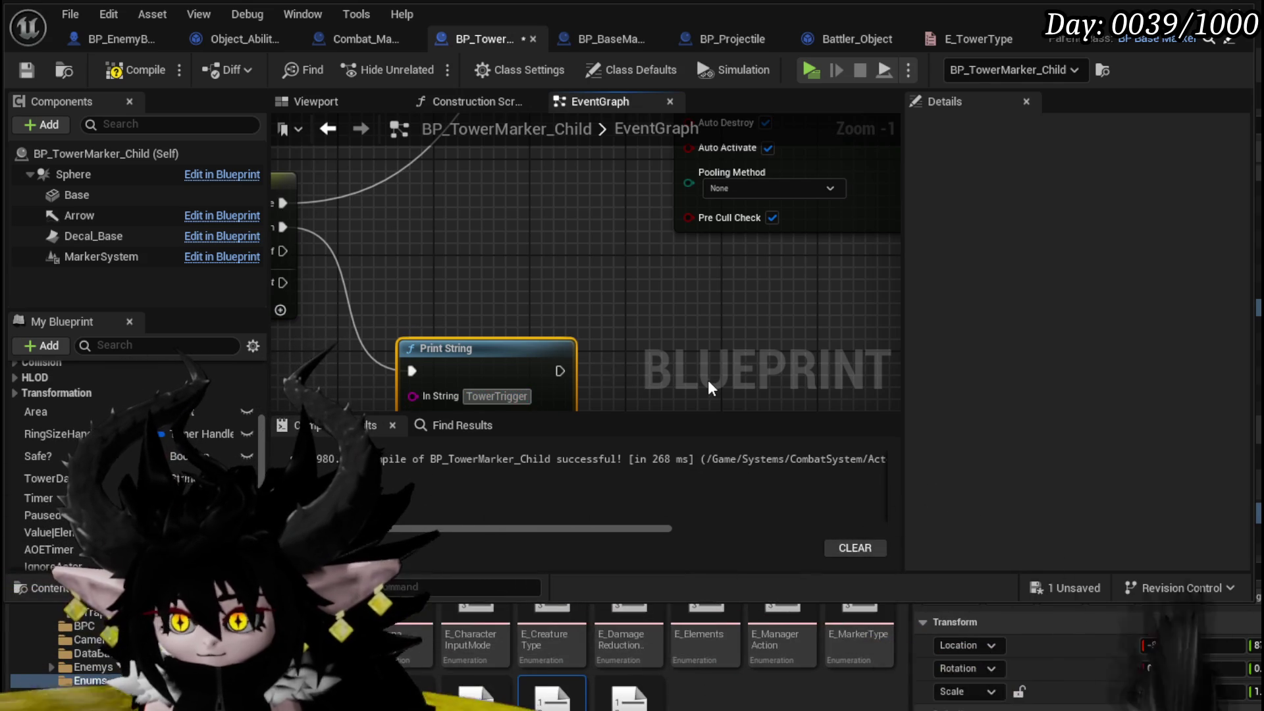
text(:)
Insert Print String between Branch False and Switch on String, print the GET value, and compile.
scroll(547, 290, down, 3)
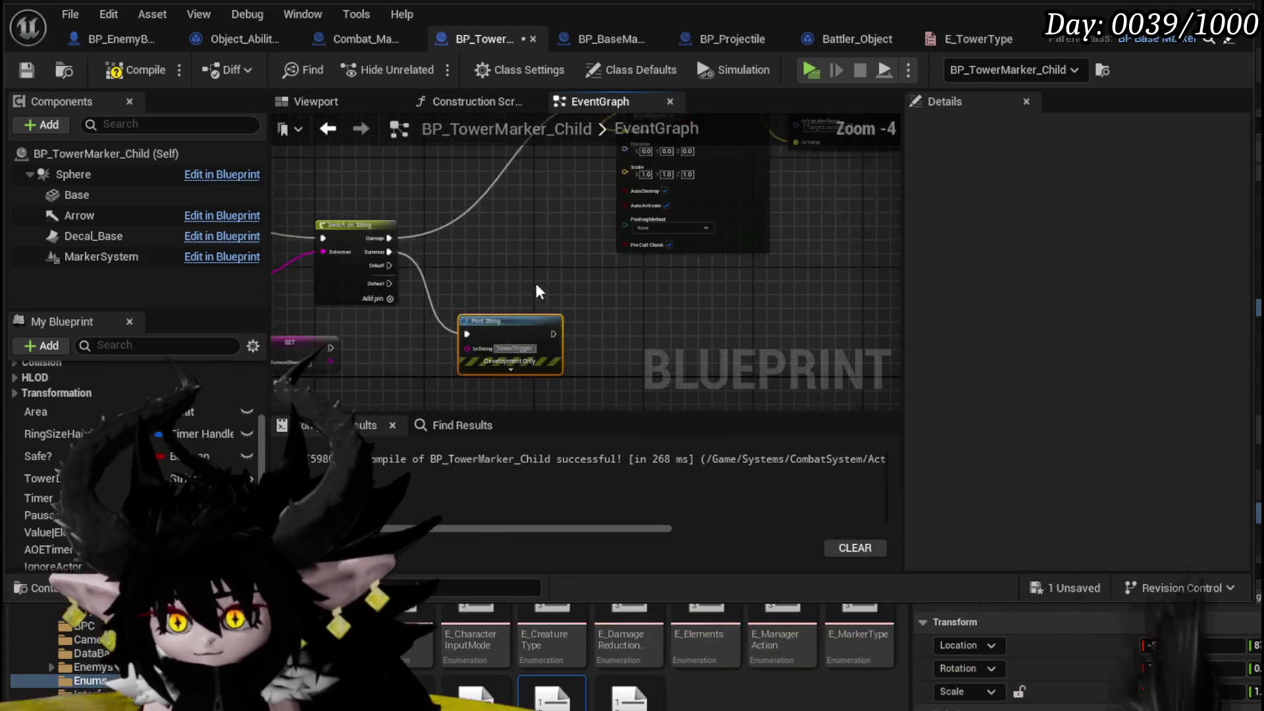
mouse_move(736, 344)
mouse_down()
mouse_move(469, 236)
mouse_move(424, 243)
mouse_up()
drag(511, 243, 545, 263)
drag(421, 300, 555, 309)
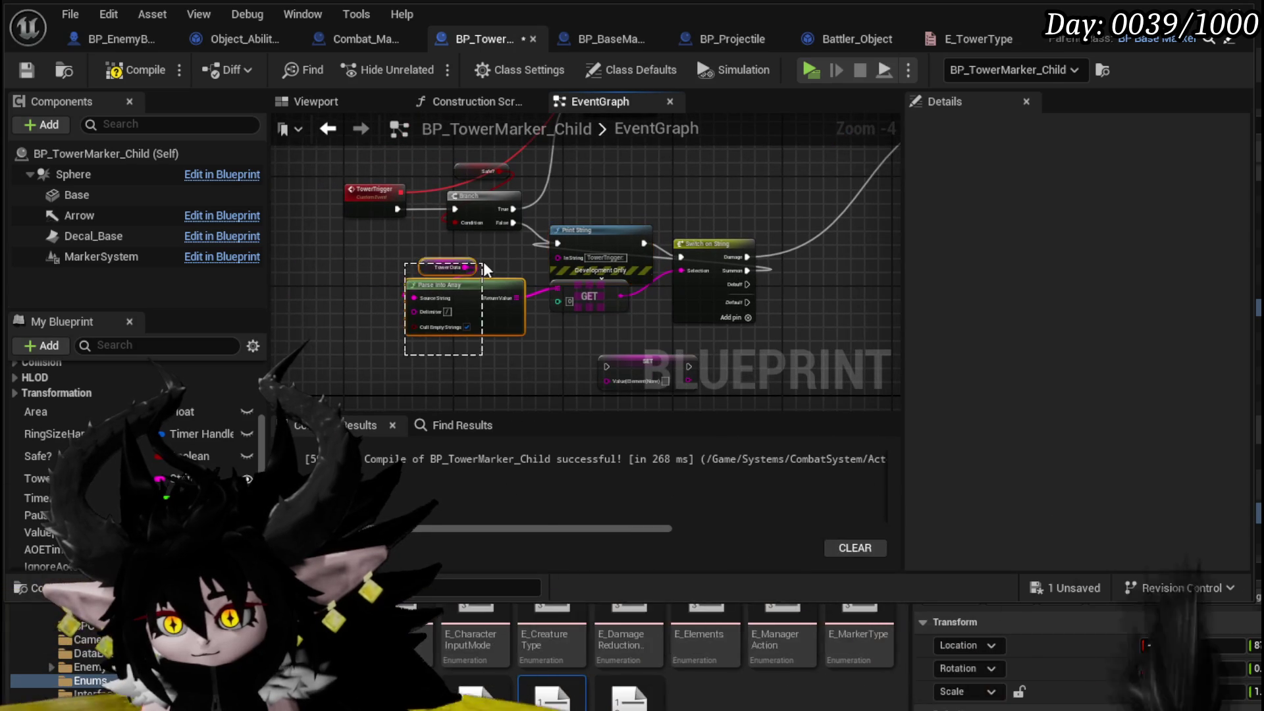
drag(415, 291, 281, 298)
drag(503, 312, 554, 270)
drag(469, 311, 578, 255)
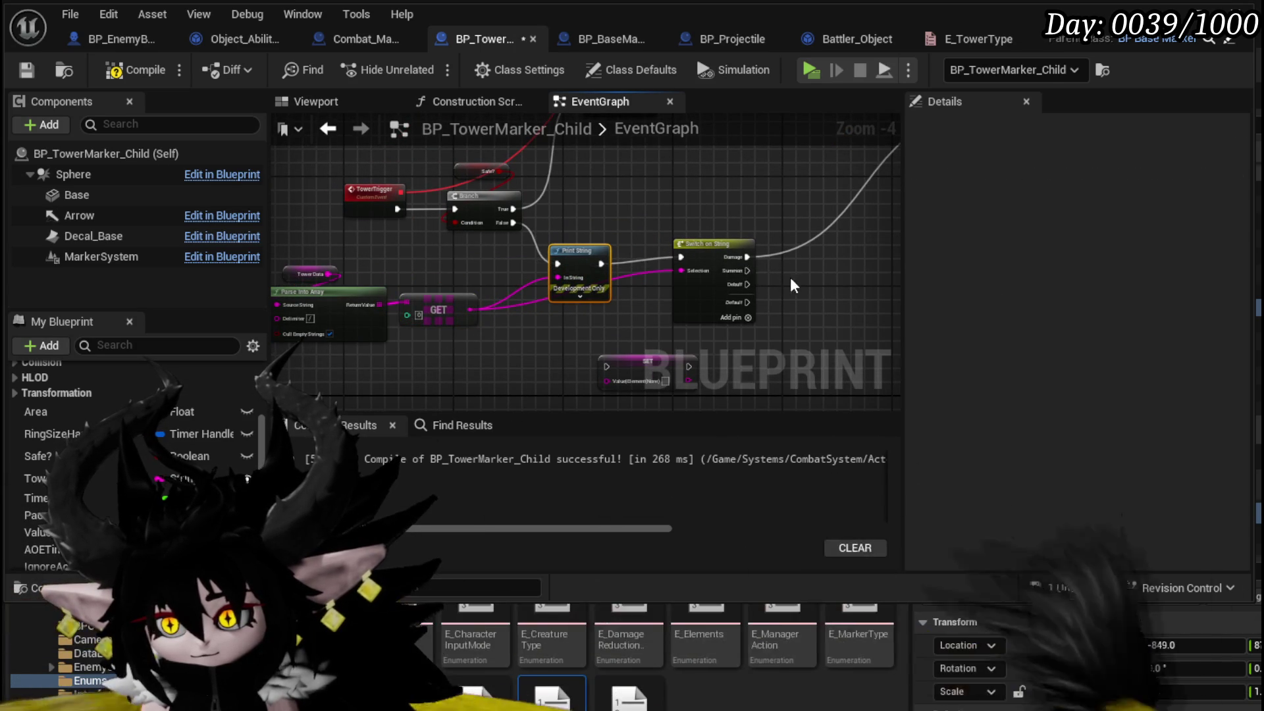
drag(721, 265, 610, 258)
drag(487, 252, 513, 244)
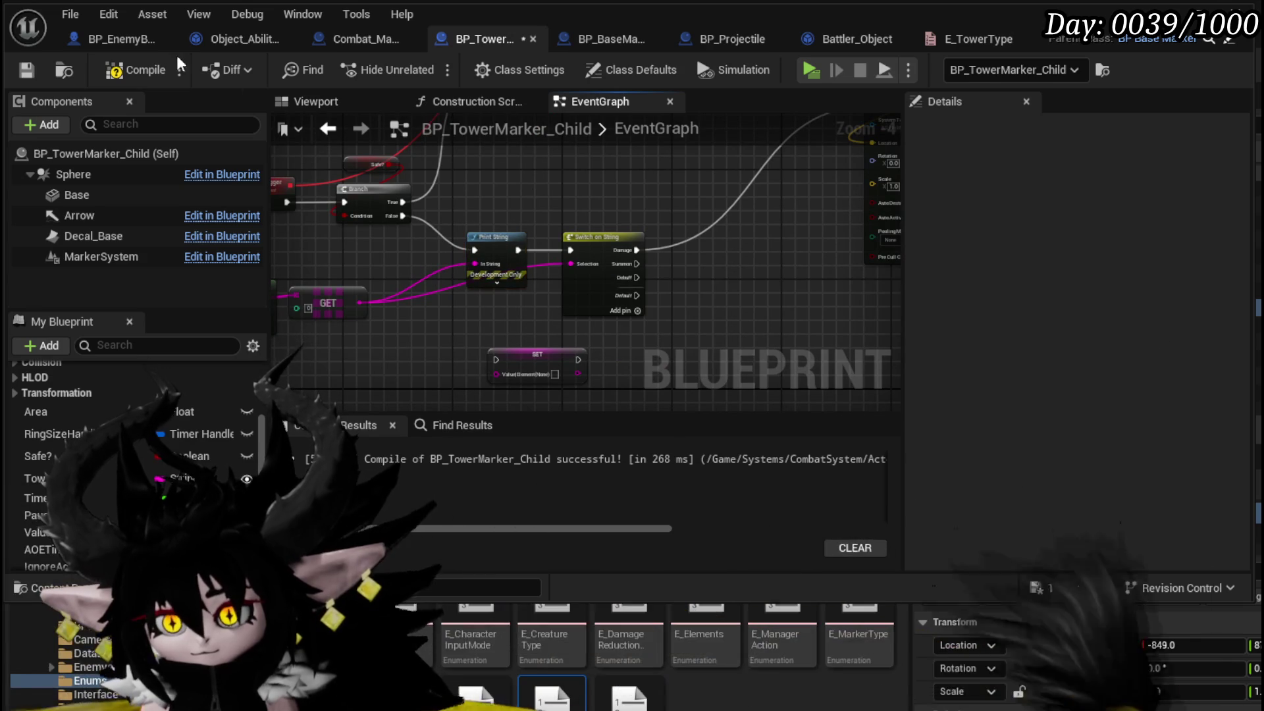
click(26, 69)
scroll(586, 263, down, 2)
Delete the stray node cluster and the leftover SET node, then save the blueprint.
scroll(405, 290, up, 3)
scroll(404, 293, down, 3)
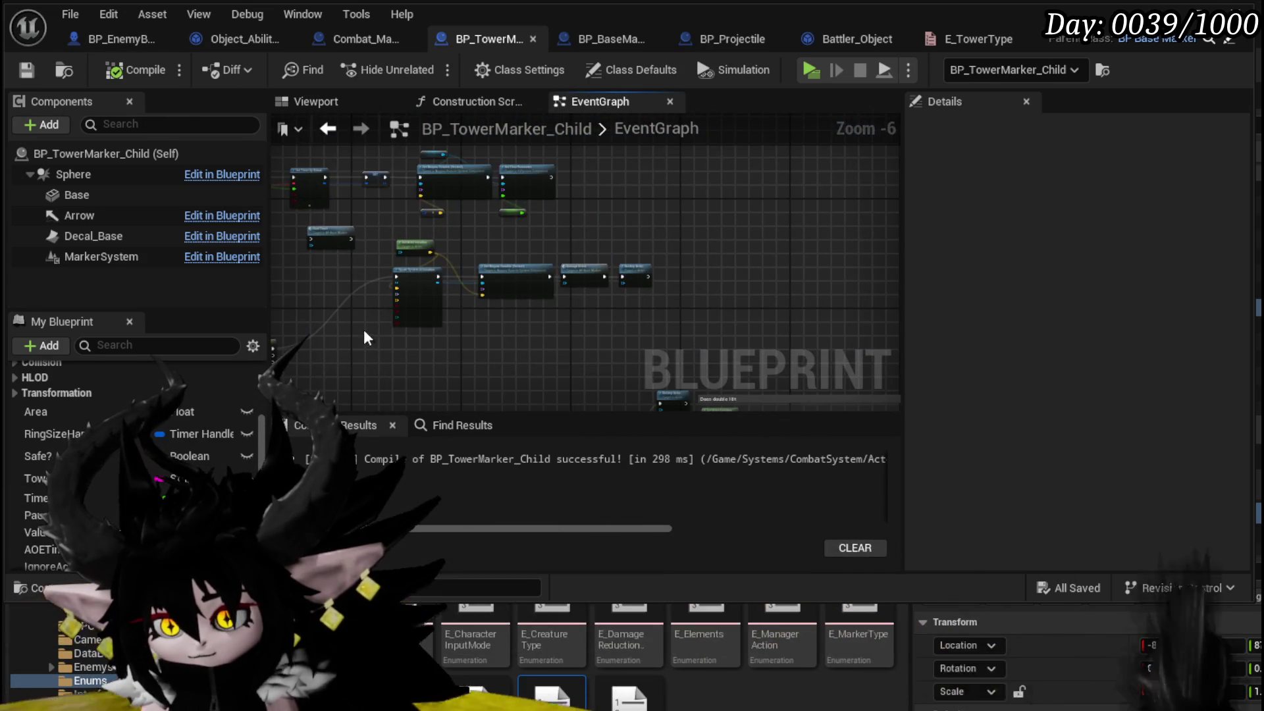
scroll(326, 220, down, 1)
scroll(373, 220, down, 4)
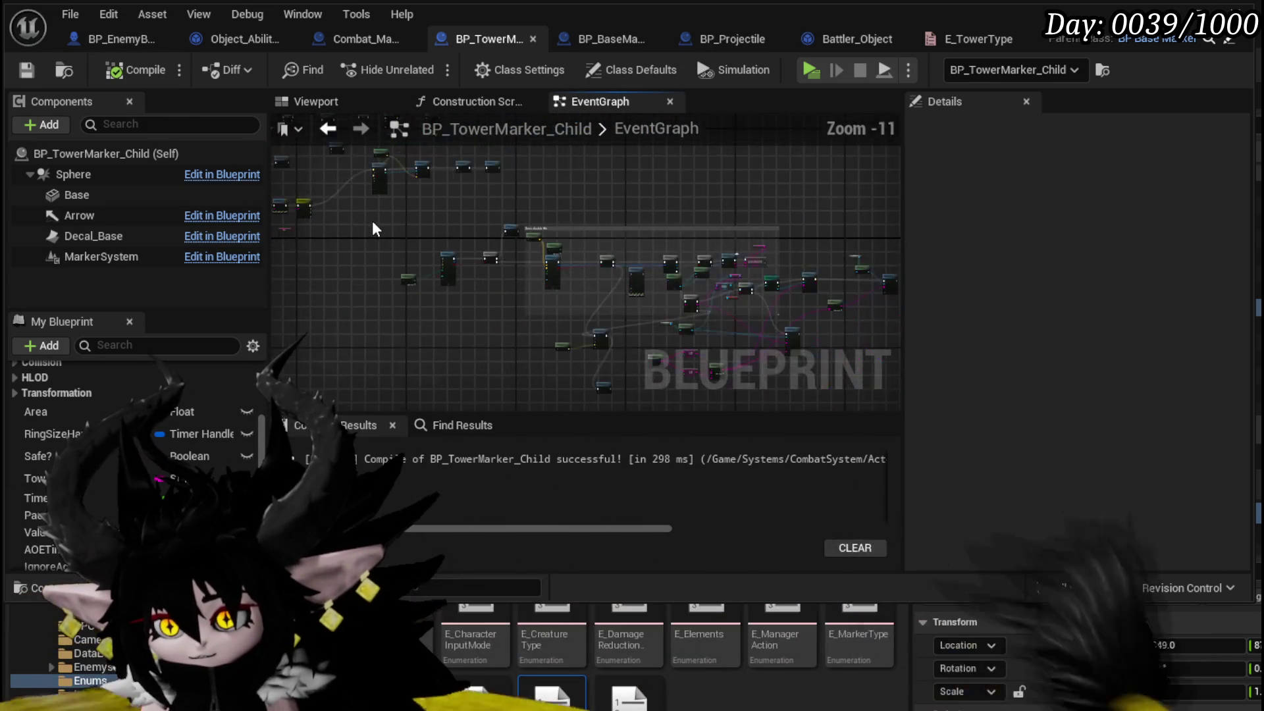
scroll(432, 243, up, 1)
scroll(381, 195, down, 2)
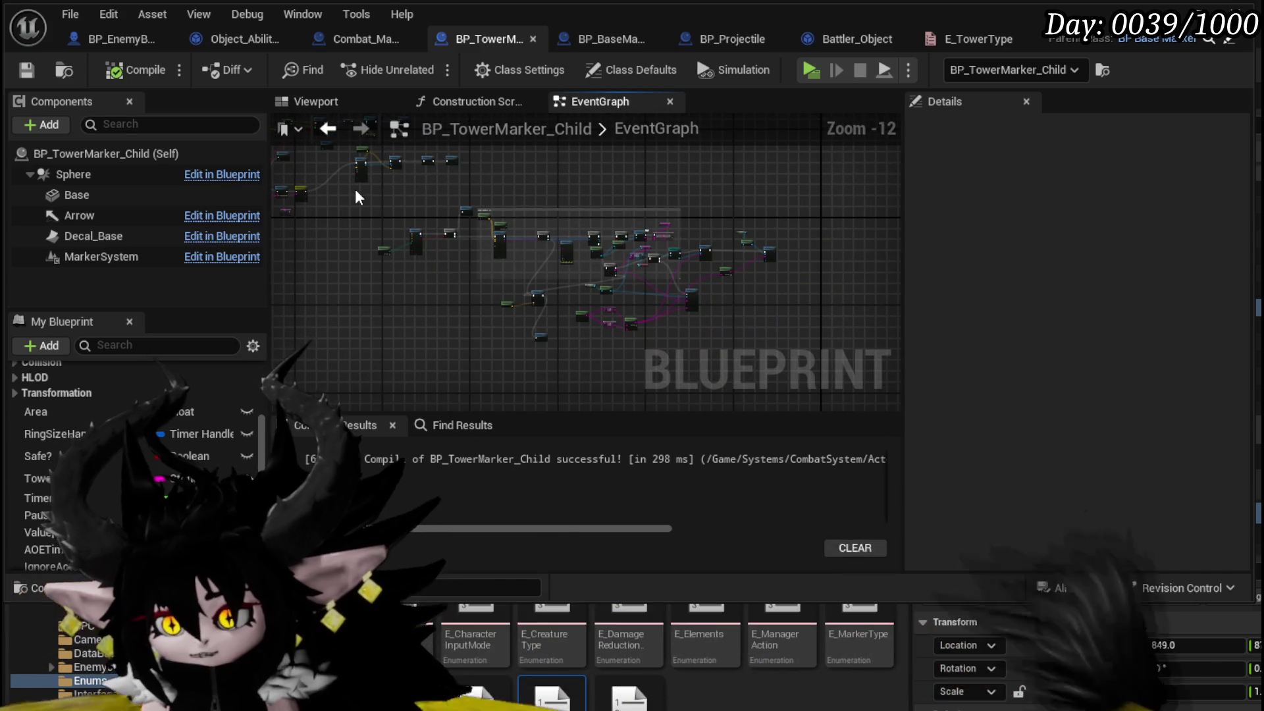
drag(355, 186, 803, 322)
key(Delete)
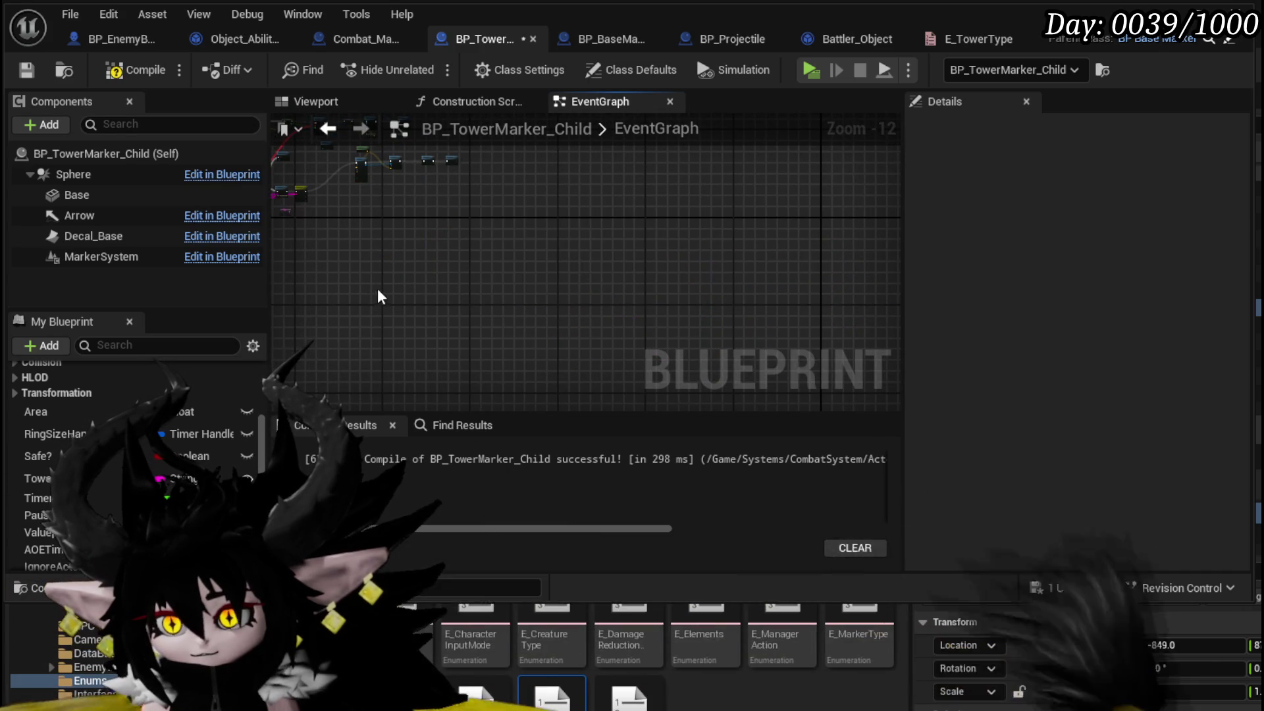
scroll(520, 270, up, 4)
scroll(499, 289, up, 6)
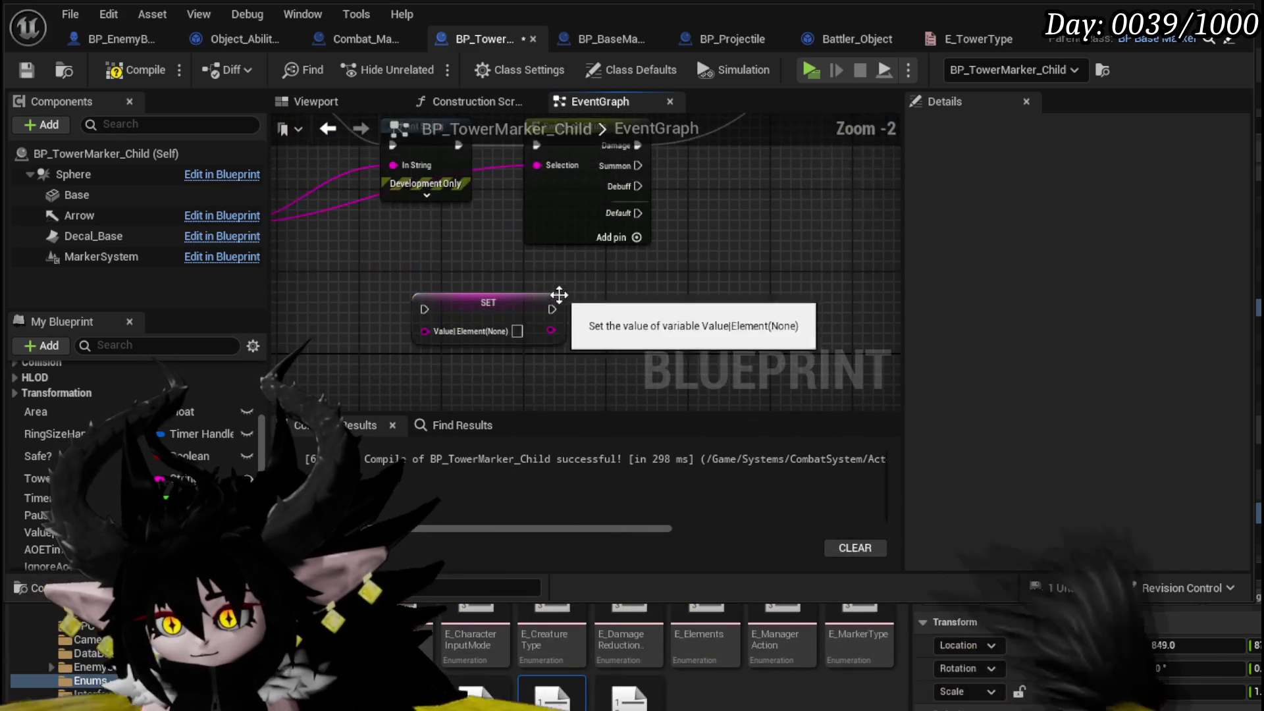
click(487, 304)
key(Delete)
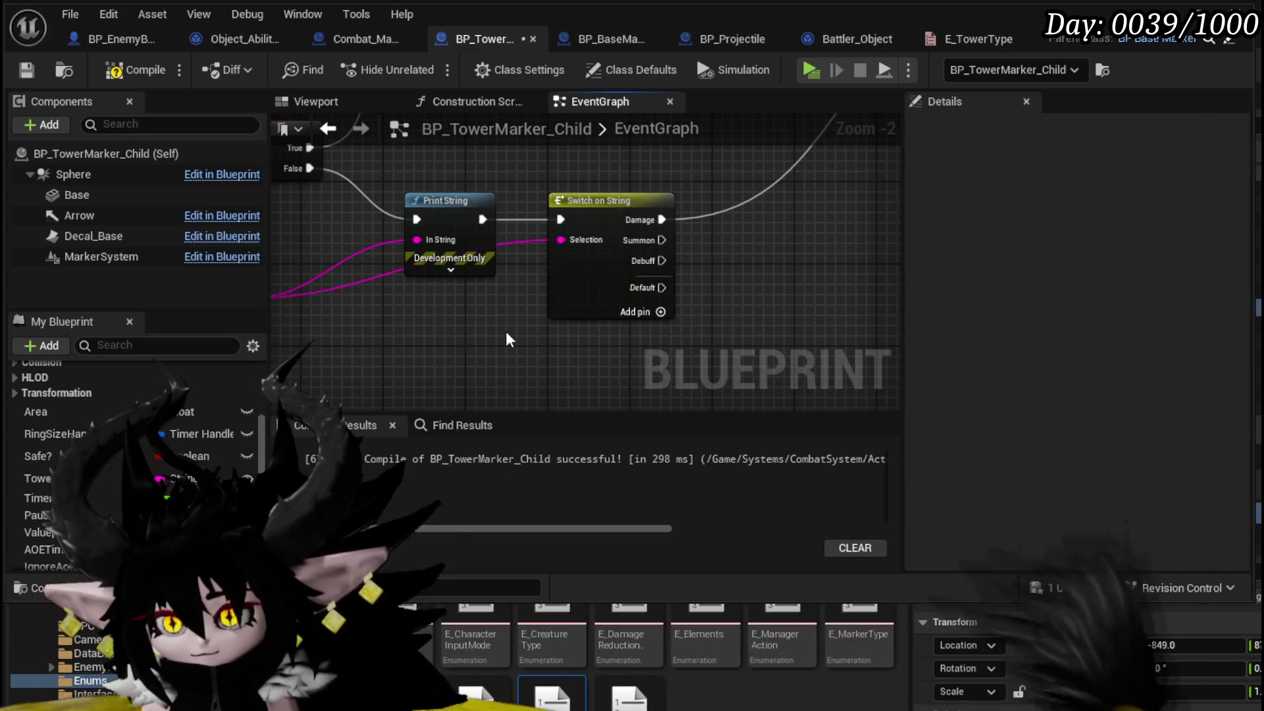
click(25, 68)
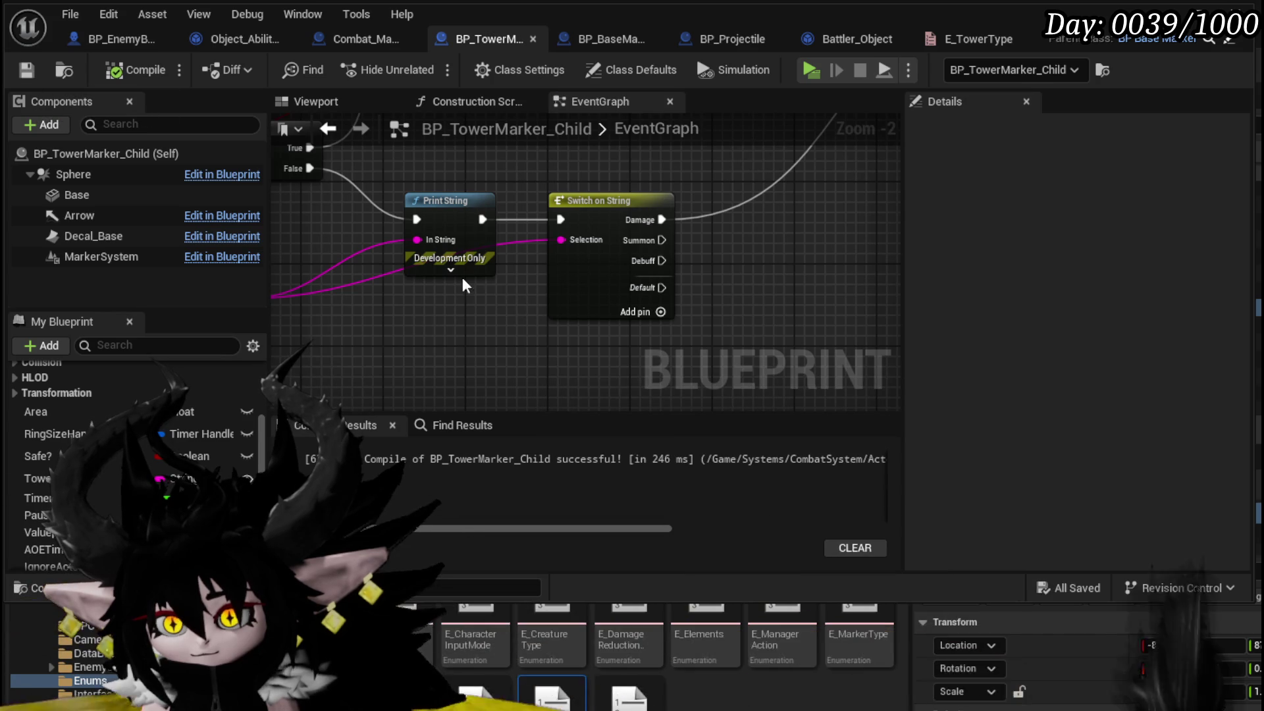
Set the Print String text colour to red and duration to 40, then recompile.
click(450, 270)
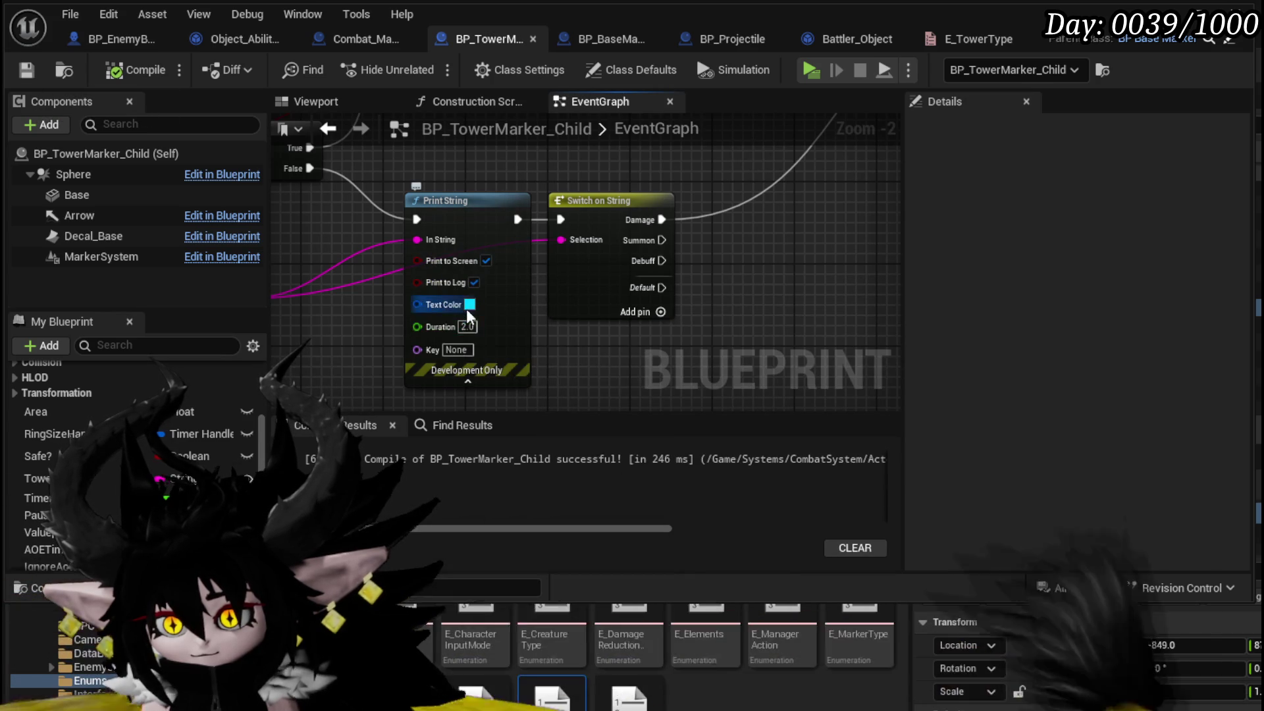
click(469, 304)
mouse_move(642, 478)
mouse_down()
mouse_move(675, 486)
mouse_move(684, 463)
mouse_up()
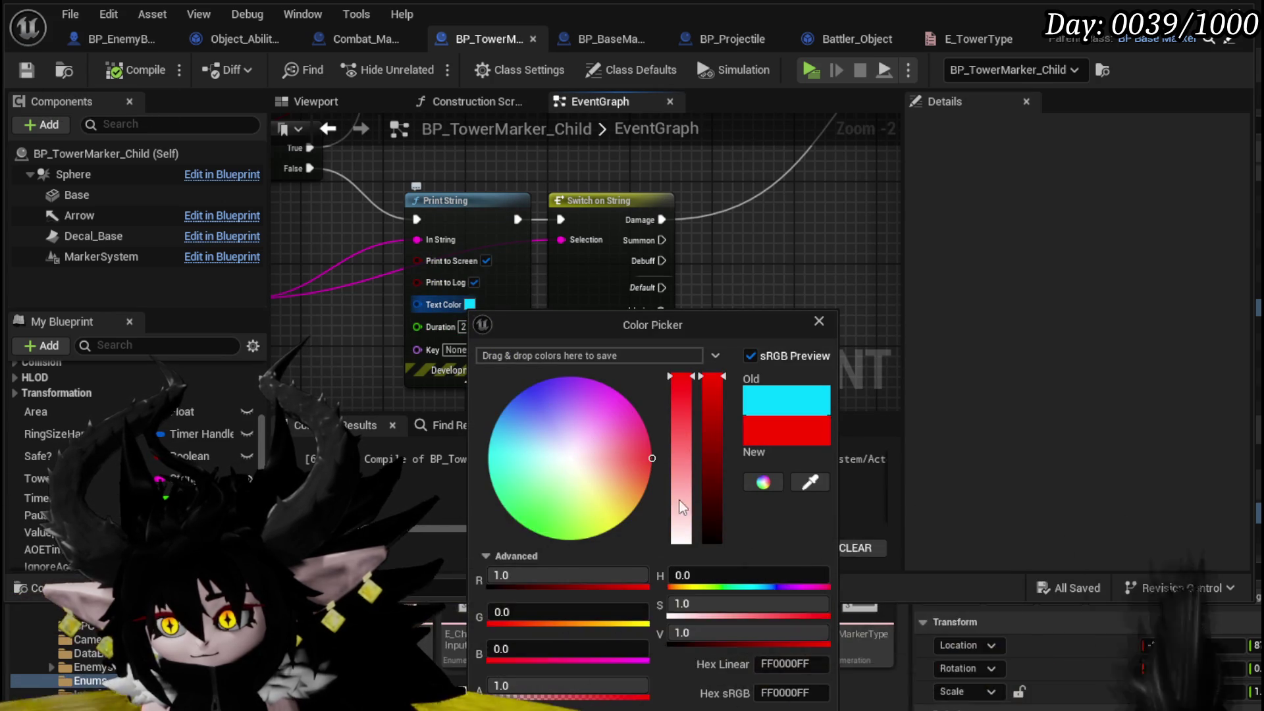
click(644, 678)
click(467, 326)
text(40)
click(135, 69)
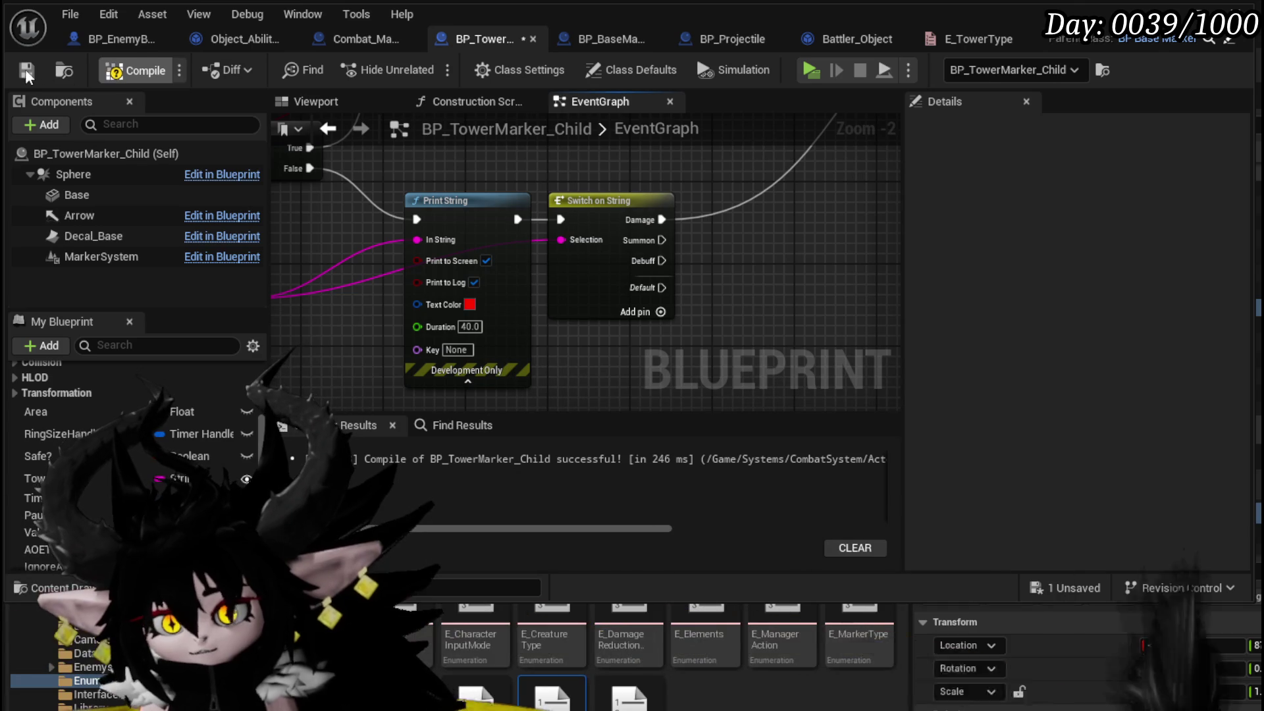
drag(487, 201, 436, 201)
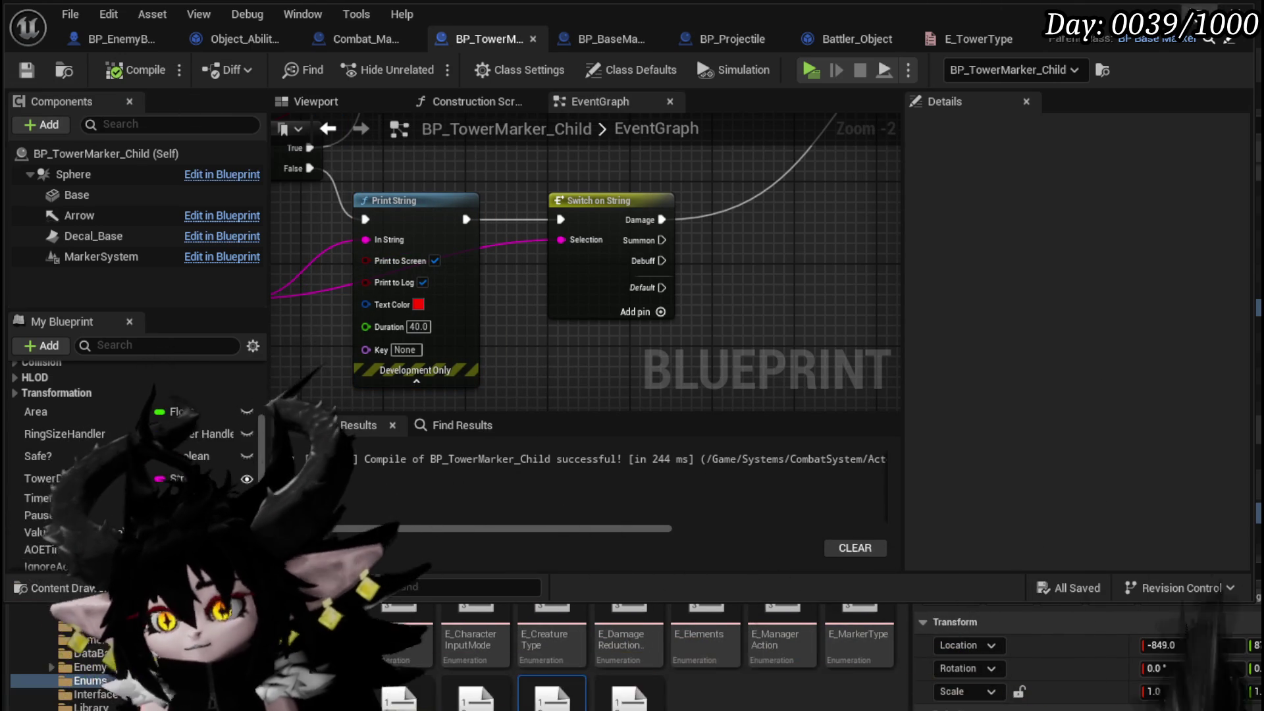
key(alt+Tab)
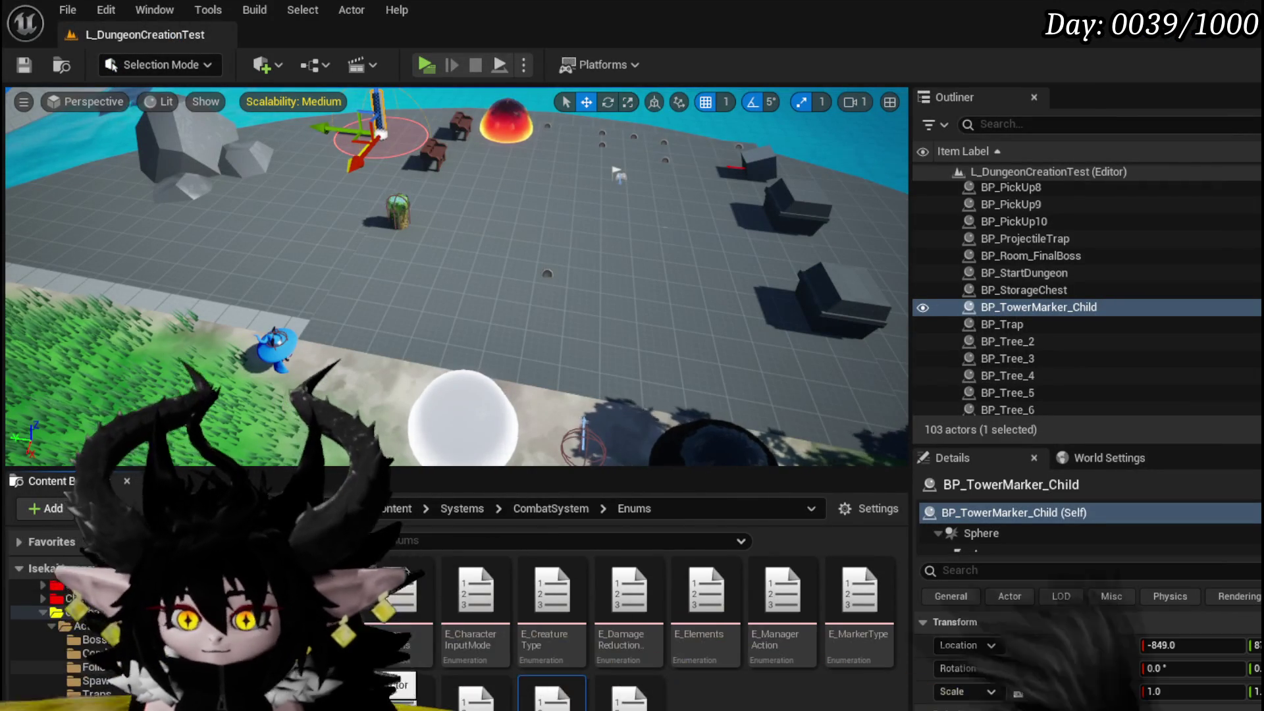
Open the BP_Summon_Base blueprint from the CombatSystem/Actors folder.
click(83, 626)
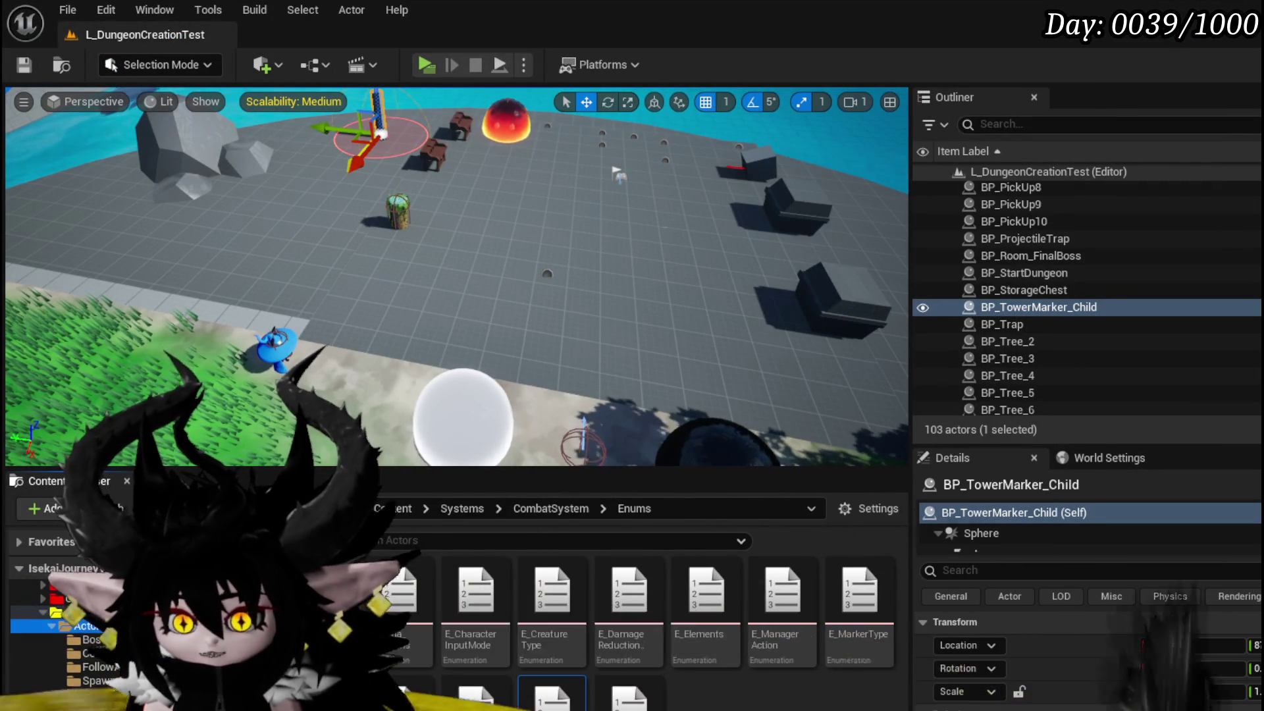
double_click(581, 696)
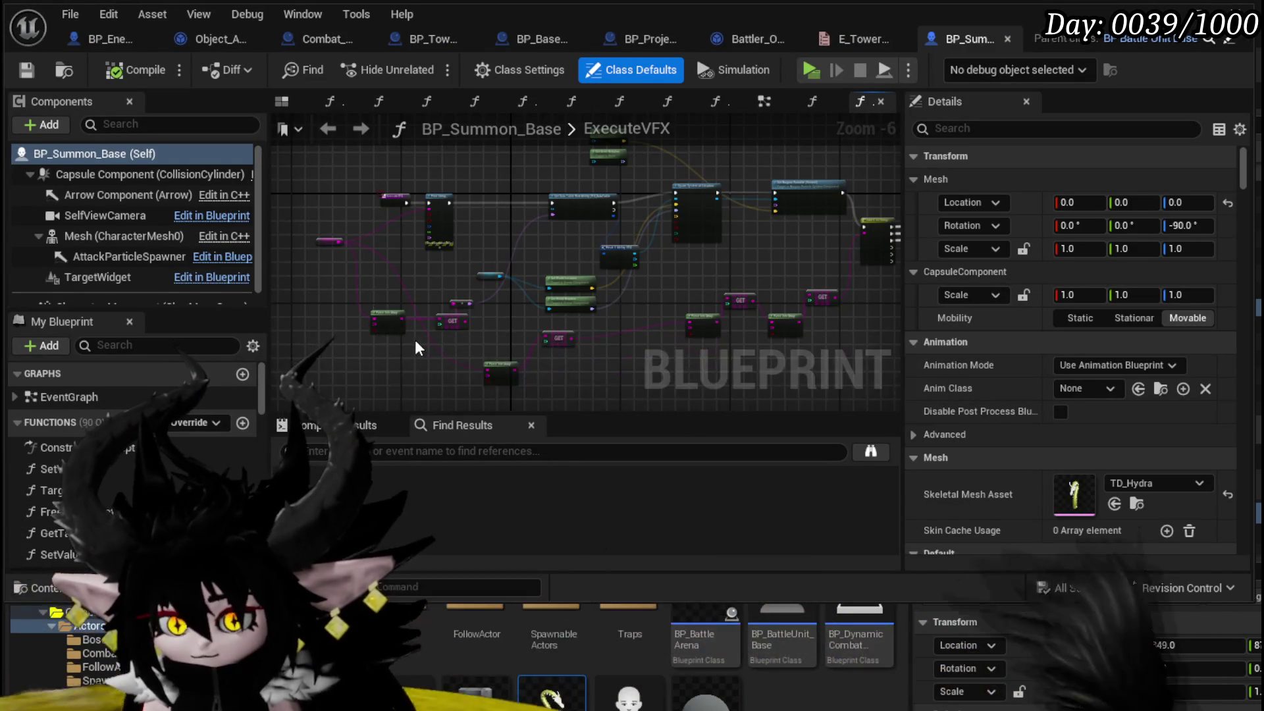
scroll(415, 340, down, 4)
drag(393, 333, 594, 308)
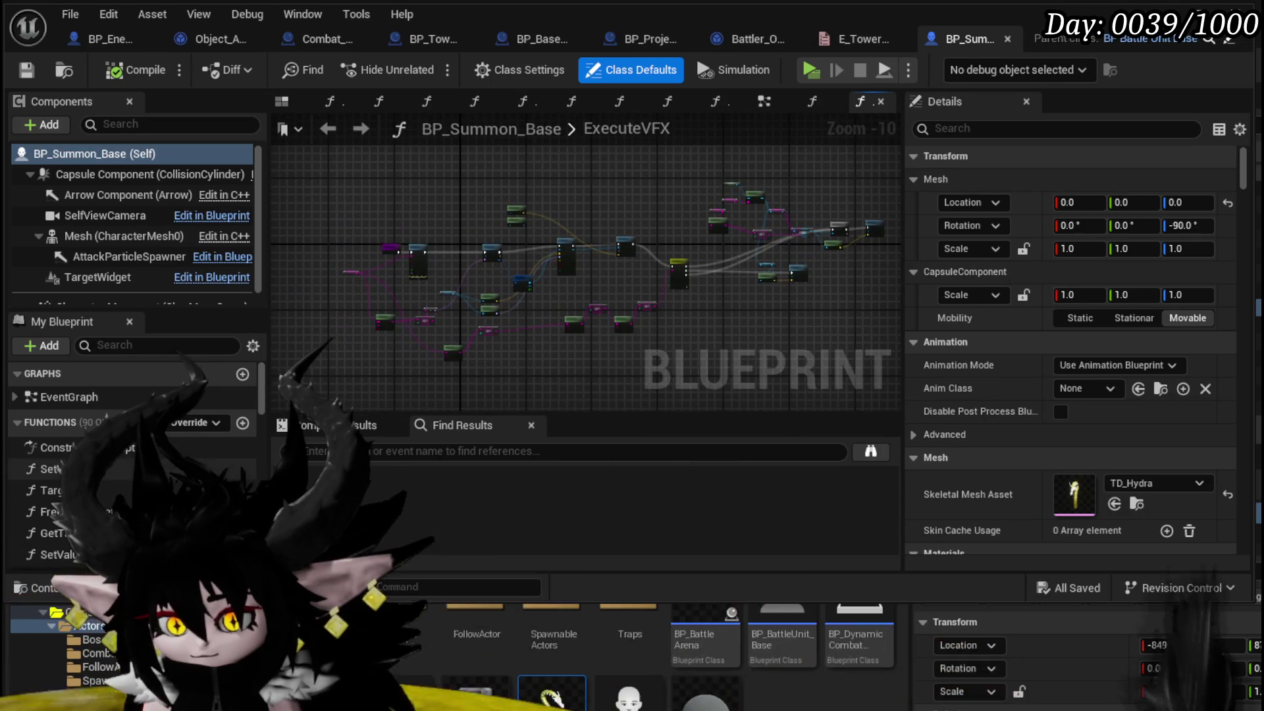
Survey the EventGraph's Server_CombatSequence, Switch on String, Append and Print String nodes.
click(765, 100)
scroll(716, 180, up, 3)
scroll(570, 227, up, 4)
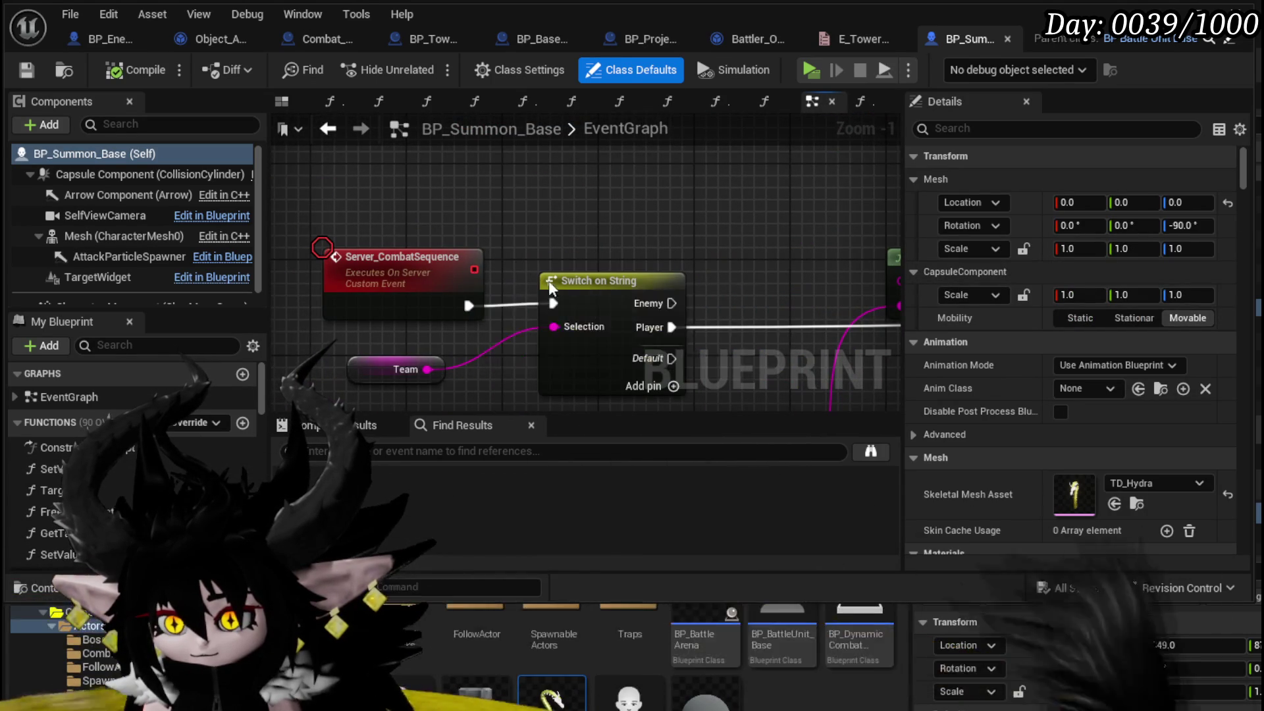
scroll(755, 232, down, 1)
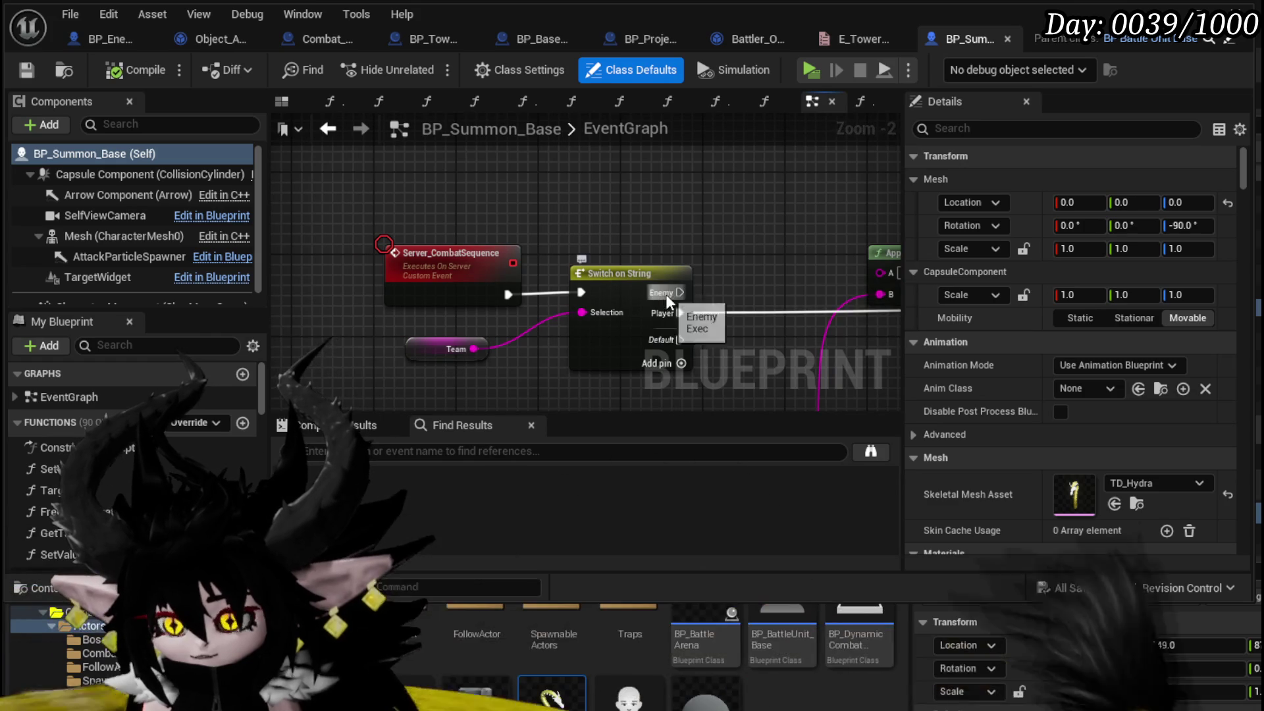
drag(652, 239, 306, 267)
scroll(444, 229, down, 3)
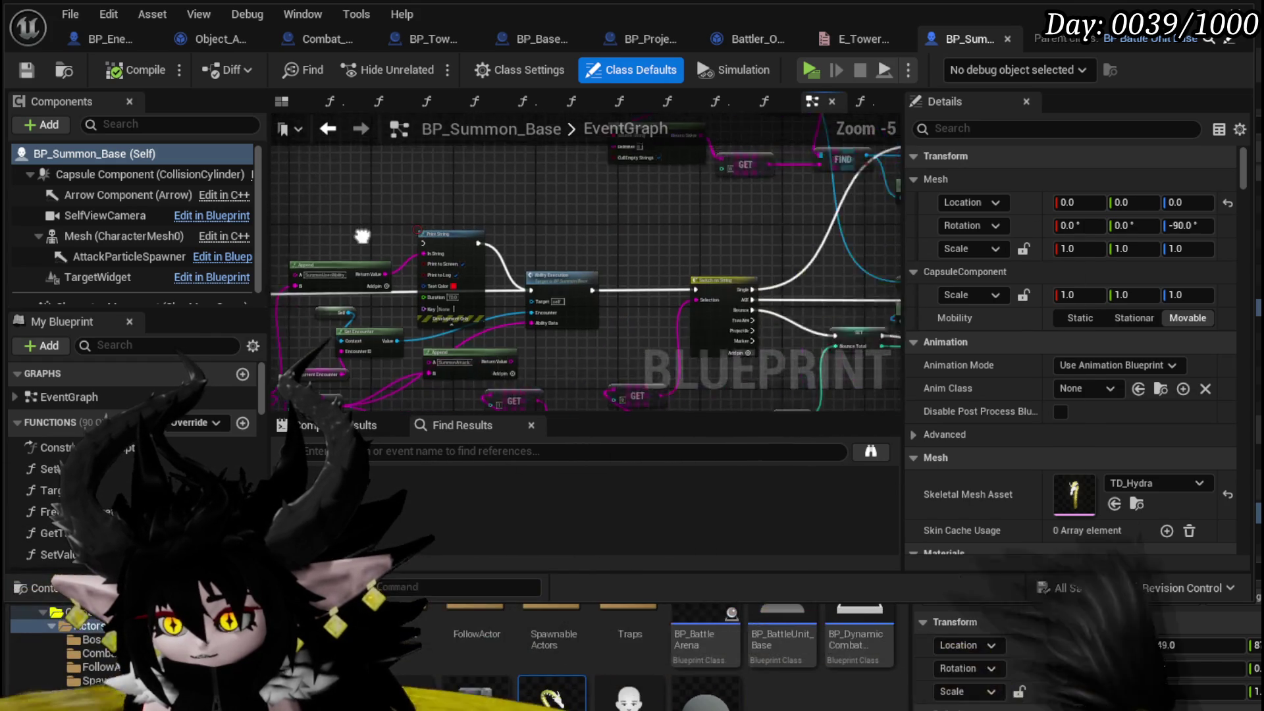
drag(296, 358, 274, 347)
scroll(576, 395, down, 3)
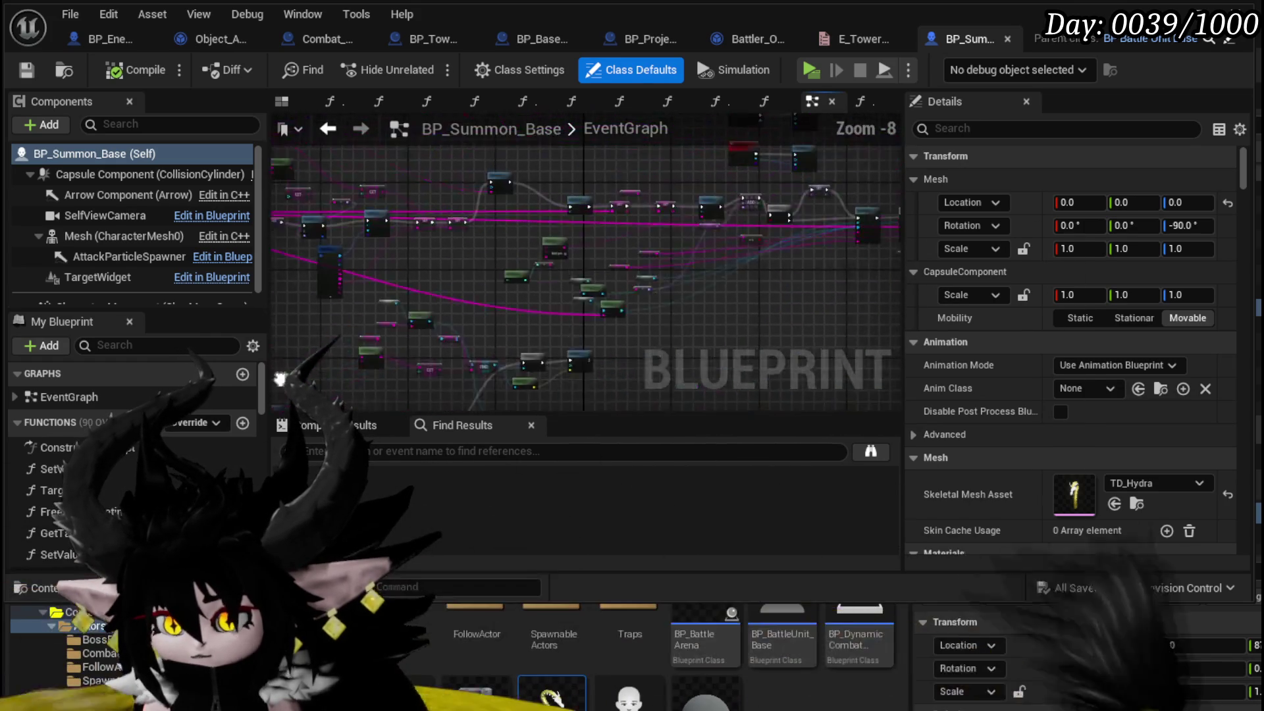
scroll(809, 305, up, 4)
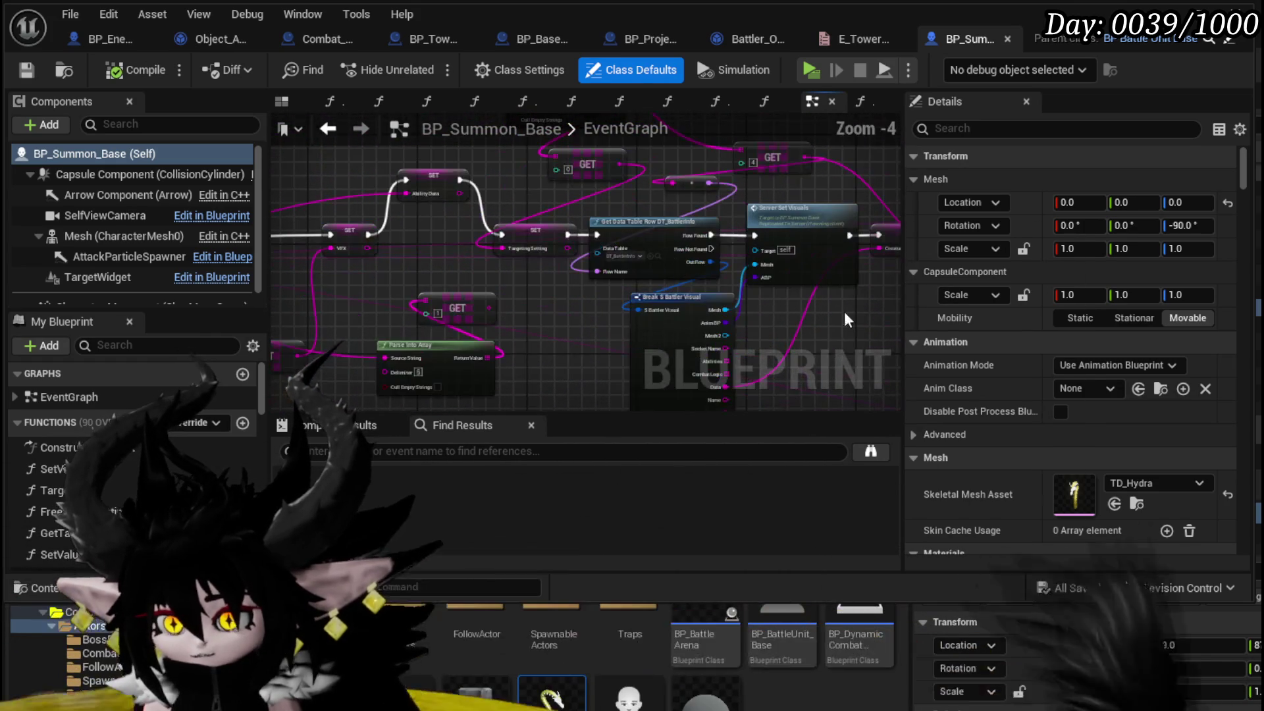
scroll(868, 315, down, 3)
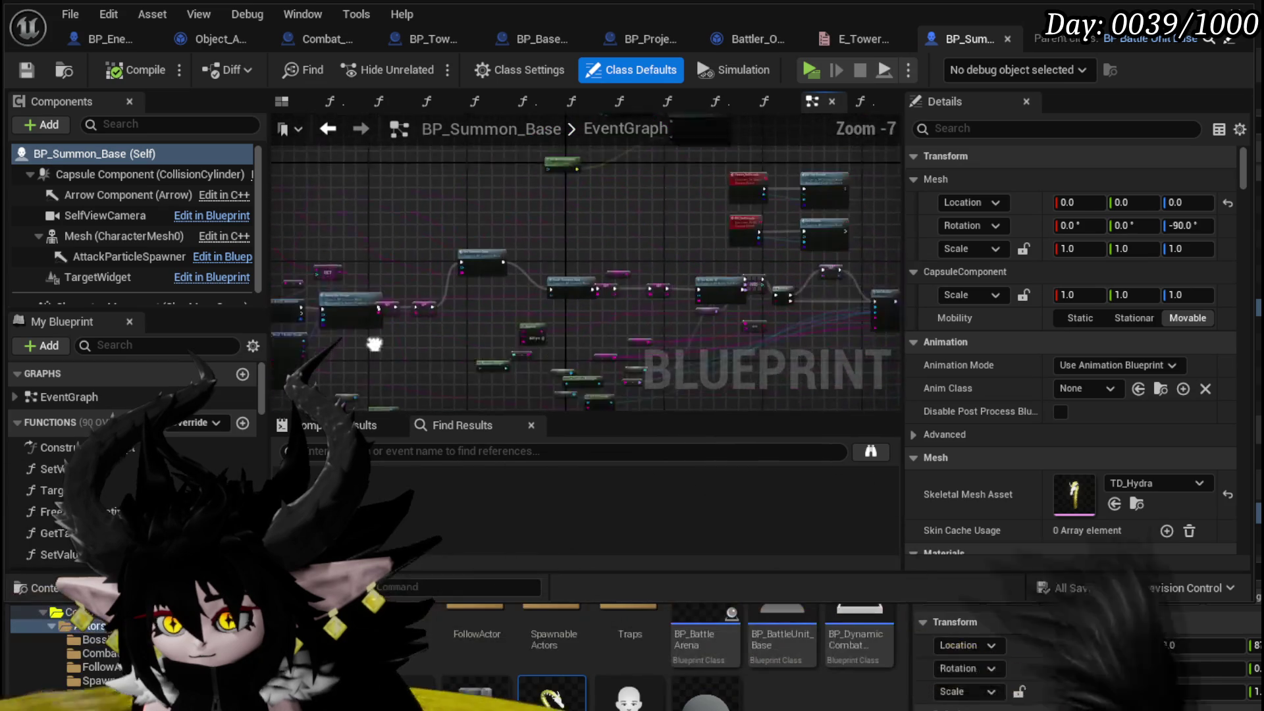
scroll(409, 337, up, 4)
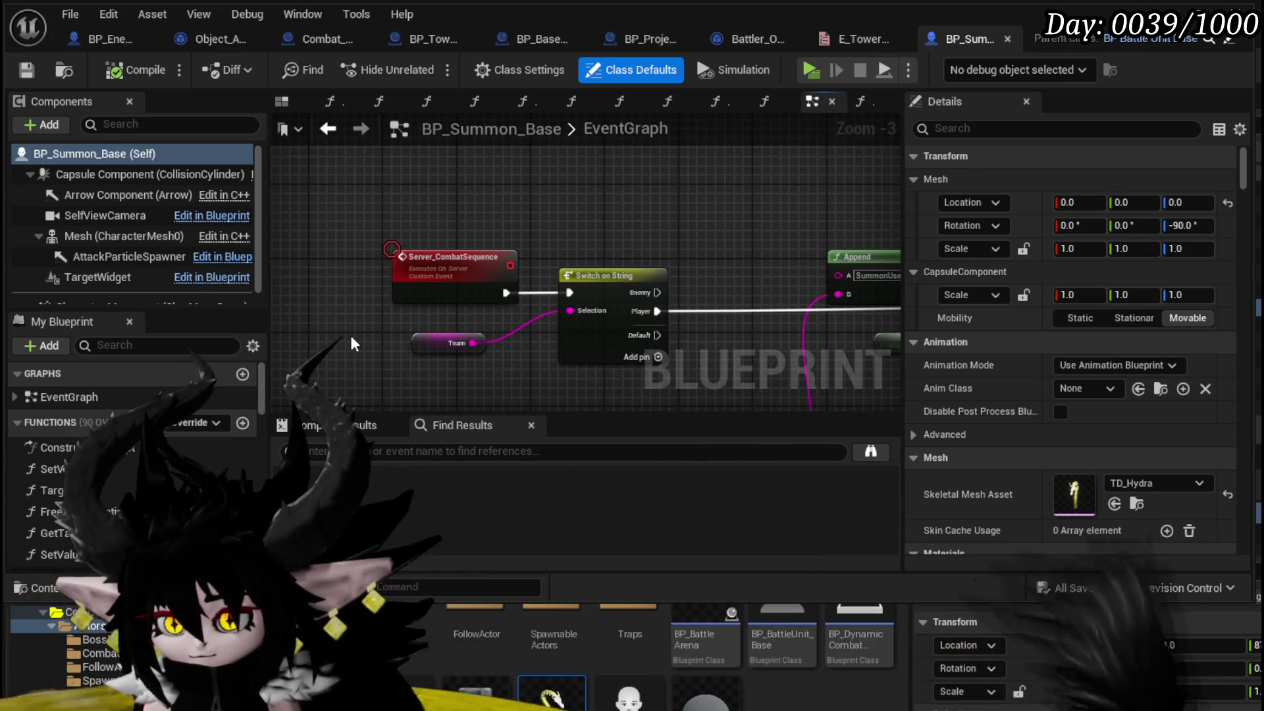
Place the Team getter beneath the Switch on String node and save BP_Summon_Base.
mouse_move(415, 330)
mouse_down()
mouse_move(493, 366)
mouse_move(573, 359)
mouse_up()
click(422, 347)
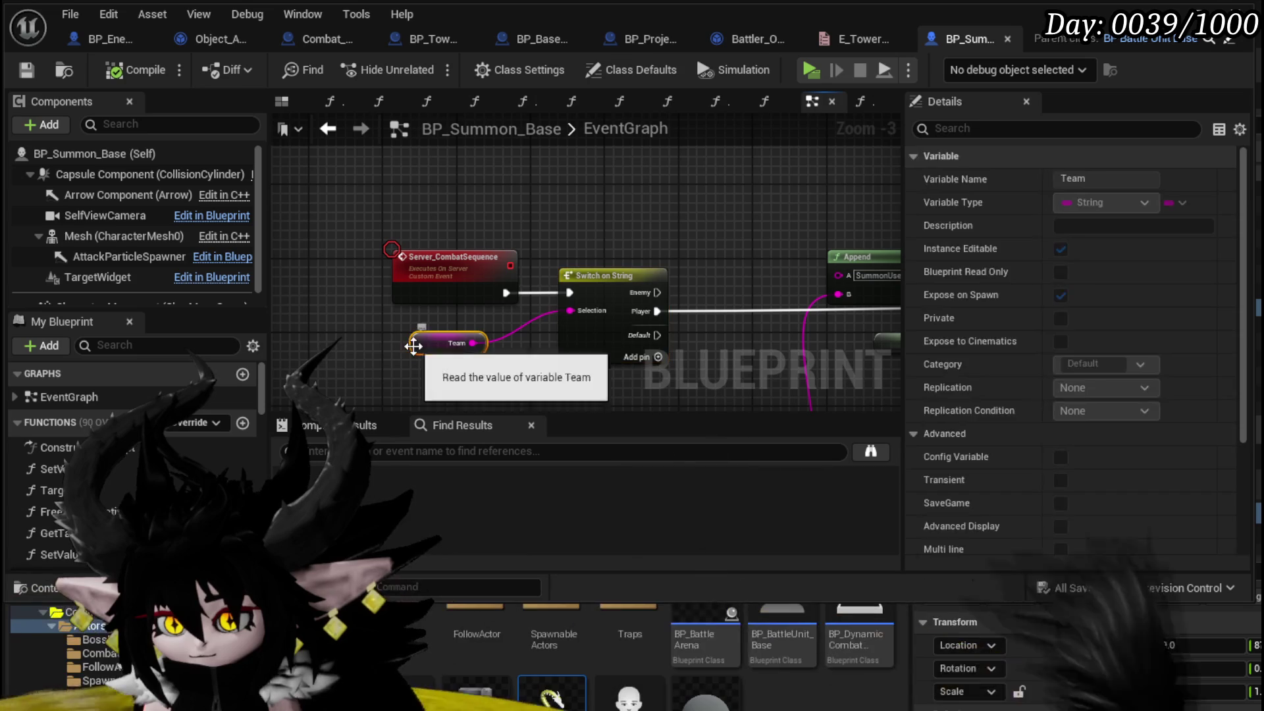
mouse_move(418, 343)
mouse_down()
mouse_move(548, 381)
mouse_move(571, 382)
mouse_move(571, 367)
mouse_up()
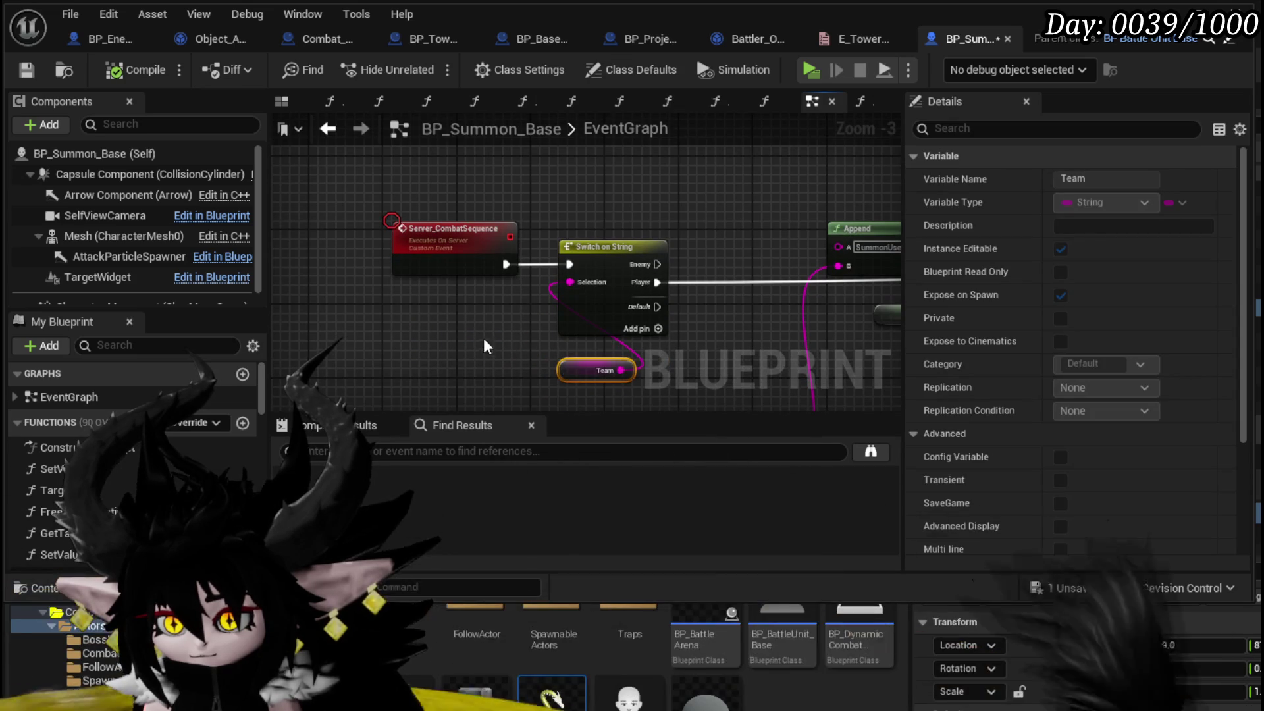
click(441, 301)
click(25, 71)
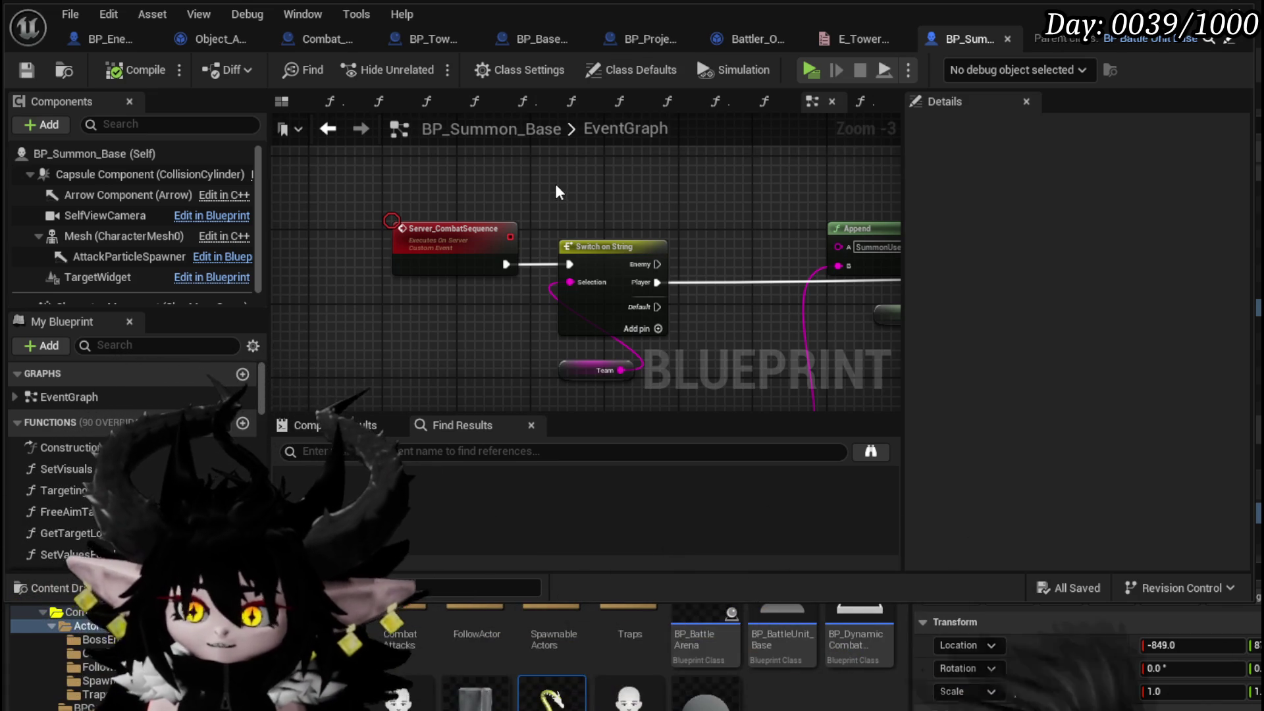
Survey the BP_Summon_Base EventGraph, including the EndCombat, Destroy Actor and EndTurn nodes.
scroll(557, 187, down, 3)
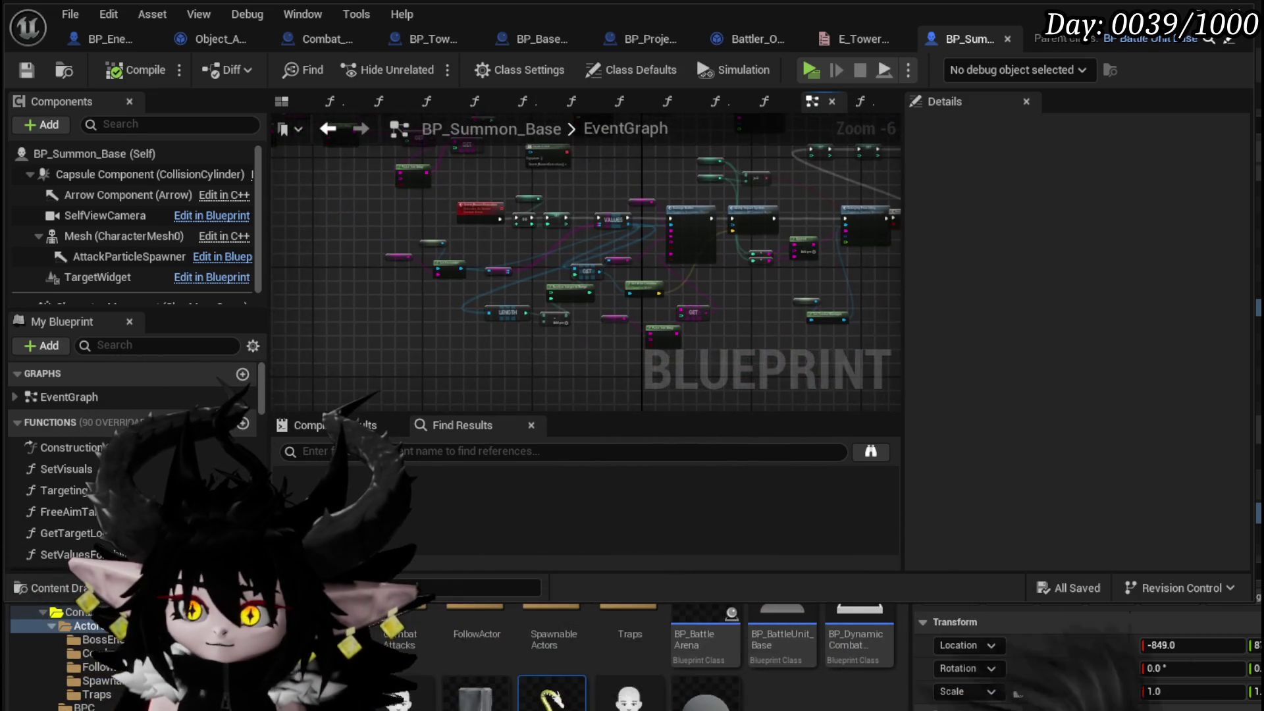
scroll(655, 267, up, 4)
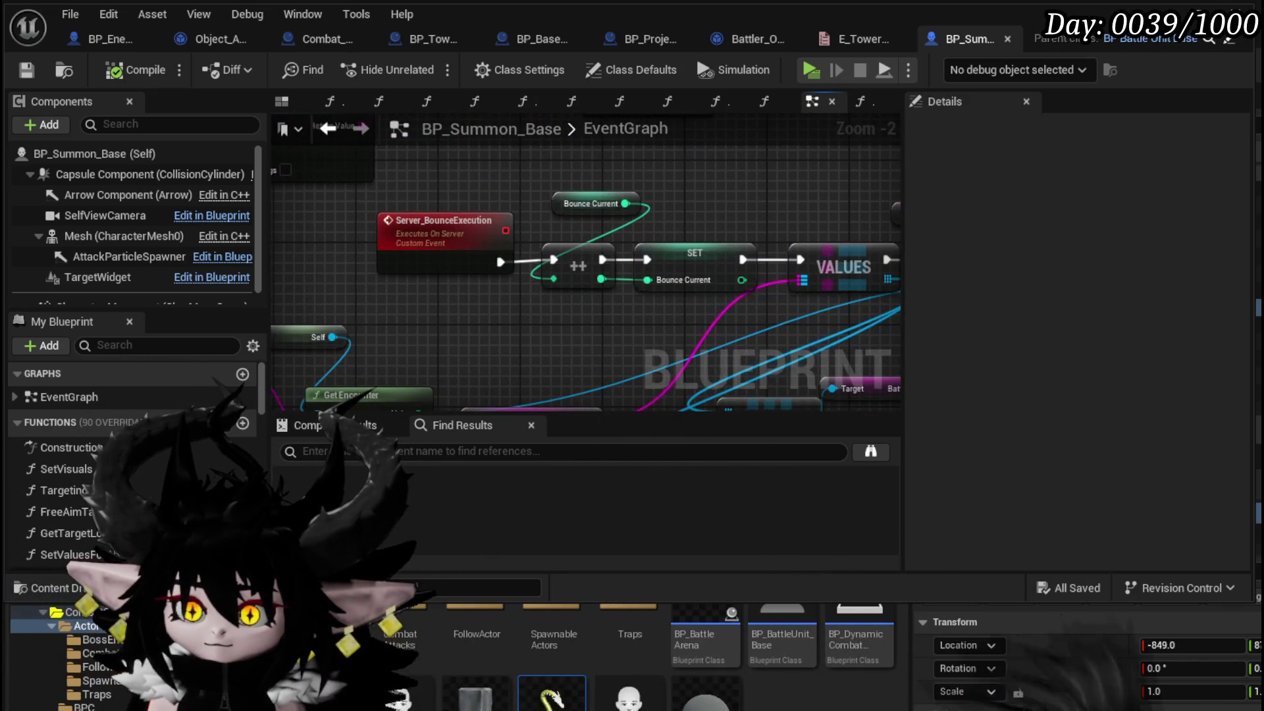
scroll(401, 259, down, 4)
mouse_move(518, 228)
mouse_down()
mouse_move(511, 268)
mouse_move(572, 354)
mouse_move(500, 263)
mouse_move(519, 262)
mouse_move(351, 343)
mouse_up()
scroll(493, 262, down, 2)
scroll(529, 282, up, 3)
drag(530, 281, 474, 230)
scroll(614, 196, up, 4)
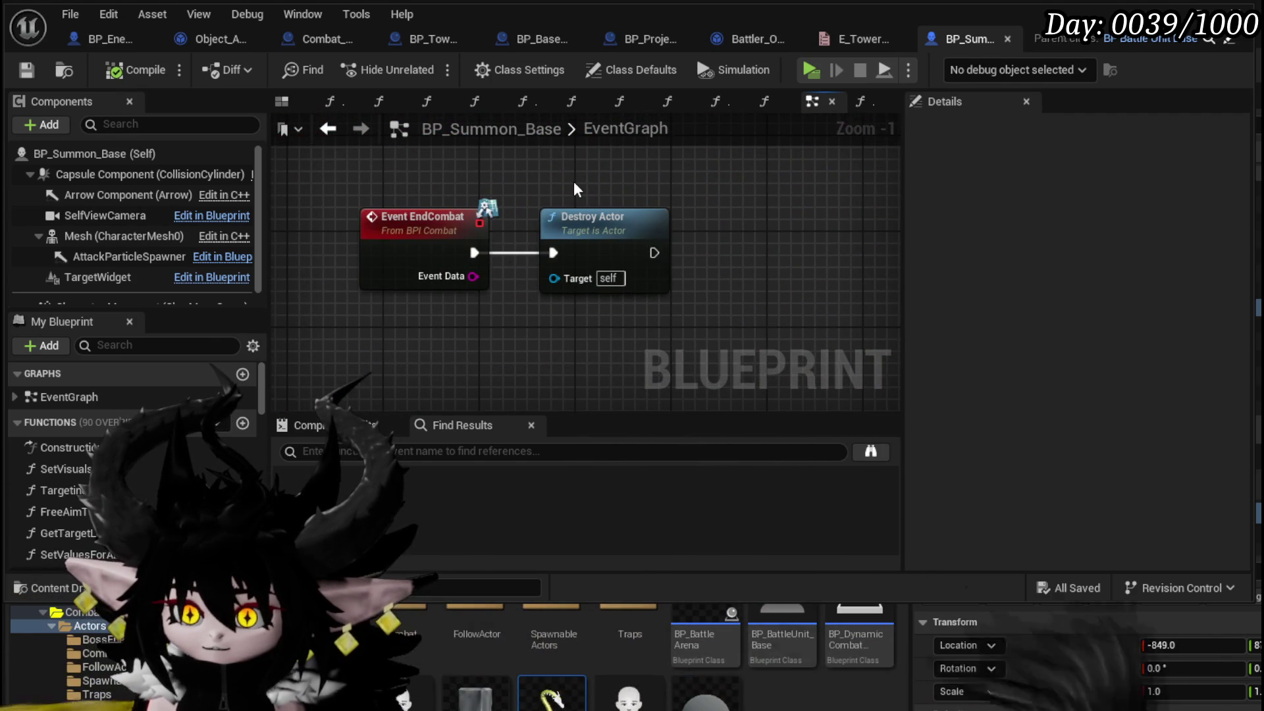
scroll(574, 180, down, 9)
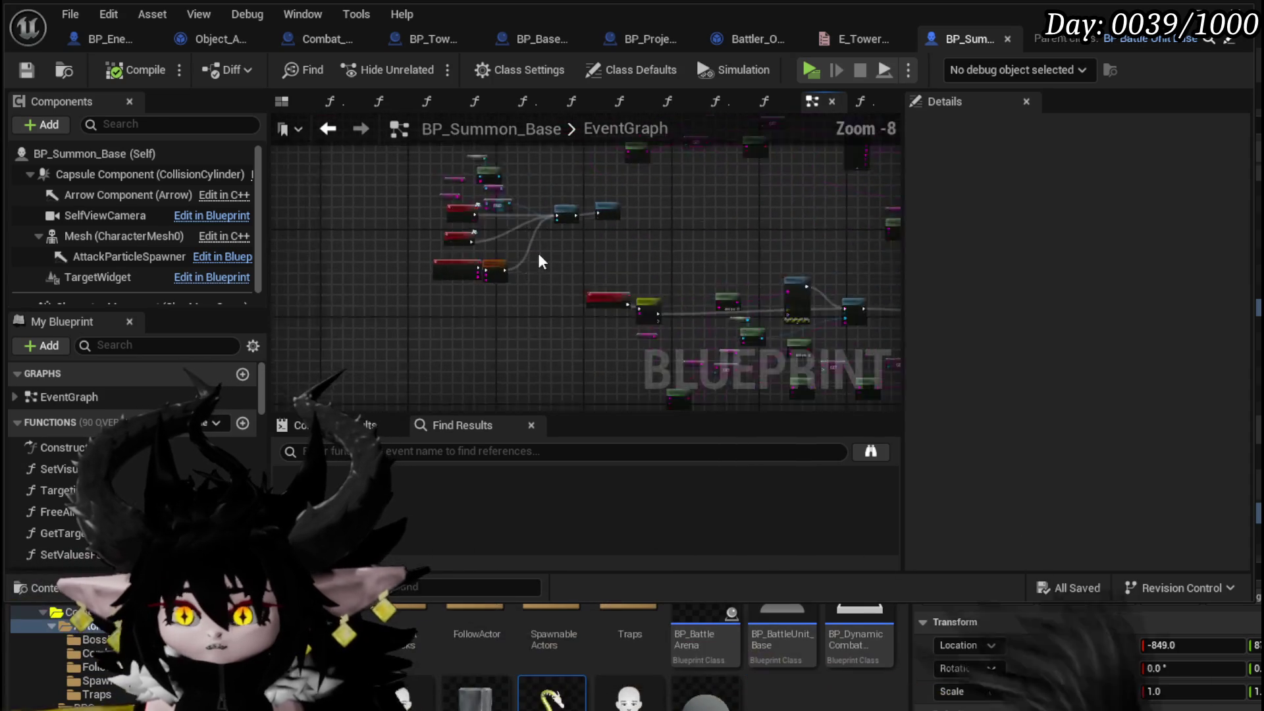
scroll(620, 255, up, 8)
mouse_move(620, 255)
mouse_down()
mouse_move(897, 312)
mouse_move(800, 375)
mouse_move(619, 403)
mouse_move(615, 266)
mouse_up()
scroll(895, 304, down, 1)
scroll(799, 373, down, 1)
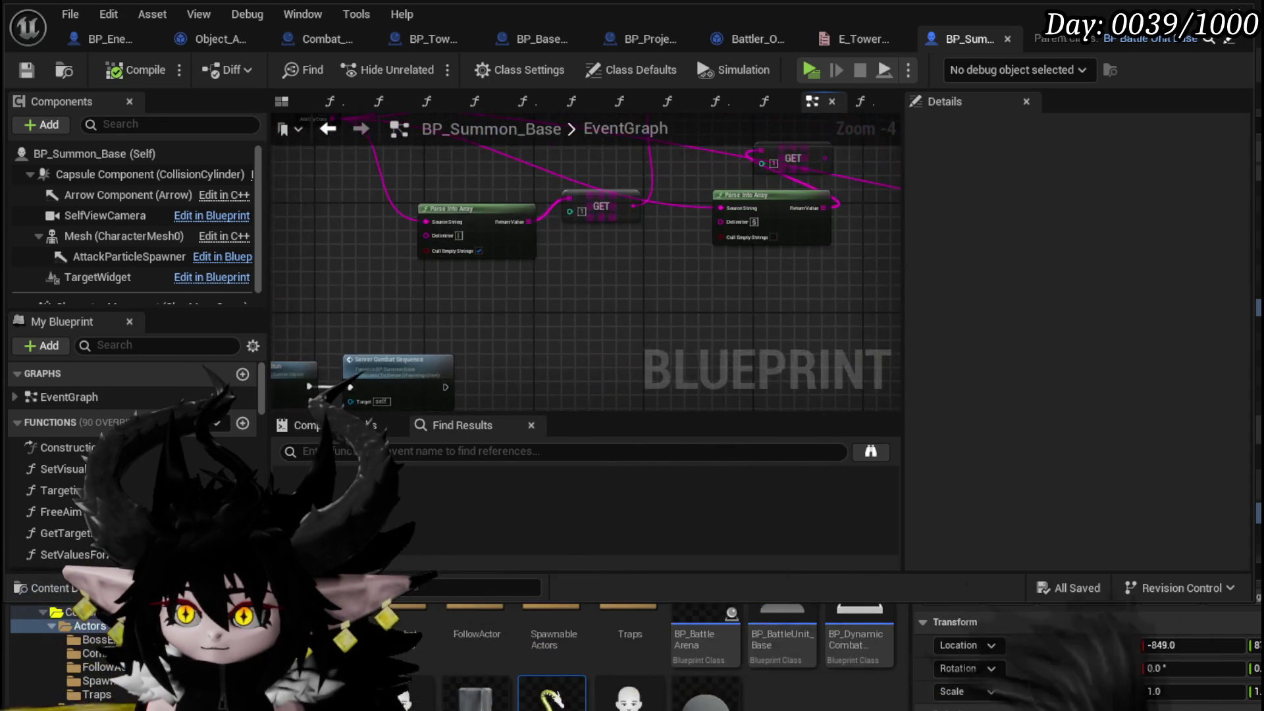
scroll(615, 266, down, 3)
drag(622, 309, 632, 290)
scroll(433, 246, up, 4)
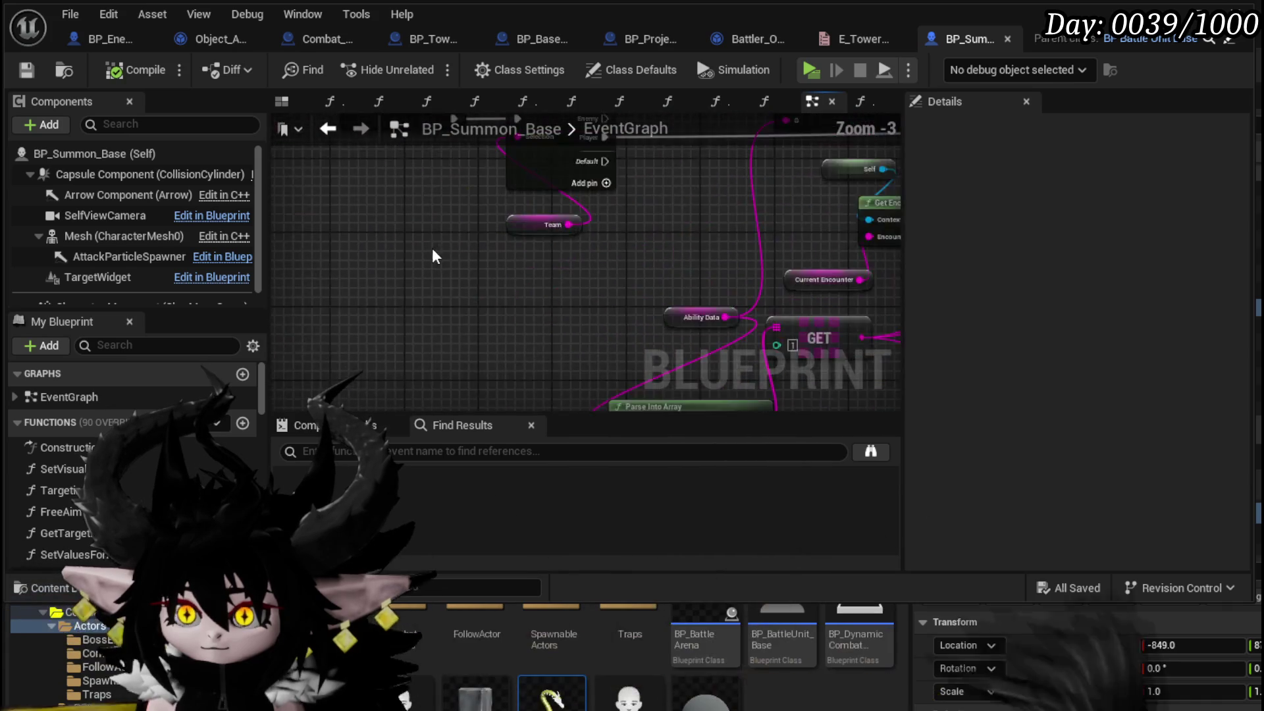
drag(433, 246, 346, 357)
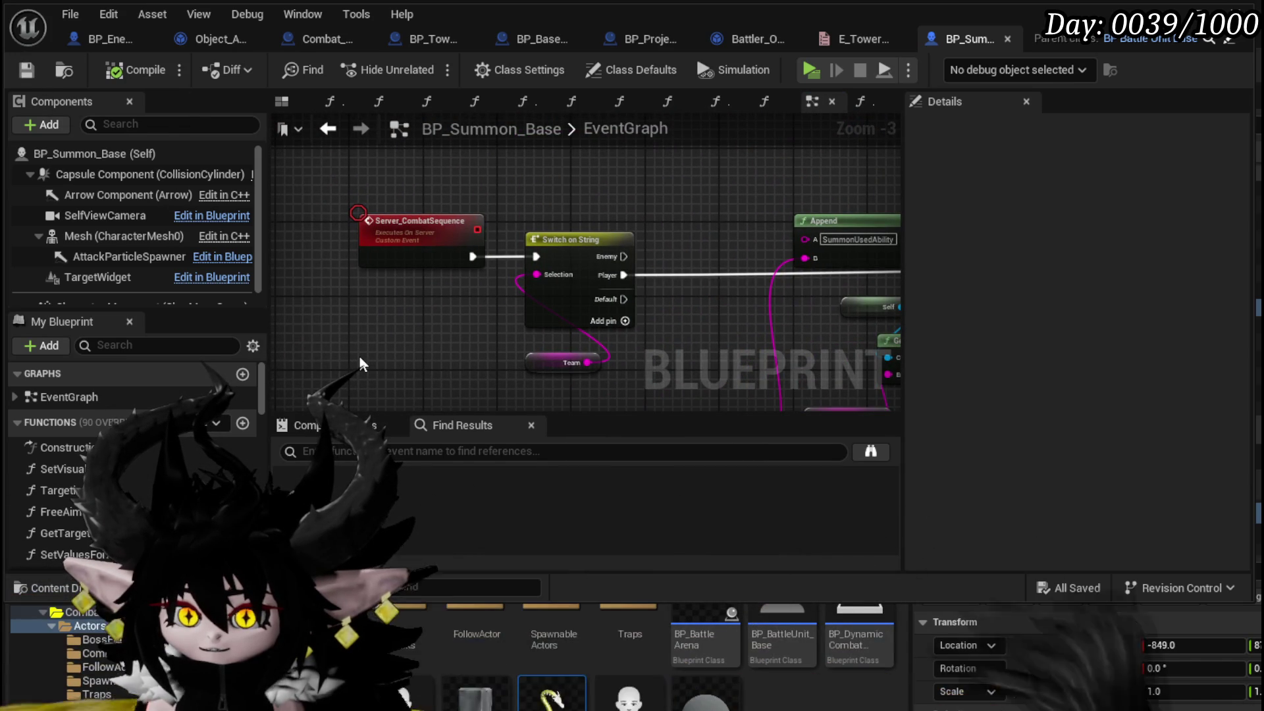
scroll(99, 247, down, 1)
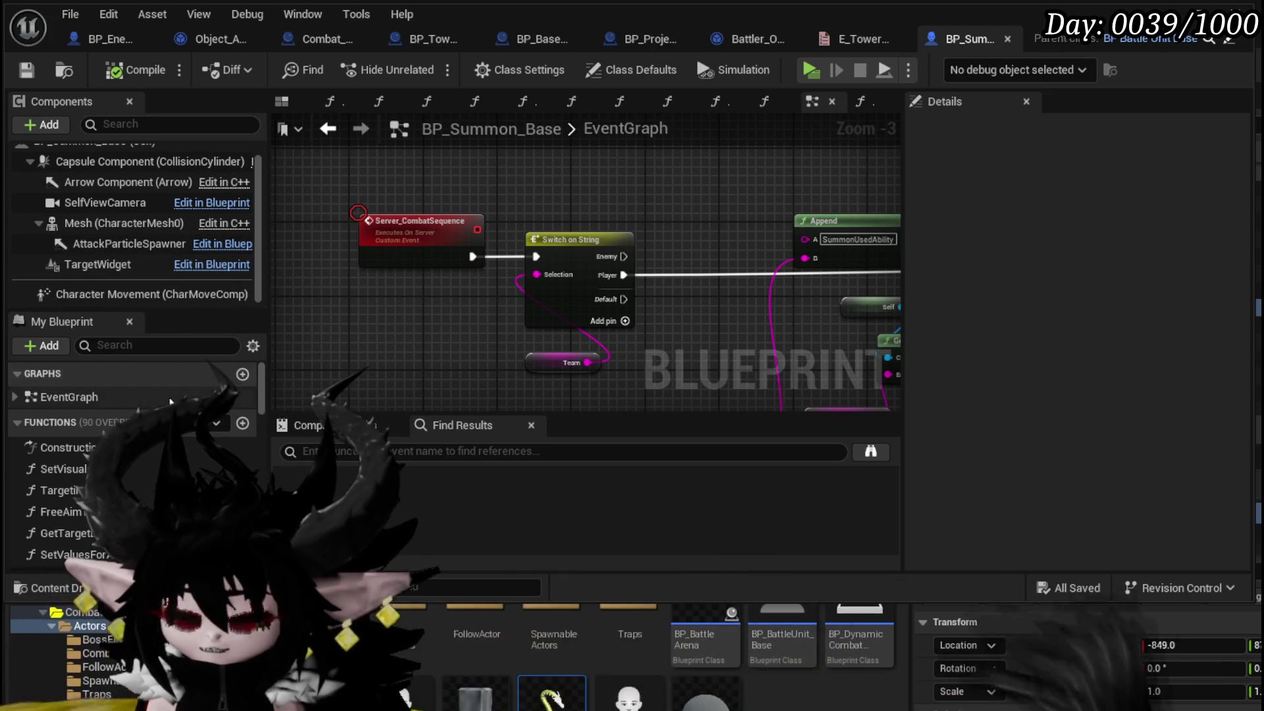
scroll(125, 474, down, 4)
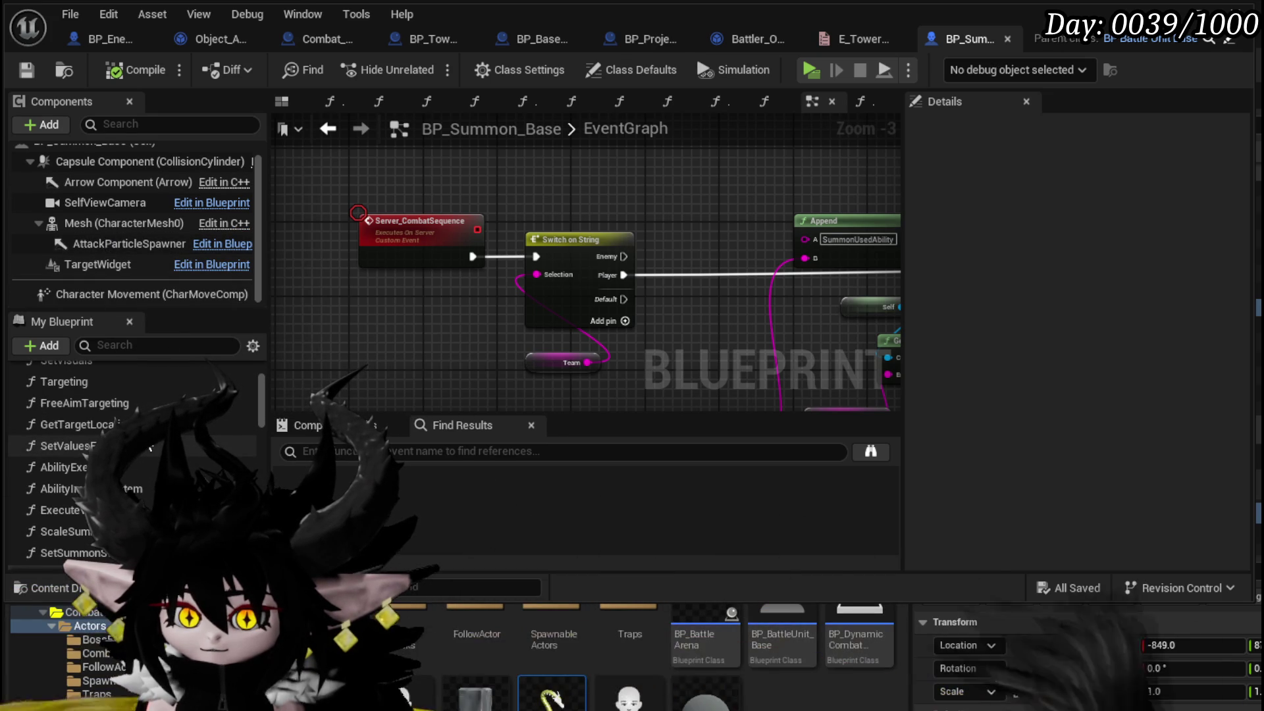
scroll(149, 447, up, 1)
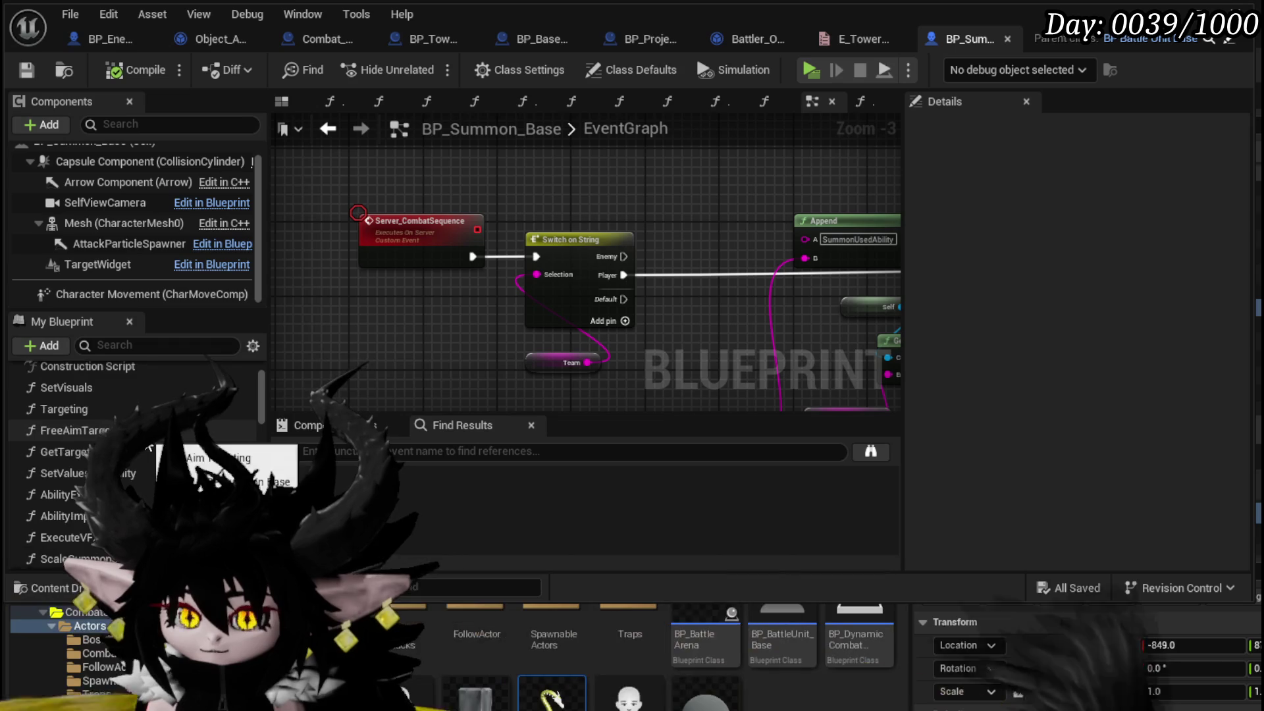
Shift Server_CombatSequence, Switch on String and the Team getter left, then save with Ctrl+S.
drag(429, 257, 364, 257)
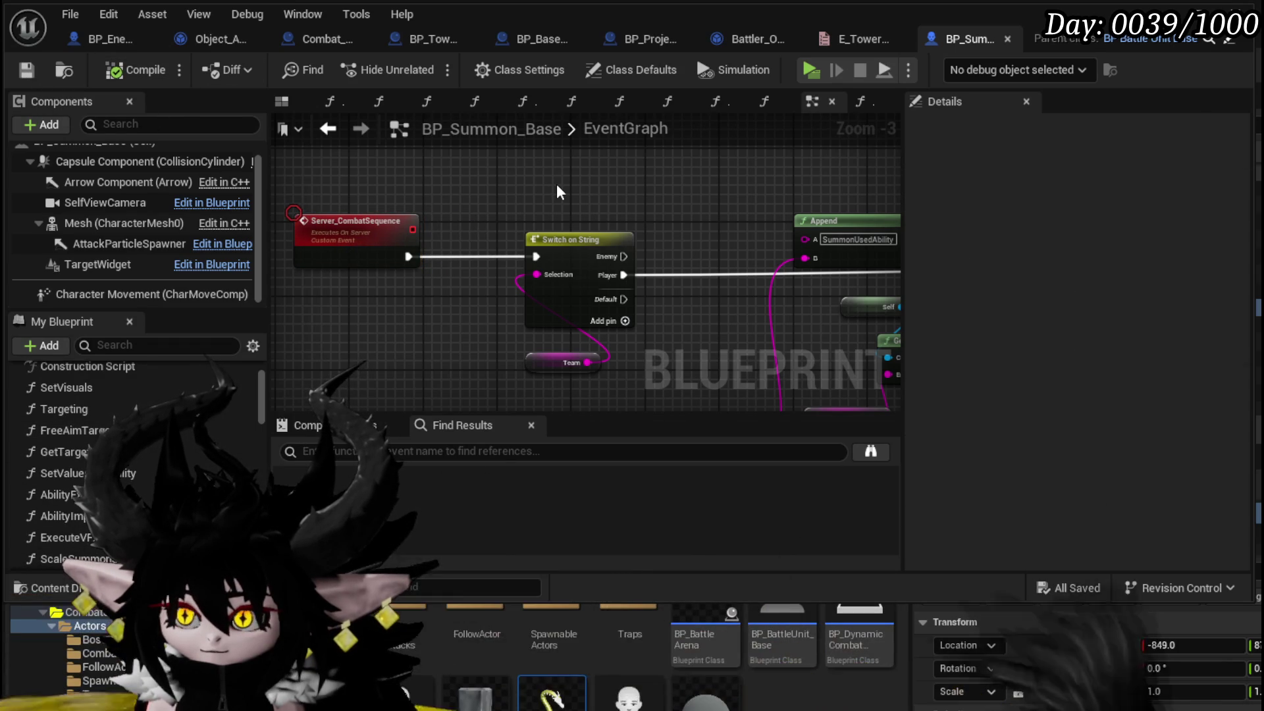
drag(564, 247, 527, 247)
mouse_move(560, 362)
mouse_down()
mouse_move(503, 366)
mouse_move(364, 262)
mouse_up()
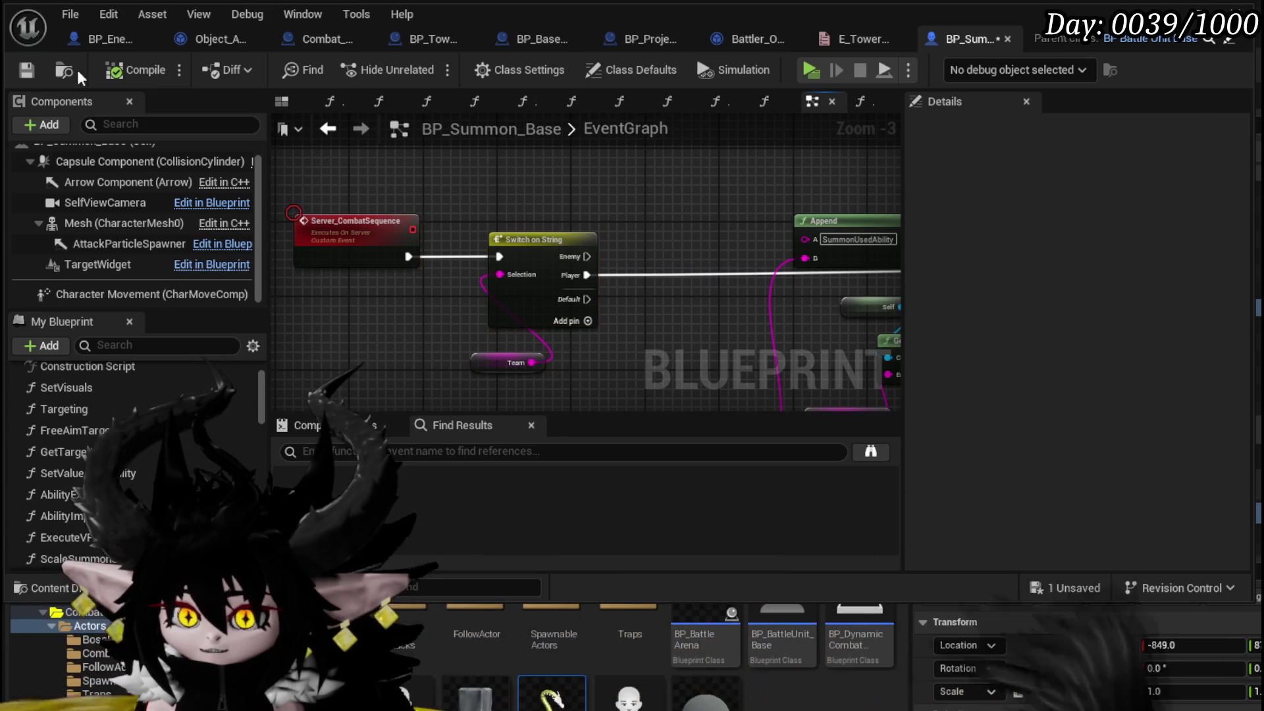
key(ctrl+s)
drag(542, 341, 384, 343)
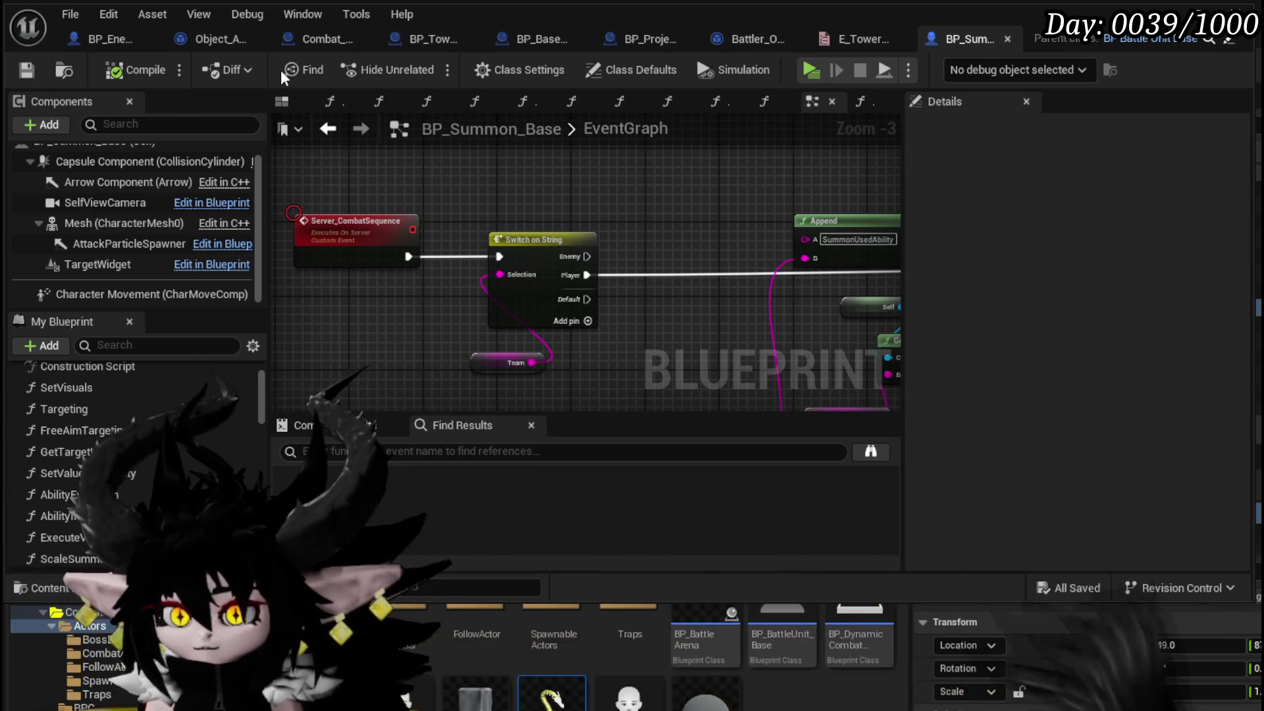
Minimize the Blueprint editor and open AbilityDecoder from the AbilitySystem Managers folder.
click(1200, 9)
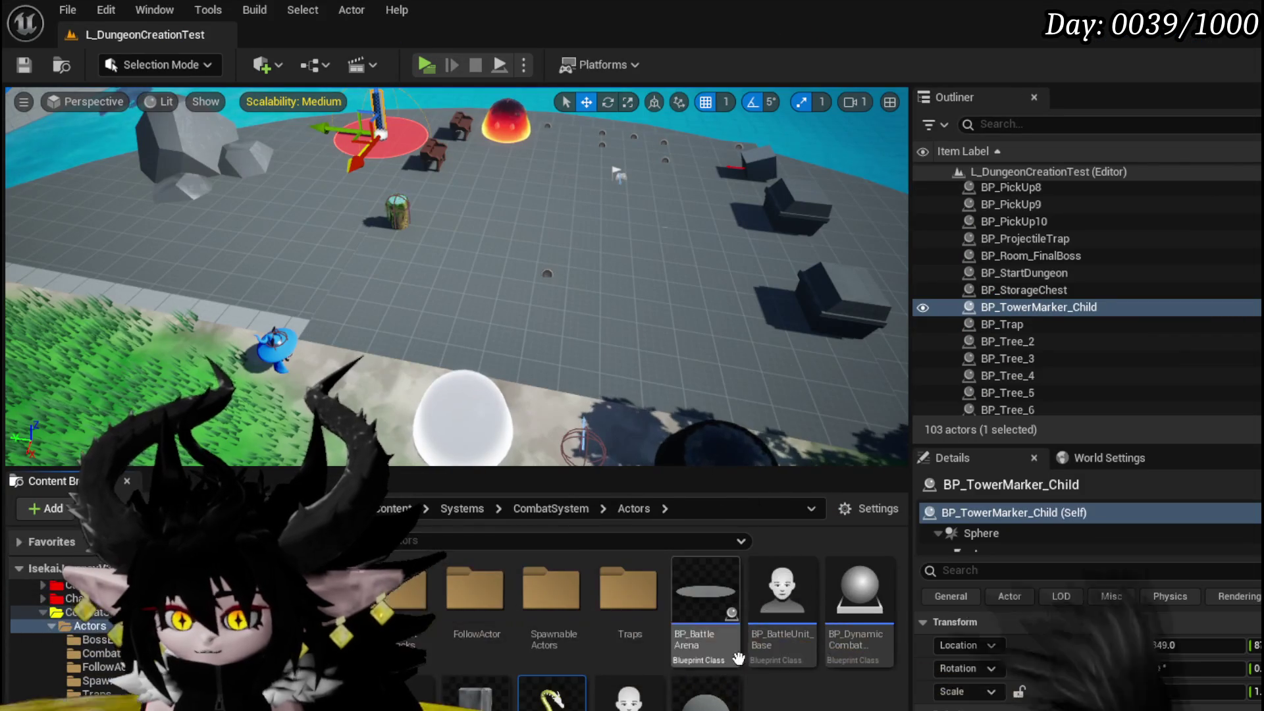
click(123, 703)
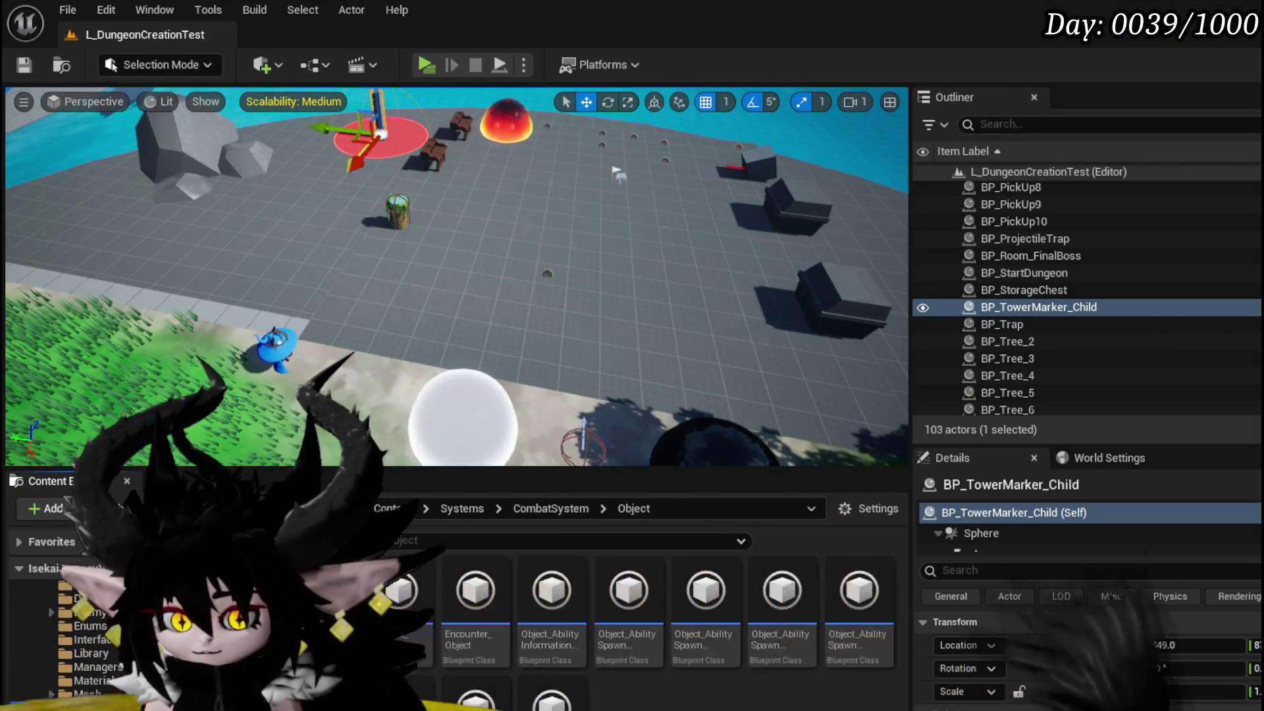
scroll(66, 625, up, 1)
scroll(33, 638, down, 3)
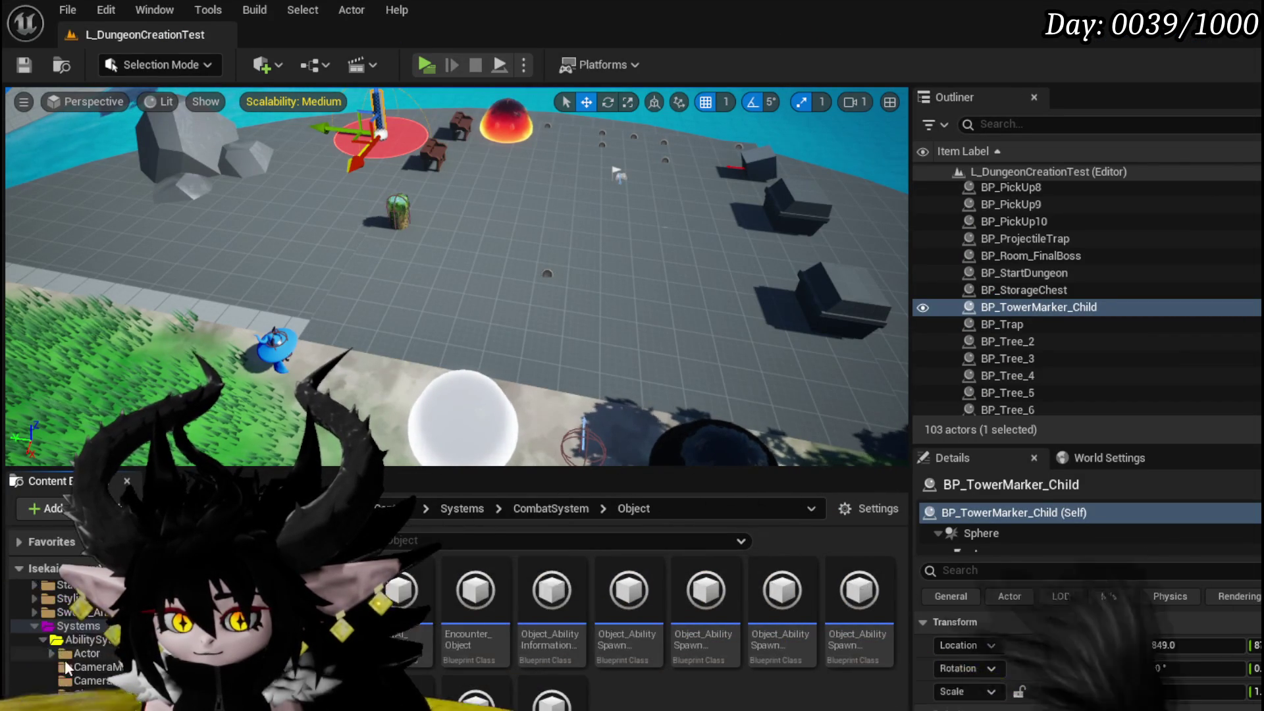
click(86, 658)
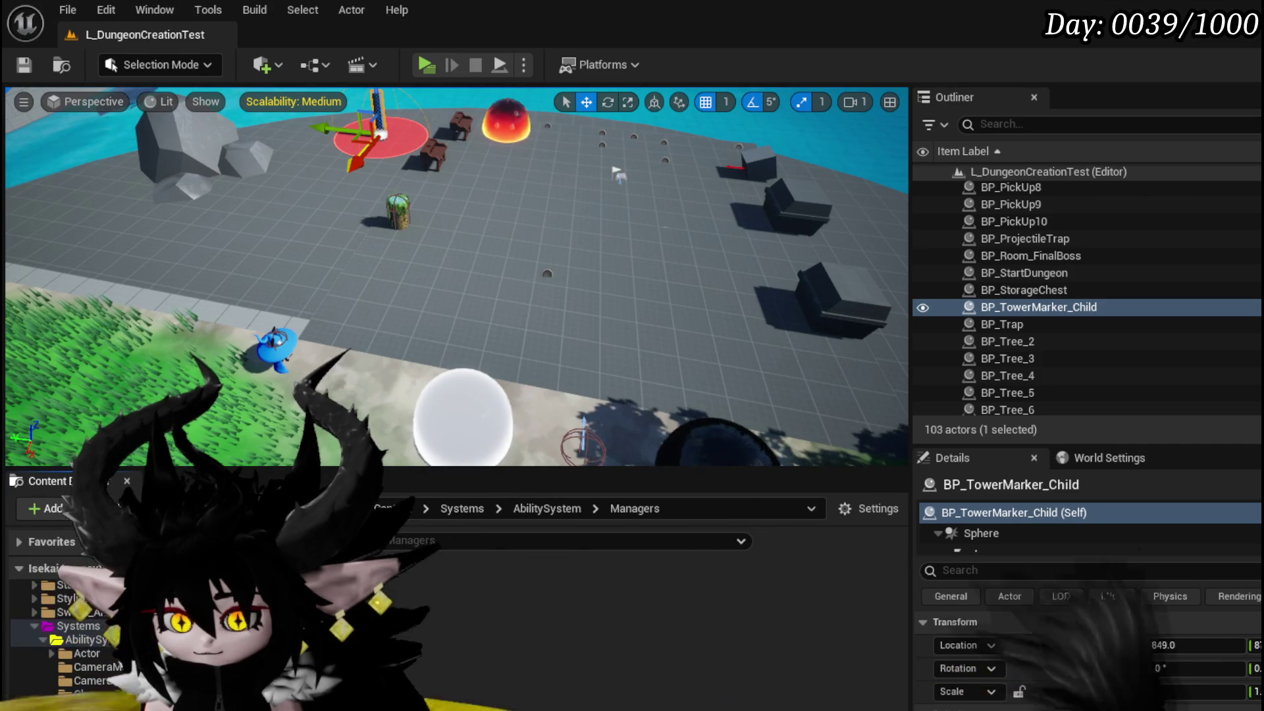
double_click(476, 593)
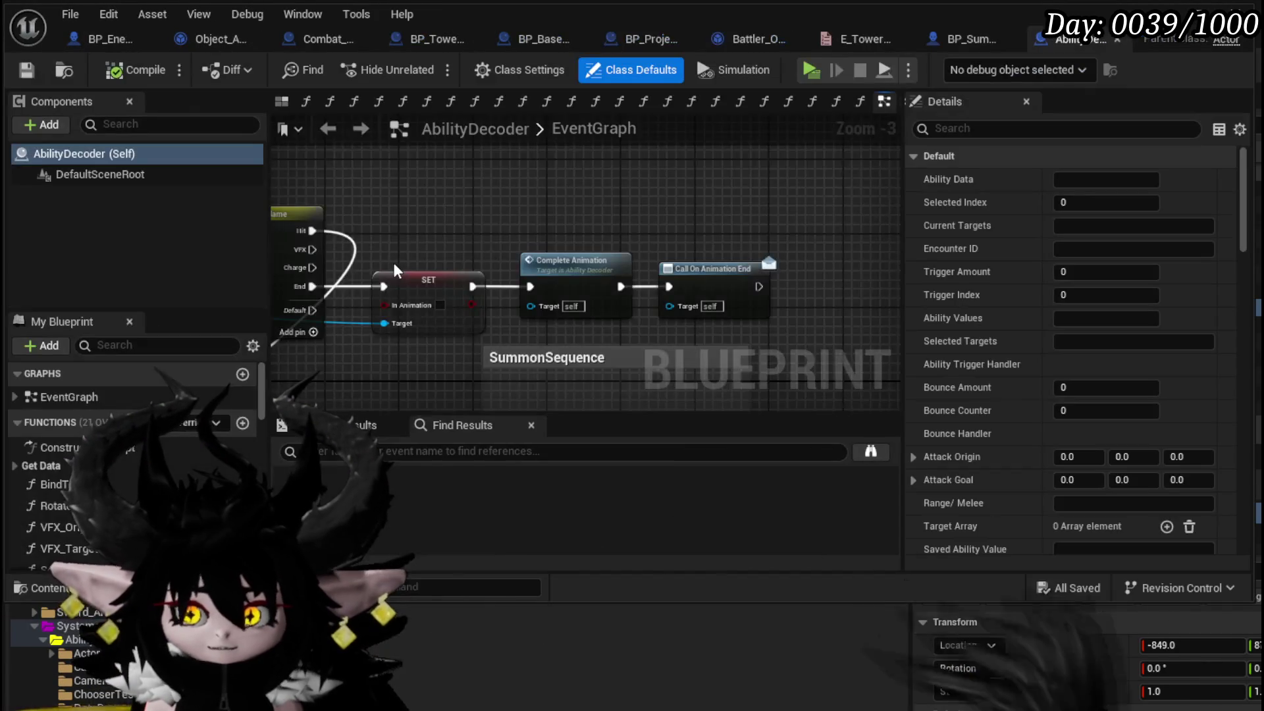
Pan AbilityDecoder's event graph past Play Montage and Switch on Name to the Summon Sequence call.
scroll(463, 223, down, 10)
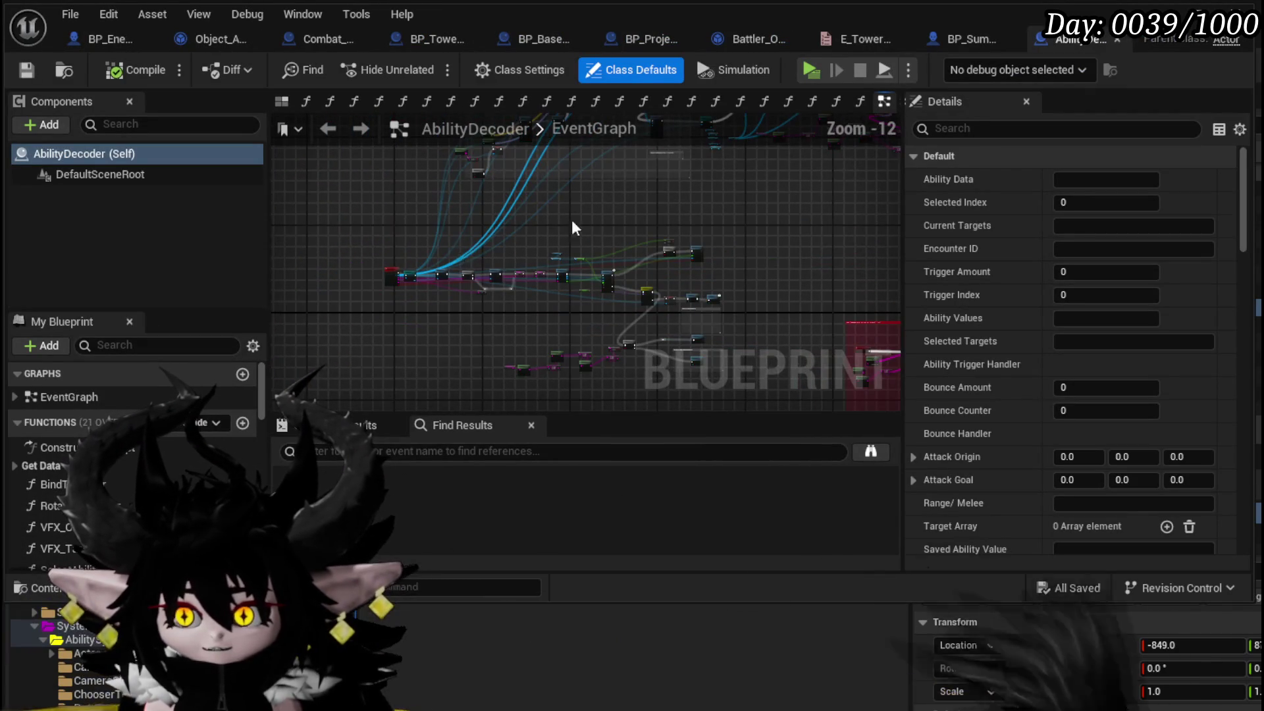
scroll(519, 226, up, 6)
drag(422, 249, 586, 173)
scroll(586, 173, down, 4)
scroll(467, 283, up, 4)
scroll(469, 283, up, 4)
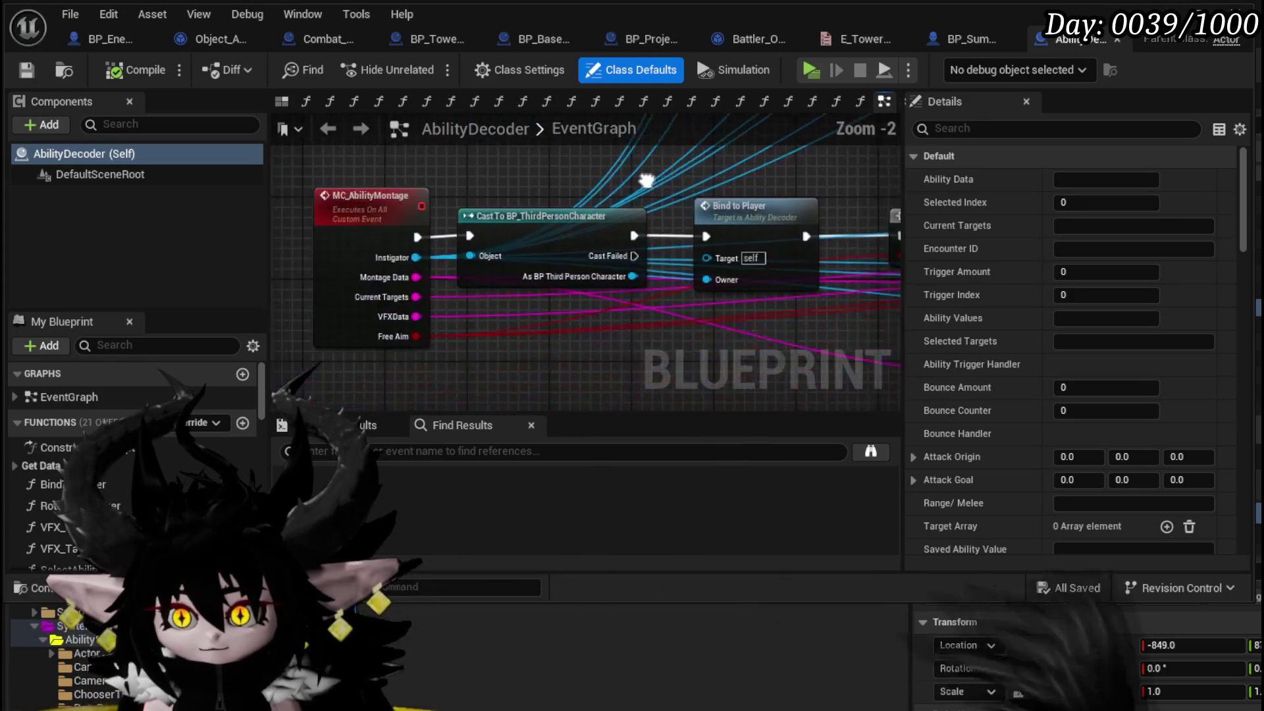
drag(469, 283, 388, 294)
scroll(388, 294, down, 2)
drag(547, 285, 105, 270)
mouse_move(501, 296)
mouse_down()
mouse_move(559, 299)
mouse_move(793, 232)
mouse_move(580, 245)
mouse_up()
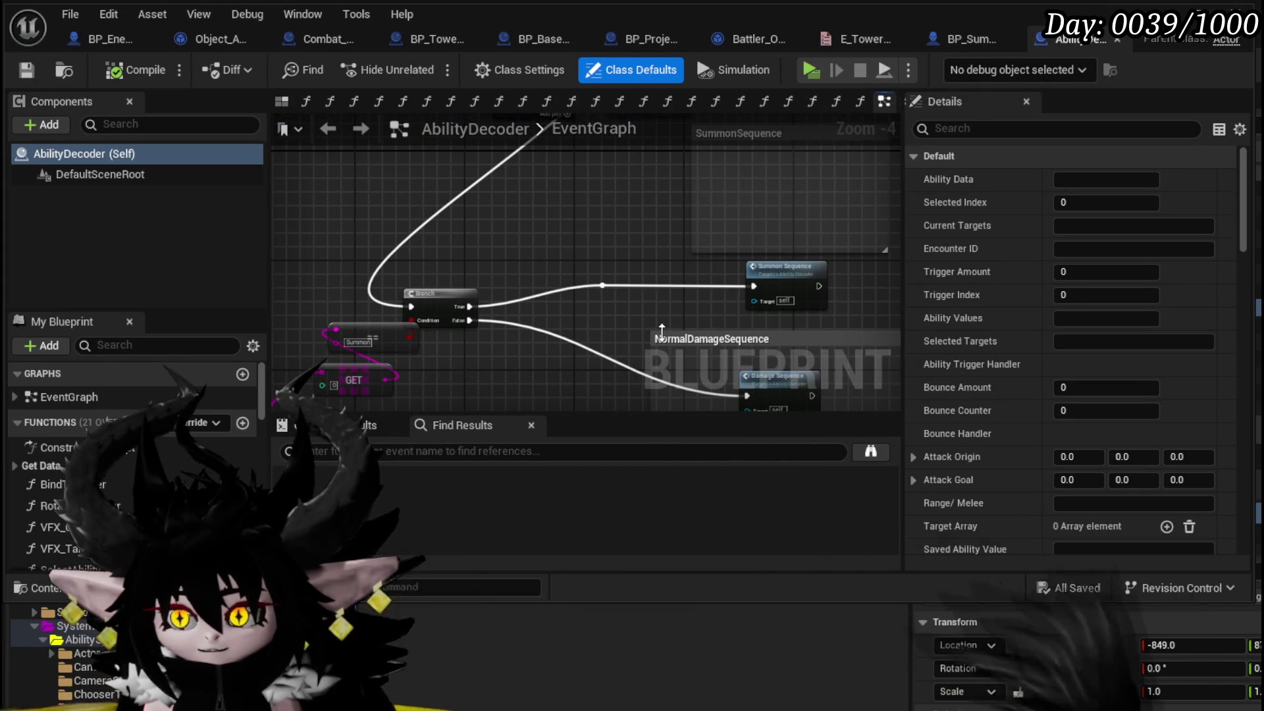
scroll(820, 283, up, 2)
Open the Summon Sequence function graph and centre the MC Summon Battle Unit node.
drag(862, 283, 574, 265)
double_click(523, 239)
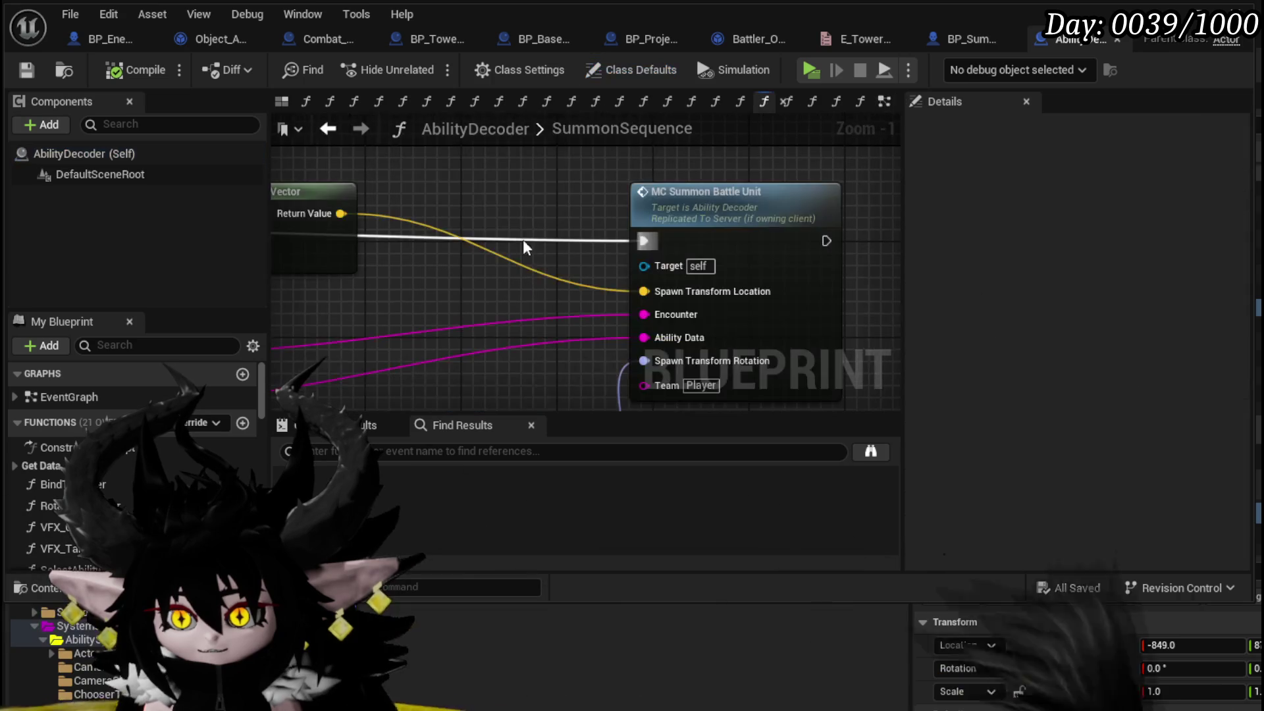
scroll(616, 254, down, 4)
scroll(659, 260, up, 4)
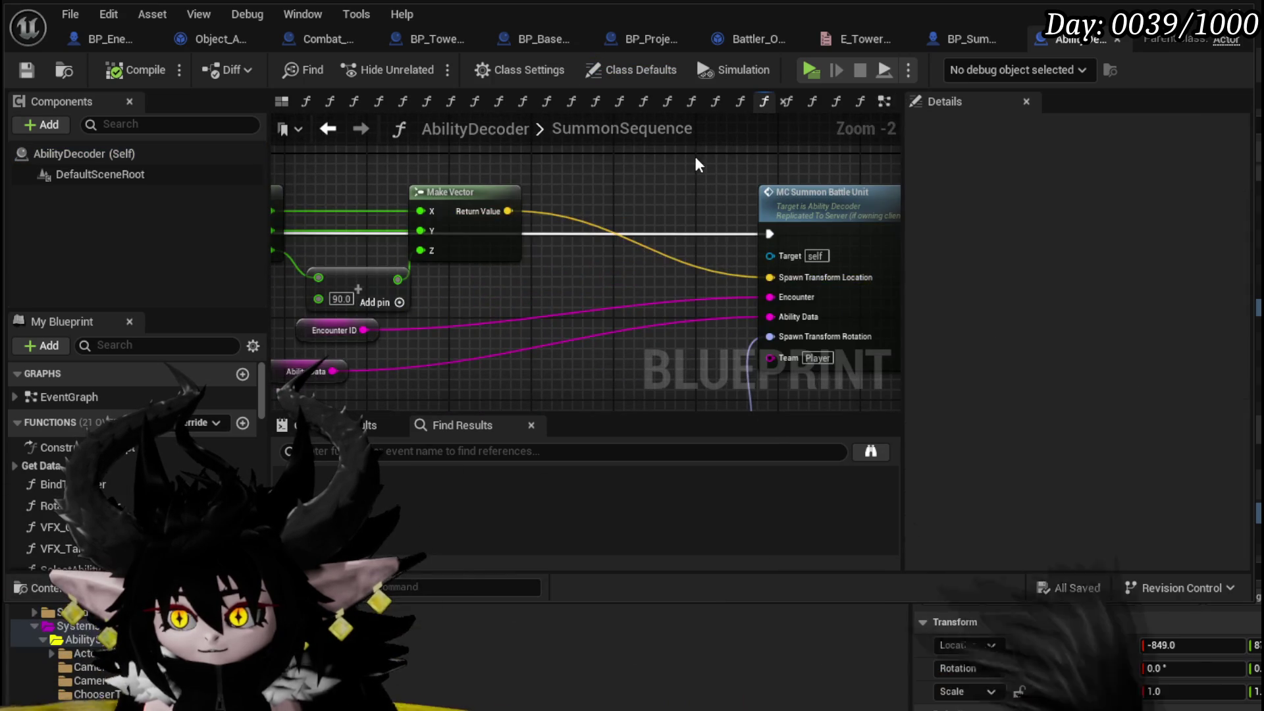
drag(693, 153, 459, 156)
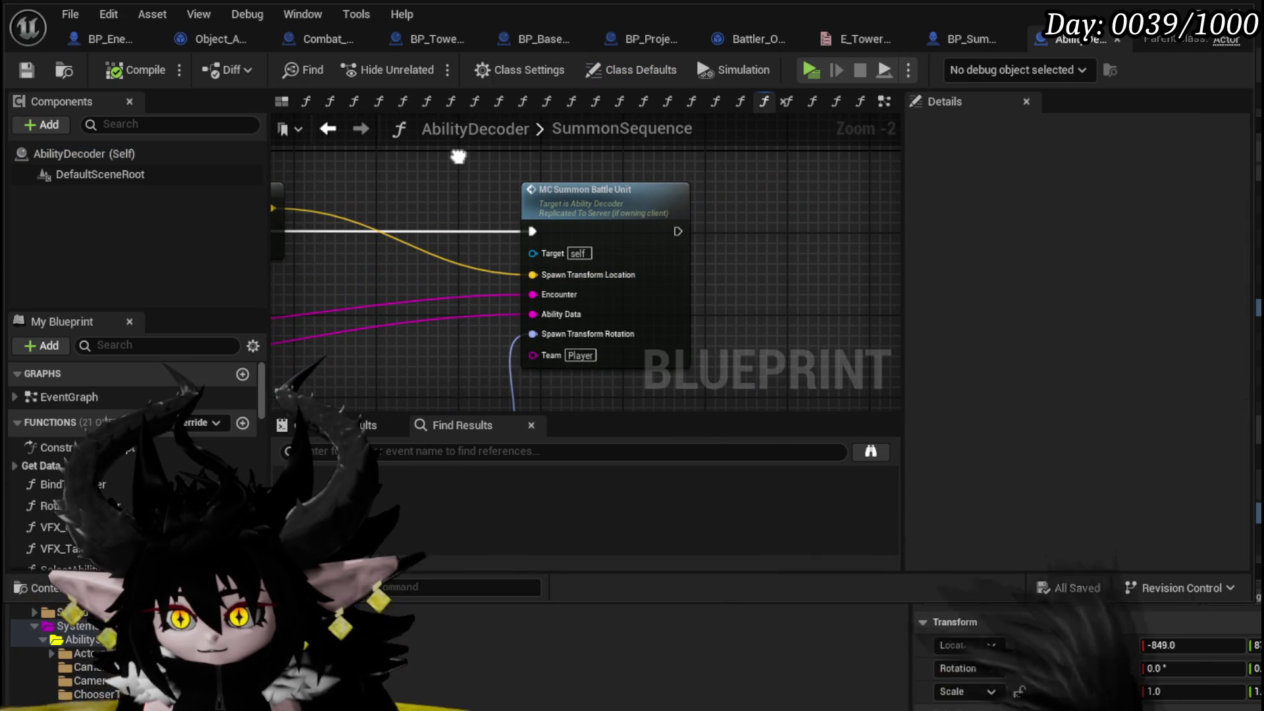
scroll(458, 158, down, 4)
scroll(458, 160, up, 4)
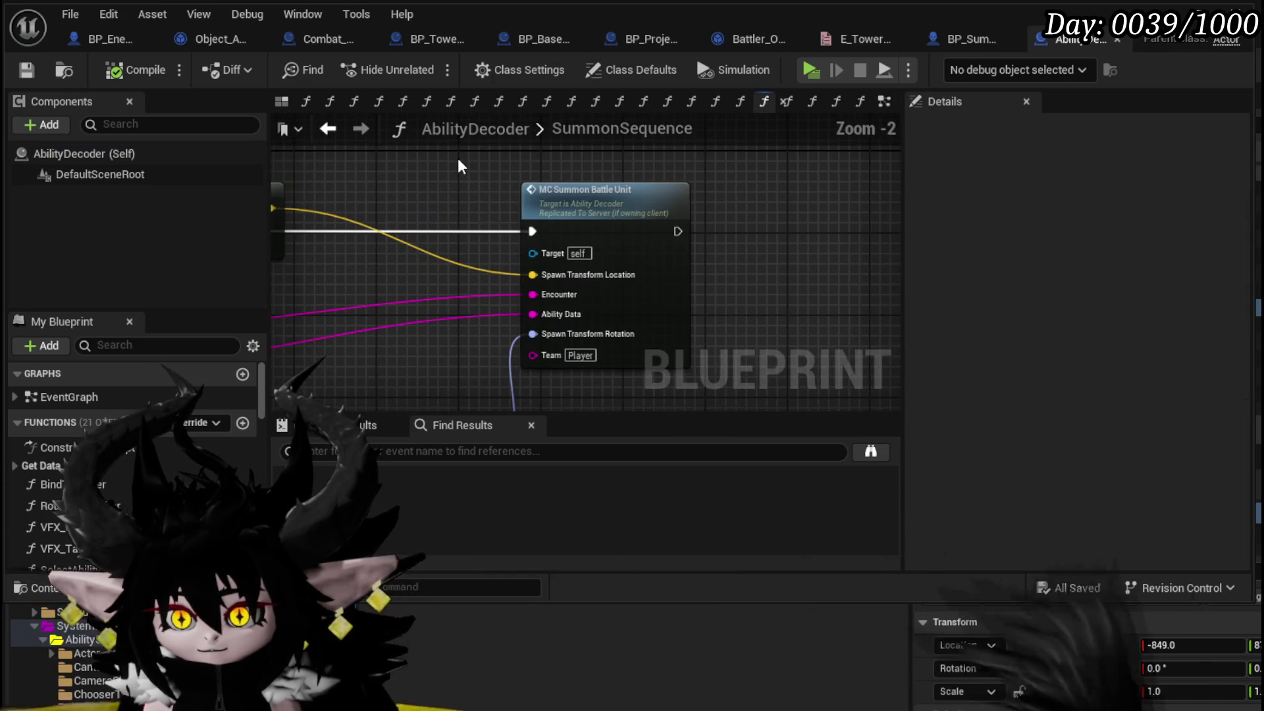
drag(458, 160, 513, 165)
scroll(591, 310, down, 2)
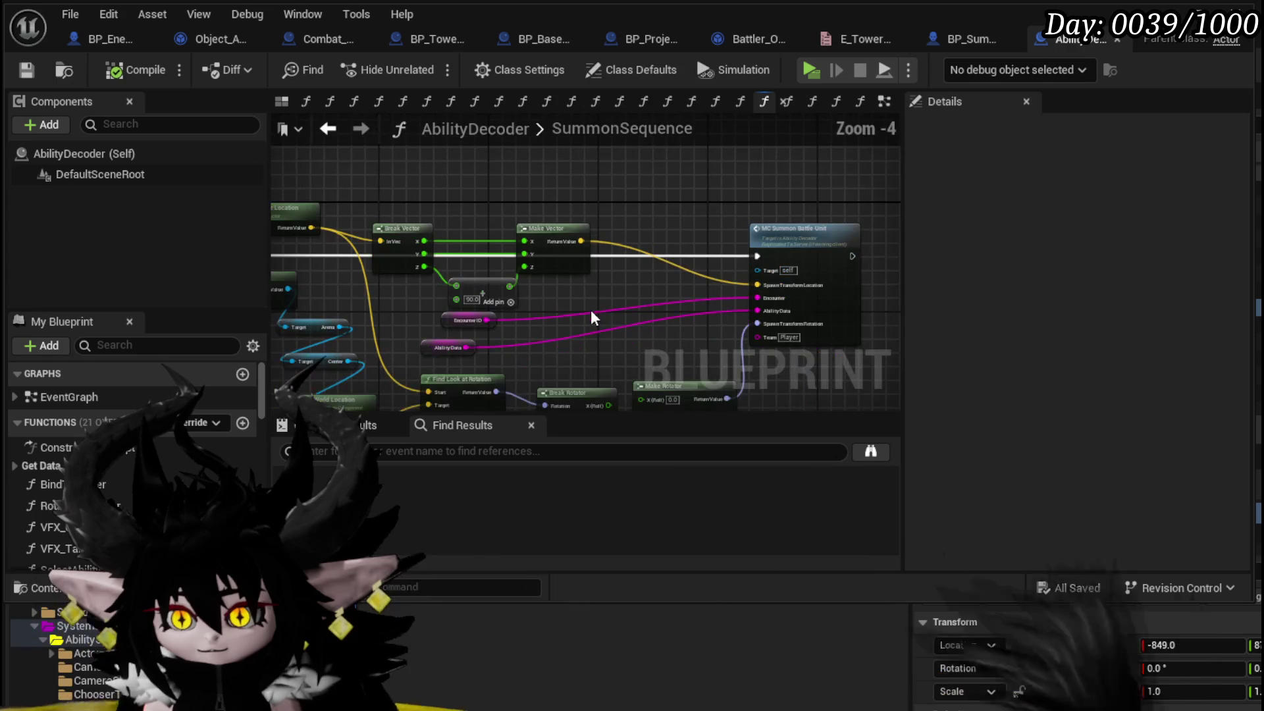
Move the Encounter ID and AbilityData getters right and down, then jump to MC_SummonBattleUnit.
click(442, 348)
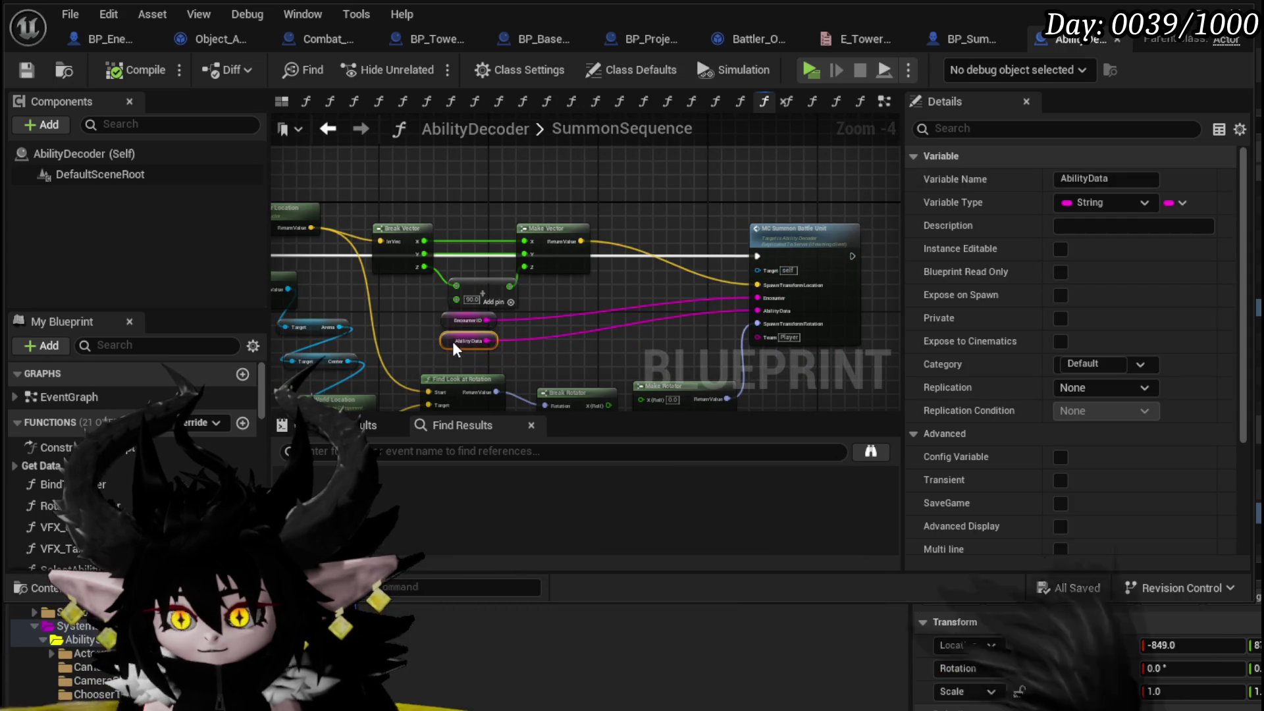
shift+click(482, 321)
drag(481, 322, 495, 329)
mouse_move(570, 352)
mouse_down()
mouse_move(429, 327)
mouse_move(376, 270)
mouse_move(740, 264)
mouse_move(731, 211)
mouse_up()
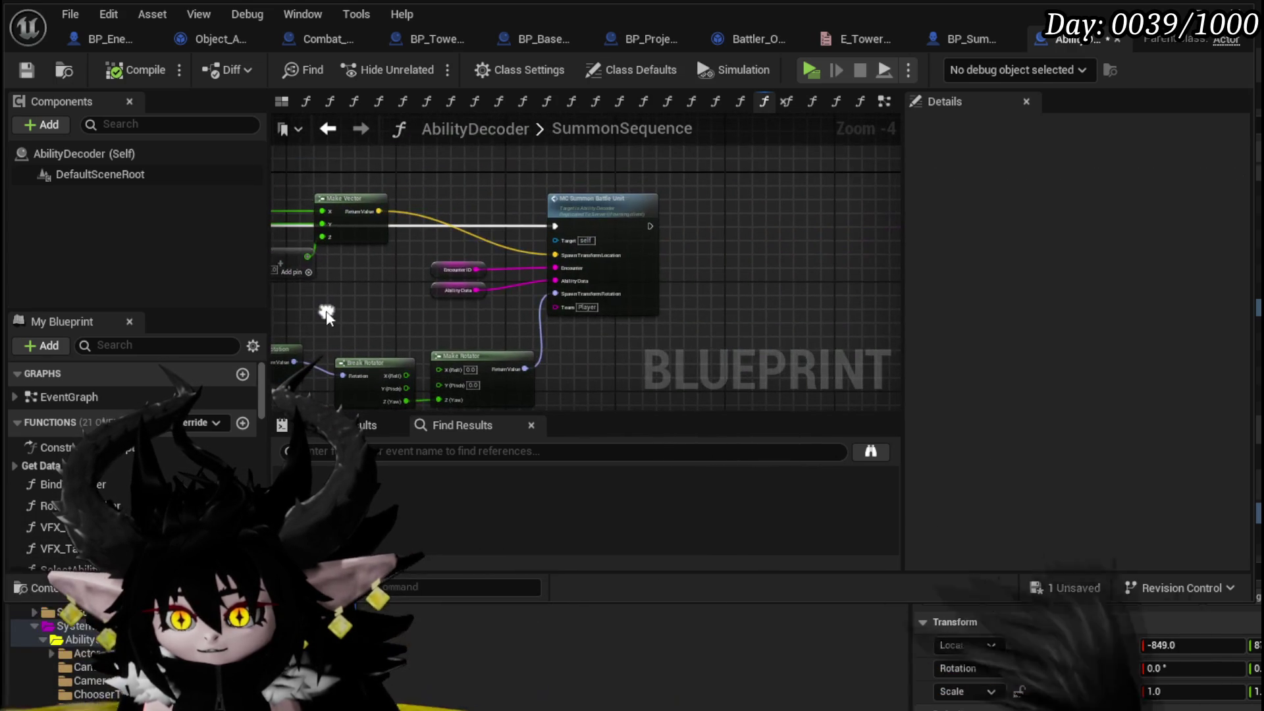
scroll(730, 213, up, 2)
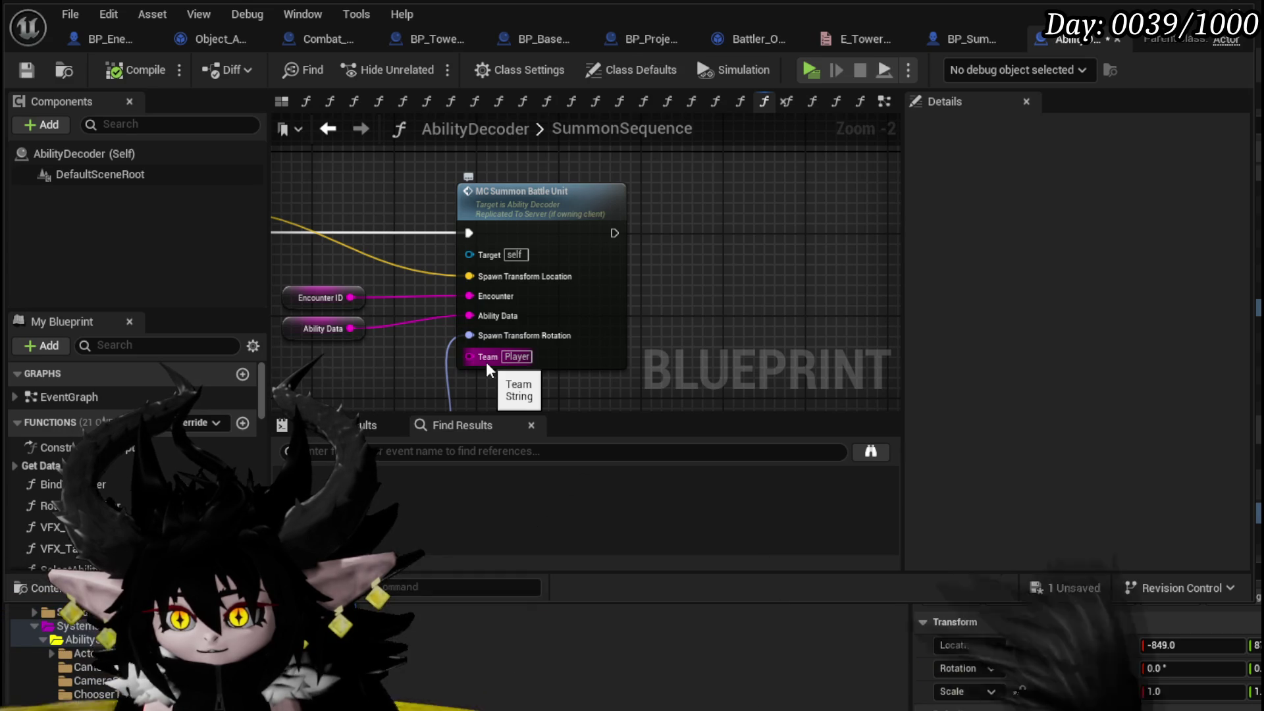
mouse_move(370, 366)
mouse_down()
mouse_move(520, 294)
mouse_move(520, 345)
mouse_up()
double_click(739, 281)
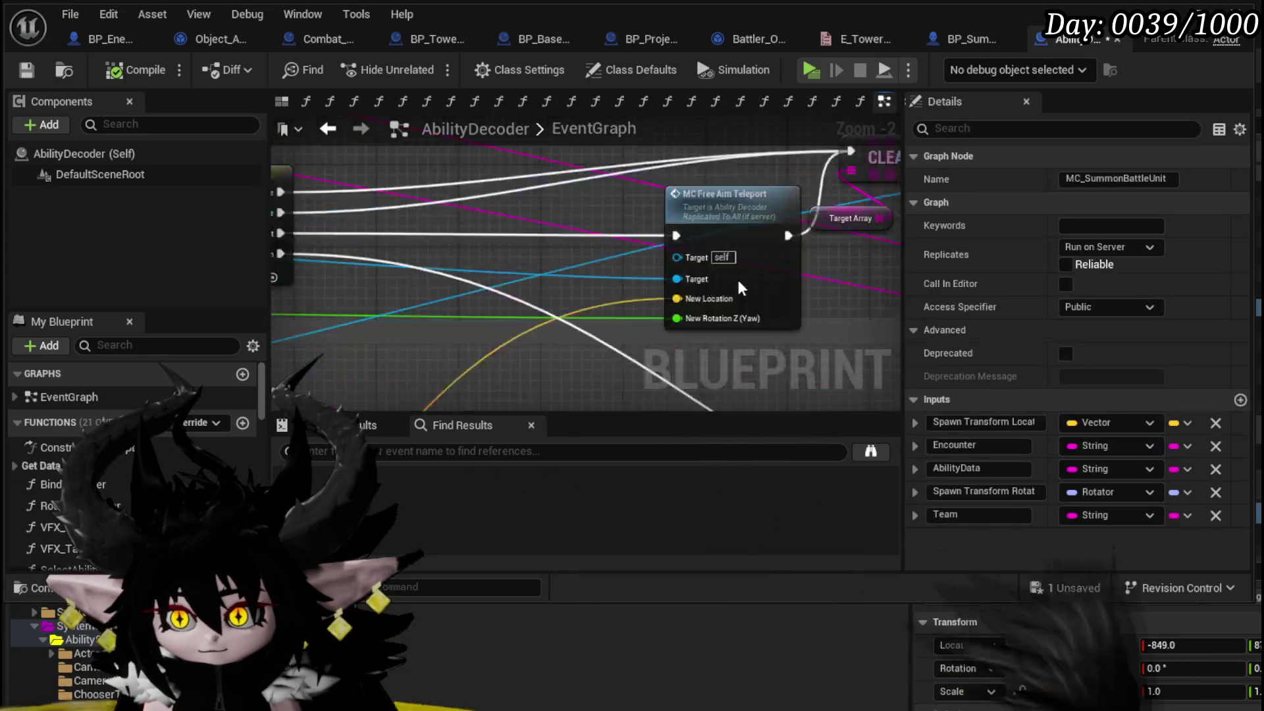
Follow MC_SummonBattleUnit through On Summon to Server Join Battle and select that node.
scroll(681, 293, down, 1)
mouse_move(683, 285)
mouse_down()
mouse_move(863, 238)
mouse_move(795, 292)
mouse_move(787, 255)
mouse_up()
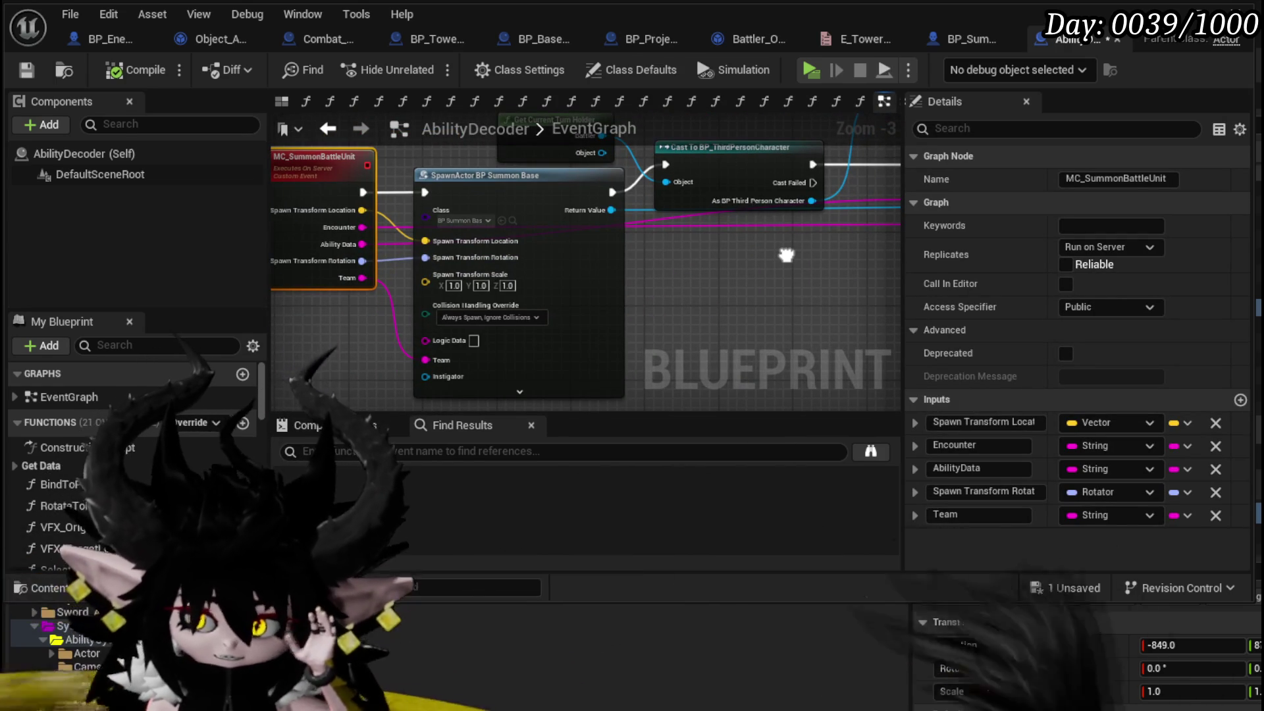
drag(786, 255, 331, 343)
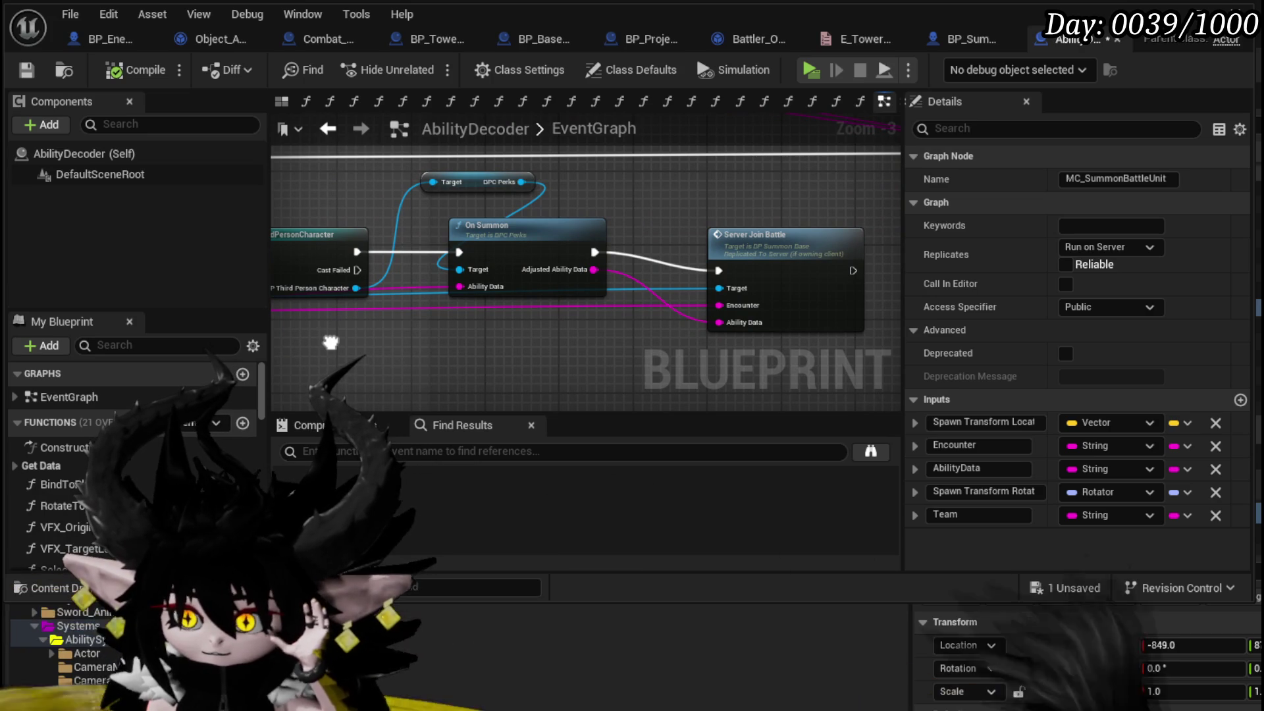
mouse_move(330, 343)
mouse_down()
mouse_move(610, 319)
mouse_move(459, 306)
mouse_move(333, 317)
mouse_up()
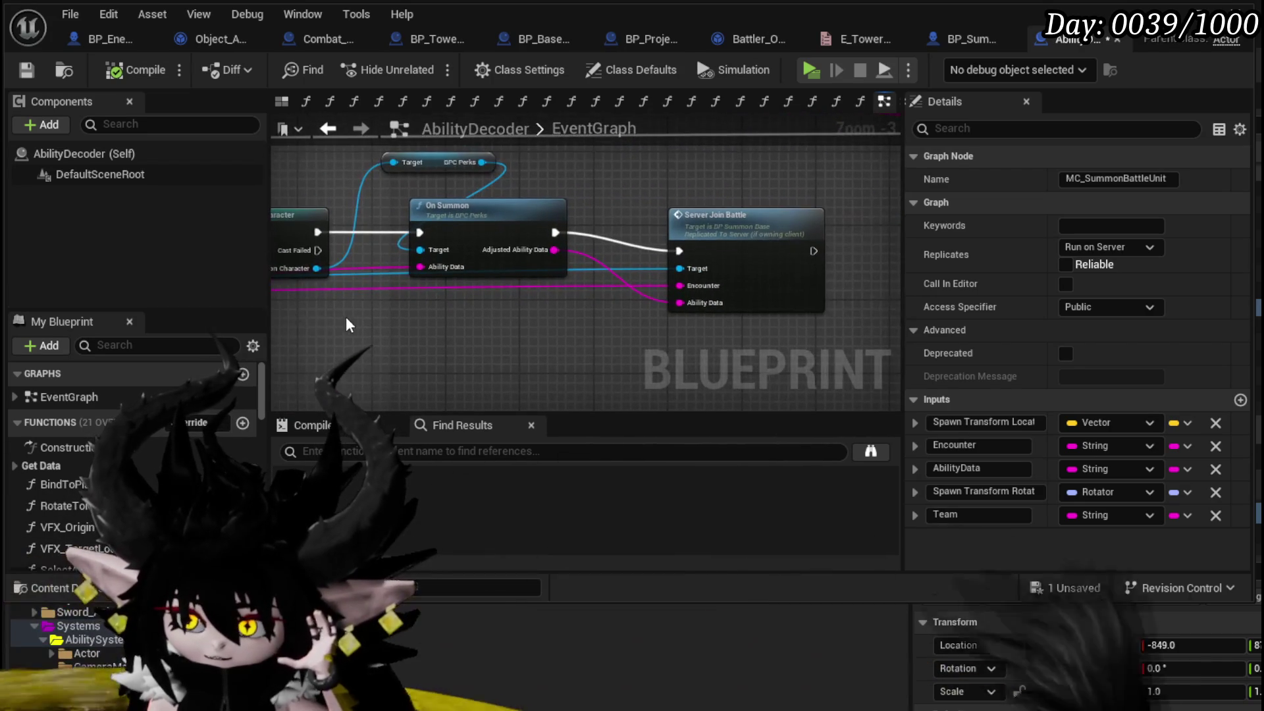
drag(551, 291, 469, 299)
drag(681, 165, 859, 309)
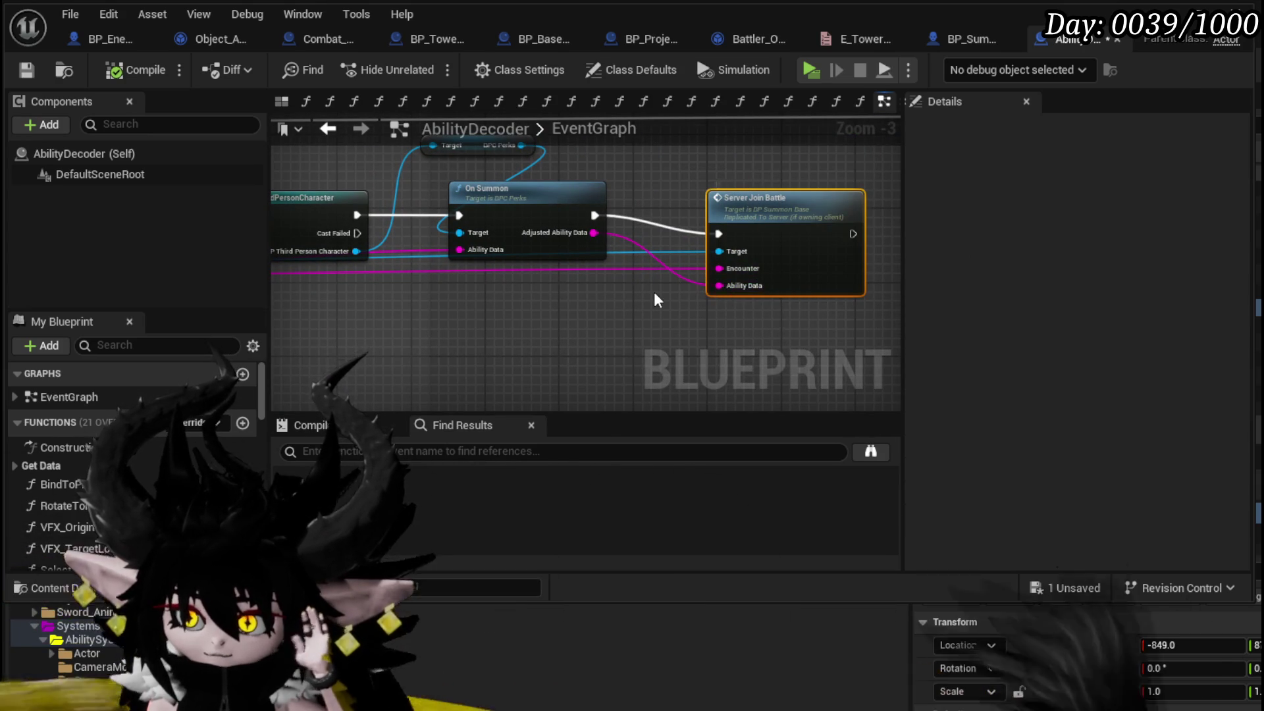
Review the SpawnActor BP Summon Base node, then move to Combat_Manager's Enemy_SpawnTower graph.
scroll(700, 290, down, 2)
mouse_move(720, 336)
mouse_down()
mouse_move(729, 250)
mouse_move(779, 280)
mouse_up()
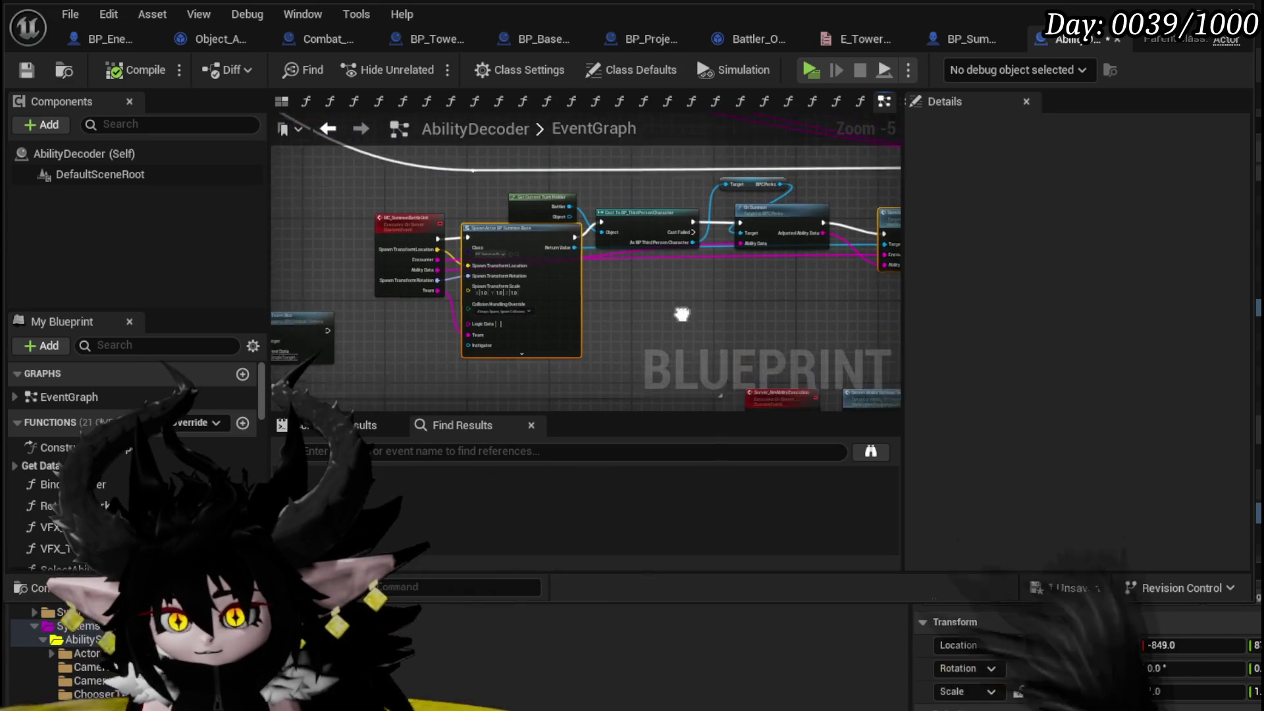
scroll(516, 358, up, 1)
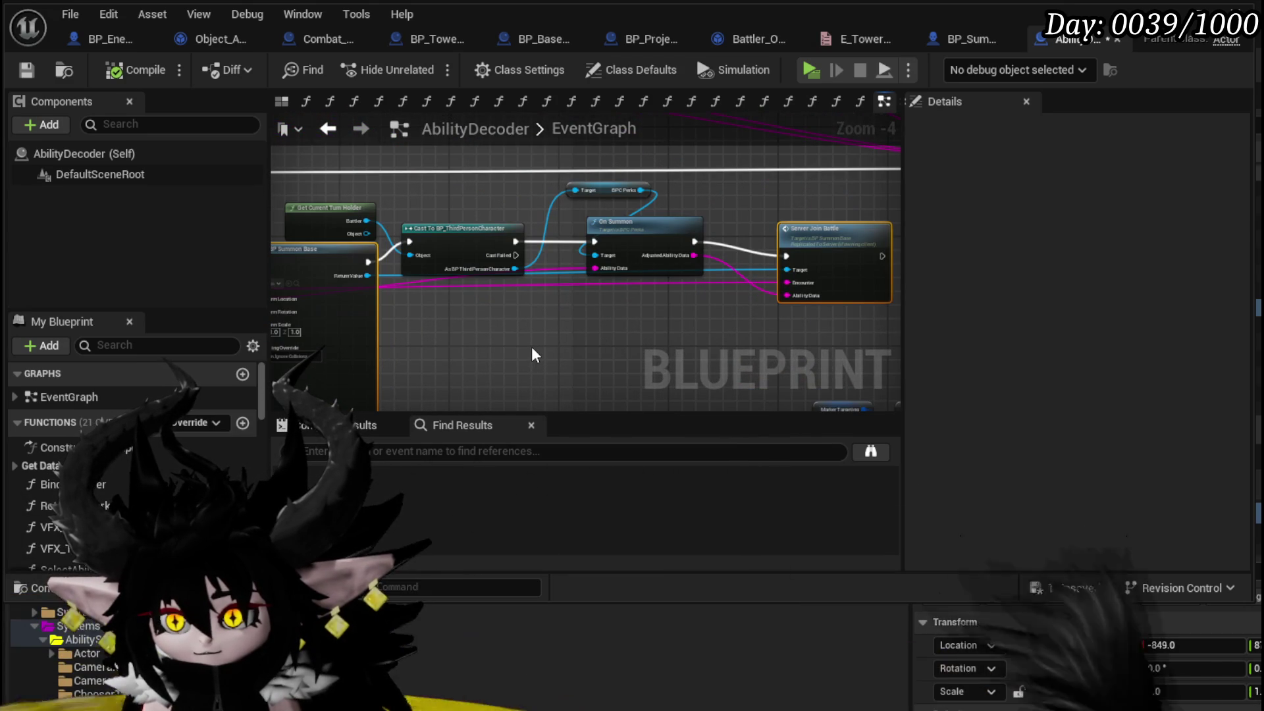
drag(531, 347, 635, 334)
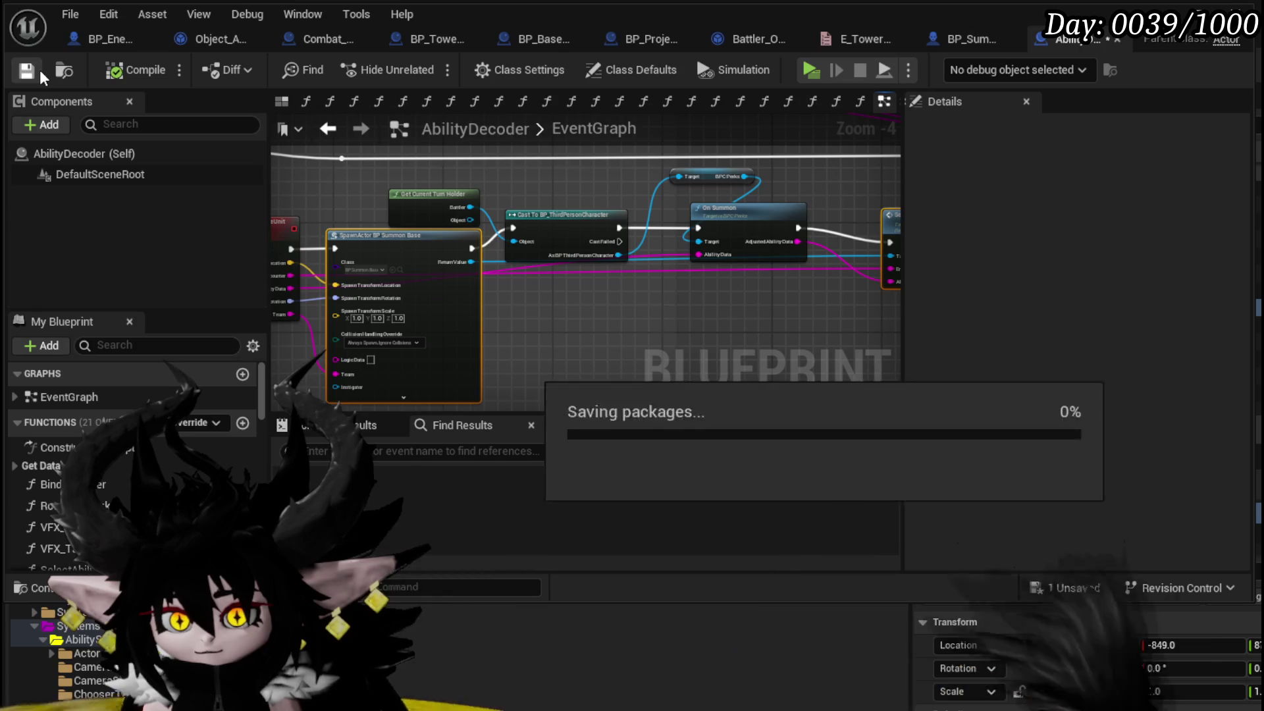
click(313, 41)
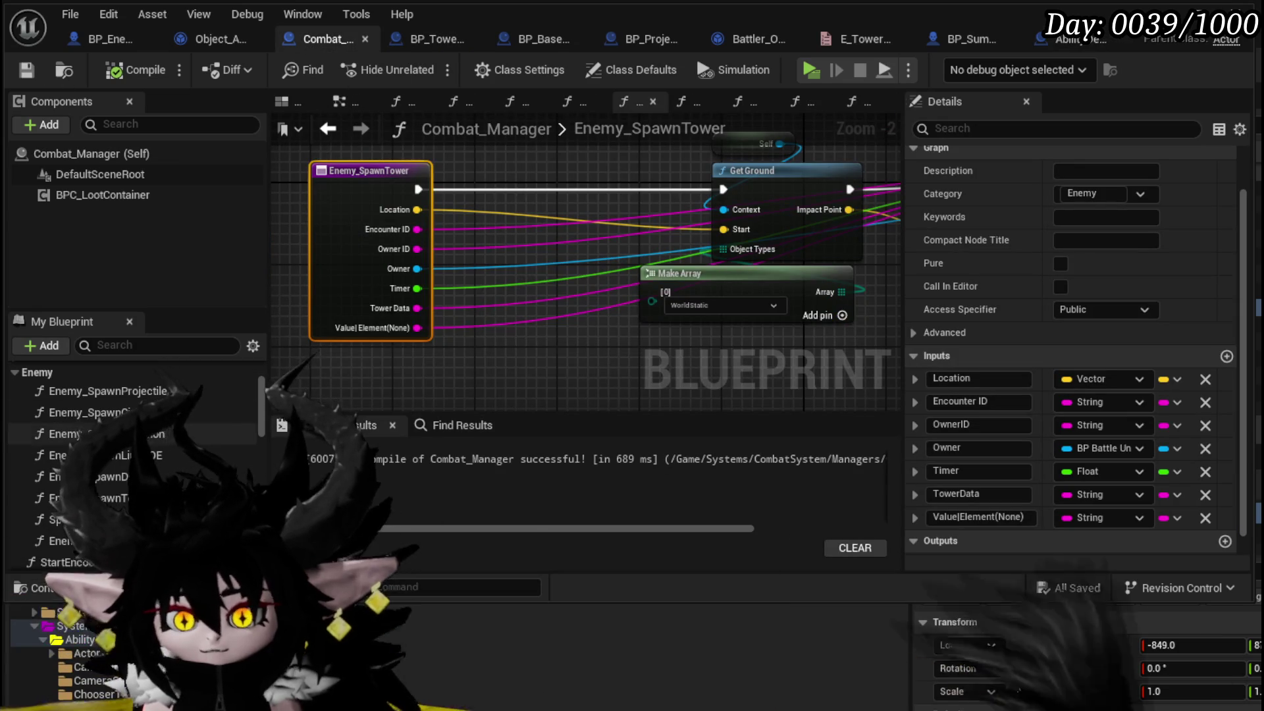
Open the Enemy_SpawnSummon function and paste the two copied nodes into it.
double_click(66, 433)
scroll(546, 247, up, 2)
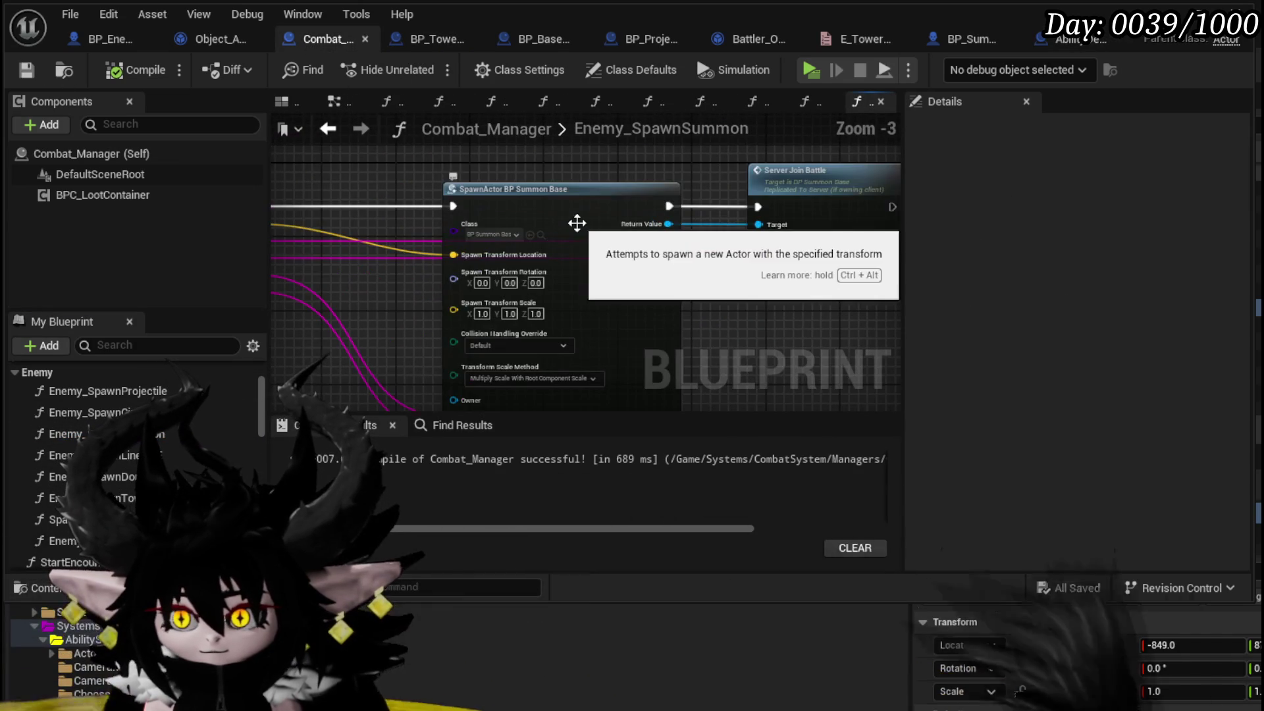
scroll(669, 322, down, 3)
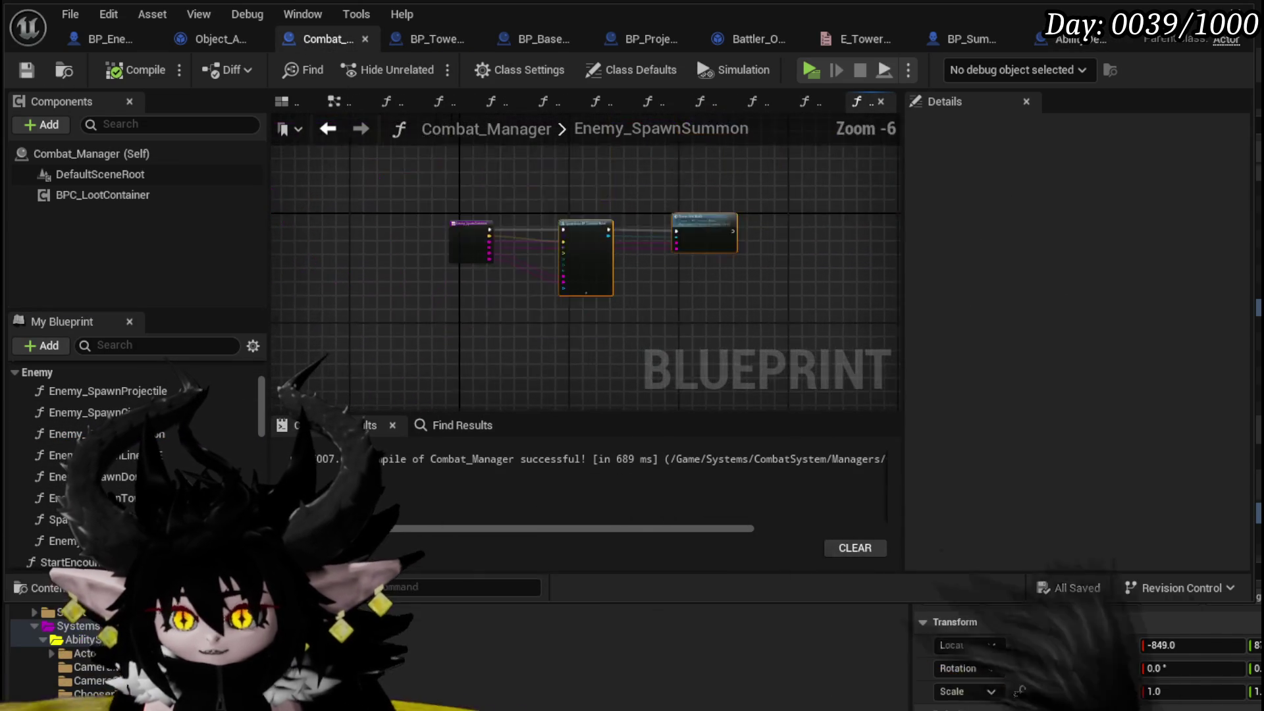
key(ctrl+v)
drag(443, 256, 562, 231)
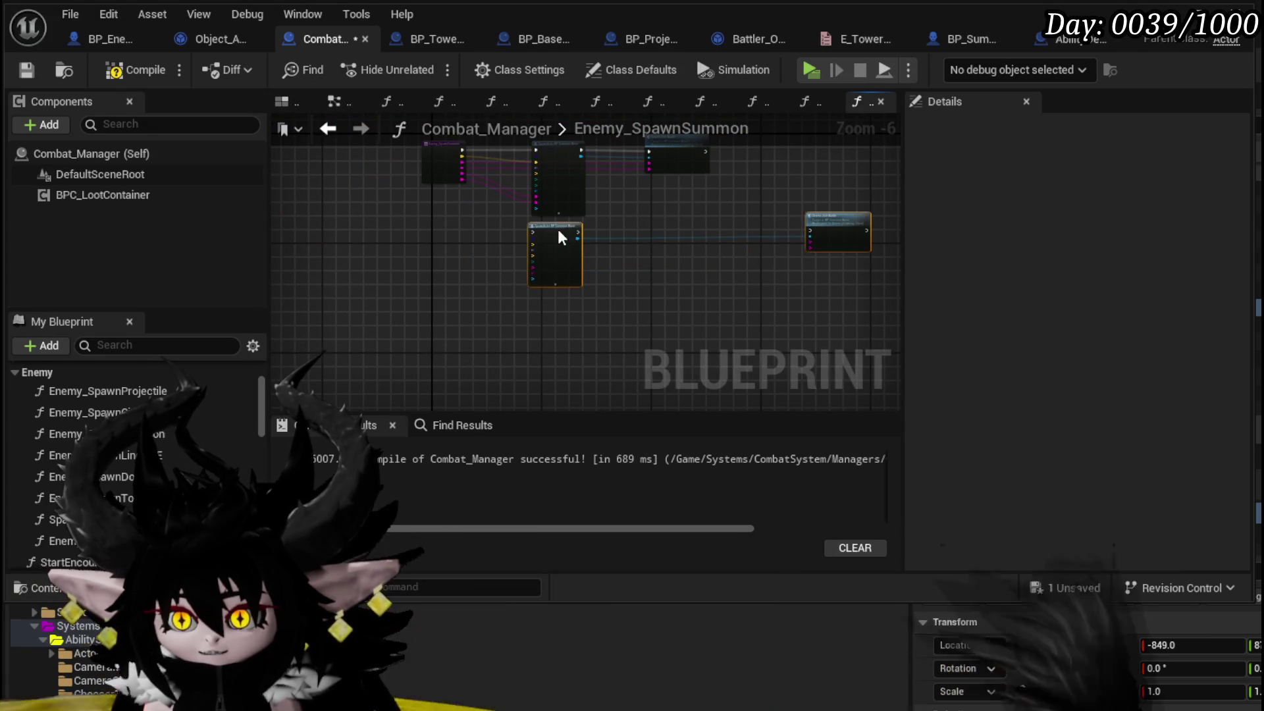
Arrange the SpawnActor and Server Join Battle nodes, moving Server Join Battle down-left.
scroll(615, 311, up, 4)
mouse_move(614, 311)
mouse_down()
mouse_move(614, 246)
mouse_move(687, 216)
mouse_up()
scroll(610, 254, down, 5)
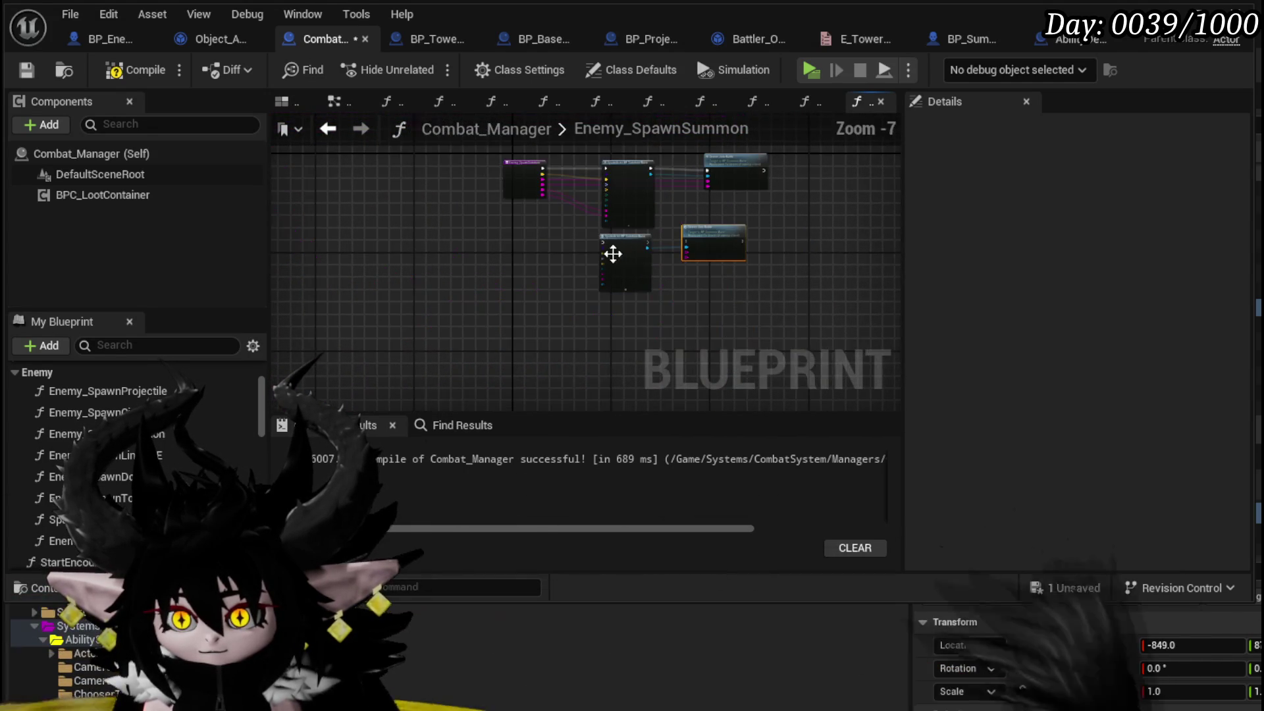
scroll(655, 291, up, 3)
click(657, 273)
mouse_move(759, 298)
mouse_down()
mouse_move(635, 254)
mouse_move(624, 296)
mouse_up()
drag(651, 202, 637, 280)
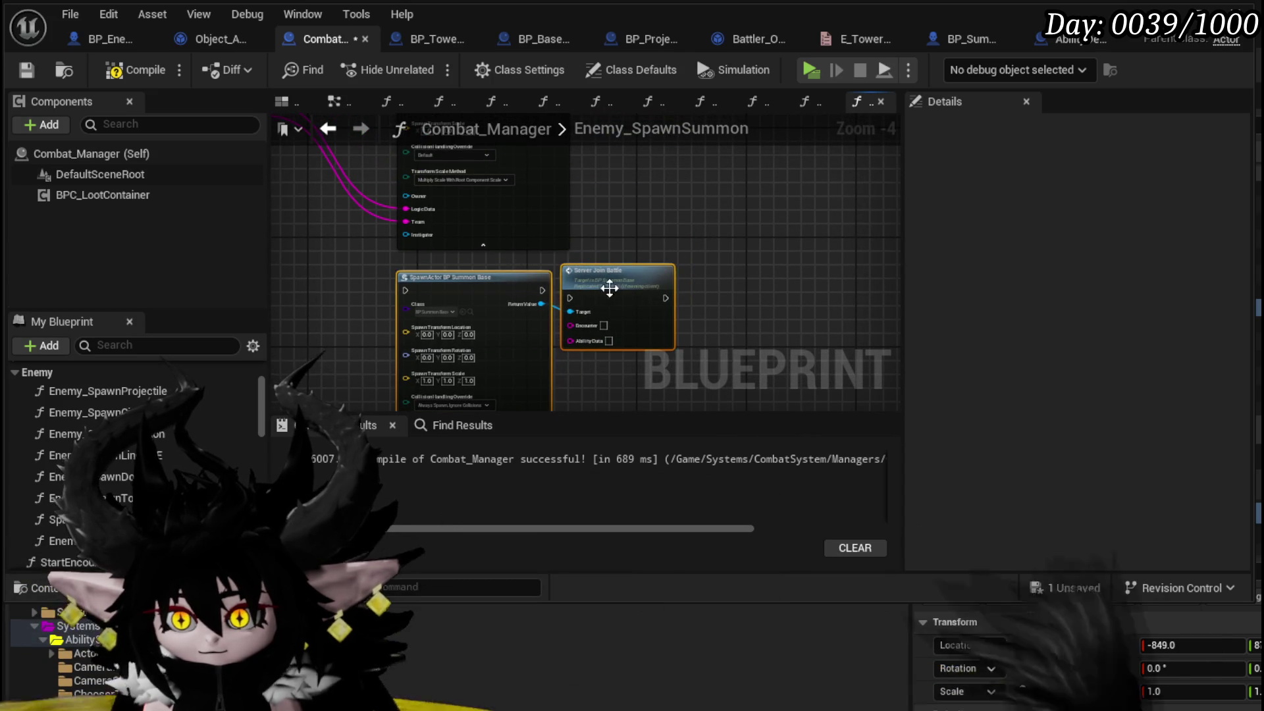
Check the SpawnActor node's Team, Instigator and Target pins, then save and recompile Combat Manager.
scroll(363, 279, up, 2)
scroll(352, 310, up, 1)
mouse_move(352, 309)
mouse_down()
mouse_move(502, 404)
mouse_move(204, 278)
mouse_move(283, 380)
mouse_up()
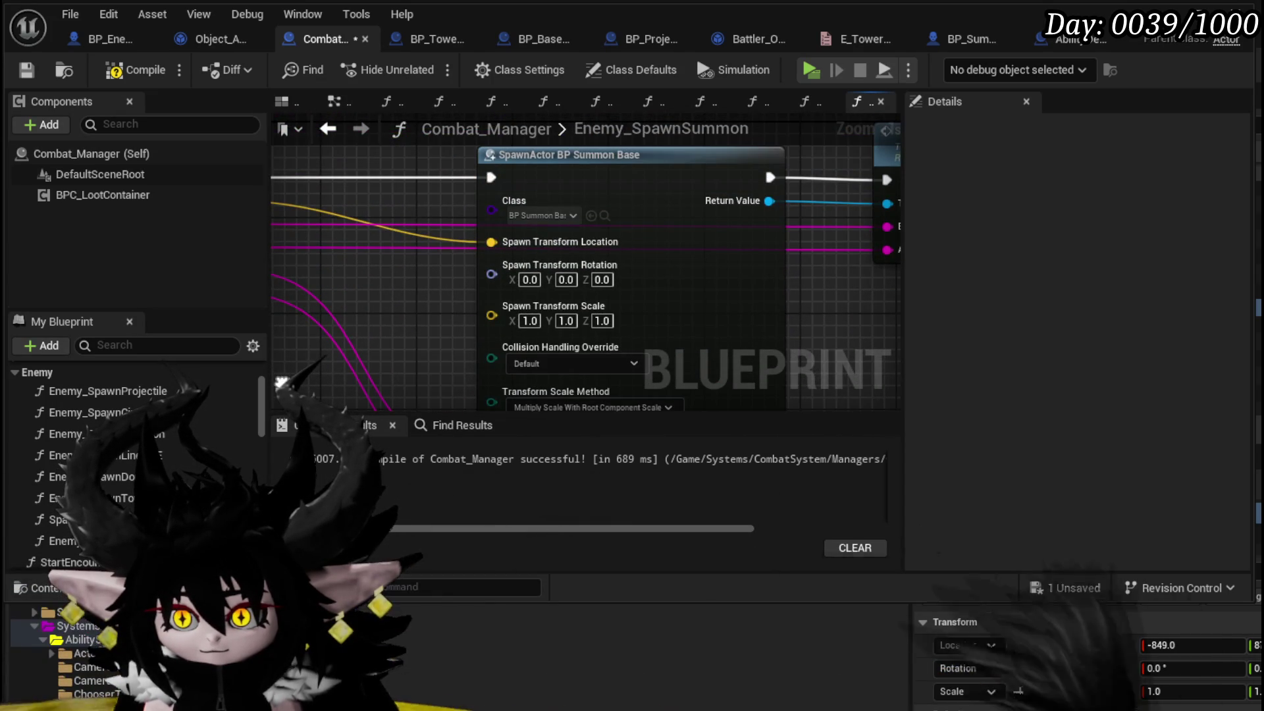
scroll(283, 380, down, 1)
scroll(461, 330, up, 1)
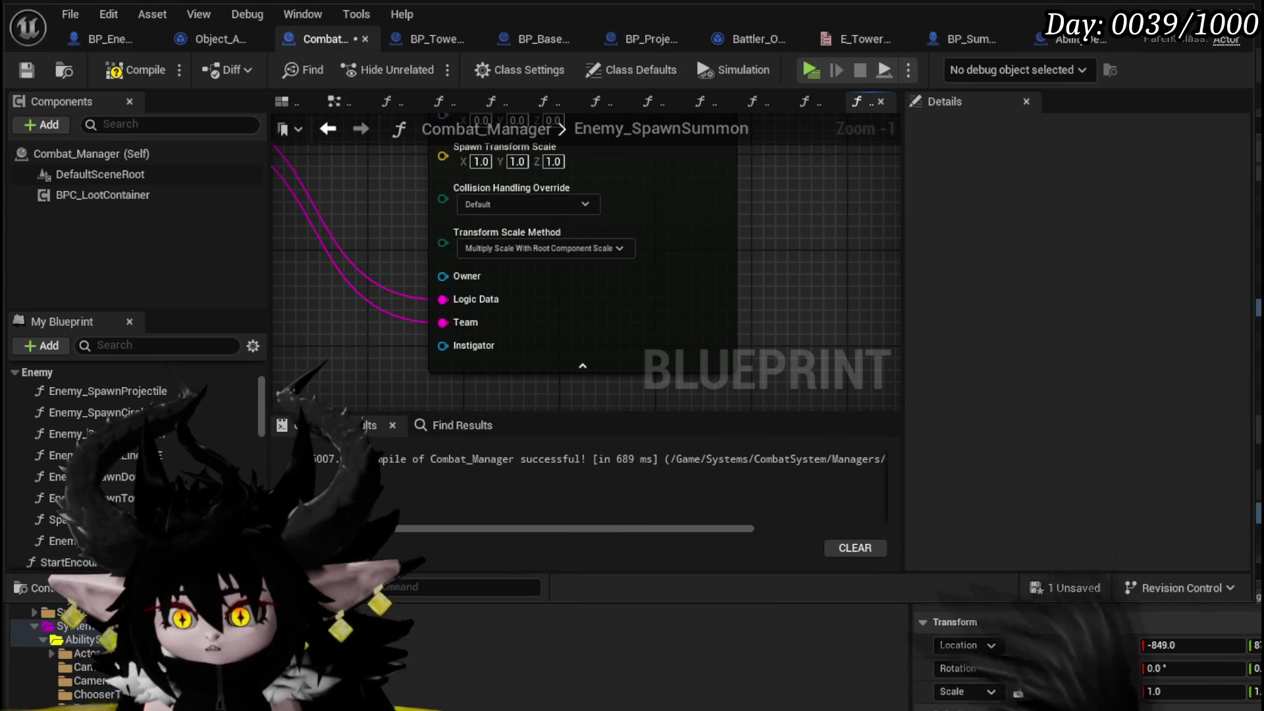
drag(450, 280, 454, 379)
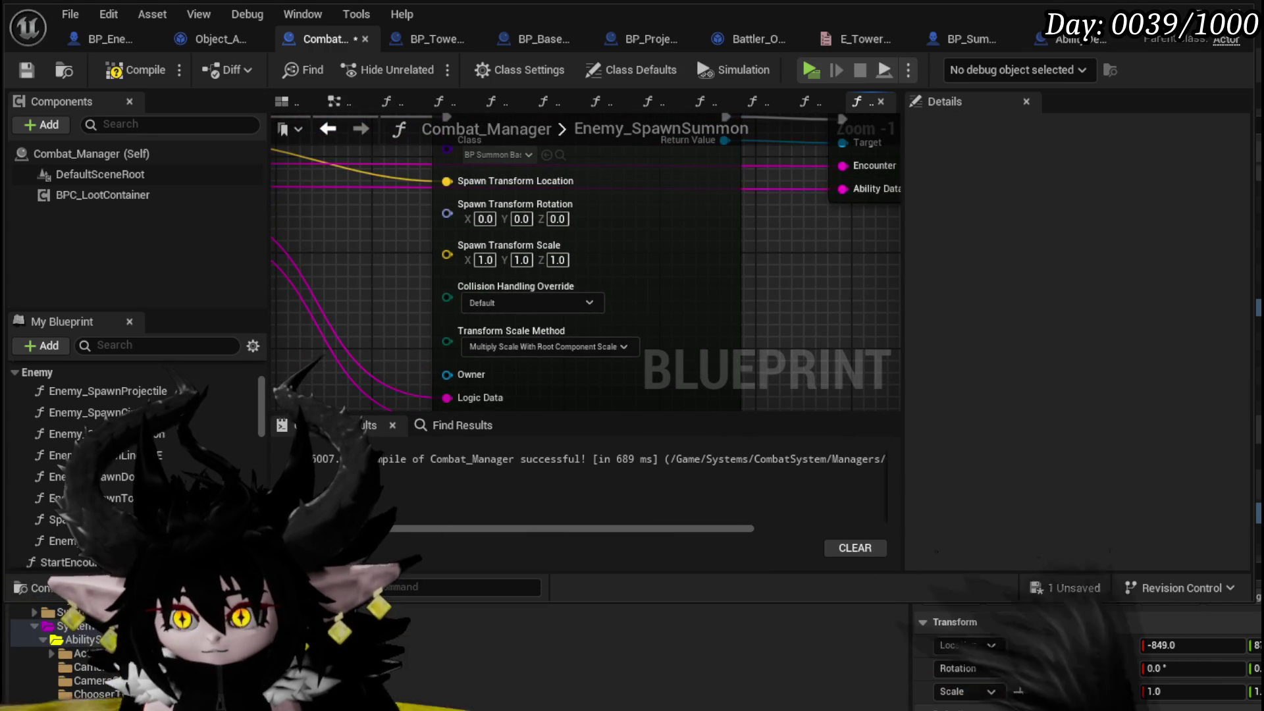
scroll(402, 295, down, 1)
mouse_move(403, 294)
mouse_down()
mouse_move(387, 213)
mouse_move(391, 339)
mouse_move(415, 348)
mouse_move(393, 326)
mouse_move(383, 224)
mouse_up()
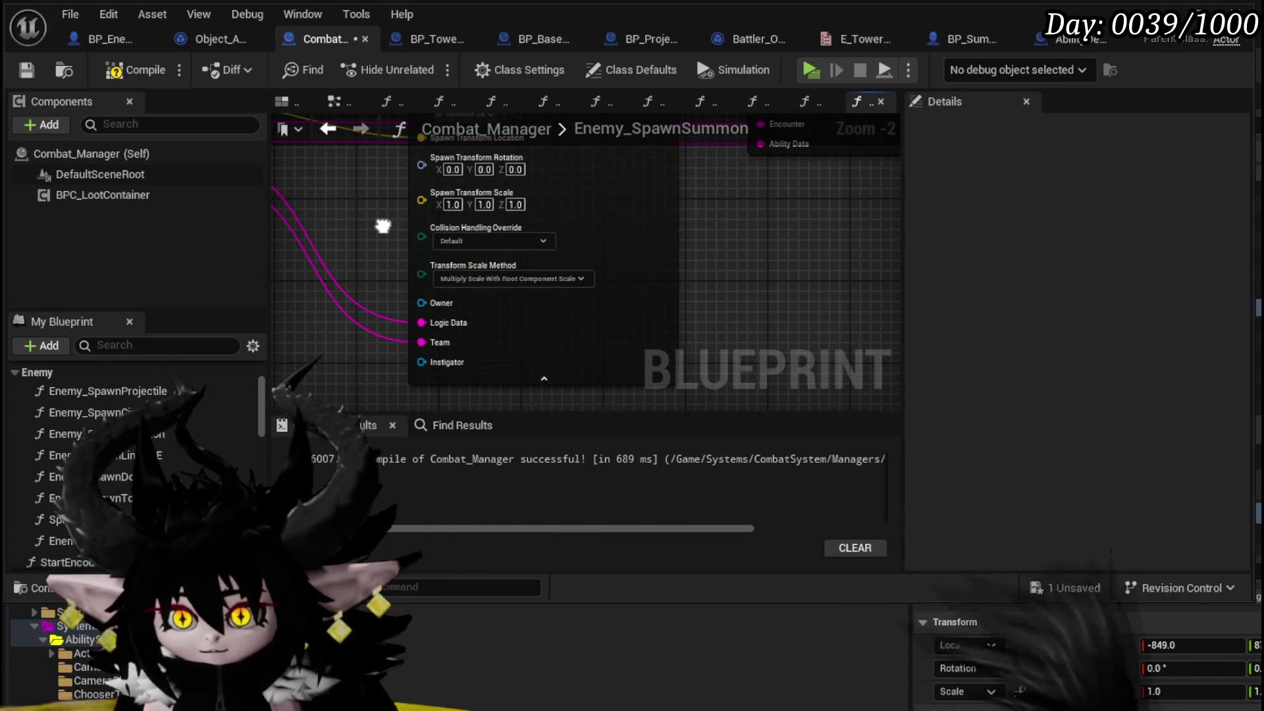
drag(382, 226, 375, 258)
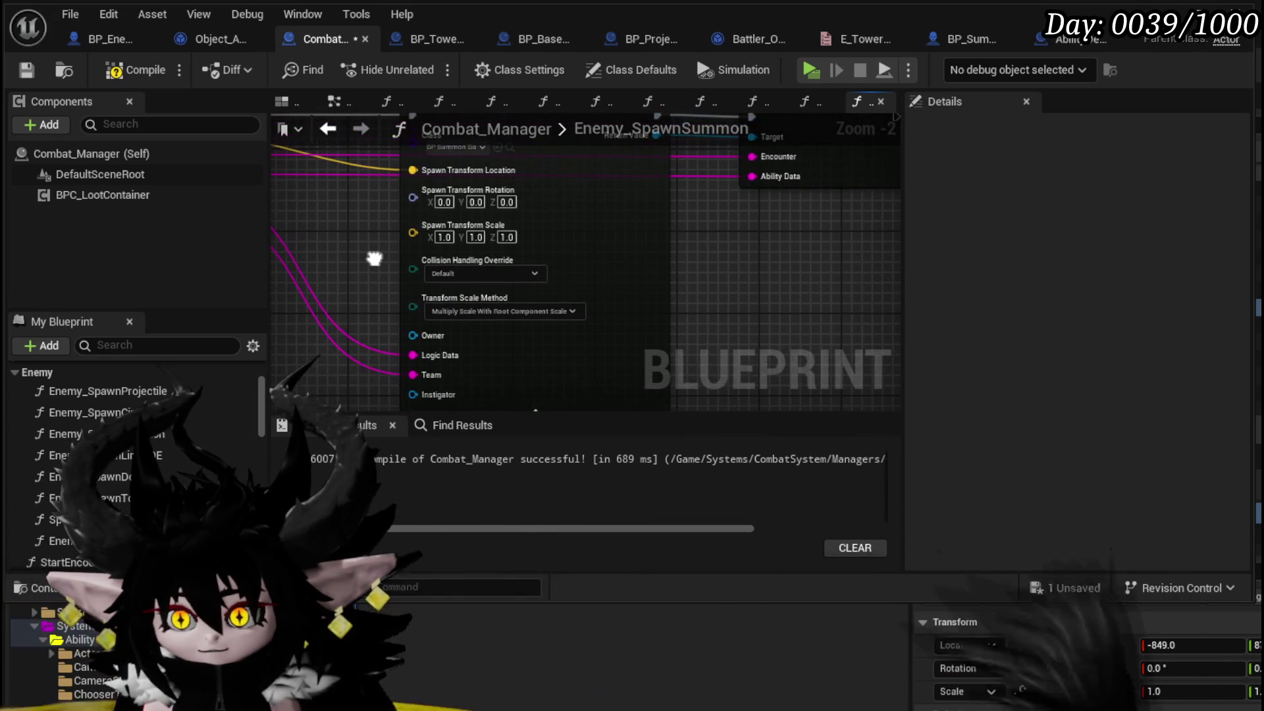
click(25, 66)
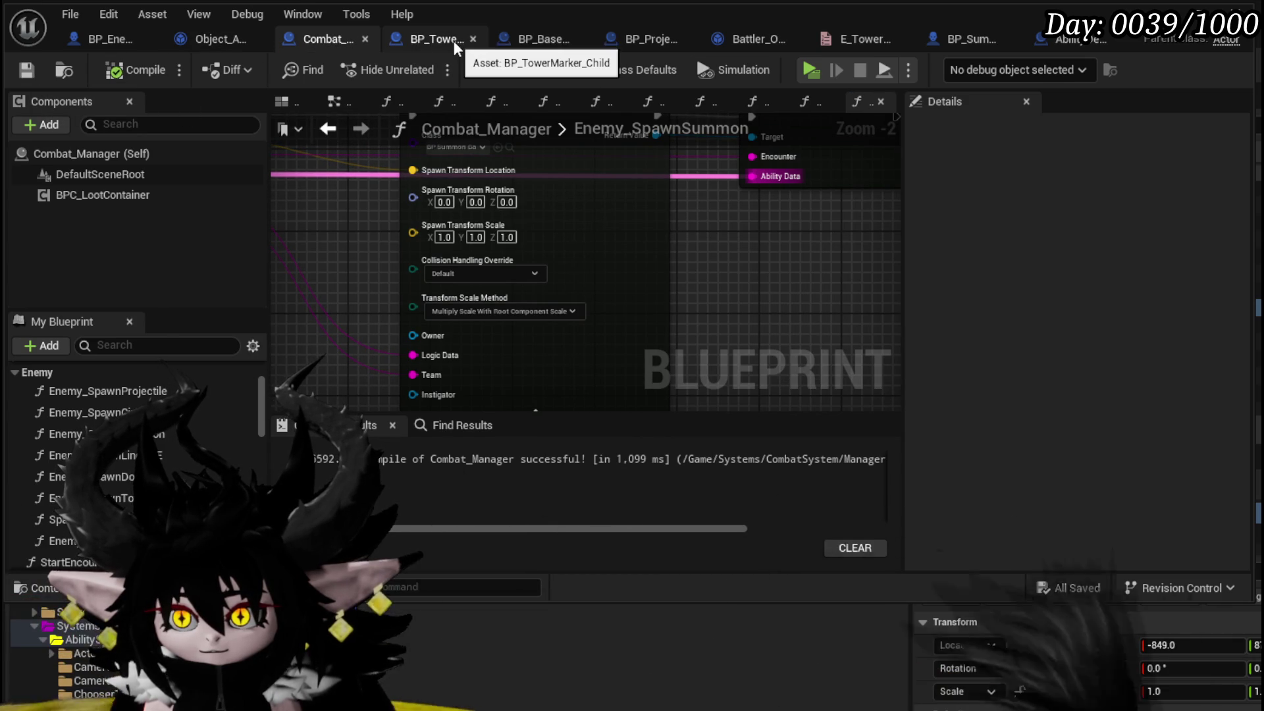
Return to BP_TowerMarker_Child's EventGraph near the Spawn System at Location nodes.
scroll(373, 230, down, 1)
mouse_move(373, 230)
mouse_down()
mouse_move(612, 330)
mouse_move(526, 318)
mouse_up()
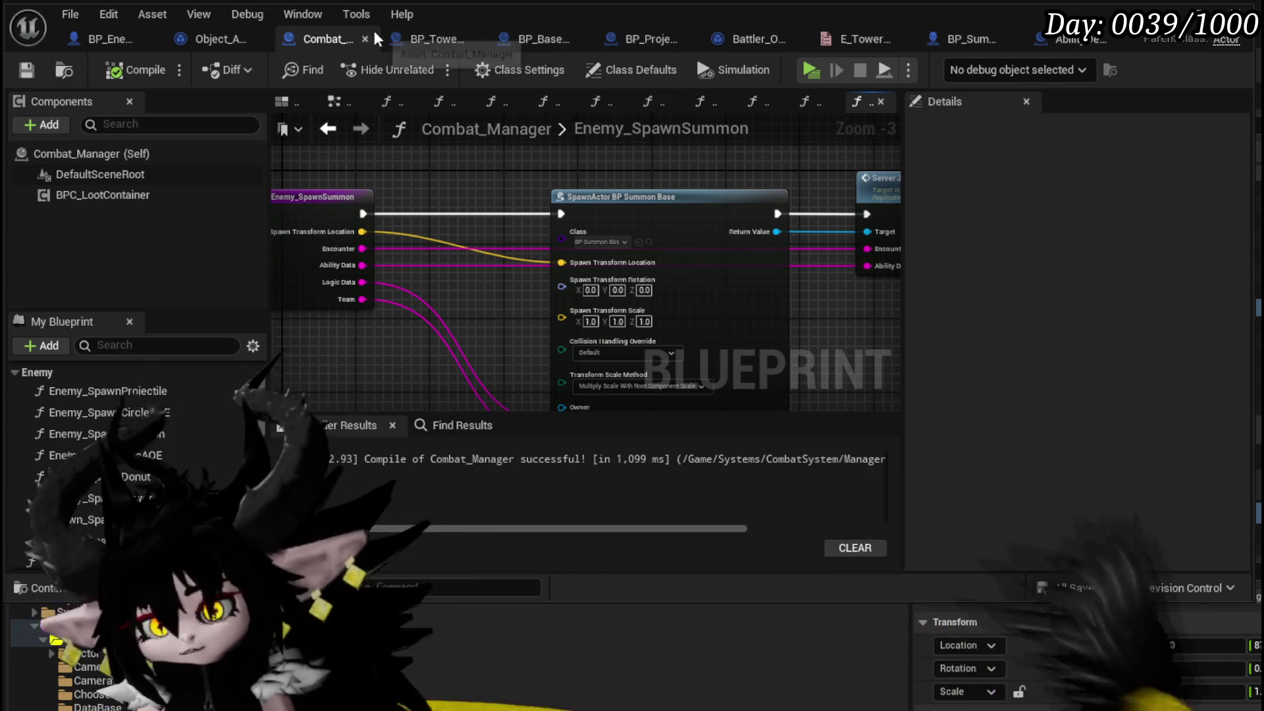
click(424, 30)
mouse_move(762, 248)
mouse_down()
mouse_move(395, 325)
mouse_move(266, 323)
mouse_up()
Add a Get Combat Manager node beside the Switch node's Summon output.
mouse_move(356, 484)
mouse_down()
mouse_move(376, 510)
mouse_move(566, 247)
mouse_up()
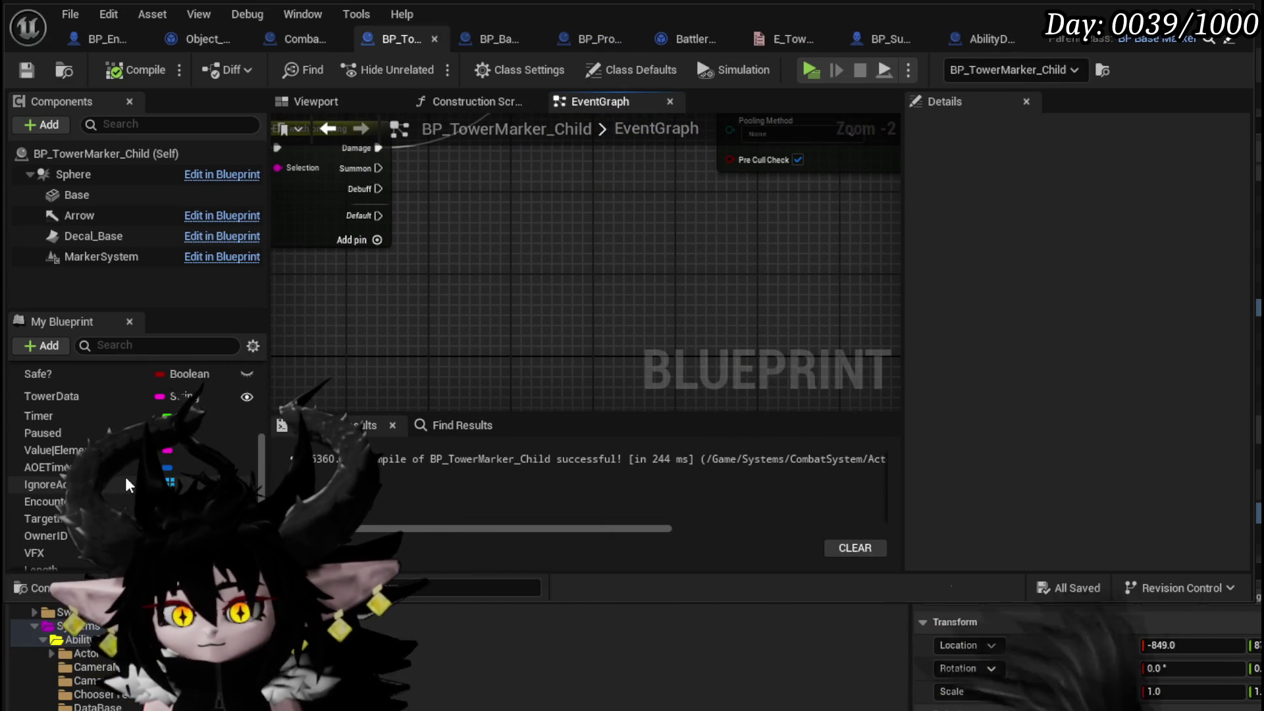
scroll(128, 472, down, 5)
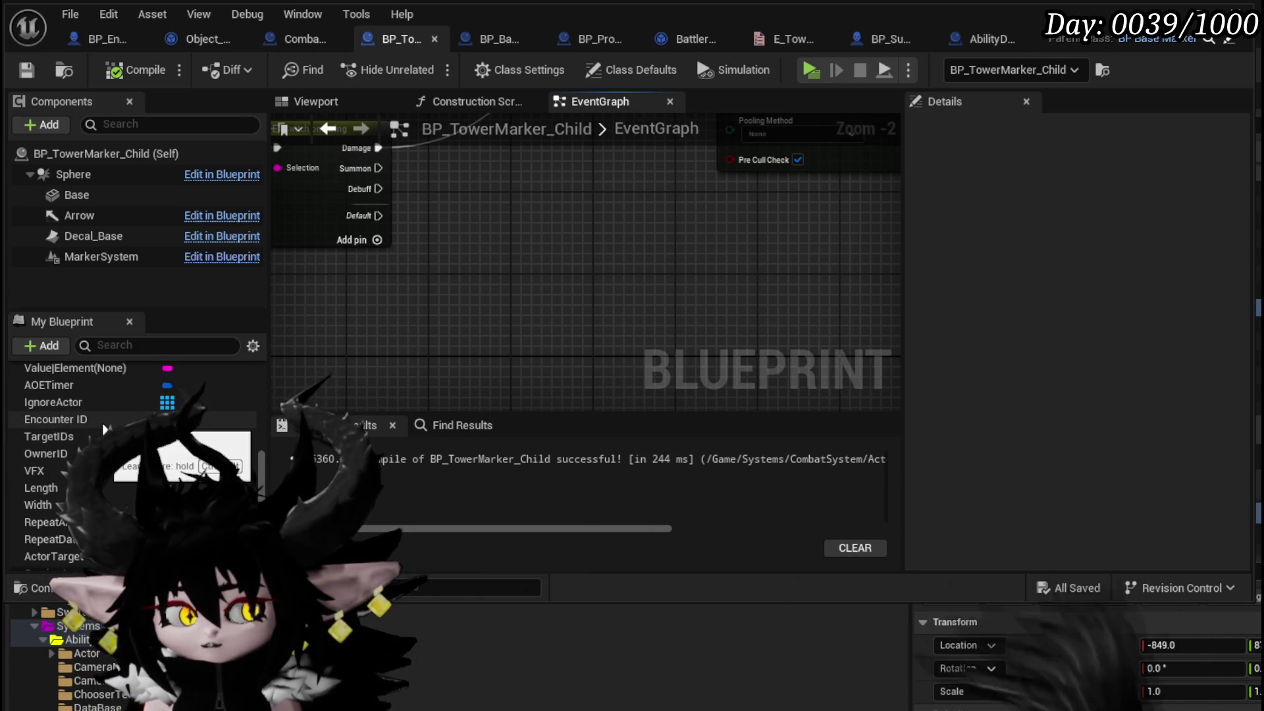
scroll(108, 480, down, 3)
scroll(110, 485, down, 2)
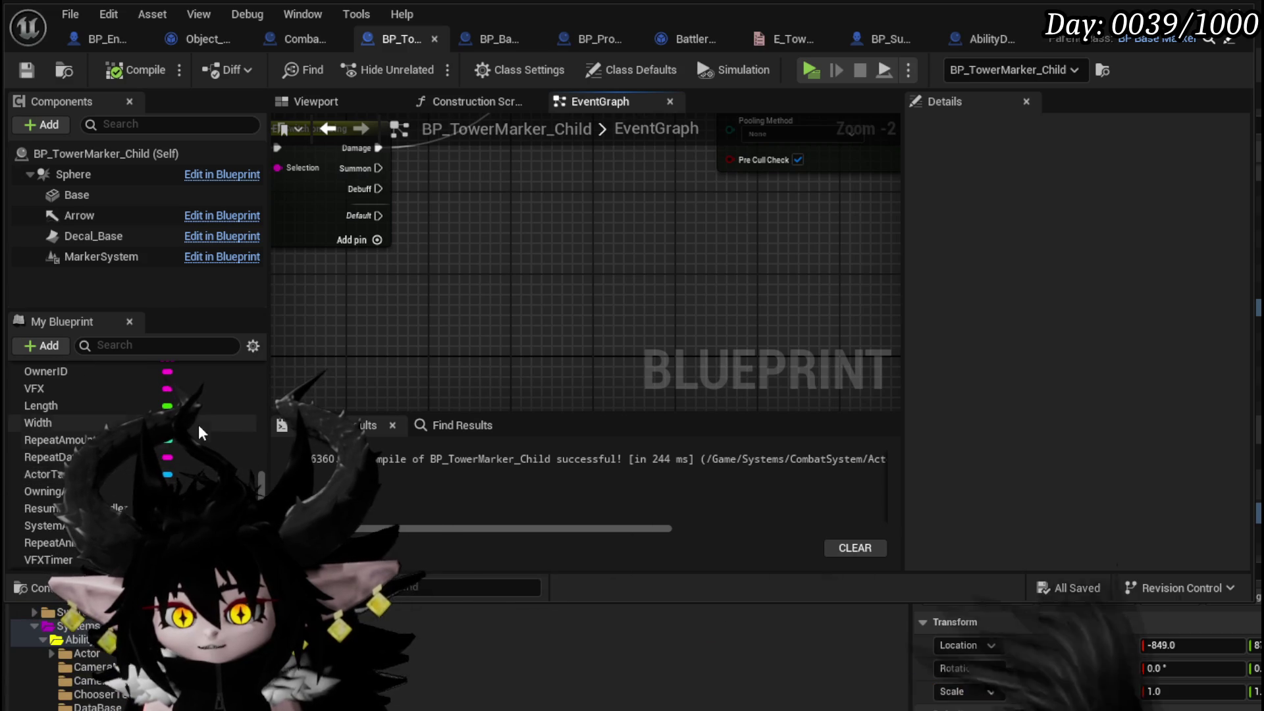
scroll(192, 424, down, 3)
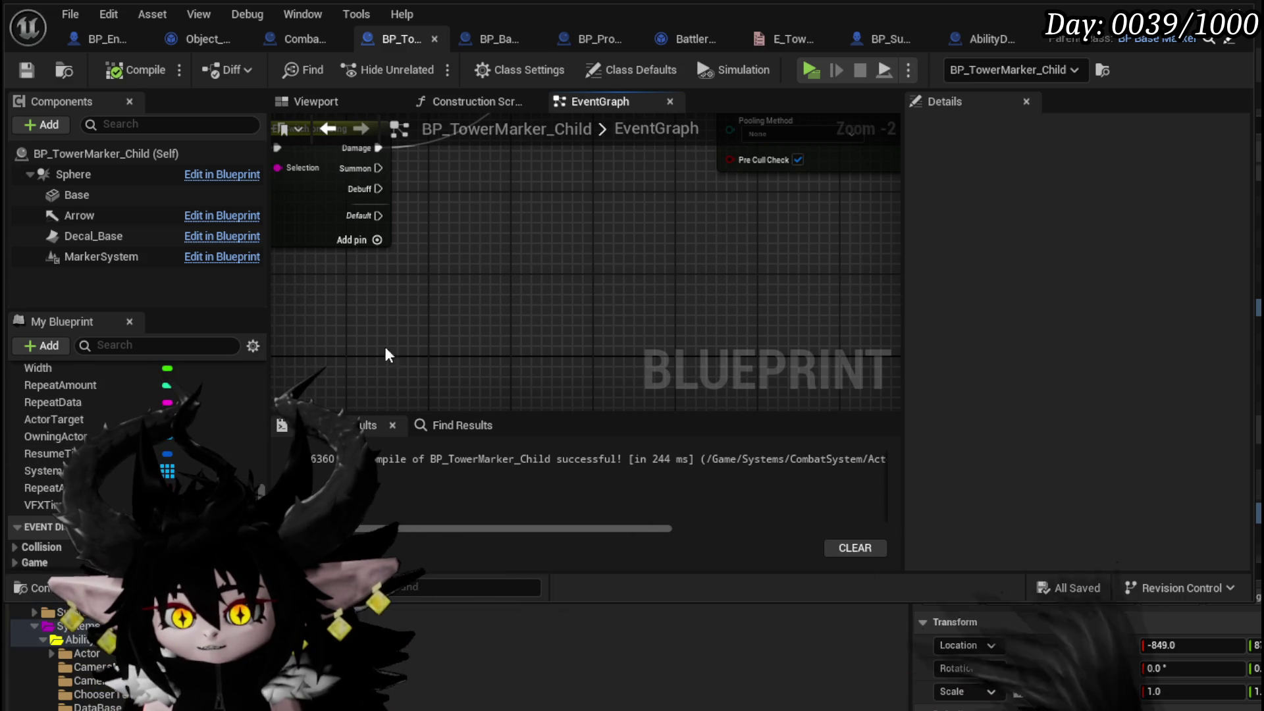
right_click(560, 258)
key(super)
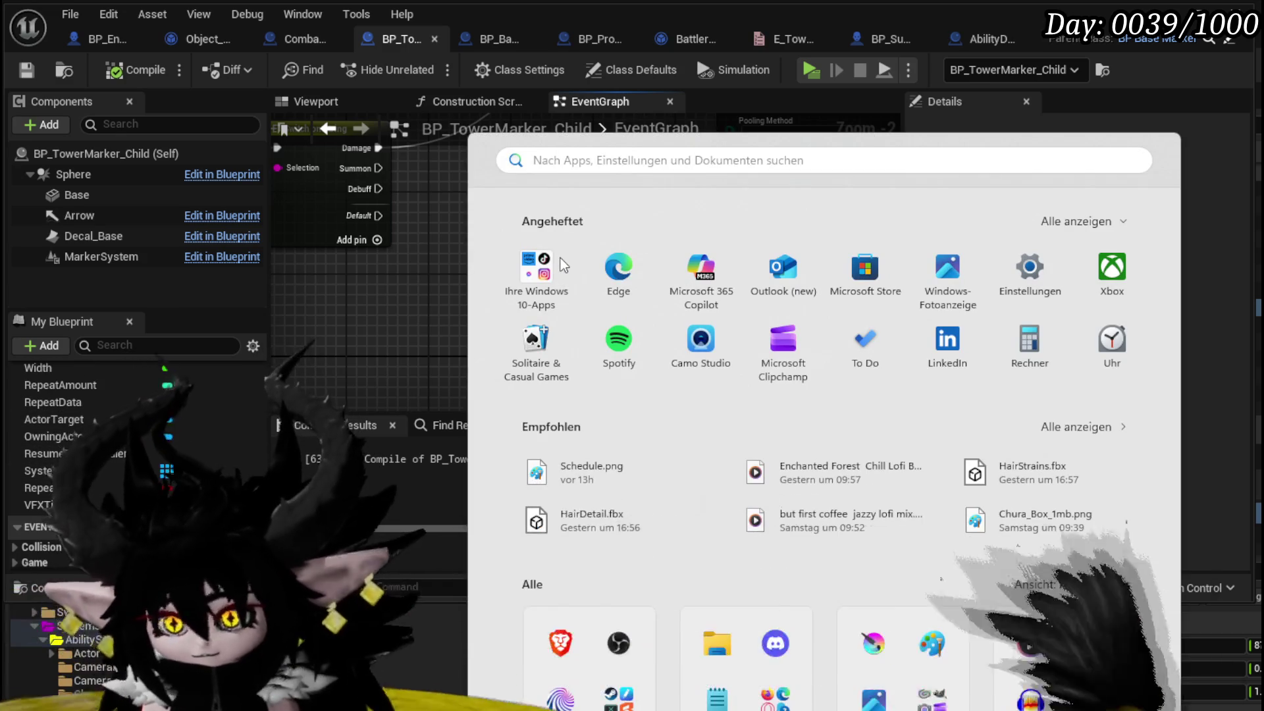
key(super)
right_click(547, 232)
text(get)
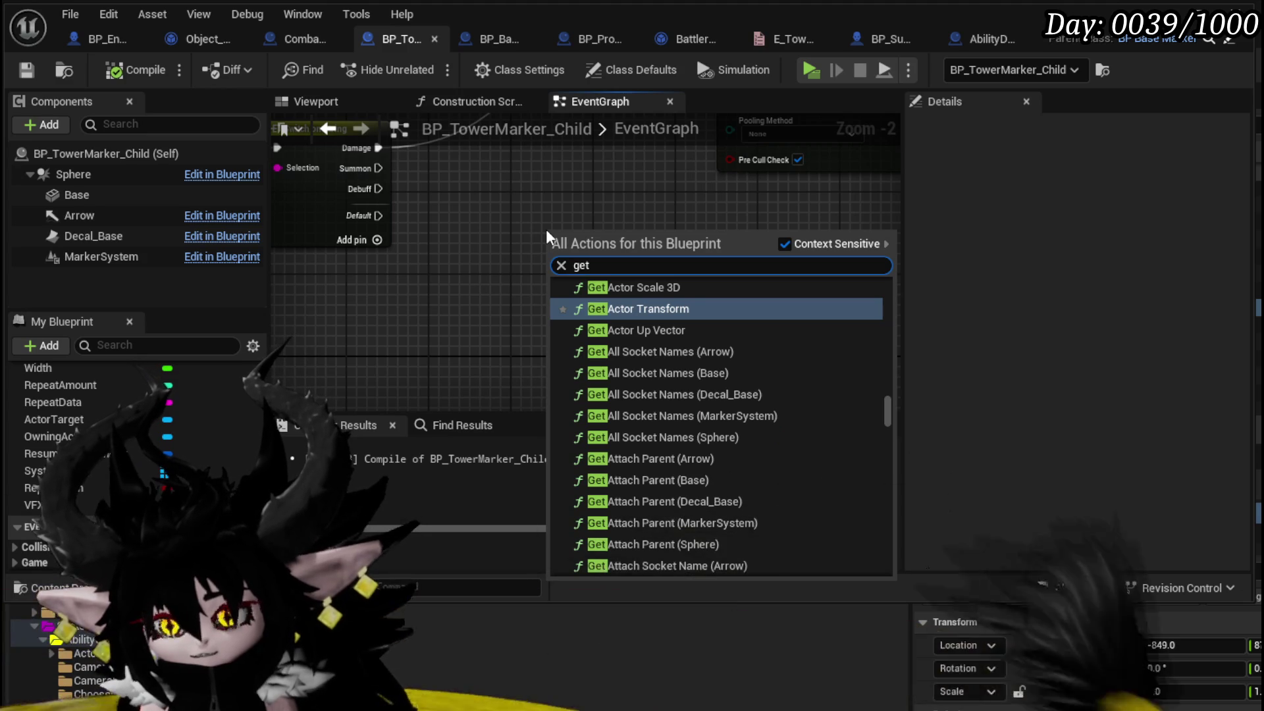
text( combat)
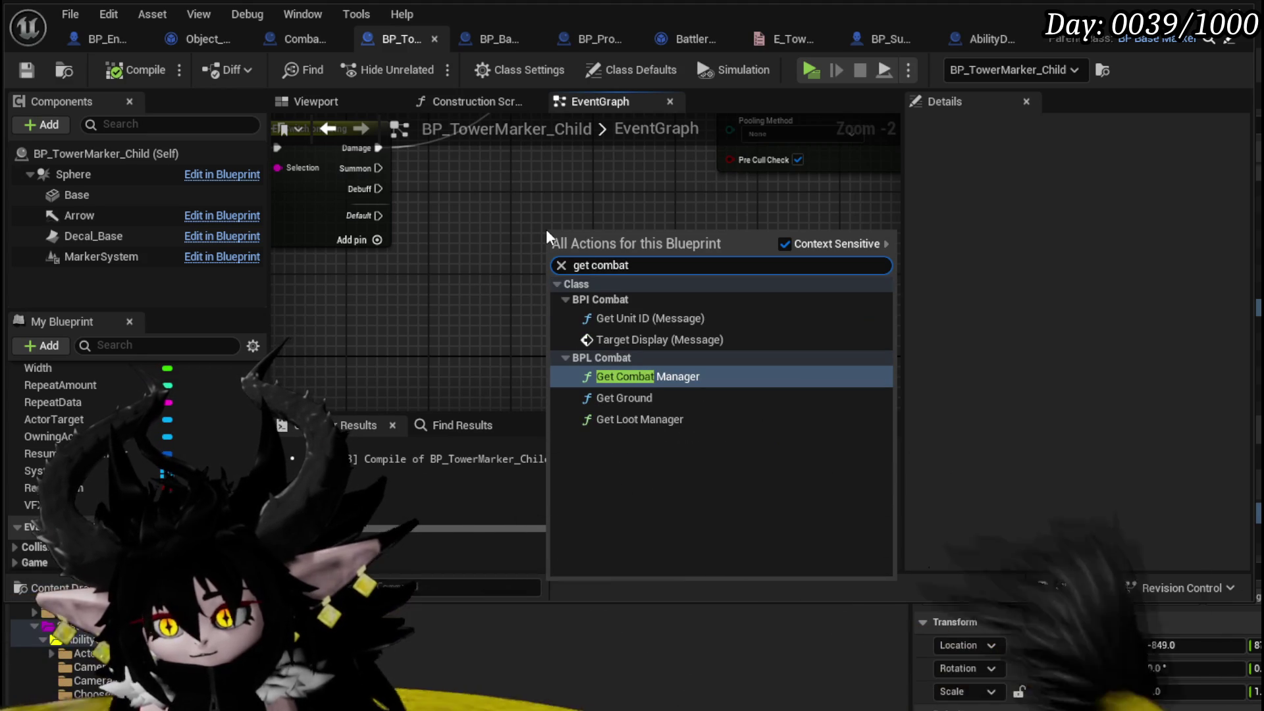
click(624, 379)
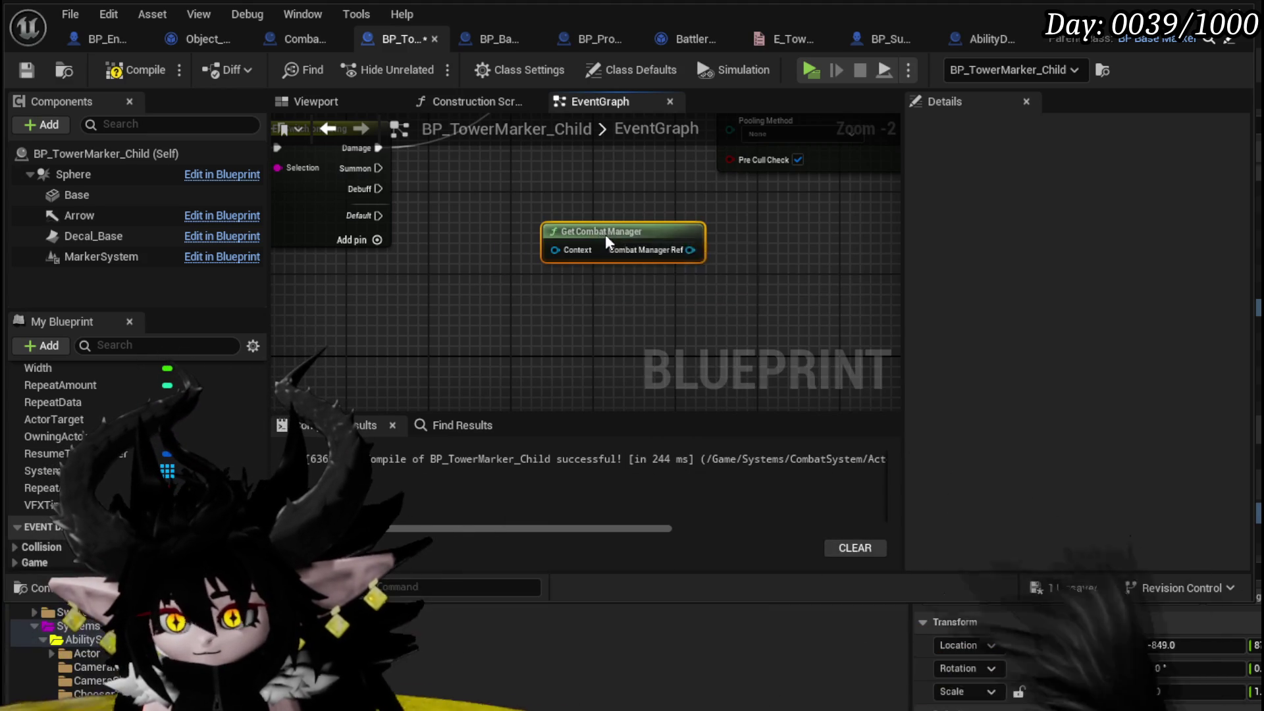
drag(603, 250, 561, 271)
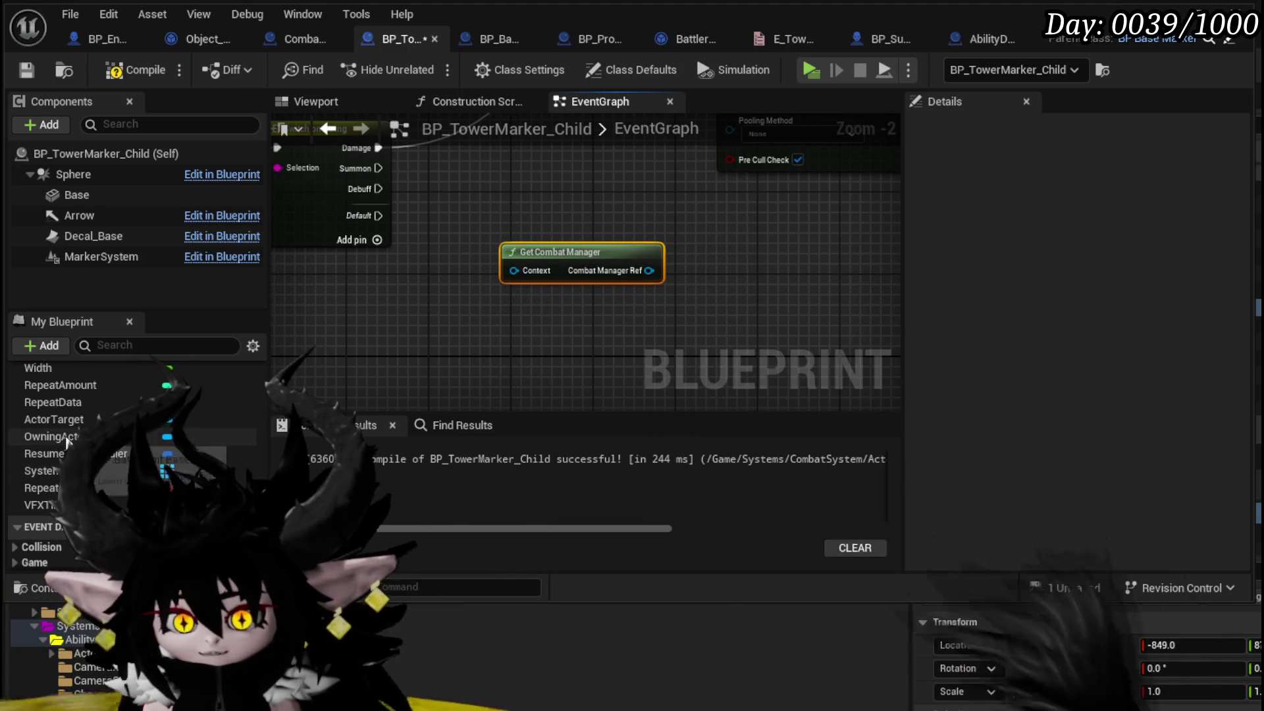
Feed the OwningActor variable into Get Combat Manager's Context pin.
scroll(119, 491, up, 5)
scroll(118, 484, up, 3)
scroll(119, 485, down, 8)
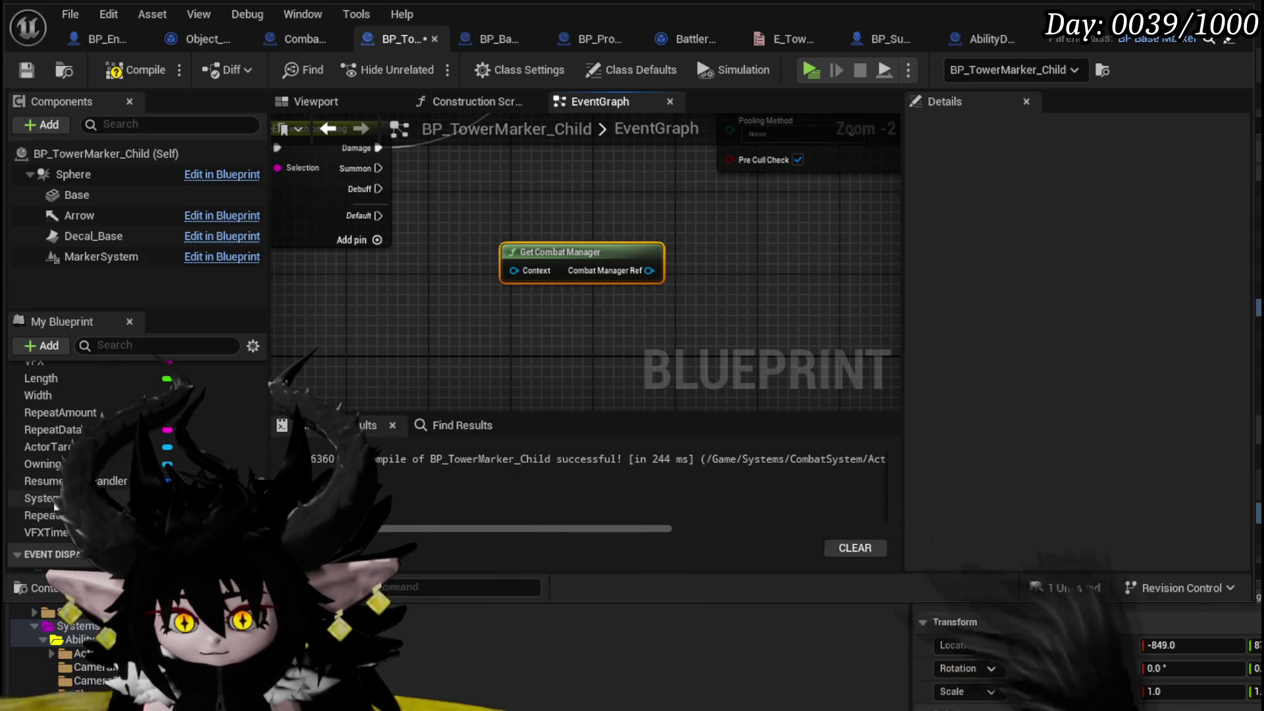
mouse_move(44, 464)
mouse_down()
mouse_move(244, 403)
mouse_move(532, 267)
mouse_up()
click(400, 270)
Add an Enemy Spawn Summon call from the Combat Manager reference and wire Summon into it.
drag(646, 269, 706, 290)
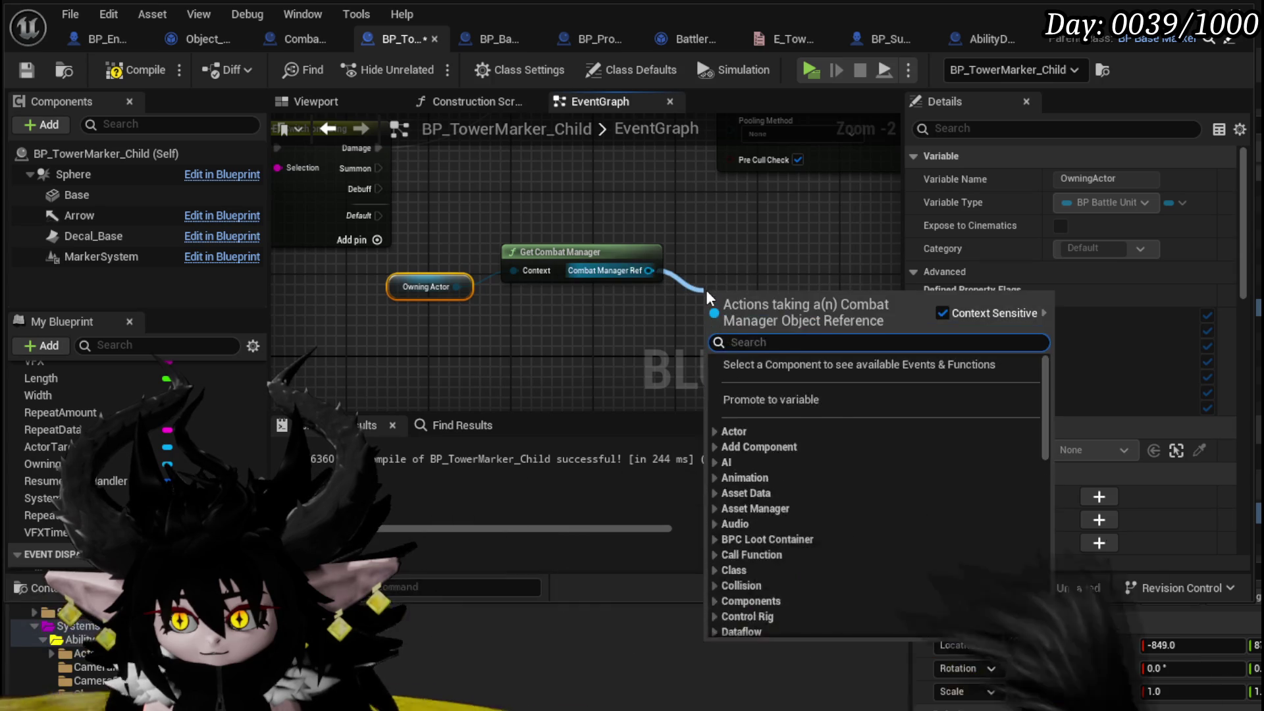
text(ge)
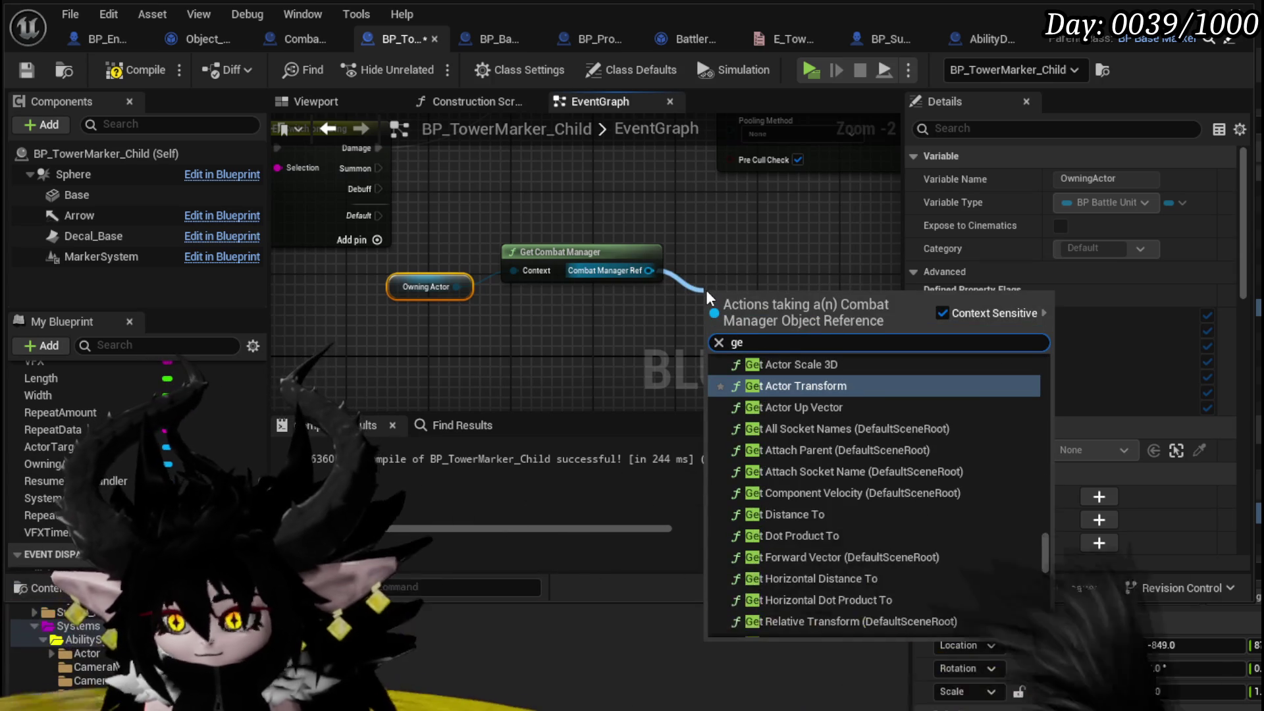
key(BackSpace)
key(BackSpace)
text(Spawn)
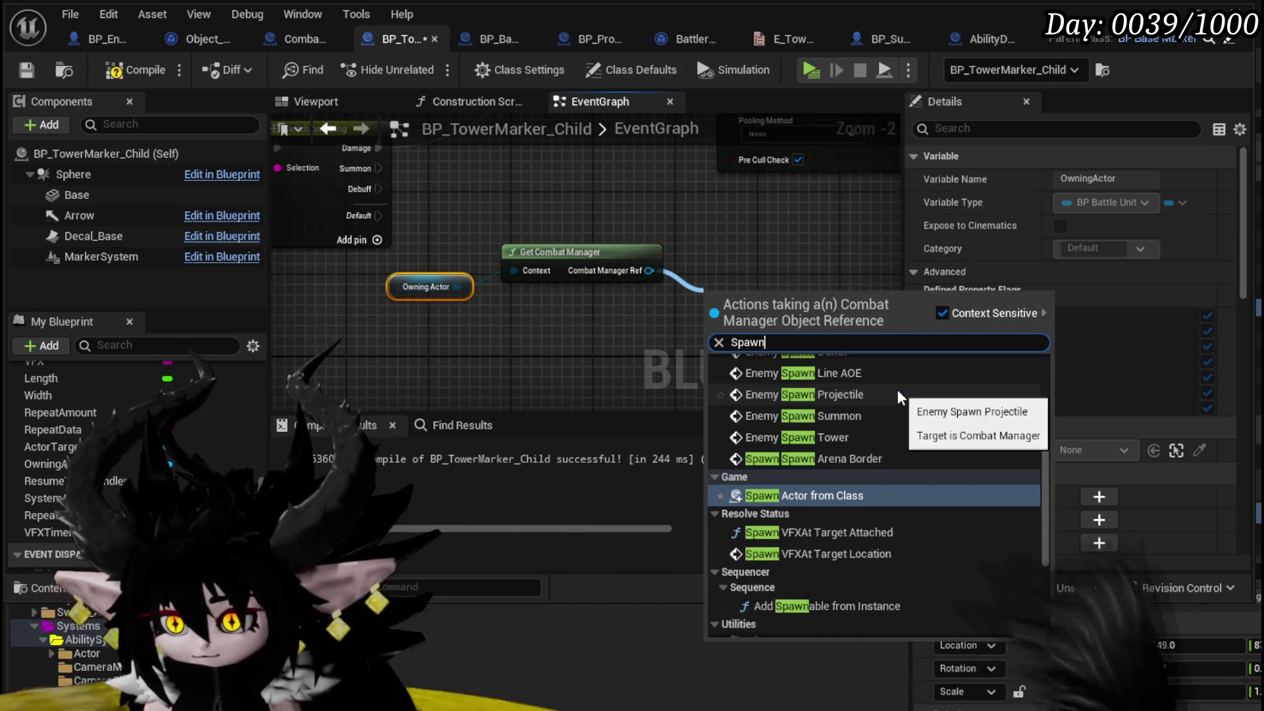
scroll(848, 432, up, 1)
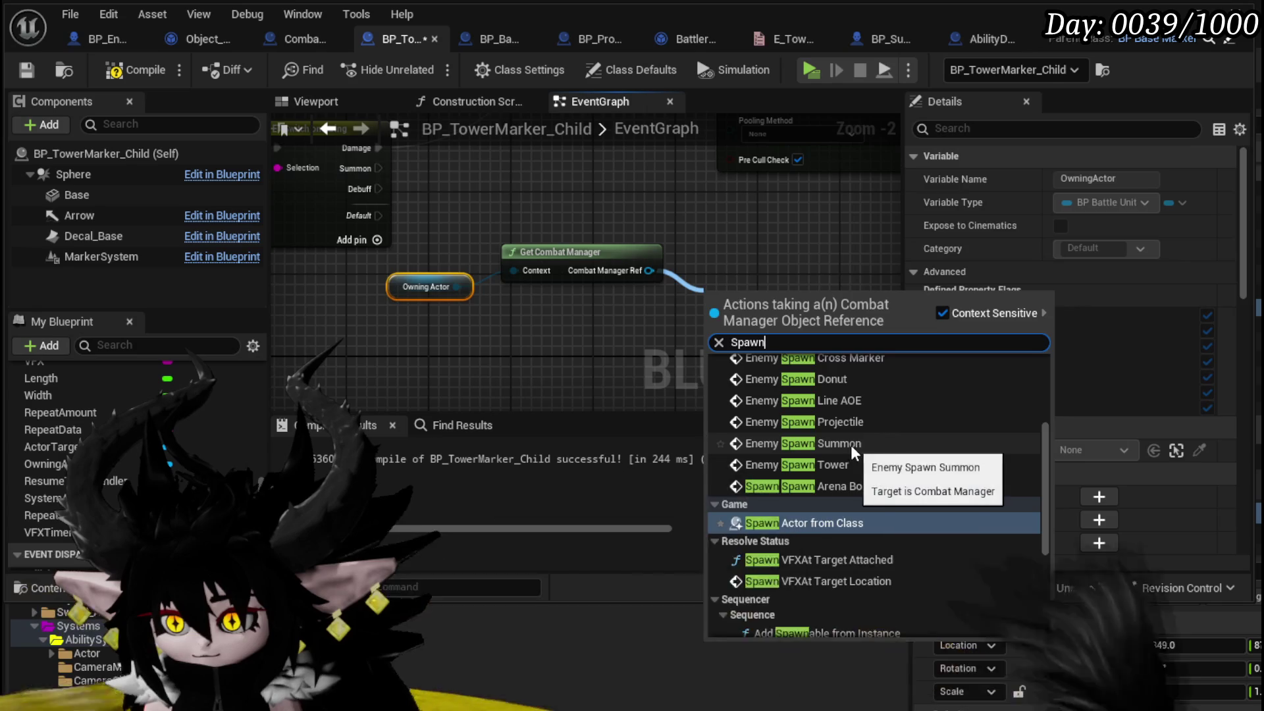
click(852, 445)
drag(774, 310, 780, 193)
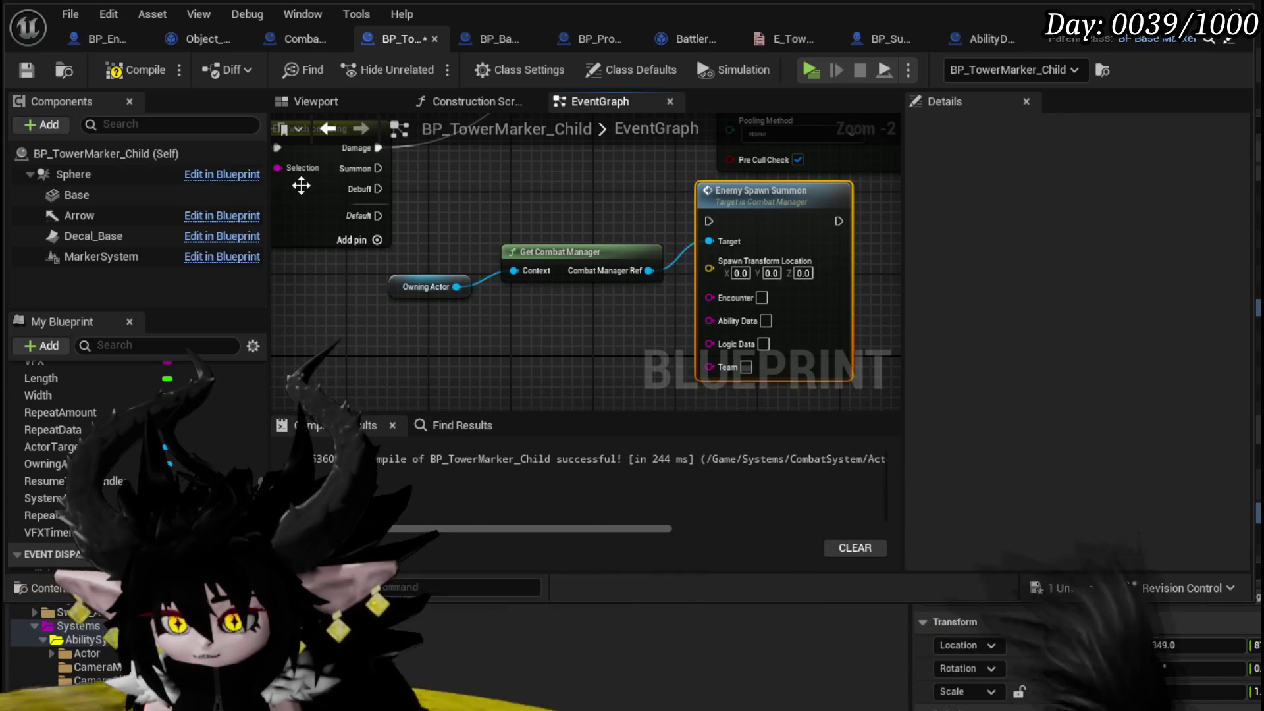
drag(378, 168, 483, 194)
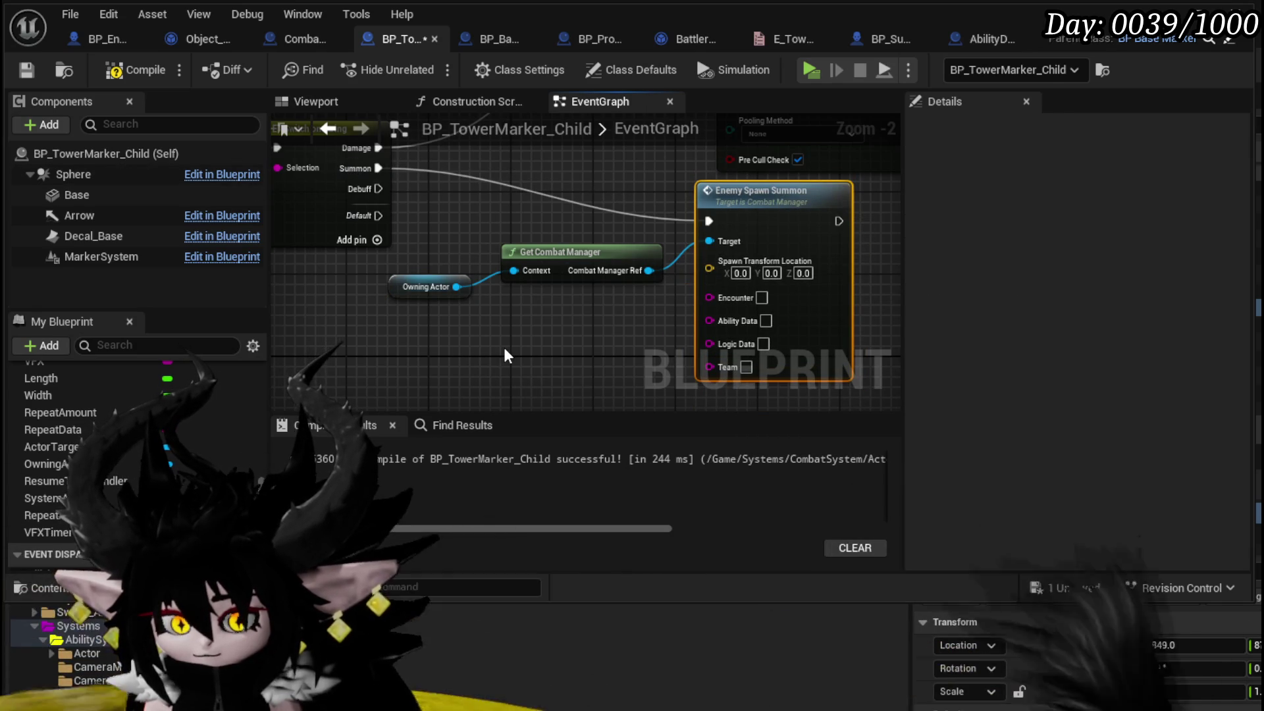
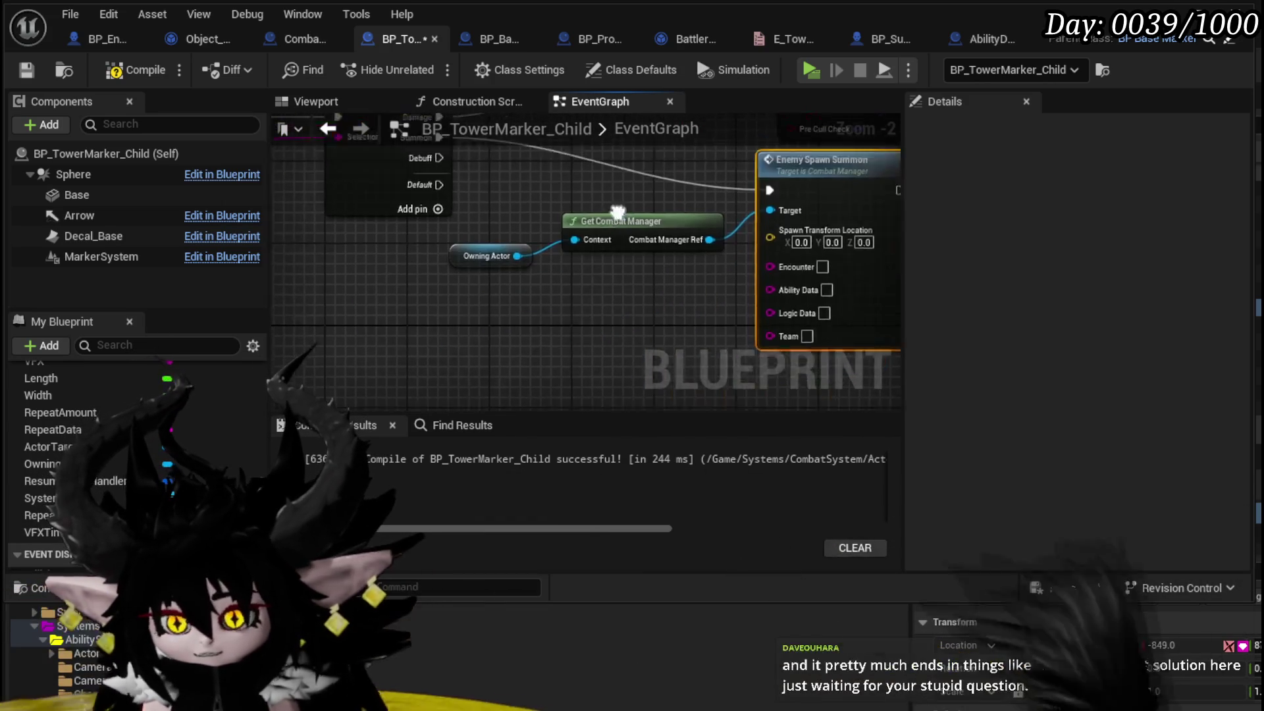
Tidy the Owning Actor, Get Combat Manager and Enemy Spawn Summon nodes, then save the blueprint.
drag(490, 244, 397, 233)
mouse_move(658, 210)
mouse_down()
mouse_move(377, 271)
mouse_move(406, 285)
mouse_up()
mouse_move(852, 183)
mouse_down()
mouse_move(777, 205)
mouse_move(721, 259)
mouse_move(749, 276)
mouse_up()
click(27, 70)
Add a Get Actor Location node wired into Enemy Spawn Summon's Spawn Transform Location.
drag(393, 254, 818, 330)
scroll(393, 254, down, 2)
scroll(464, 255, up, 2)
mouse_move(464, 256)
mouse_down()
mouse_move(464, 296)
mouse_move(569, 214)
mouse_up()
scroll(201, 395, up, 3)
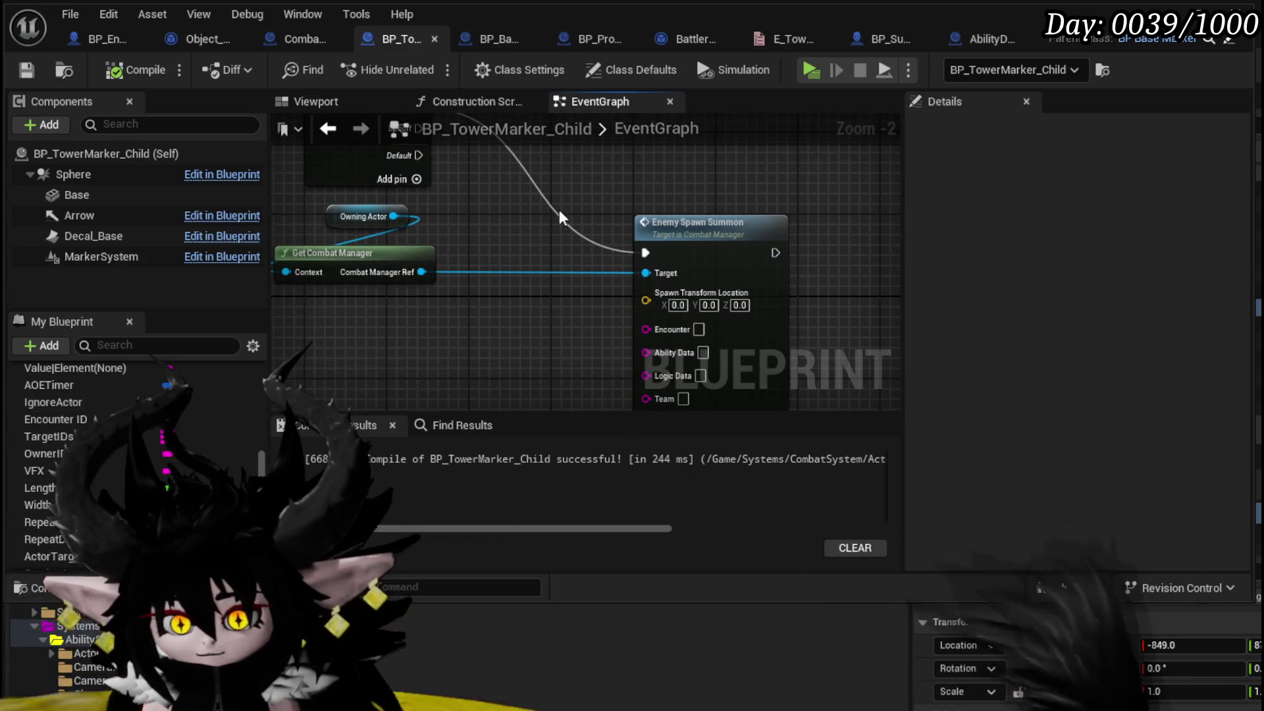
scroll(544, 215, down, 4)
scroll(536, 300, up, 1)
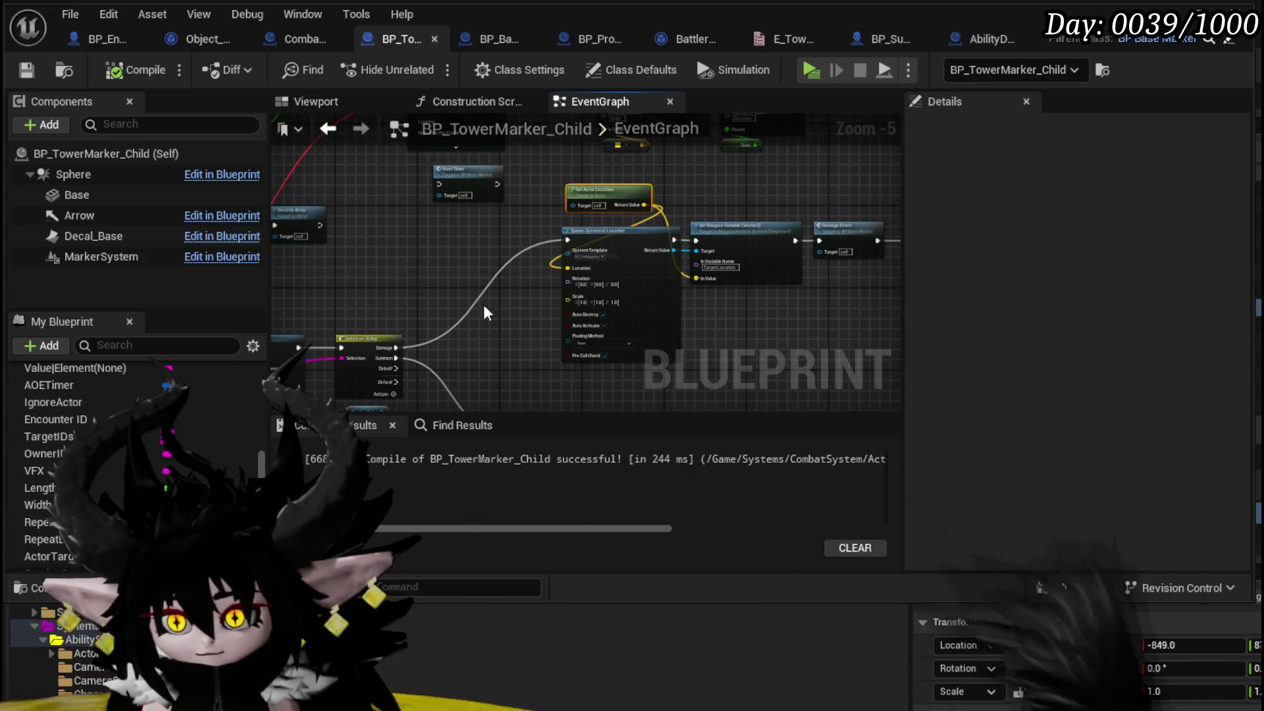
drag(507, 287, 520, 179)
scroll(547, 212, up, 3)
key(ctrl+v)
drag(688, 238, 549, 345)
drag(591, 208, 602, 199)
Compile BP_TowerMarker_Child with the new location wiring.
click(474, 165)
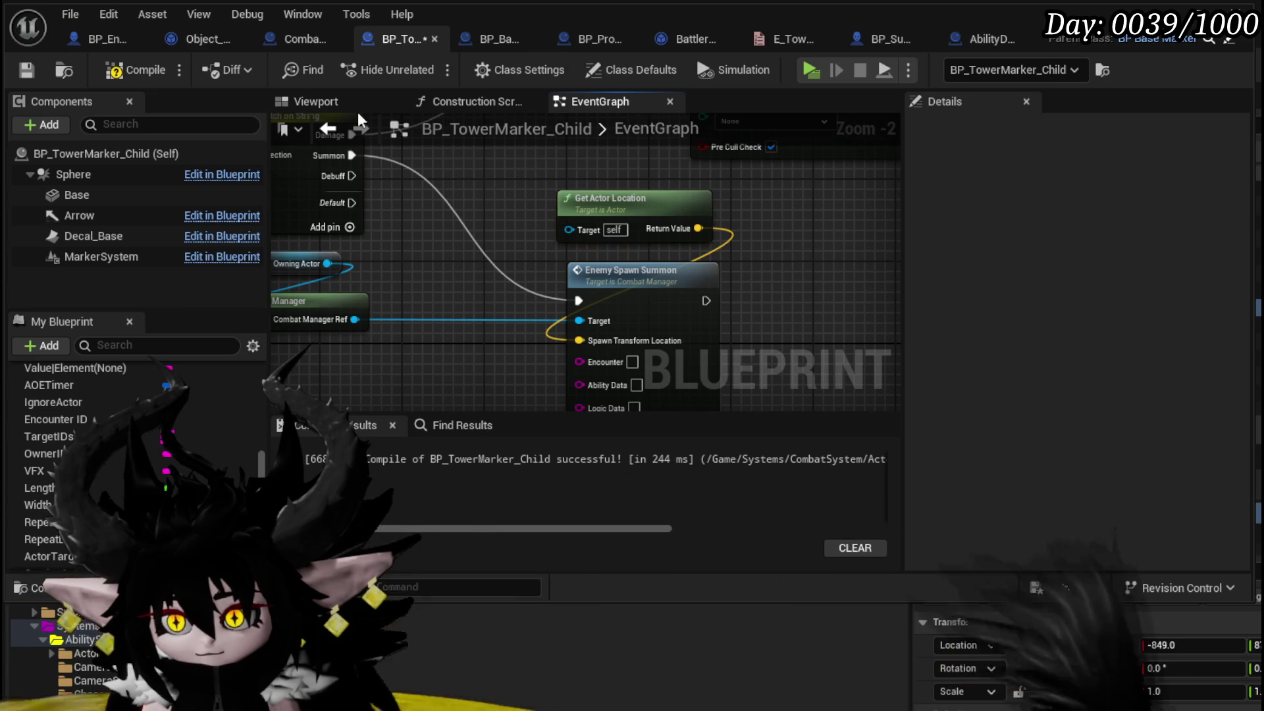
drag(422, 327, 437, 195)
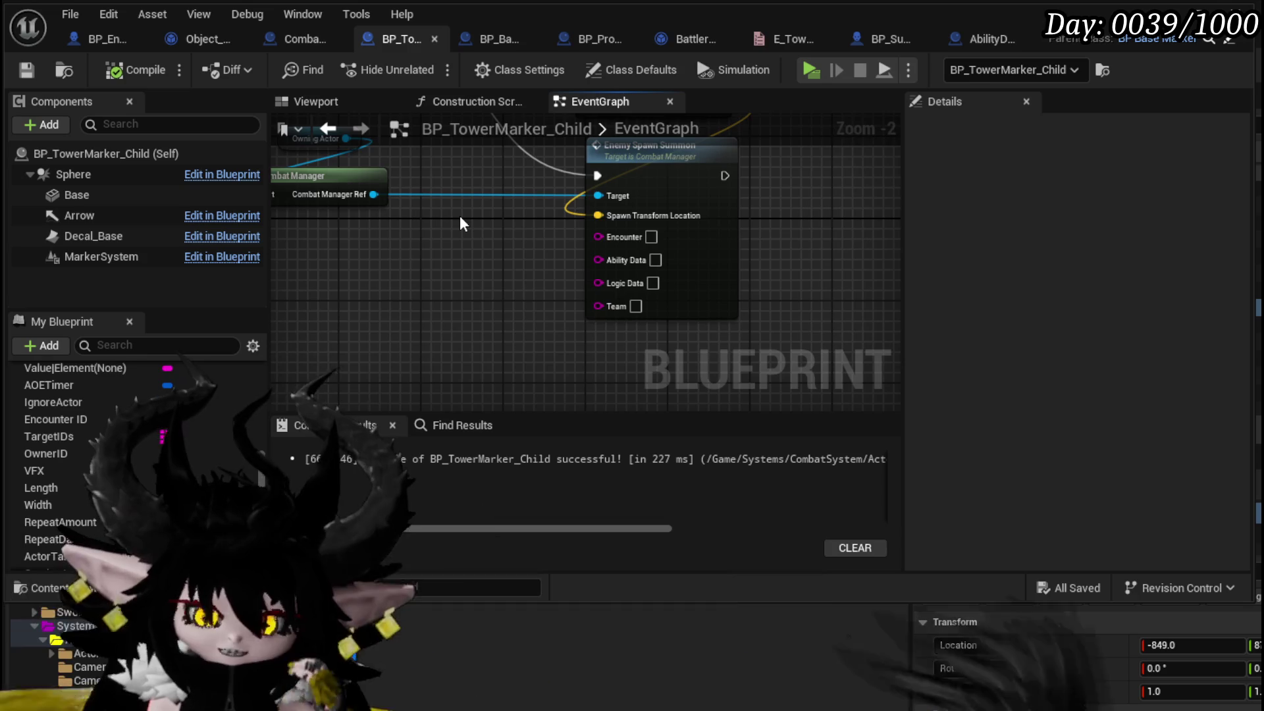
scroll(460, 217, up, 1)
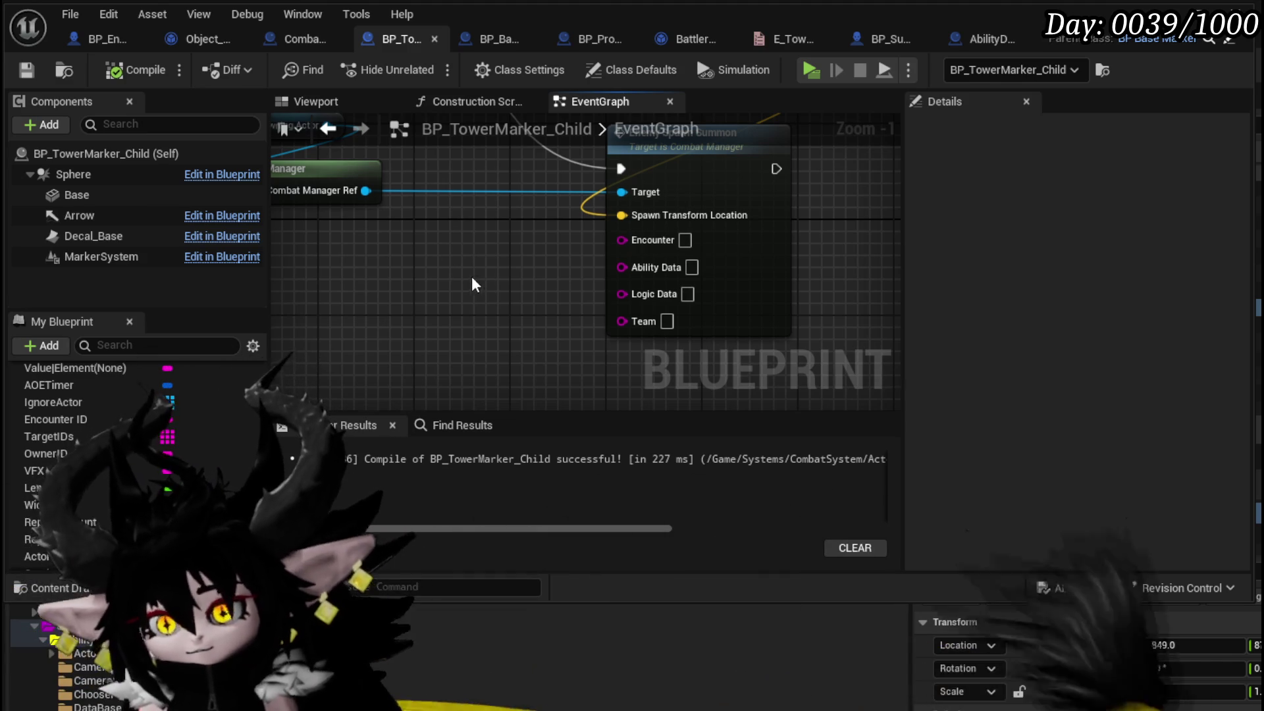
Wire a Get Encounter ID node into Enemy Spawn Summon's Encounter input, then compile and save.
drag(471, 276, 458, 309)
mouse_move(78, 430)
mouse_down()
mouse_move(457, 248)
mouse_move(461, 275)
mouse_move(609, 271)
mouse_up()
click(464, 280)
scroll(559, 207, down, 2)
drag(409, 366, 298, 360)
scroll(522, 329, down, 2)
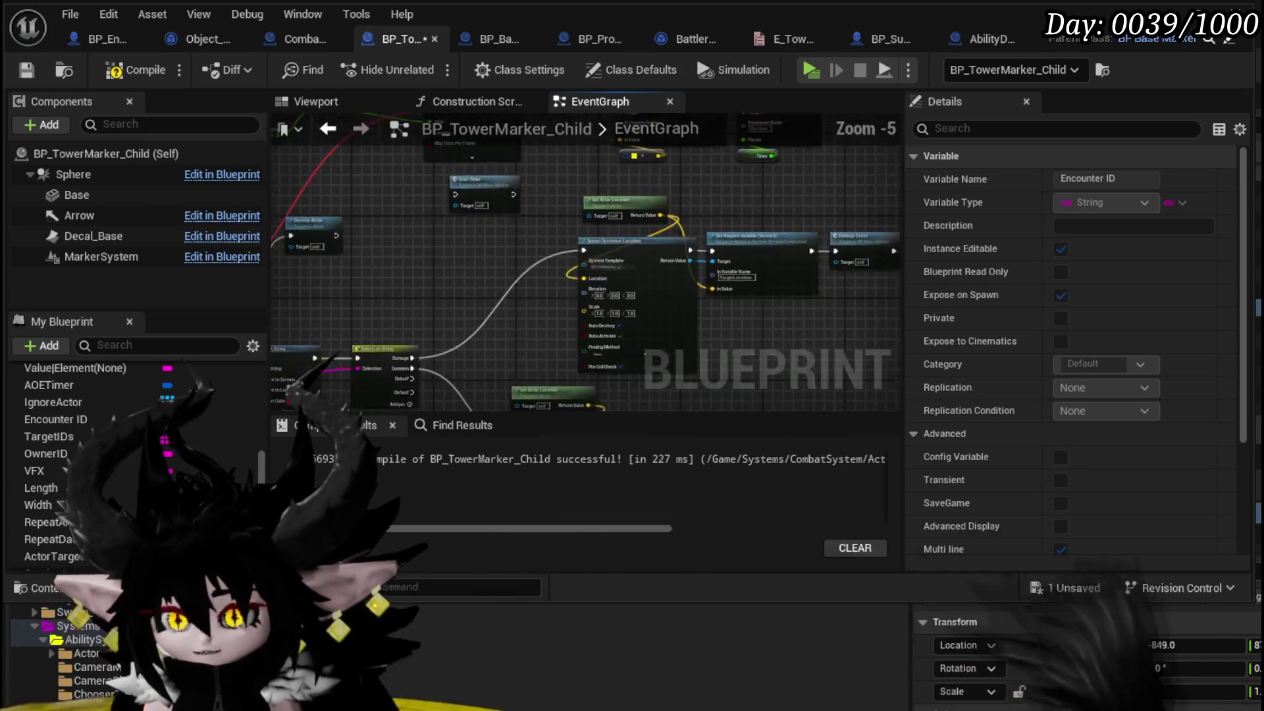
drag(523, 329, 703, 303)
click(104, 72)
click(26, 69)
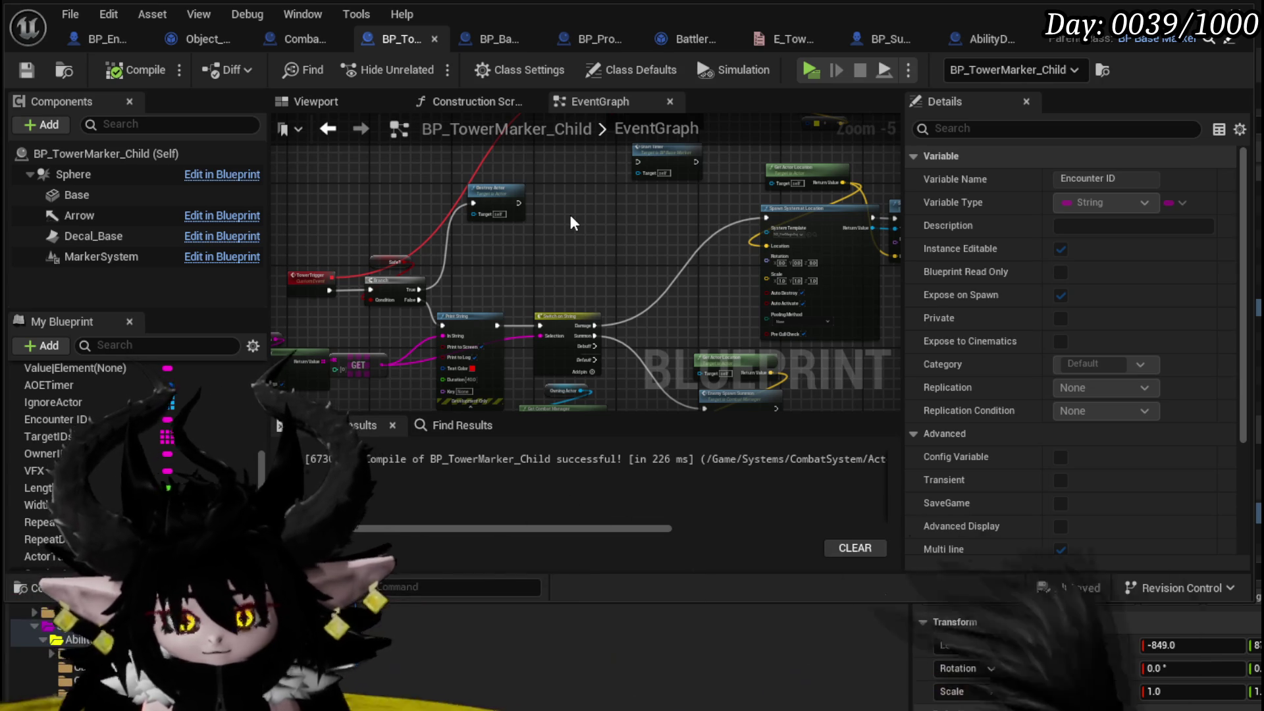
Set Enemy Spawn Summon's Team pin to Enemy, then compile and save.
scroll(570, 214, up, 1)
scroll(526, 296, up, 3)
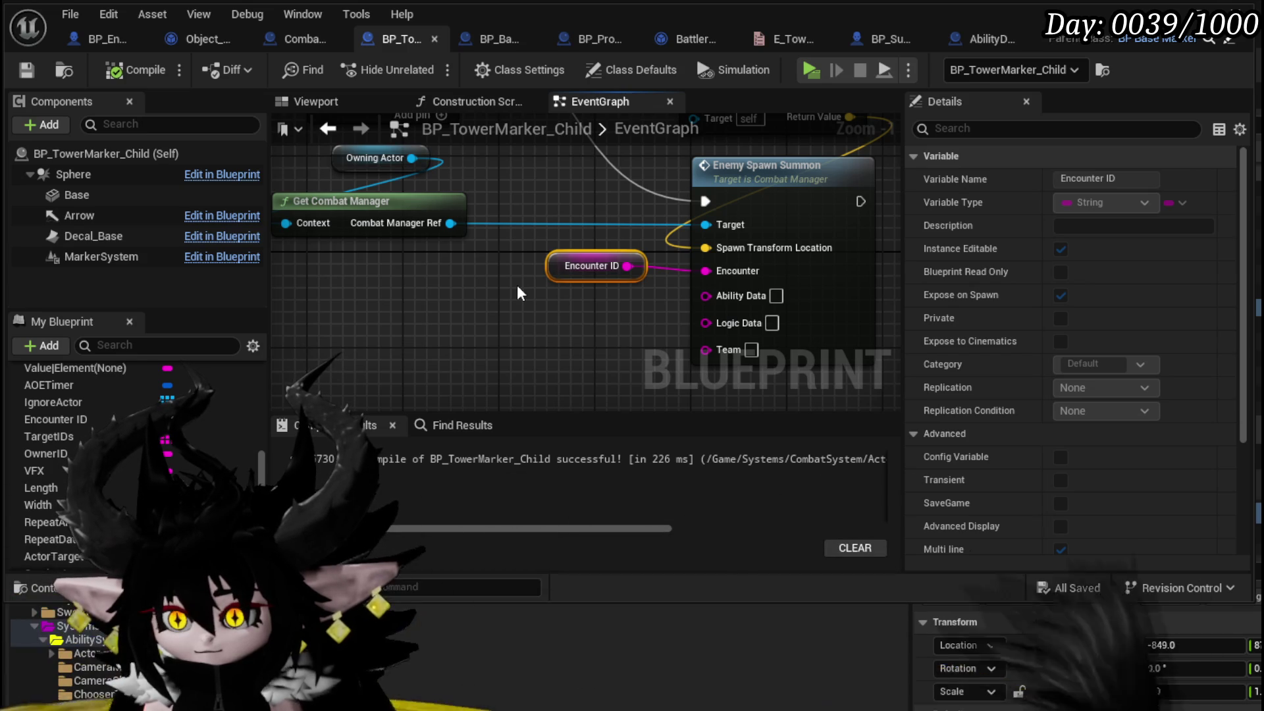
drag(543, 295, 402, 289)
click(609, 344)
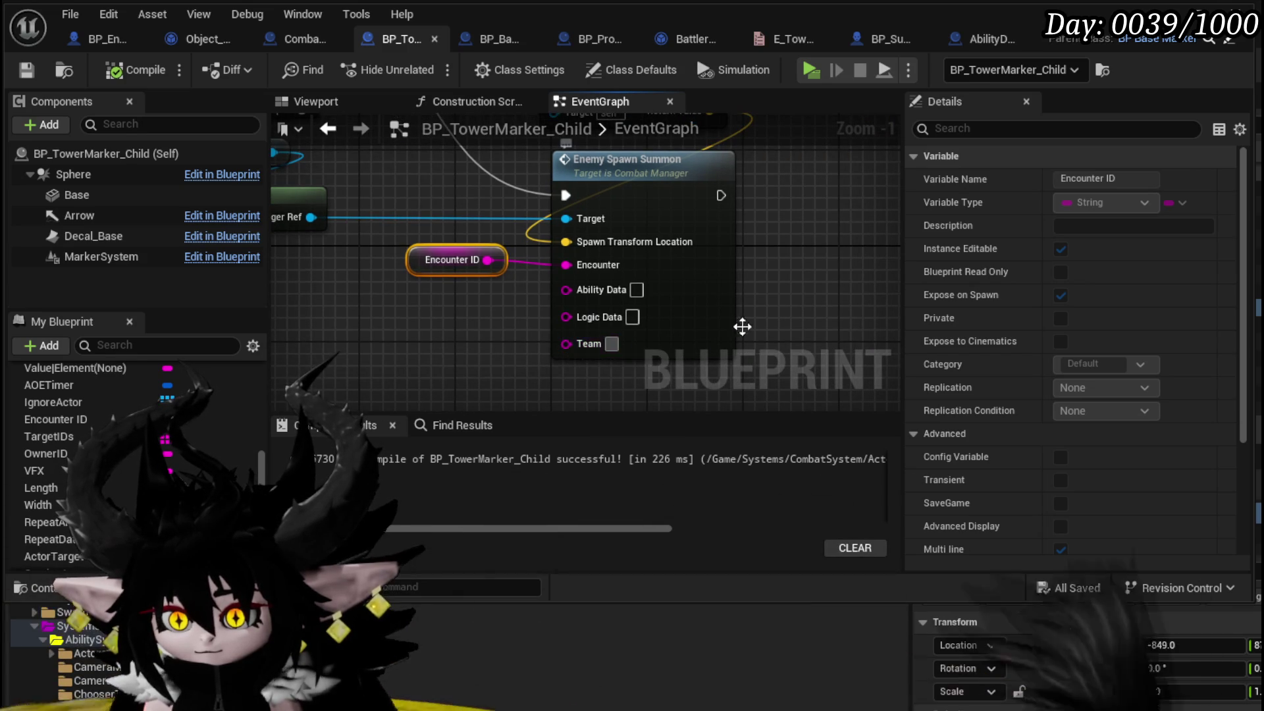
text(Enemy)
key(Return)
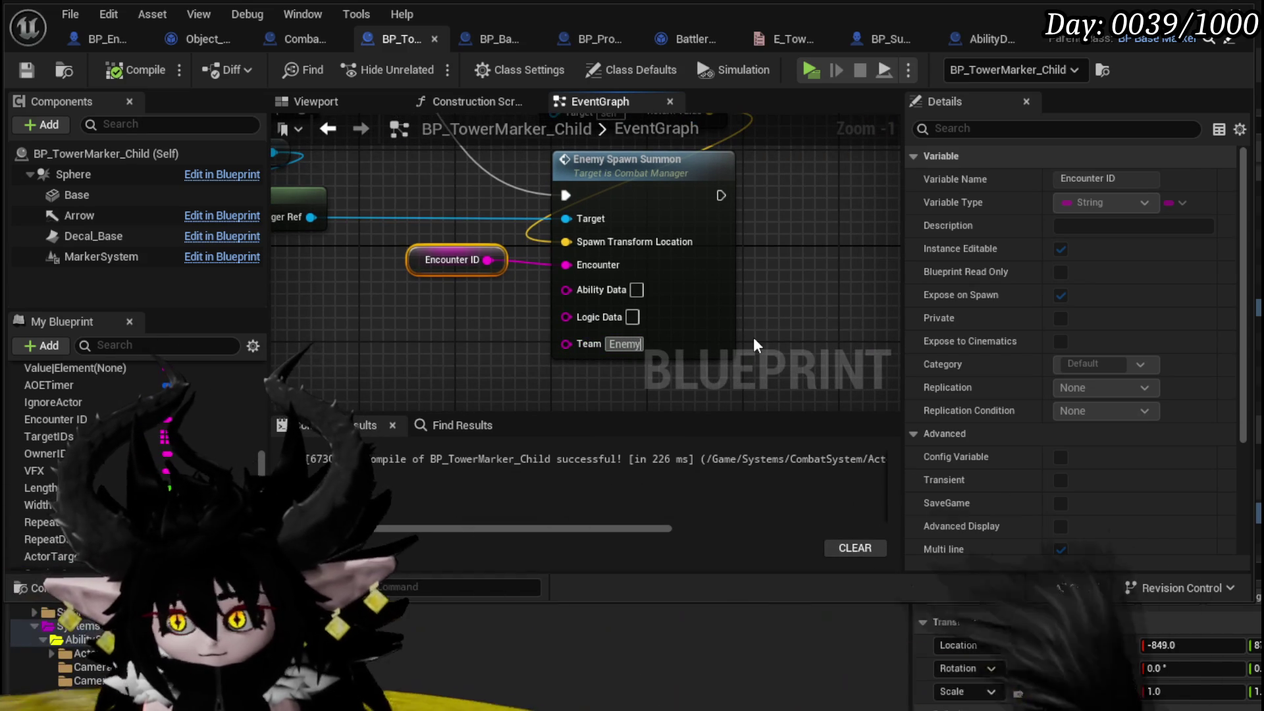
click(133, 69)
click(26, 69)
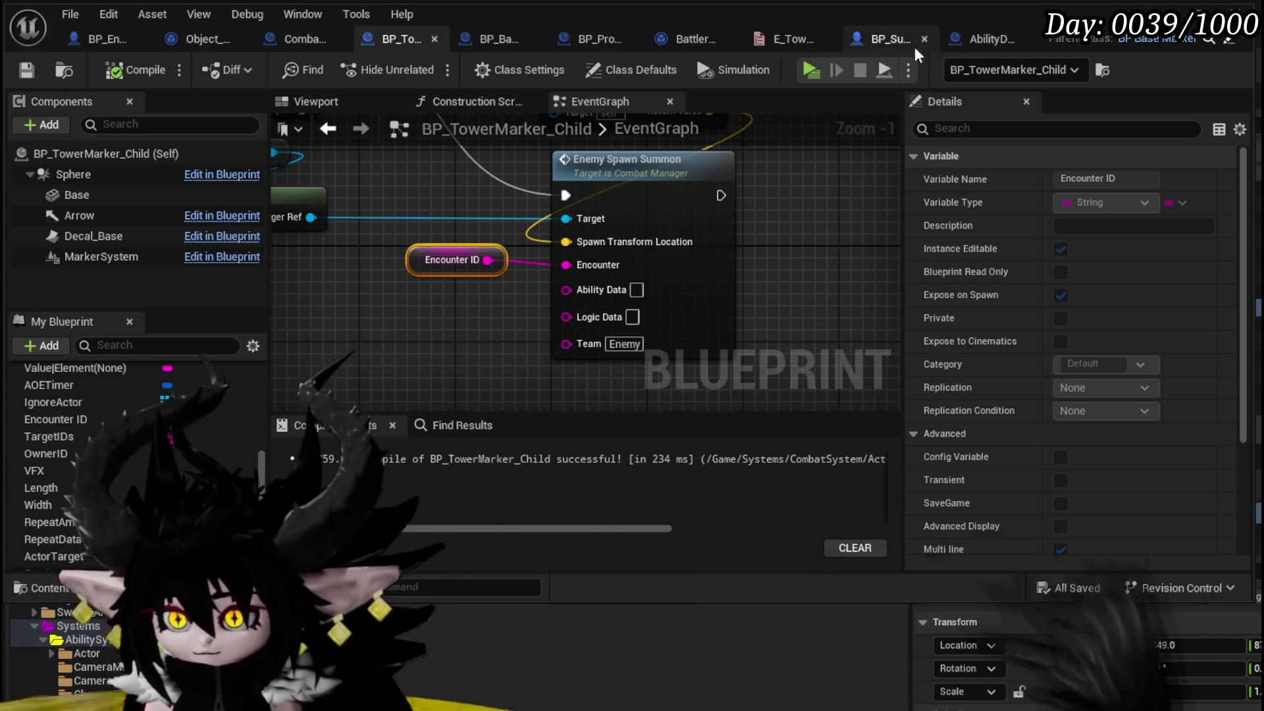
Switch to BP_Summon_Base, inspect its SetVisuals function, and return to the EventGraph.
click(867, 42)
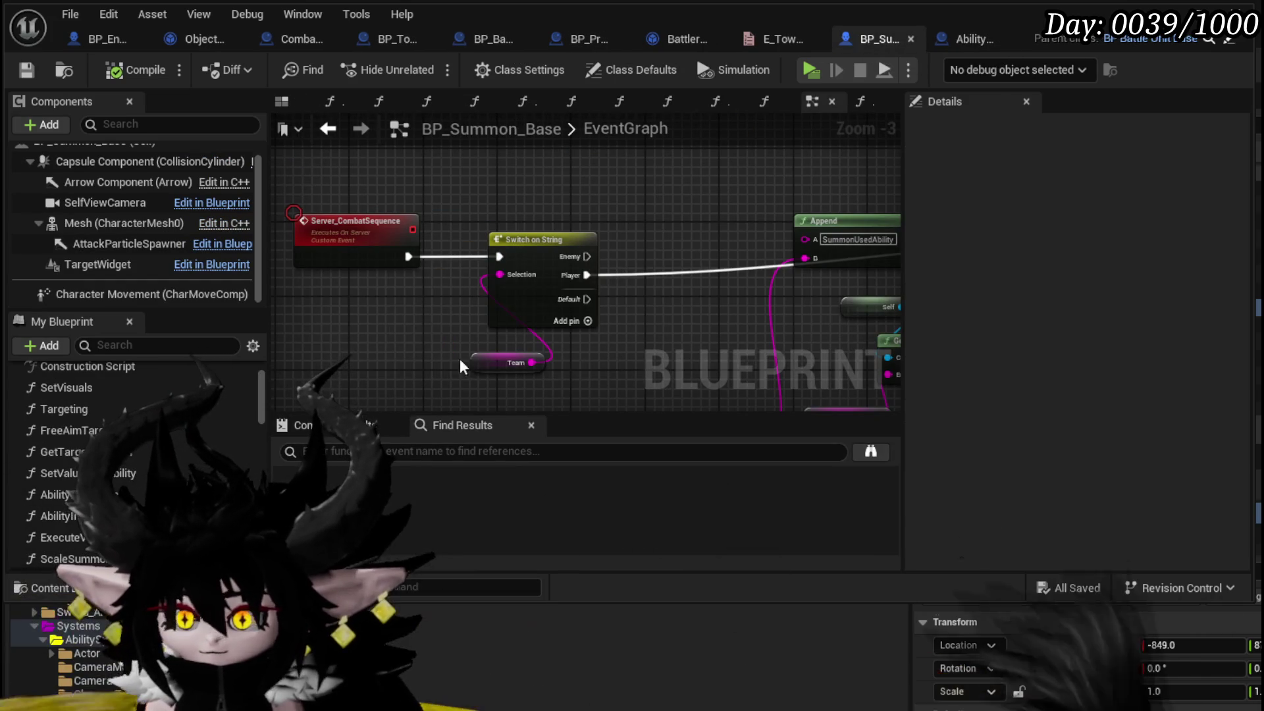
double_click(147, 387)
scroll(480, 275, down, 2)
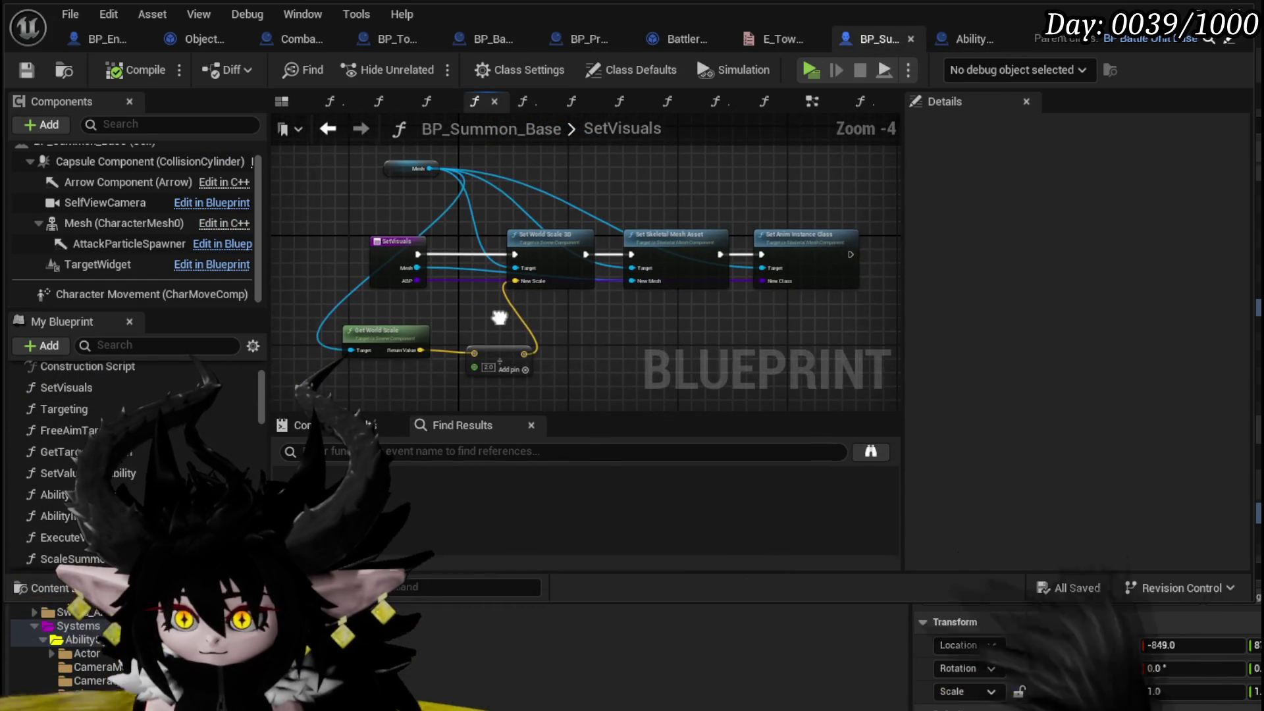
click(328, 128)
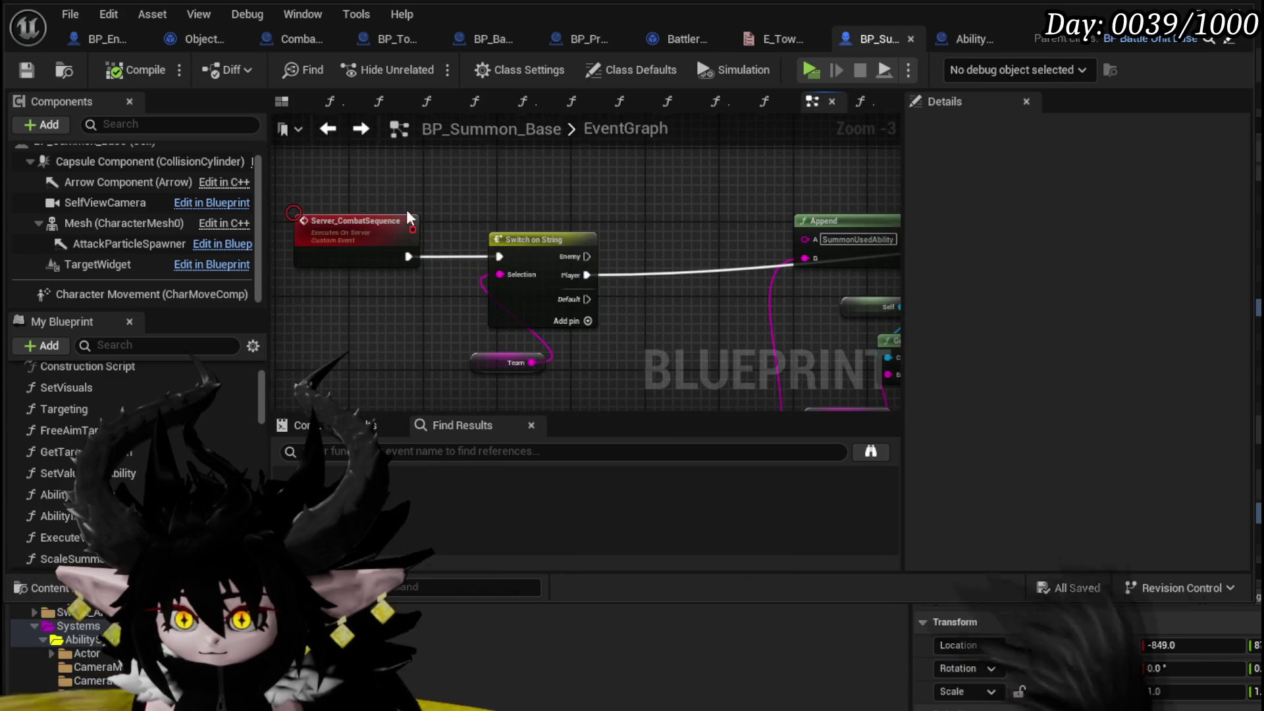
Review the Spawn System on Server and Server_SetVisuals nodes in BP_Summon_Base's EventGraph.
scroll(451, 195, down, 10)
scroll(535, 200, up, 11)
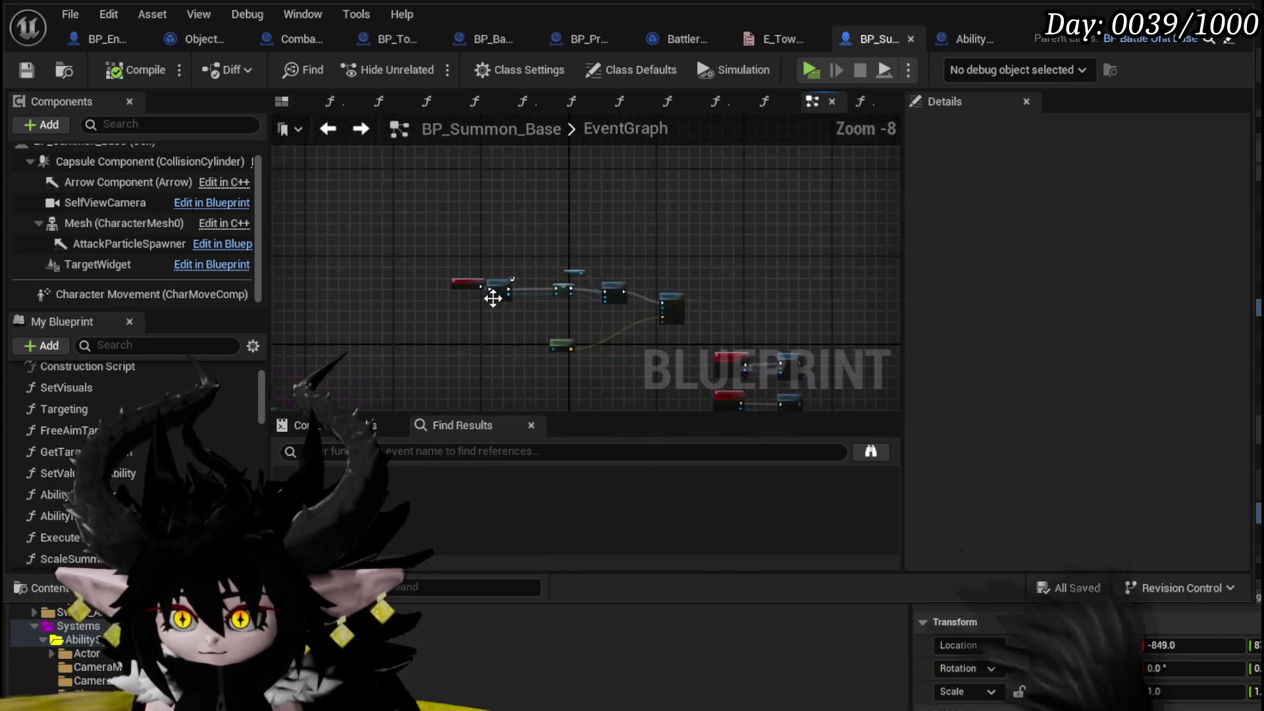
mouse_move(744, 333)
mouse_down()
mouse_move(392, 321)
mouse_move(276, 301)
mouse_up()
mouse_move(524, 403)
mouse_down()
mouse_move(347, 285)
mouse_move(346, 260)
mouse_up()
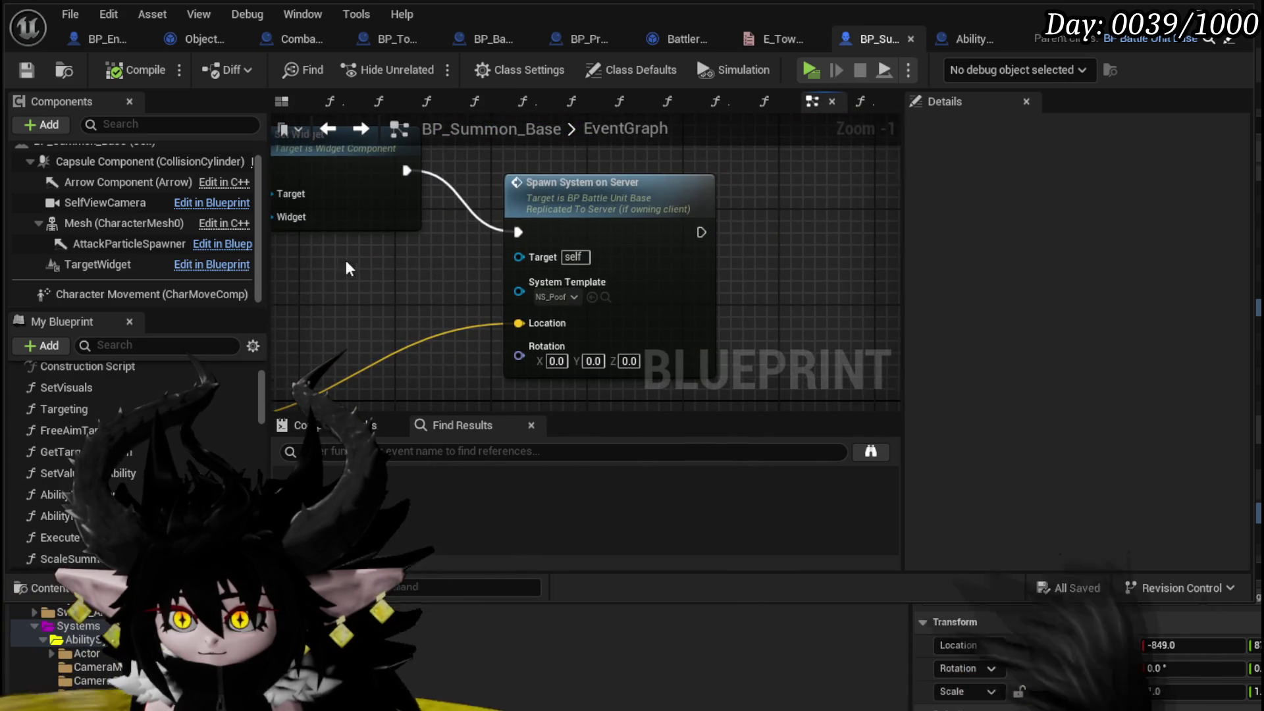
scroll(346, 261, down, 4)
scroll(554, 250, up, 5)
drag(554, 250, 357, 210)
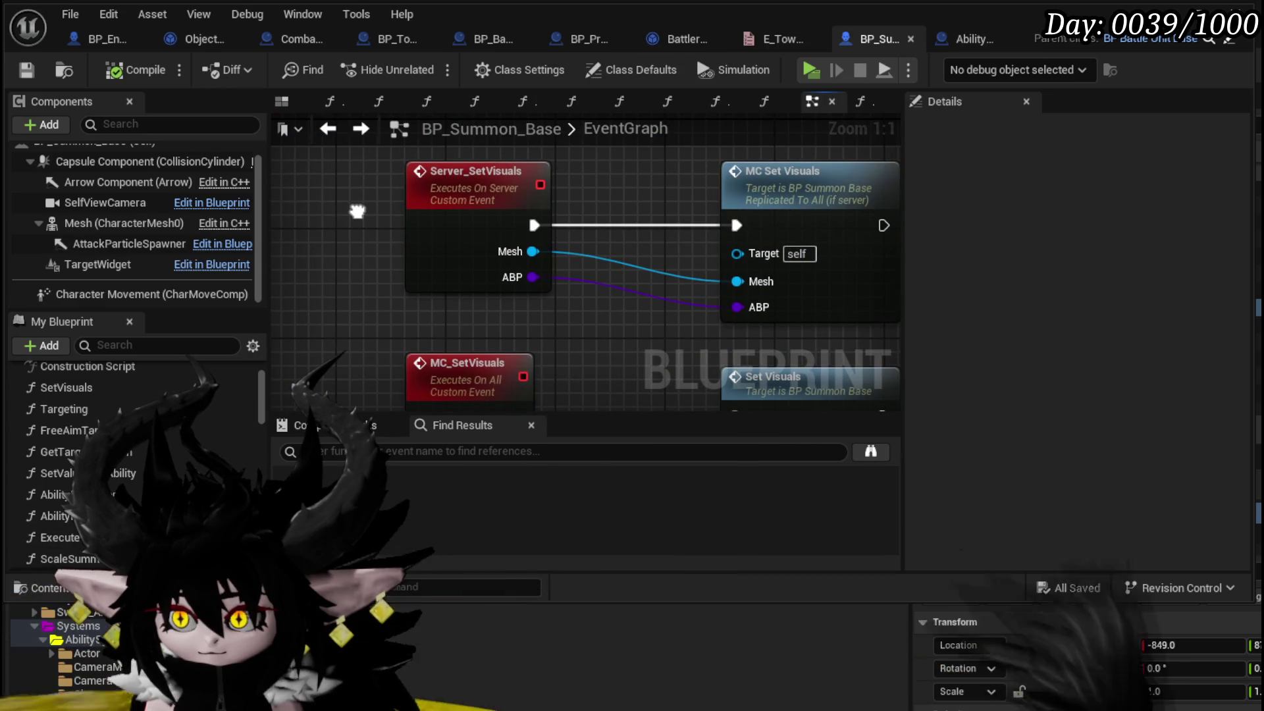
scroll(361, 217, down, 3)
scroll(390, 209, down, 4)
scroll(356, 224, up, 3)
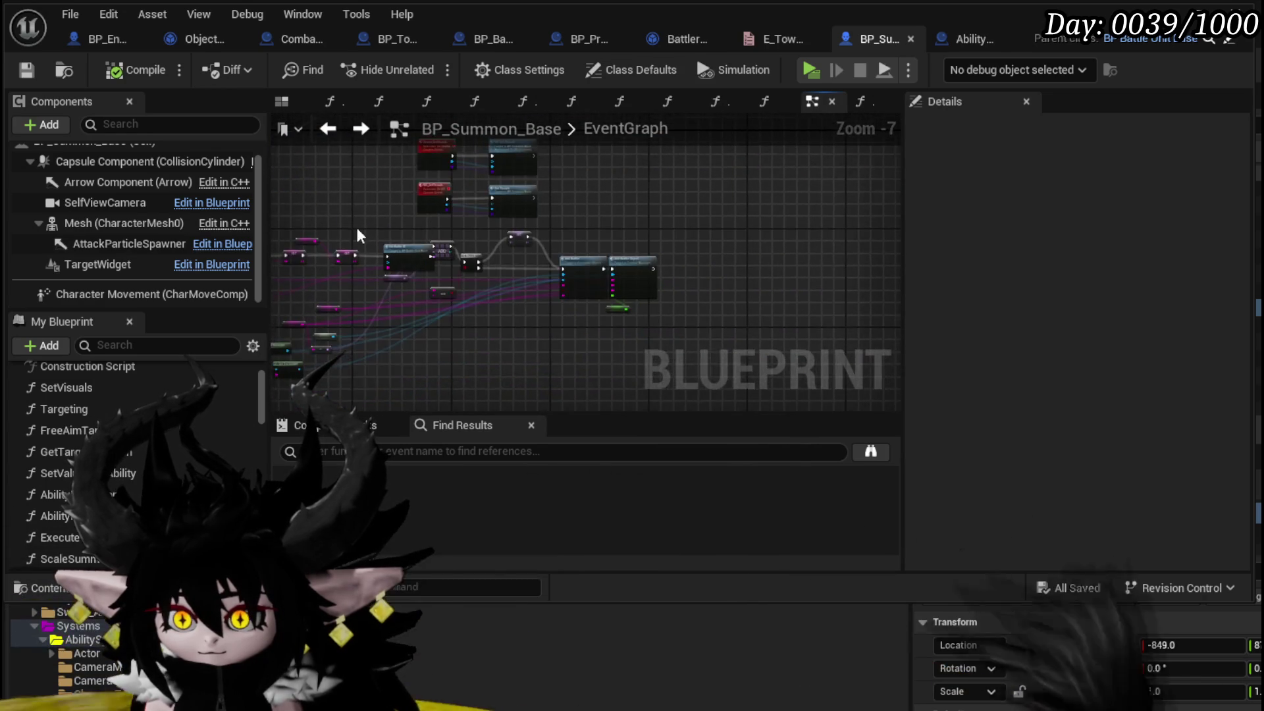
scroll(615, 235, up, 1)
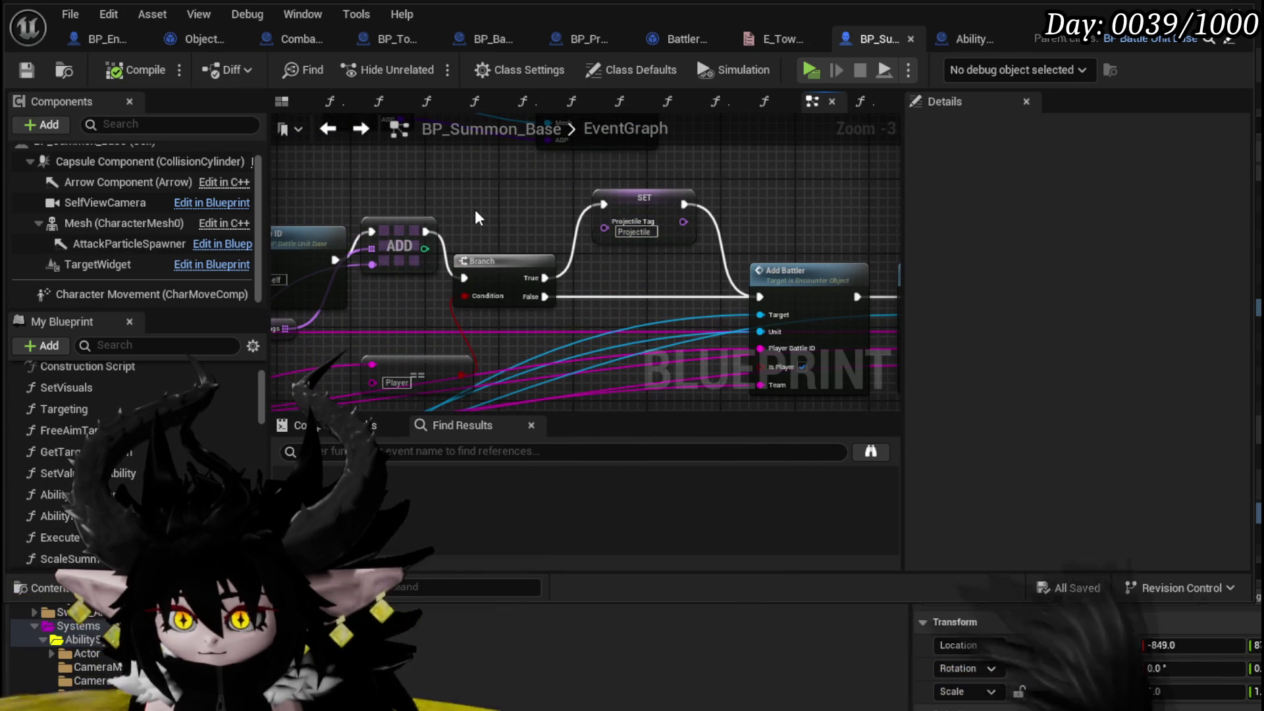
scroll(476, 209, down, 5)
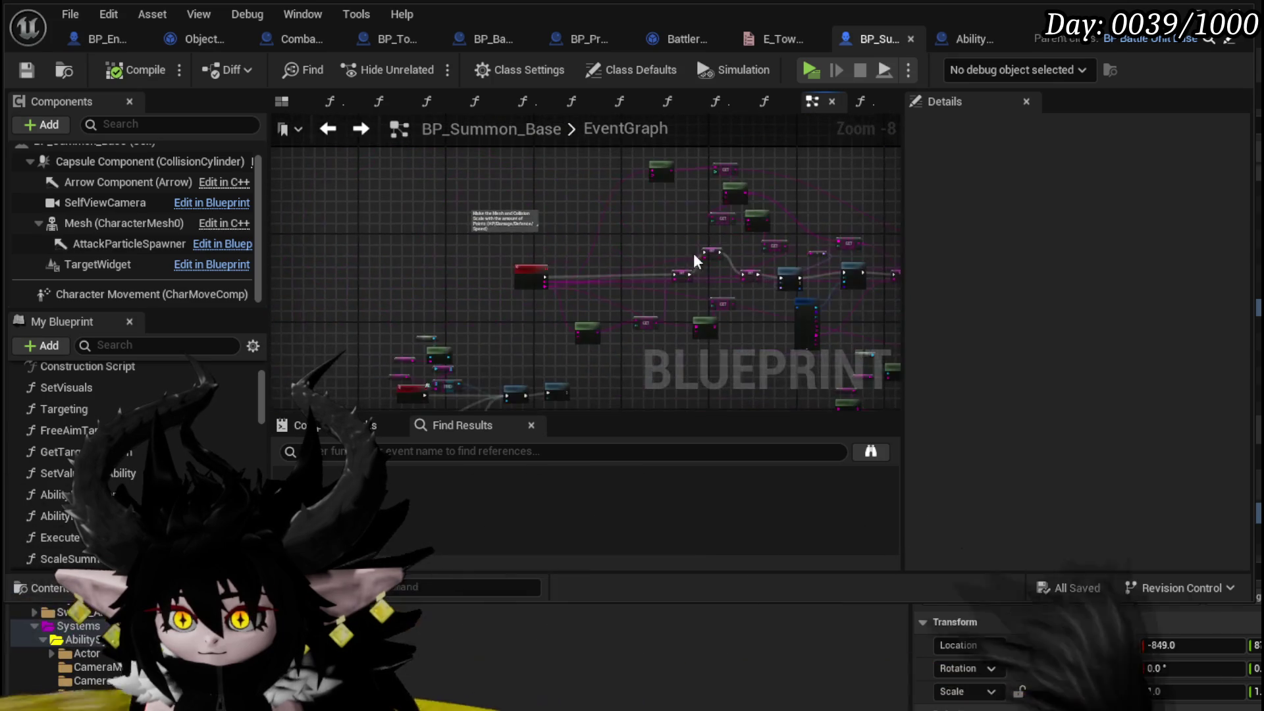
scroll(416, 254, up, 4)
scroll(416, 255, down, 4)
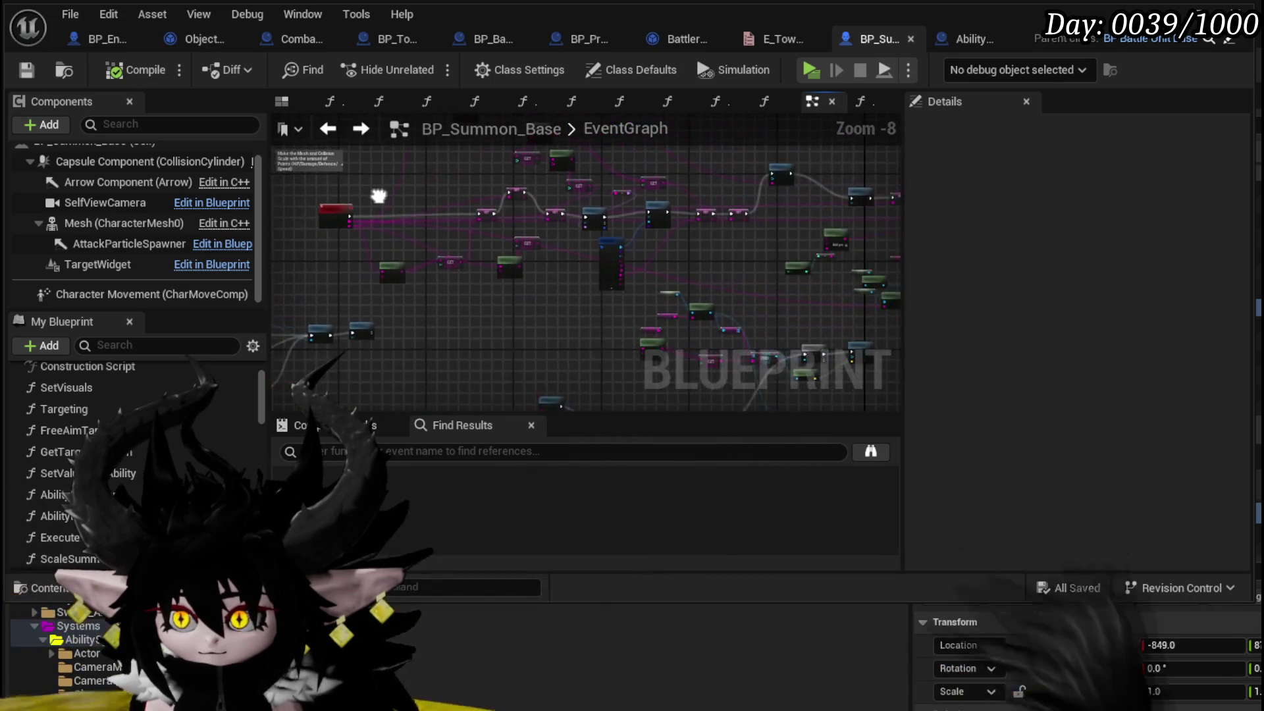
scroll(508, 266, up, 5)
scroll(507, 269, down, 4)
scroll(513, 247, up, 5)
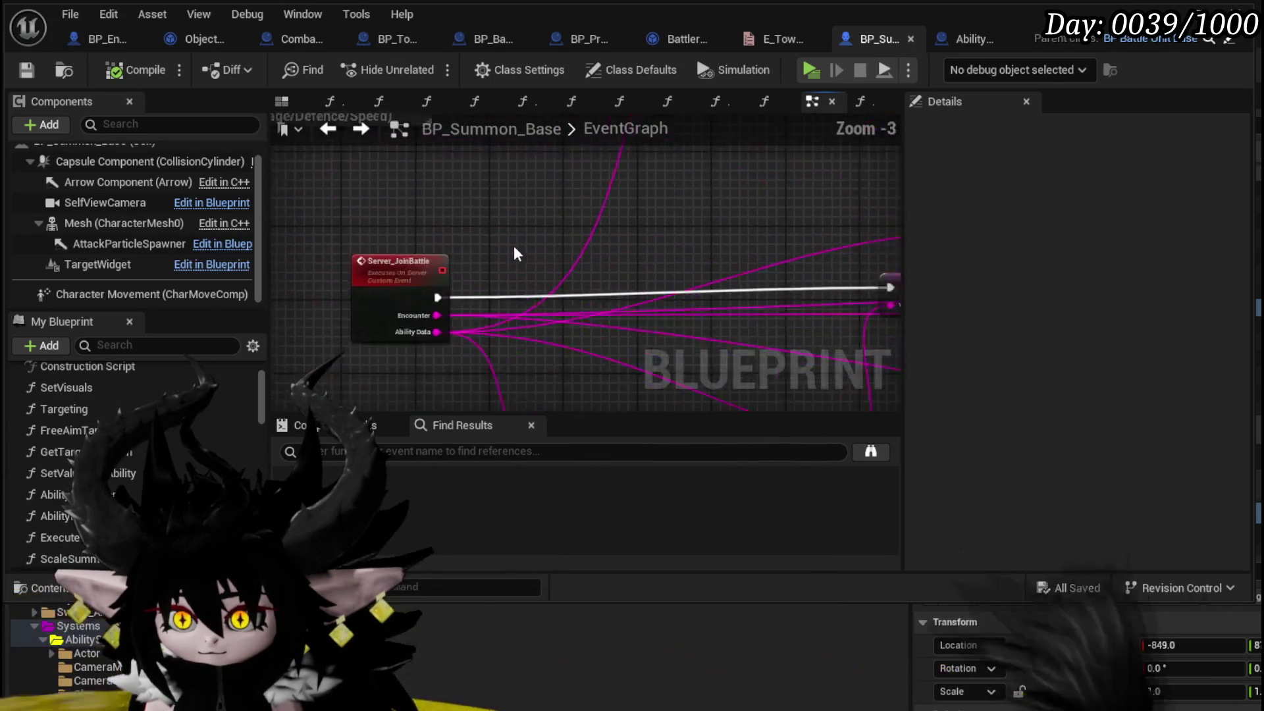
scroll(513, 246, down, 4)
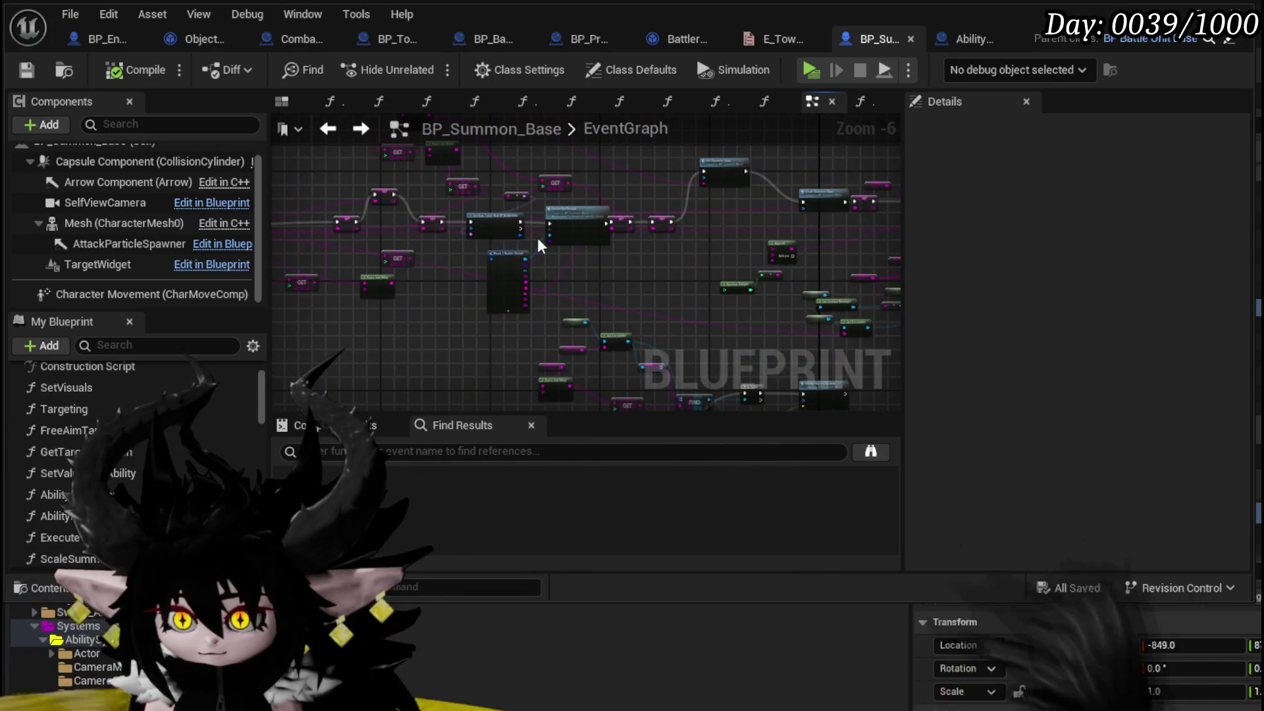
scroll(629, 243, up, 4)
scroll(742, 256, down, 1)
Reposition the GET [4] node among the GET nodes and save BP_Summon_Base.
mouse_move(743, 257)
mouse_down()
mouse_move(916, 369)
mouse_move(927, 403)
mouse_up()
drag(688, 353, 679, 343)
mouse_move(688, 228)
mouse_down()
mouse_move(623, 192)
mouse_move(685, 318)
mouse_move(756, 381)
mouse_move(896, 340)
mouse_up()
scroll(527, 284, up, 3)
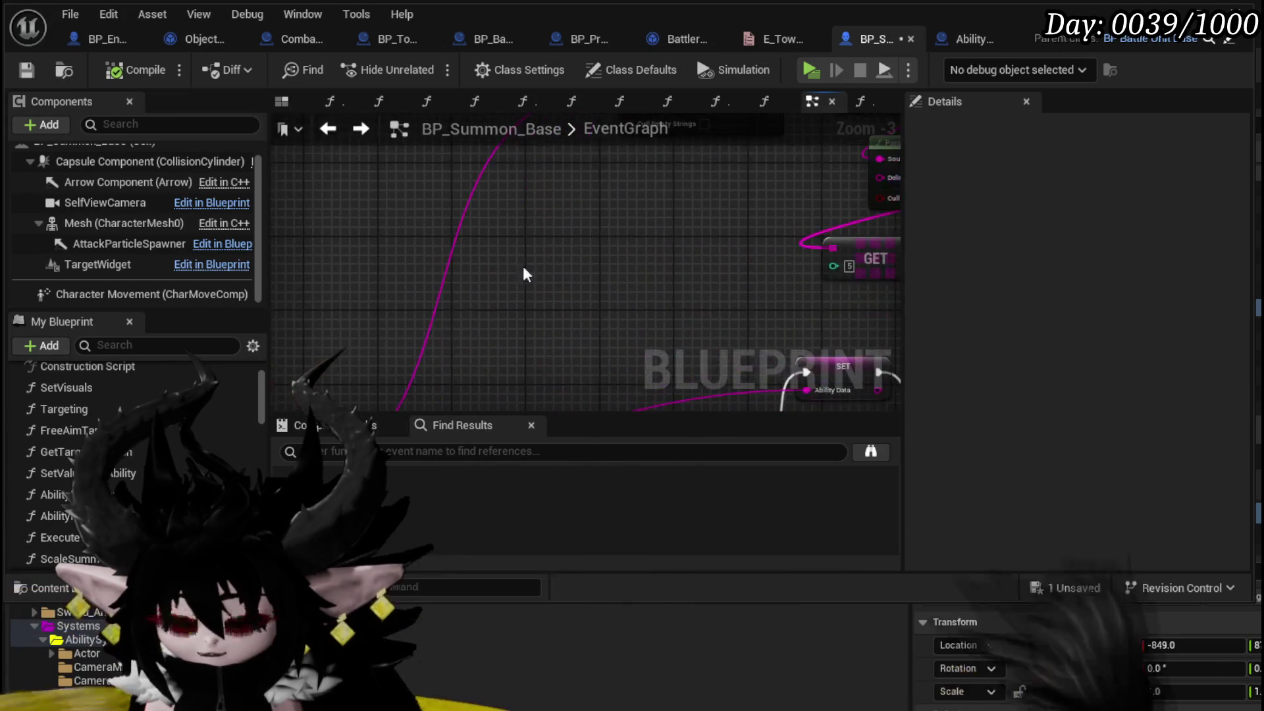
scroll(360, 263, down, 1)
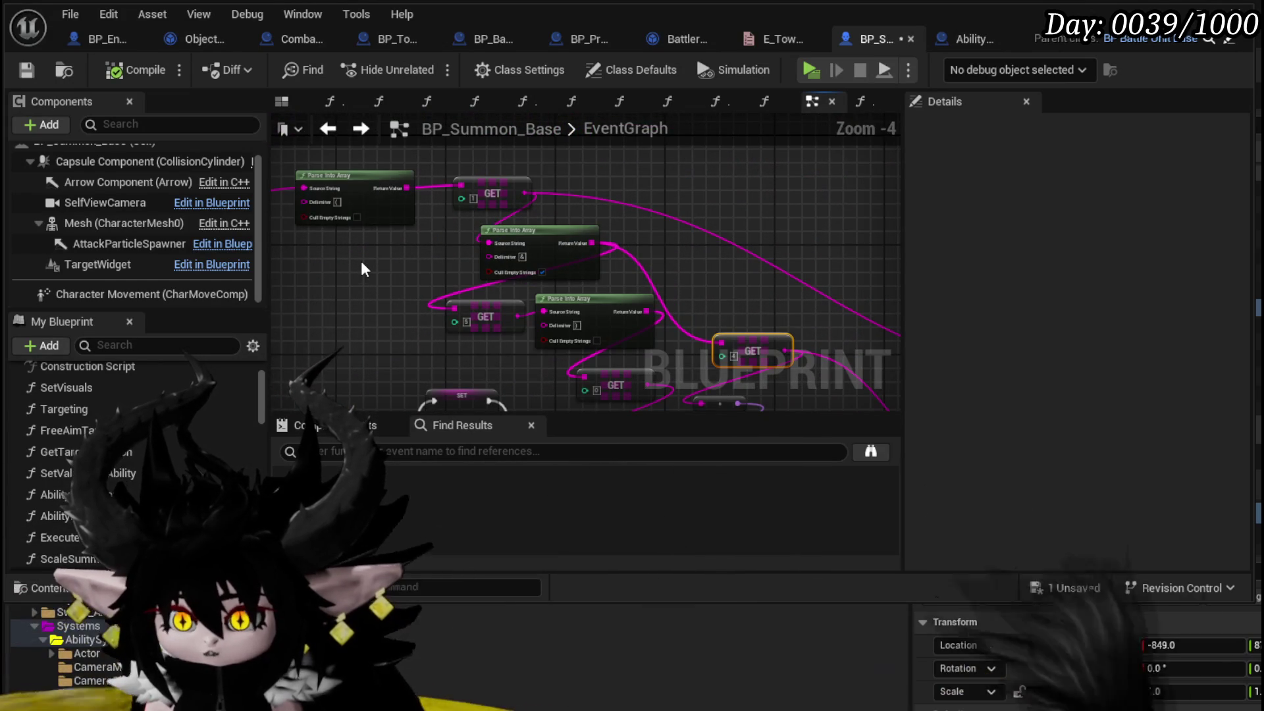
drag(361, 258, 310, 164)
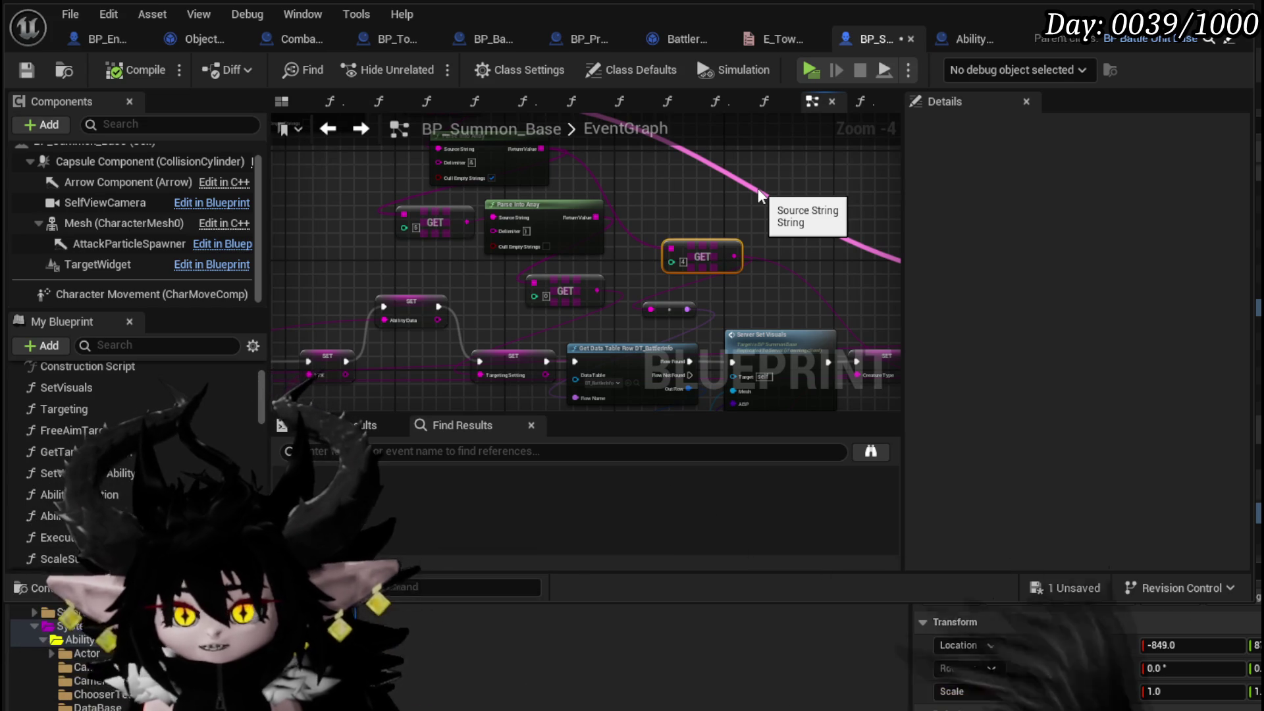
key(ctrl+s)
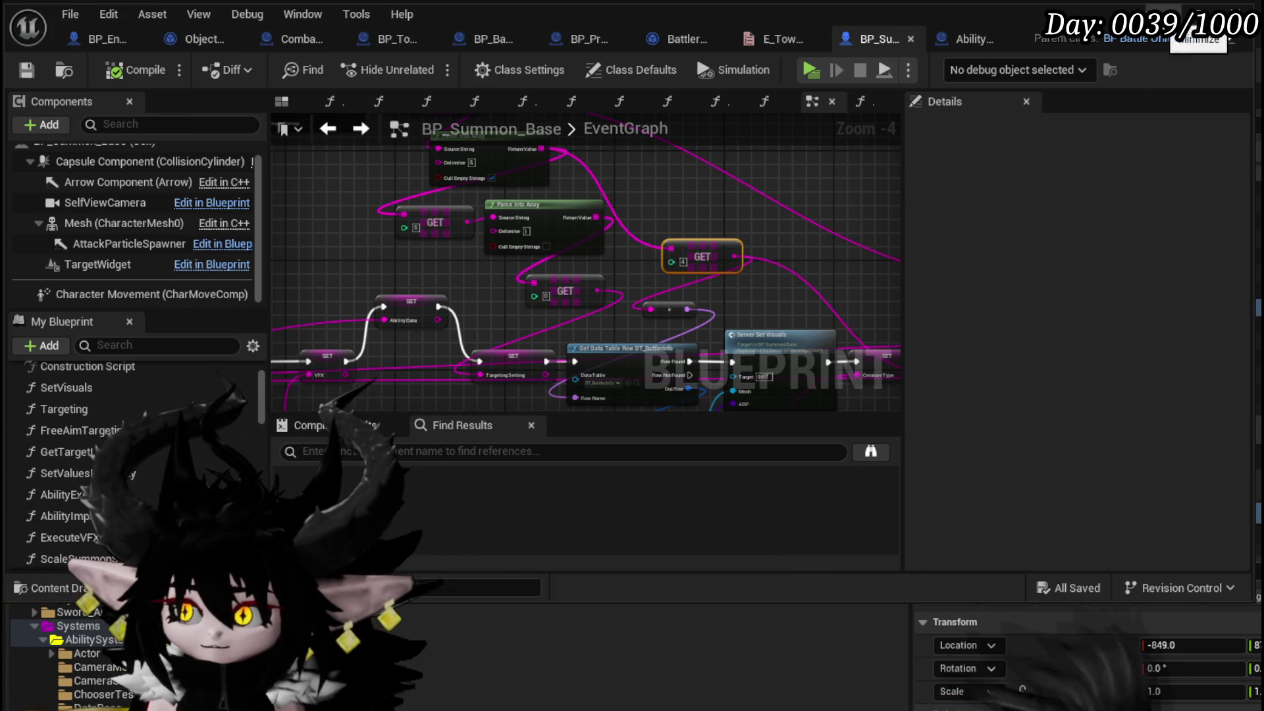
key(alt+Tab)
Play-test the level, check the TankSummon card in the equipment panel, then stop the preview.
click(425, 65)
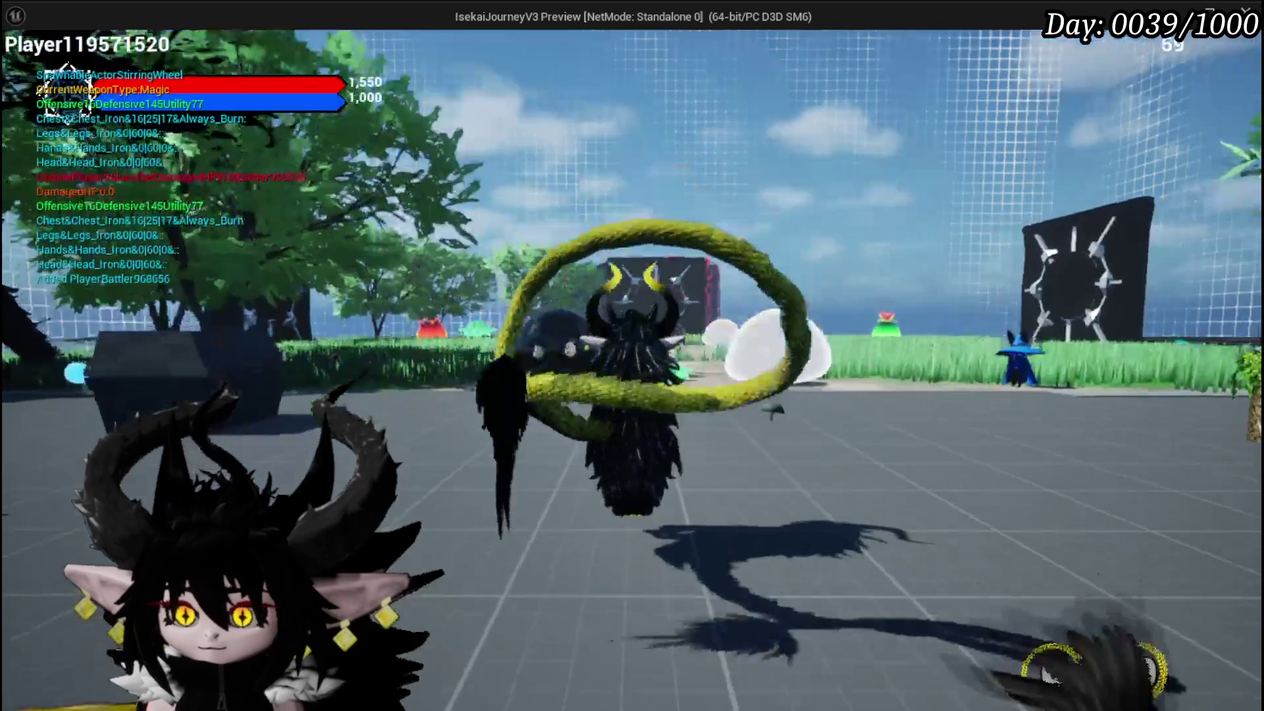
key(Tab)
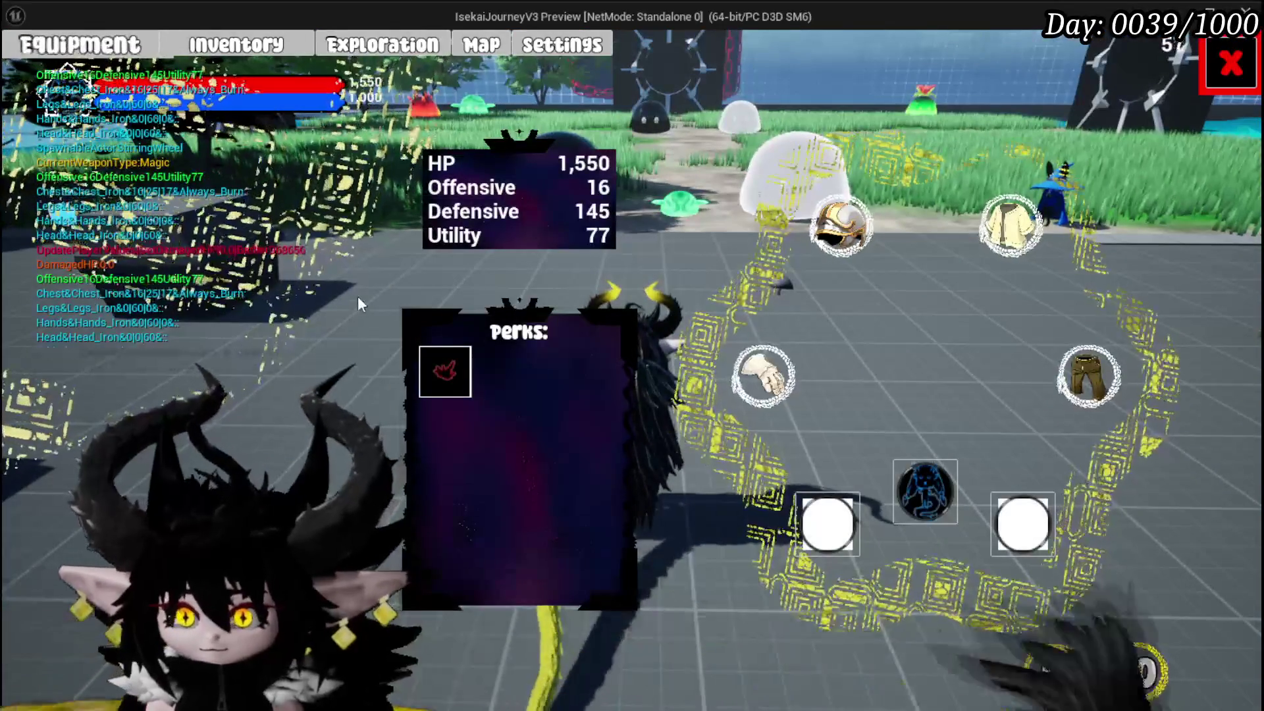
mouse_move(845, 235)
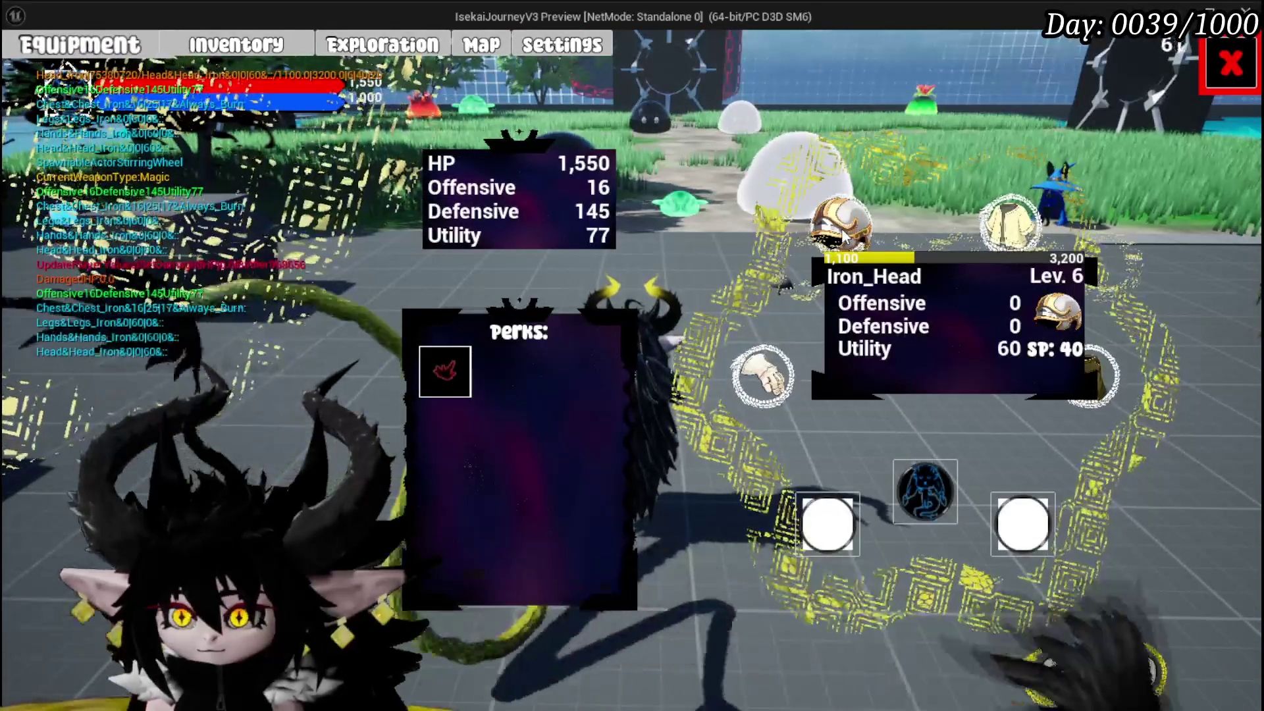
mouse_move(922, 490)
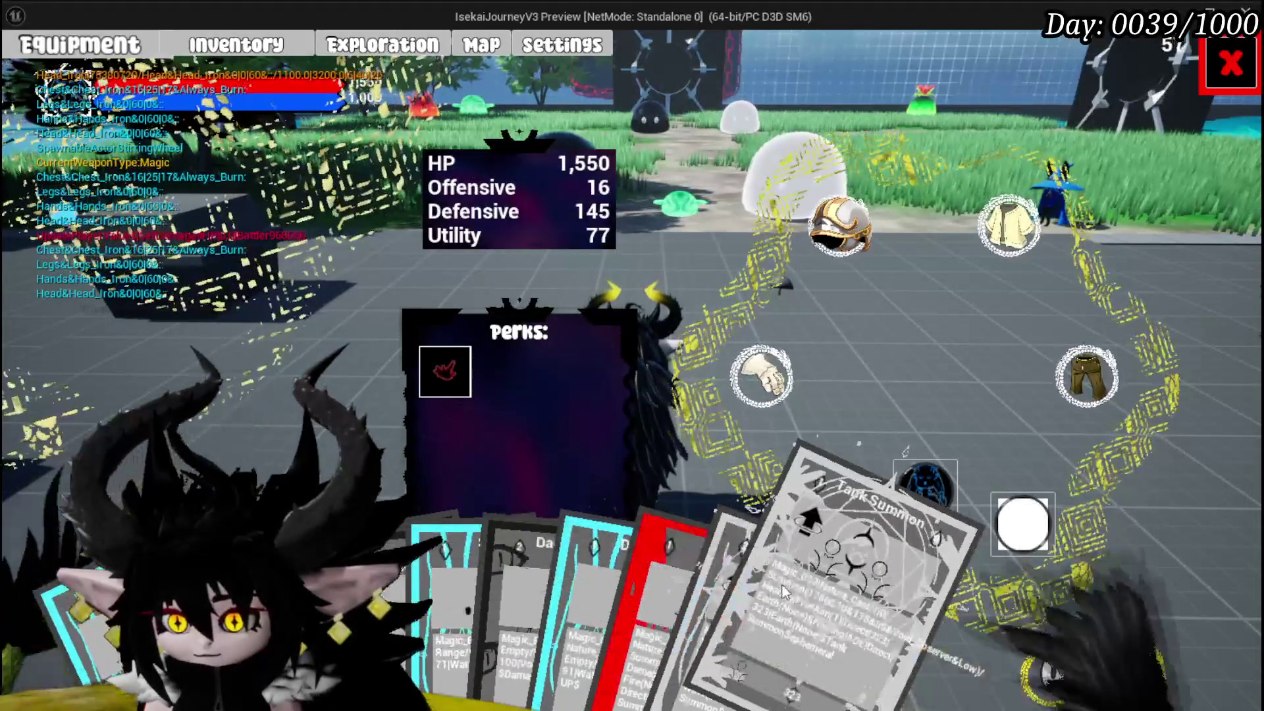
key(Escape)
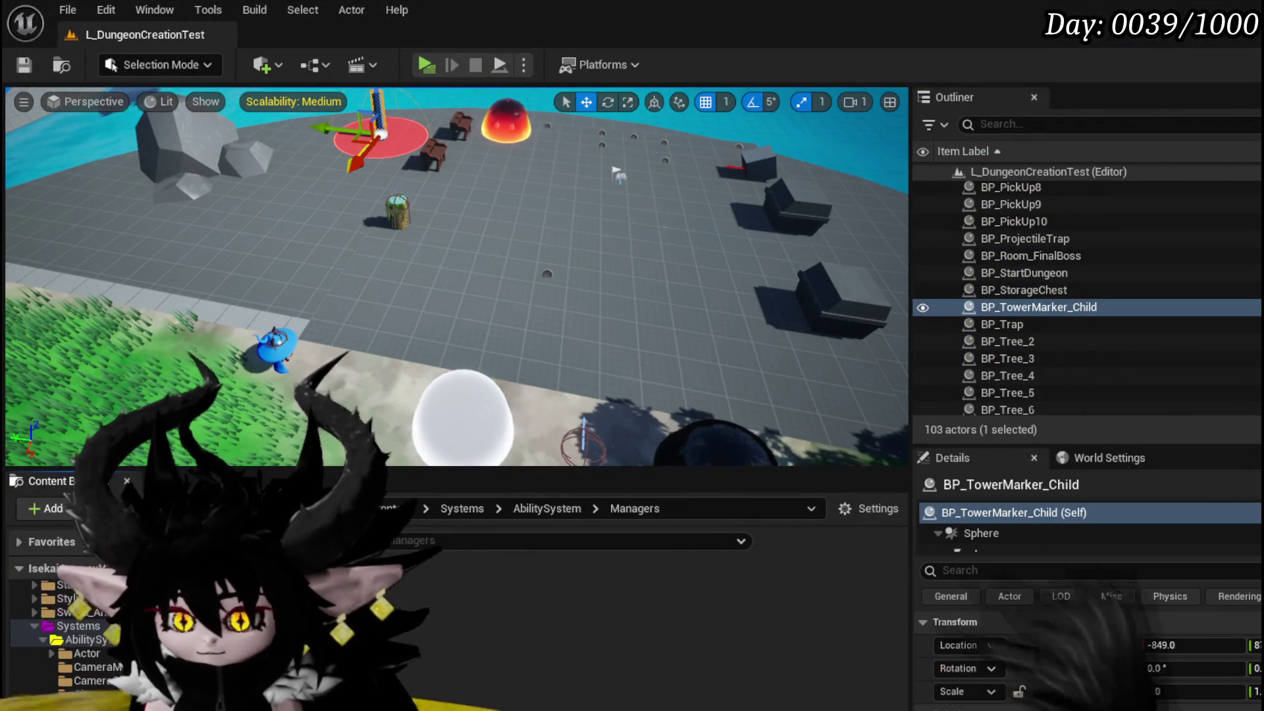
After checking Server_JoinBattle, add an Append node feeding Enemy Spawn Summon's Ability Data and compile.
key(alt+Tab)
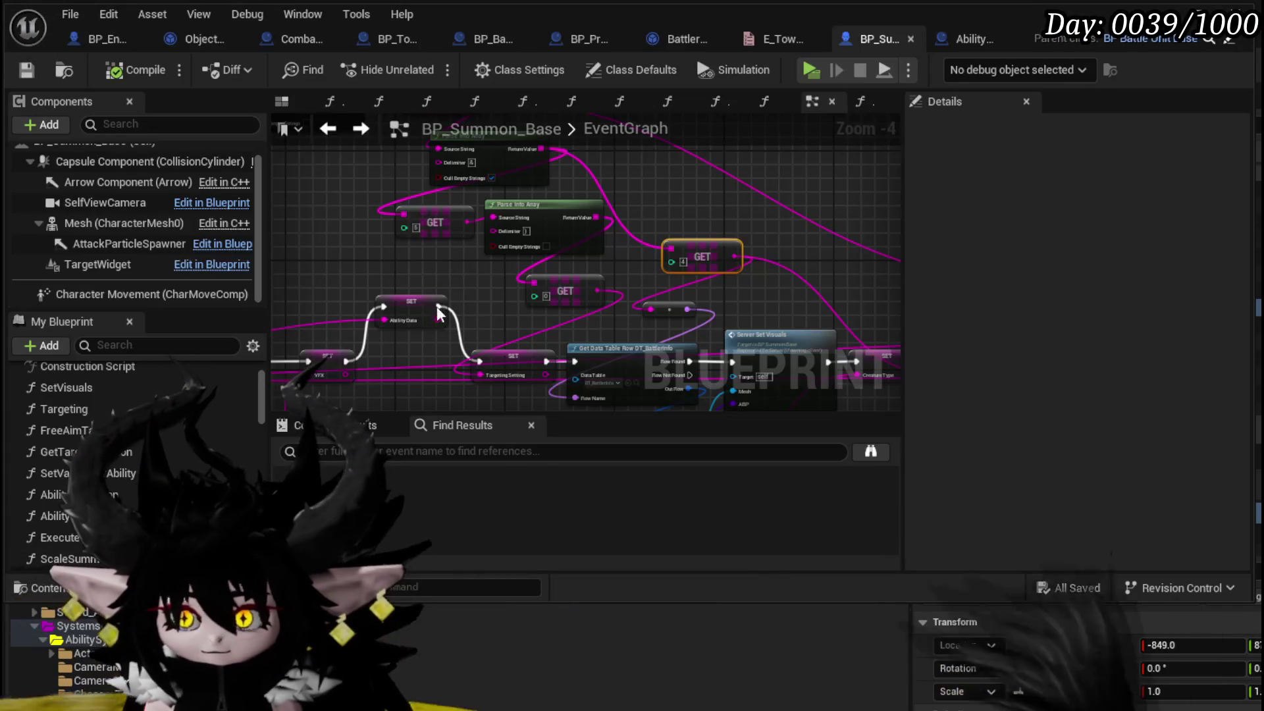
drag(333, 279, 513, 459)
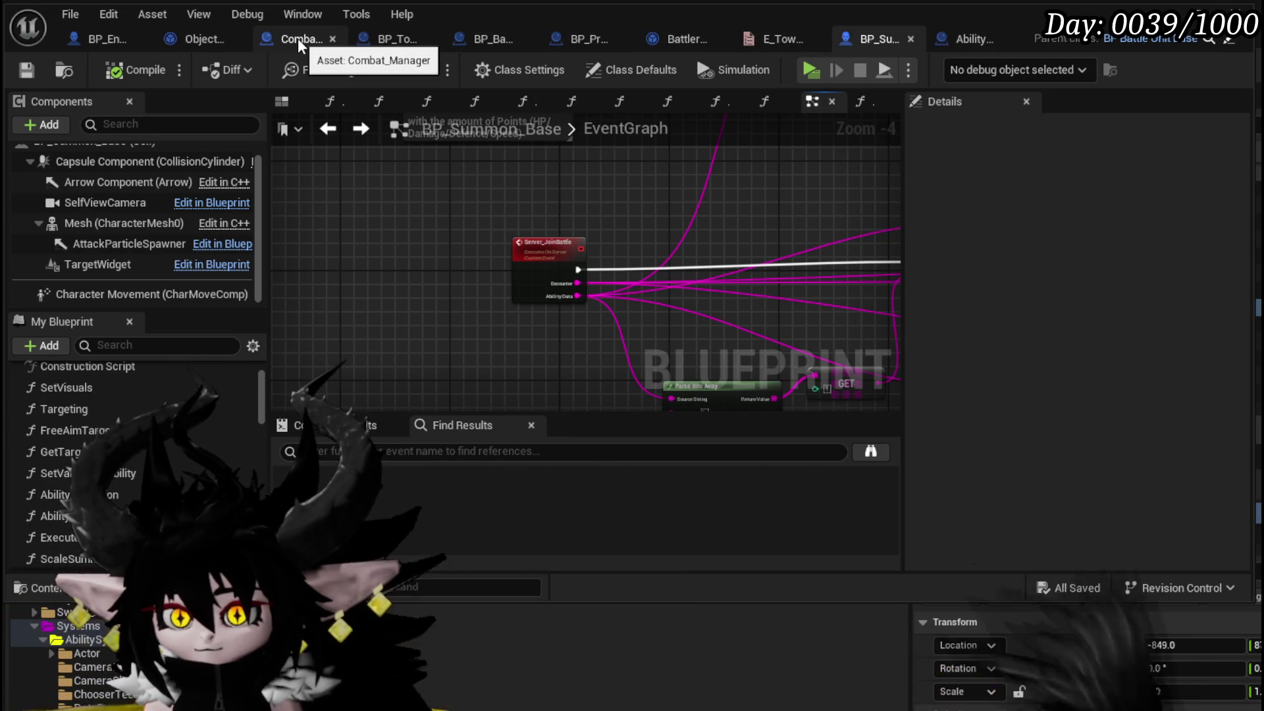
click(392, 42)
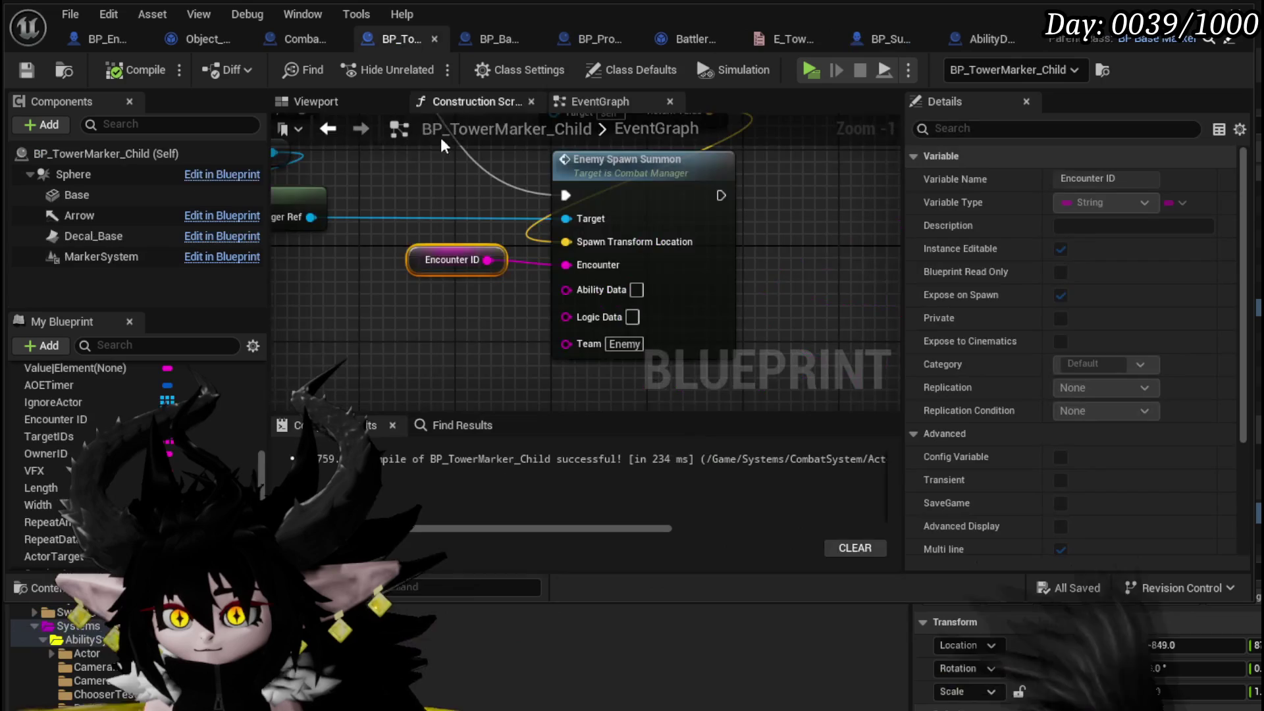
right_click(428, 283)
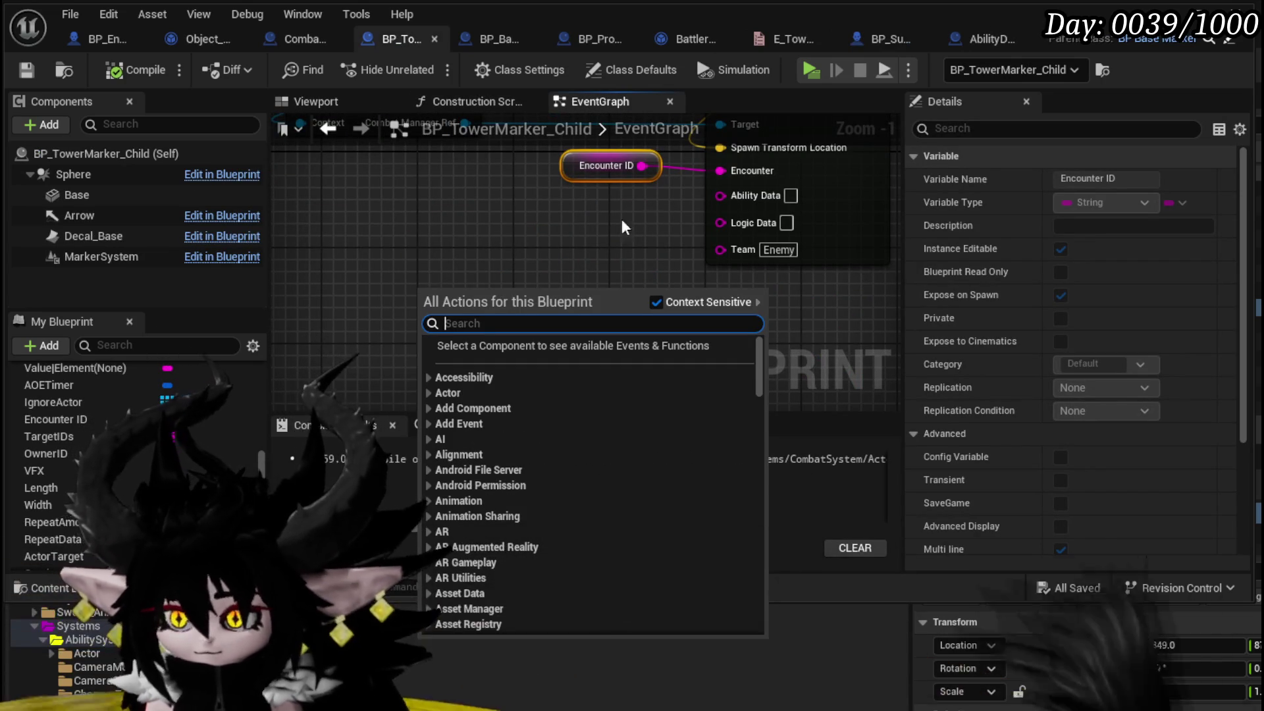
drag(753, 197, 417, 327)
text(append)
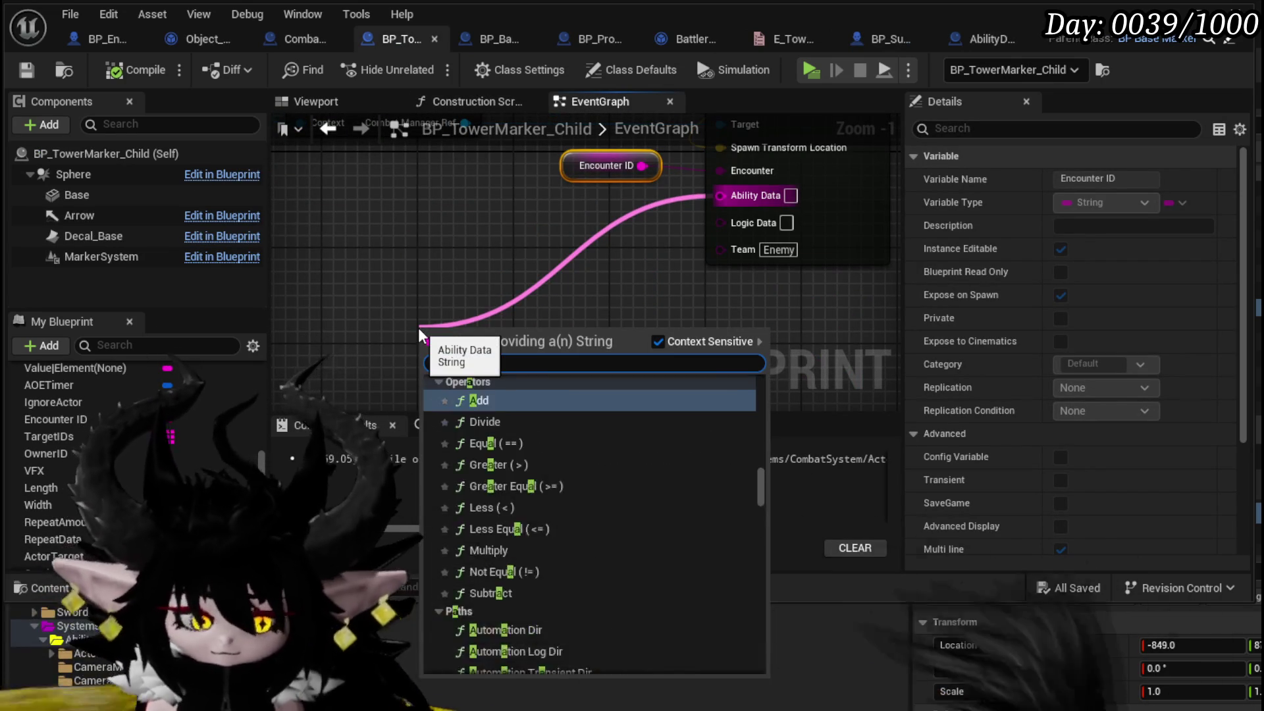
key(Return)
mouse_move(417, 327)
mouse_down()
mouse_move(539, 291)
mouse_move(540, 274)
mouse_move(380, 254)
mouse_move(540, 263)
mouse_up()
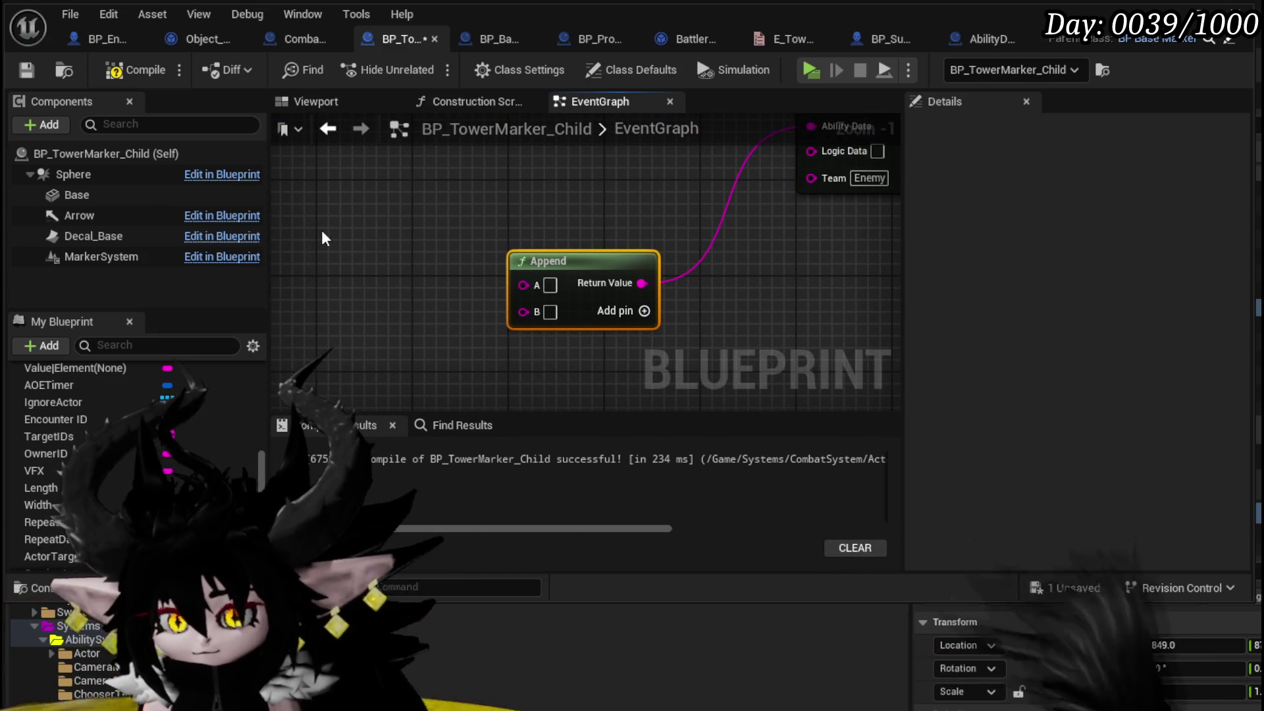
click(103, 75)
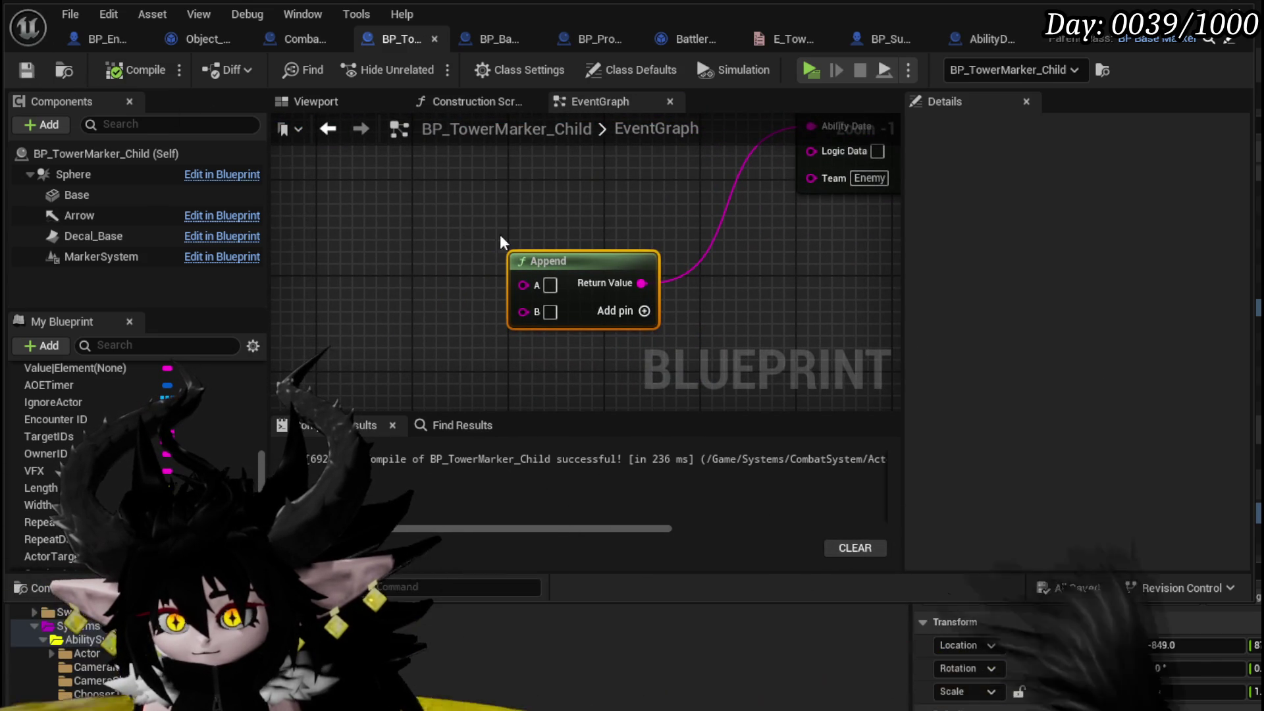
Extend the Append node to six inputs A–F, compile and save, and set A to Animation.
click(645, 311)
click(645, 311)
click(645, 311)
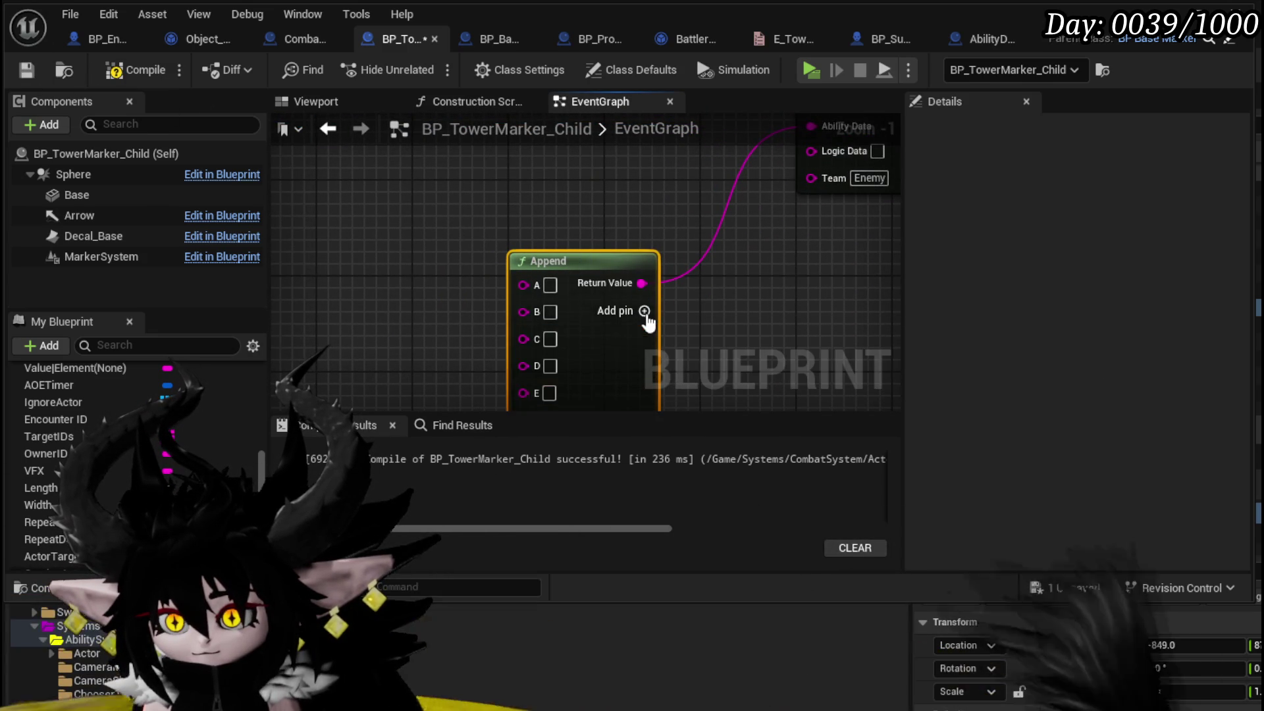
click(644, 311)
drag(448, 263, 411, 204)
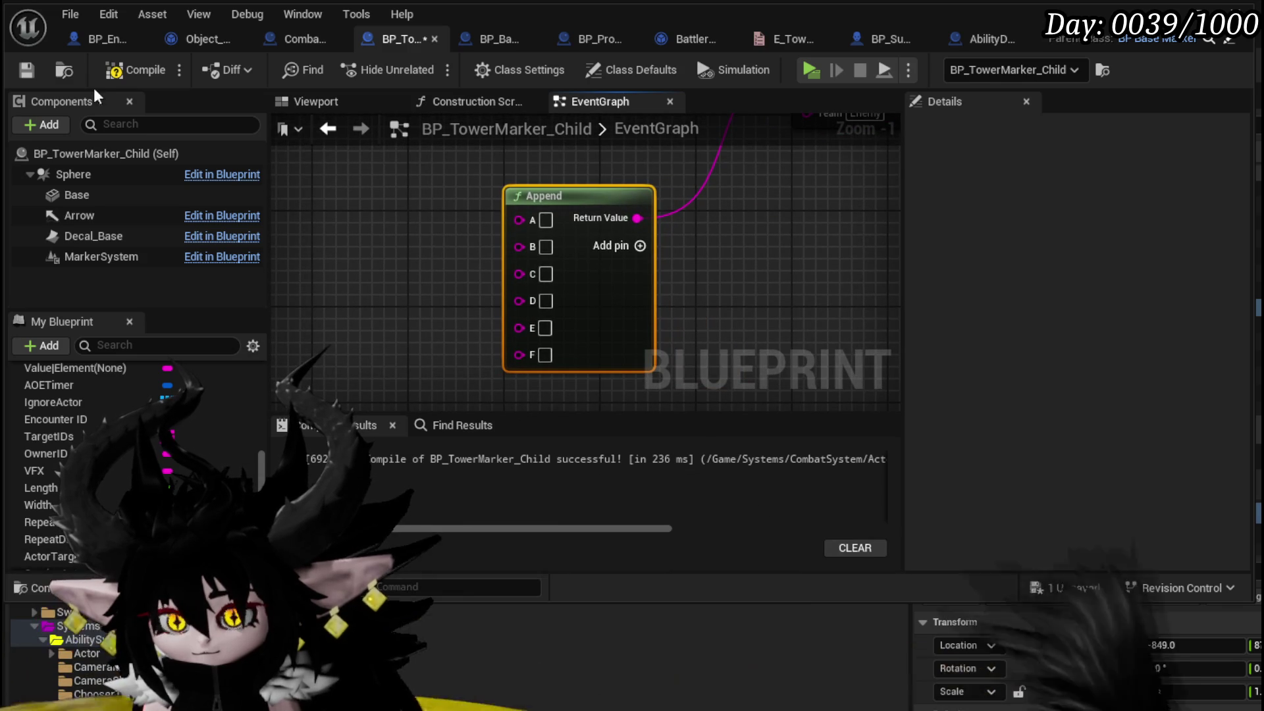
click(132, 70)
click(26, 70)
click(545, 220)
text(Animation)
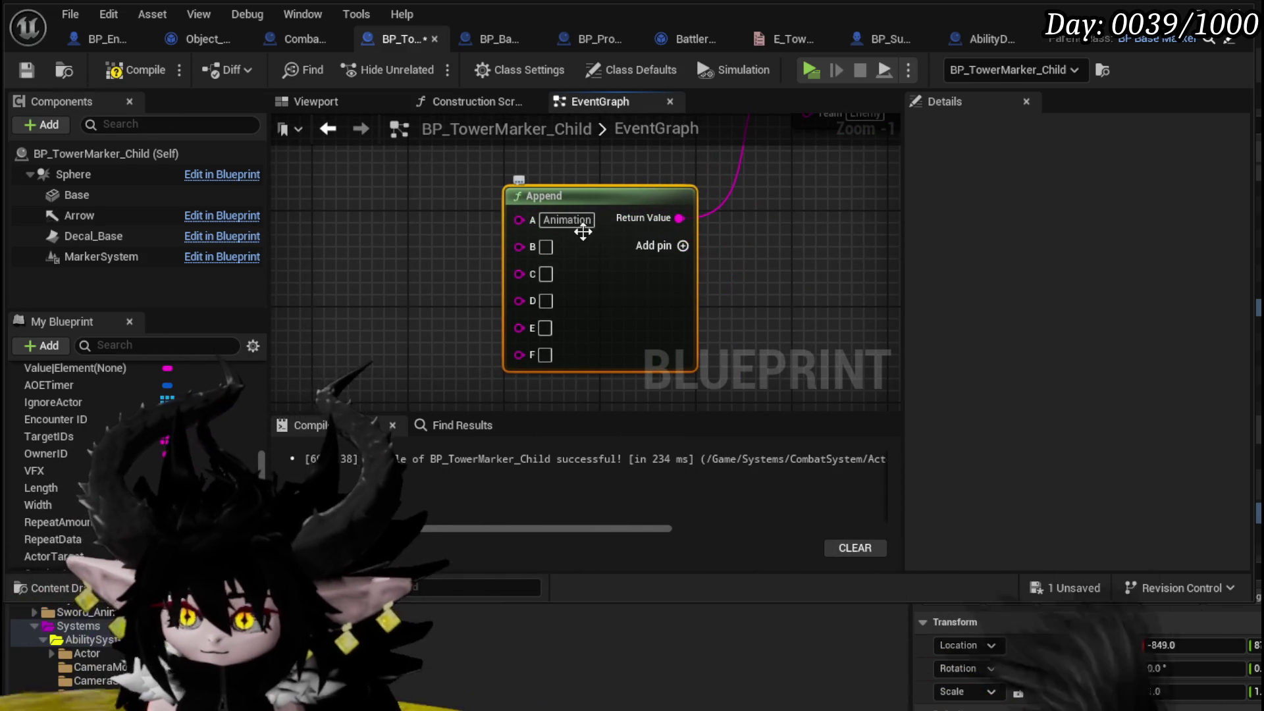
Enter |, VFX, |, AP, | into Append pins B–F, and add pin G set to MP.
click(545, 247)
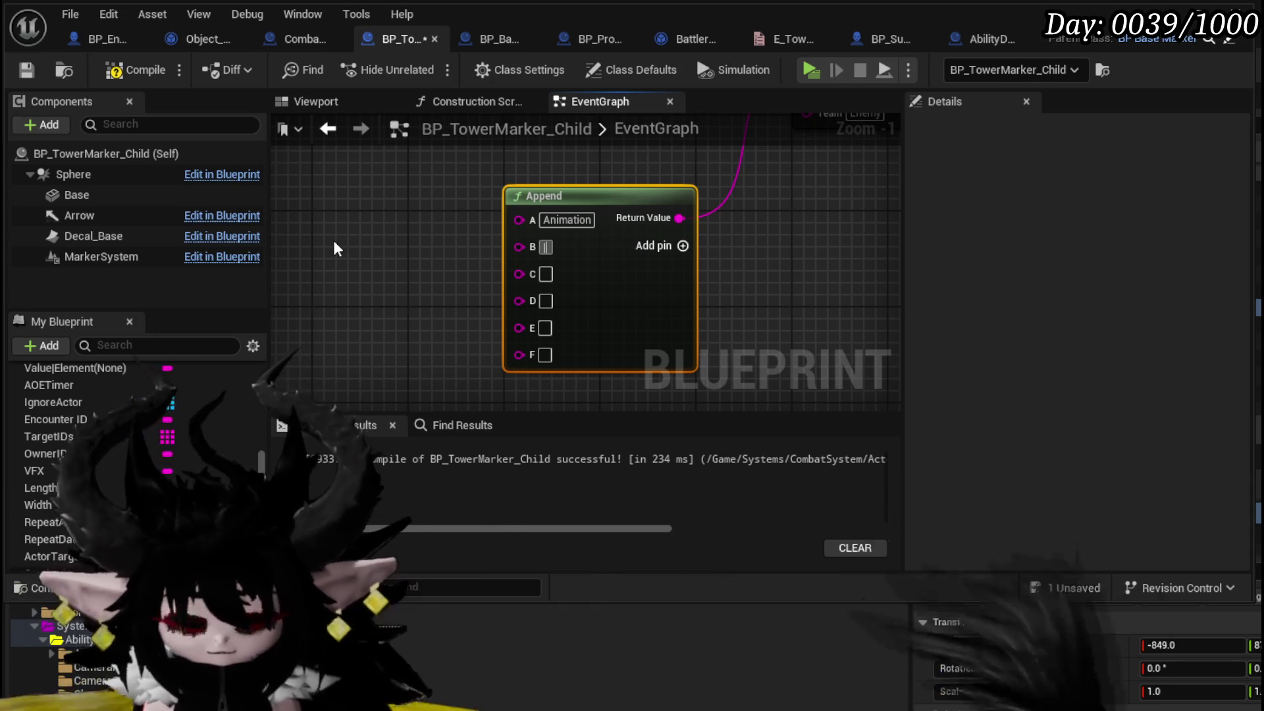
click(545, 274)
text(VFX)
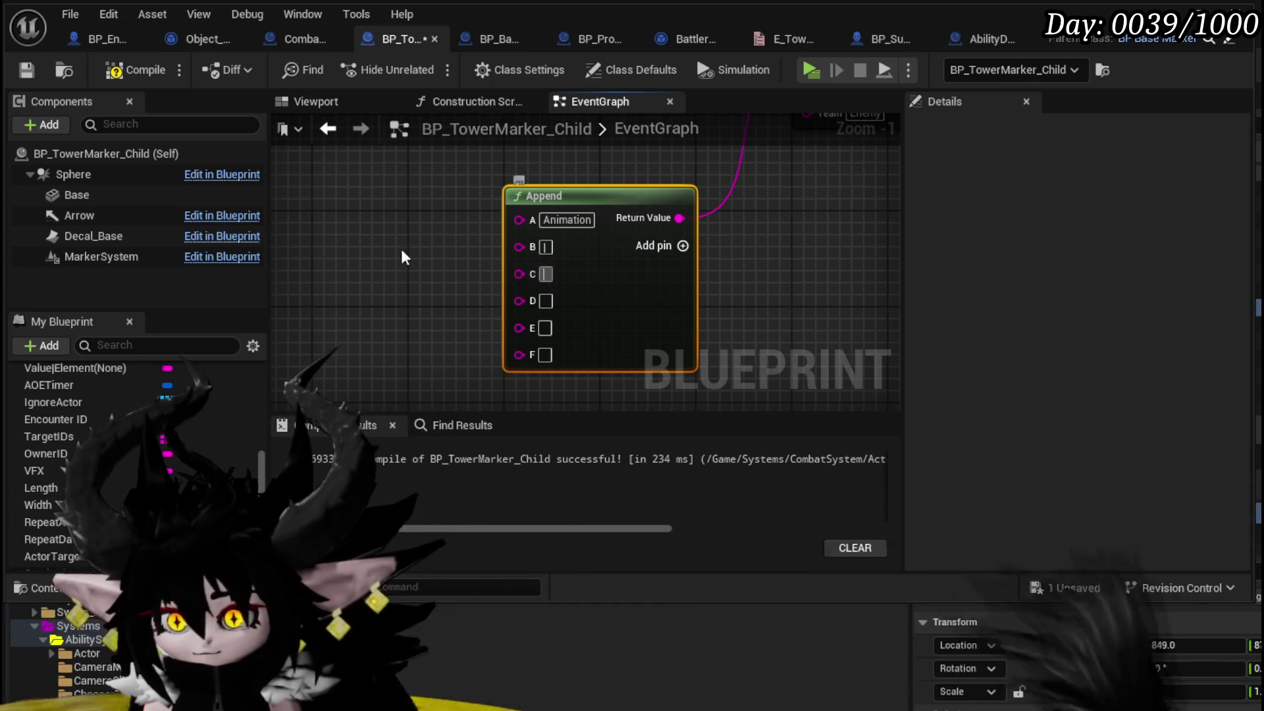
click(401, 233)
click(545, 300)
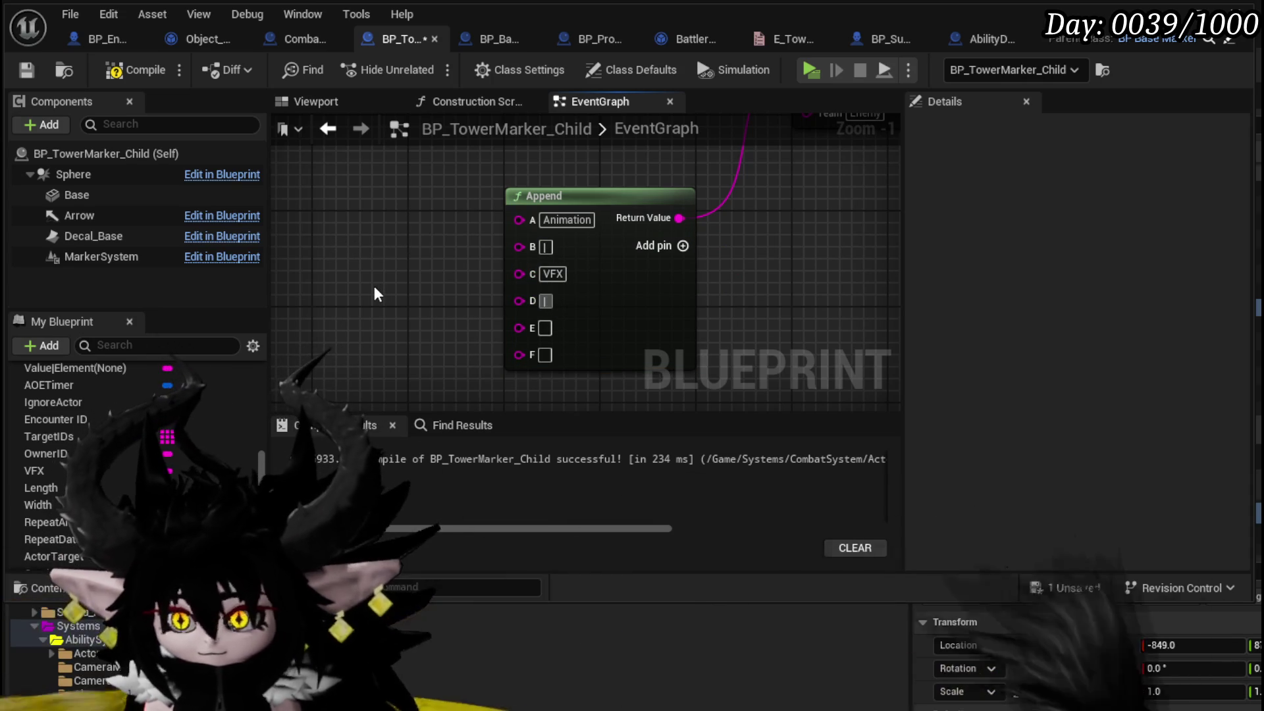
text(|)
click(547, 327)
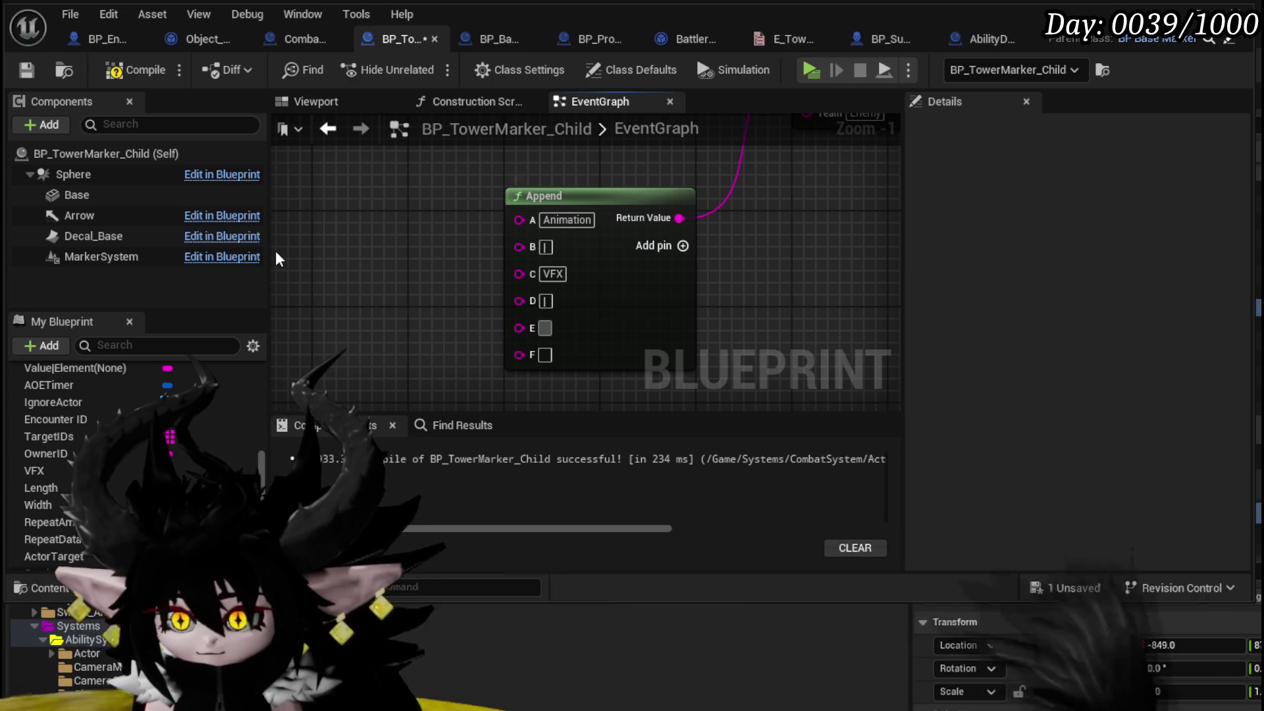
text(AP)
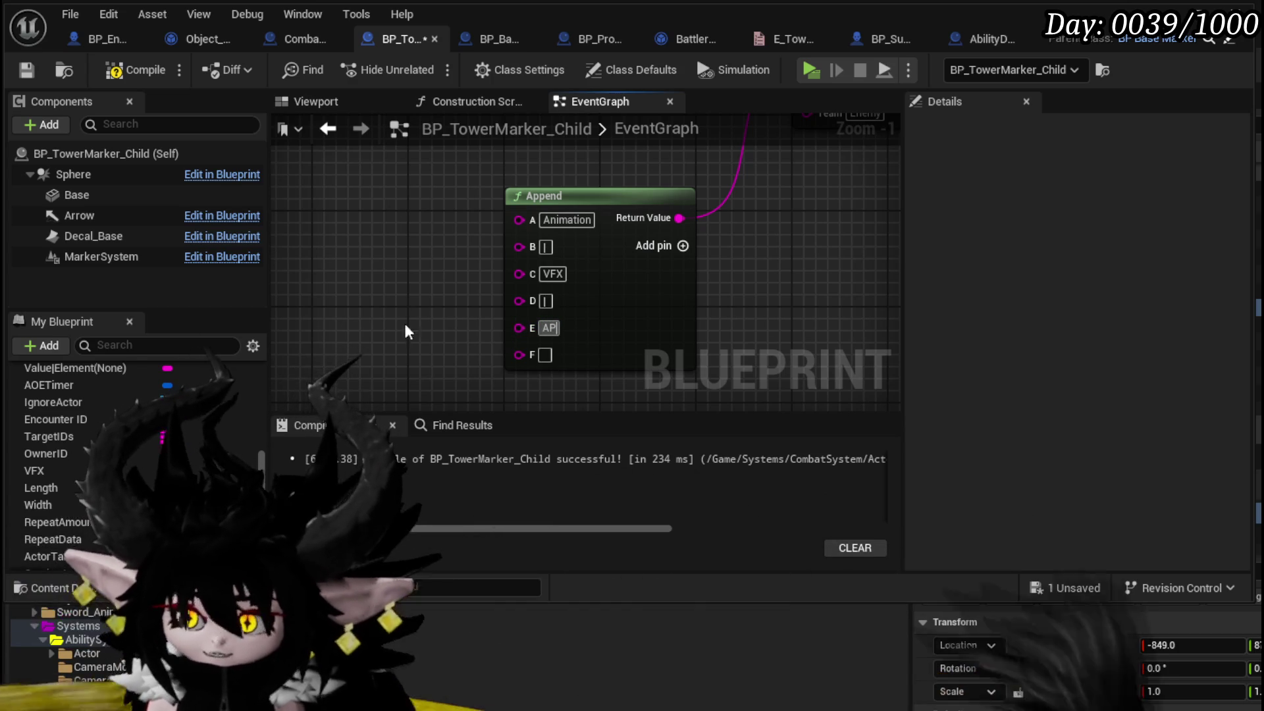
drag(628, 370, 643, 309)
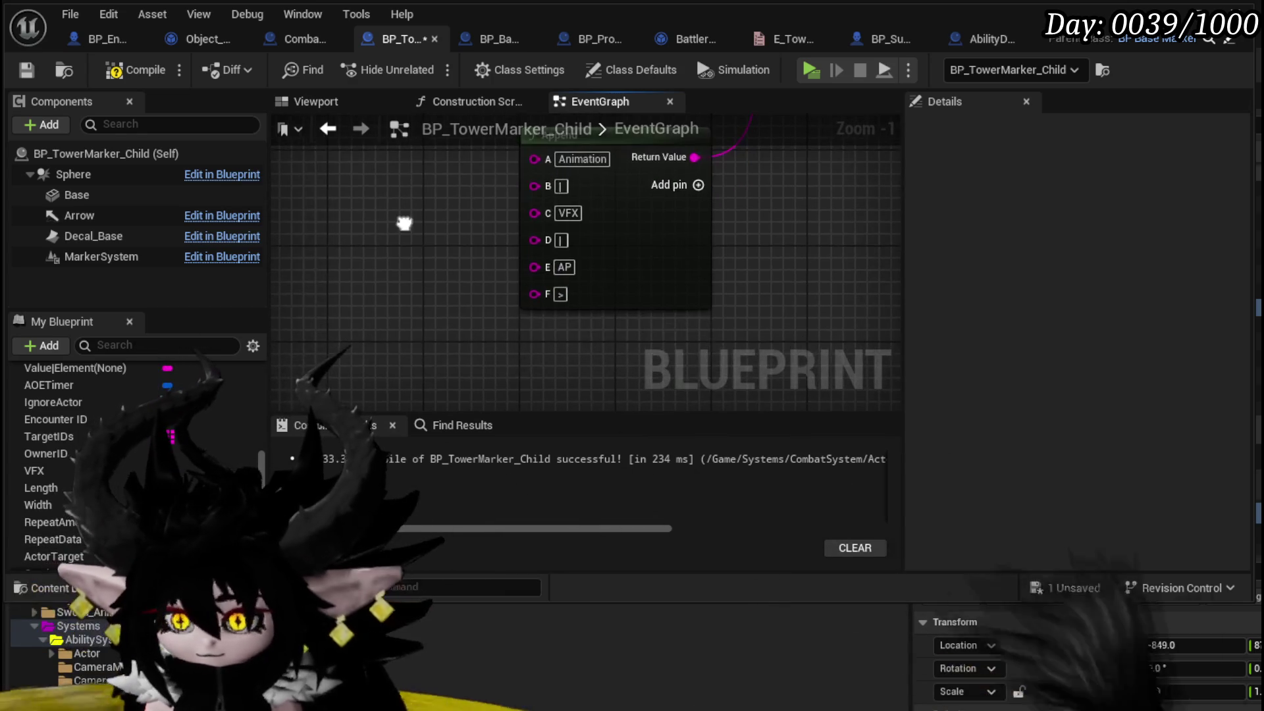
click(559, 294)
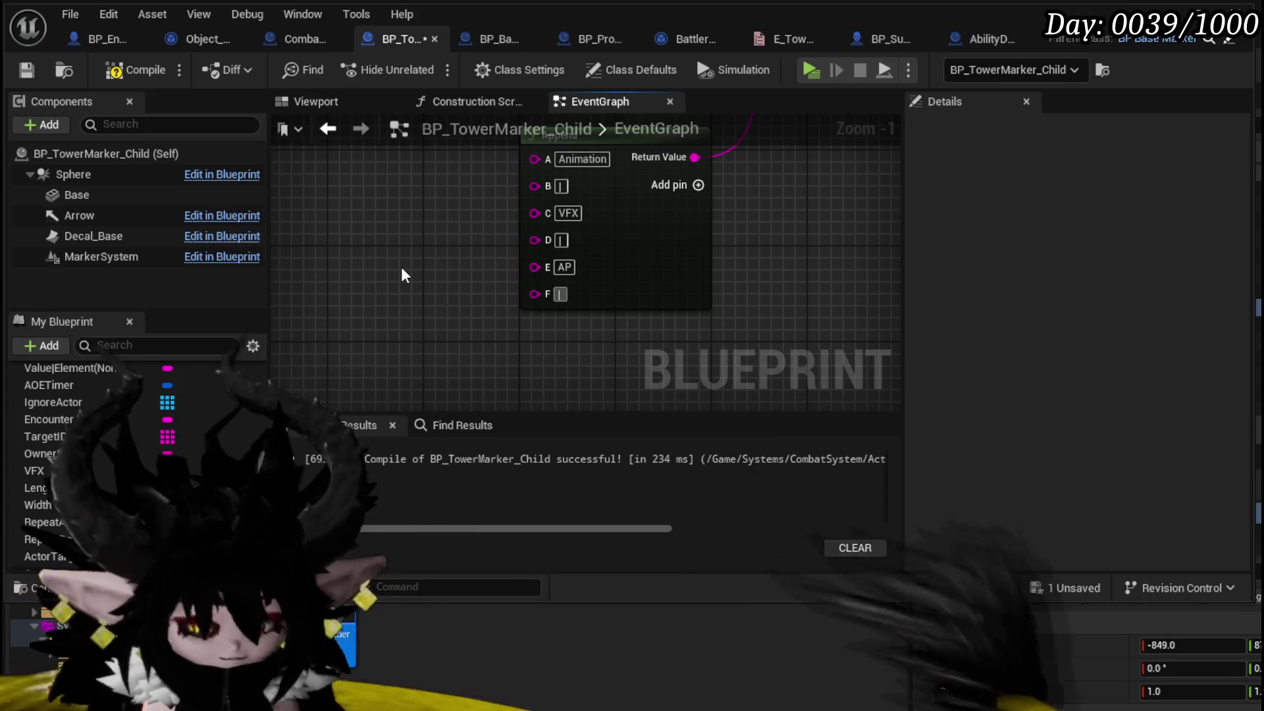
click(699, 185)
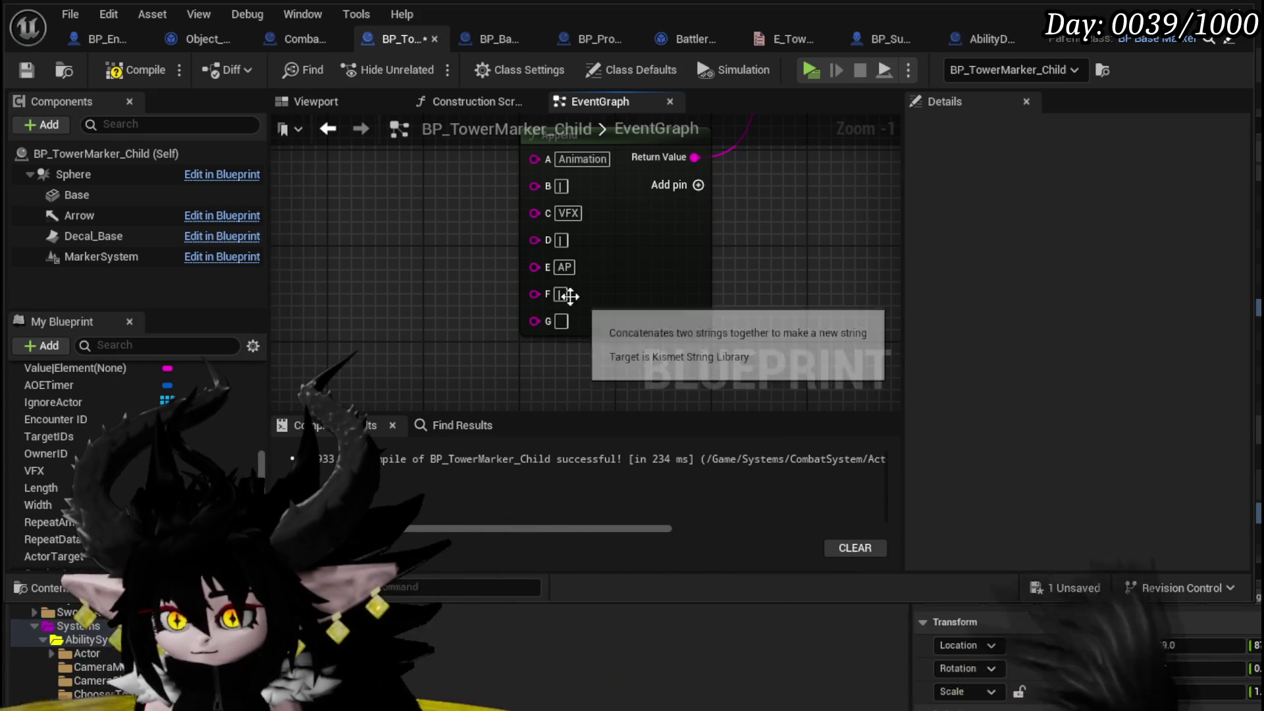
text(MP)
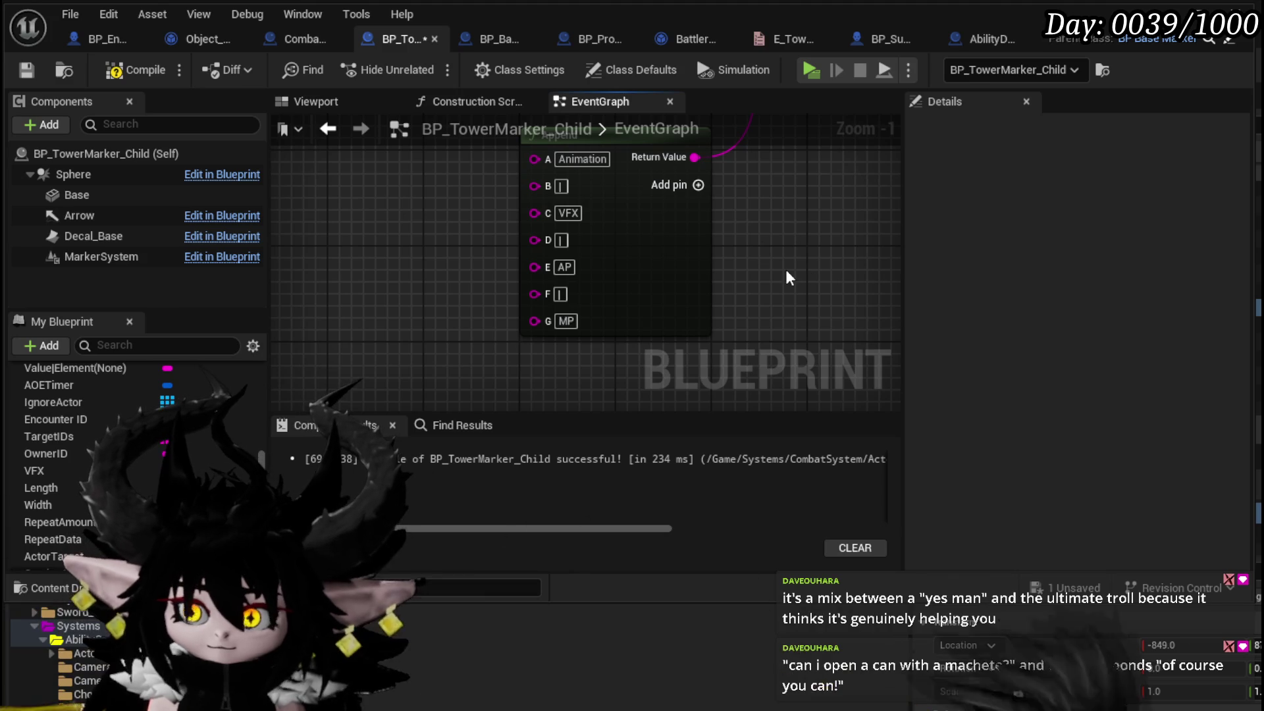
Add input pins H, I and J to the Append node and move it higher.
click(698, 185)
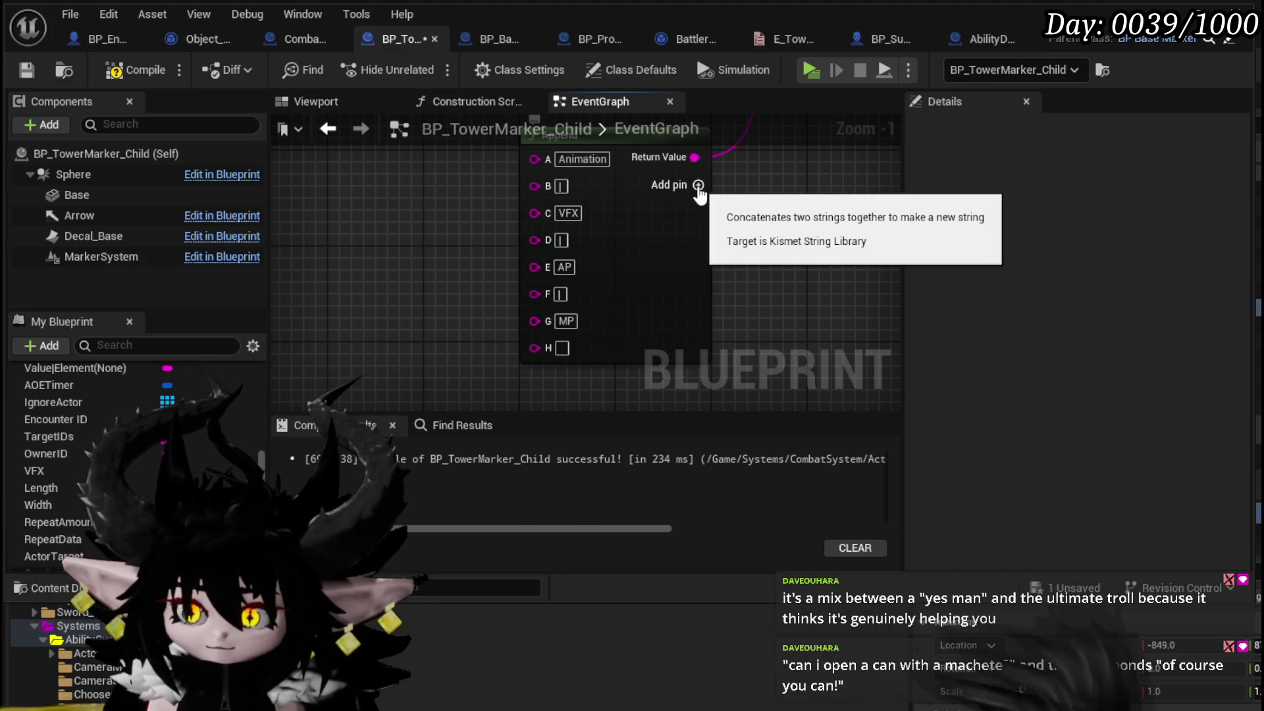
click(698, 185)
click(698, 185)
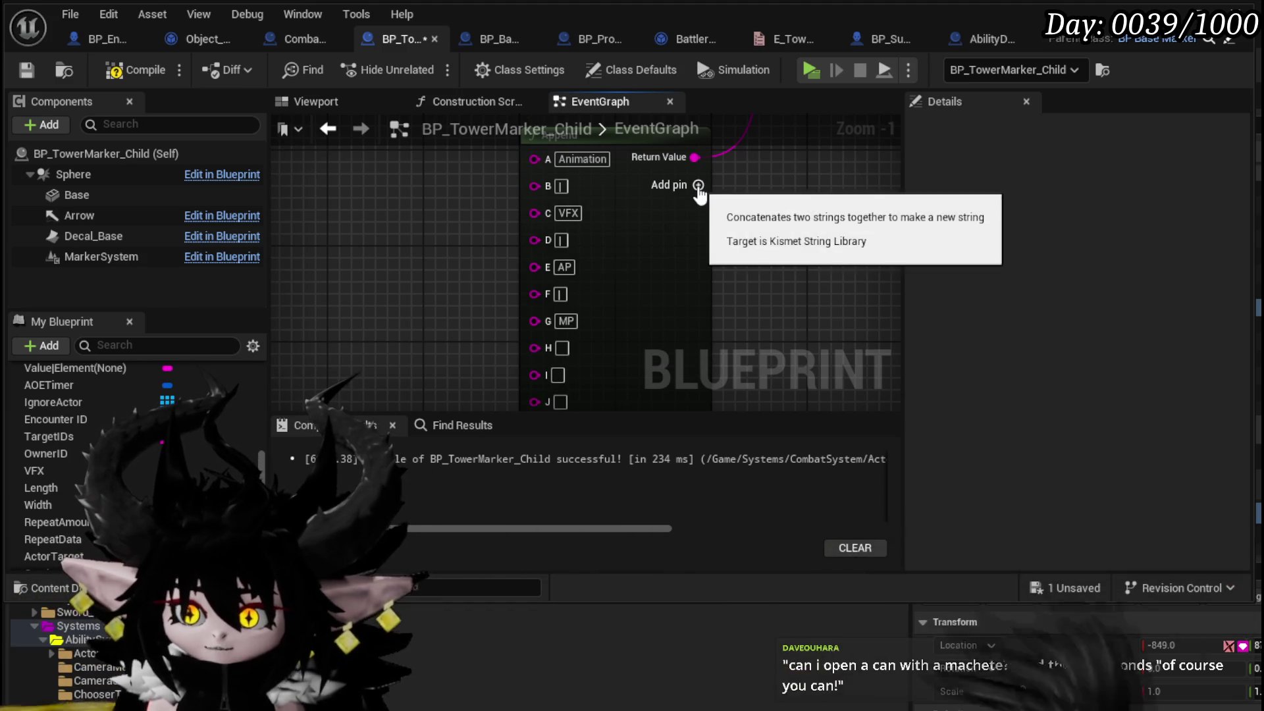
drag(784, 240, 760, 190)
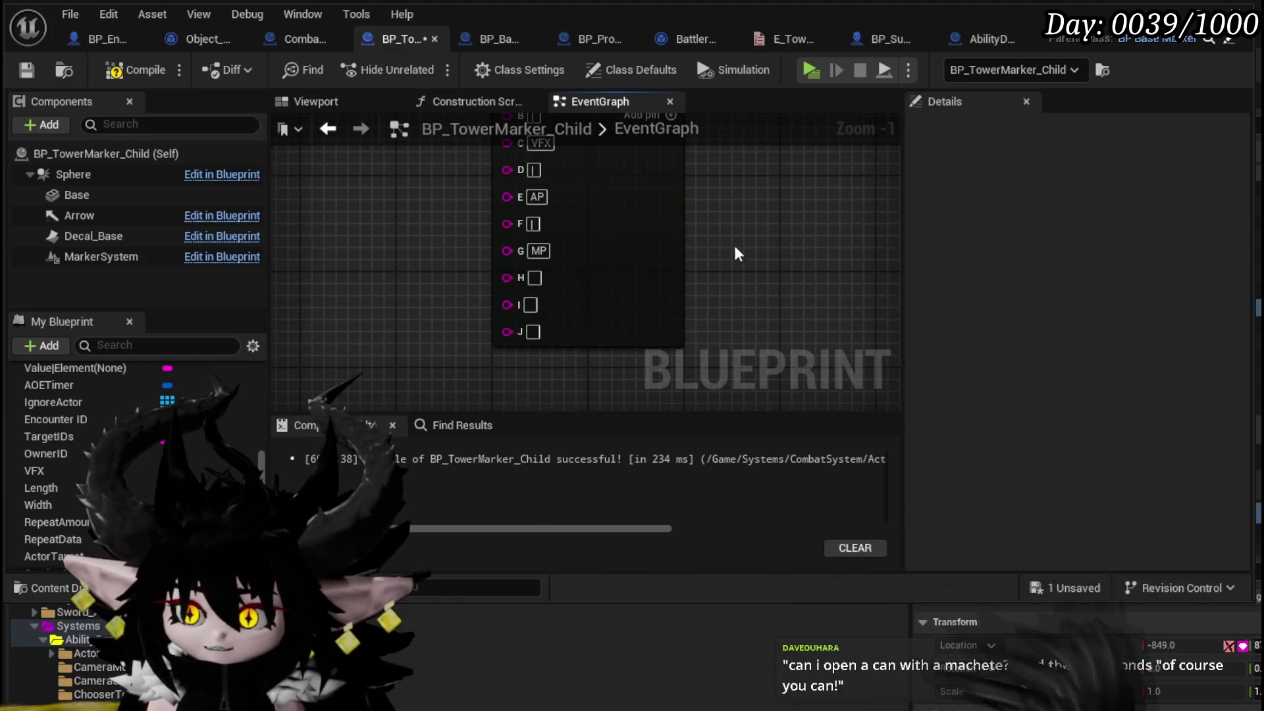
scroll(642, 309, down, 2)
mouse_move(586, 355)
mouse_down()
mouse_move(612, 255)
mouse_move(640, 266)
mouse_up()
click(503, 253)
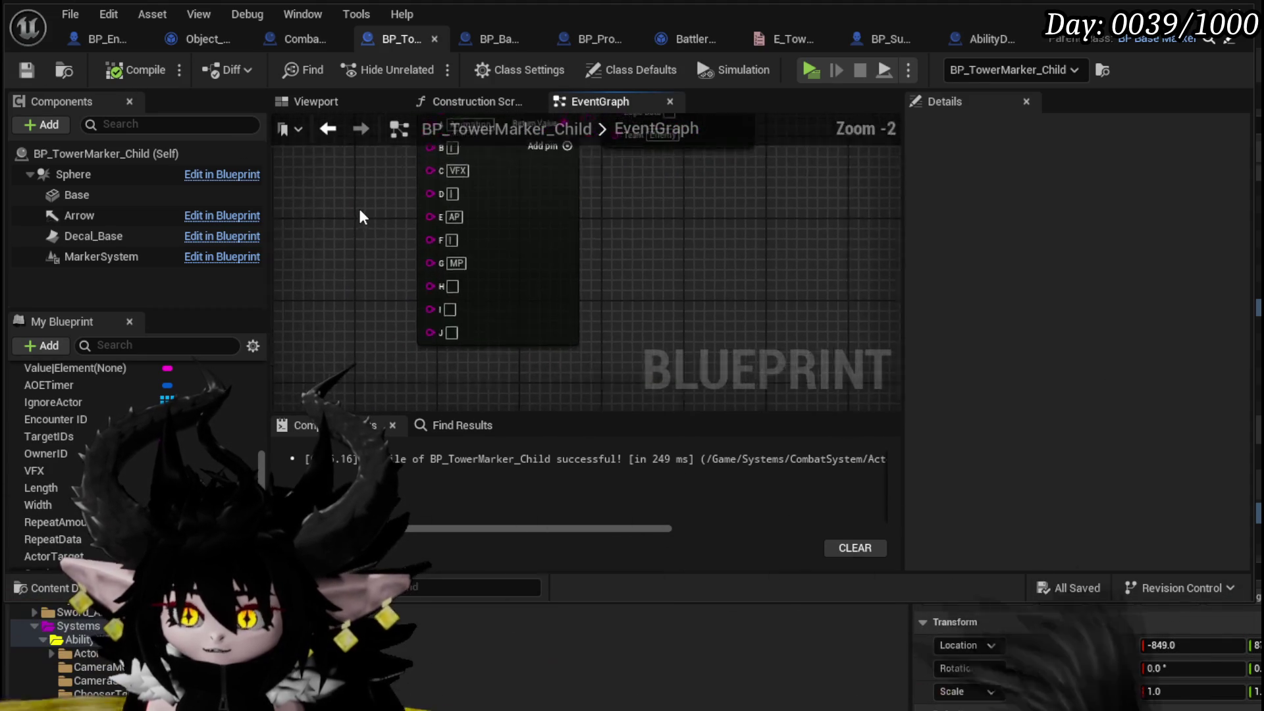
Arrange the Encounter ID and Append nodes side by side and frame the lower Append pins.
scroll(358, 207, up, 4)
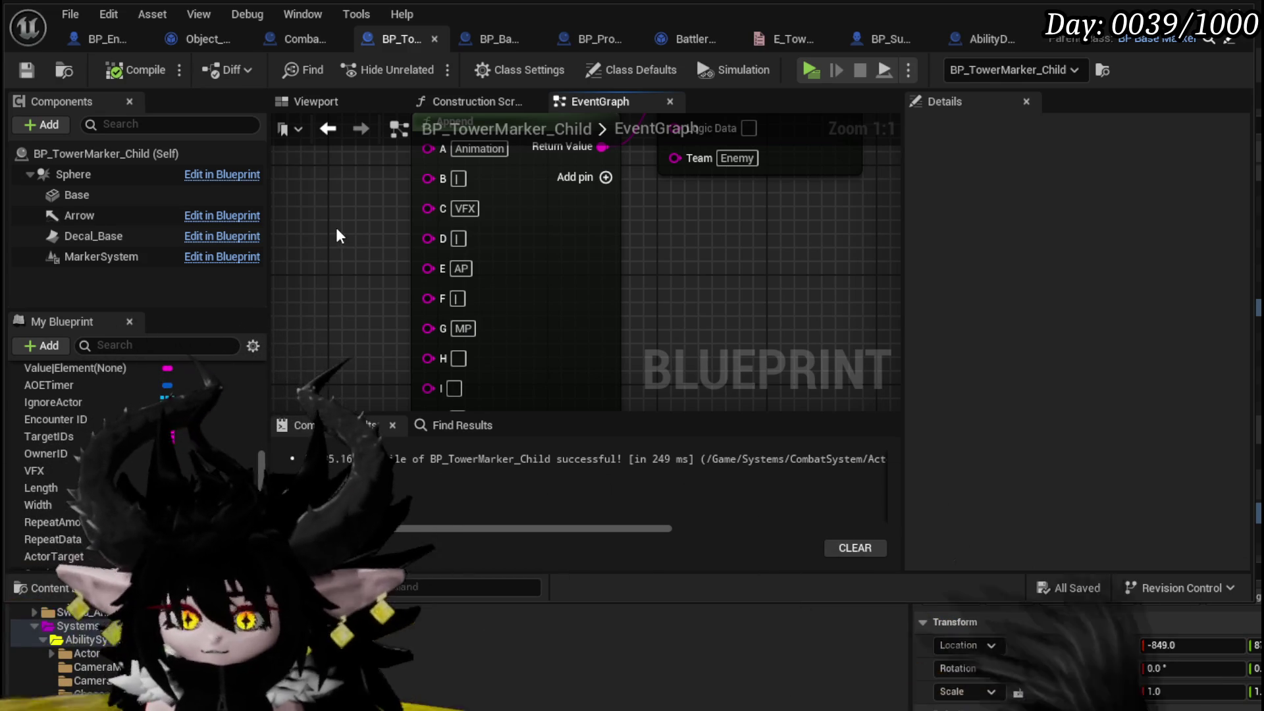
scroll(350, 227, down, 2)
mouse_move(630, 279)
mouse_down()
mouse_move(626, 342)
mouse_move(507, 229)
mouse_up()
click(495, 216)
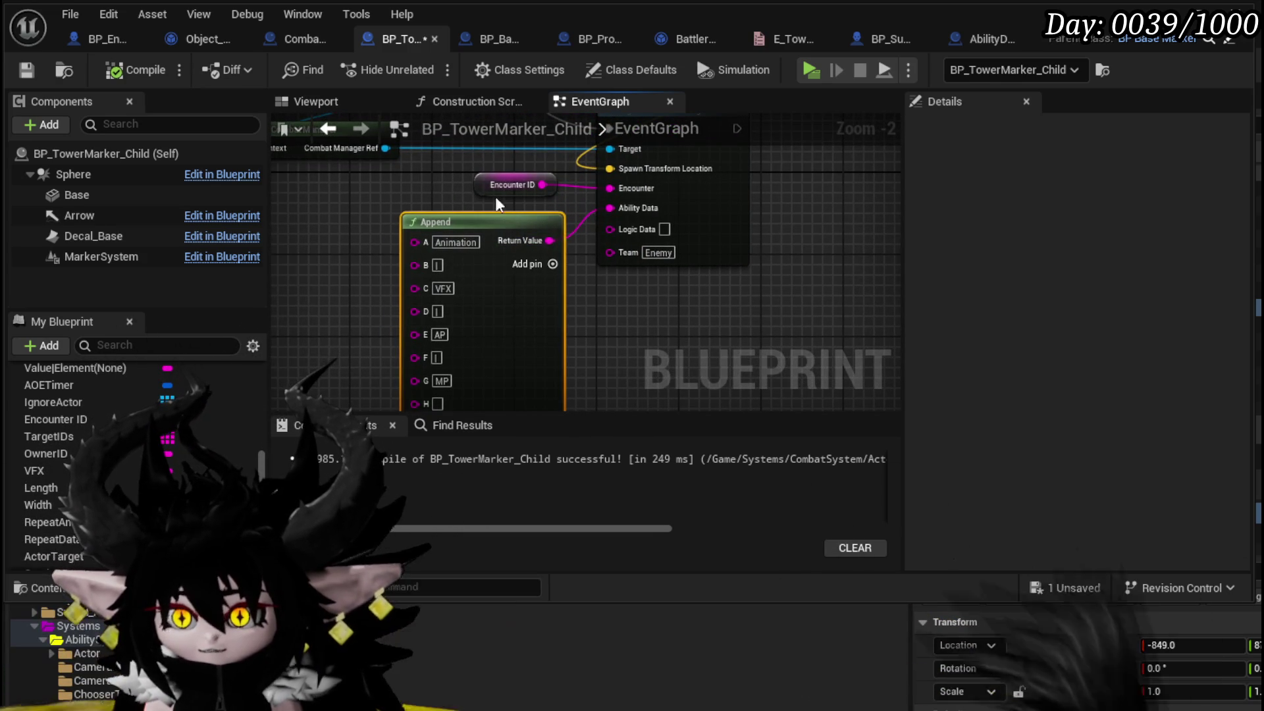
mouse_move(495, 184)
mouse_down()
mouse_move(471, 181)
mouse_move(475, 202)
mouse_up()
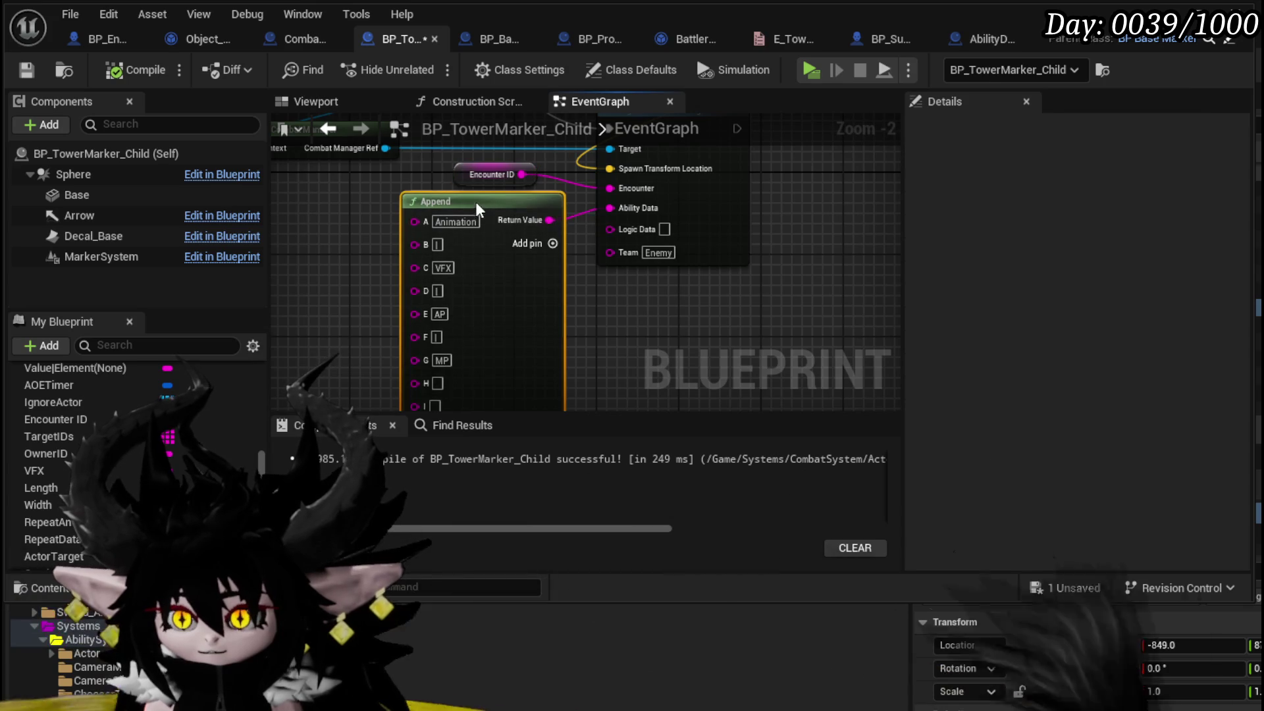
drag(631, 349, 638, 248)
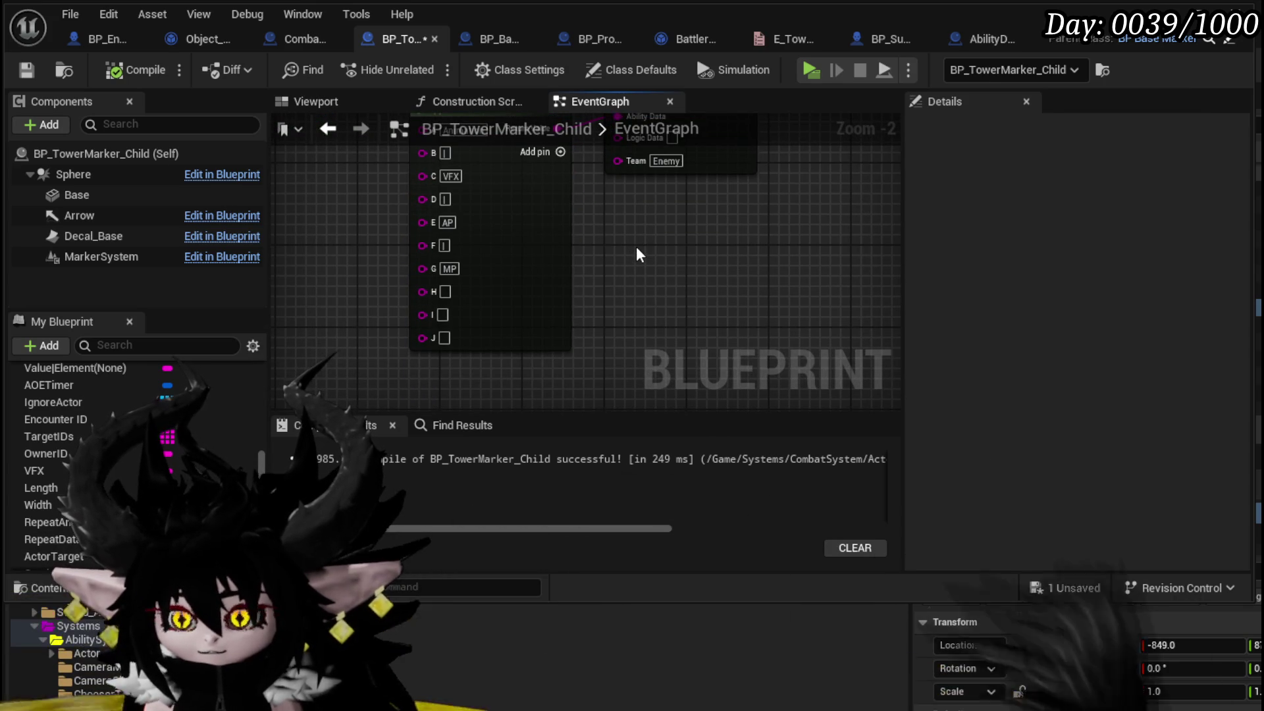
mouse_move(636, 247)
mouse_down()
mouse_move(645, 291)
mouse_move(653, 265)
mouse_up()
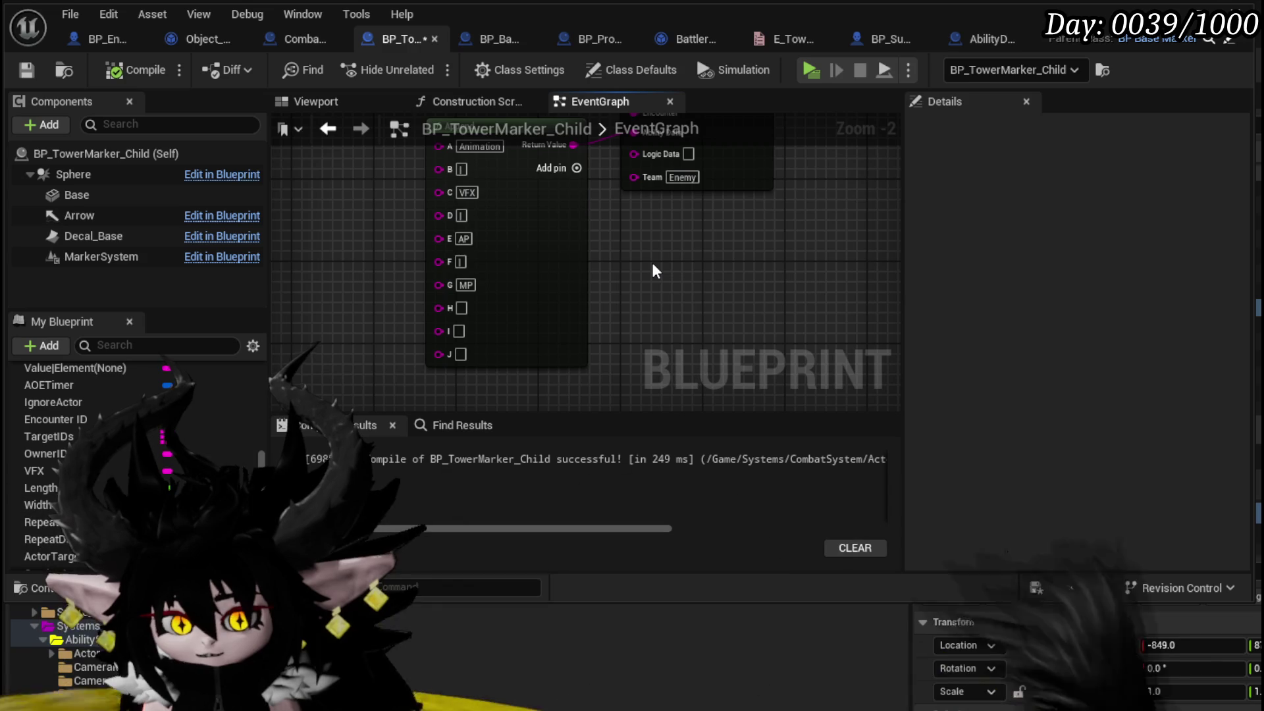
drag(656, 291, 632, 340)
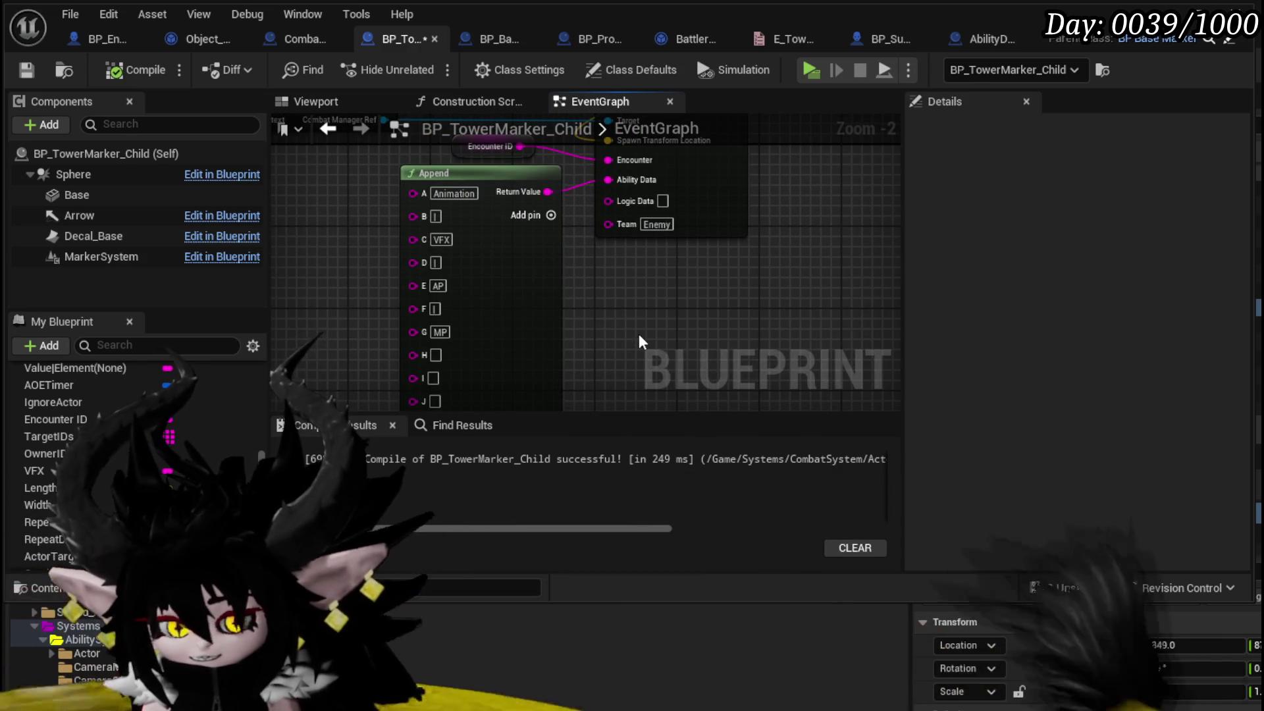
scroll(639, 334, up, 2)
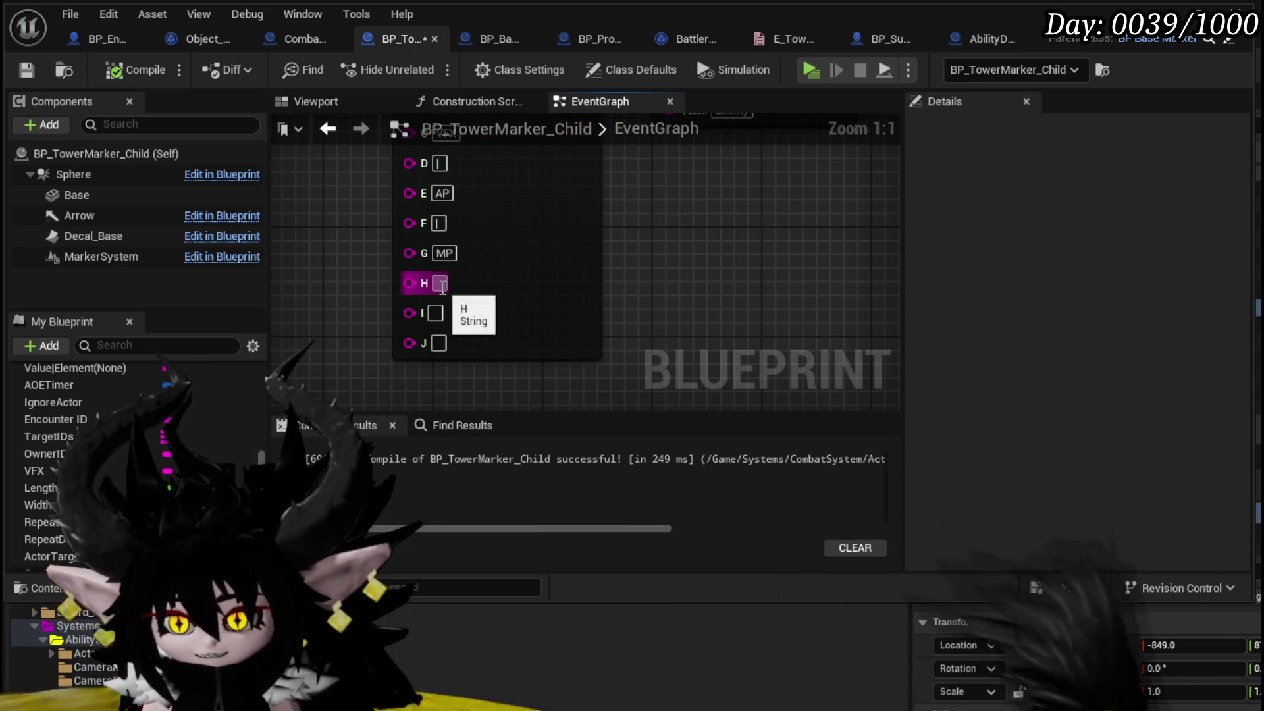
drag(729, 283, 707, 326)
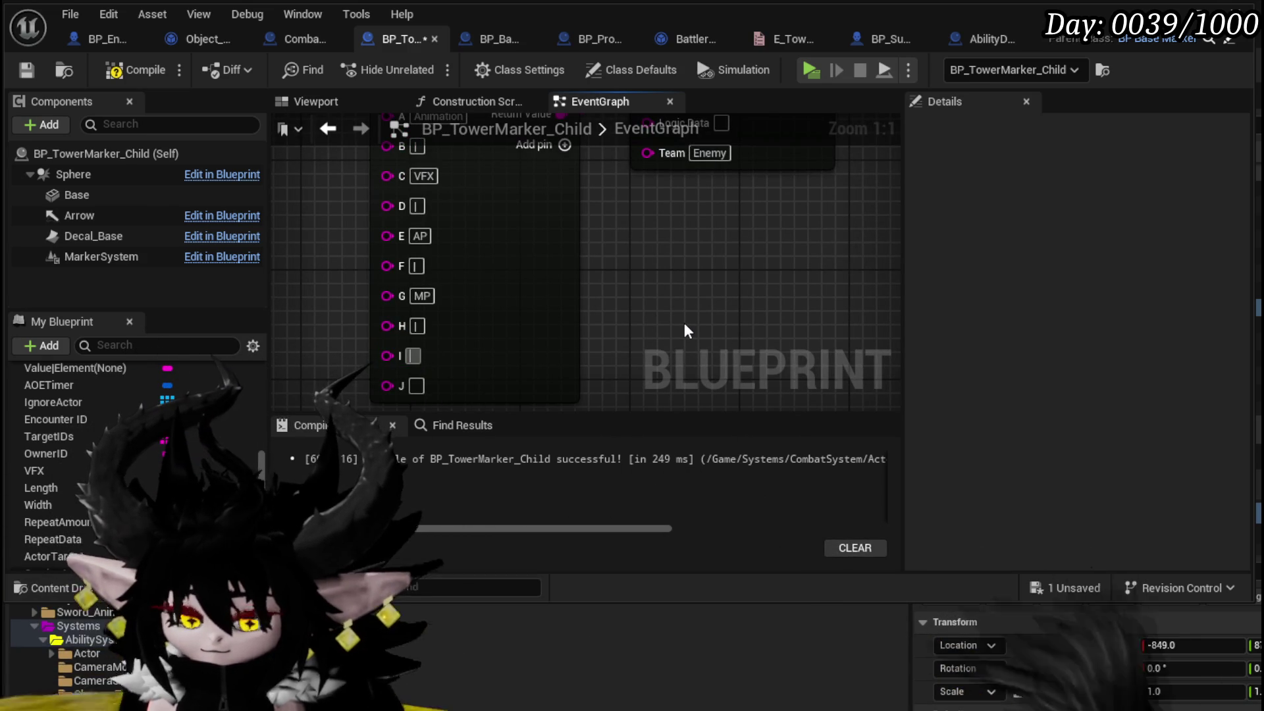
Enter Summon in Append pin I and a | separator in pin J.
text(S)
text(mon)
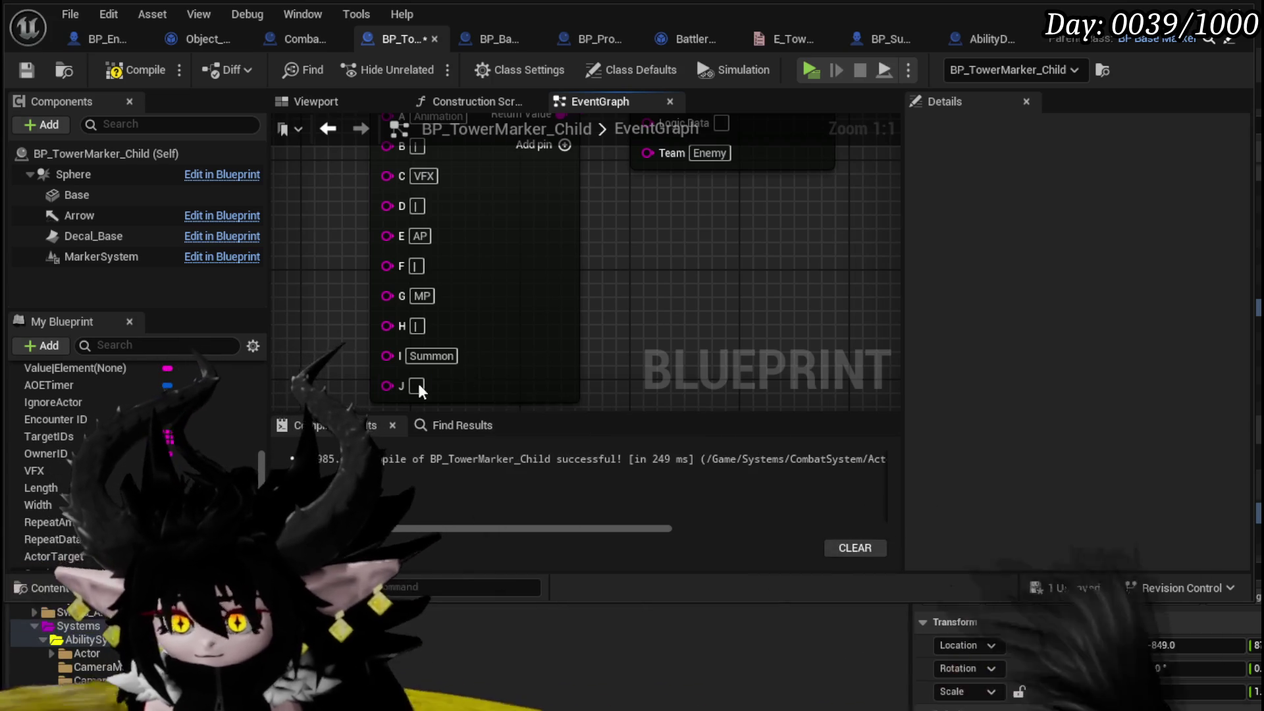
text(|)
key(BackSpace)
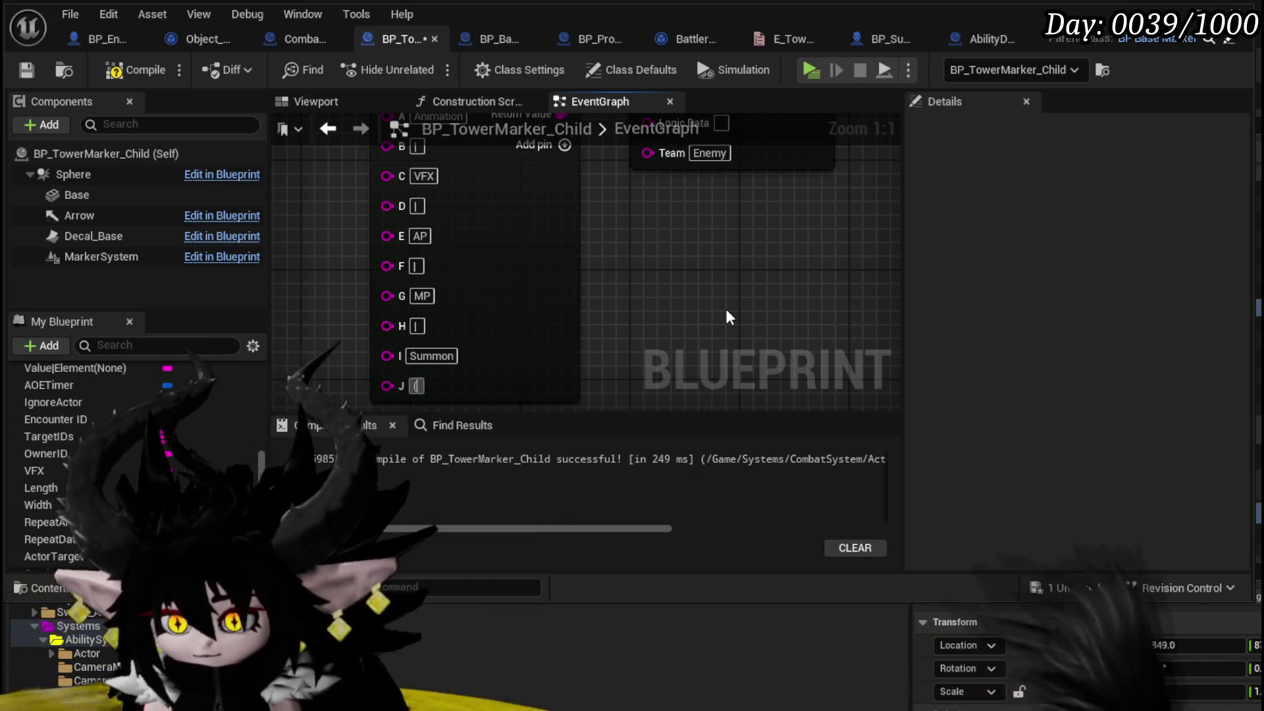
scroll(725, 308, down, 1)
mouse_move(728, 271)
mouse_down()
mouse_move(723, 169)
mouse_move(717, 248)
mouse_move(716, 235)
mouse_up()
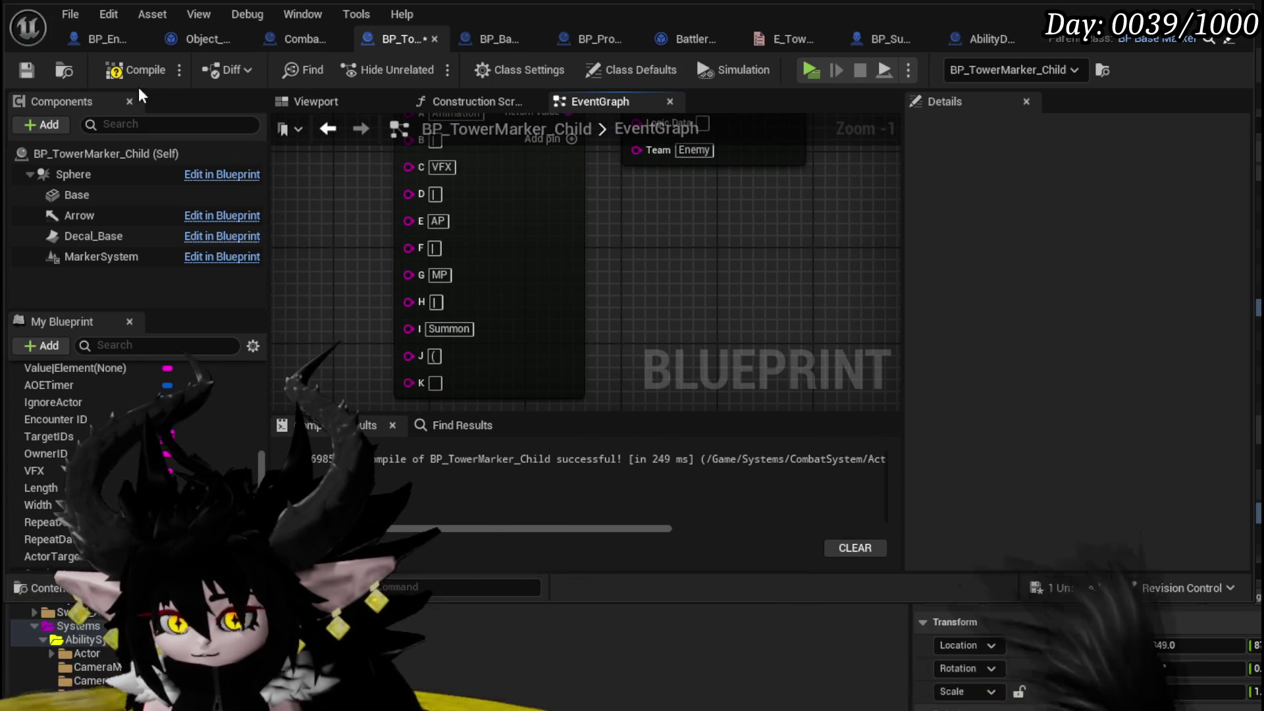
drag(773, 280, 736, 255)
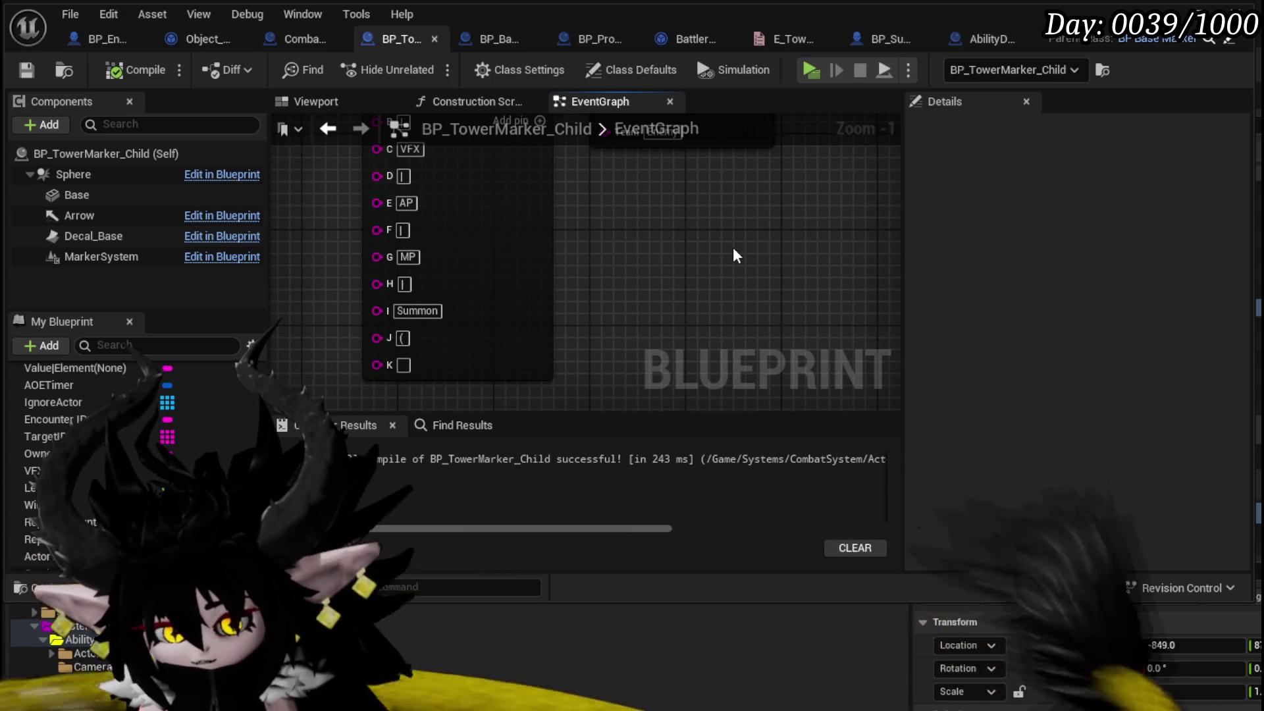
Add empty pins K, L and M to the Append node and recompile the blueprint.
mouse_move(702, 239)
mouse_down()
mouse_move(655, 302)
mouse_move(645, 372)
mouse_move(666, 365)
mouse_move(681, 329)
mouse_up()
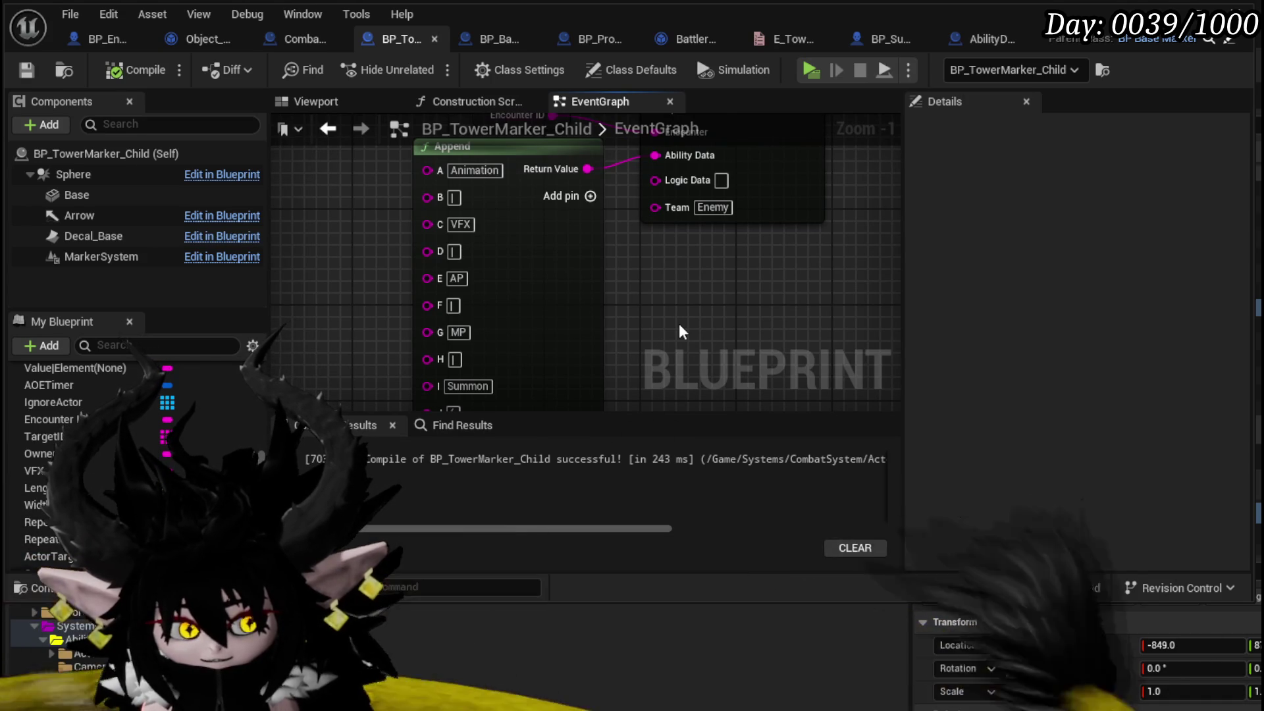
scroll(682, 314, down, 1)
drag(682, 314, 682, 245)
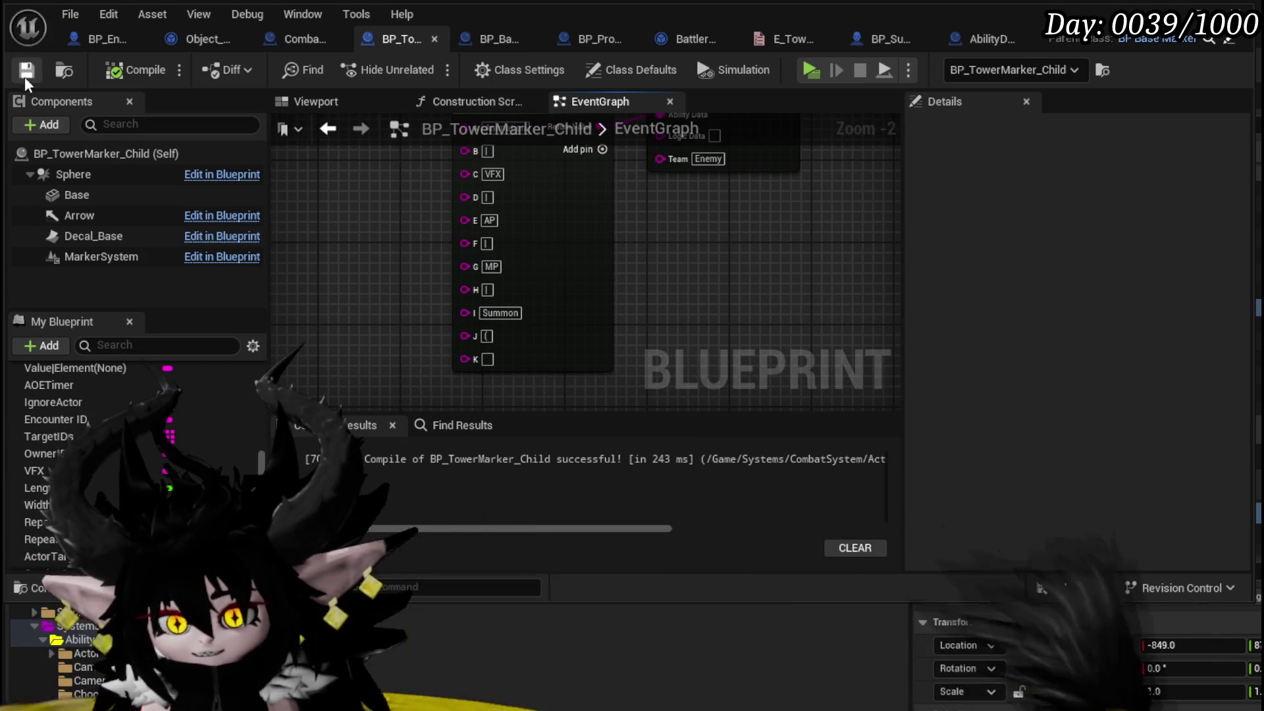
drag(381, 287, 364, 309)
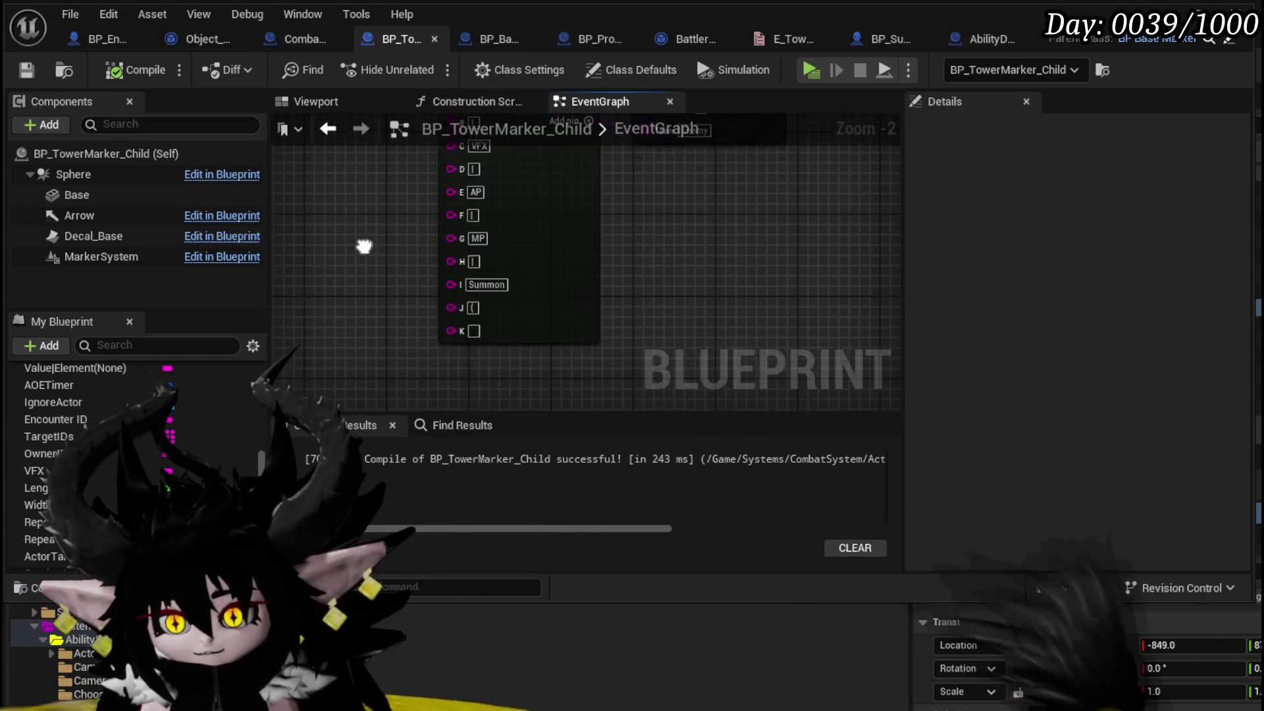
drag(634, 316, 621, 358)
click(578, 188)
click(578, 188)
drag(650, 309, 634, 210)
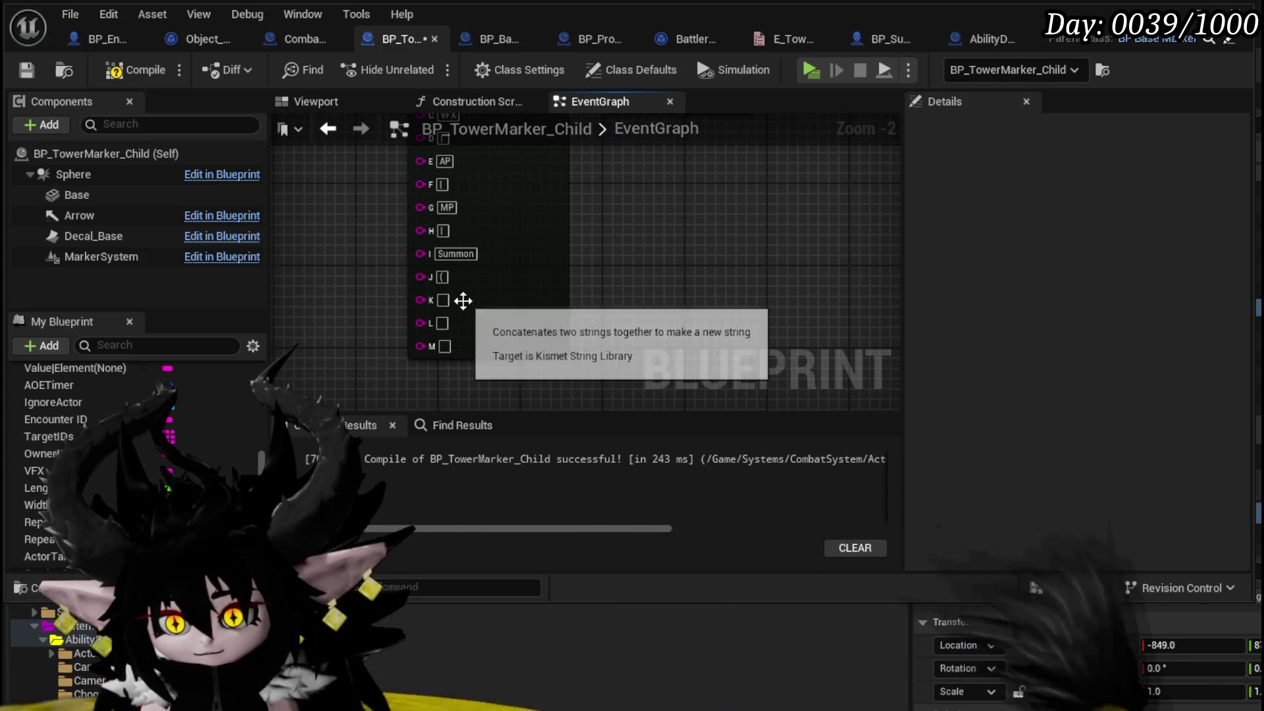
click(110, 76)
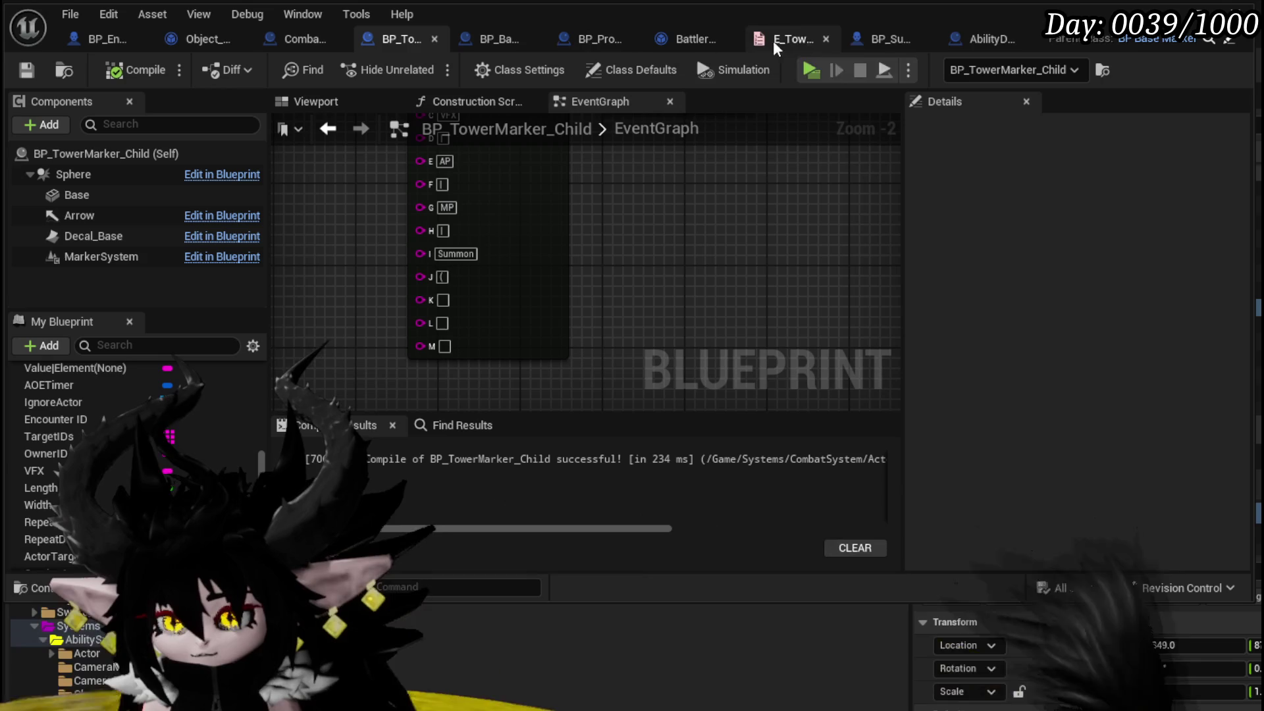
Flip through the BP_Summon_Base, AbilityDecoder, Battler_Object, BP_Projectile and BP_BaseMarker blueprints.
click(887, 38)
click(973, 39)
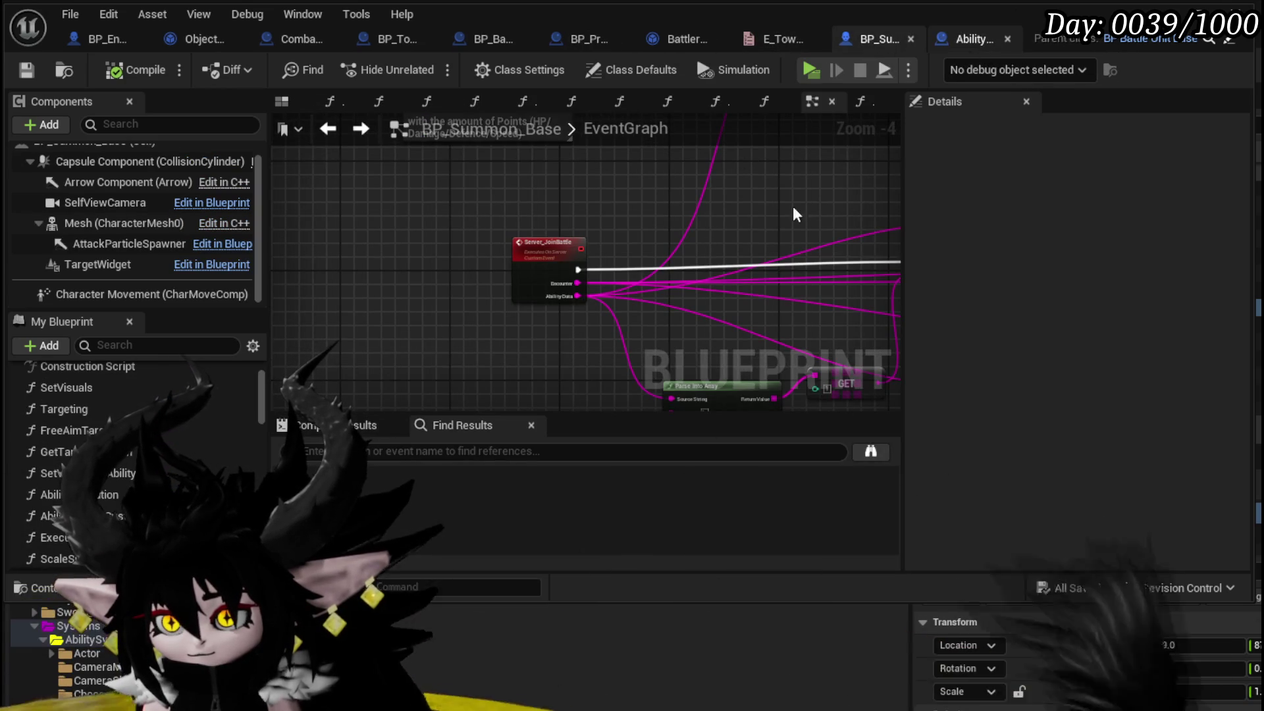
click(977, 39)
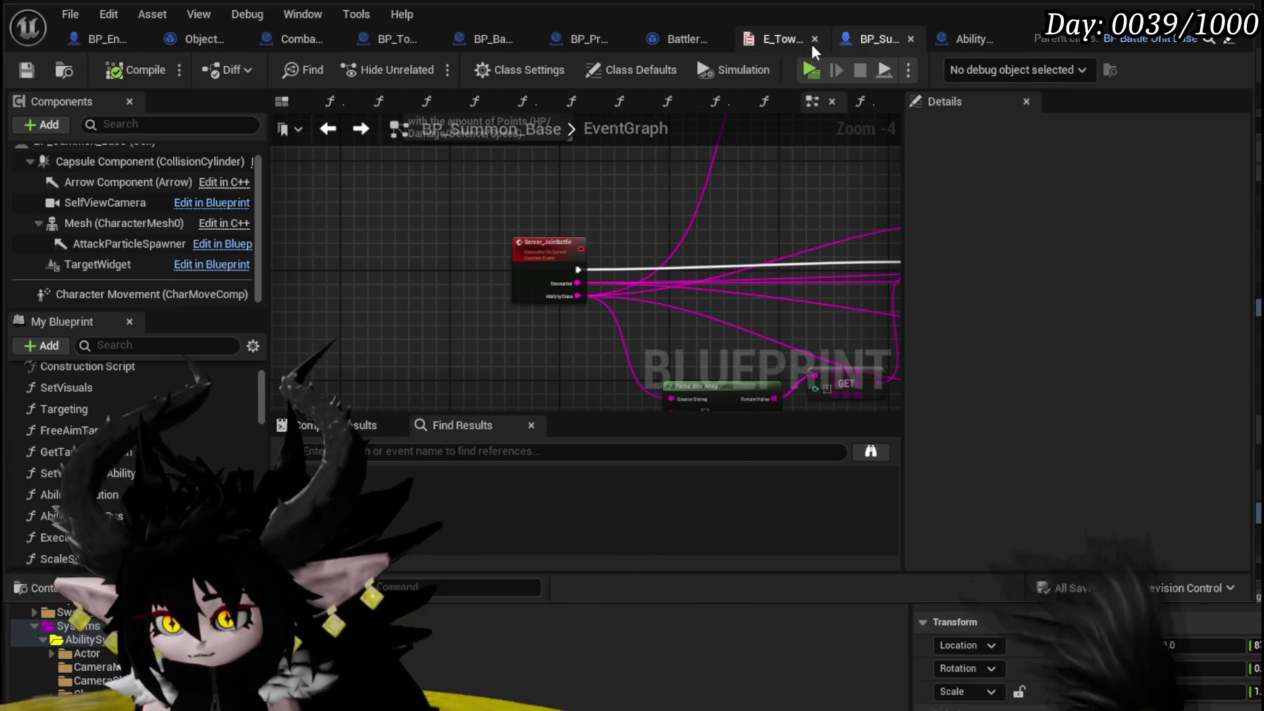
click(658, 40)
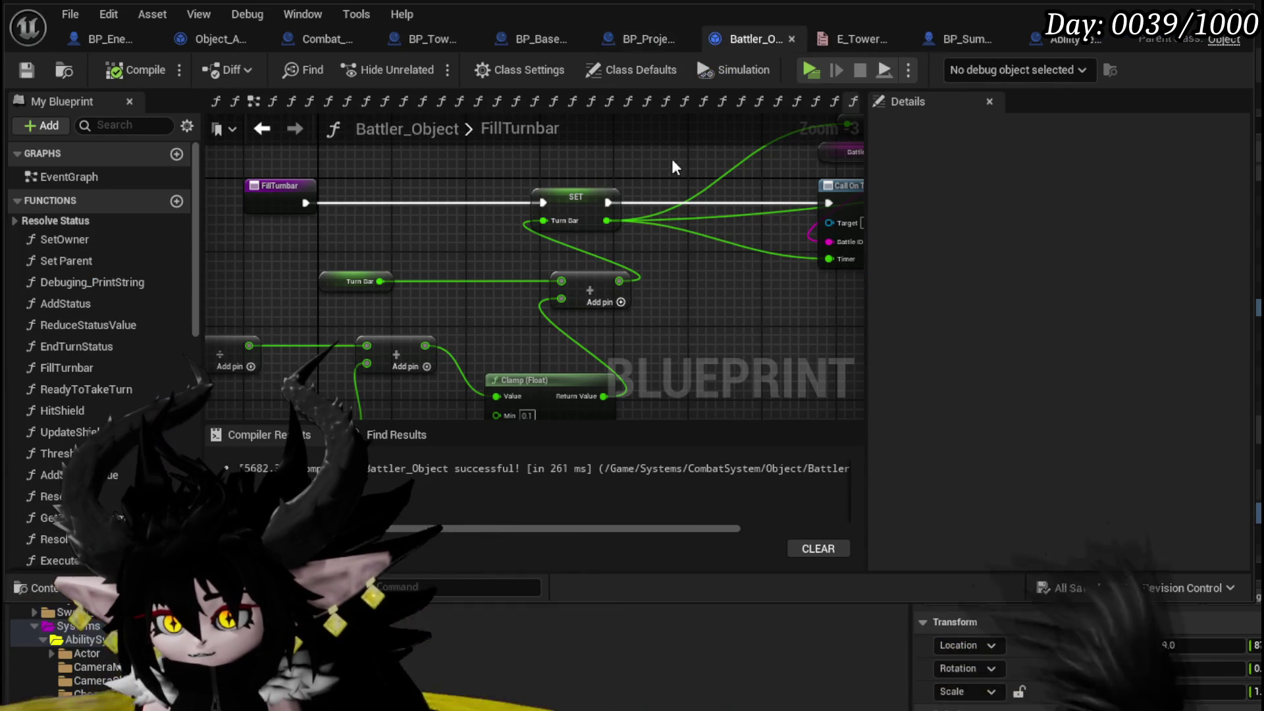
click(661, 36)
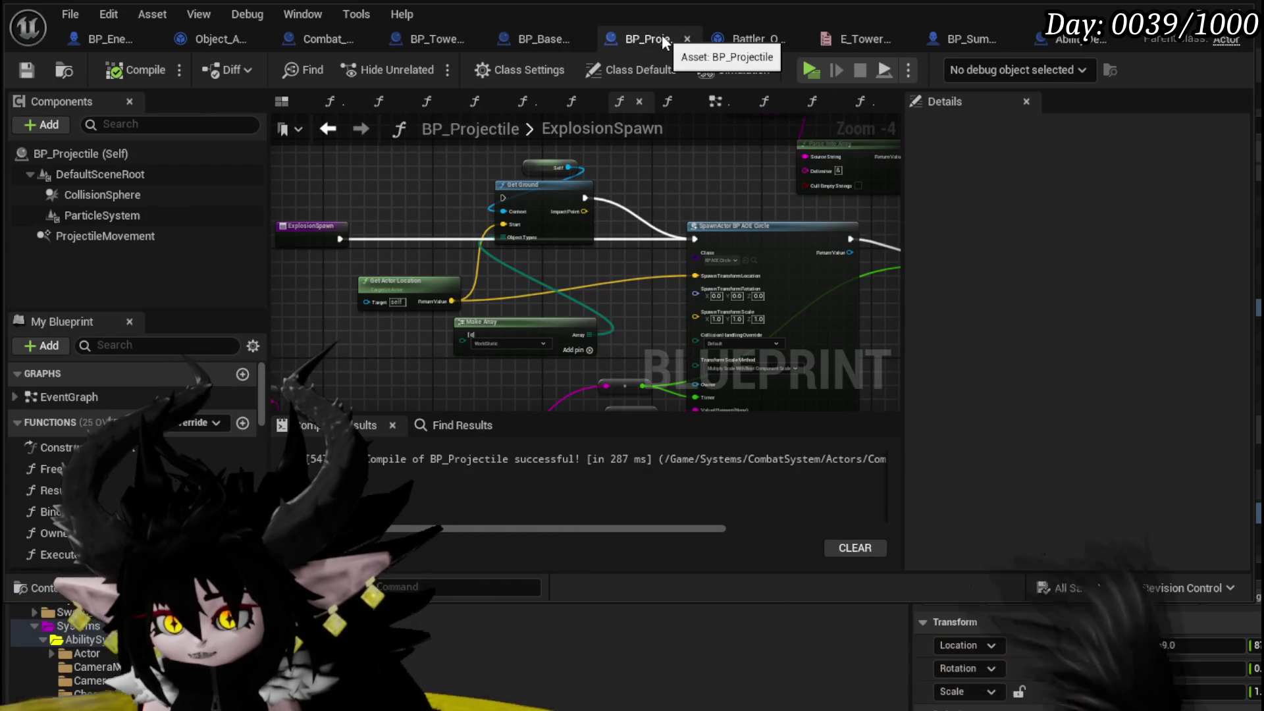
click(545, 39)
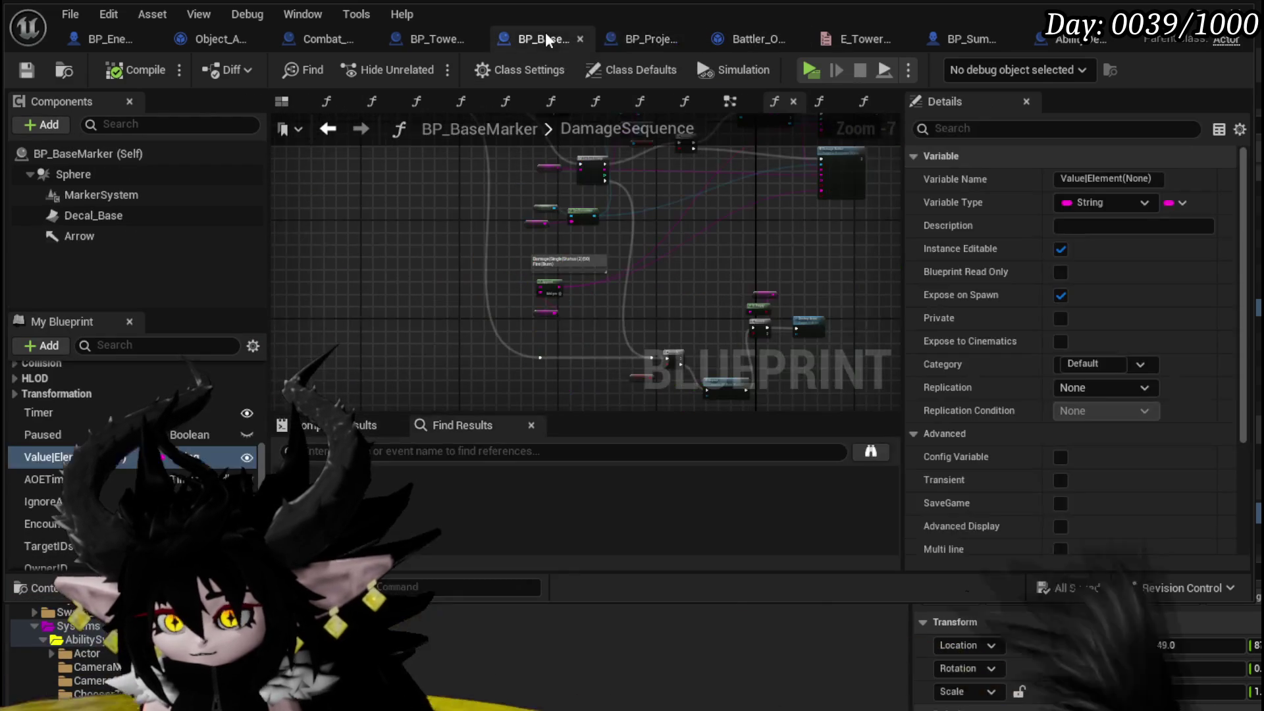
click(623, 41)
Inspect the Cast To and Set Turn Progress nodes in Battler_Object's FillTurnbar graph.
click(736, 41)
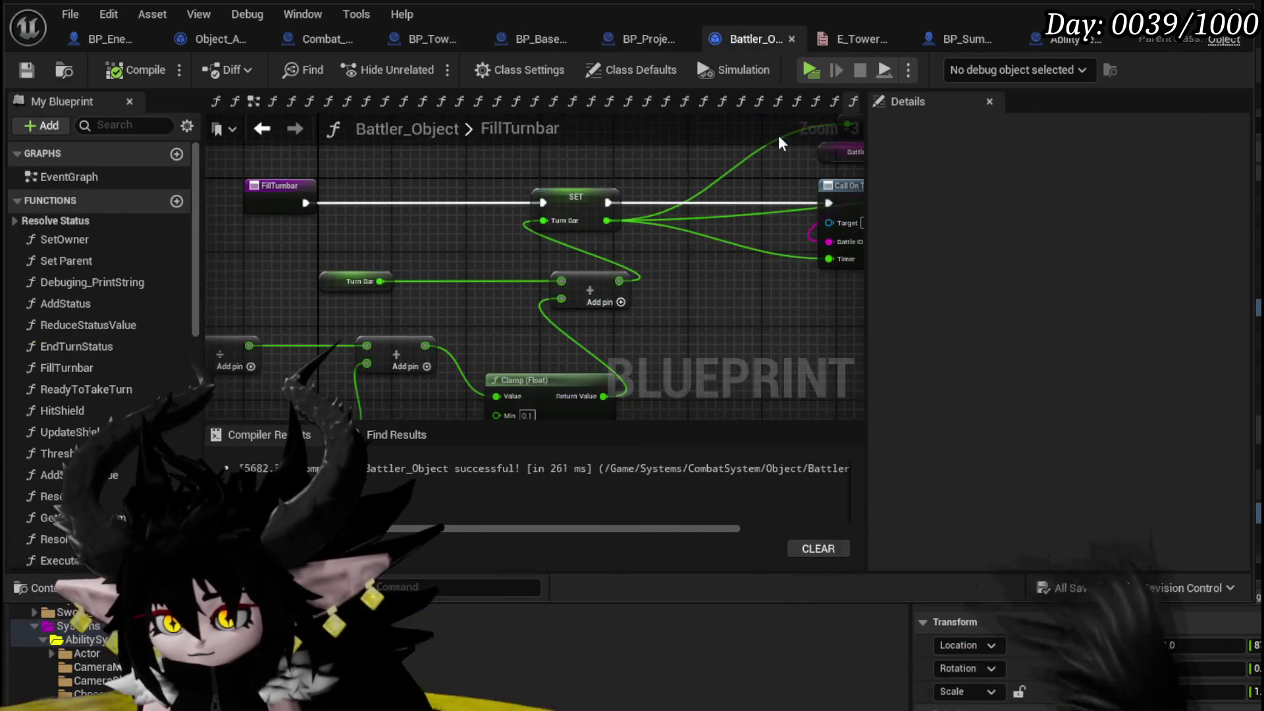
scroll(395, 191, up, 2)
drag(392, 190, 218, 207)
mouse_move(461, 184)
mouse_down()
mouse_move(503, 171)
mouse_move(520, 190)
mouse_up()
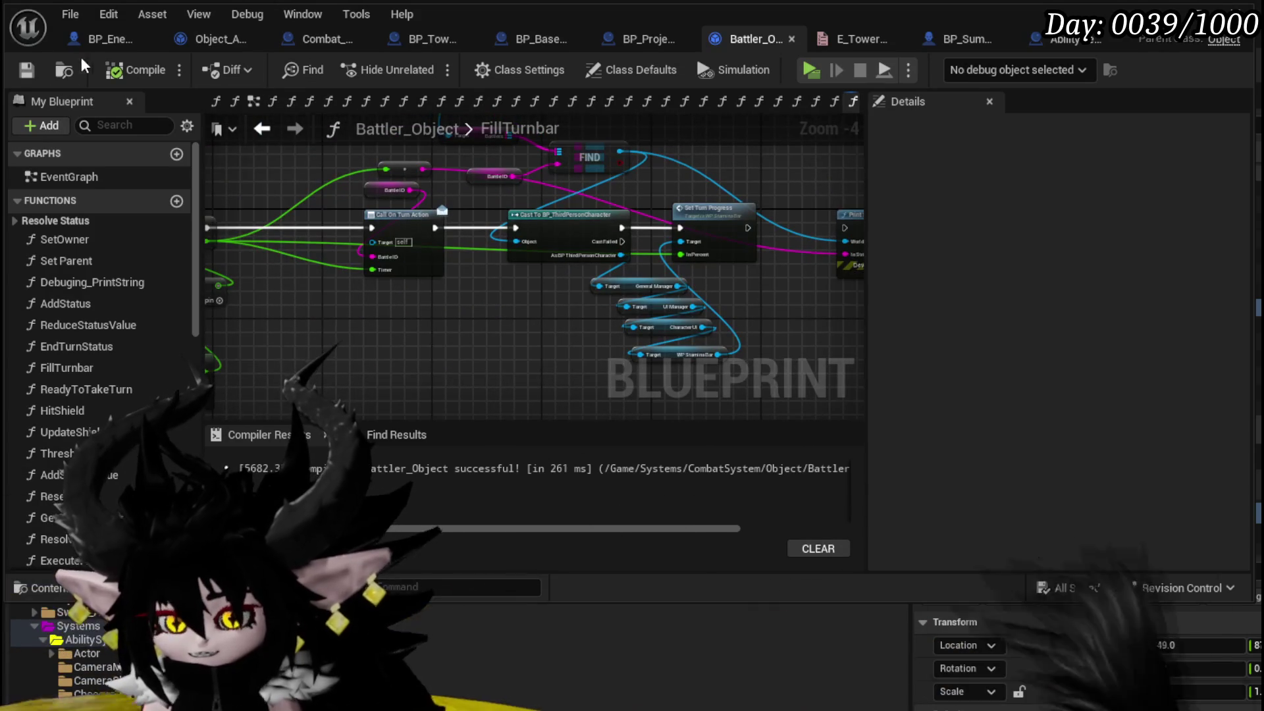
Survey BP_Summon_Base's whole event graph and save all modified blueprints.
click(951, 41)
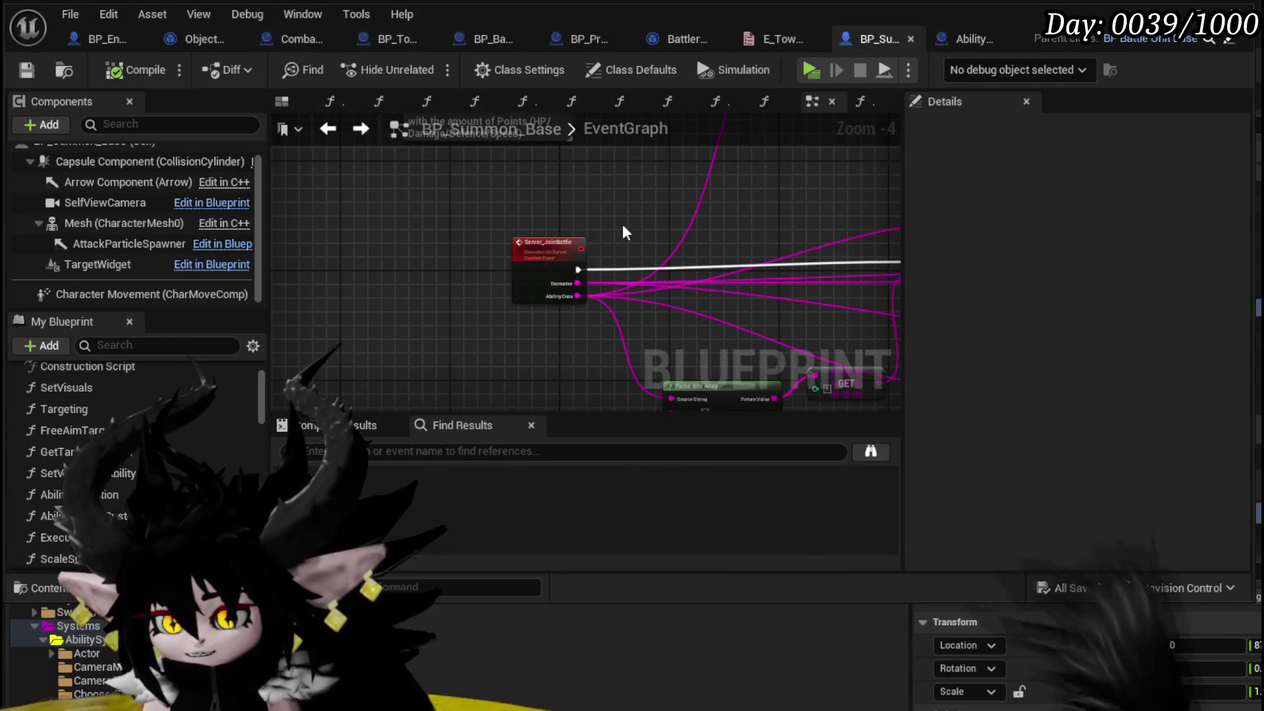
scroll(618, 226, down, 5)
drag(617, 226, 334, 212)
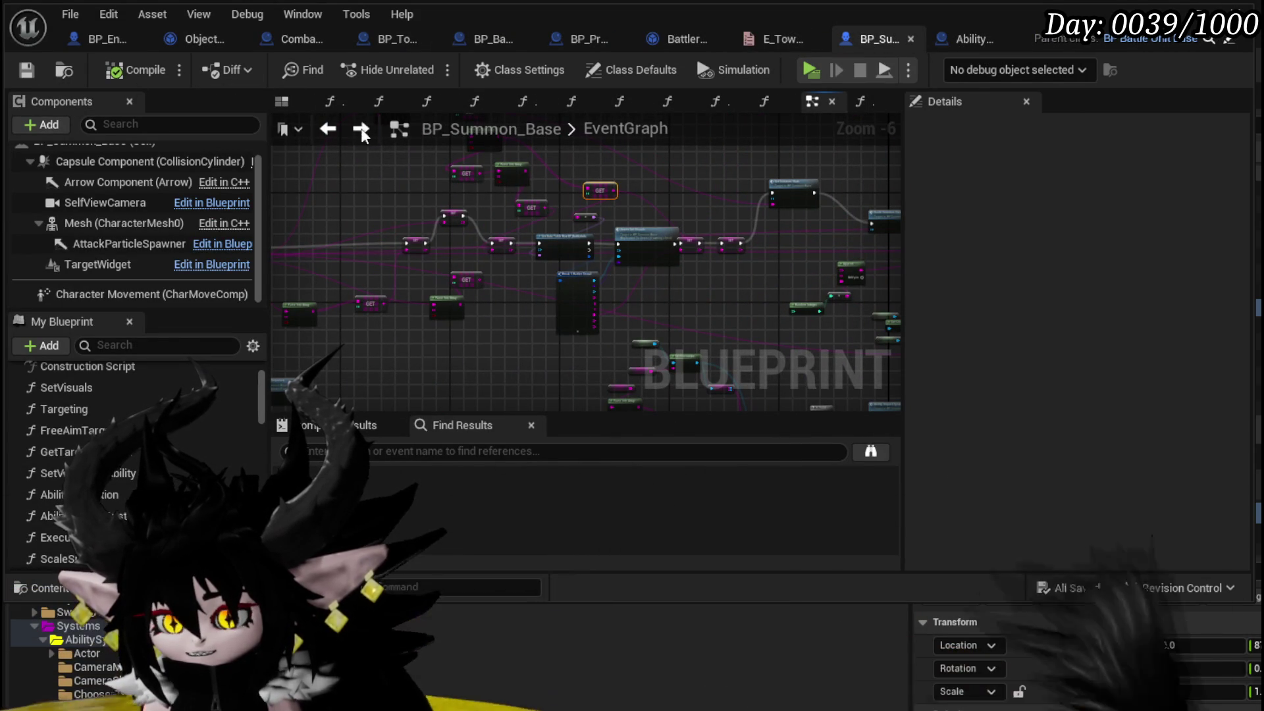
key(ctrl+s)
Play-test the level, check the in-game Equipment screen's cards, then stop and return to the blueprint editor.
key(alt+Tab)
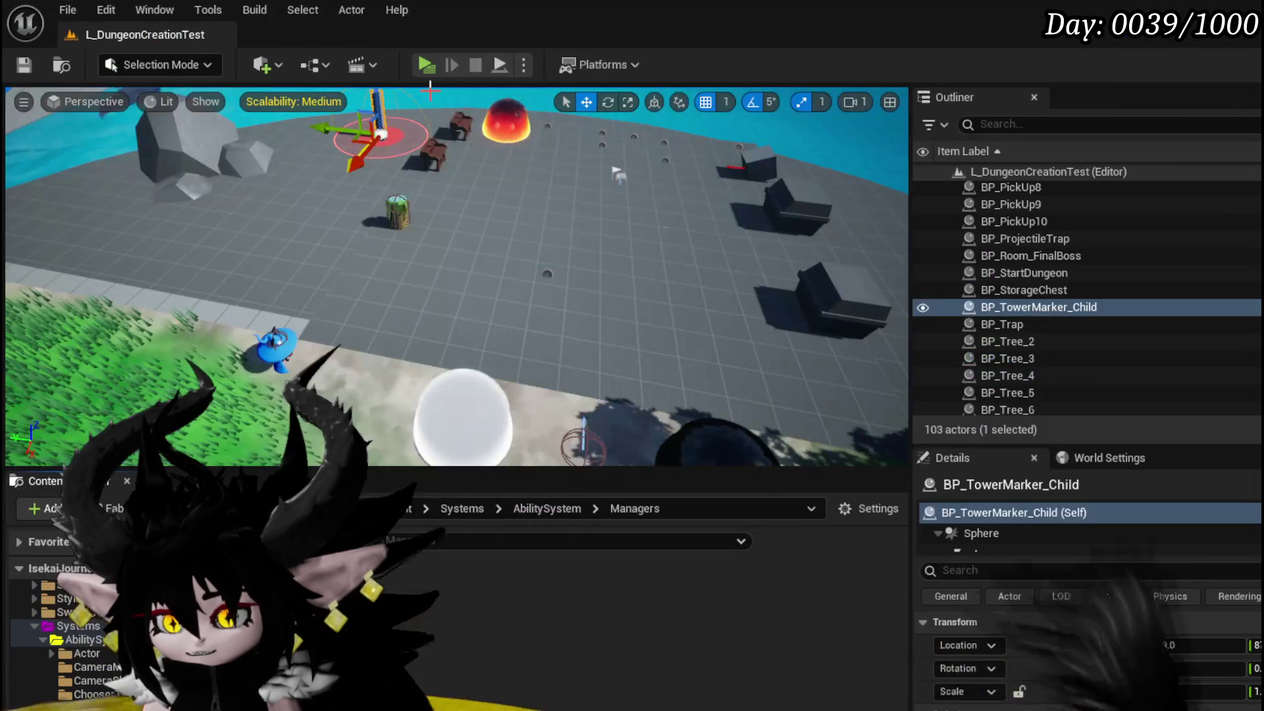
key(alt+p)
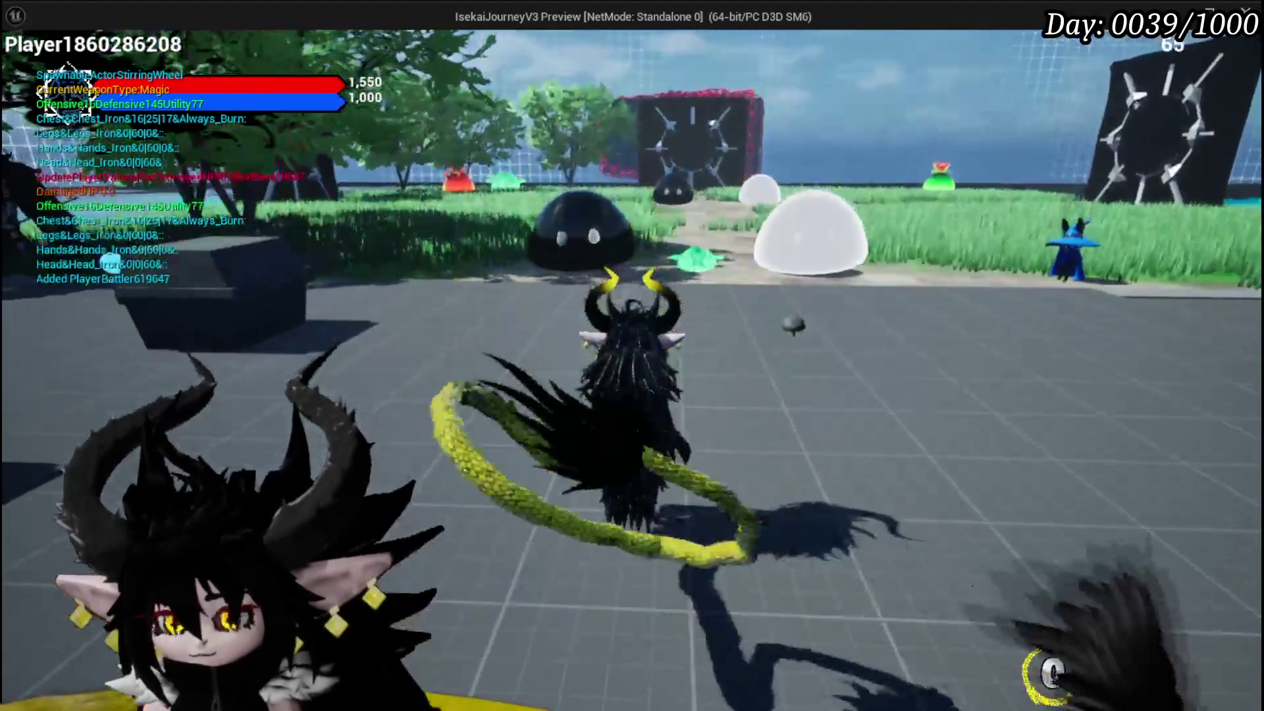
click(122, 52)
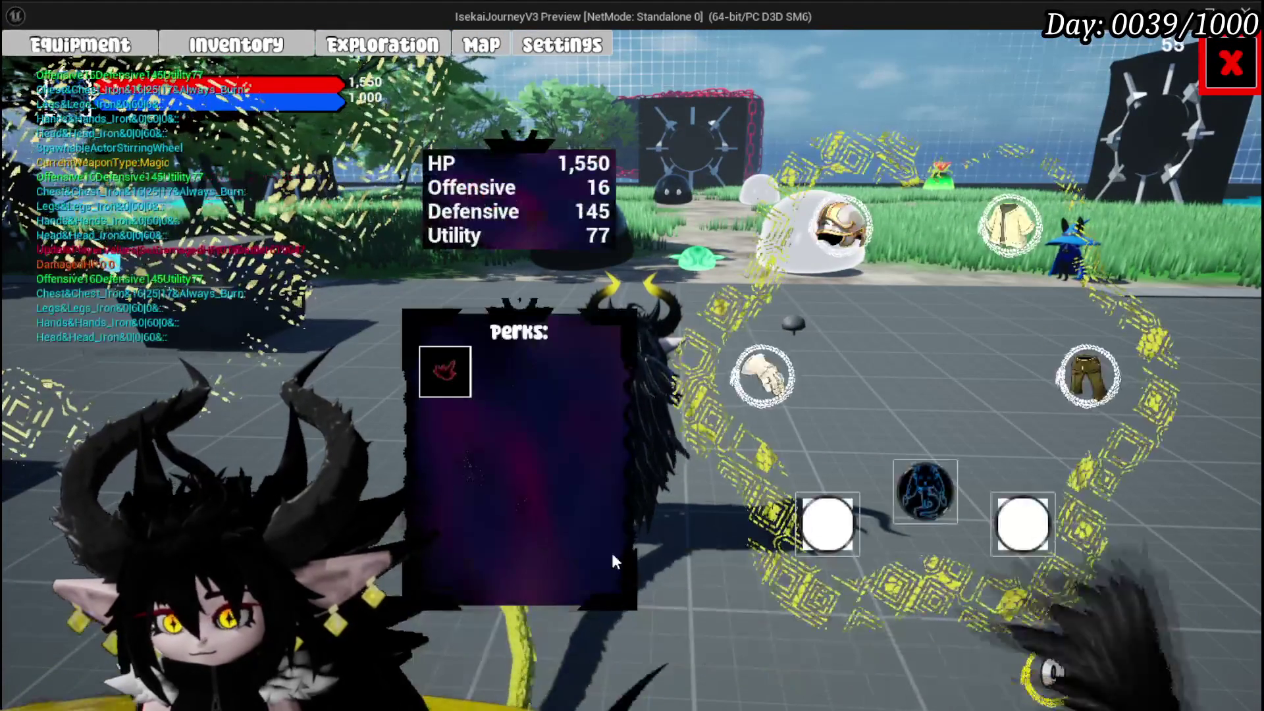
mouse_move(781, 588)
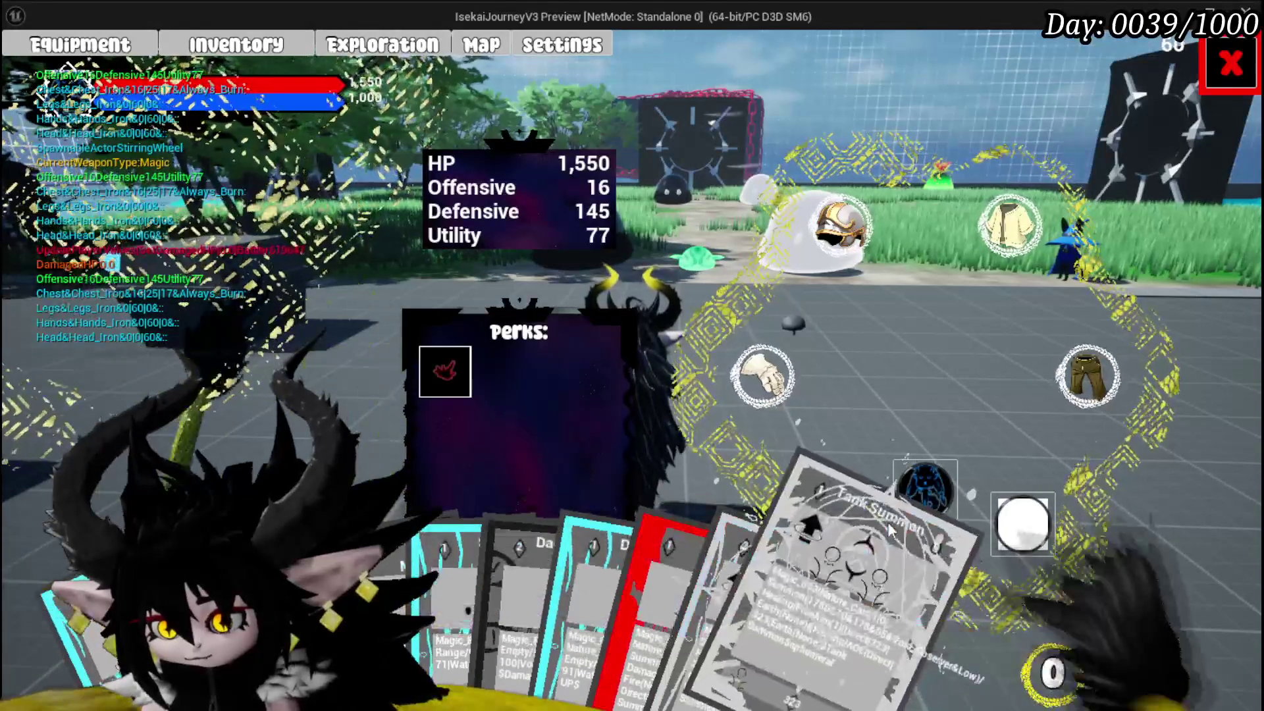
key(Tab)
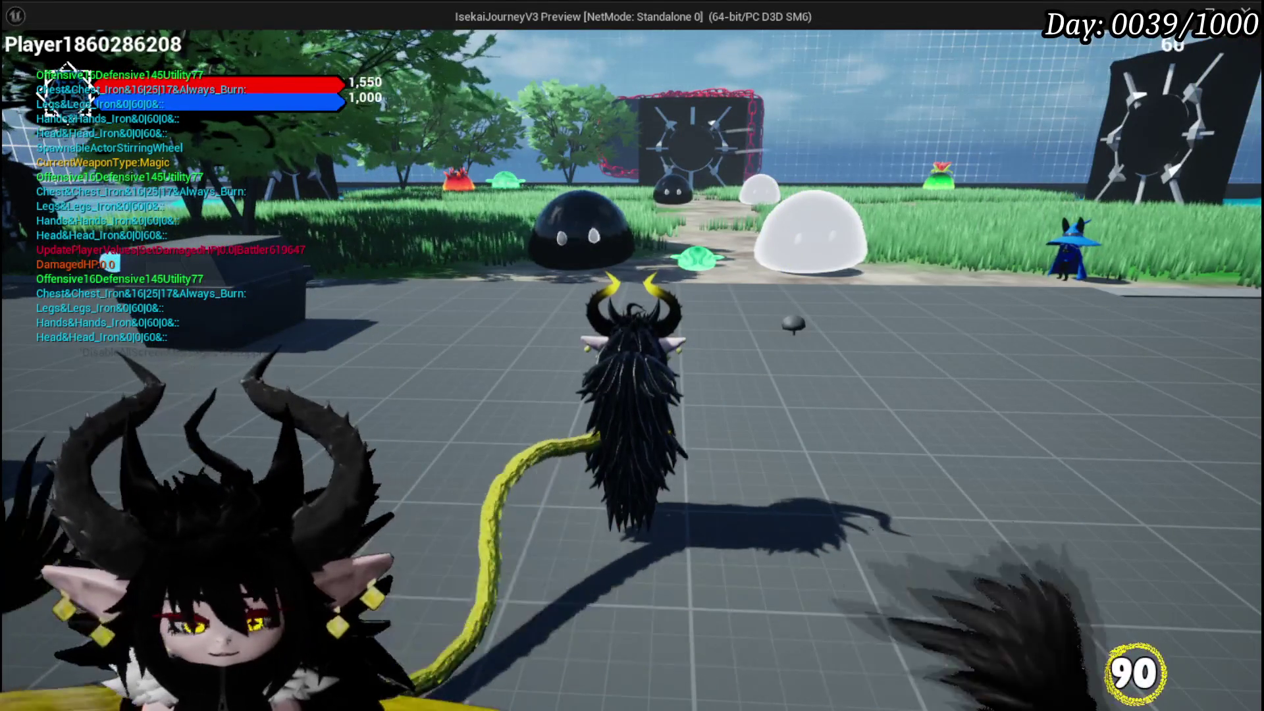
key(Escape)
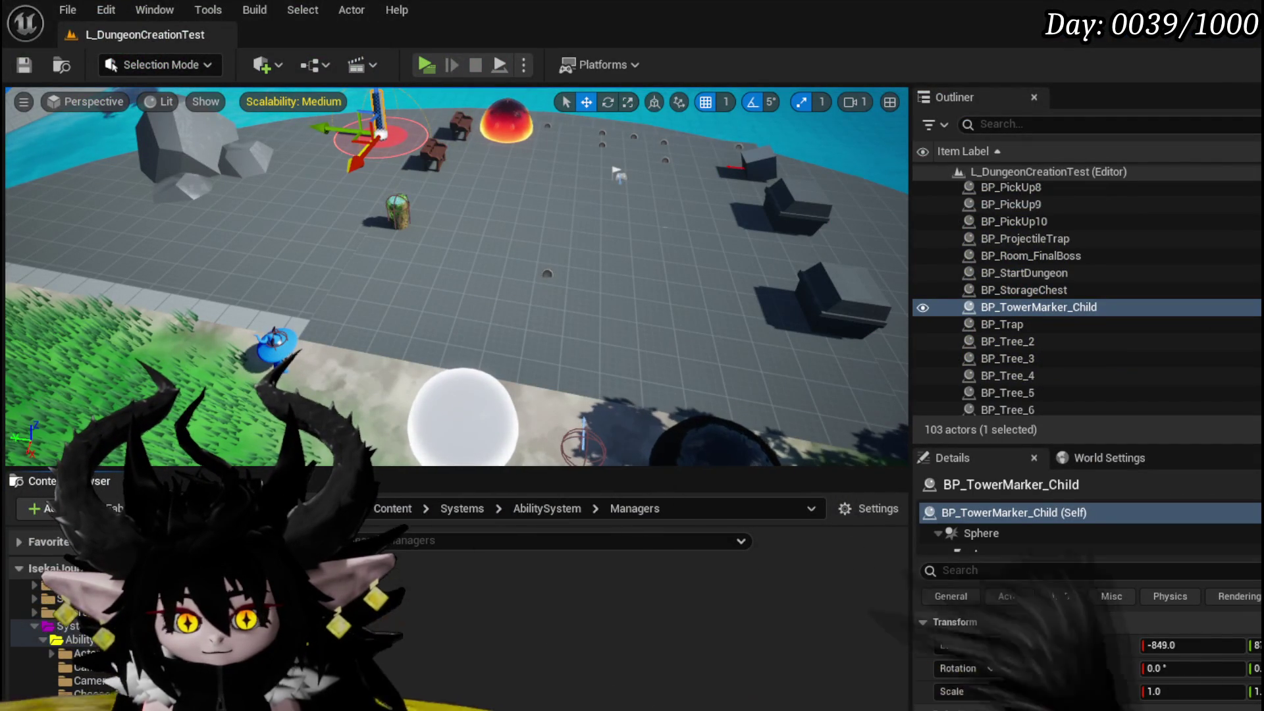
key(alt+Tab)
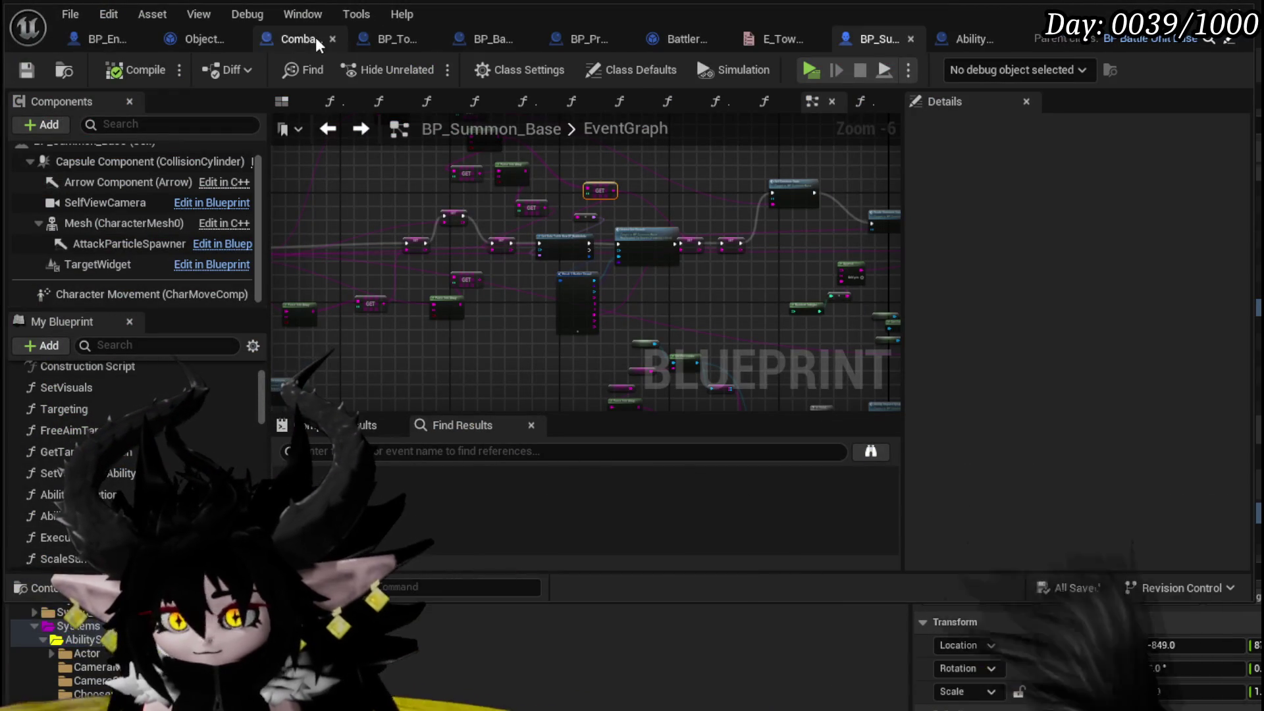
In BP_TowerMarker_Child, add an Append node wired to pin K with HP in A and & in B.
click(400, 39)
mouse_move(471, 358)
mouse_down()
mouse_move(586, 346)
mouse_move(665, 290)
mouse_move(513, 285)
mouse_up()
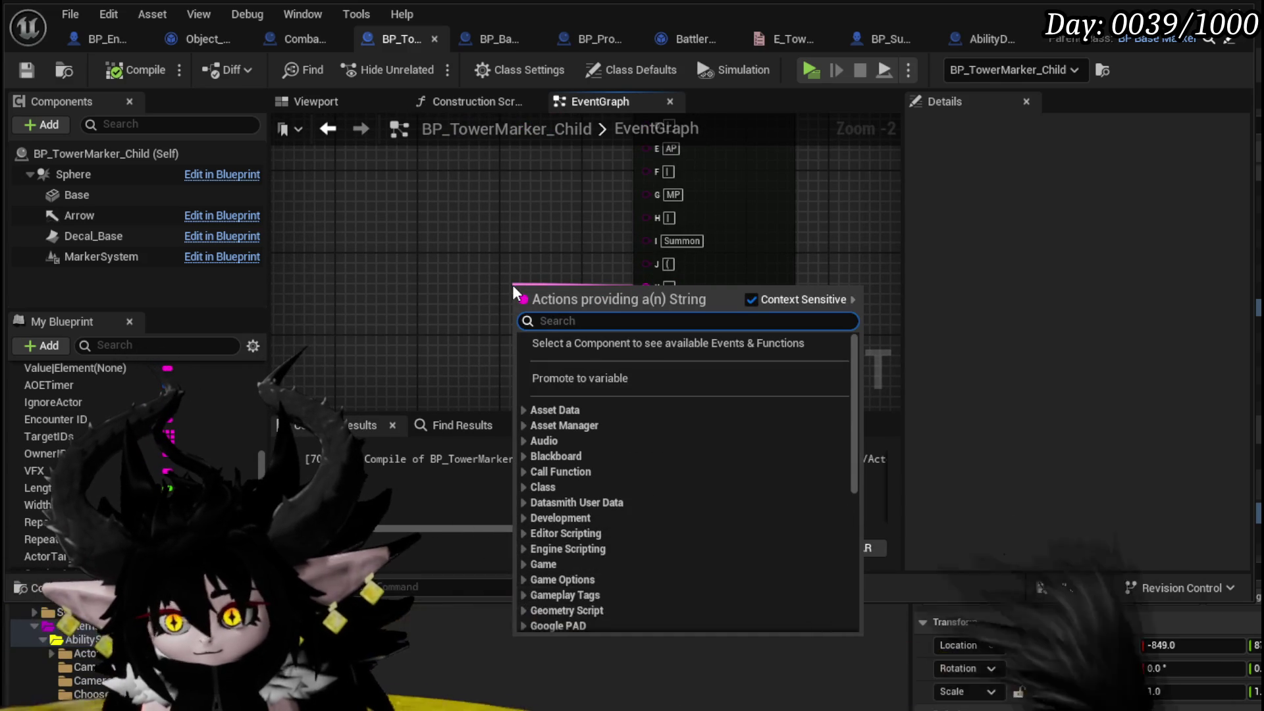
text(append)
key(Return)
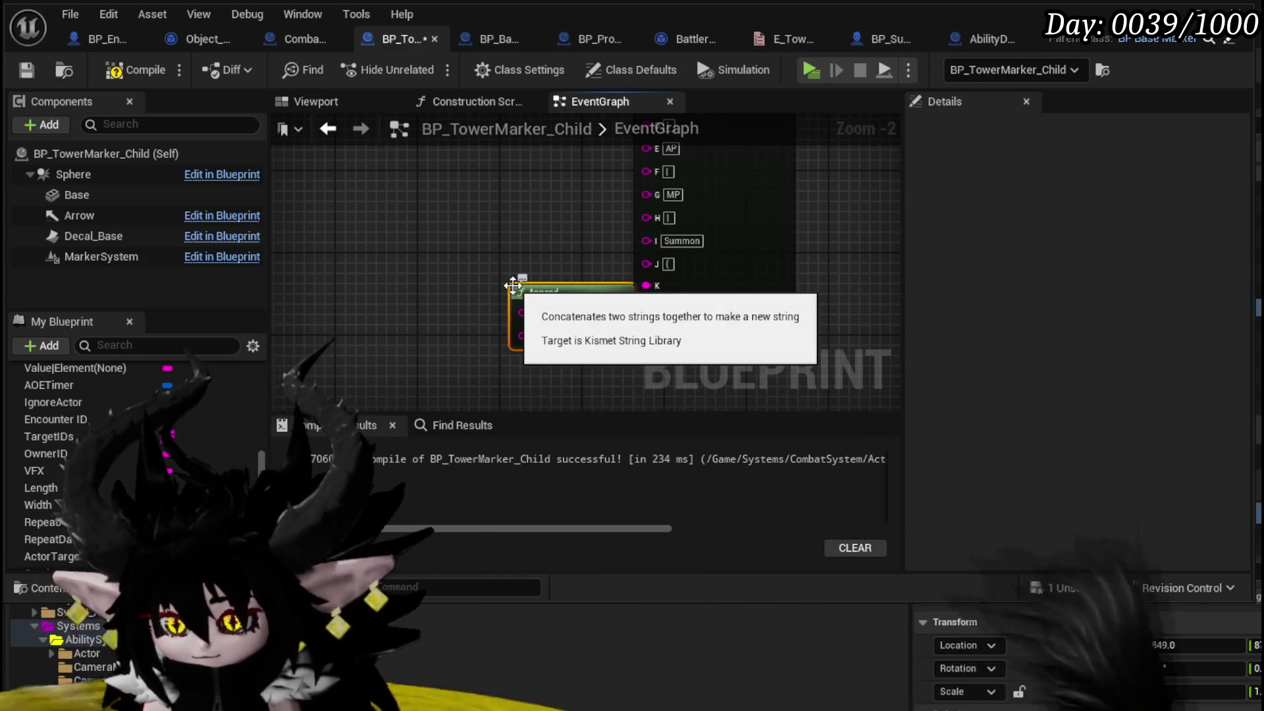
drag(575, 293, 452, 265)
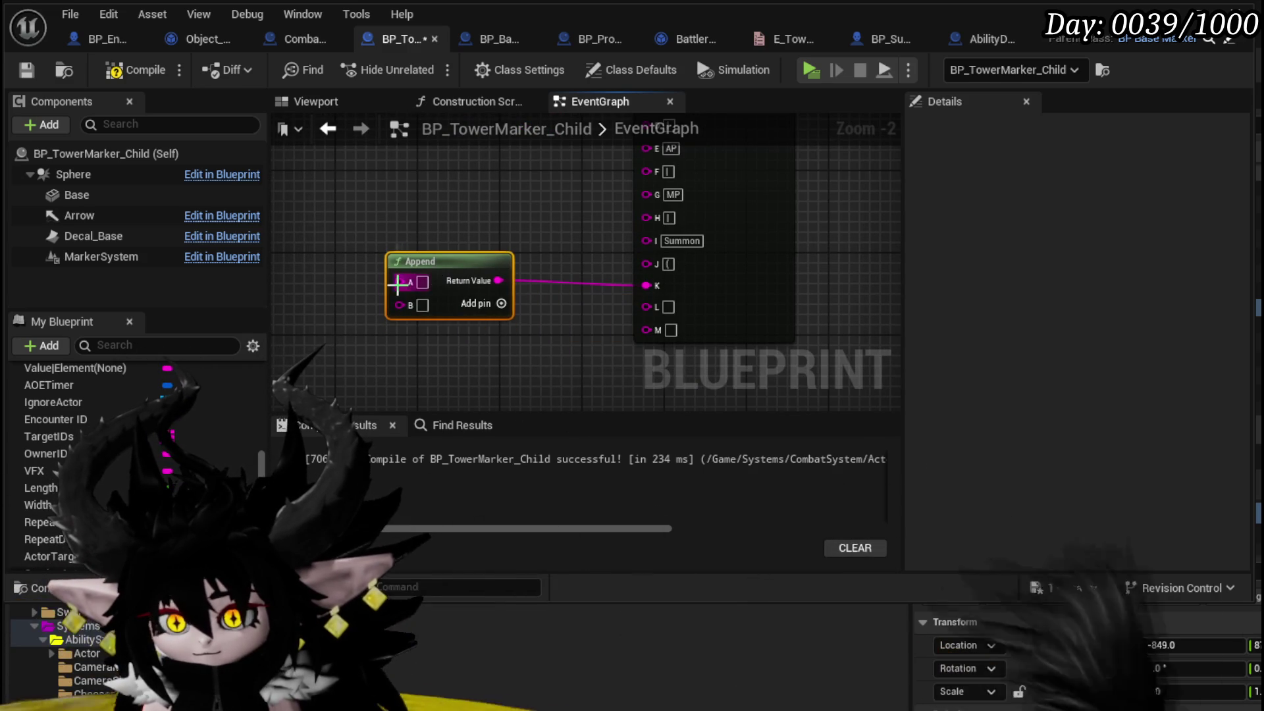
text(HP)
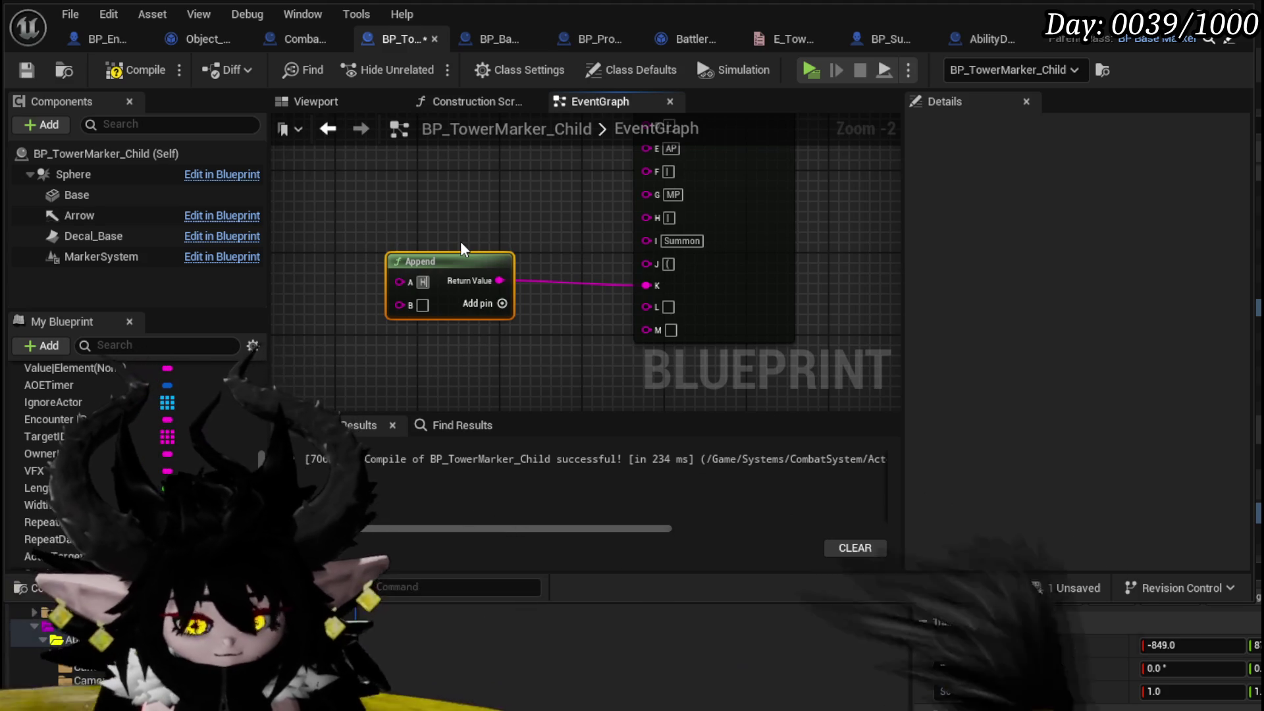
key(Return)
click(421, 305)
text(&)
key(Return)
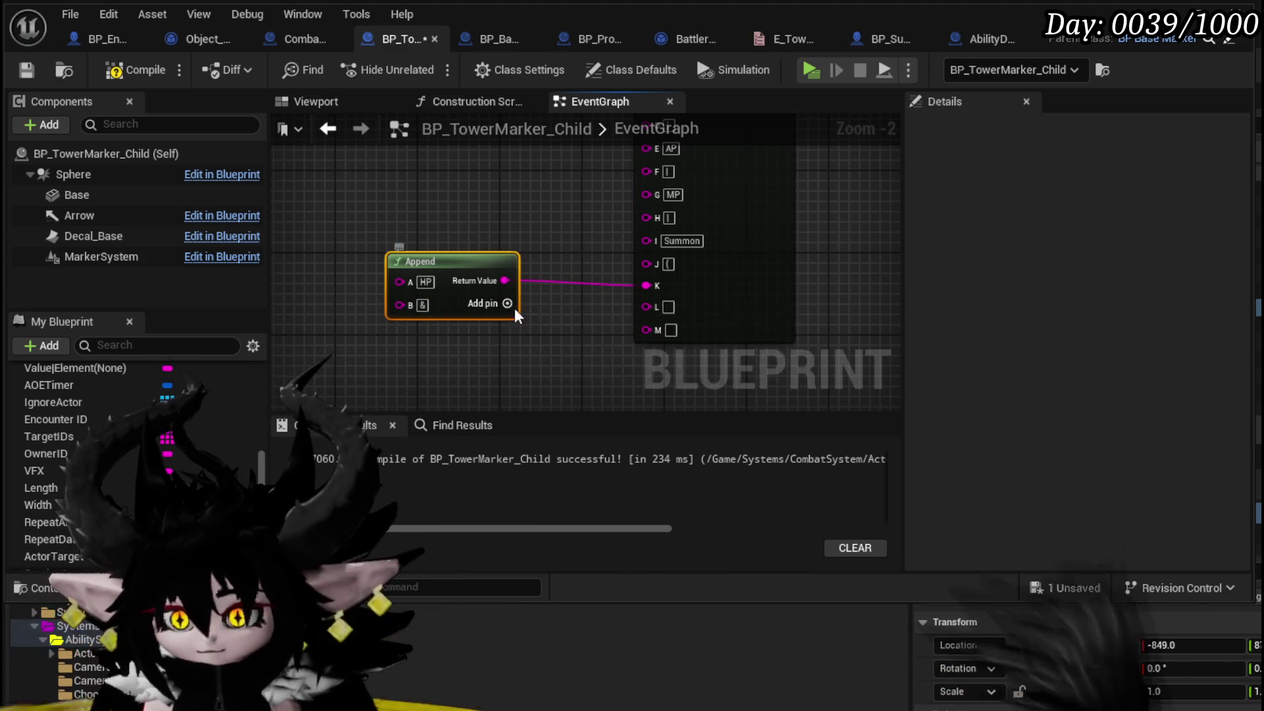
Add pins C, D, E holding Offensive, & and Defensive, plus an empty pin F.
click(507, 303)
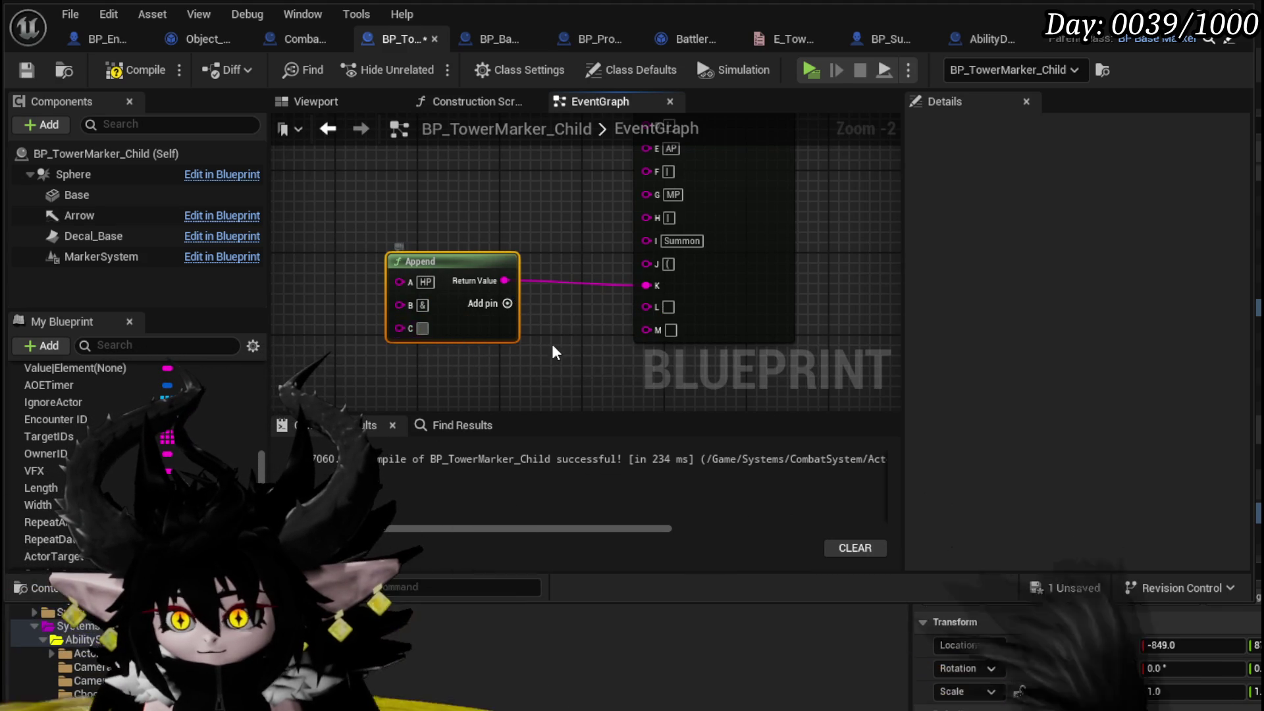
scroll(542, 346, up, 2)
click(454, 297)
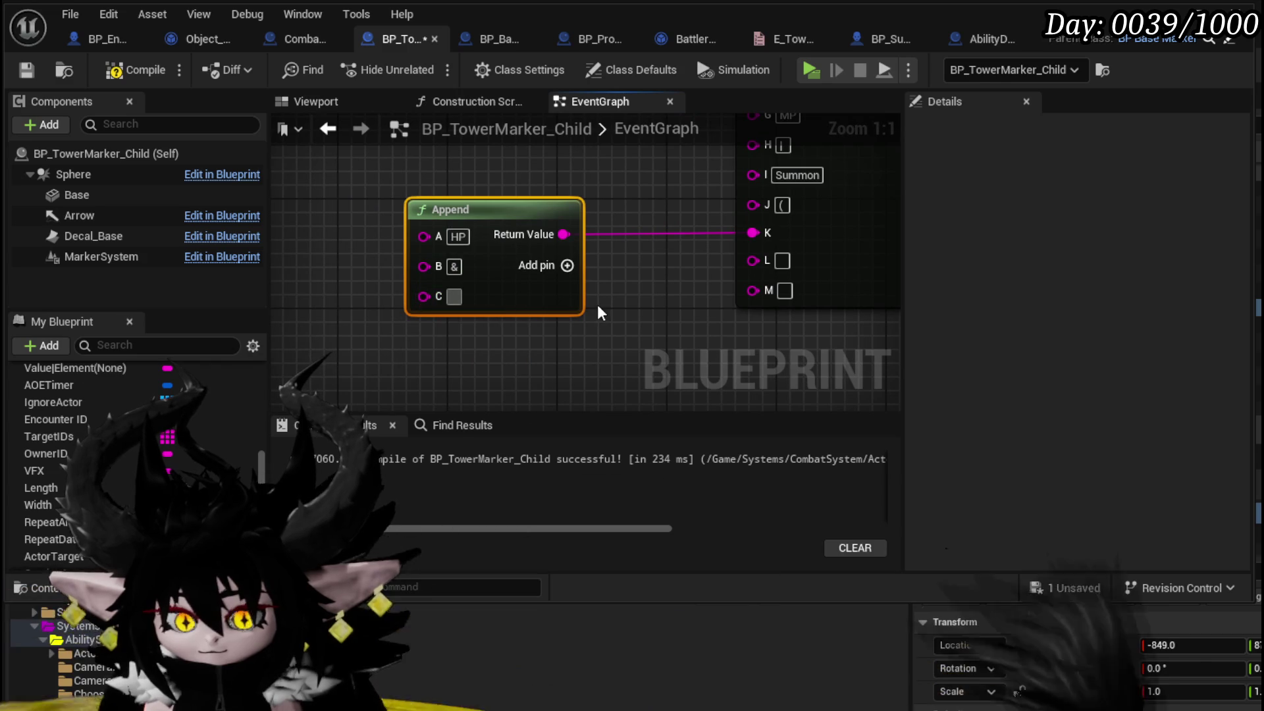
text(Offensive)
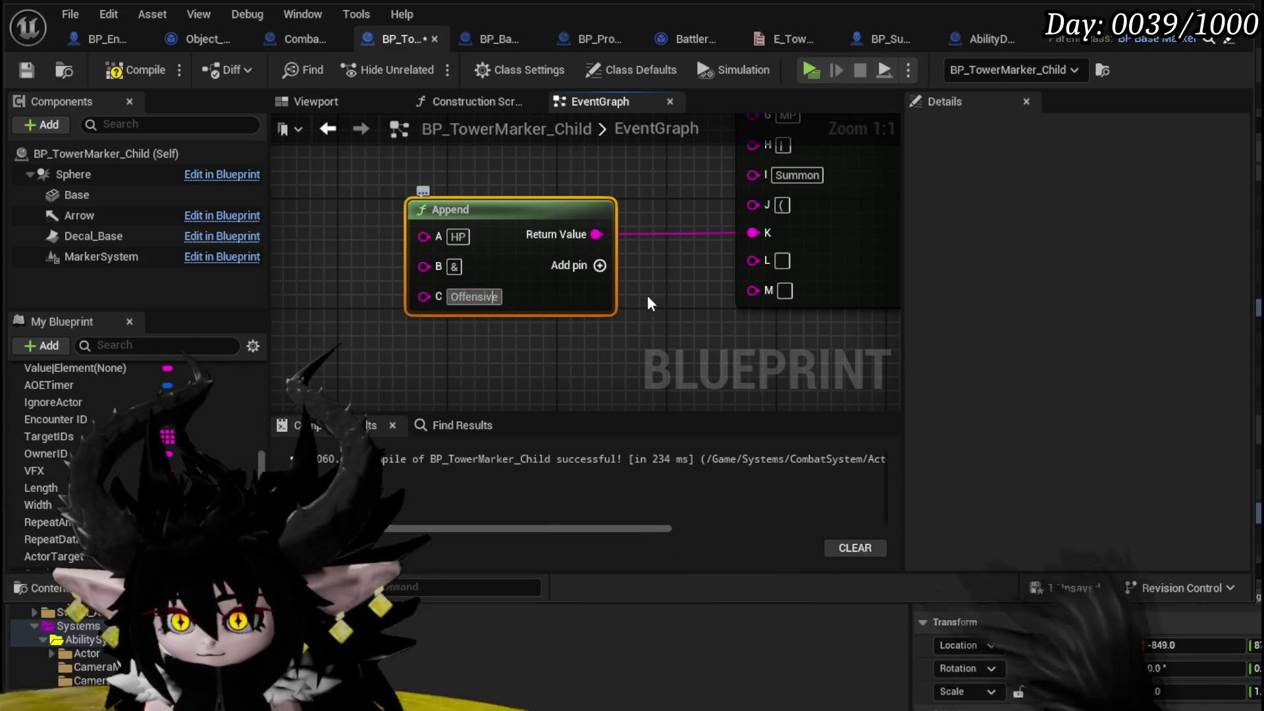
click(615, 293)
text(&)
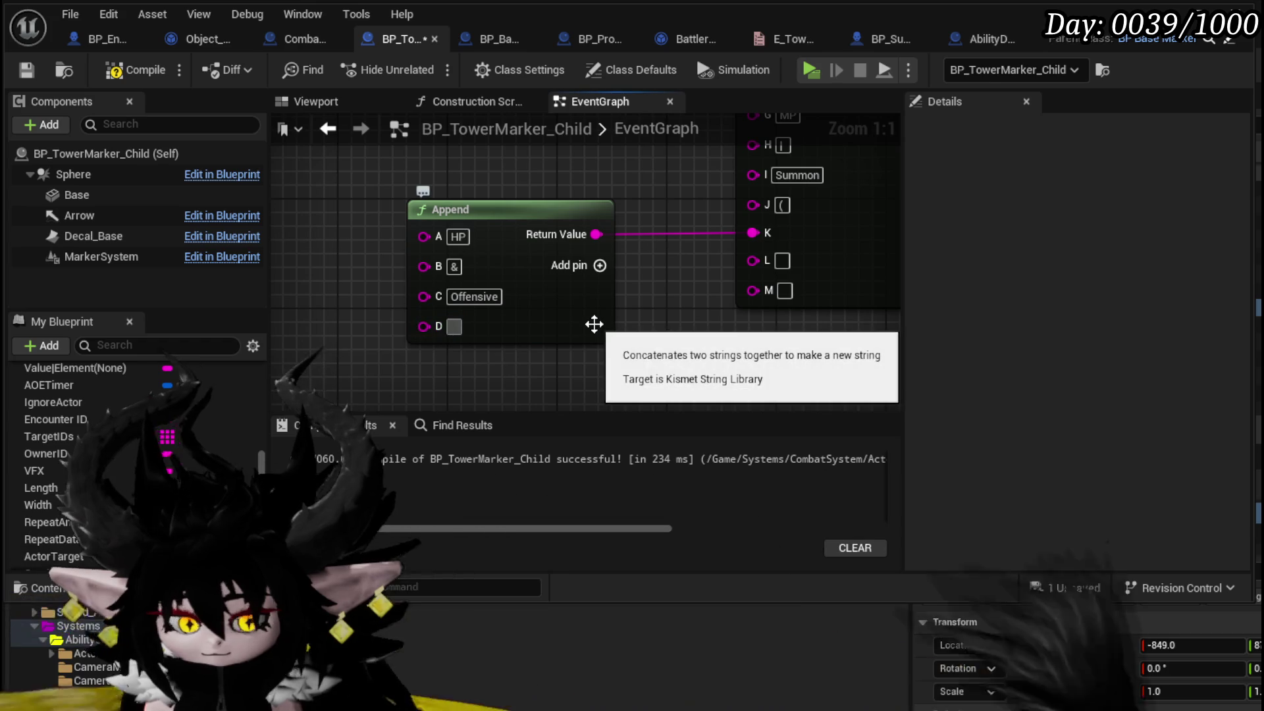
click(599, 265)
click(454, 356)
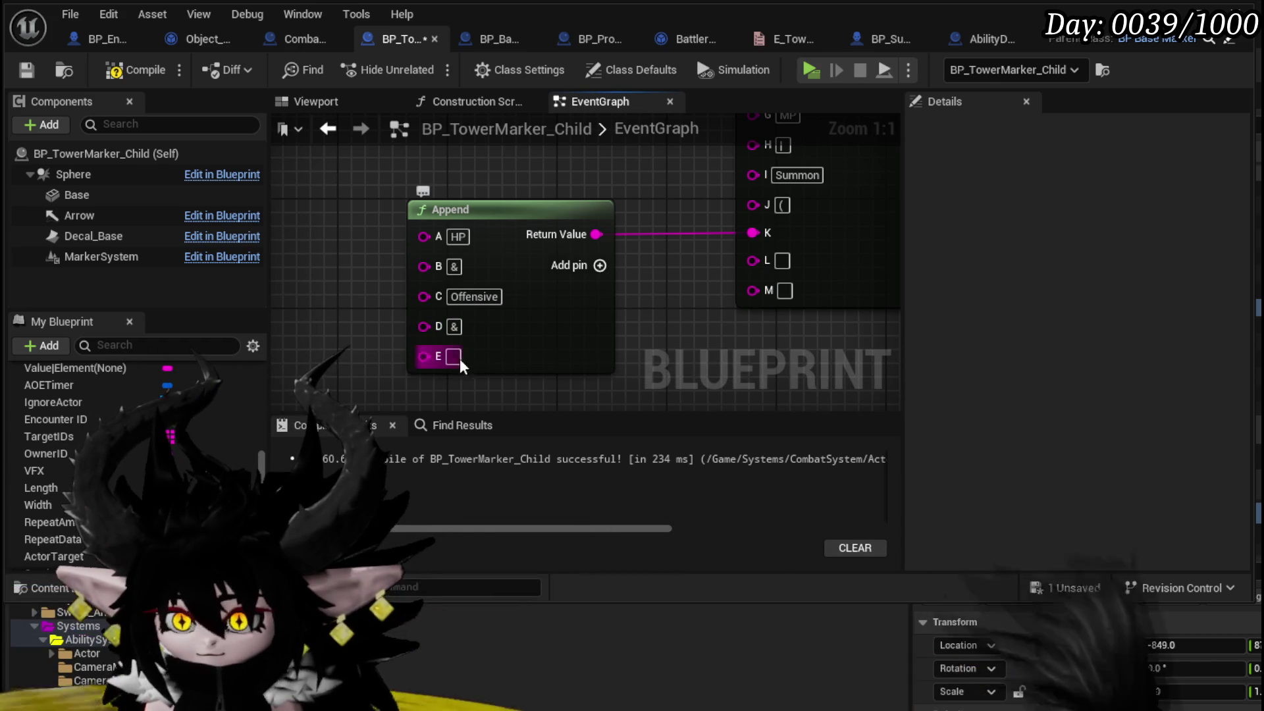
text(Defe)
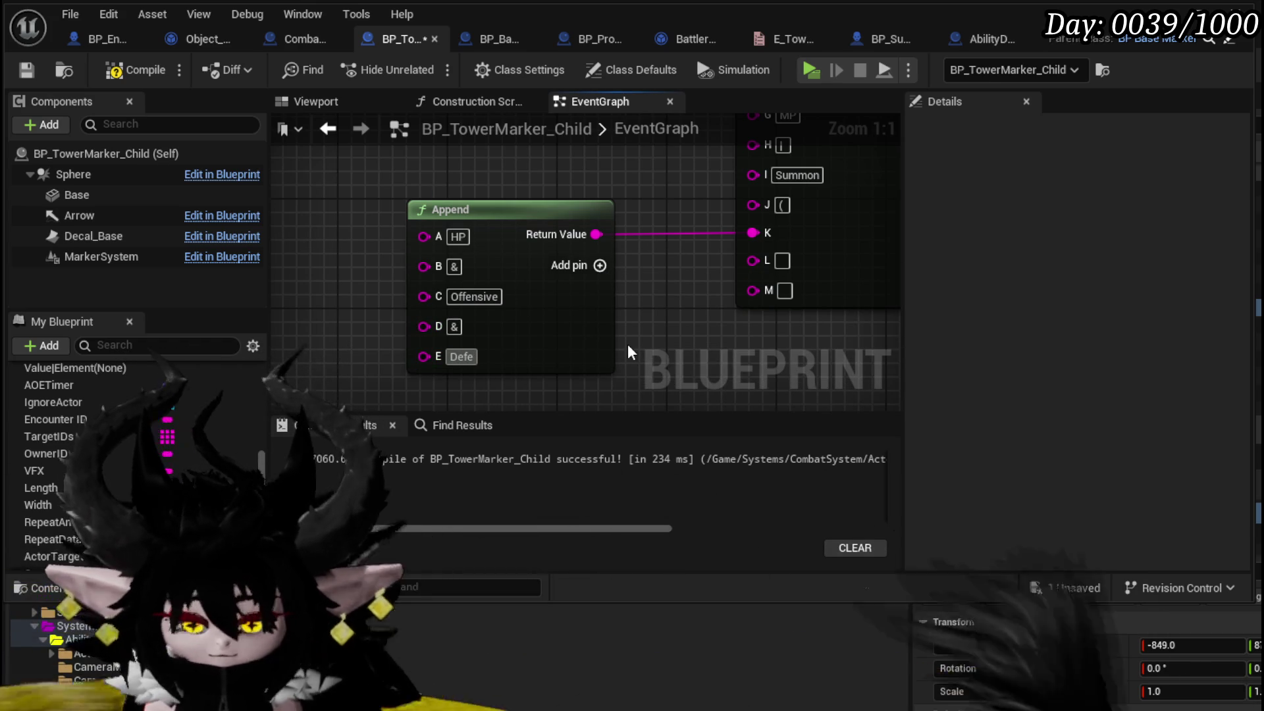
text(nsive)
key(Return)
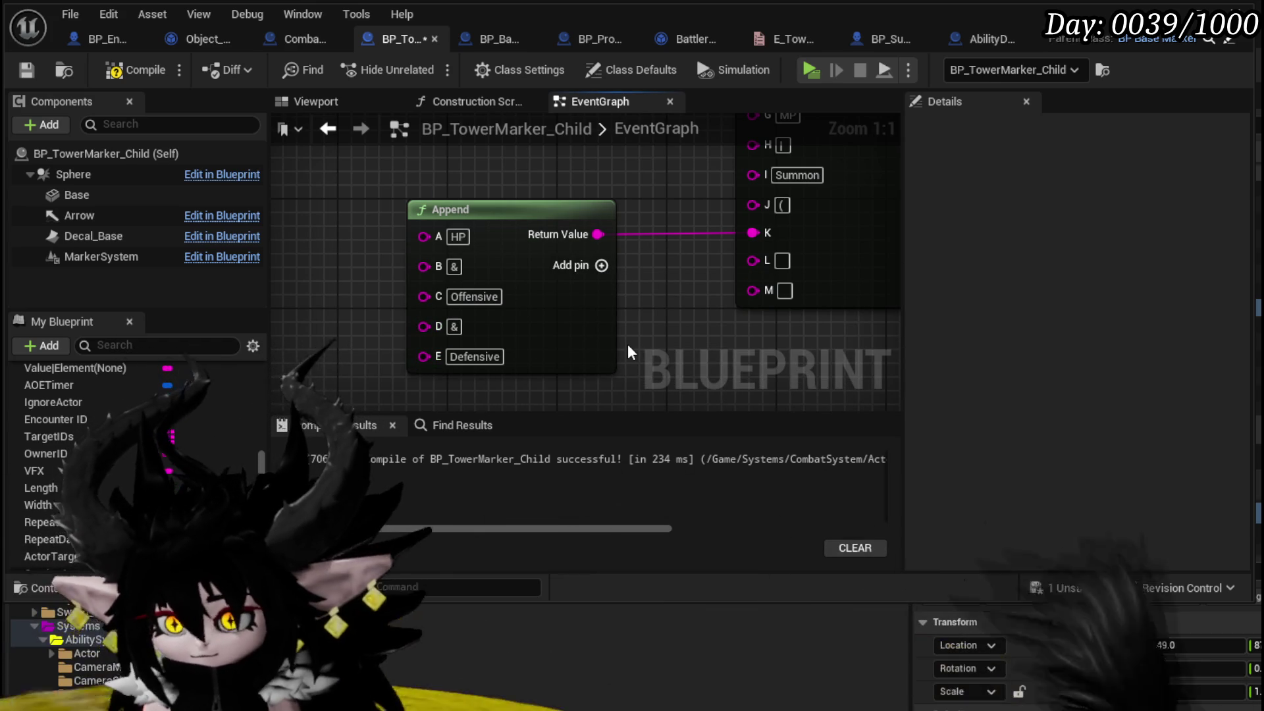
click(601, 265)
drag(664, 270, 684, 201)
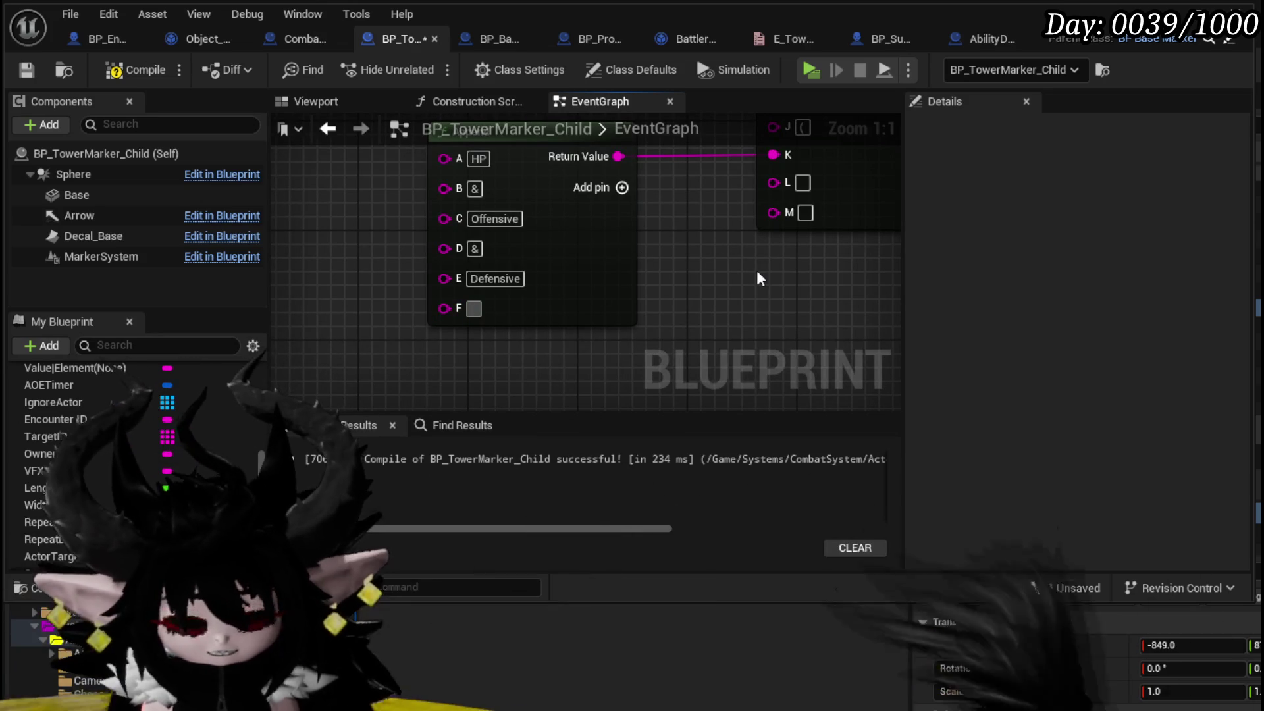
Fill pins F, G and H with &, Utility and &, and add another input pin.
text(&)
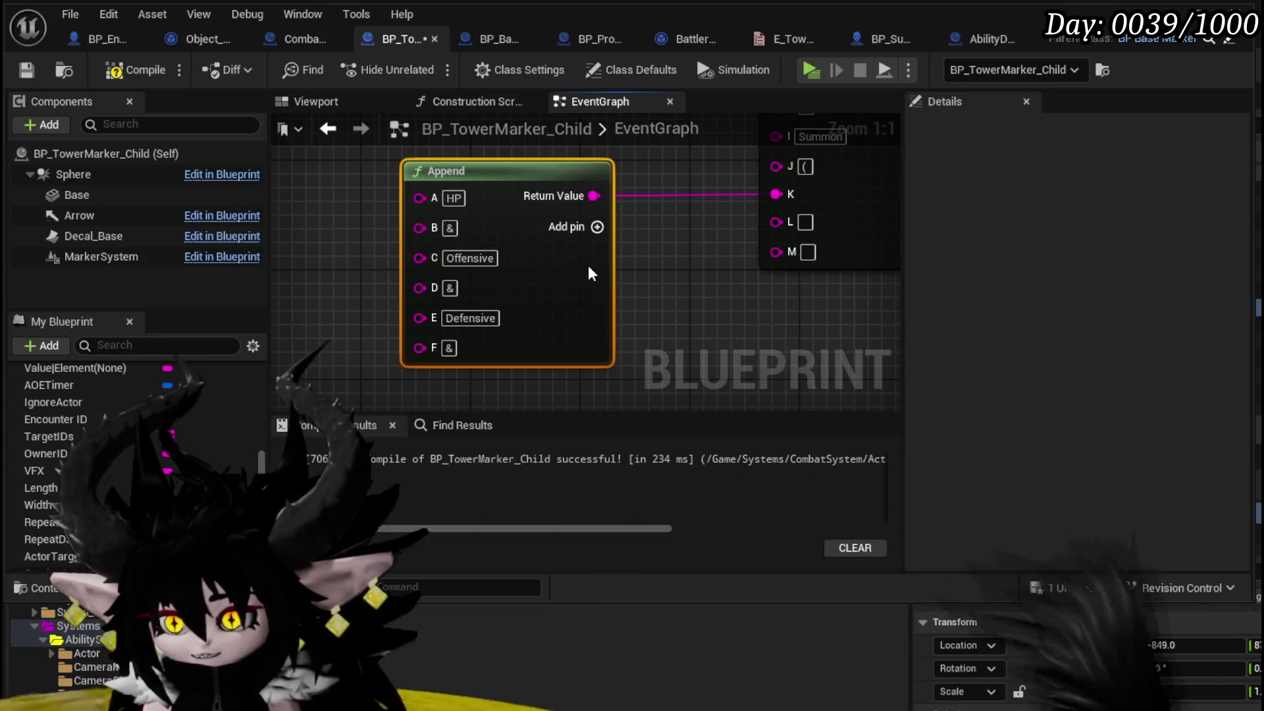
click(597, 229)
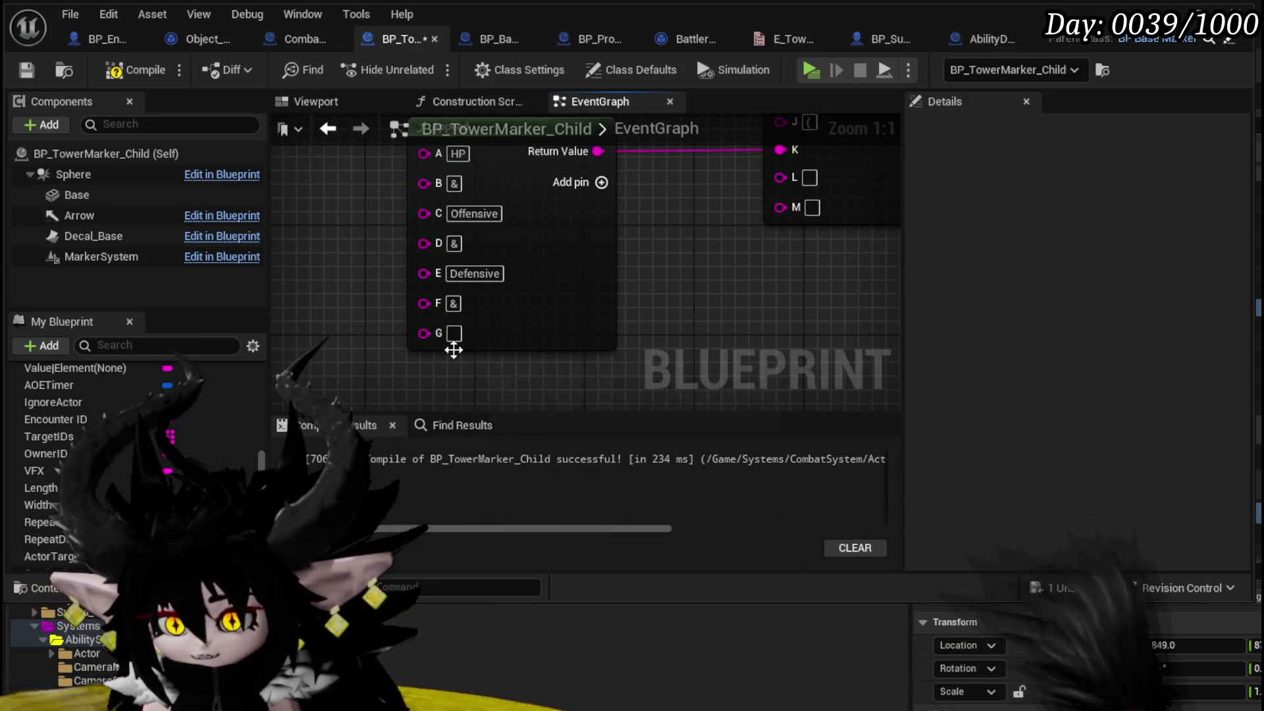
click(453, 333)
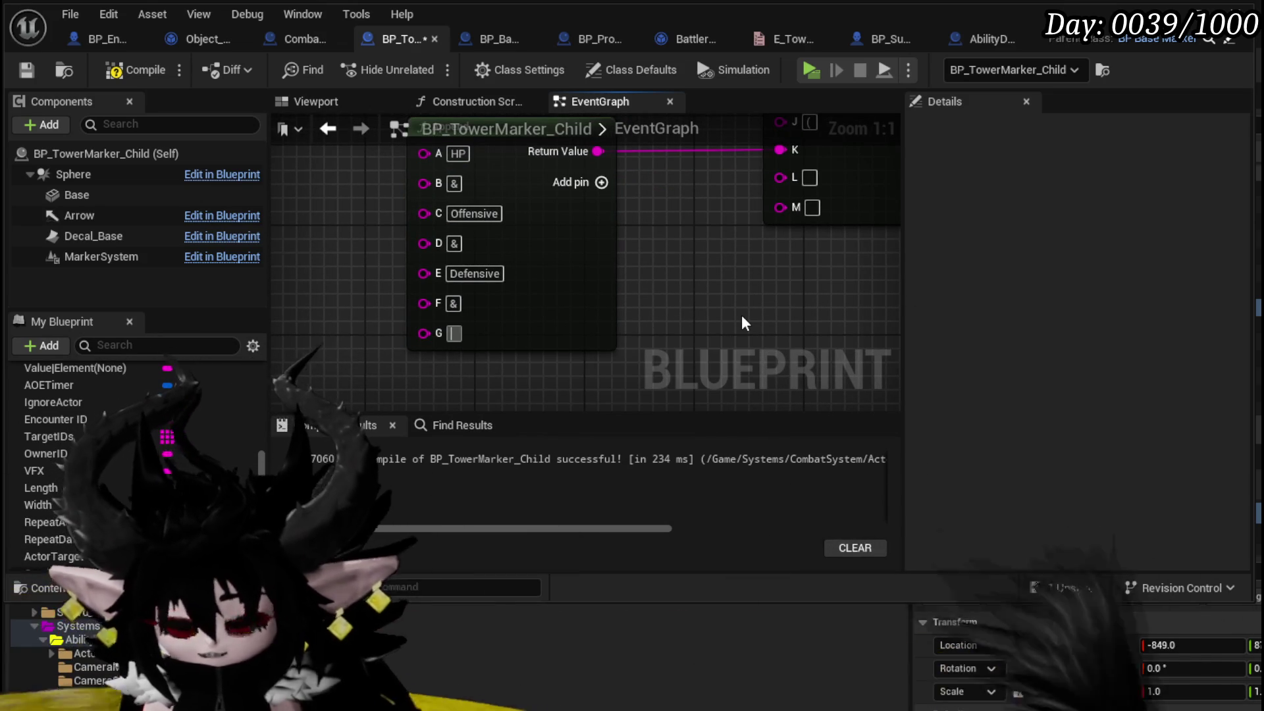
text(Utility)
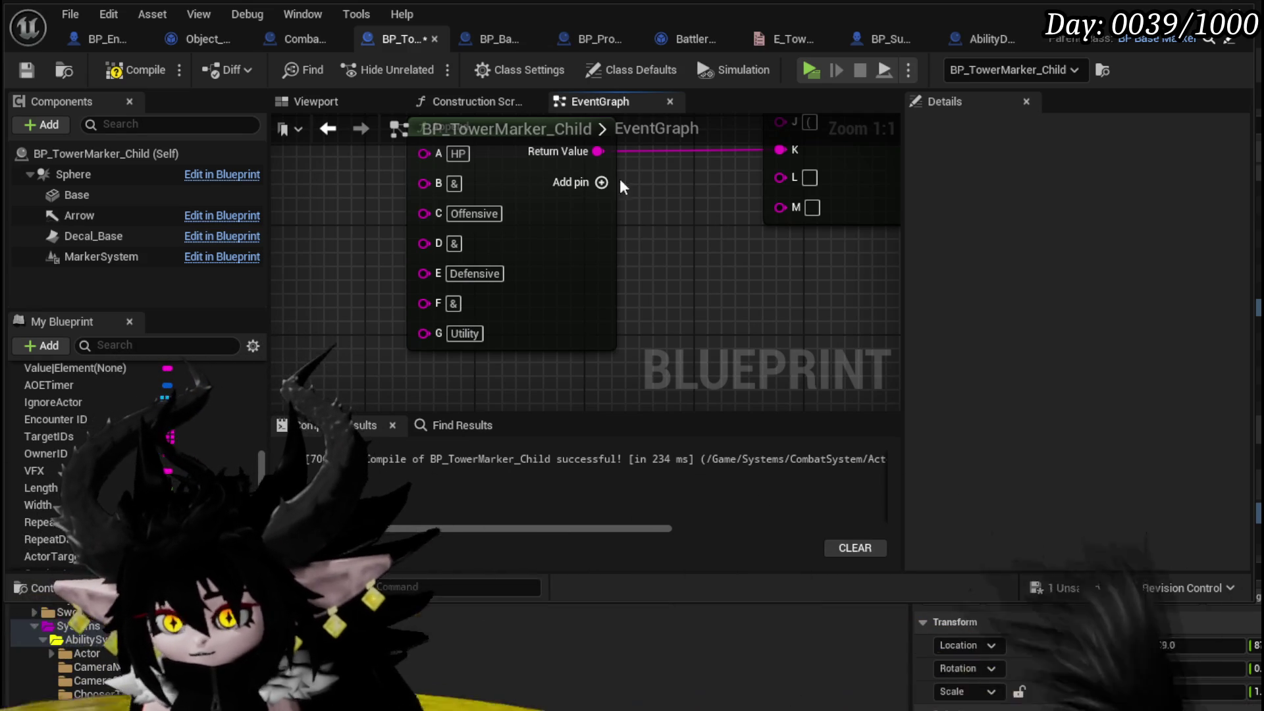
click(454, 363)
text(&)
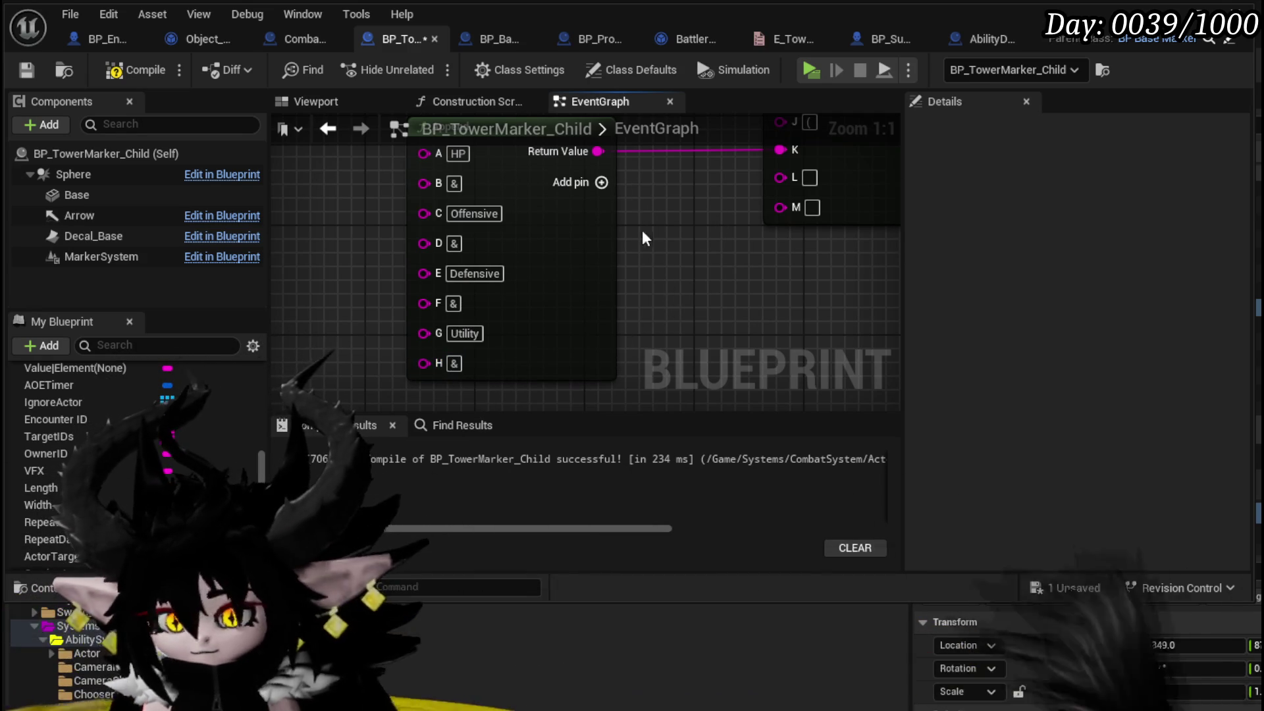
click(601, 184)
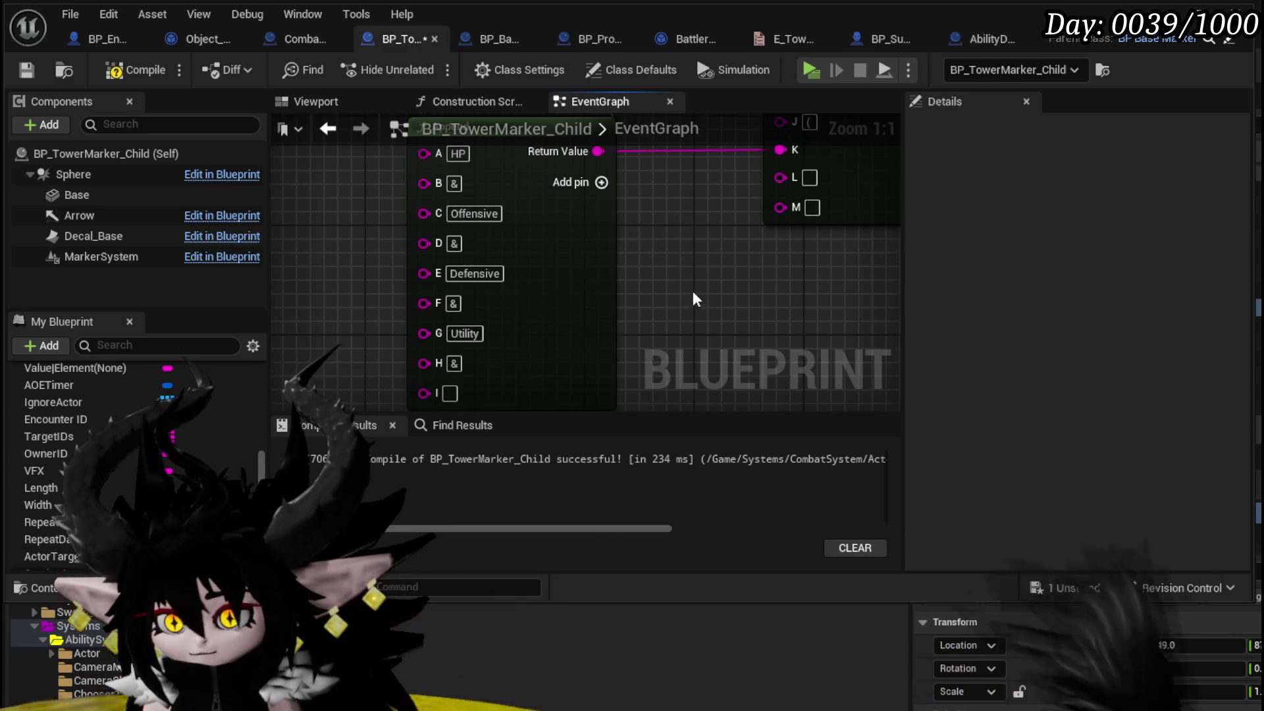
Set the last inner pin K to Logic and enter ) into the outer node's pin L.
scroll(702, 304, down, 1)
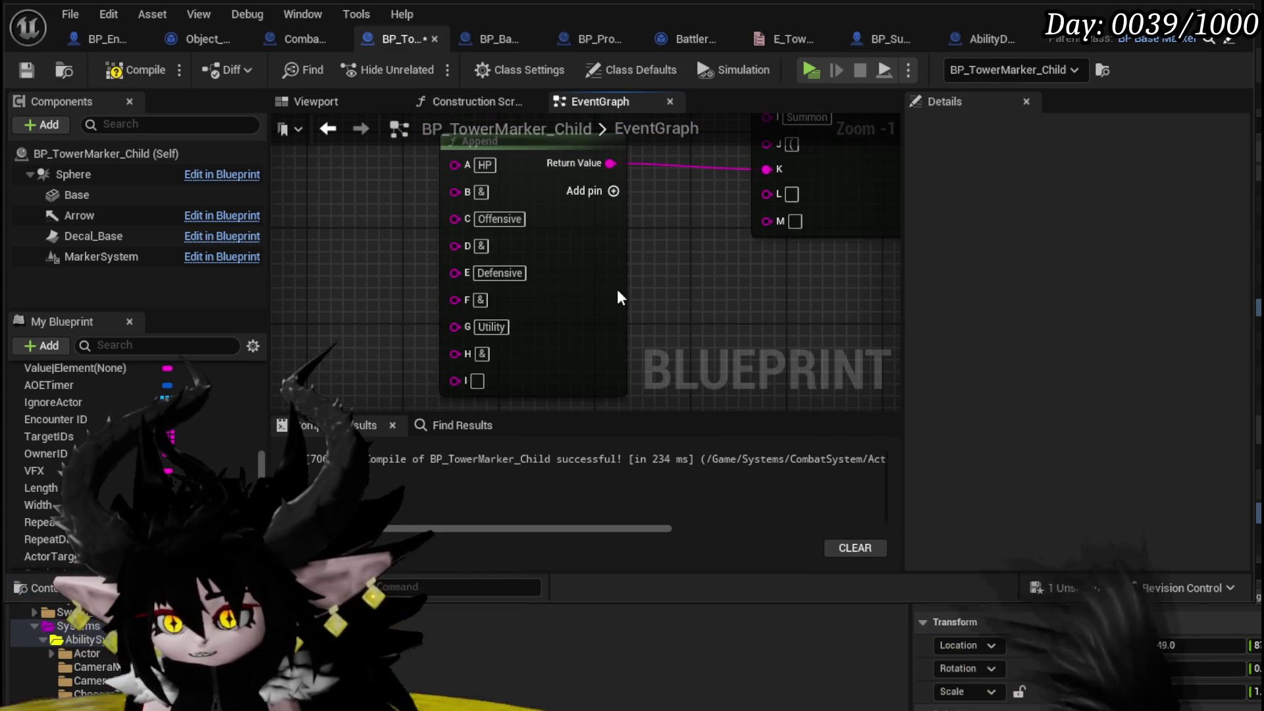
drag(617, 290, 592, 294)
click(699, 304)
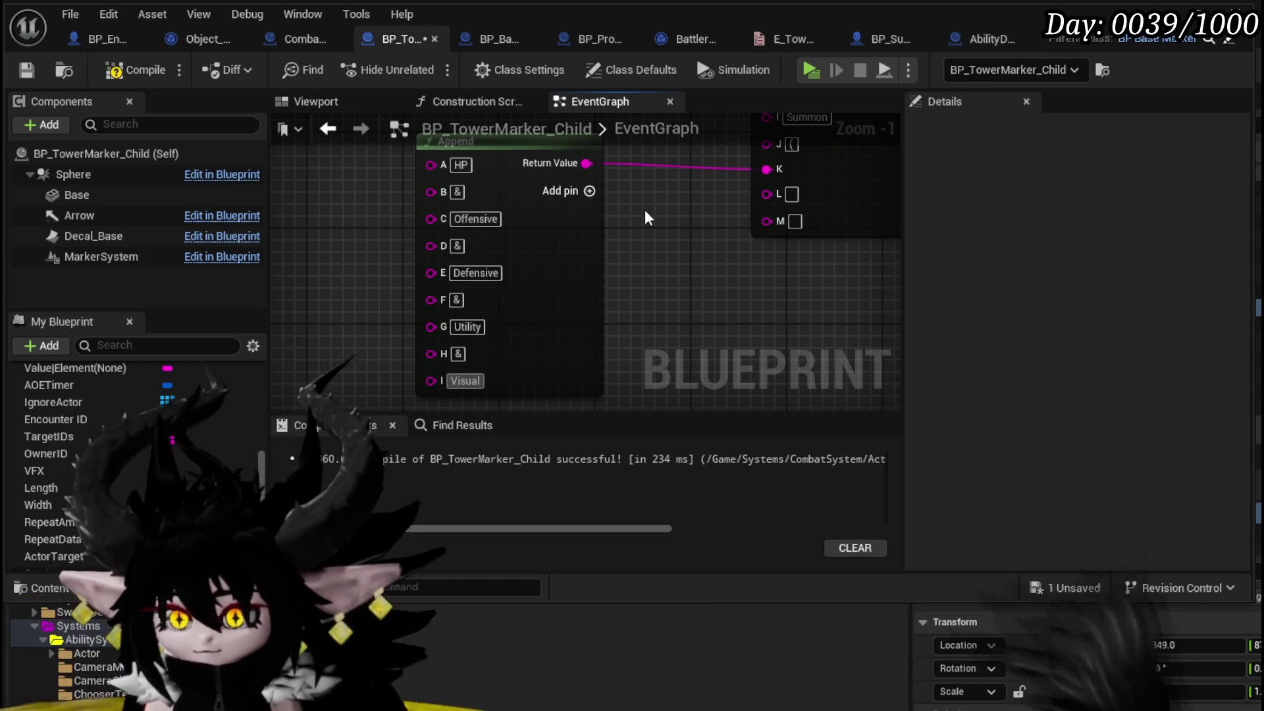
drag(740, 332, 717, 258)
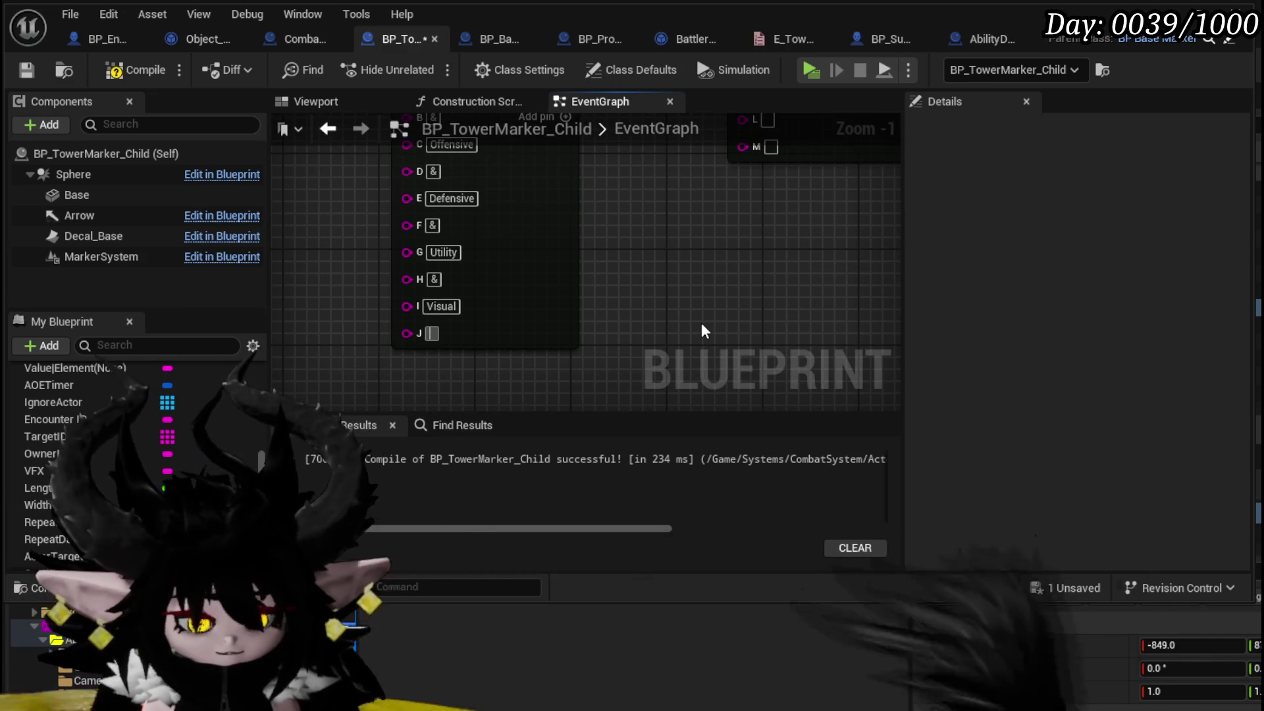
text(&)
mouse_move(577, 143)
mouse_down()
mouse_move(588, 207)
mouse_move(637, 212)
mouse_up()
click(446, 384)
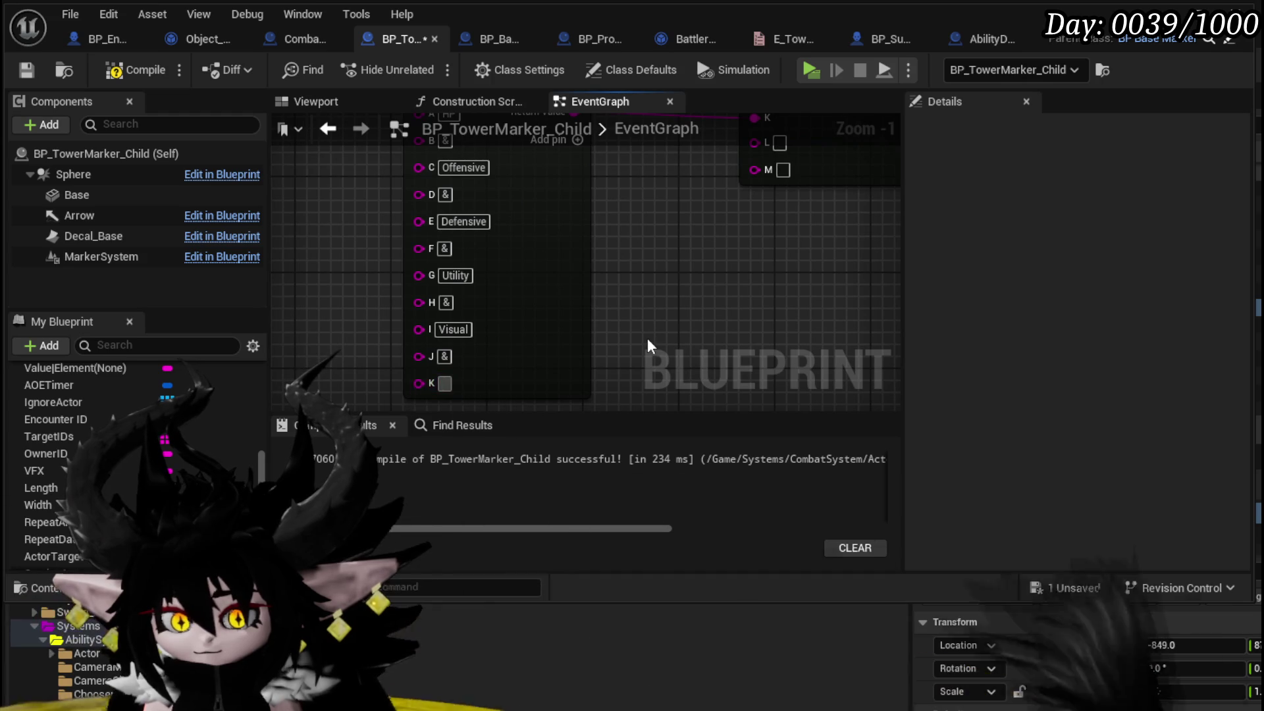
text(Logic)
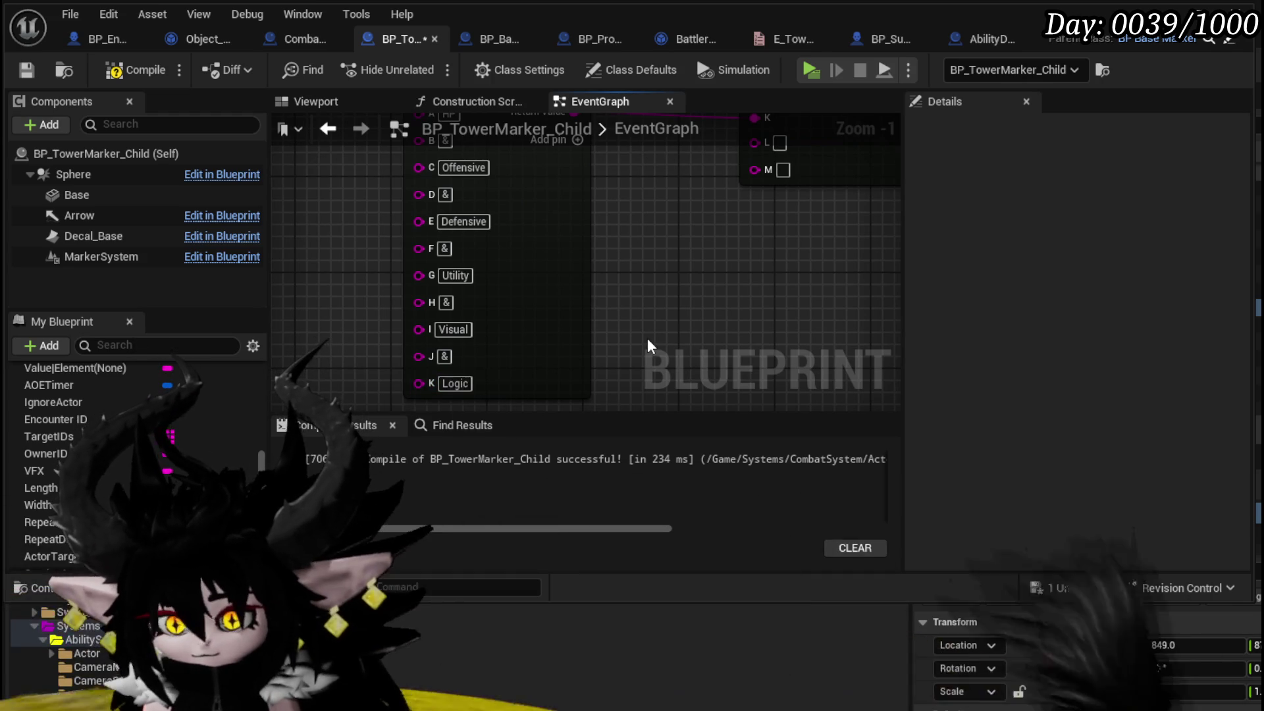
drag(688, 206, 557, 351)
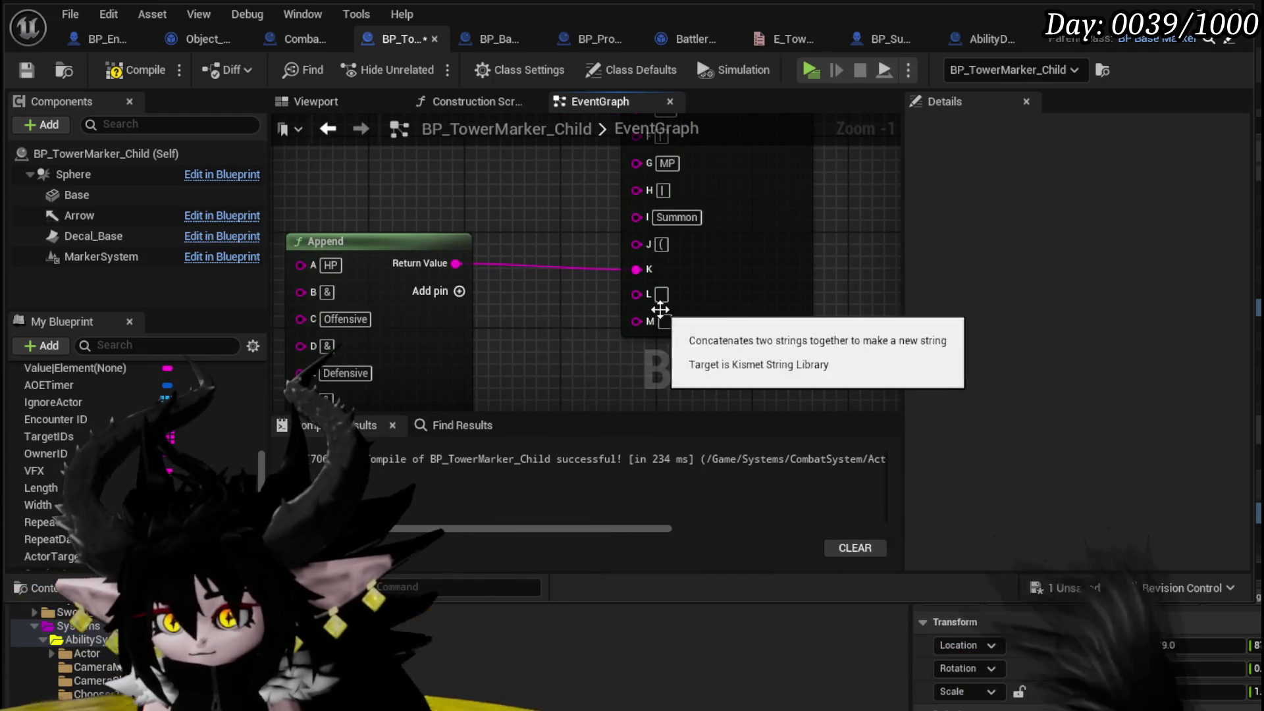
click(661, 294)
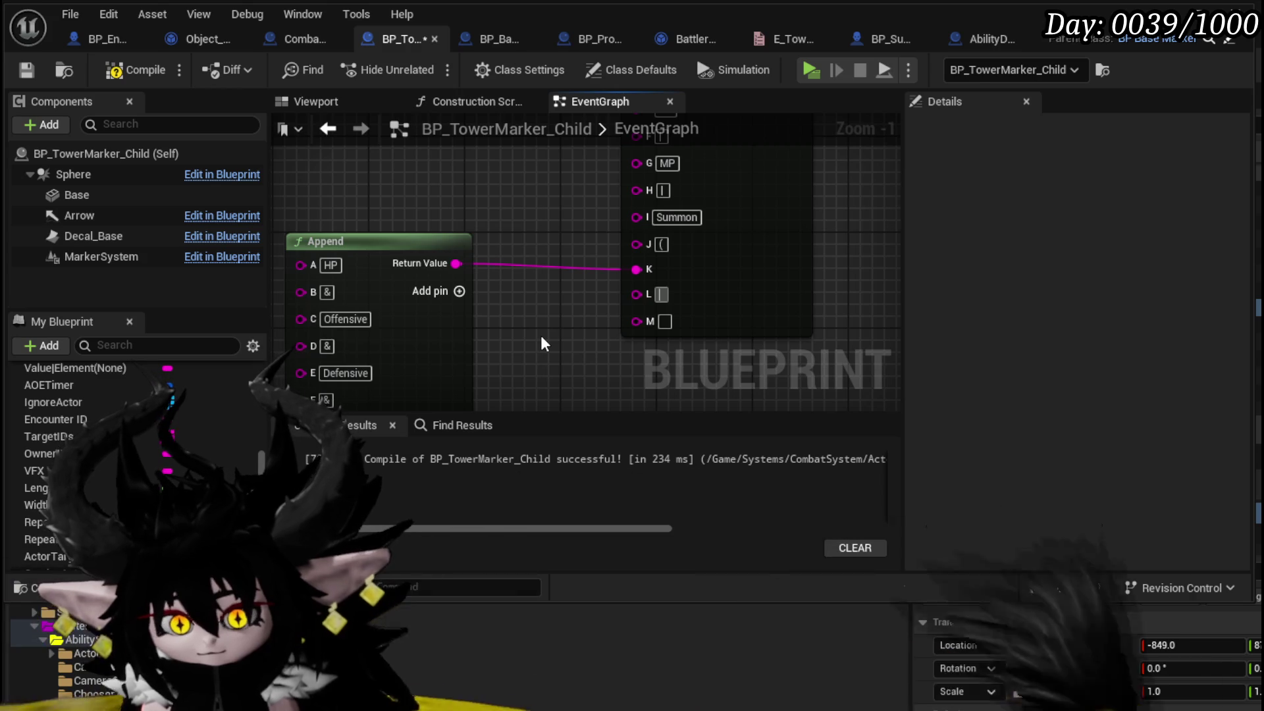
text())
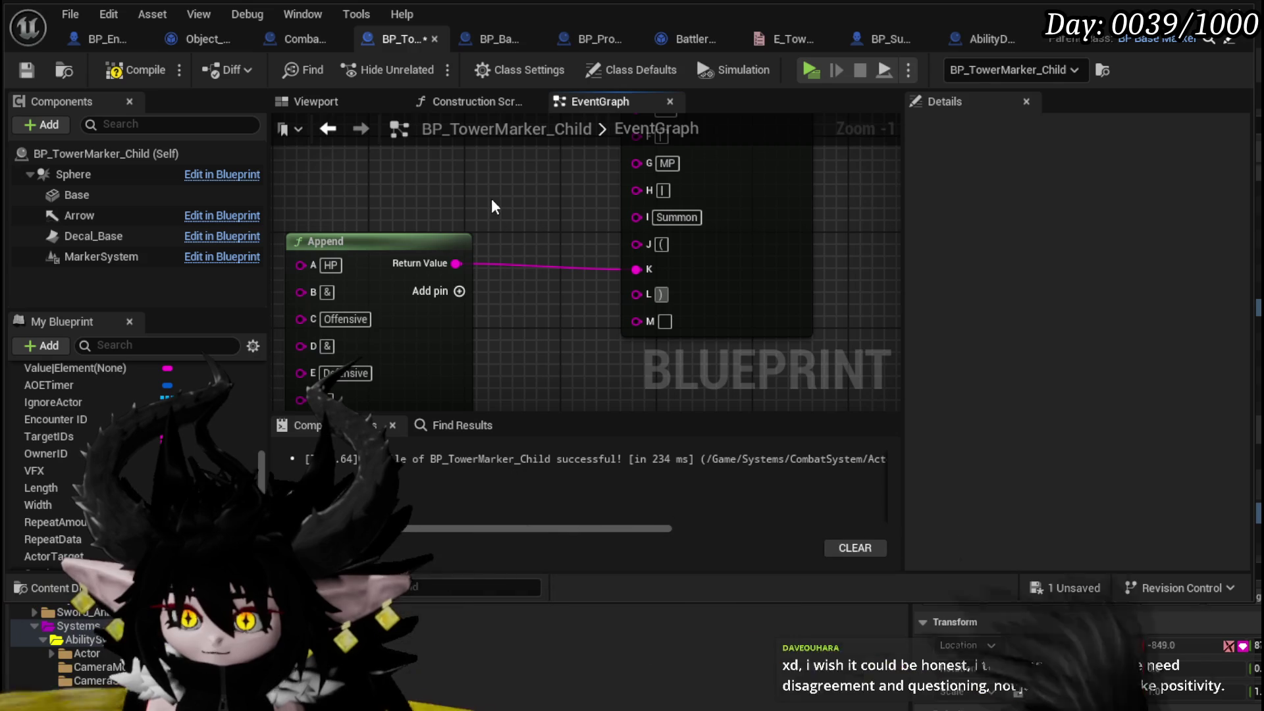
Compile BP_TowerMarker_Child and nudge the inner Append node into place.
click(142, 66)
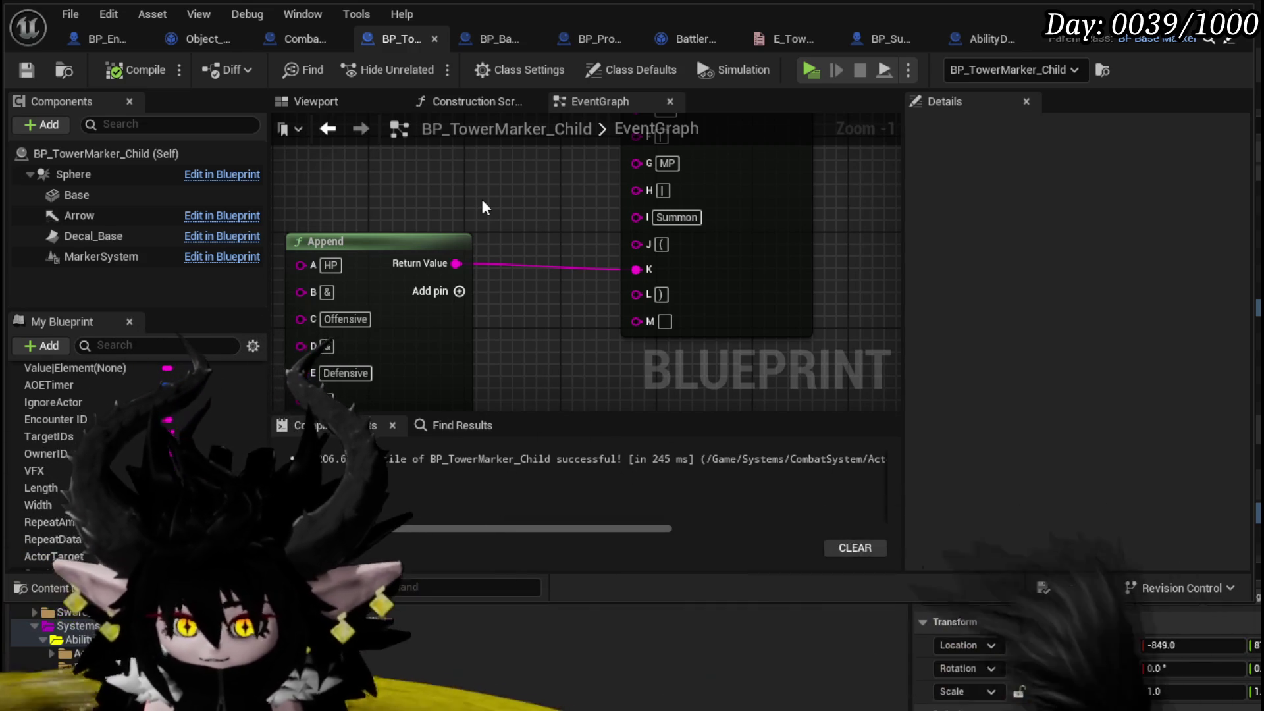
mouse_move(542, 208)
mouse_down()
mouse_move(514, 171)
mouse_move(533, 252)
mouse_move(541, 171)
mouse_up()
mouse_move(431, 206)
mouse_down()
mouse_move(451, 217)
mouse_move(488, 182)
mouse_move(408, 190)
mouse_up()
scroll(488, 182, down, 4)
scroll(448, 179, up, 3)
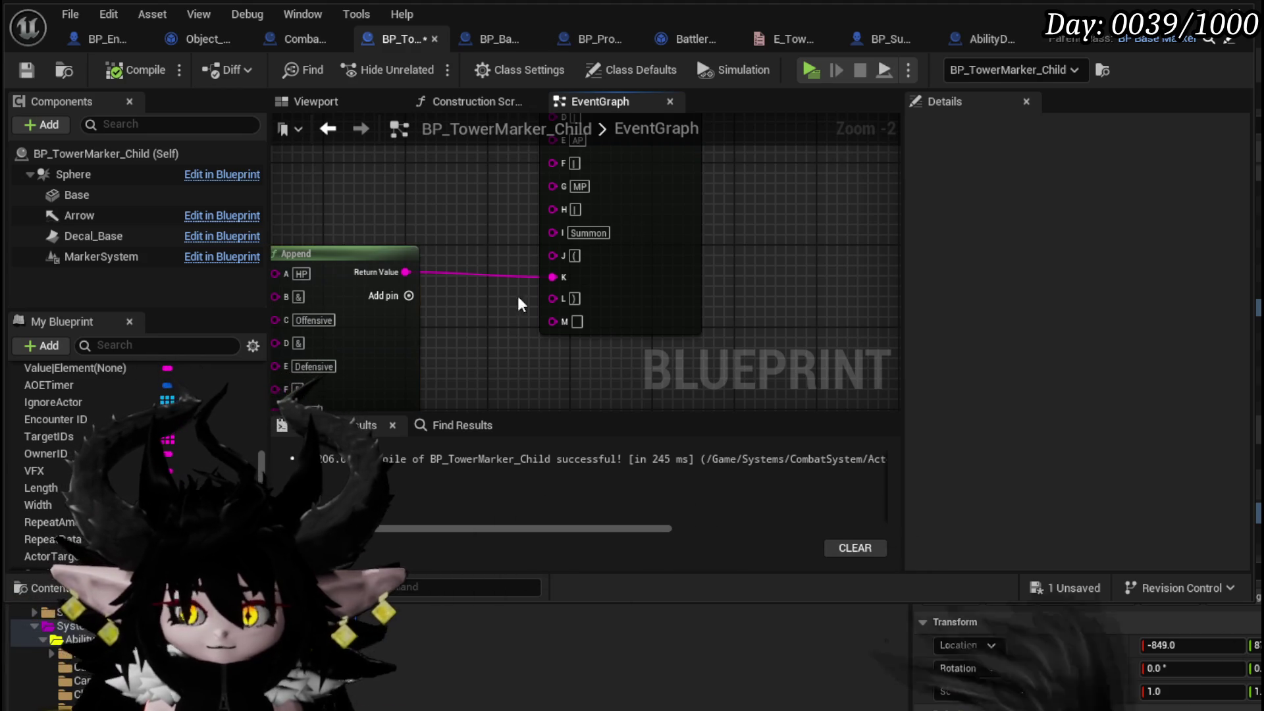
Save BP_TowerMarker_Child after surveying the surrounding spawn nodes.
scroll(502, 333, down, 2)
drag(677, 302, 609, 365)
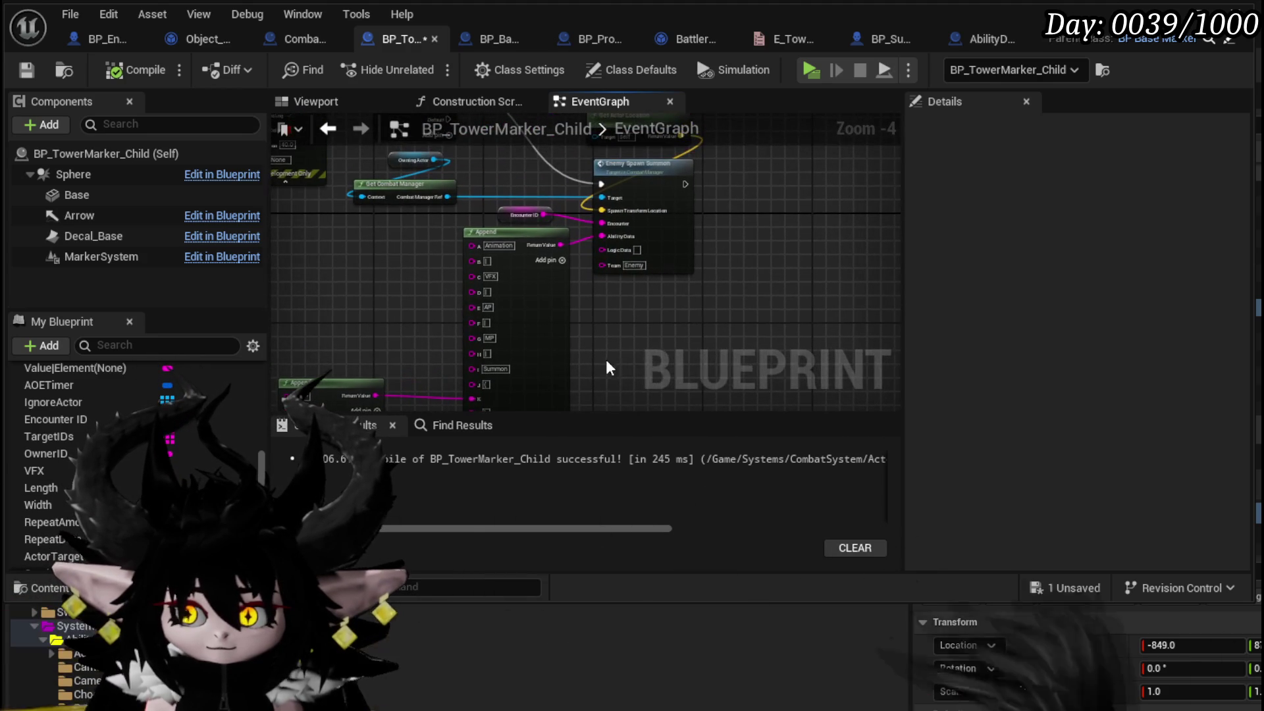
scroll(526, 335, up, 3)
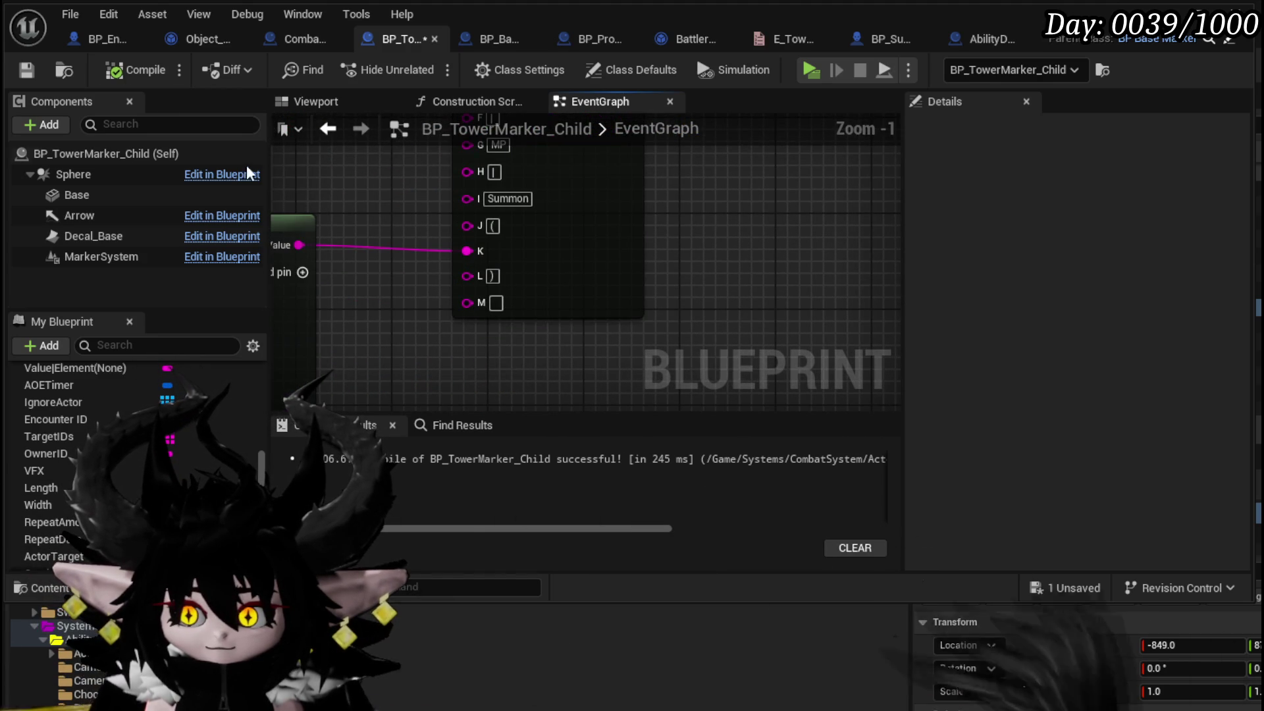
click(20, 71)
Move the inner Append node left and review both Append nodes beside the spawn summon node.
drag(447, 341, 556, 260)
scroll(557, 260, down, 3)
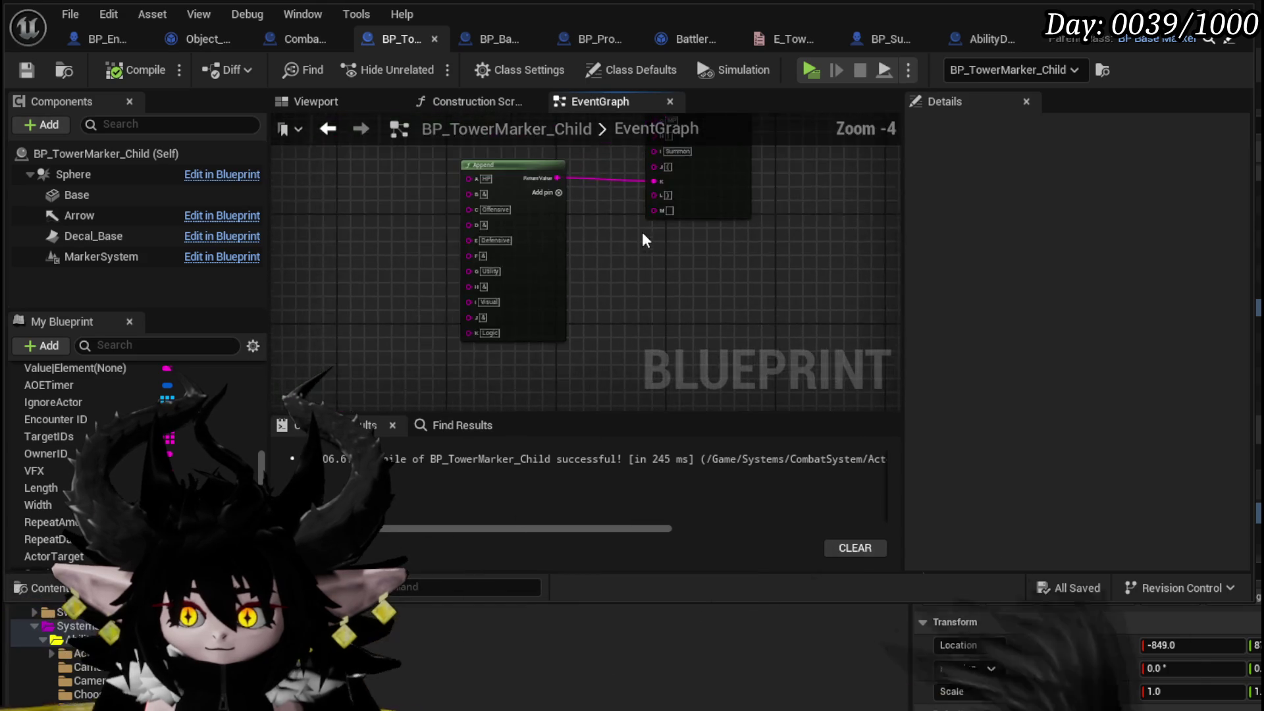
drag(488, 280, 424, 283)
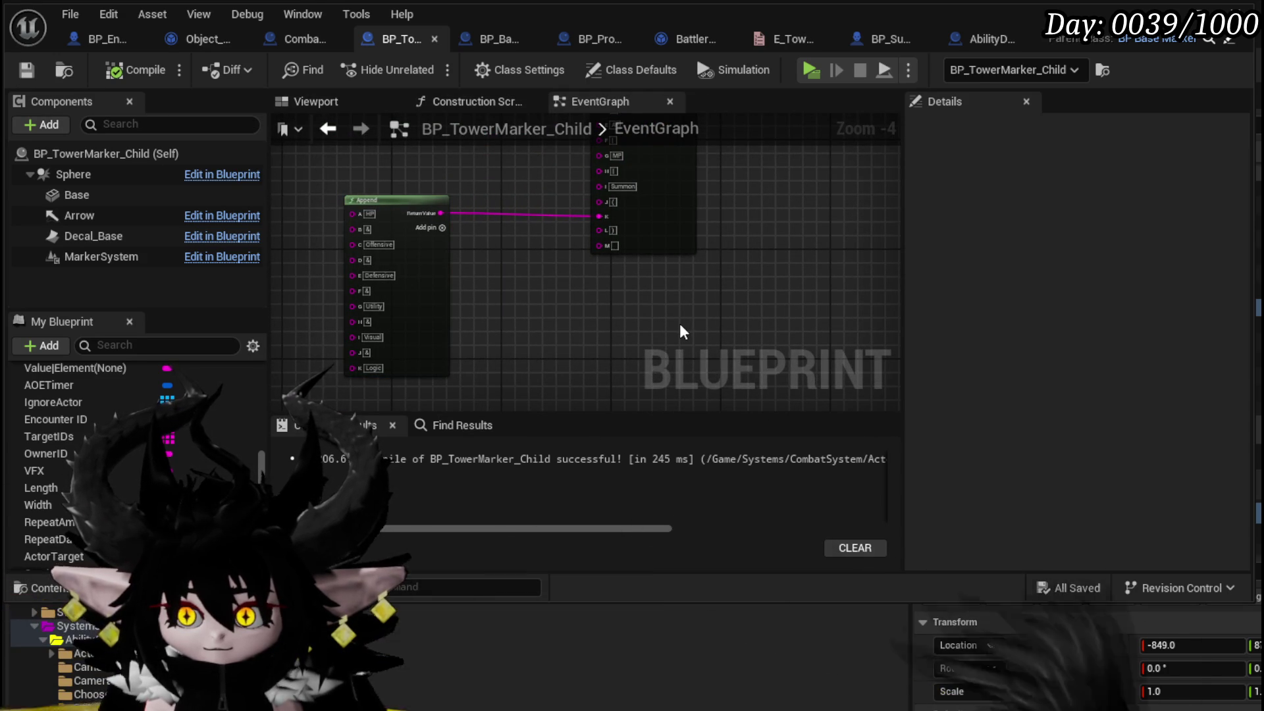
drag(525, 277, 500, 402)
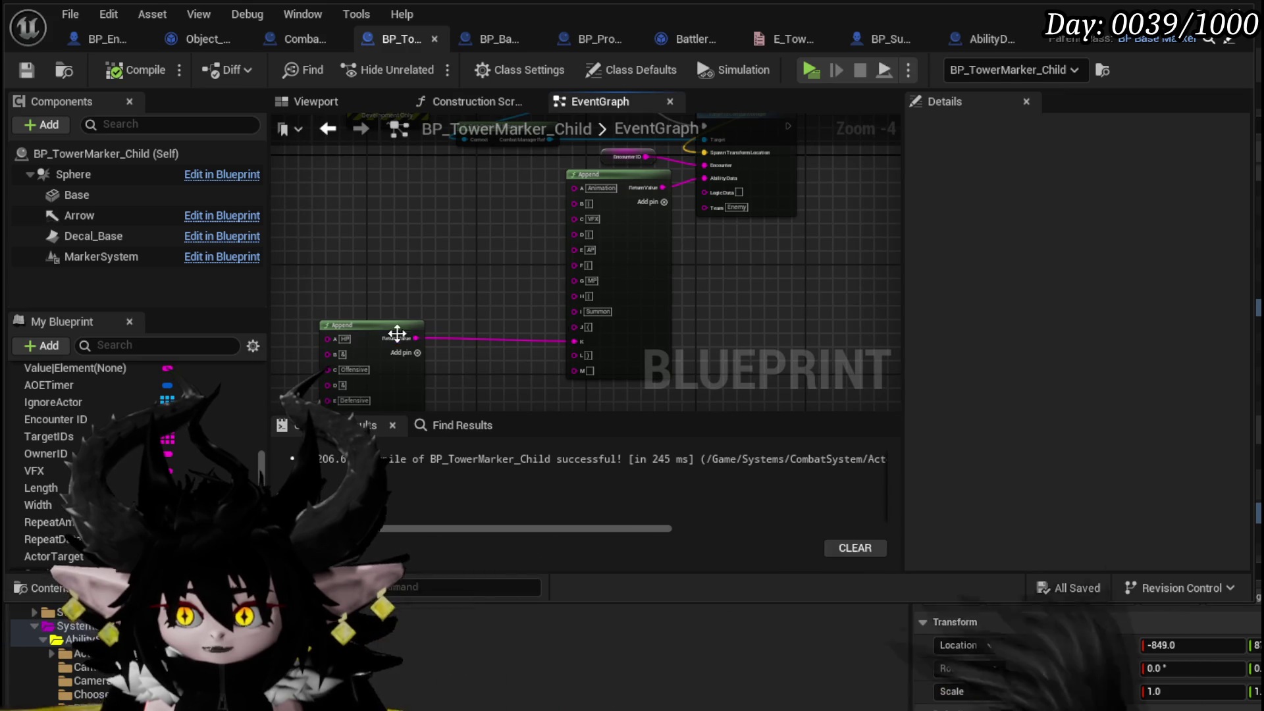
mouse_move(599, 256)
mouse_down()
mouse_move(567, 322)
mouse_move(469, 280)
mouse_move(487, 250)
mouse_move(503, 284)
mouse_move(443, 228)
mouse_move(443, 196)
mouse_up()
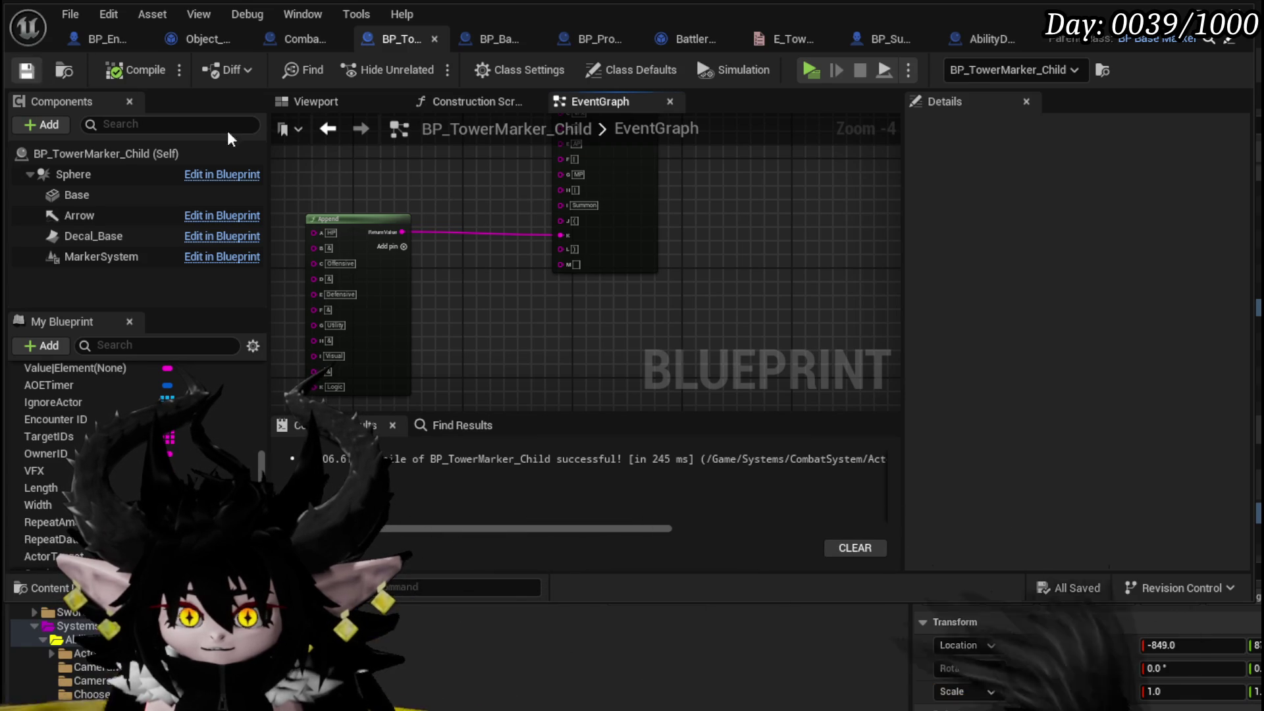
scroll(522, 177, down, 2)
mouse_move(523, 178)
mouse_down()
mouse_move(525, 263)
mouse_move(513, 213)
mouse_up()
scroll(504, 209, up, 2)
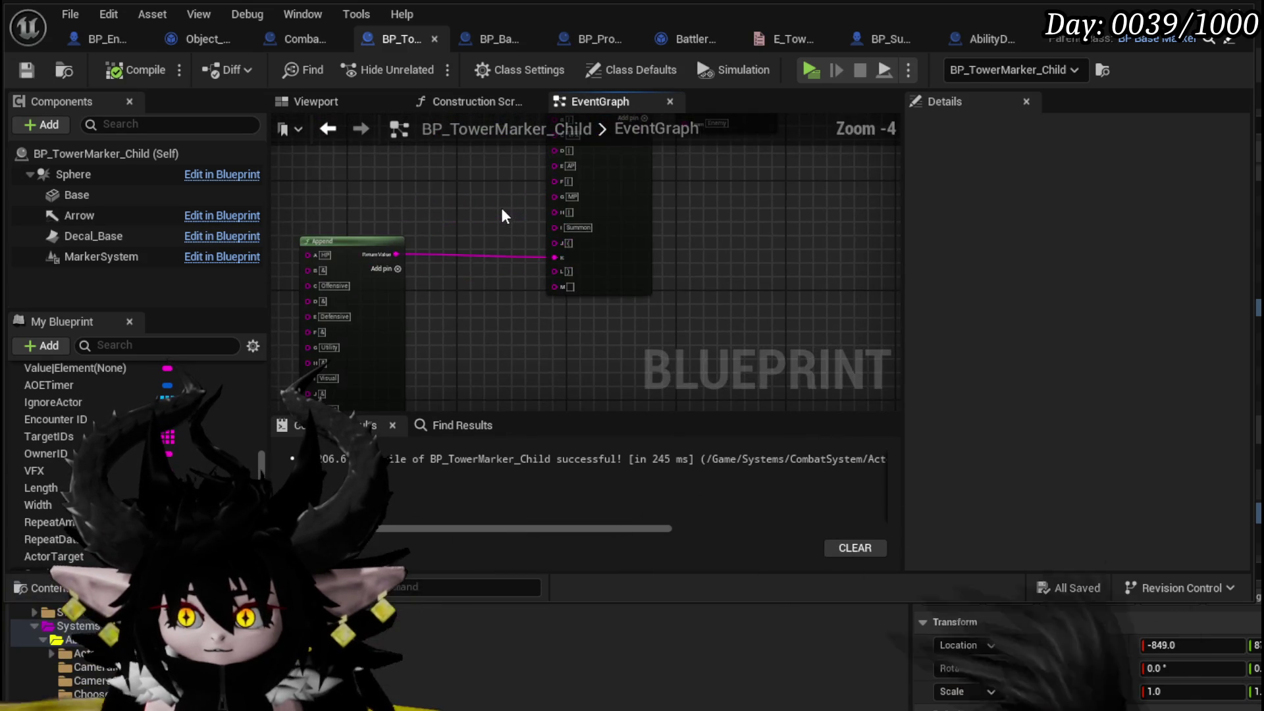
scroll(501, 207, down, 1)
scroll(500, 207, up, 1)
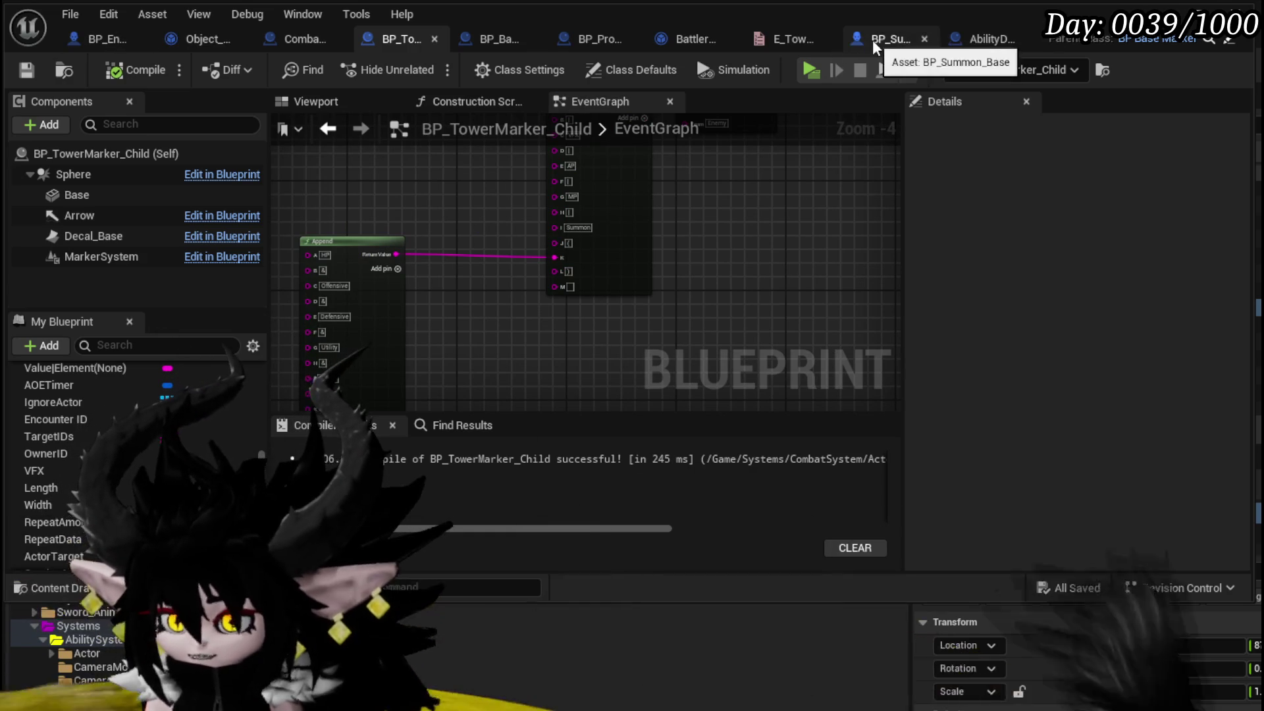
click(871, 40)
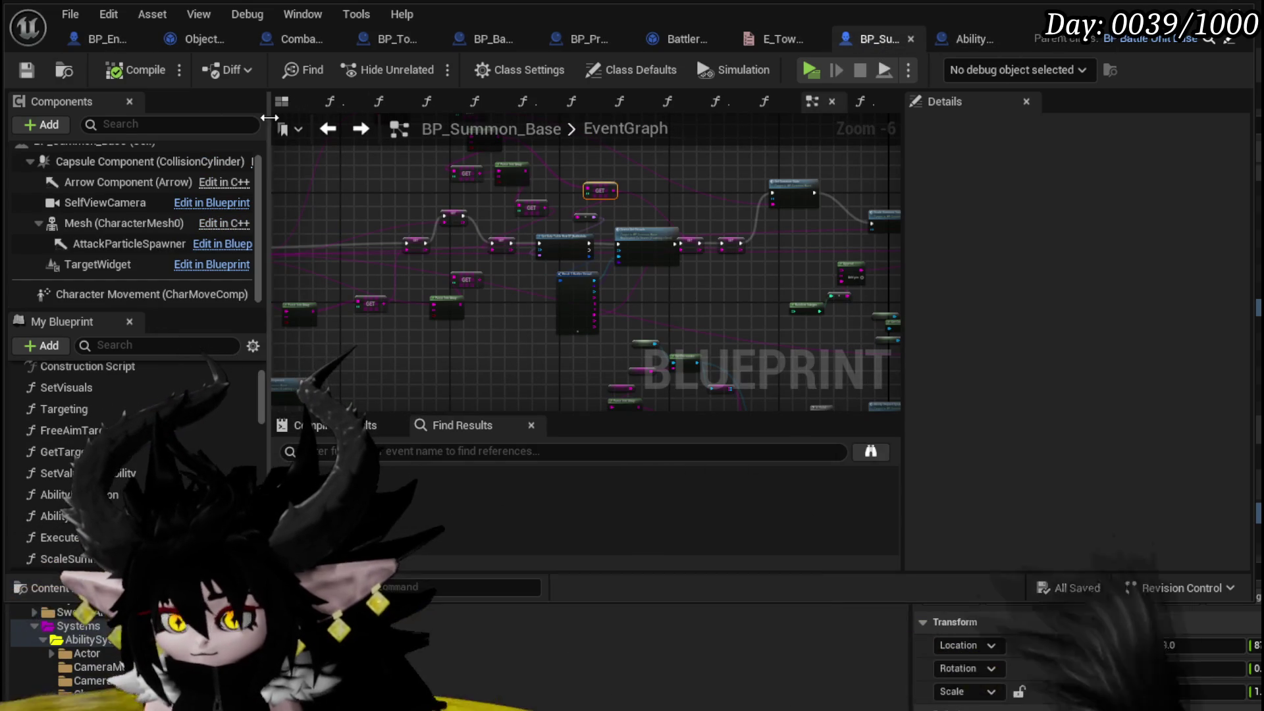
Trace BP_Summon_Base's execution chain to the Parse Into Array and GET nodes near Get Data Table Row.
mouse_move(801, 217)
mouse_down()
mouse_move(809, 263)
mouse_move(854, 314)
mouse_move(849, 220)
mouse_move(429, 203)
mouse_move(344, 271)
mouse_up()
scroll(646, 232, up, 3)
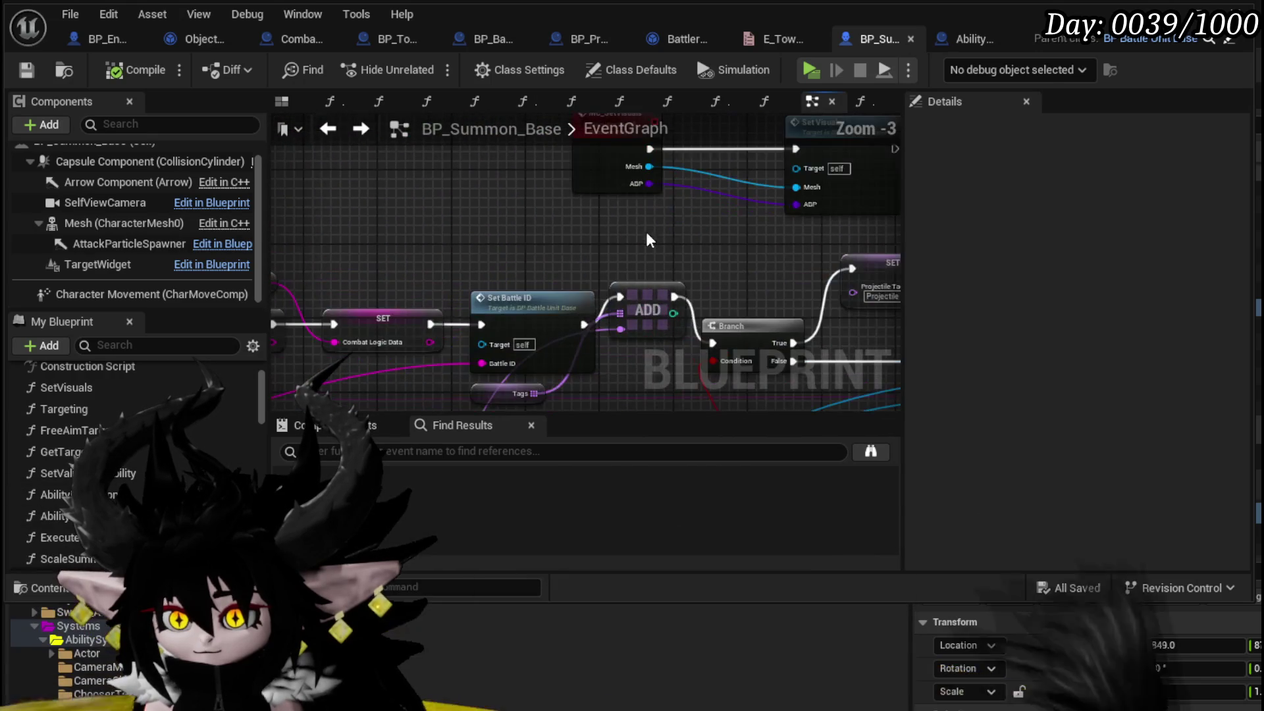
scroll(516, 244, up, 2)
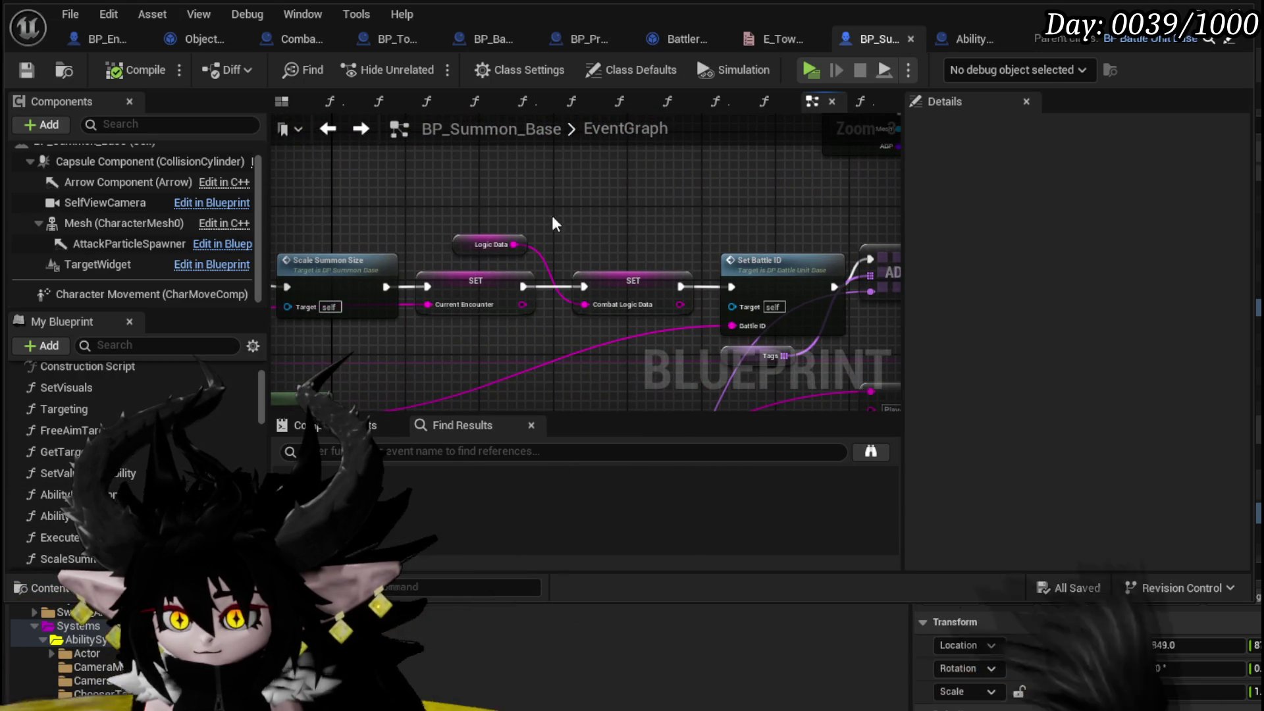
drag(471, 242, 599, 242)
mouse_move(531, 214)
mouse_down()
mouse_move(763, 187)
mouse_move(665, 246)
mouse_up()
scroll(764, 187, down, 2)
scroll(661, 253, up, 2)
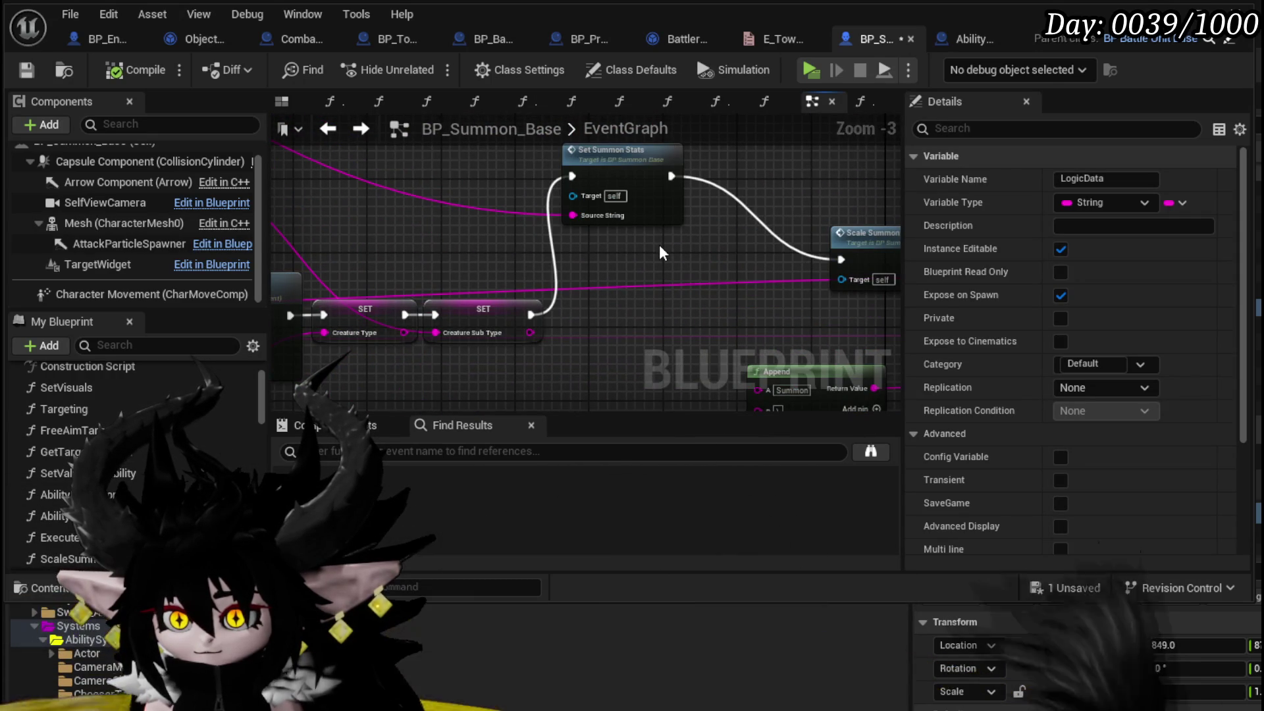
scroll(661, 253, down, 1)
mouse_move(661, 252)
mouse_down()
mouse_move(706, 300)
mouse_move(636, 217)
mouse_move(665, 263)
mouse_move(516, 289)
mouse_up()
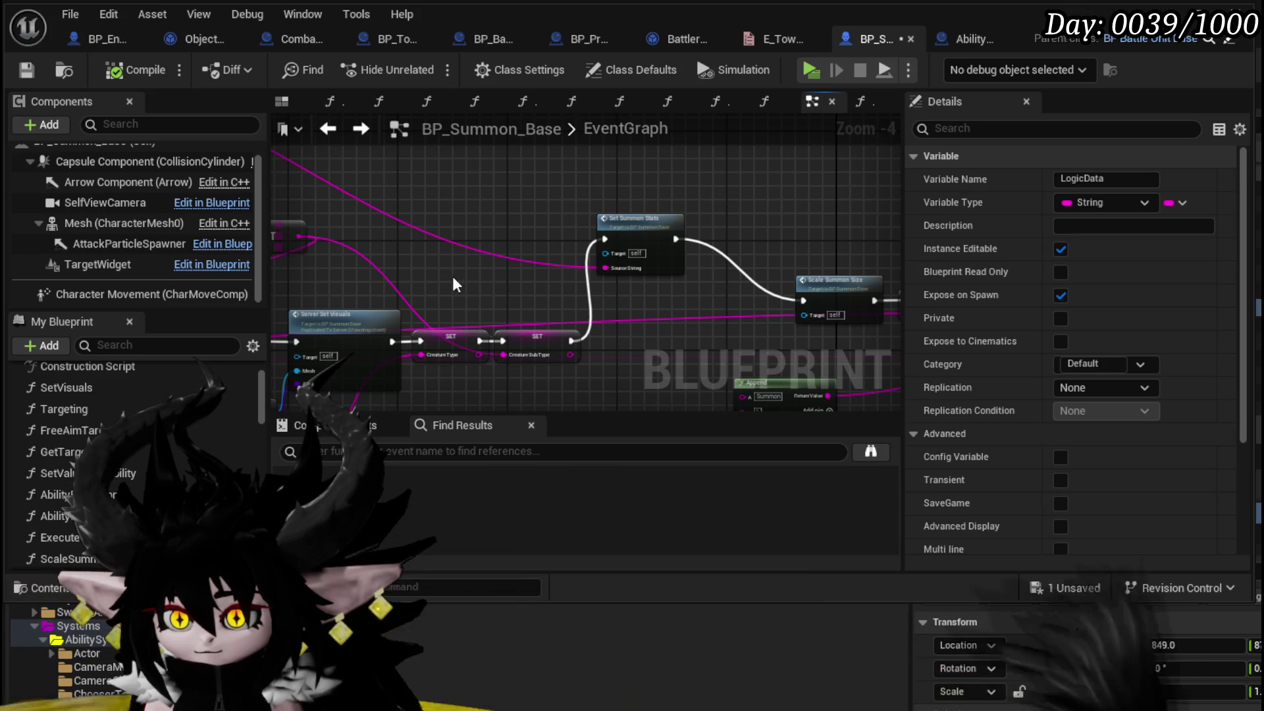
mouse_move(452, 275)
mouse_down()
mouse_move(840, 375)
mouse_move(866, 369)
mouse_move(861, 310)
mouse_move(890, 308)
mouse_up()
drag(653, 192, 885, 294)
drag(539, 350, 404, 171)
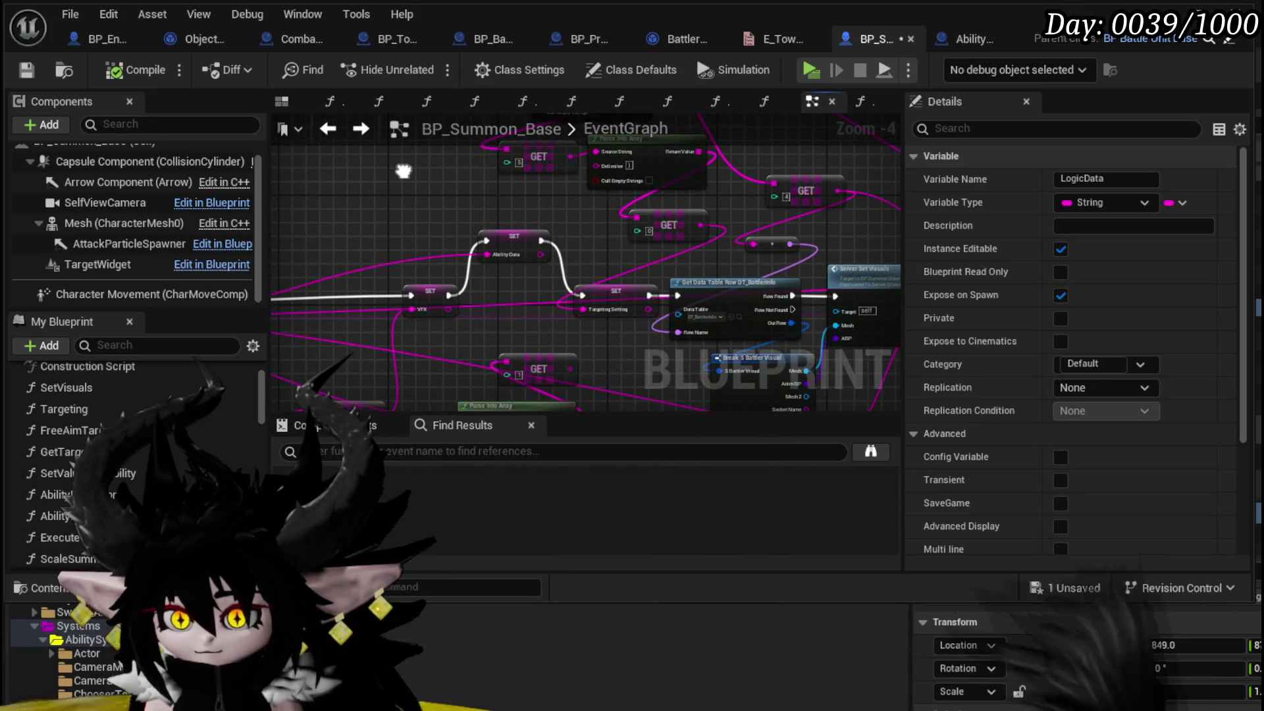
mouse_move(403, 171)
mouse_down()
mouse_move(395, 220)
mouse_move(358, 279)
mouse_move(496, 291)
mouse_move(531, 331)
mouse_up()
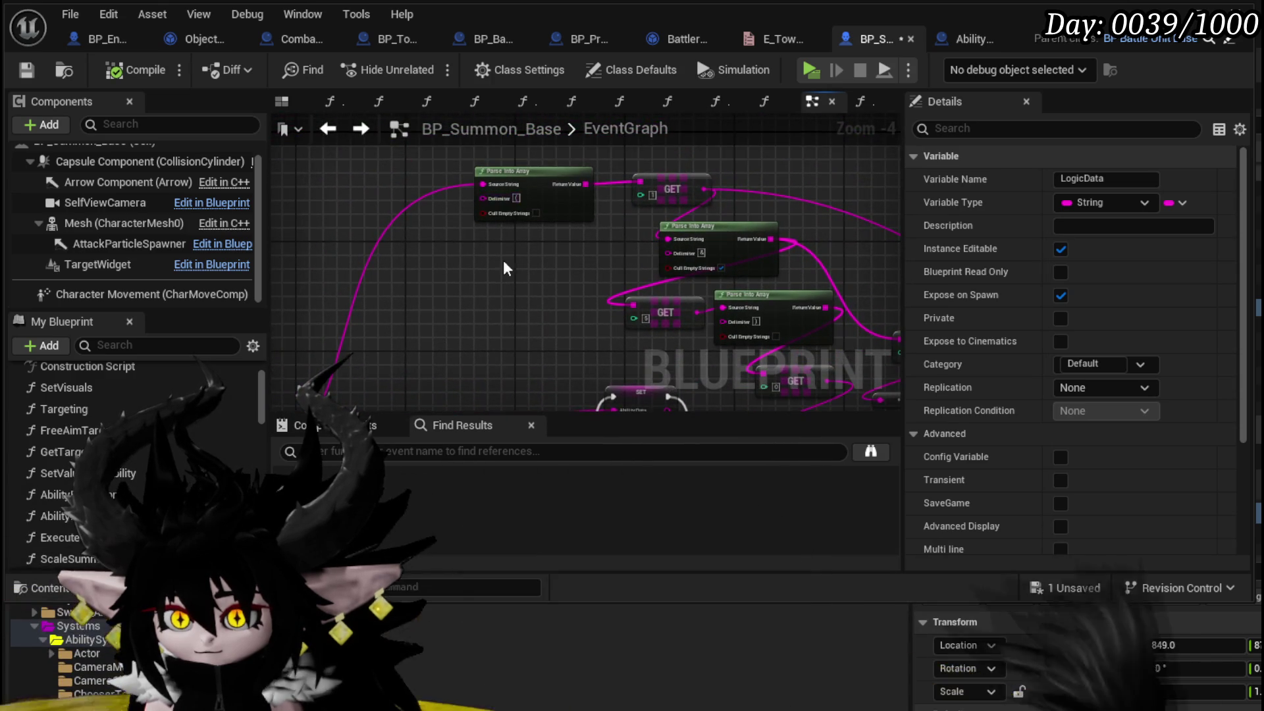
drag(511, 230, 675, 125)
drag(431, 275, 441, 215)
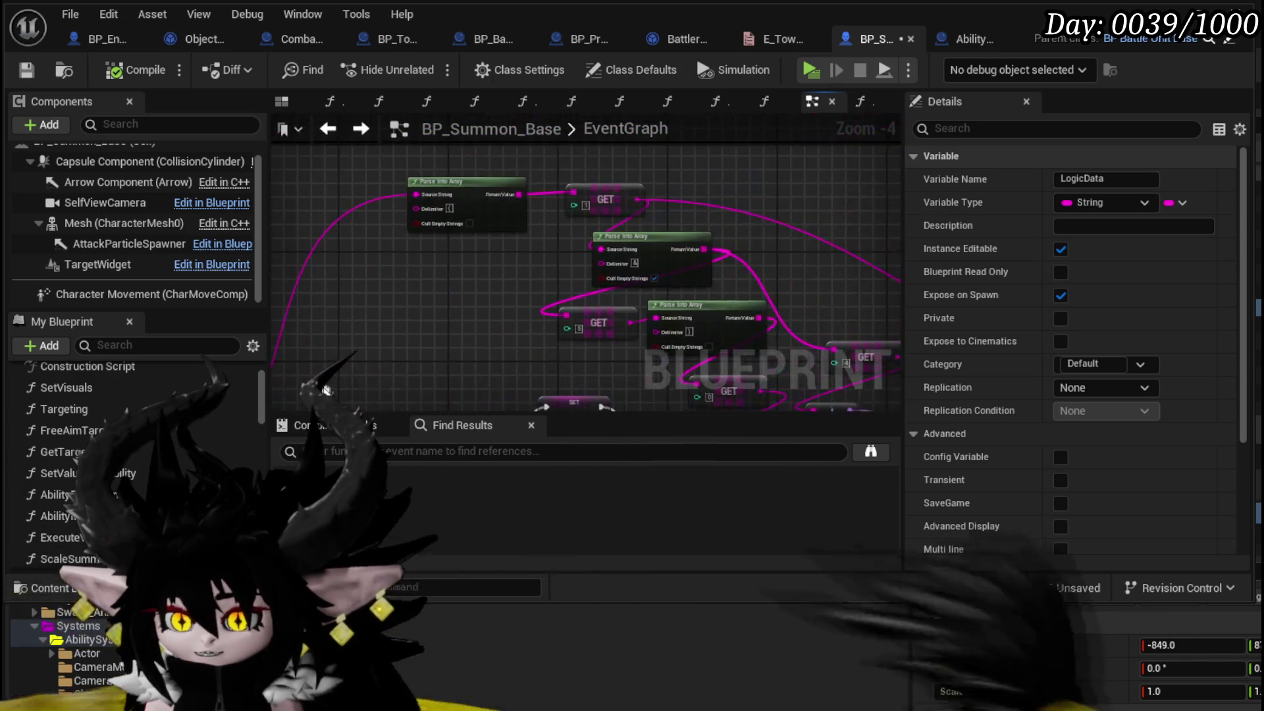
Follow the graph past the Server Set Visuals nodes to the other GET and Parse Into Array pair.
drag(515, 170, 527, 198)
mouse_move(543, 240)
mouse_down()
mouse_move(393, 160)
mouse_move(579, 144)
mouse_move(581, 118)
mouse_move(422, 157)
mouse_move(715, 153)
mouse_move(303, 224)
mouse_up()
mouse_move(416, 238)
mouse_down()
mouse_move(343, 217)
mouse_move(184, 210)
mouse_move(167, 101)
mouse_up()
drag(276, 218, 592, 218)
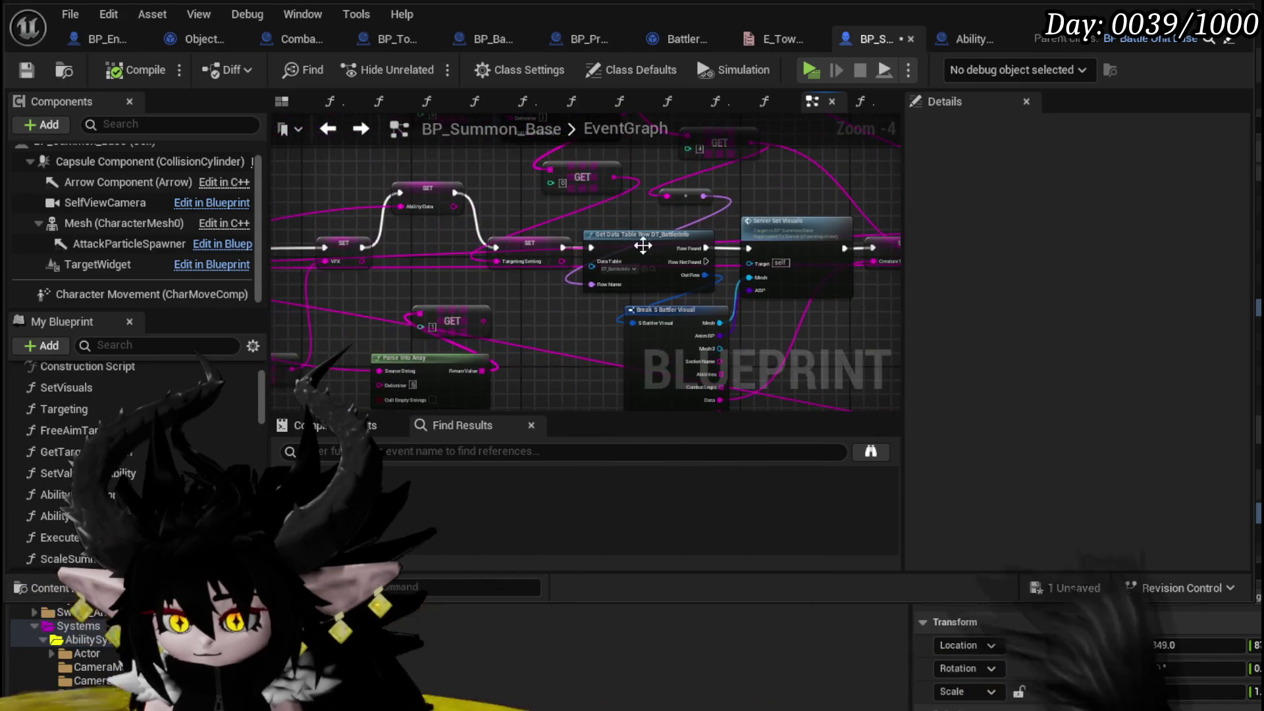
mouse_move(425, 242)
mouse_down()
mouse_move(607, 242)
mouse_move(590, 207)
mouse_up()
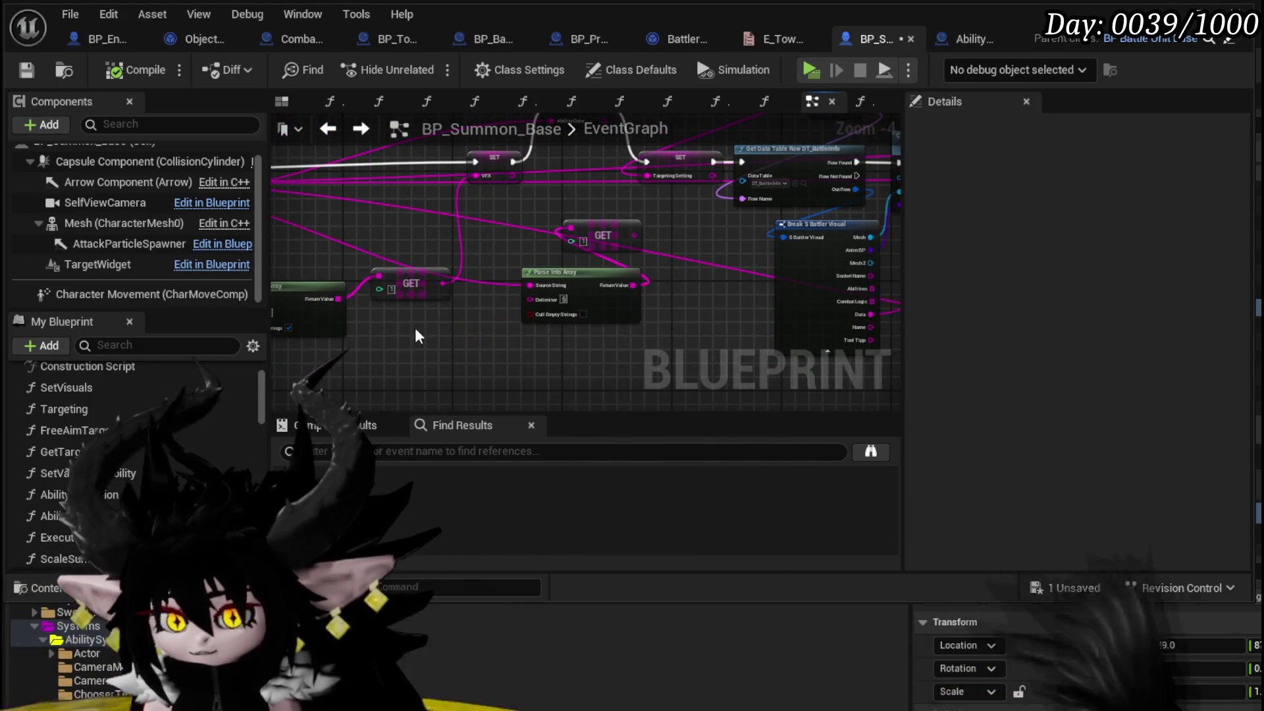
drag(397, 356, 523, 361)
click(618, 166)
mouse_move(619, 166)
mouse_down()
mouse_move(597, 236)
mouse_move(483, 323)
mouse_up()
click(429, 275)
scroll(429, 275, up, 2)
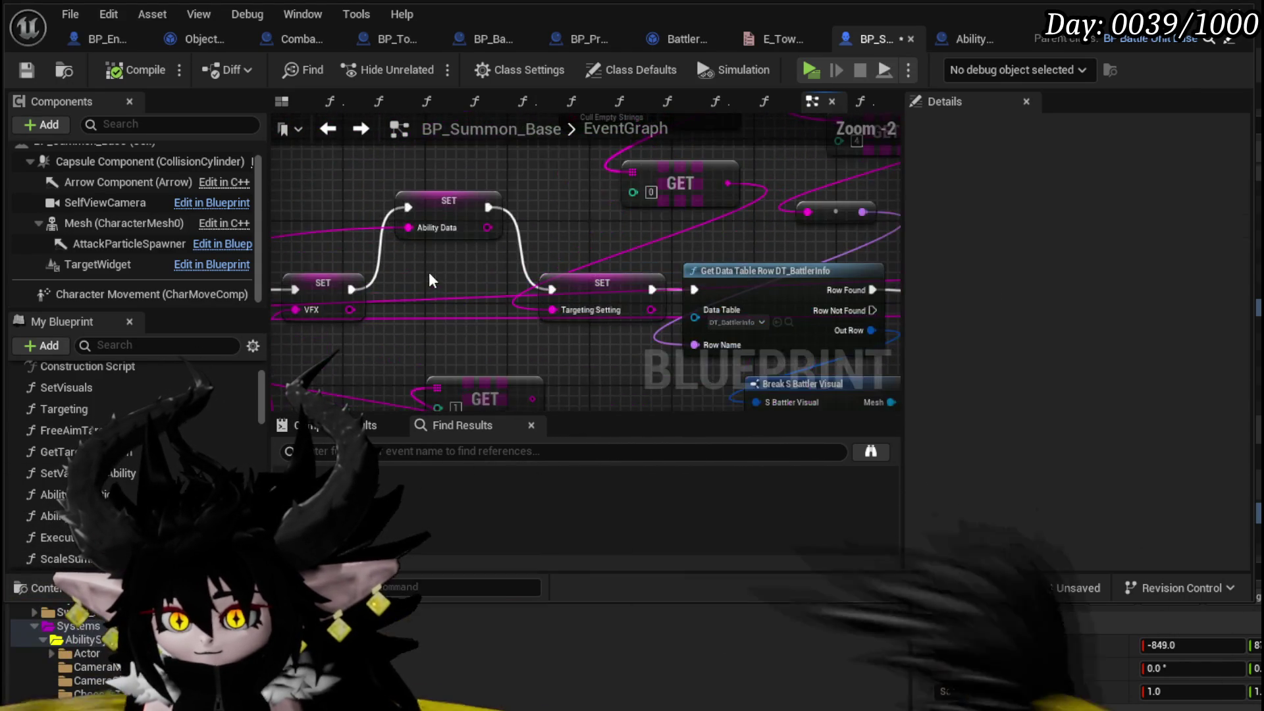
drag(430, 275, 435, 165)
scroll(577, 268, down, 2)
Delete the unused GET and Parse Into Array nodes and compile the summon blueprint.
mouse_move(552, 329)
mouse_down()
mouse_move(510, 300)
mouse_move(500, 223)
mouse_move(495, 320)
mouse_up()
key(Delete)
scroll(495, 320, down, 1)
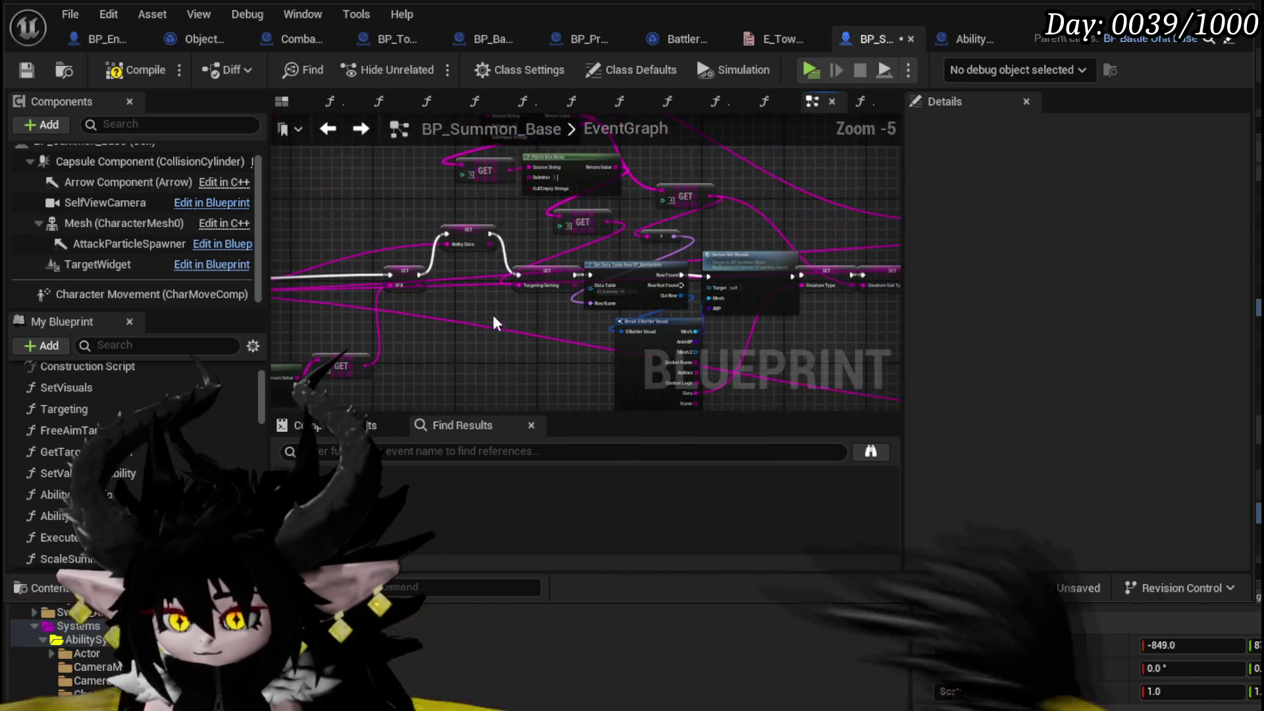
click(114, 74)
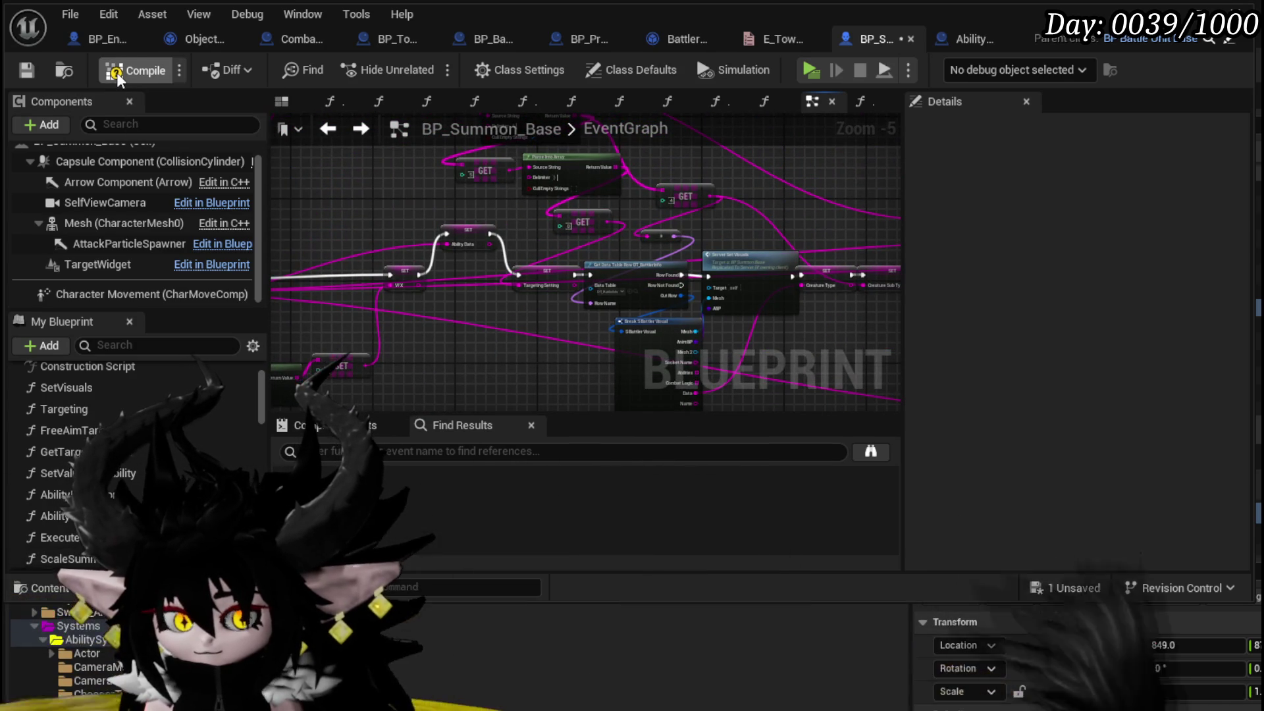
Save BP_Summon_Base, checking the SET Ability Data node along the way.
click(26, 70)
scroll(461, 238, up, 3)
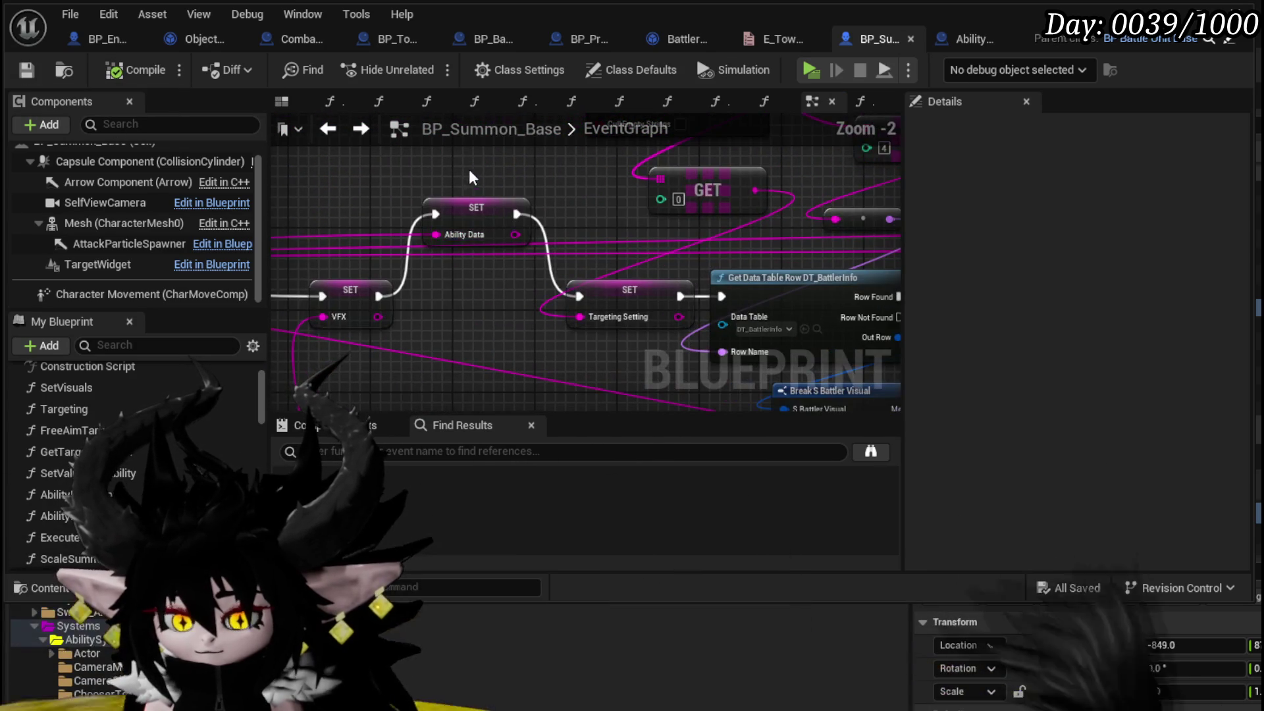
click(482, 254)
scroll(499, 218, down, 2)
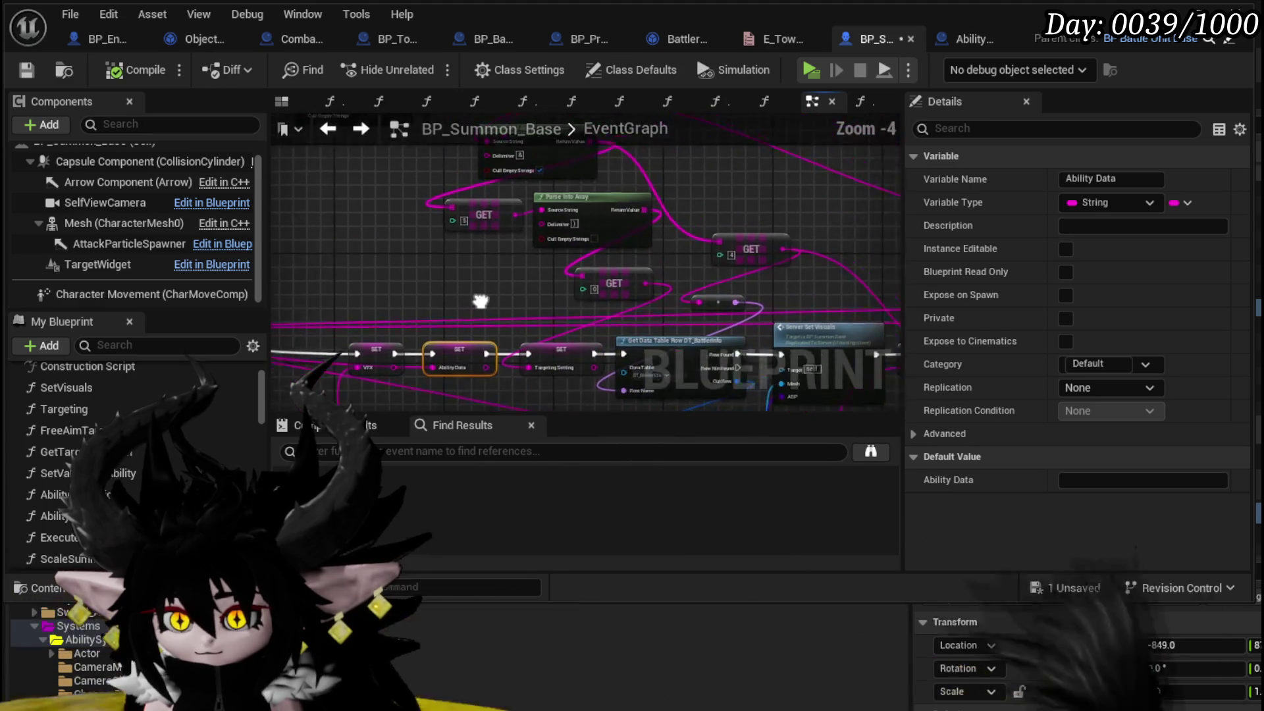
click(22, 73)
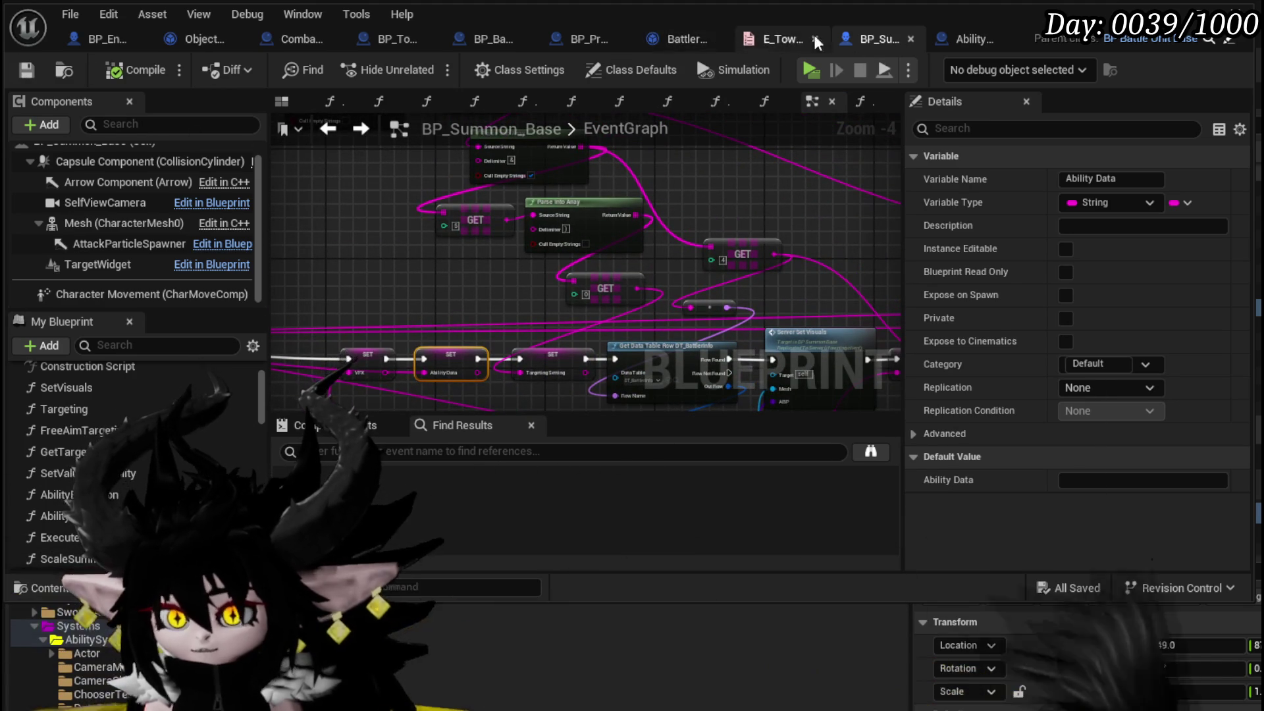
Review the Set Summon Stats and Scale Summon Size nodes, then go to BP_TowerMarker_Child.
mouse_move(536, 285)
mouse_down()
mouse_move(411, 302)
mouse_move(304, 284)
mouse_up()
drag(658, 283, 368, 263)
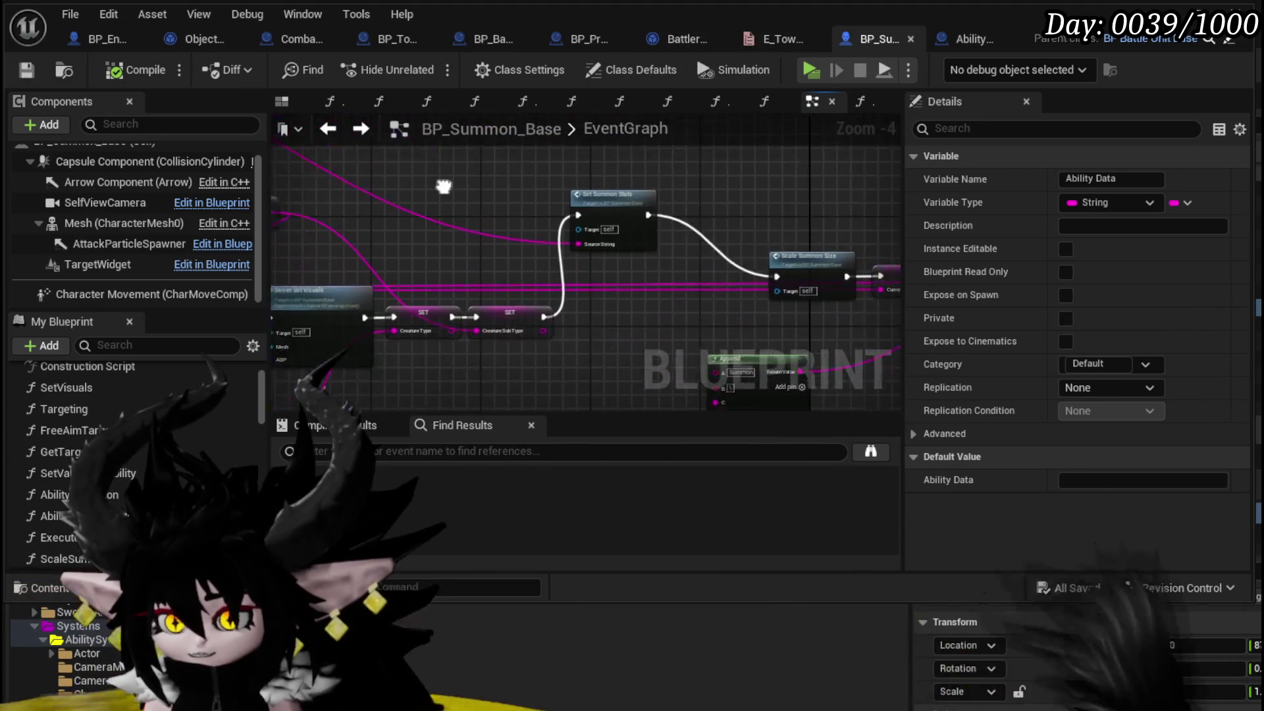
mouse_move(589, 273)
mouse_down()
mouse_move(597, 255)
mouse_move(285, 266)
mouse_move(627, 271)
mouse_move(423, 212)
mouse_move(470, 342)
mouse_move(389, 243)
mouse_up()
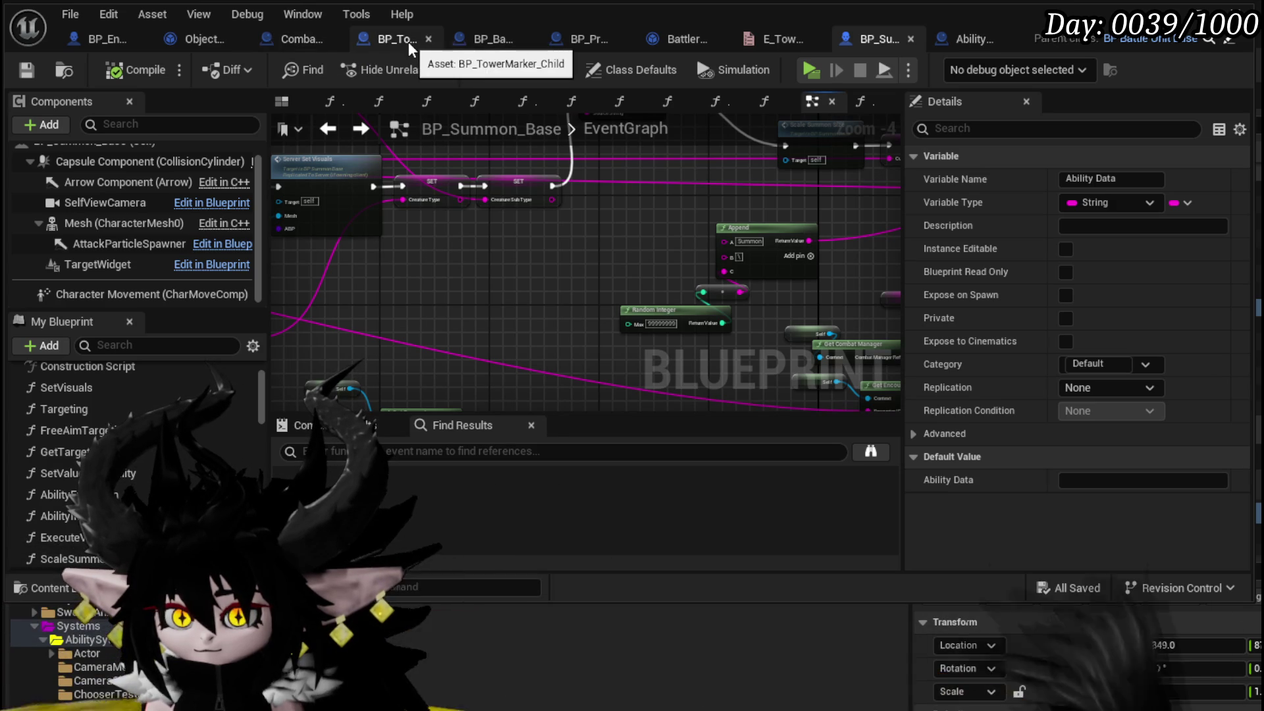
click(409, 41)
Pan and zoom around the Append node's Visual input and the Enemy Spawn Summon node.
mouse_move(522, 377)
mouse_down()
mouse_move(540, 308)
mouse_move(580, 277)
mouse_up()
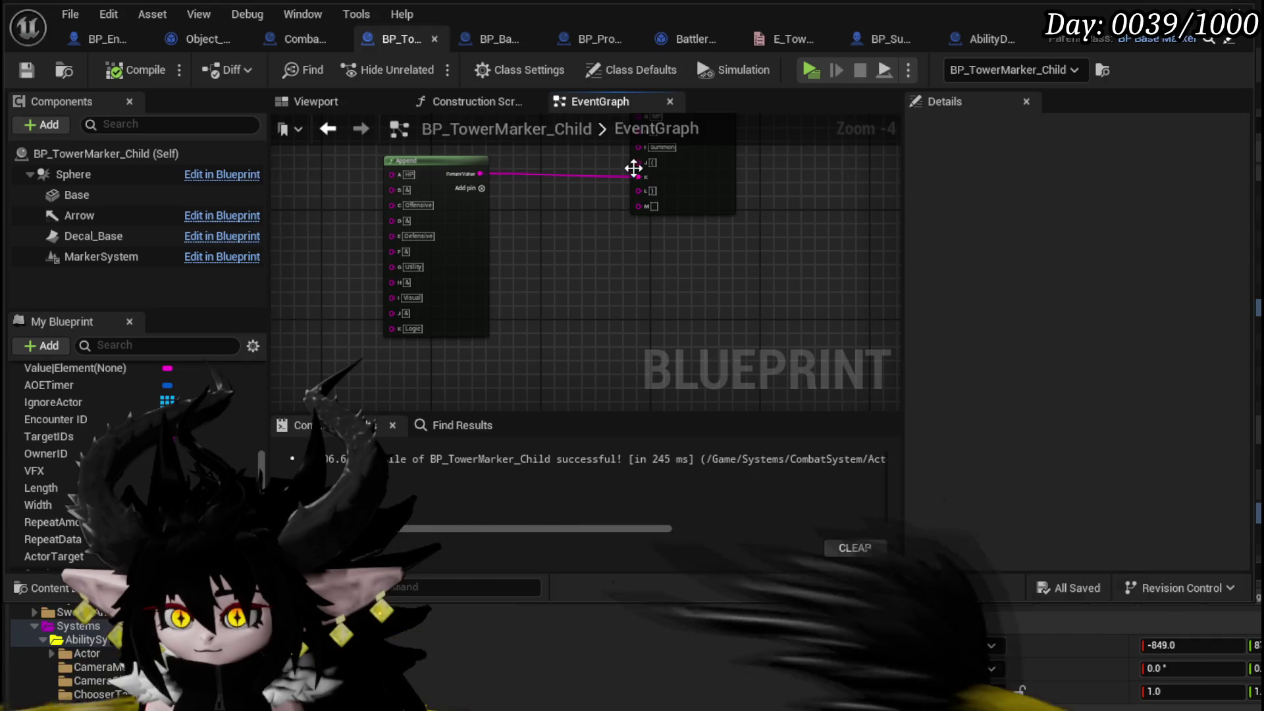
scroll(500, 284, up, 2)
drag(580, 279, 767, 263)
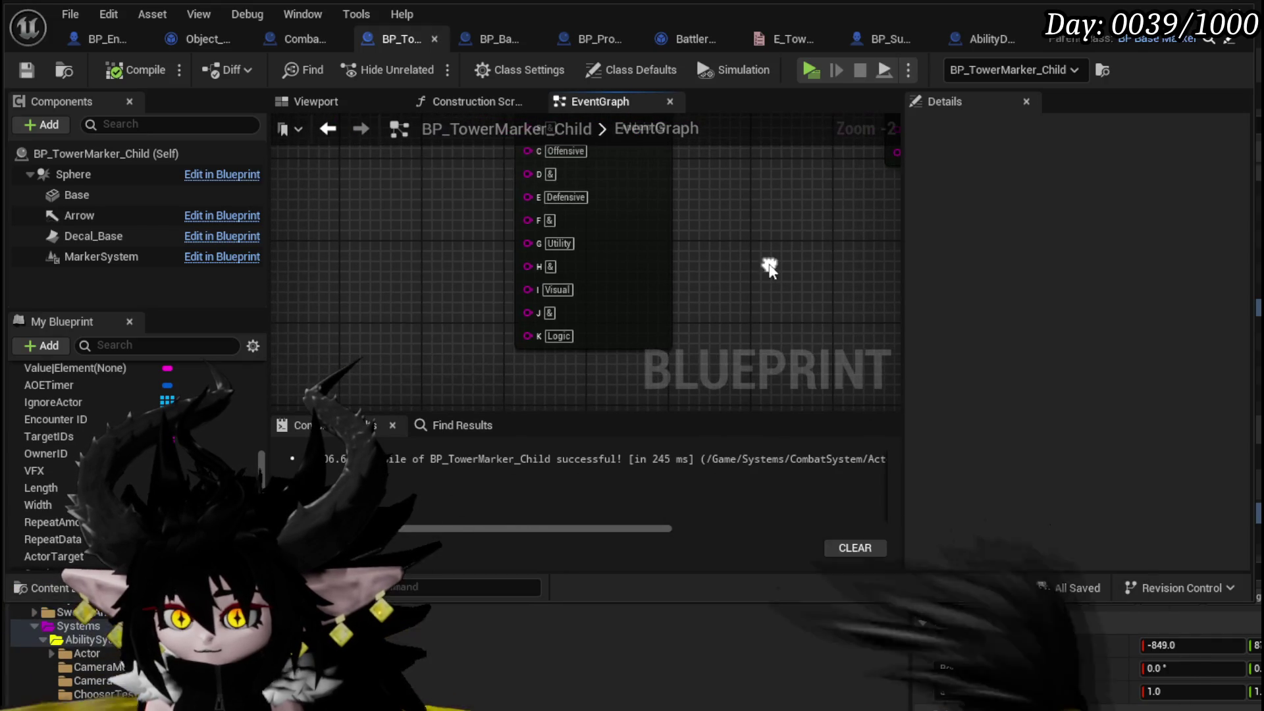
mouse_move(459, 275)
mouse_down()
mouse_move(438, 367)
mouse_move(565, 302)
mouse_up()
drag(370, 291, 359, 377)
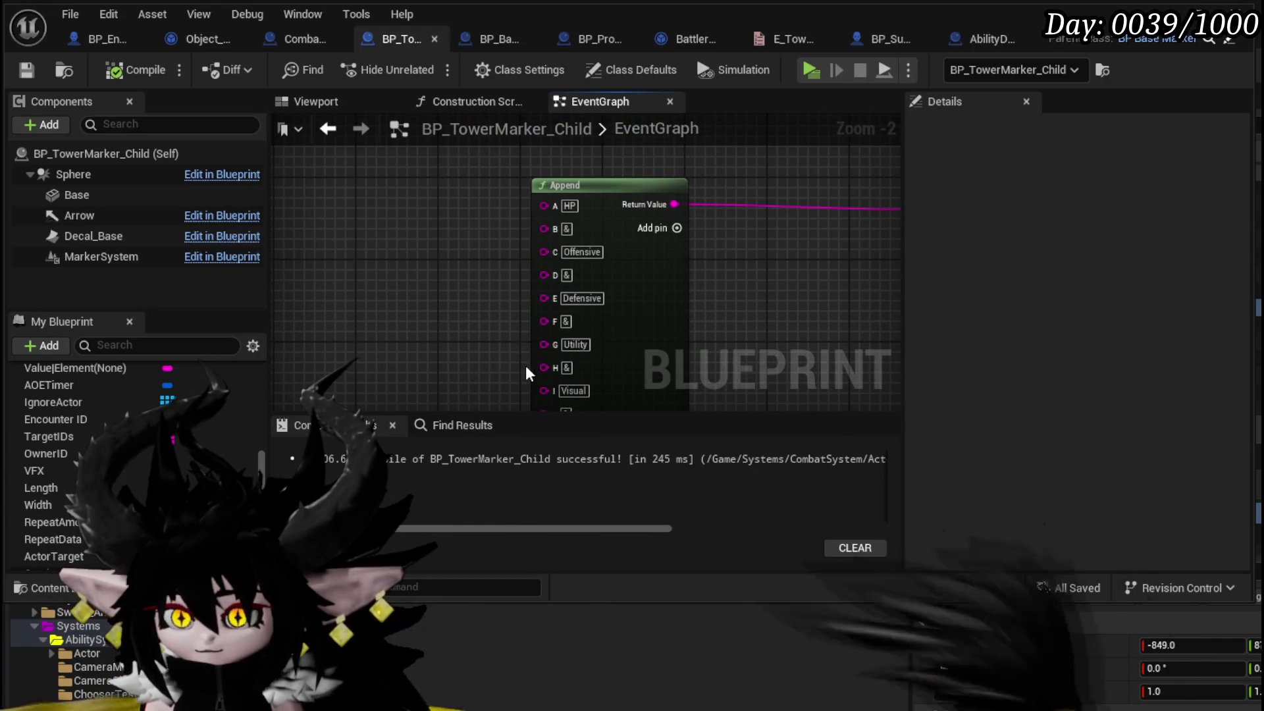
drag(525, 365, 412, 243)
scroll(412, 243, down, 1)
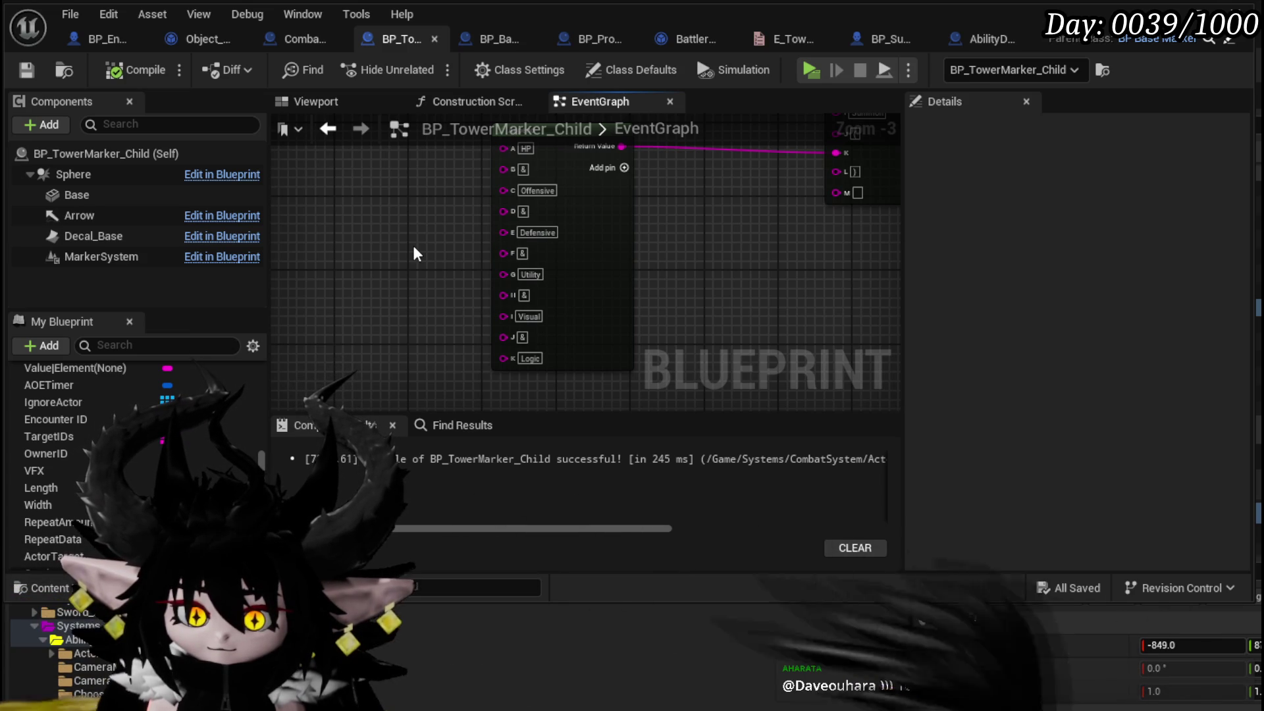
scroll(373, 291, down, 2)
mouse_move(413, 248)
mouse_down()
mouse_move(373, 290)
mouse_move(361, 364)
mouse_up()
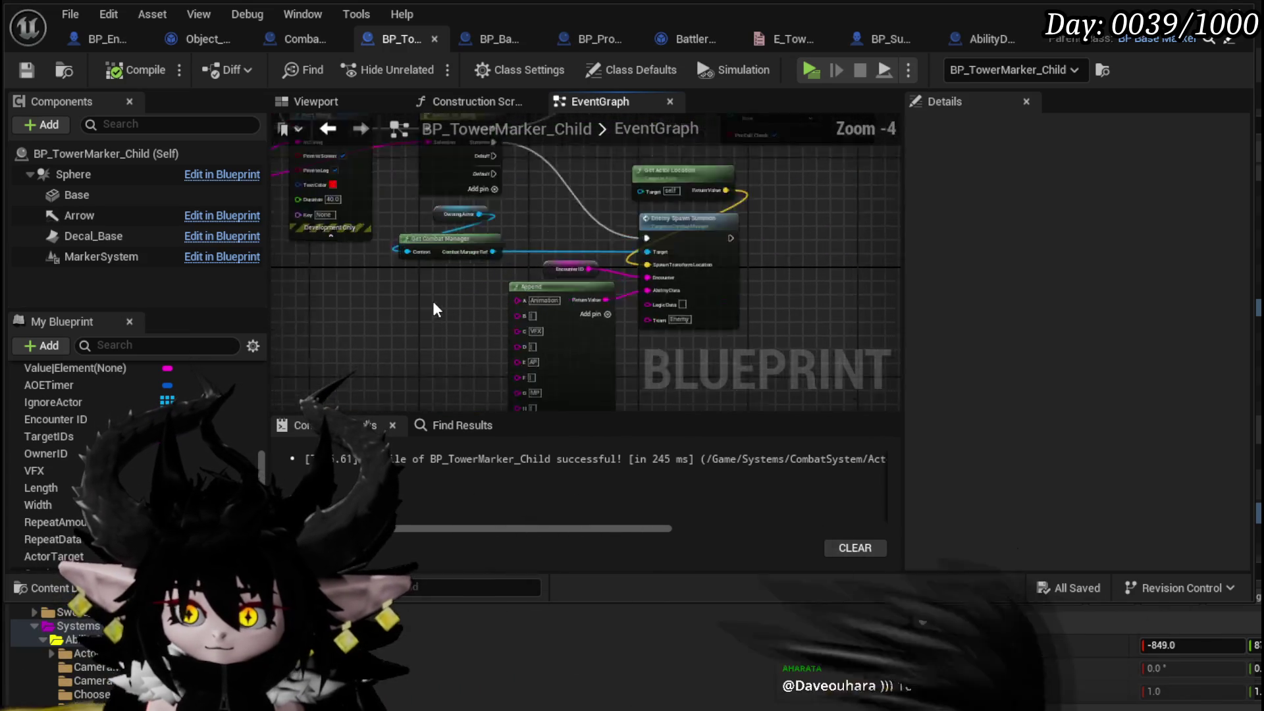
scroll(432, 302, up, 2)
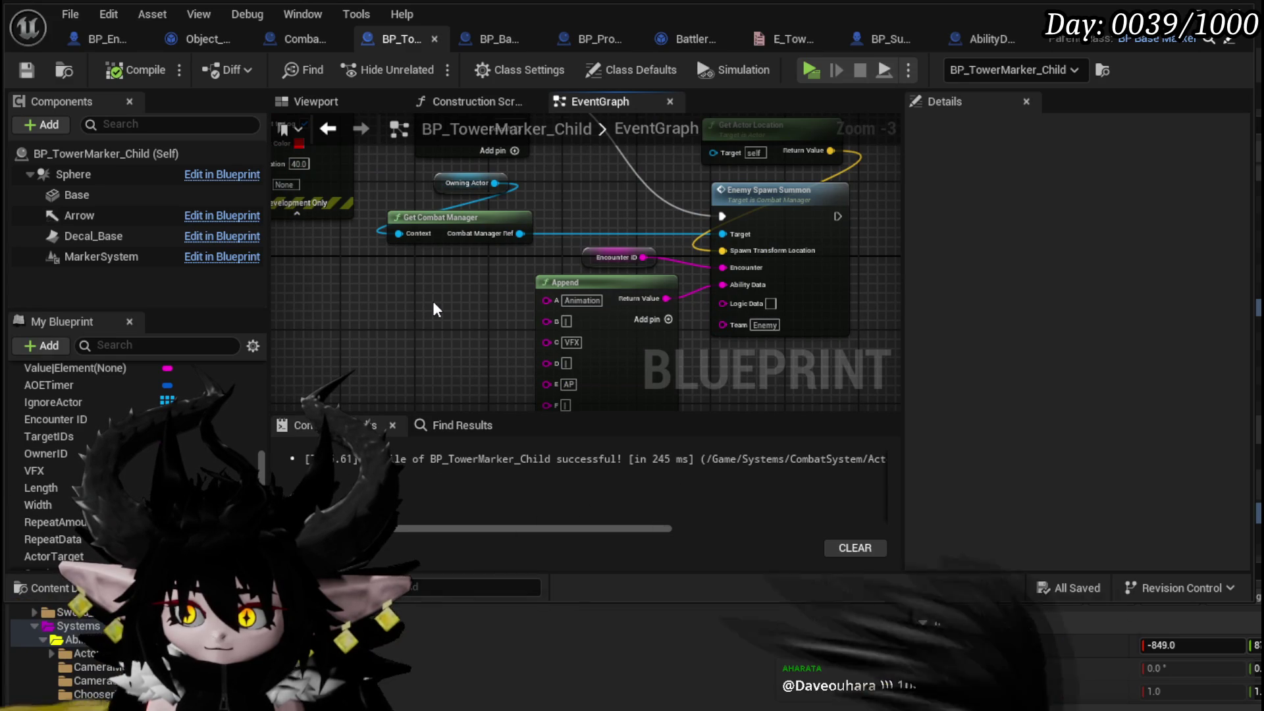
mouse_move(432, 302)
mouse_down()
mouse_move(421, 401)
mouse_move(517, 222)
mouse_move(755, 362)
mouse_move(421, 342)
mouse_move(419, 289)
mouse_up()
scroll(133, 468, down, 2)
scroll(133, 462, up, 2)
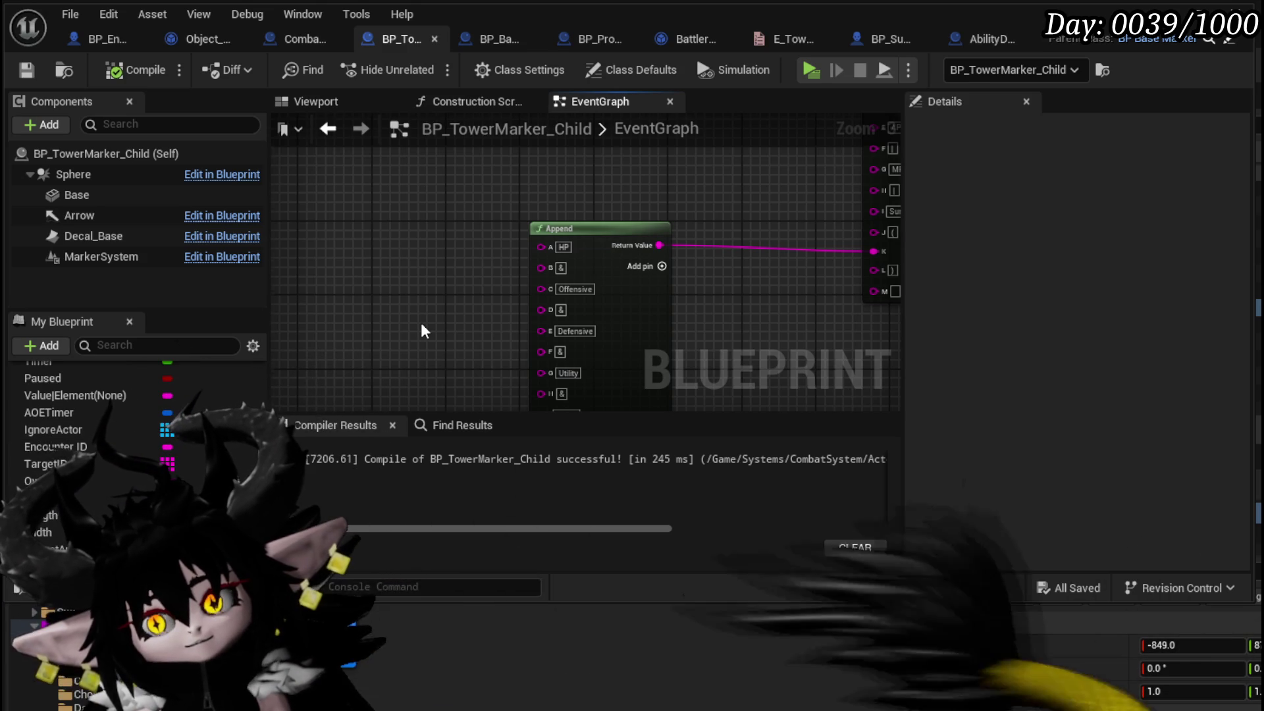
scroll(421, 323, up, 1)
mouse_move(73, 395)
mouse_down()
mouse_move(557, 230)
mouse_move(303, 209)
mouse_up()
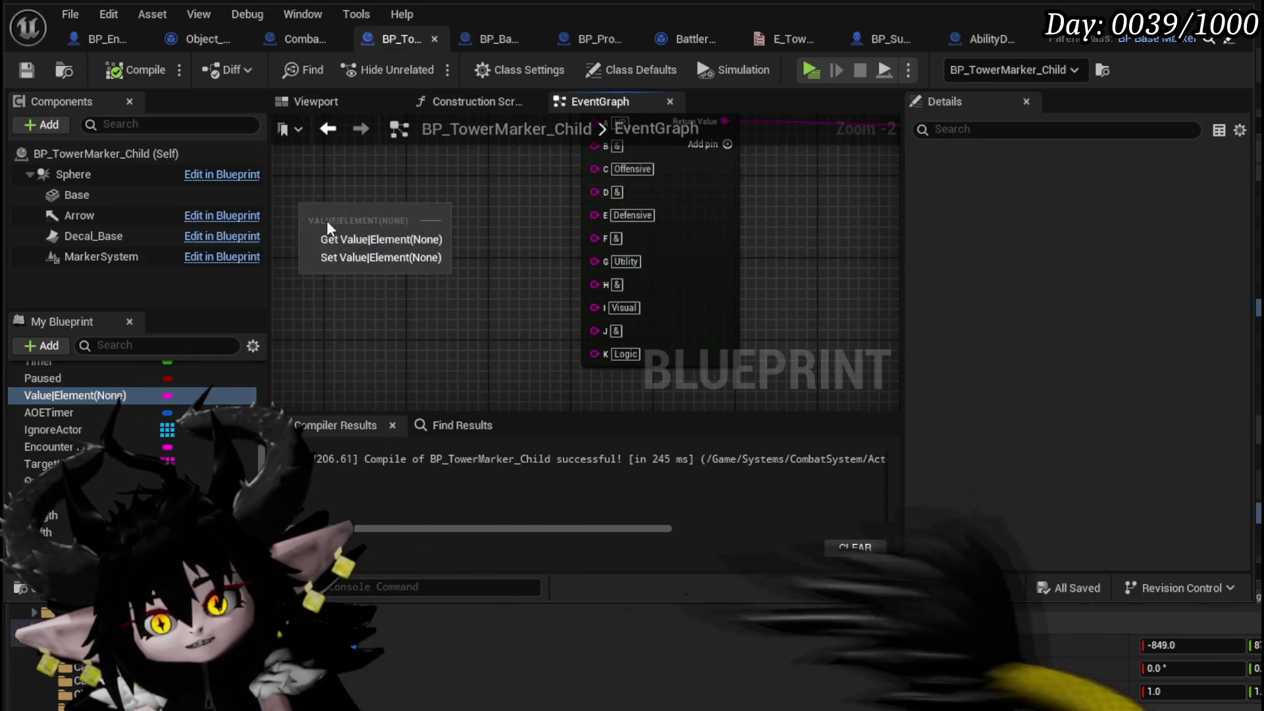
click(389, 247)
mouse_move(327, 271)
mouse_down()
mouse_move(409, 223)
mouse_move(306, 244)
mouse_up()
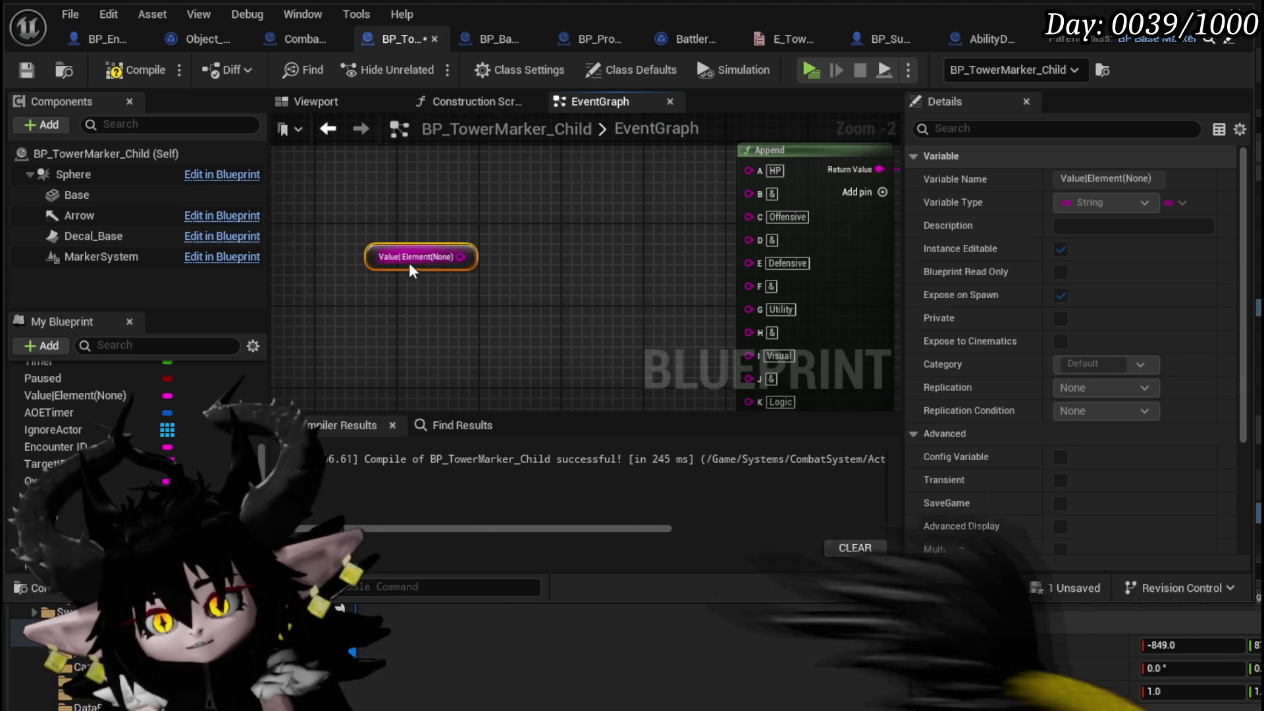
drag(413, 263, 312, 271)
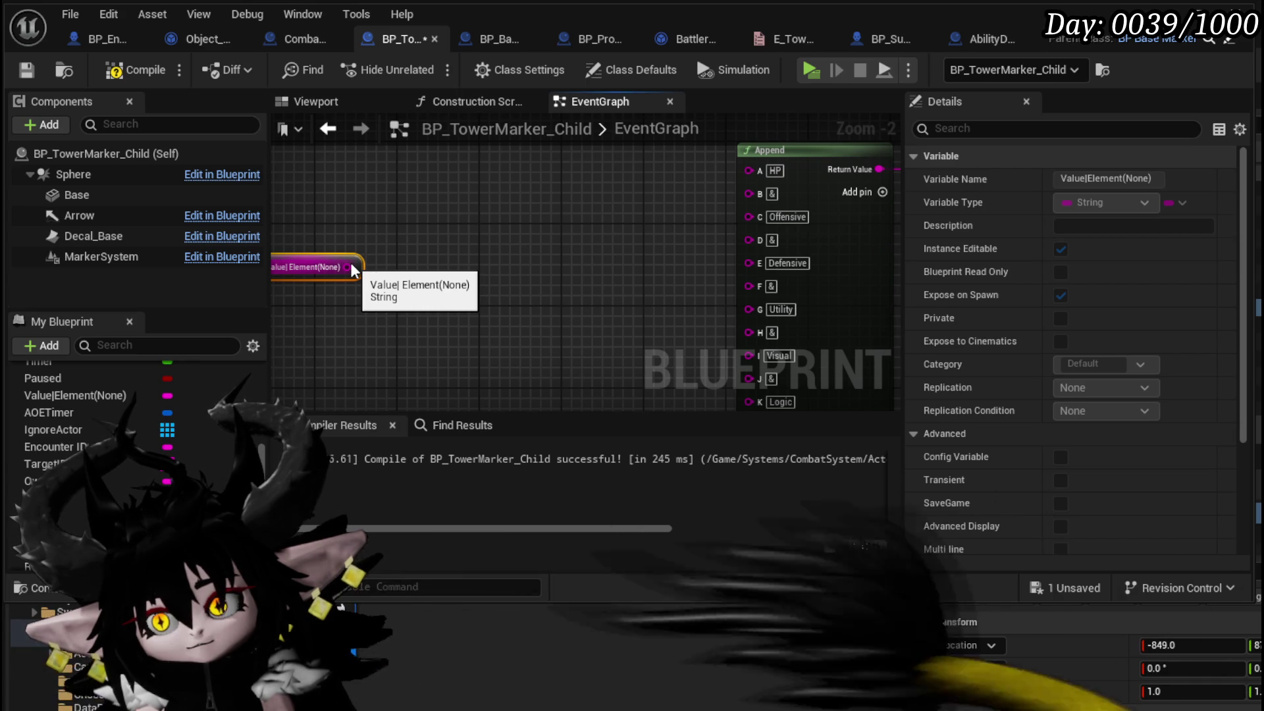
click(450, 268)
click(115, 70)
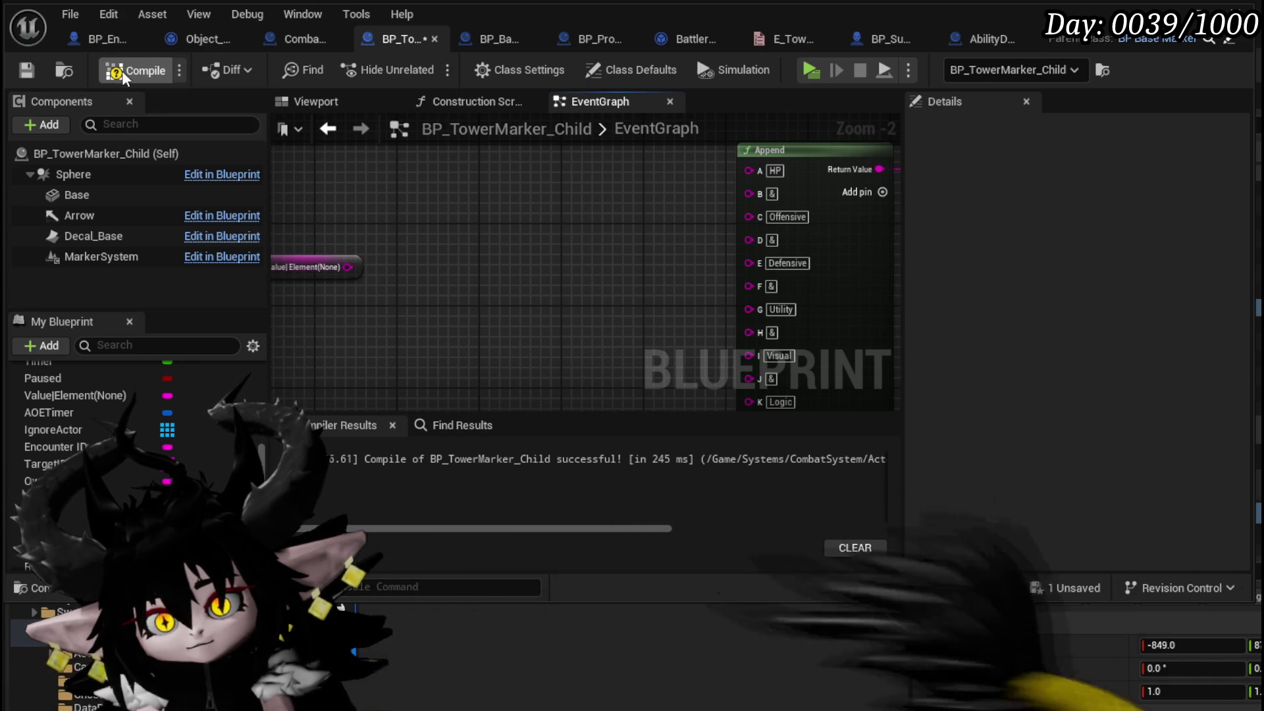
click(26, 70)
scroll(478, 239, down, 2)
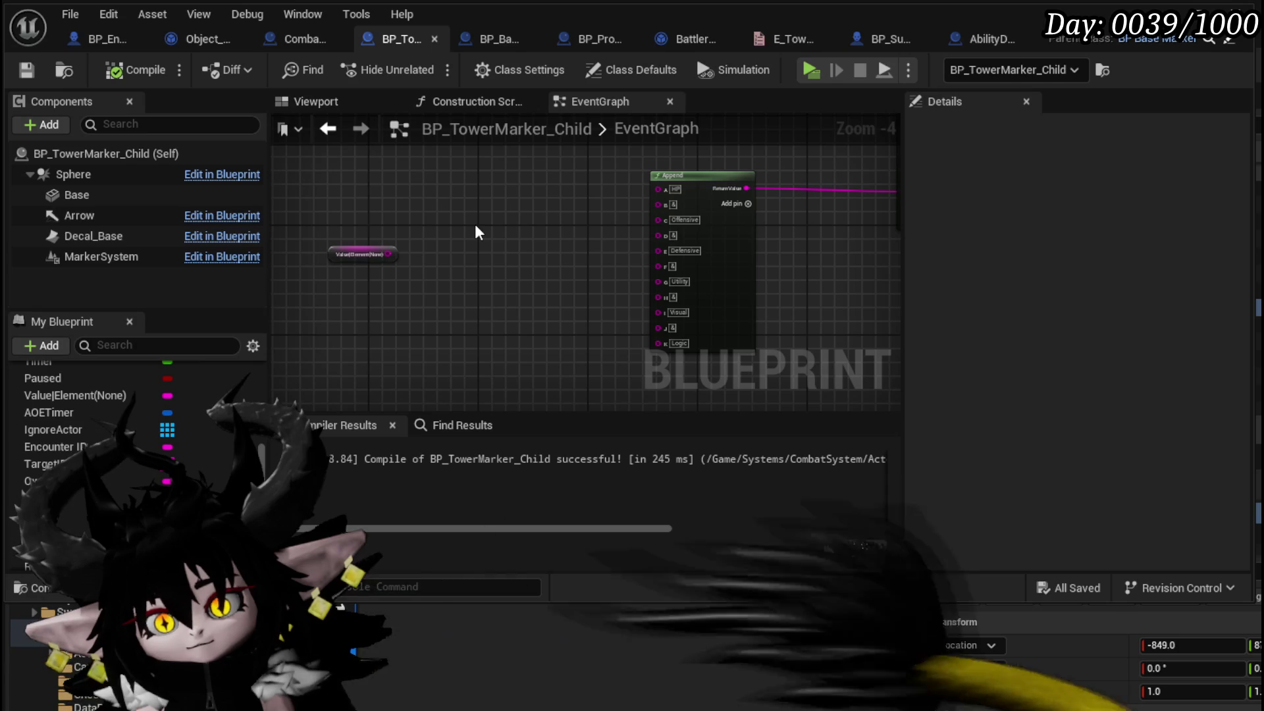
scroll(99, 421, up, 2)
scroll(130, 390, up, 2)
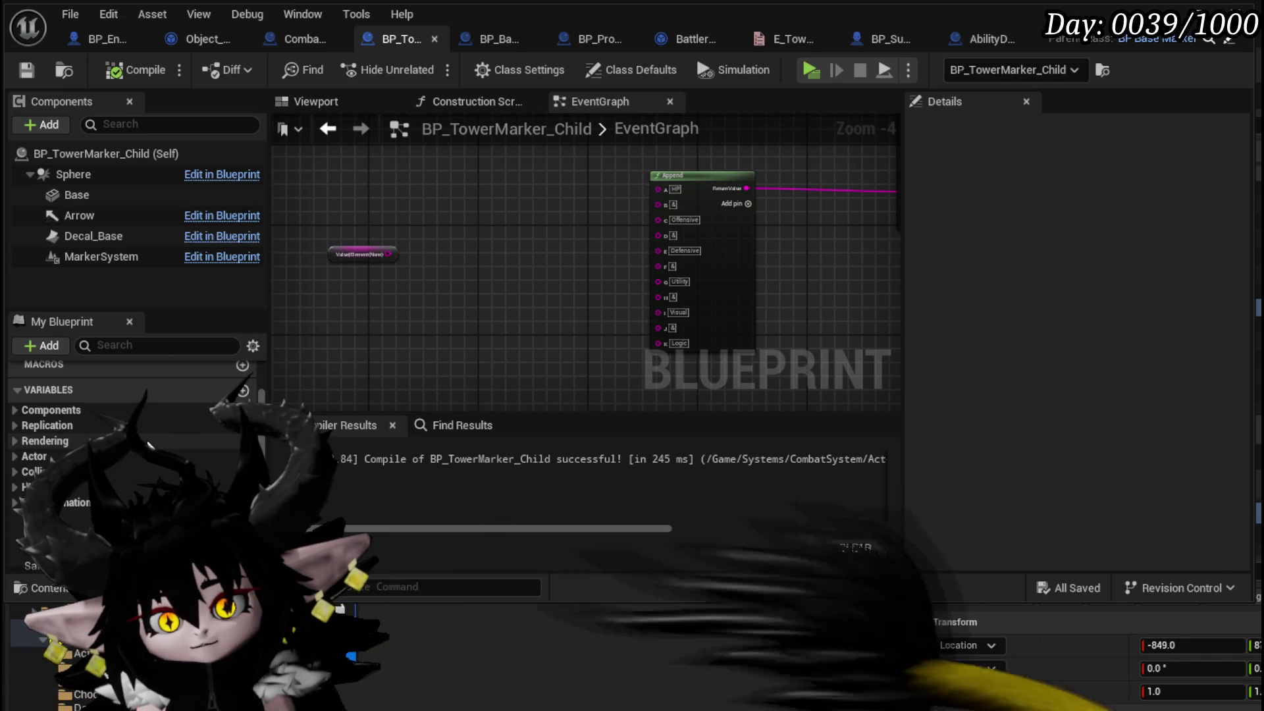
click(242, 390)
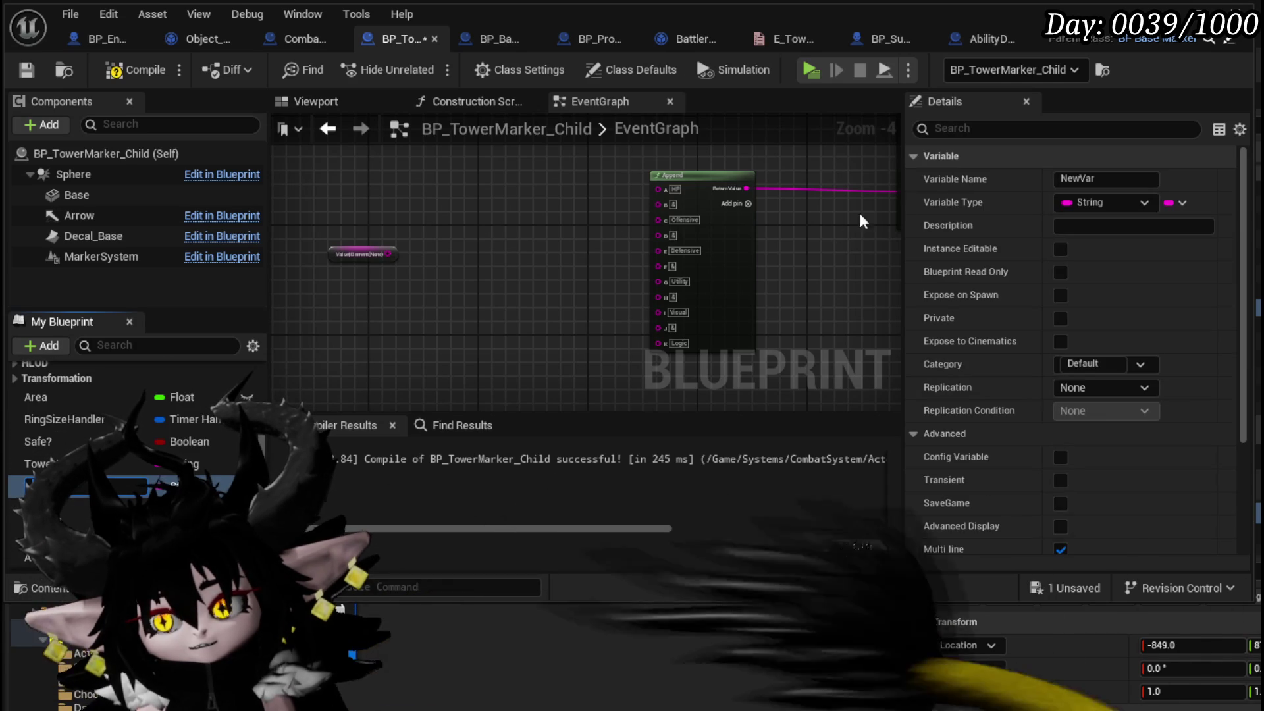
Name the new string variable SummonData and wire a SummonData getter into the Append node's pin.
text(SummonData)
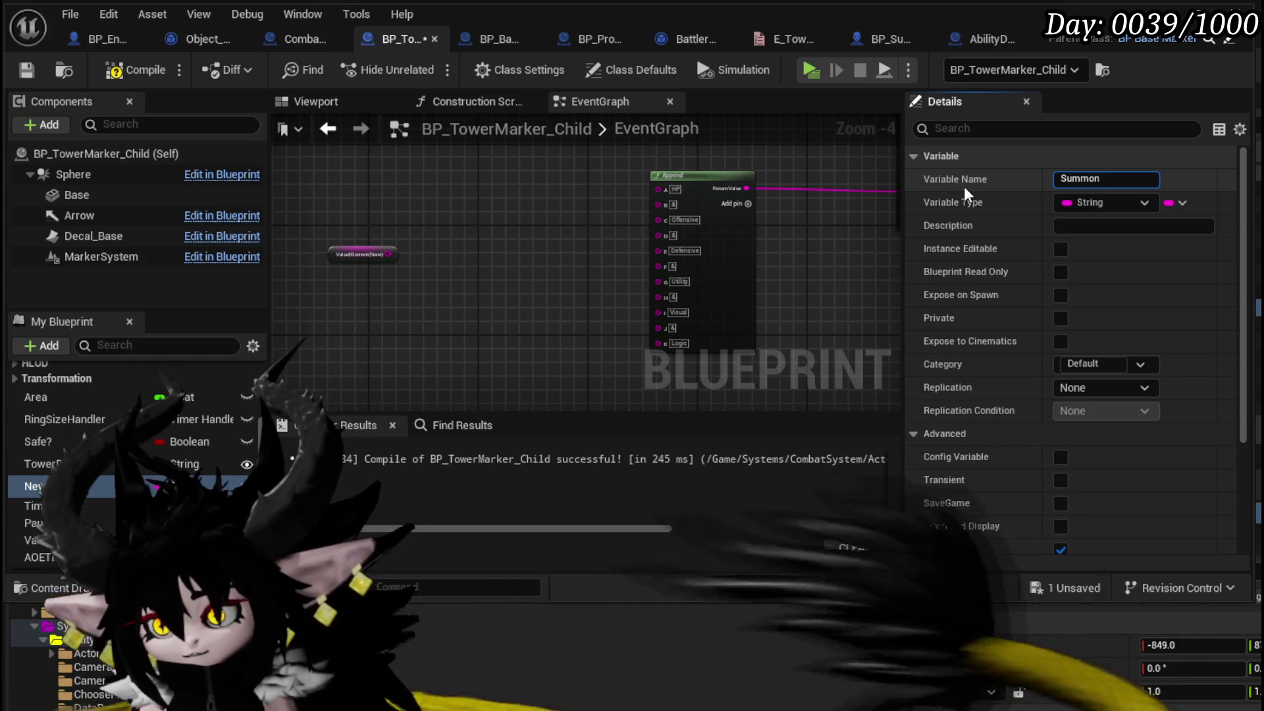
key(Return)
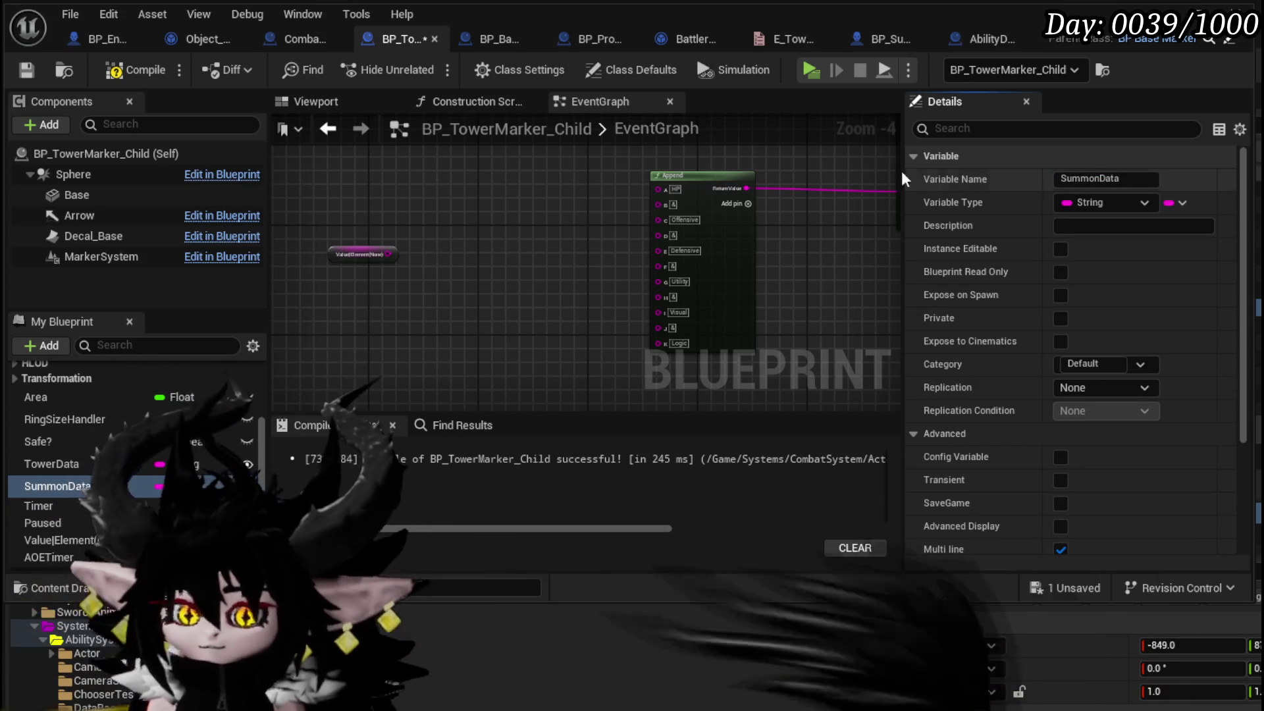
click(30, 68)
mouse_move(642, 212)
mouse_down()
mouse_move(358, 258)
mouse_move(387, 261)
mouse_up()
drag(547, 208, 659, 243)
click(615, 236)
mouse_move(618, 269)
mouse_down()
mouse_move(610, 305)
mouse_move(671, 337)
mouse_up()
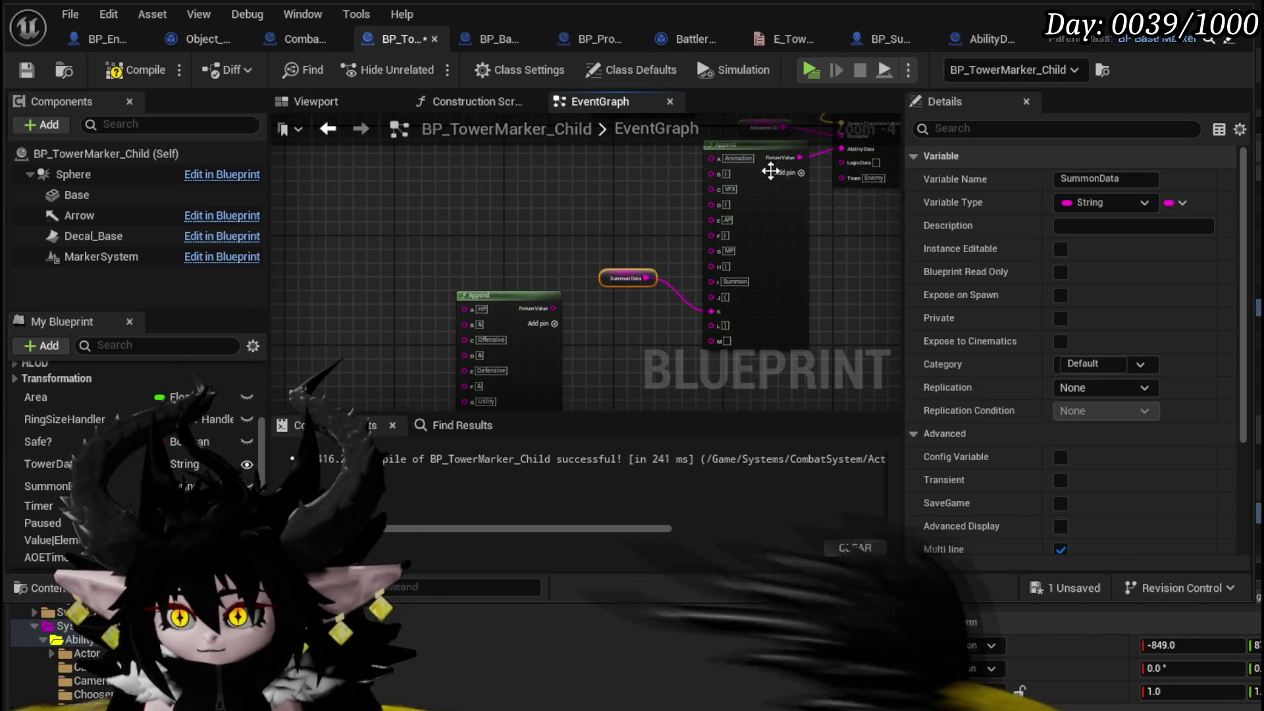
drag(742, 299, 806, 249)
click(594, 245)
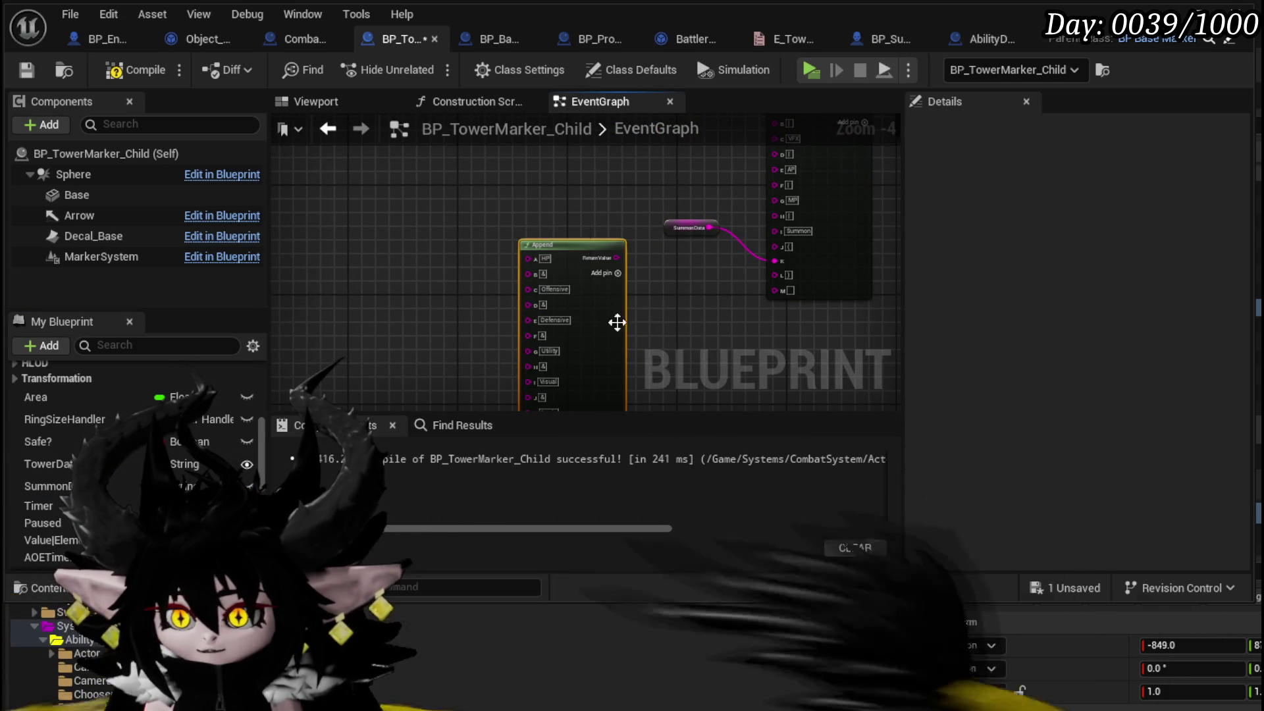
click(27, 70)
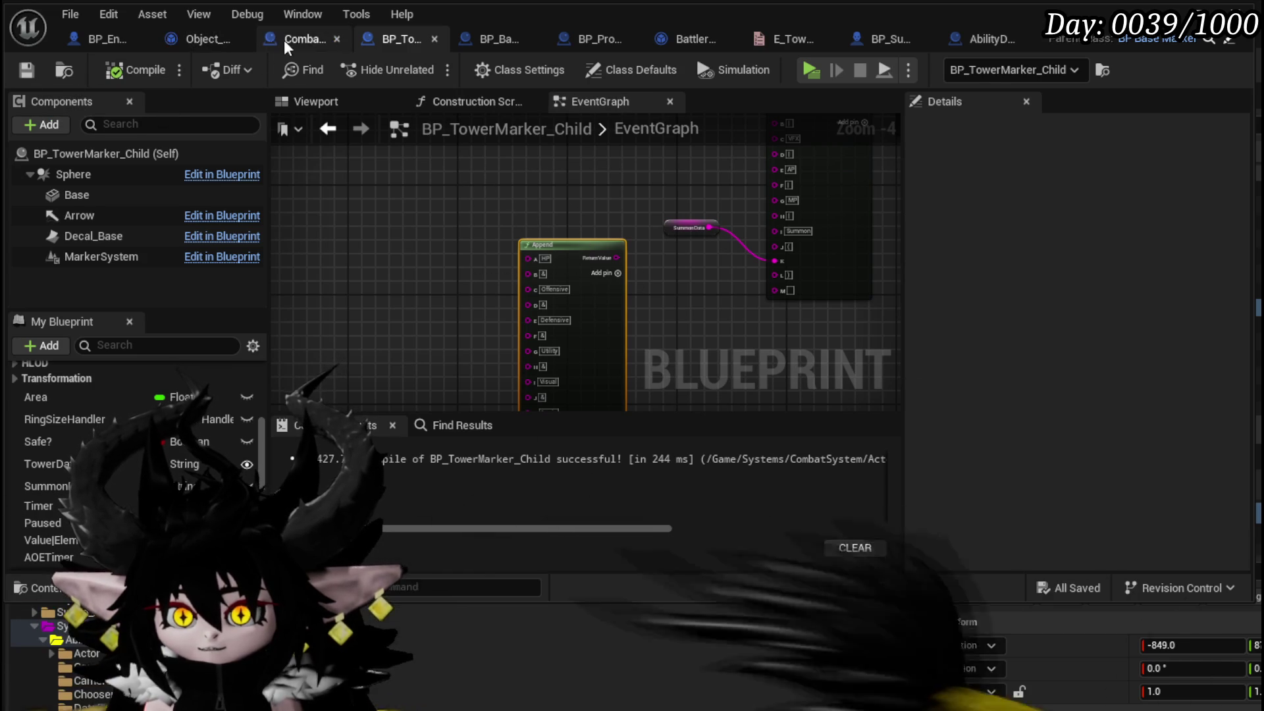
Make SummonData Instance Editable and Expose on Spawn, then compile and save BP_TowerMarker_Child.
click(38, 489)
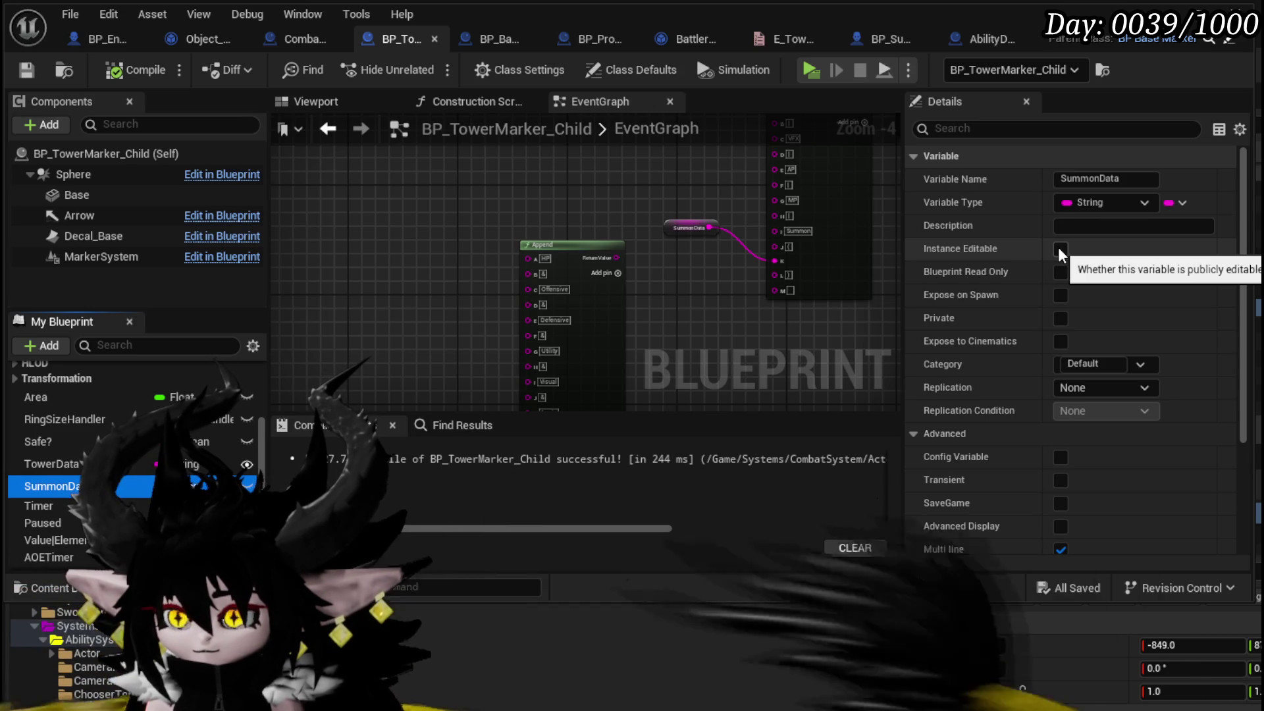
click(1058, 248)
click(1061, 294)
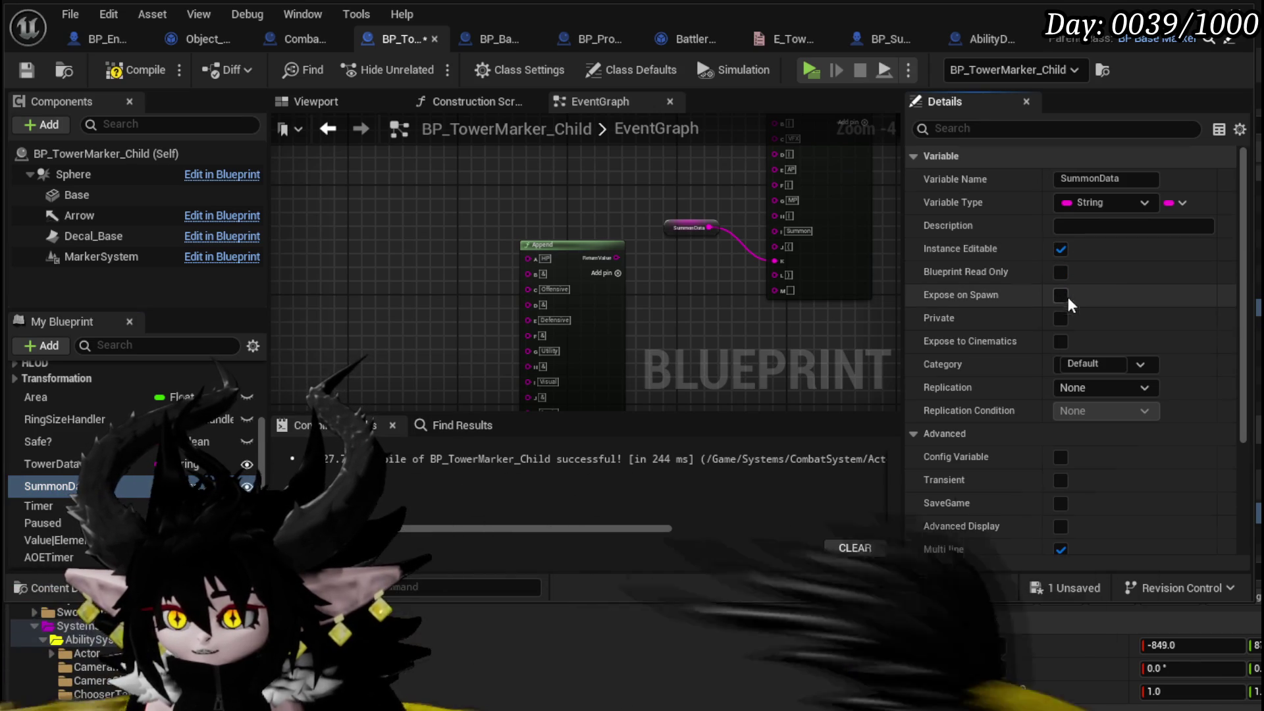
click(133, 69)
click(29, 70)
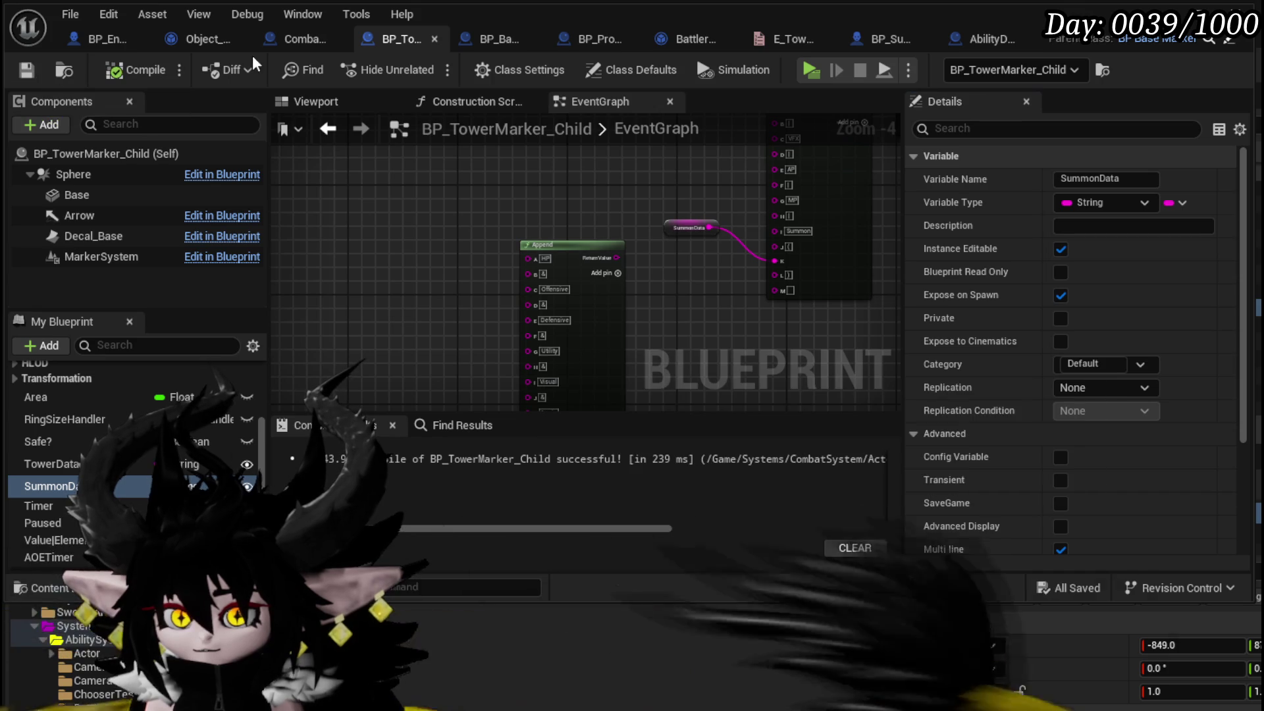
click(290, 41)
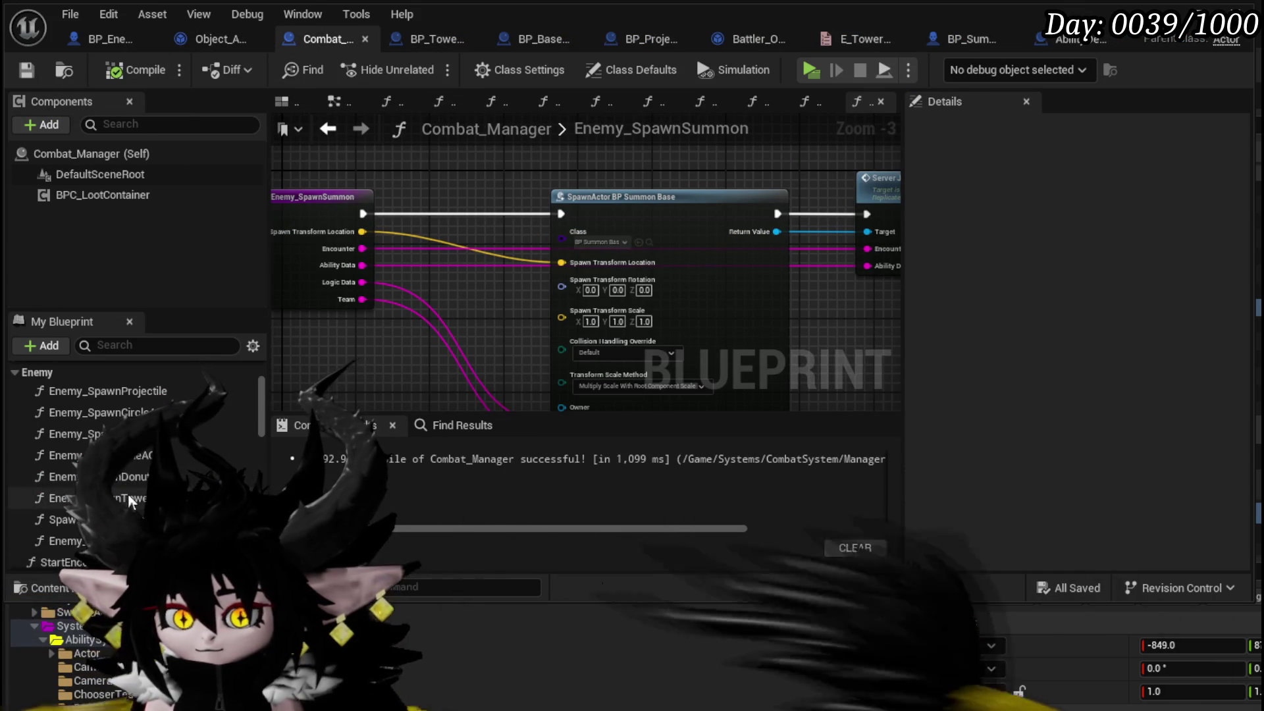
In Enemy_SpawnTower, refresh the tower spawn node and route its Summon Data pin to a new function input.
double_click(128, 498)
mouse_move(637, 332)
mouse_down()
mouse_move(98, 382)
mouse_move(92, 262)
mouse_move(626, 276)
mouse_up()
scroll(628, 280, down, 2)
right_click(821, 290)
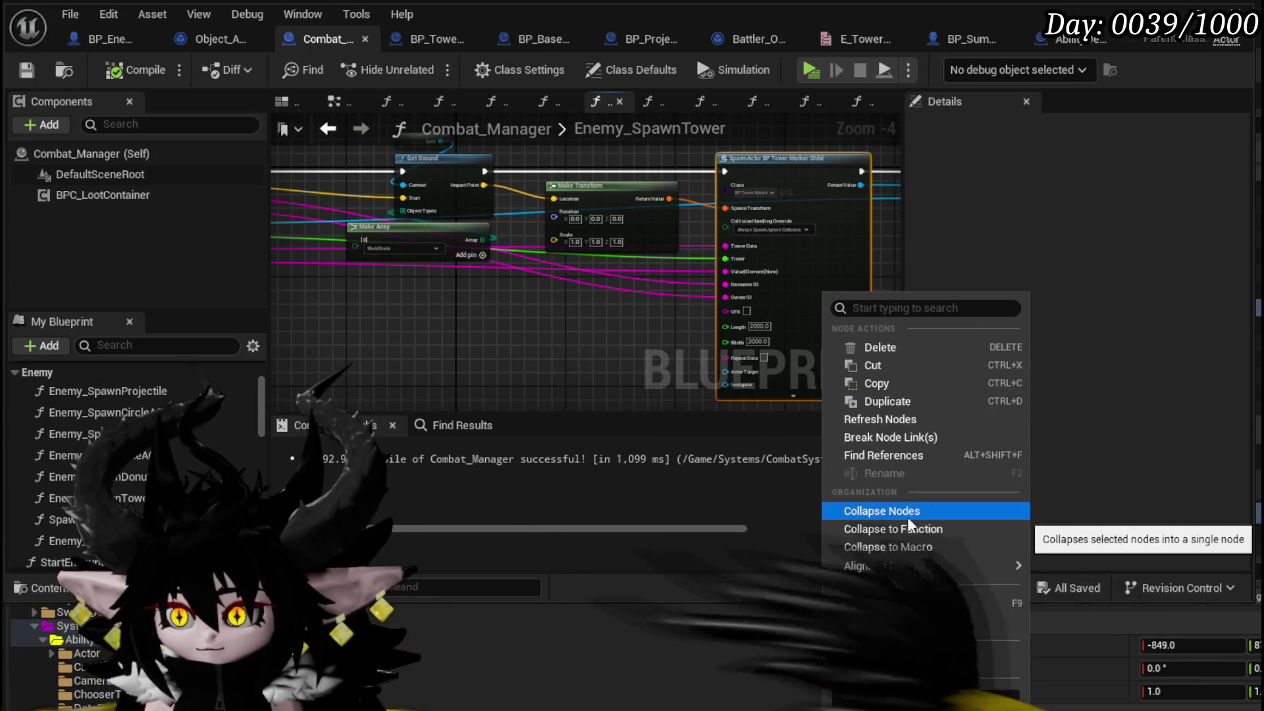
click(894, 417)
scroll(530, 250, up, 2)
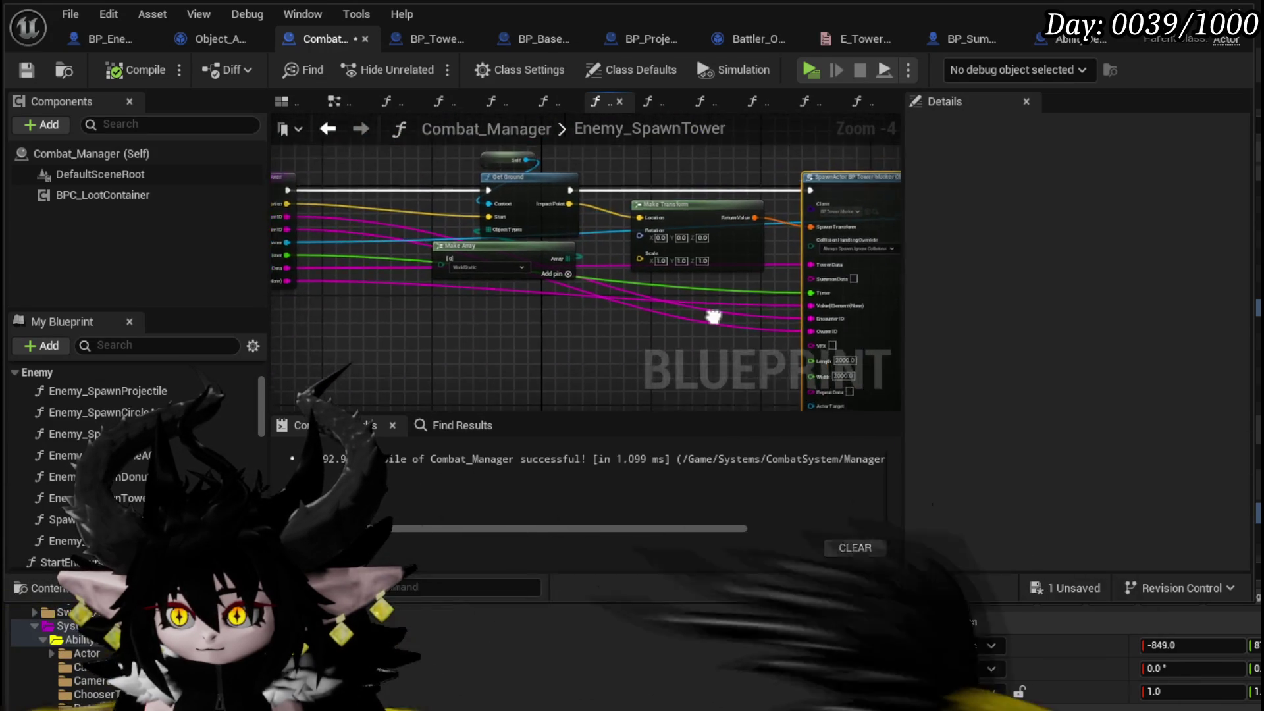
mouse_move(823, 265)
mouse_down()
mouse_move(242, 249)
mouse_move(366, 225)
mouse_up()
click(122, 70)
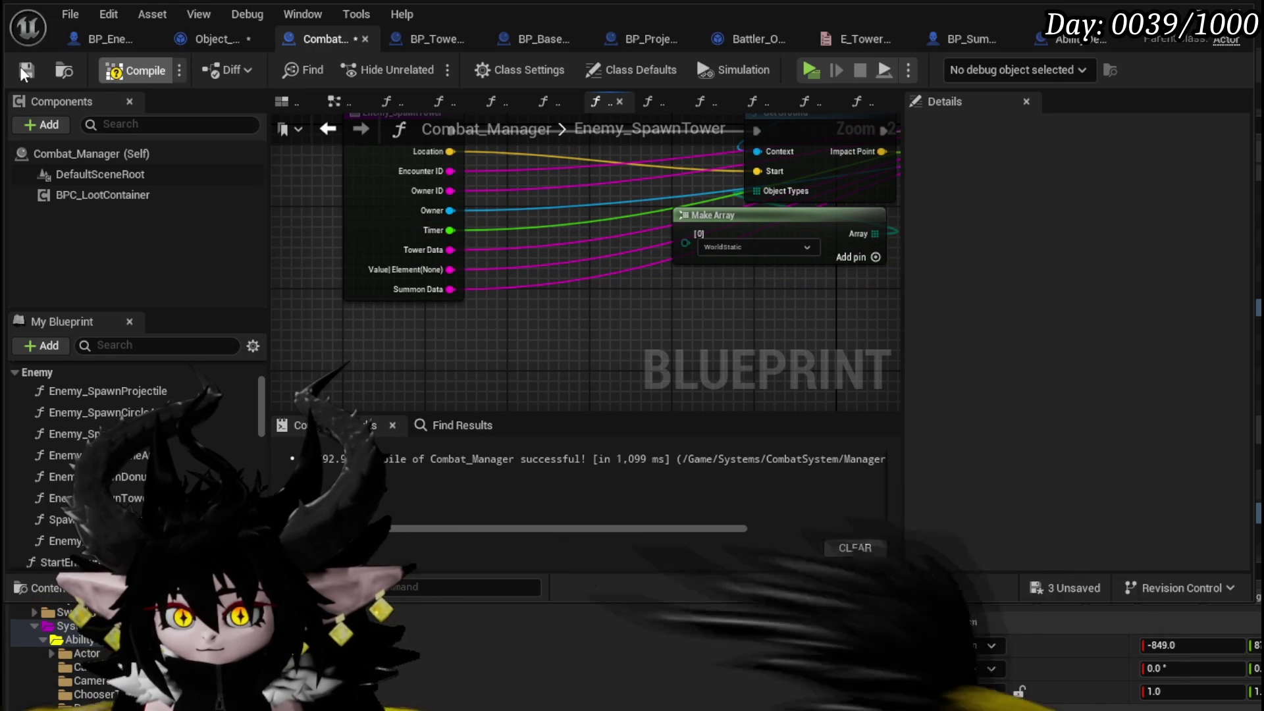
click(195, 41)
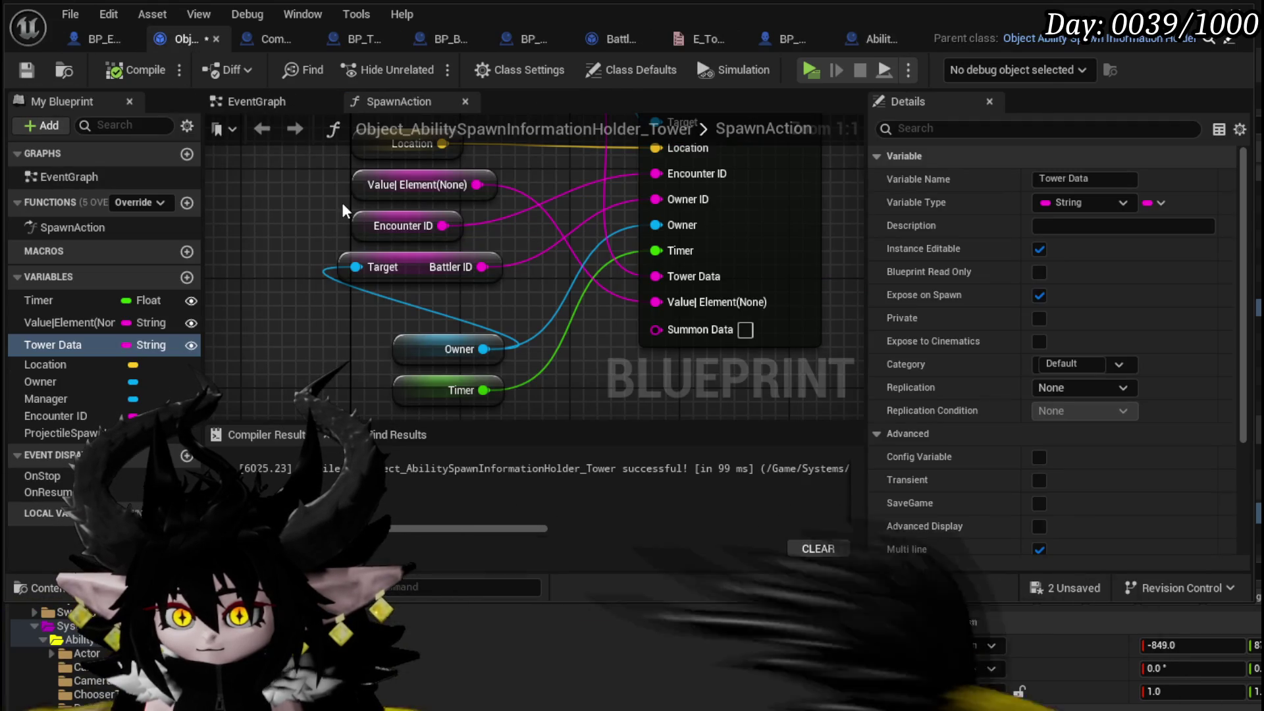
Promote the SpawnAction spawn node's Summon Data pin to an instance-editable, spawn-exposed variable and compile.
scroll(315, 350, down, 2)
drag(315, 350, 316, 277)
right_click(561, 323)
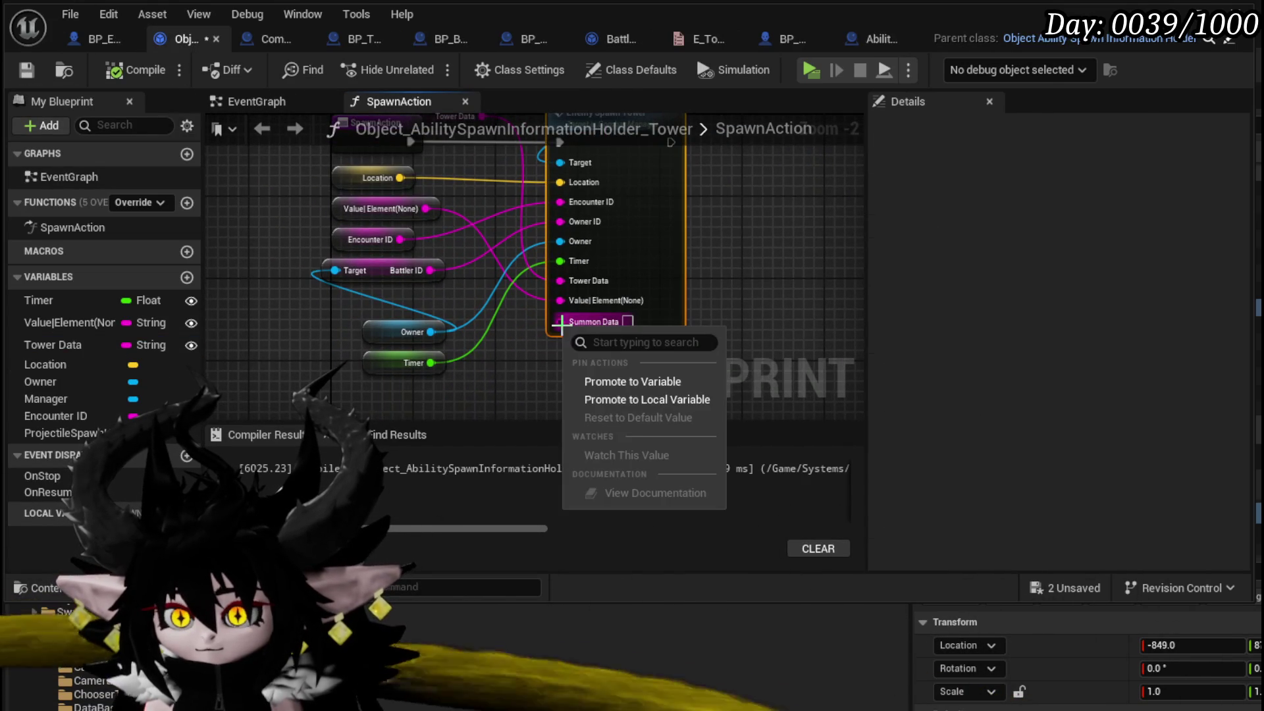
click(625, 381)
click(531, 377)
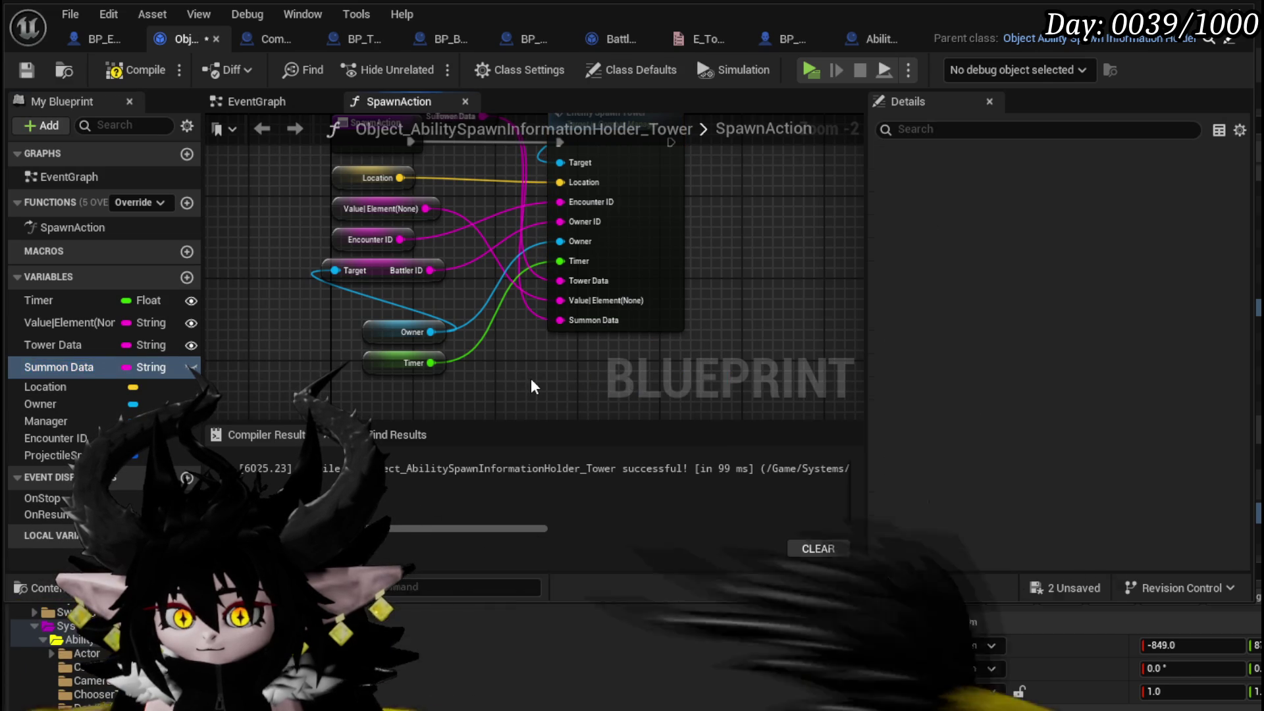
click(1039, 250)
click(1039, 296)
click(125, 70)
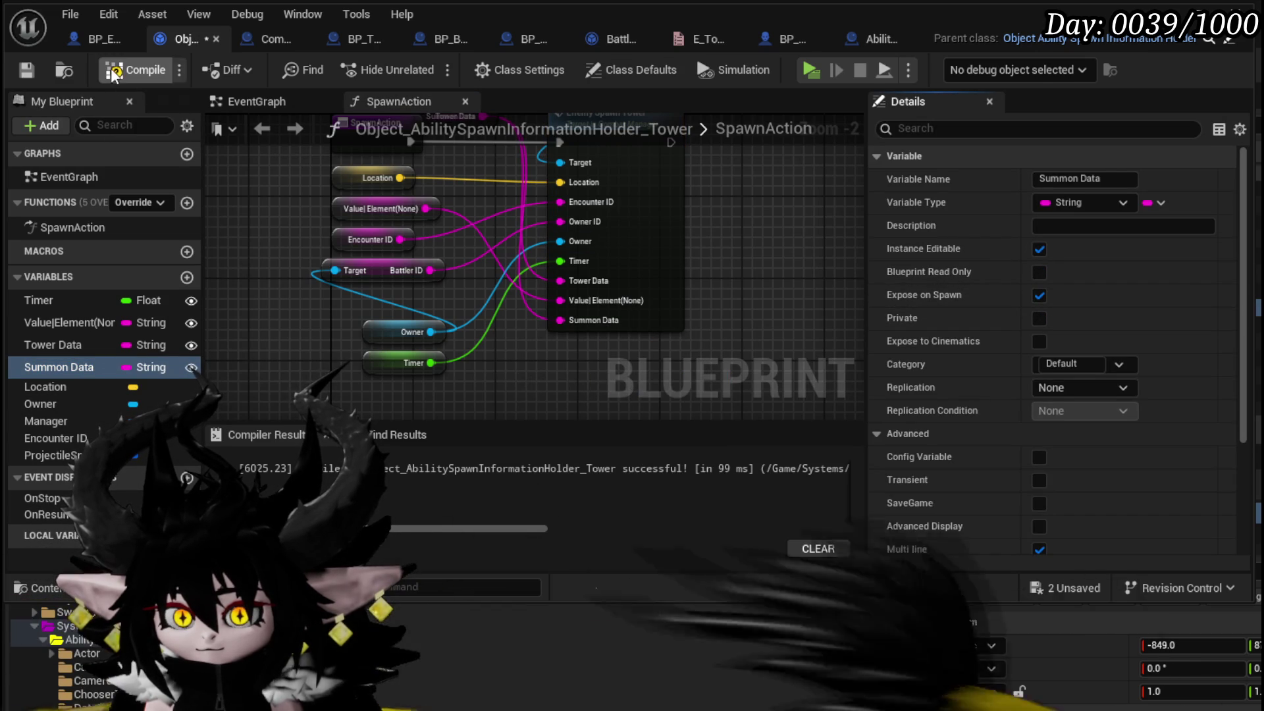
click(89, 41)
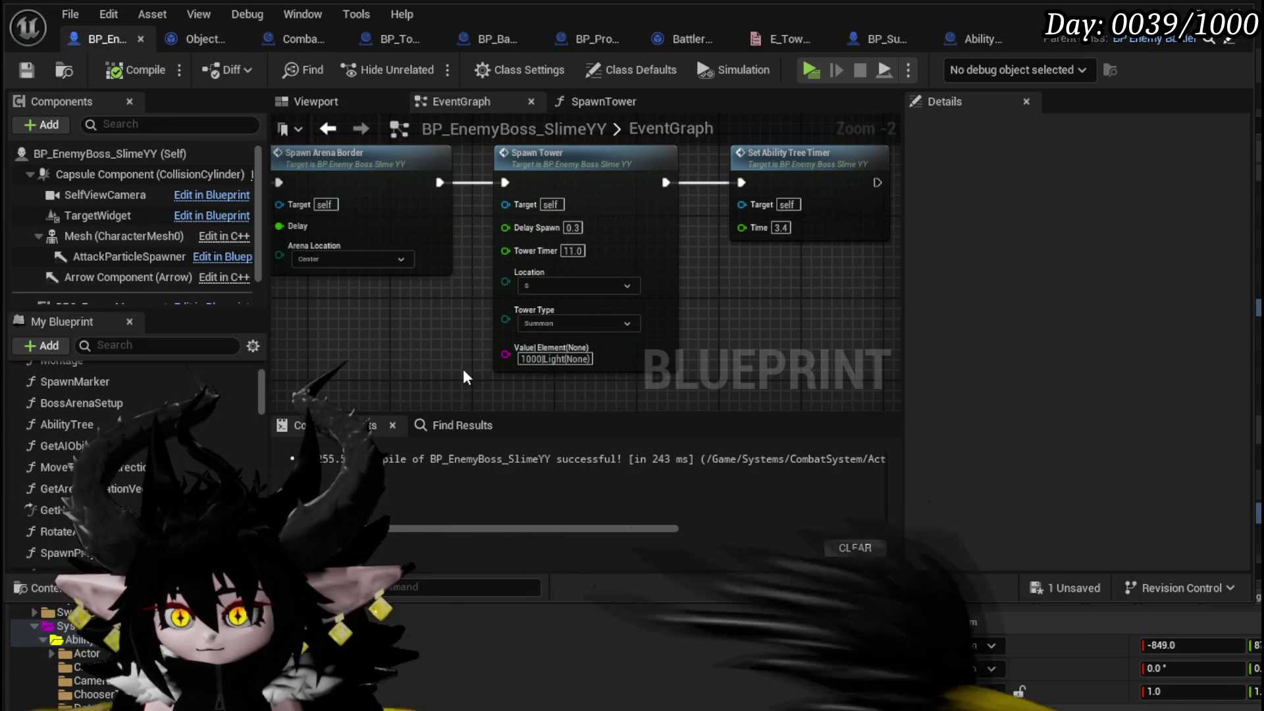
Refresh the Construct Object node, wire its Summon Data pin to a new SpawnTower input, and return to the EventGraph.
right_click(582, 267)
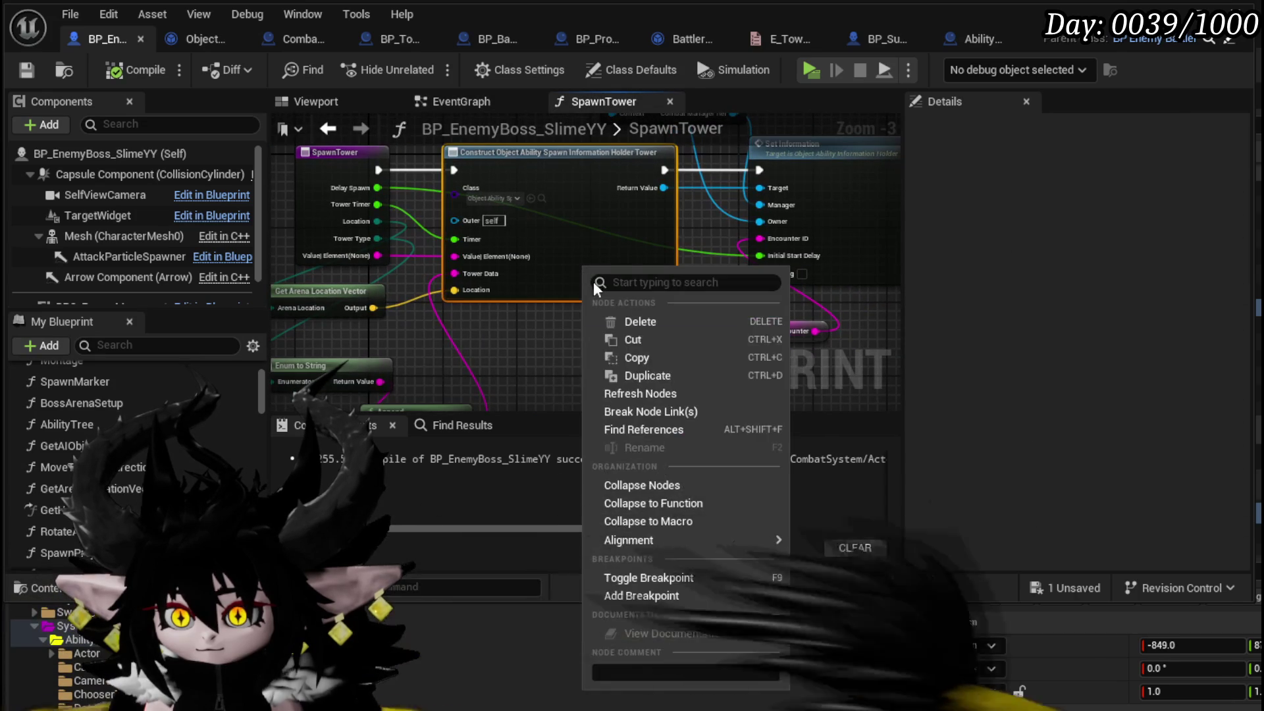
click(671, 393)
mouse_move(456, 291)
mouse_down()
mouse_move(270, 213)
mouse_move(464, 228)
mouse_up()
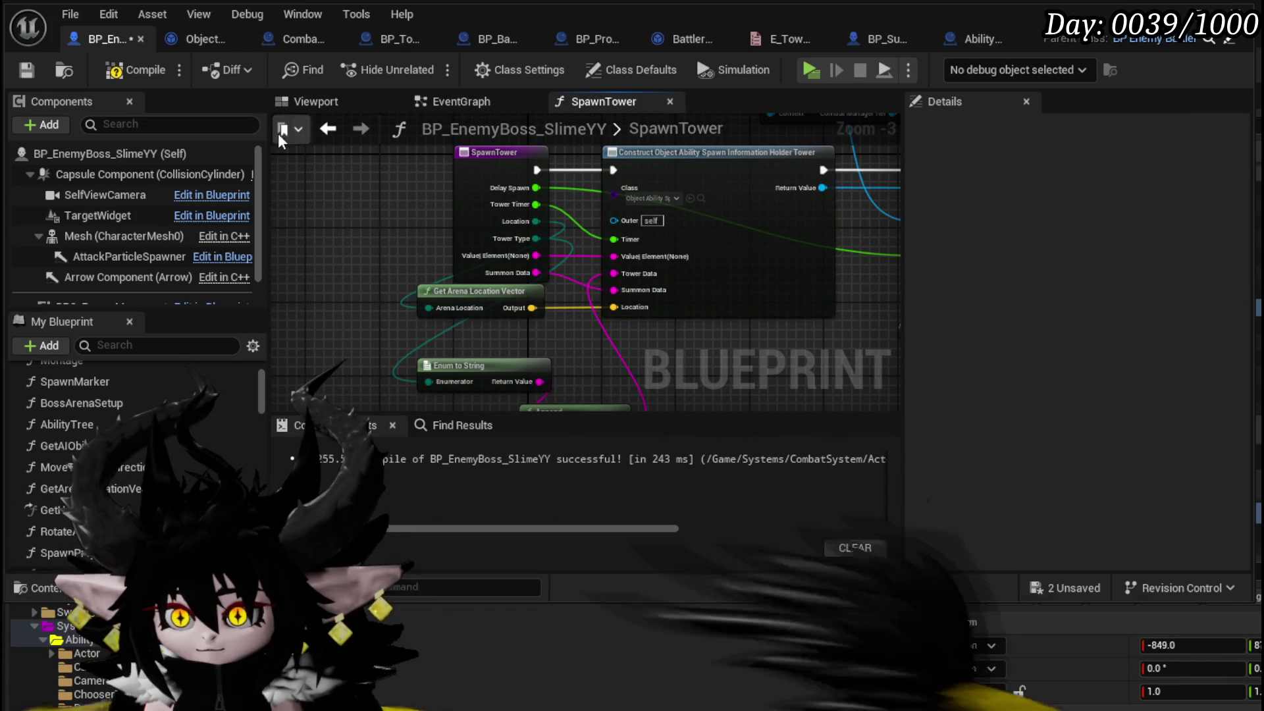
click(332, 129)
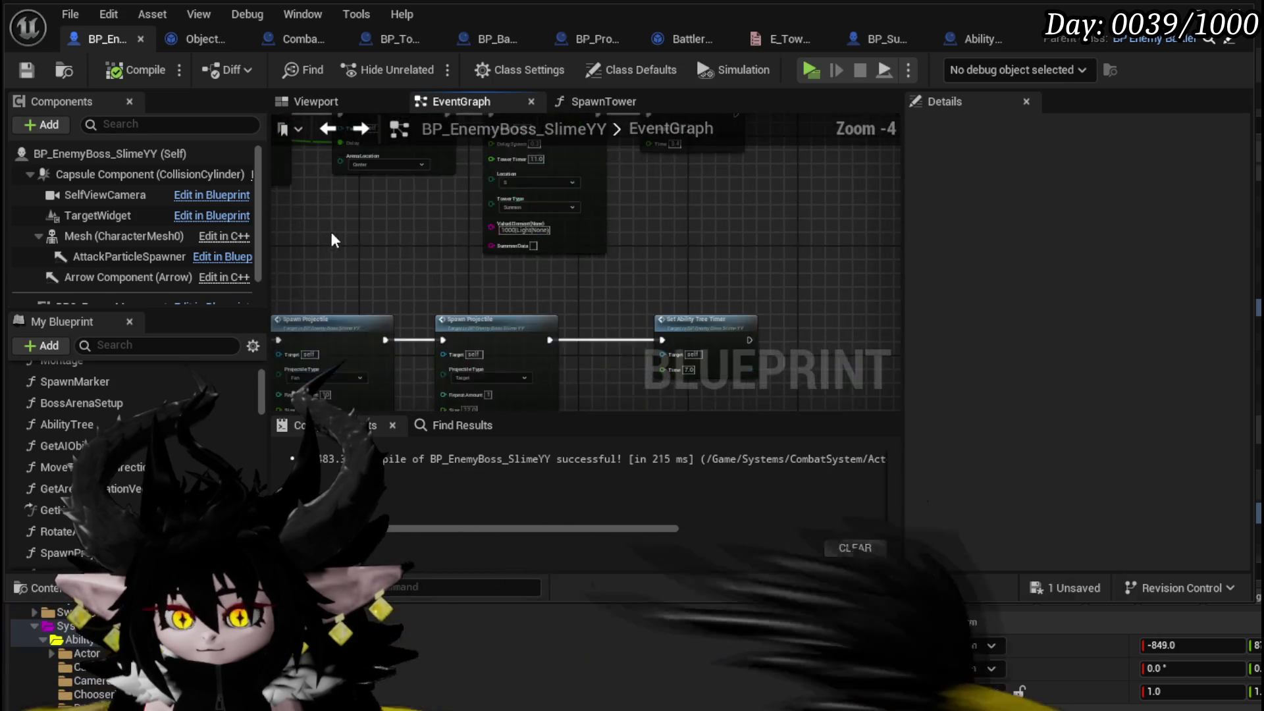
drag(736, 202, 736, 202)
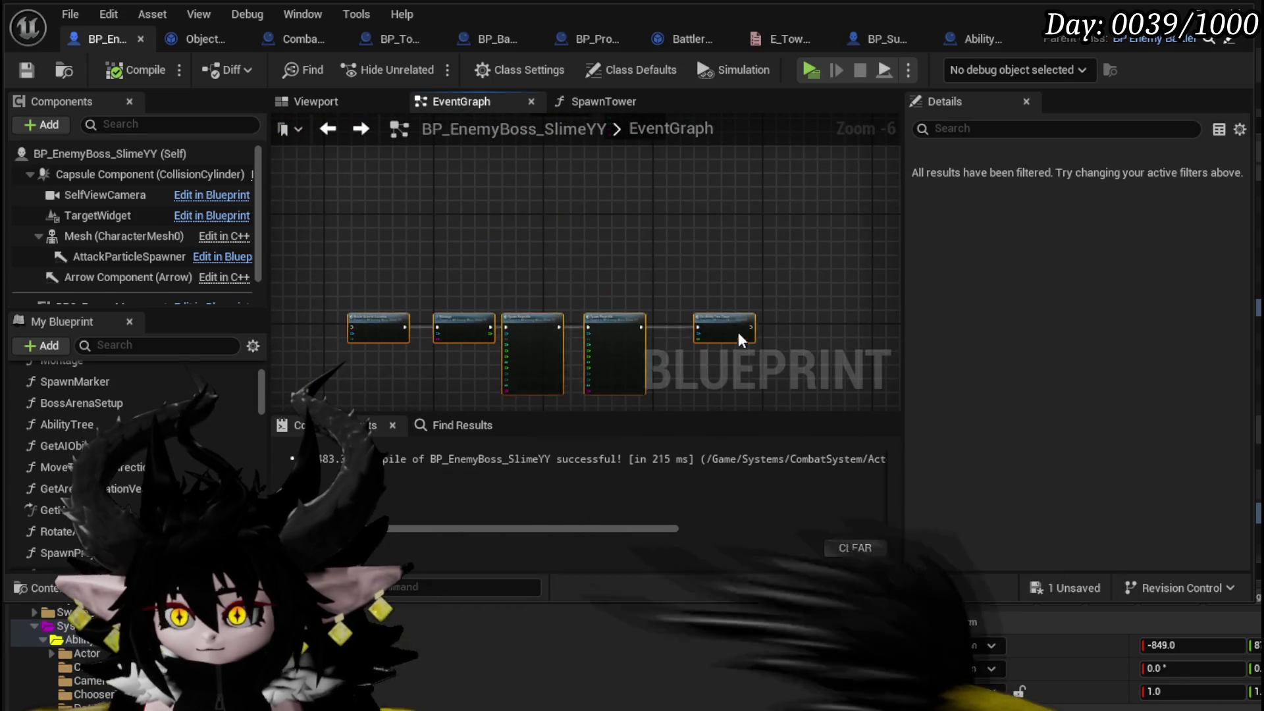
Paste a copy of the Append node and feed its result into Spawn Tower's Summon Data.
scroll(596, 304, up, 3)
key(ctrl+v)
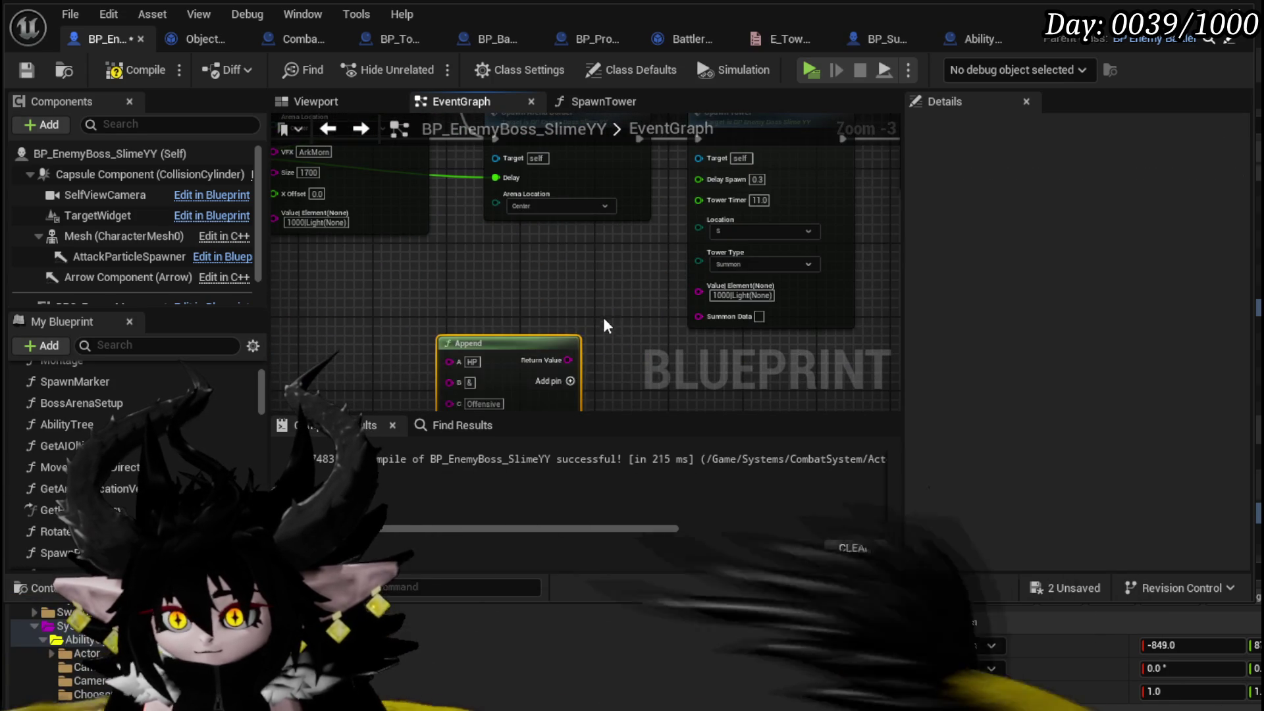
mouse_move(417, 229)
mouse_down()
mouse_move(452, 222)
mouse_move(420, 199)
mouse_up()
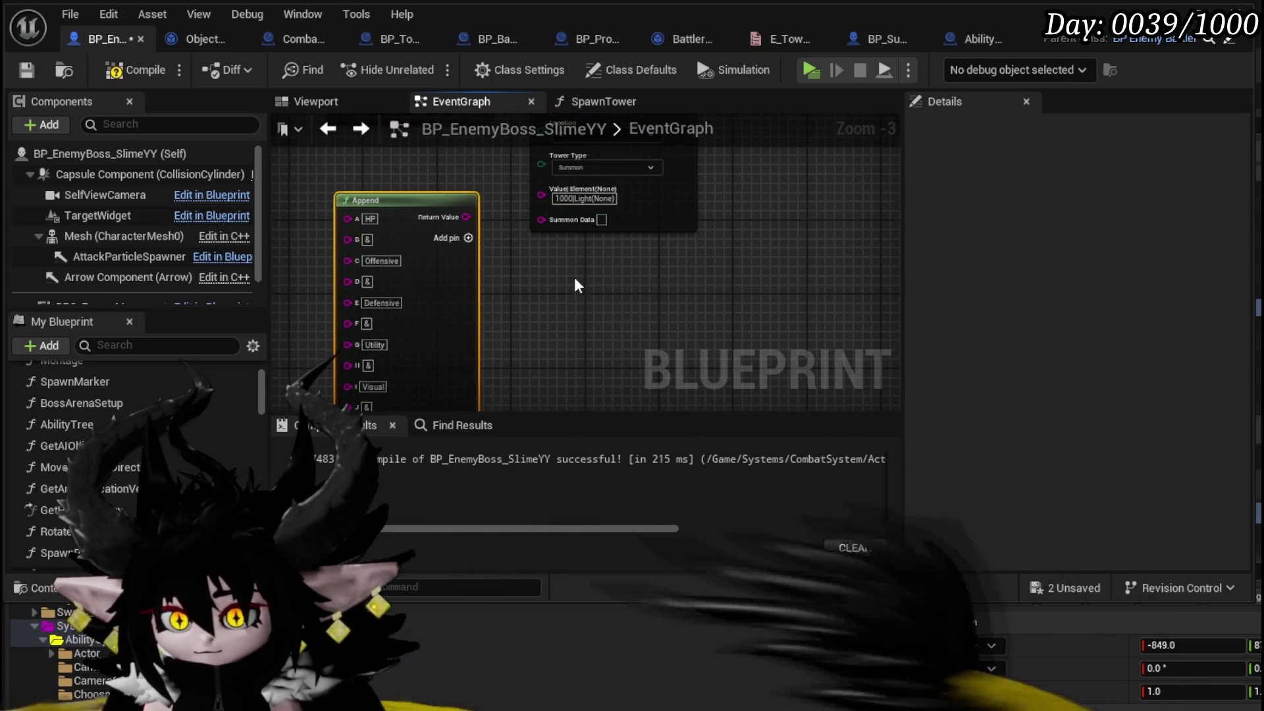
drag(575, 282, 589, 251)
mouse_move(480, 189)
mouse_down()
mouse_move(520, 200)
mouse_move(556, 189)
mouse_up()
mouse_move(654, 257)
mouse_down()
mouse_move(706, 255)
mouse_move(767, 283)
mouse_up()
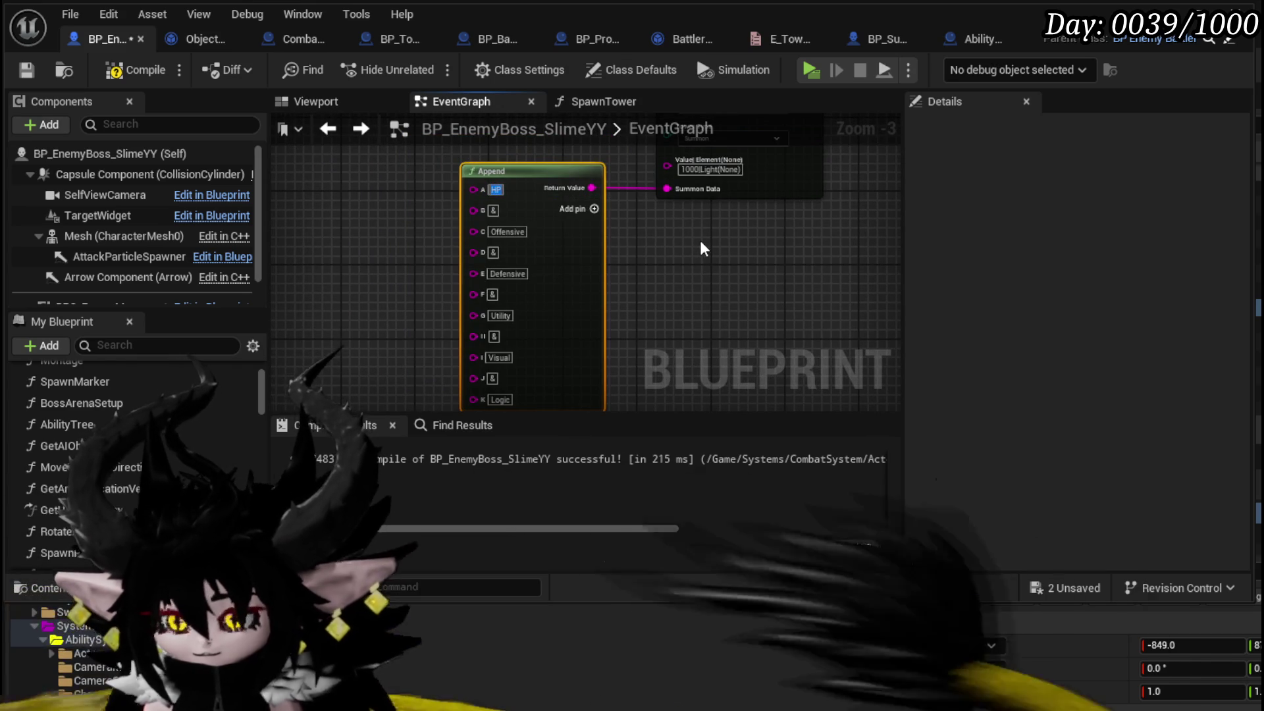
click(700, 240)
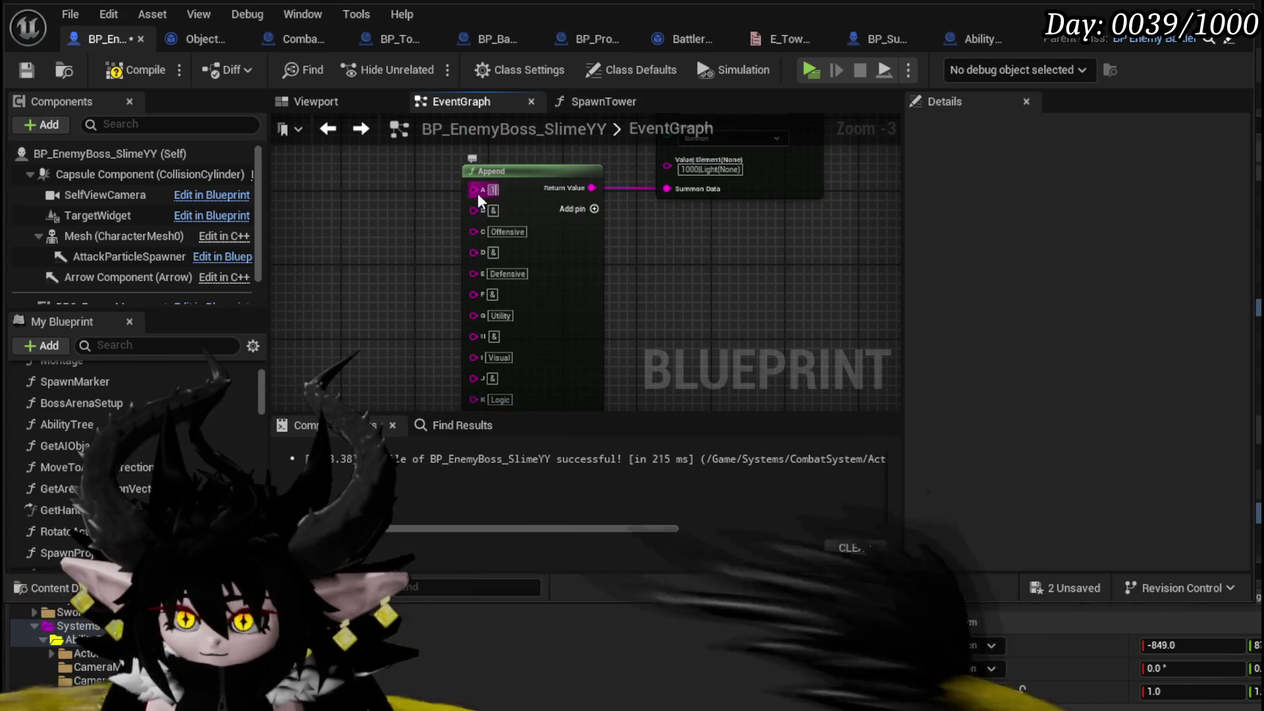
text(1)
Set the Defensive and Offensive texts to 10 and pin K to Random, then compile and save.
click(507, 274)
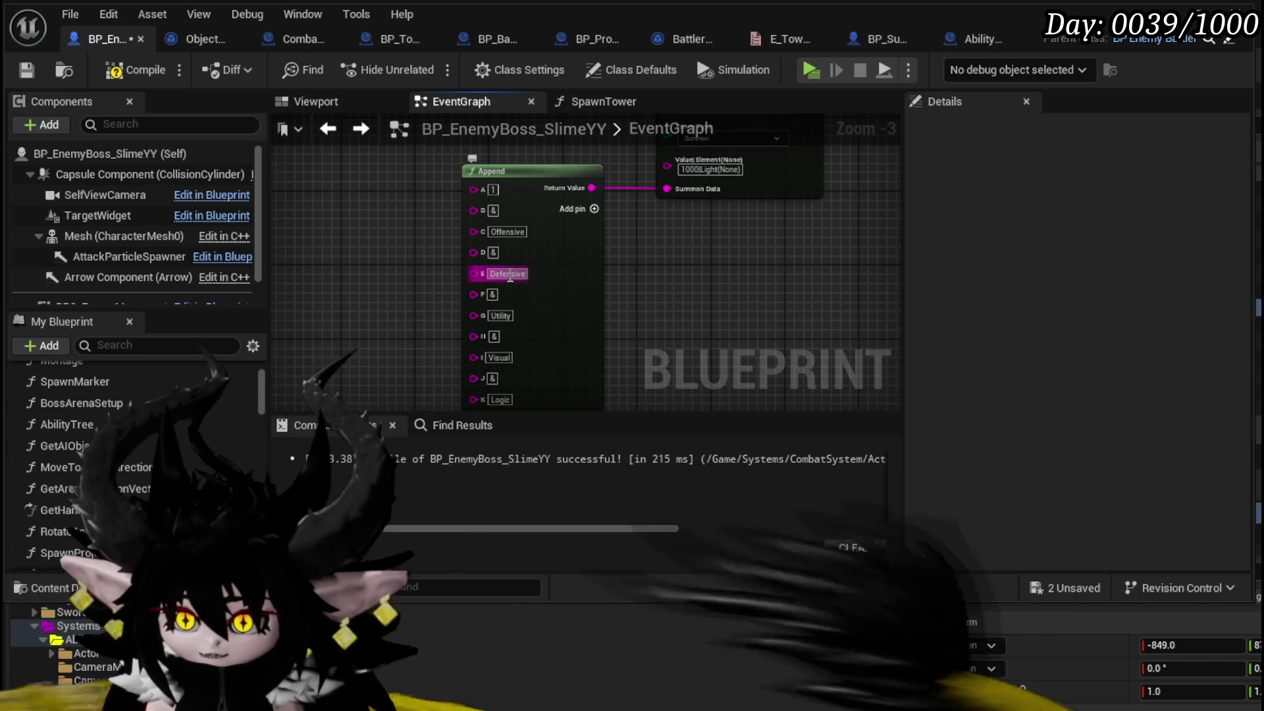
text(10)
click(507, 232)
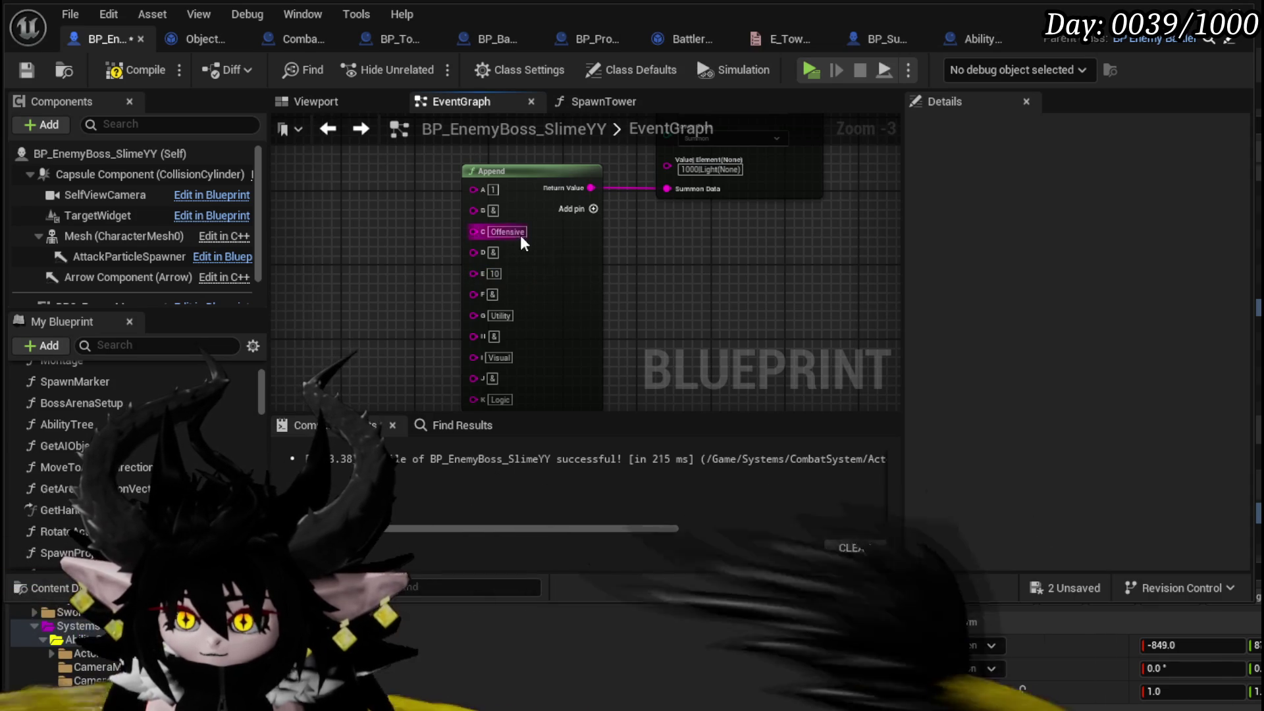
text(10)
click(493, 279)
click(132, 70)
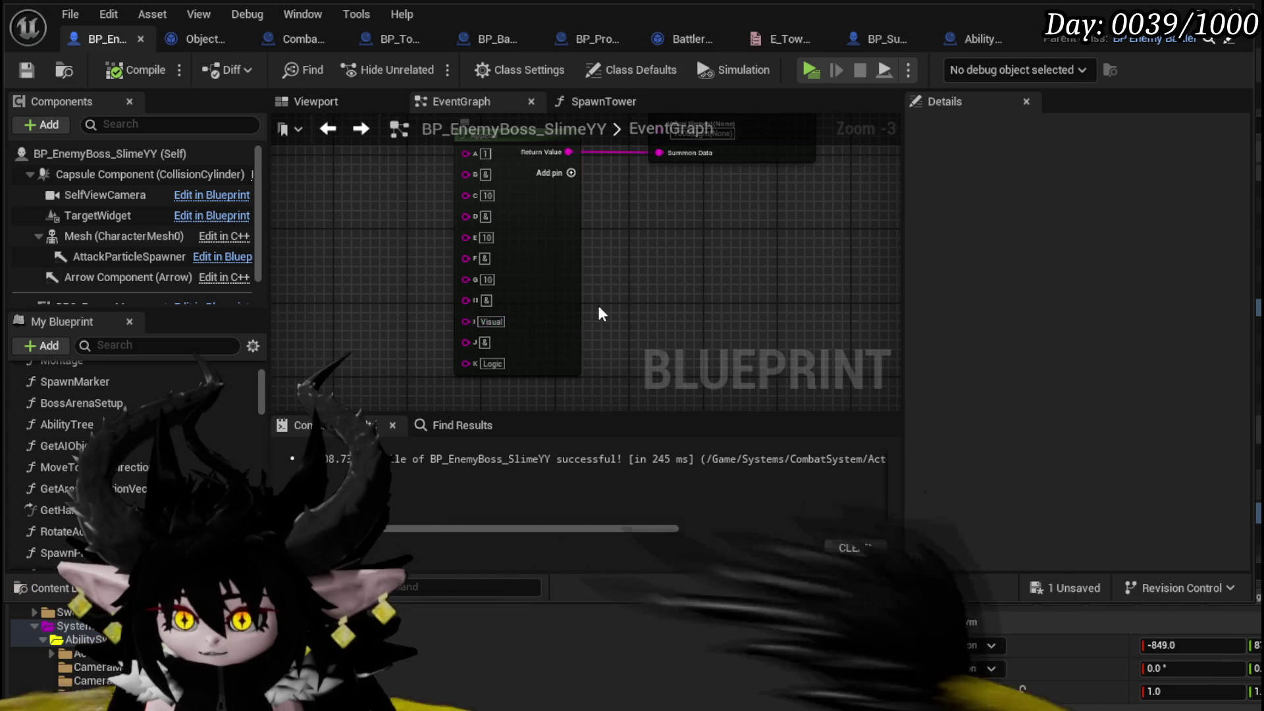
click(492, 364)
text(Random)
key(Return)
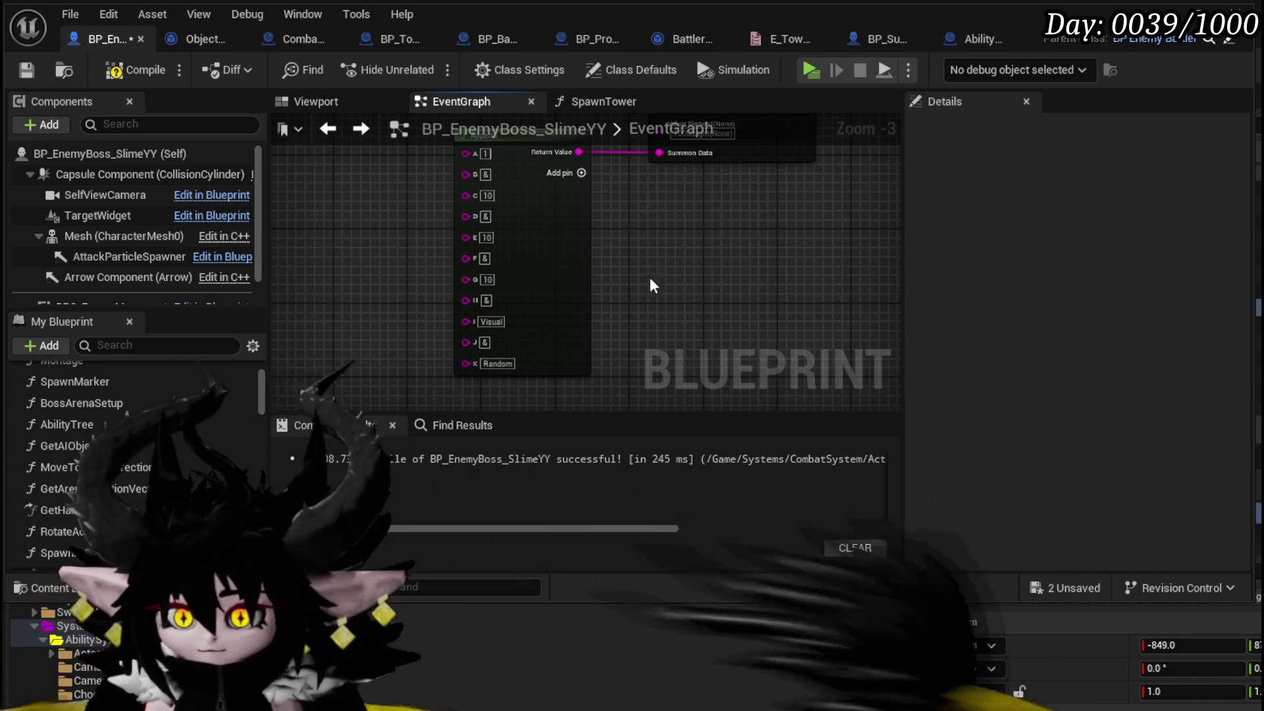
click(20, 74)
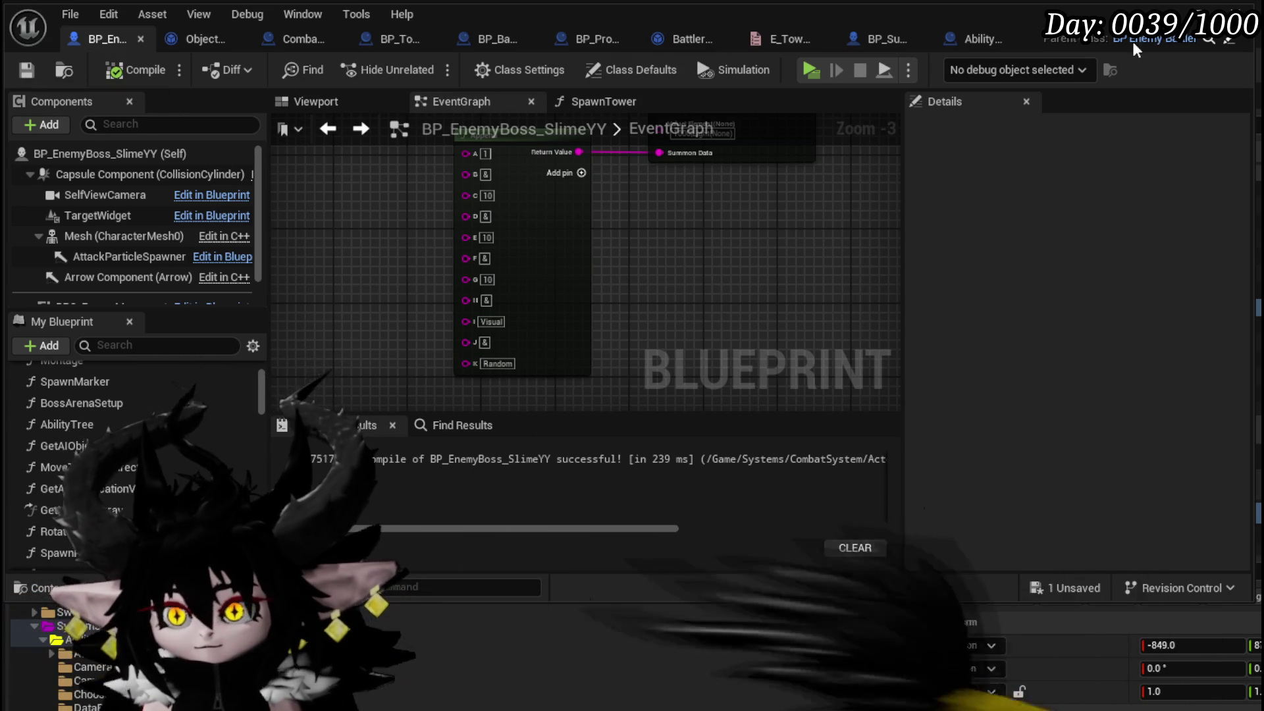
key(alt+Tab)
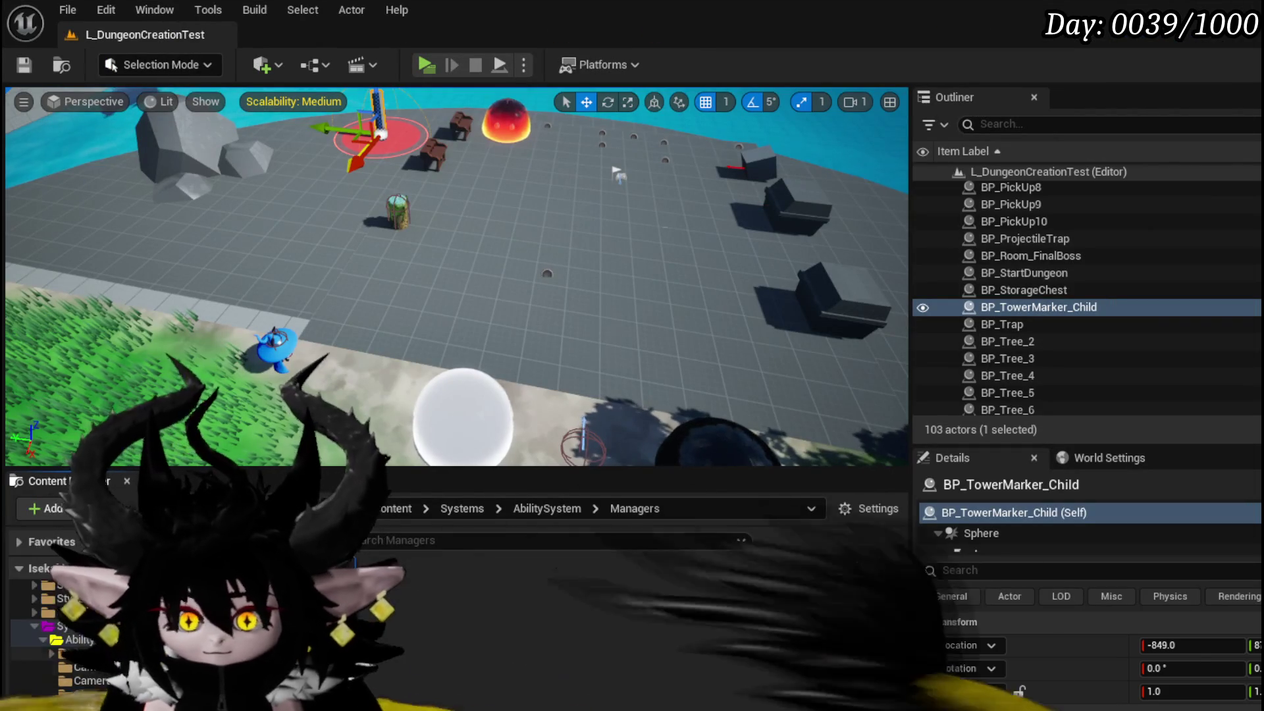
Open DT_BattlerInfo from CombatSystem > DataBase and grab the Void_Maw row name.
click(80, 705)
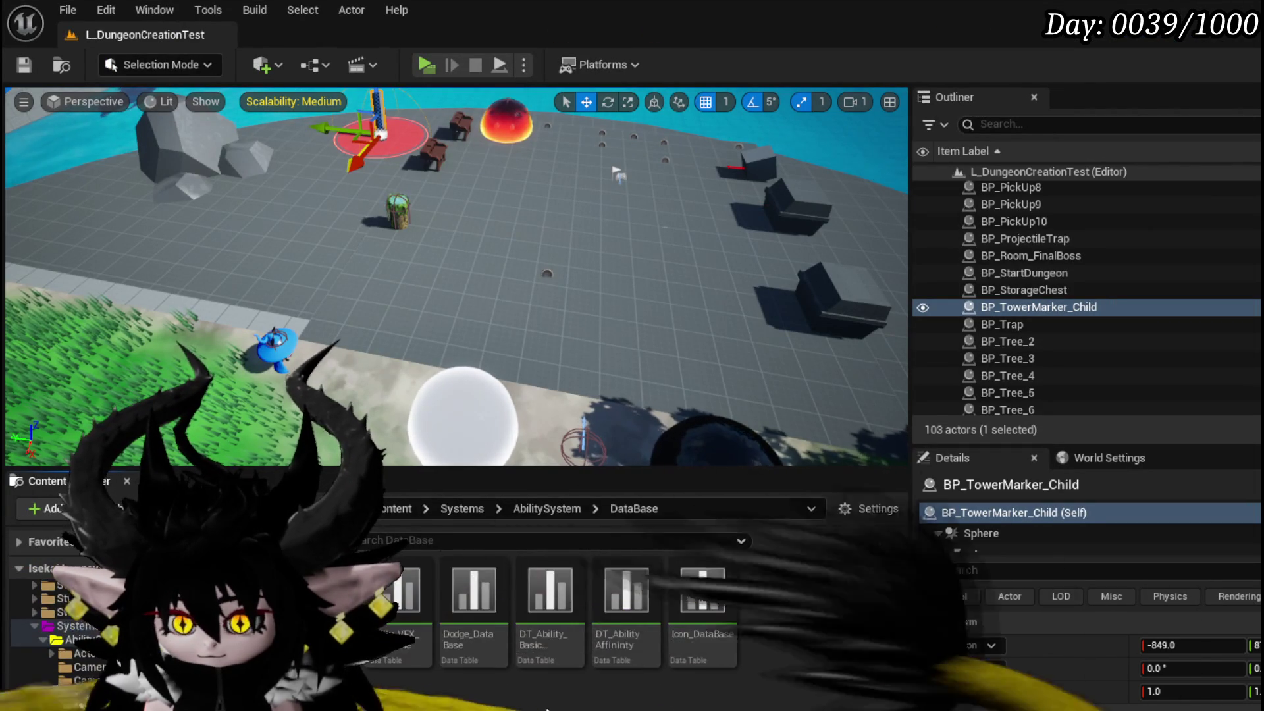
ctrl+click(36, 642)
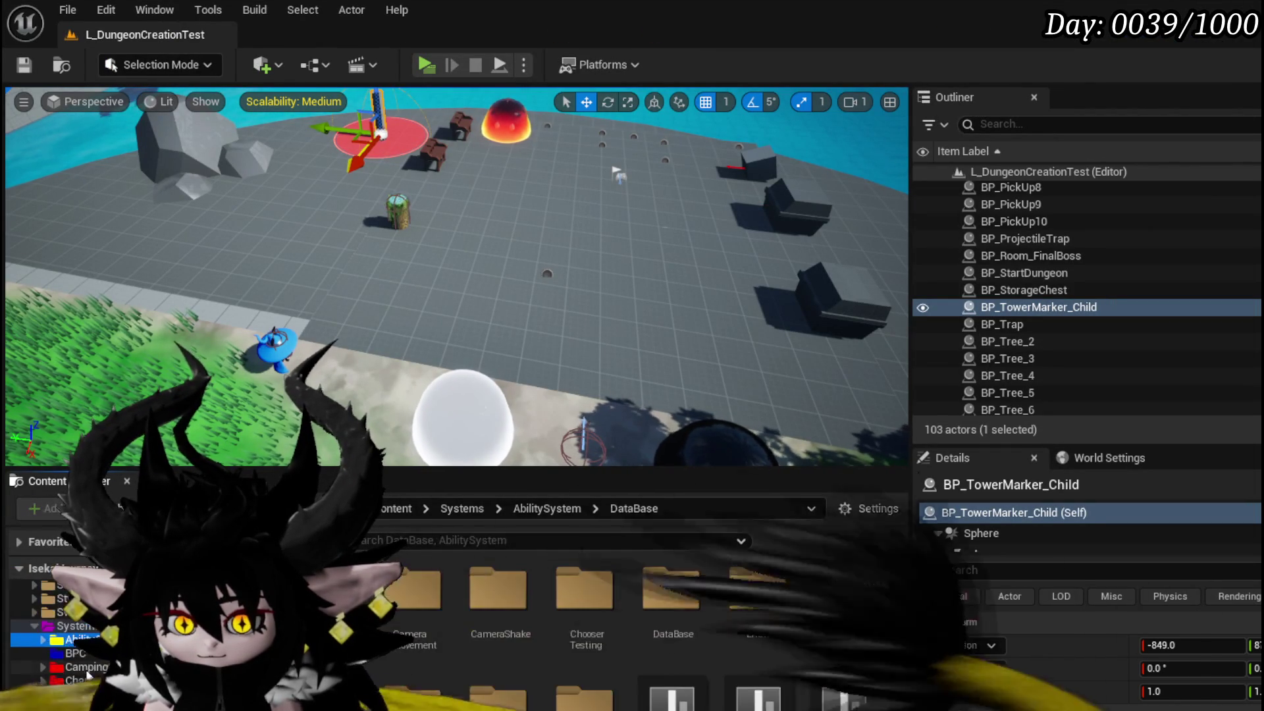
click(66, 651)
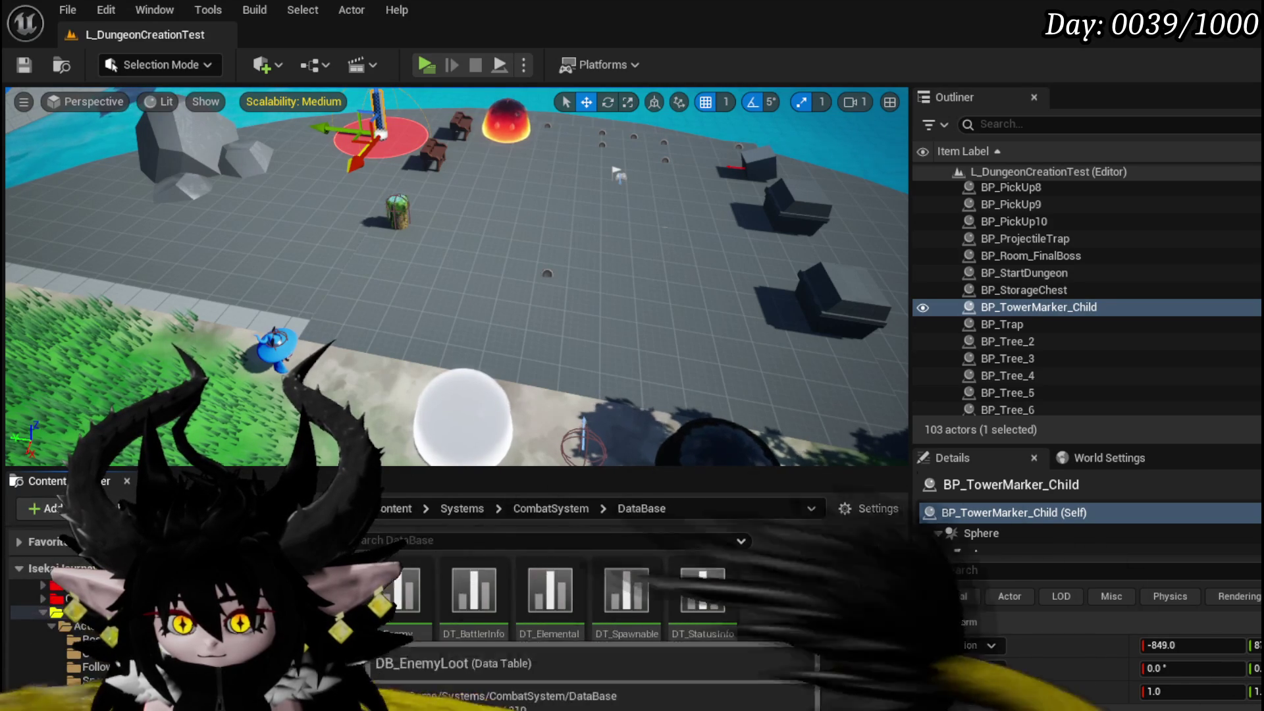
double_click(485, 635)
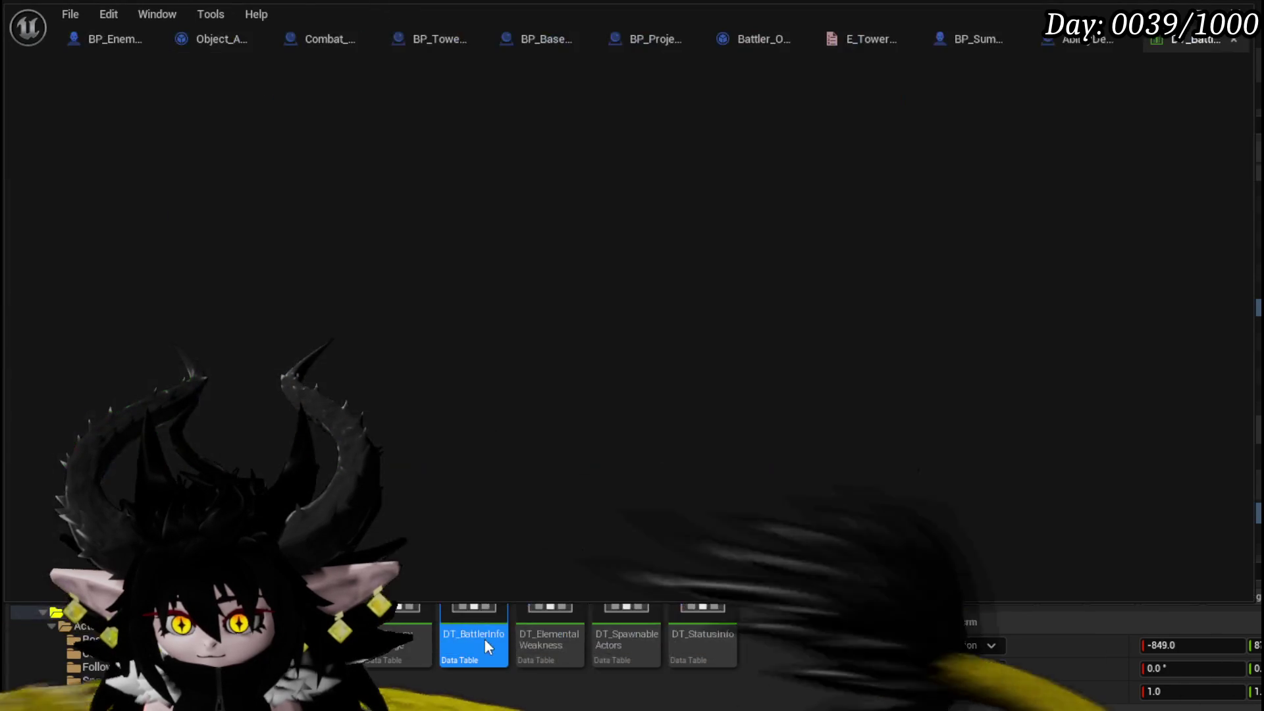
scroll(173, 211, down, 2)
scroll(172, 212, down, 1)
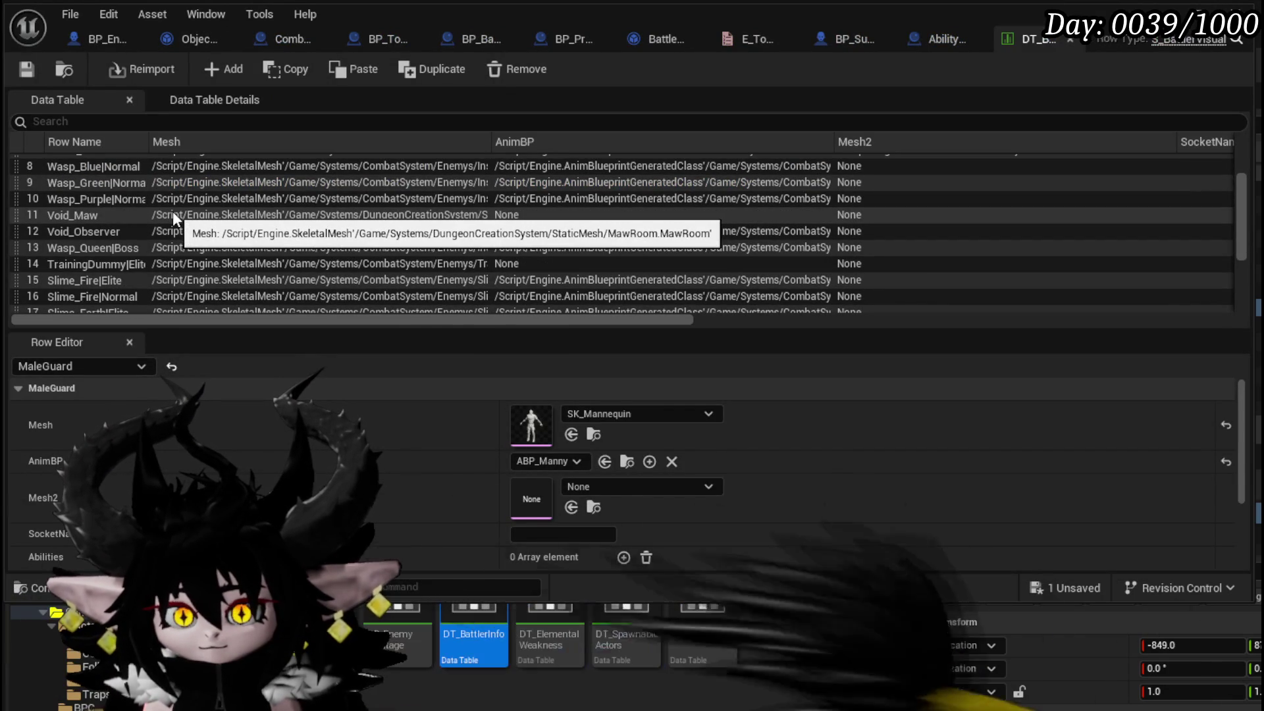
click(73, 216)
click(73, 215)
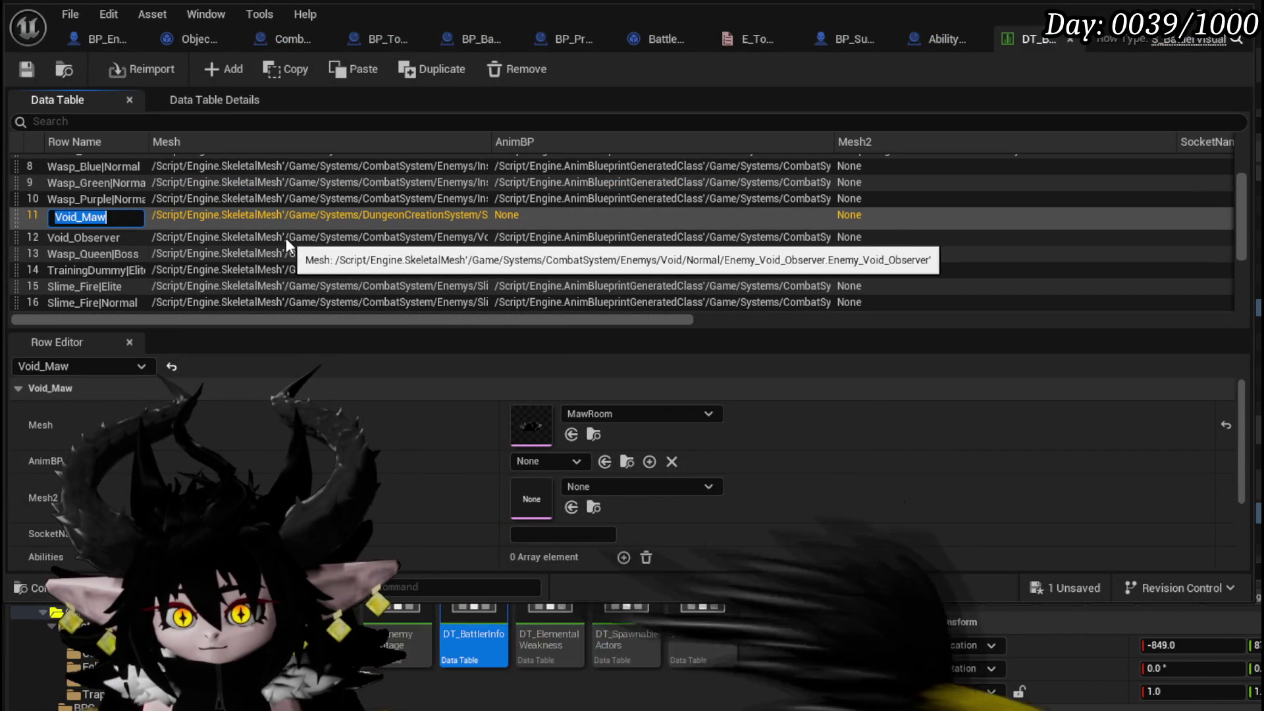
click(28, 67)
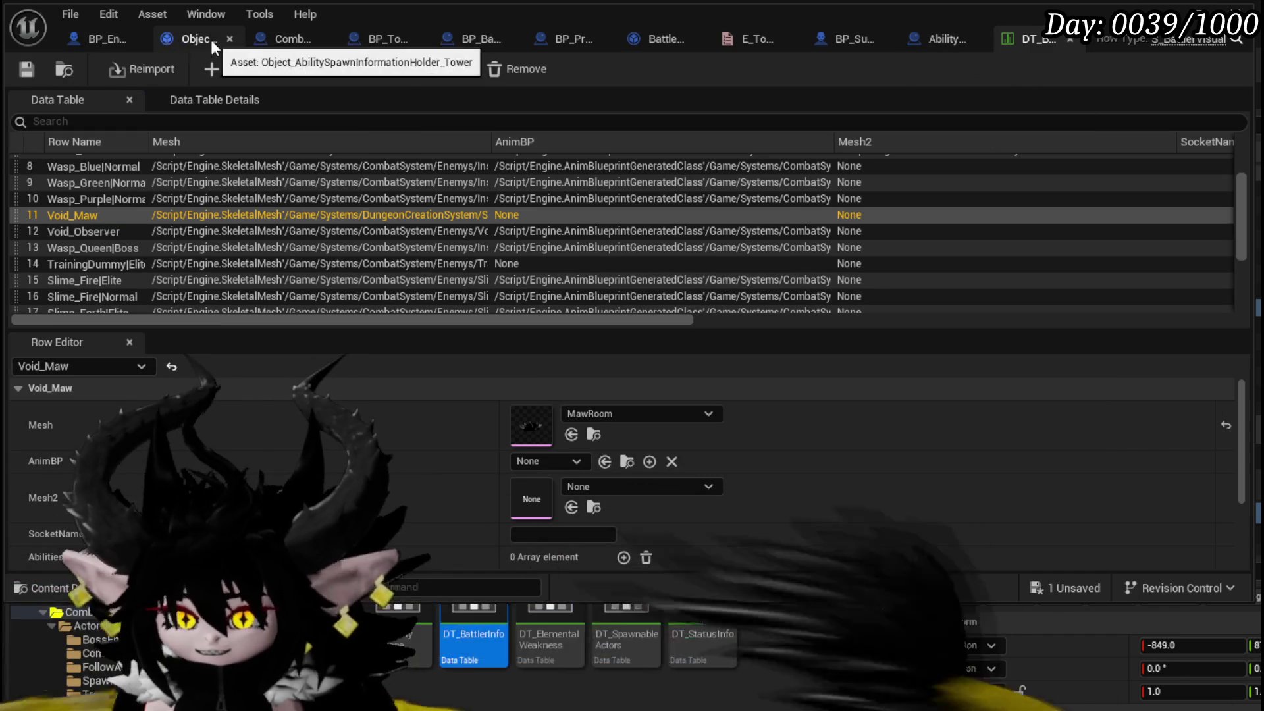
Paste Void_Maw into the boss Append node's pin I, then compile and save.
click(112, 40)
click(487, 321)
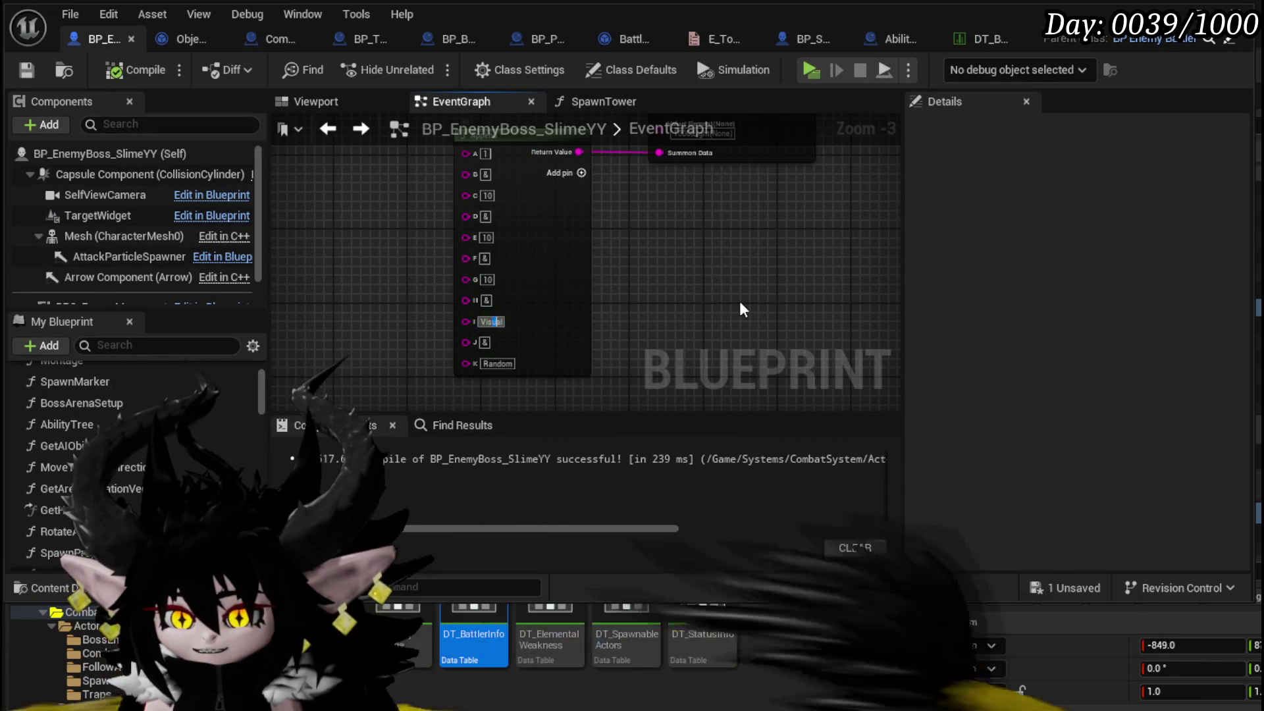
key(ctrl+v)
key(Return)
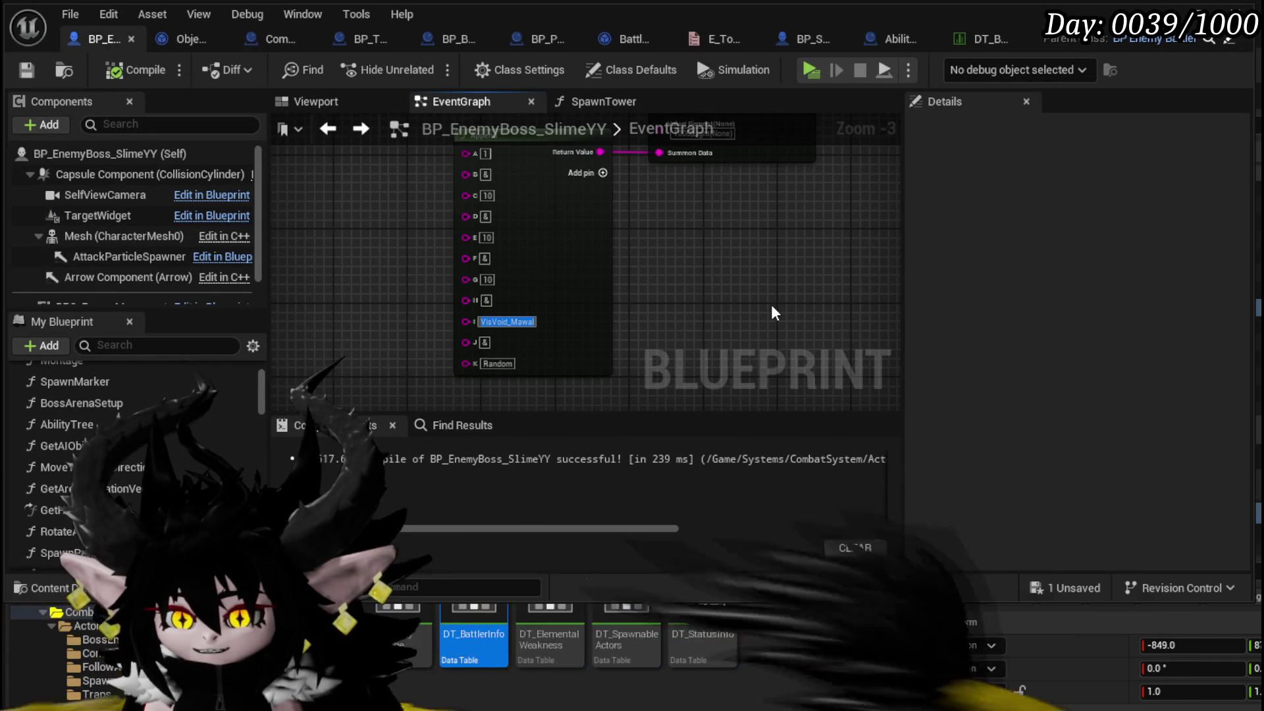
click(130, 77)
click(30, 69)
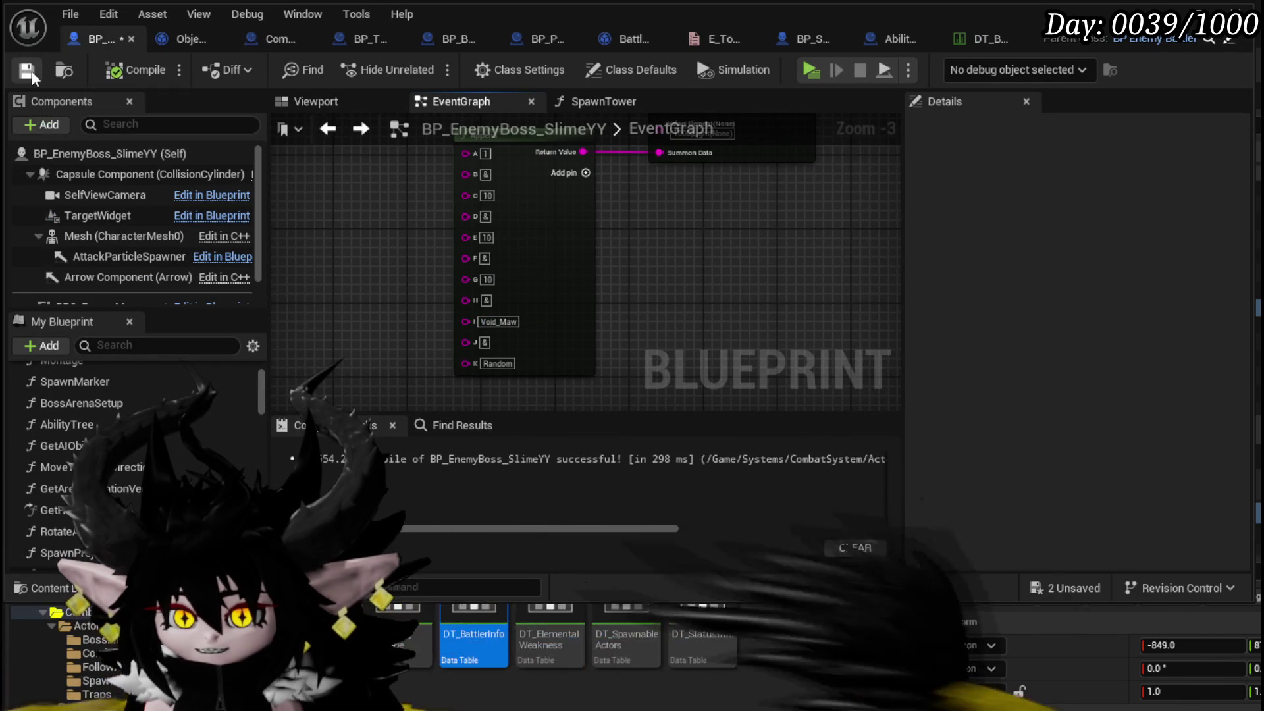
Reposition the Append node near the Spawn Tower call and save the boss Blueprint again.
scroll(531, 250, down, 2)
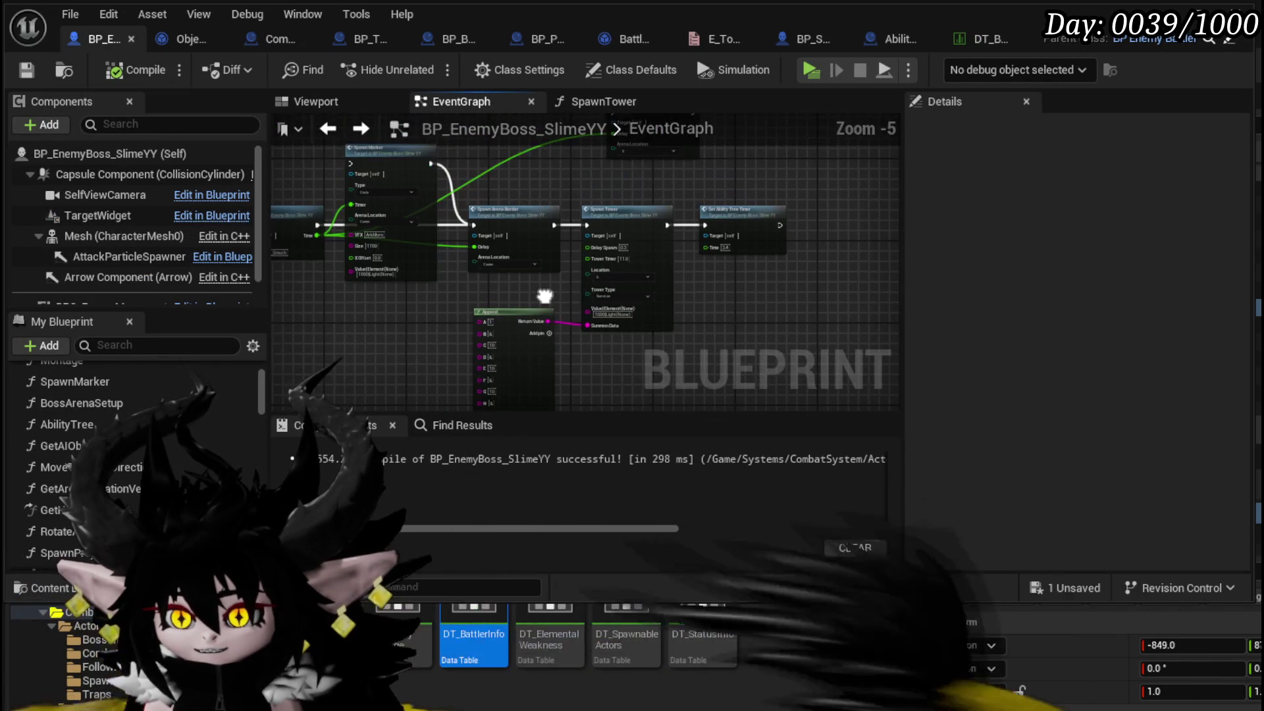
drag(831, 208, 831, 208)
scroll(702, 303, up, 4)
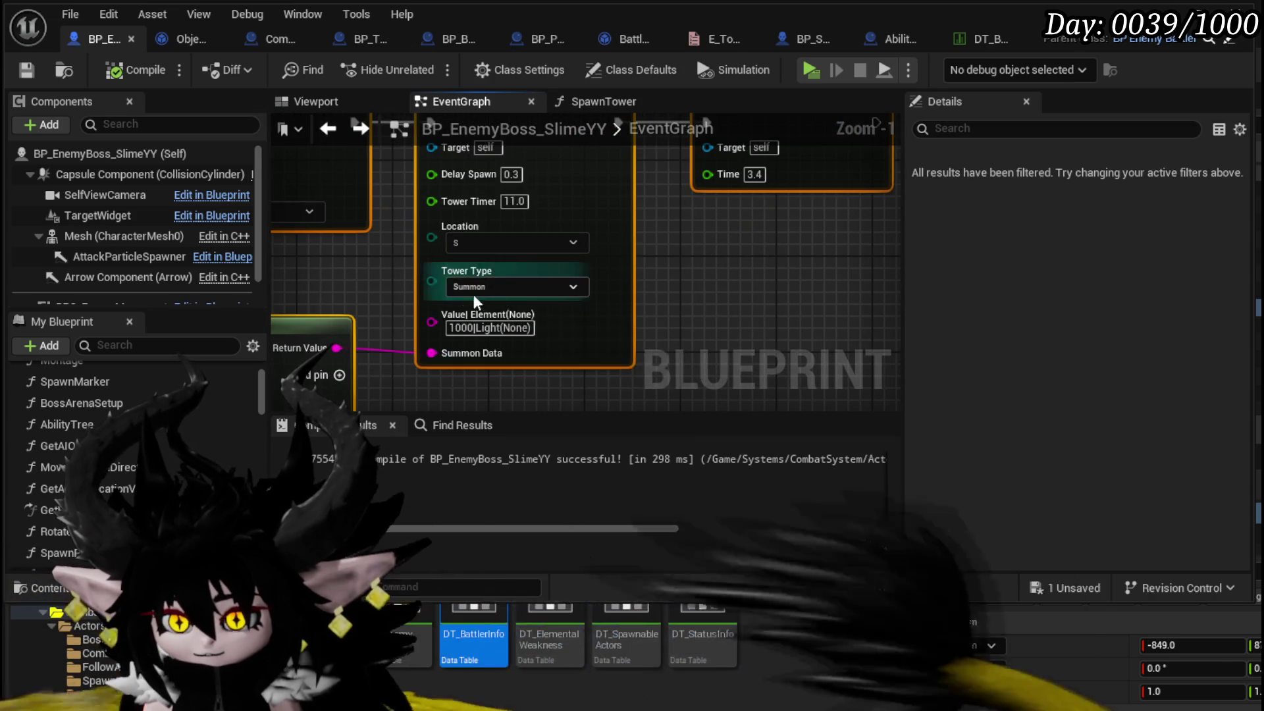
drag(751, 291, 882, 185)
click(448, 243)
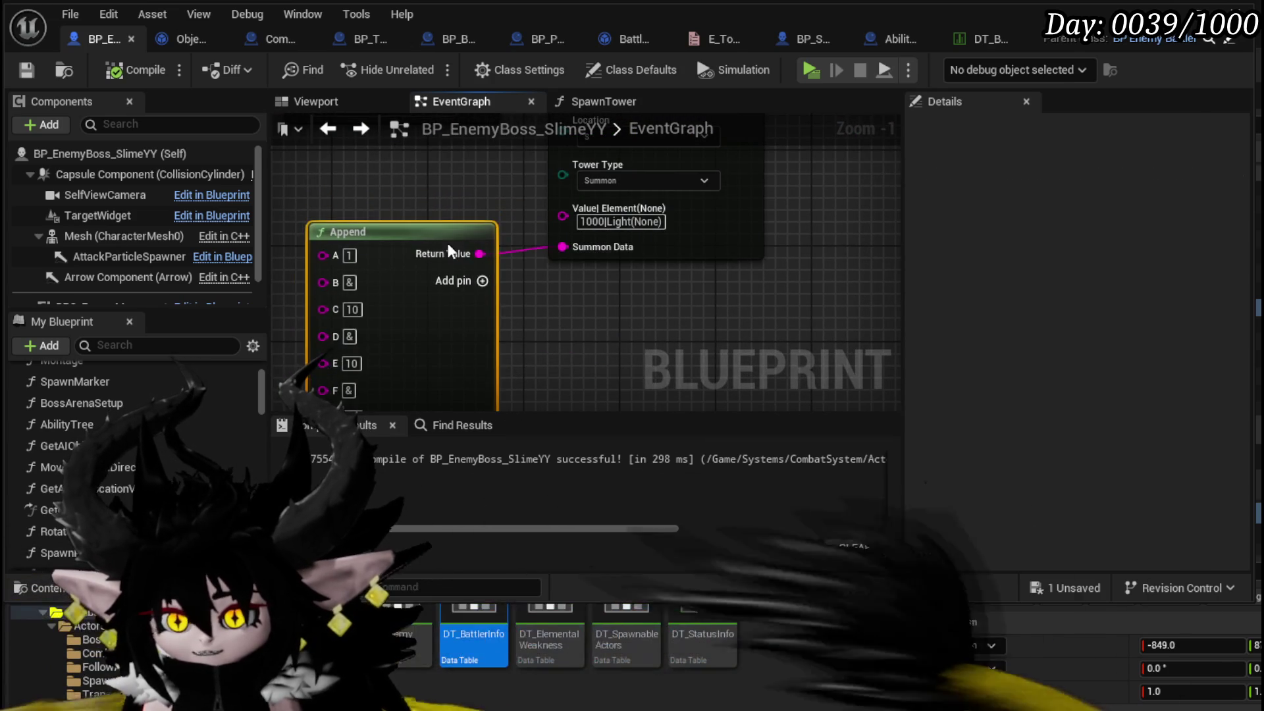
click(431, 175)
scroll(432, 175, down, 1)
click(26, 68)
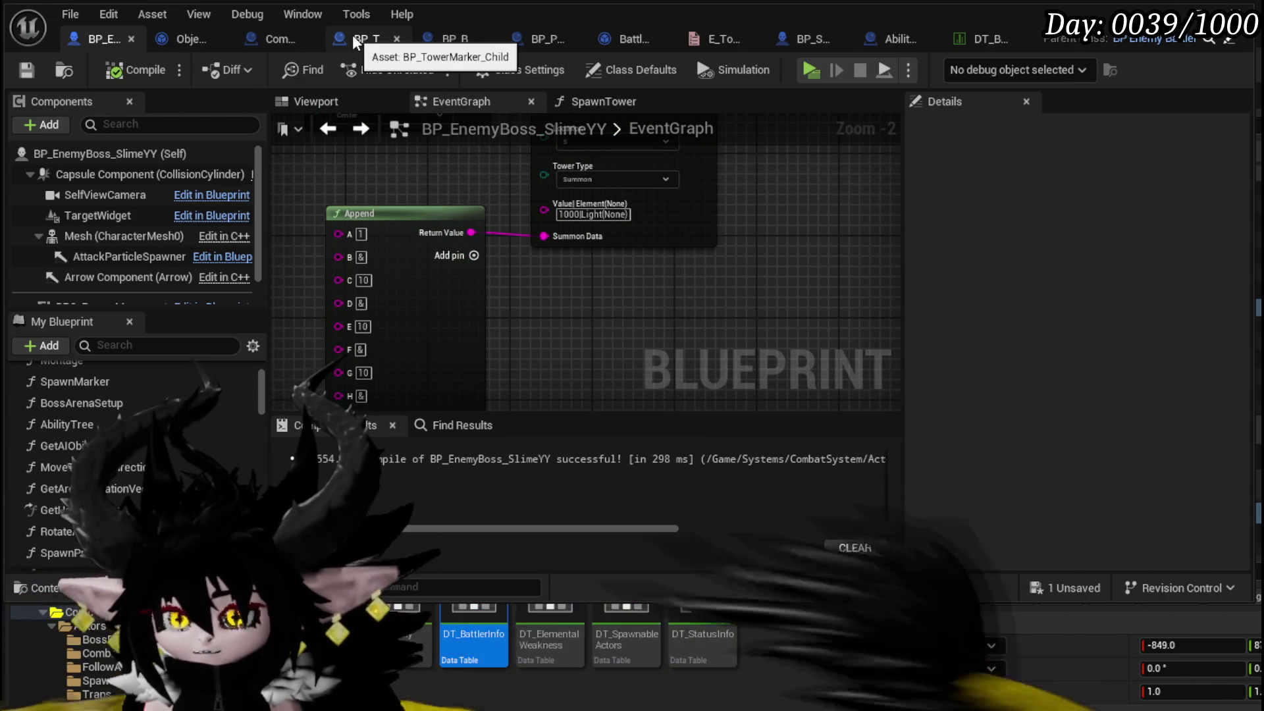
In BP_TowerMarker_Child, align the Summon Data getter with pin K and adjust the Append's M pin.
click(353, 34)
scroll(544, 323, up, 4)
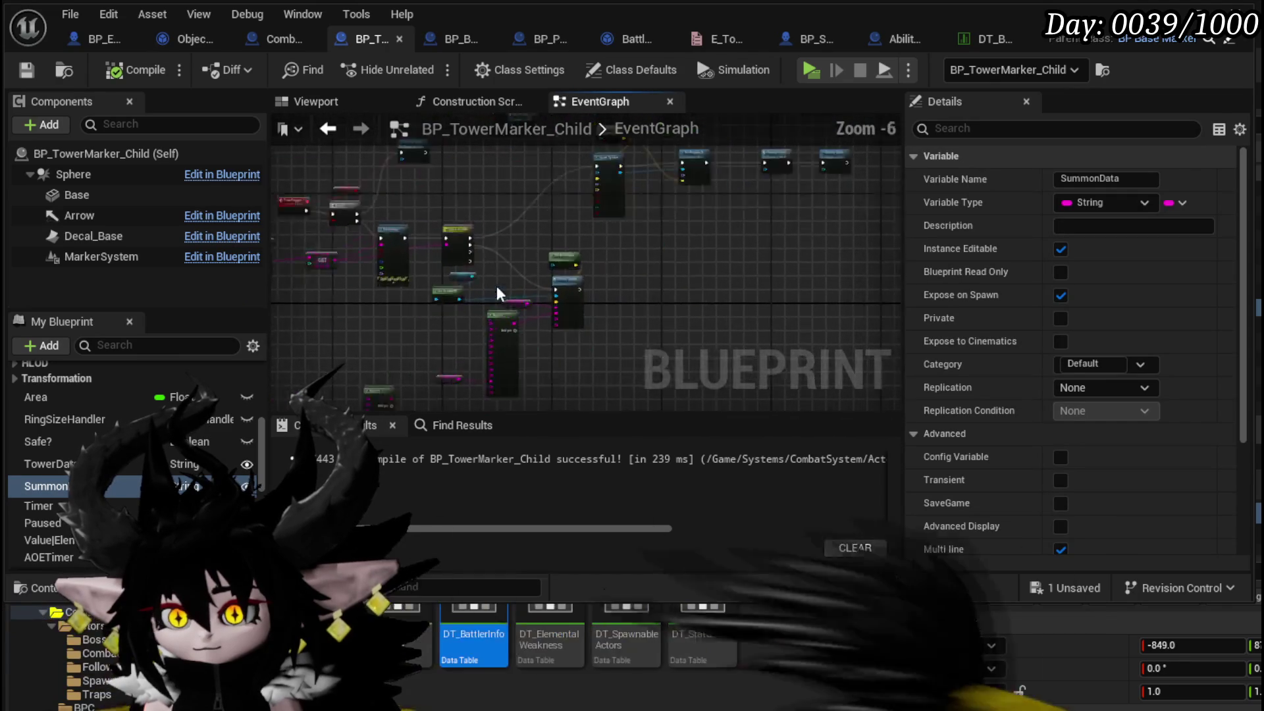
drag(447, 148, 606, 338)
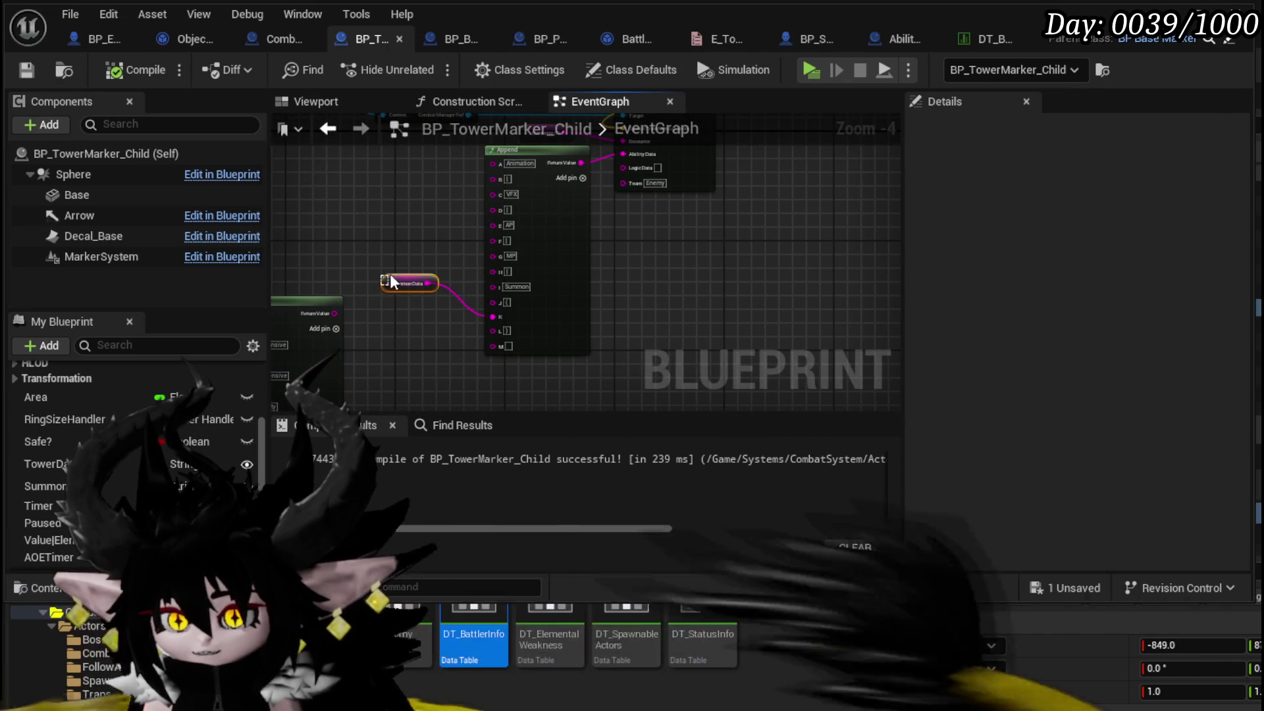
drag(391, 281, 384, 319)
scroll(480, 370, up, 4)
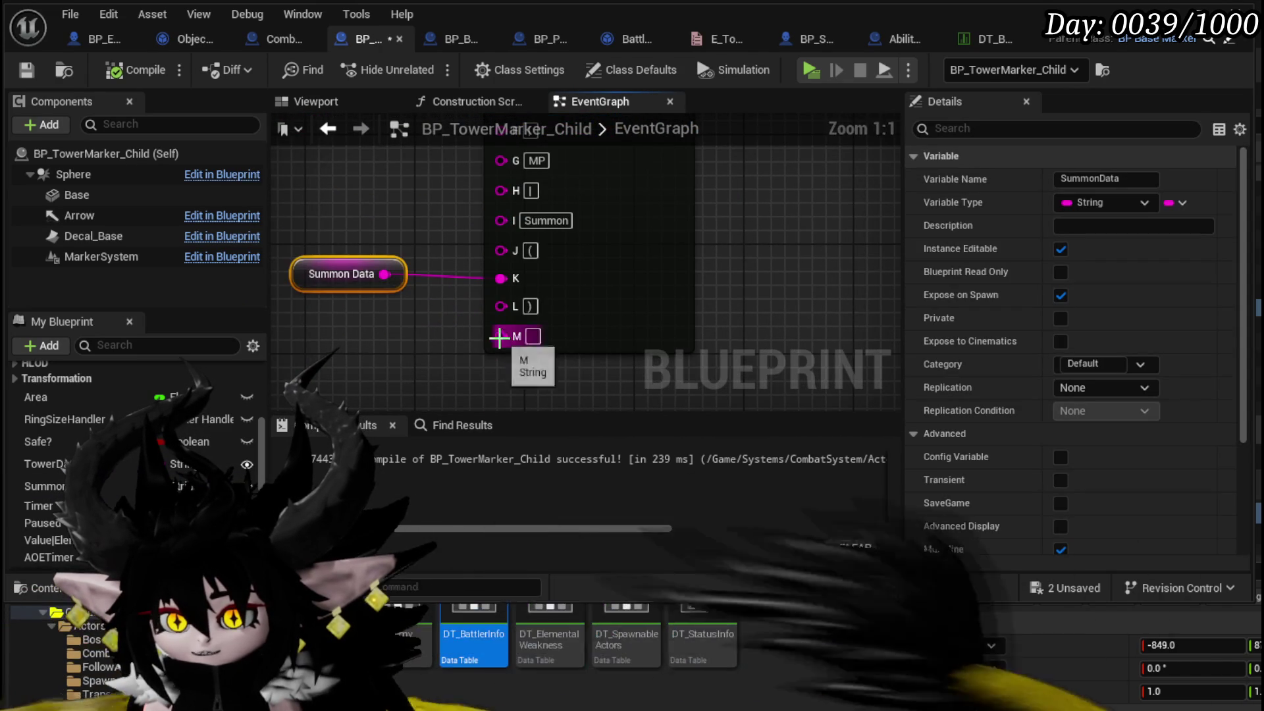
right_click(505, 334)
click(543, 583)
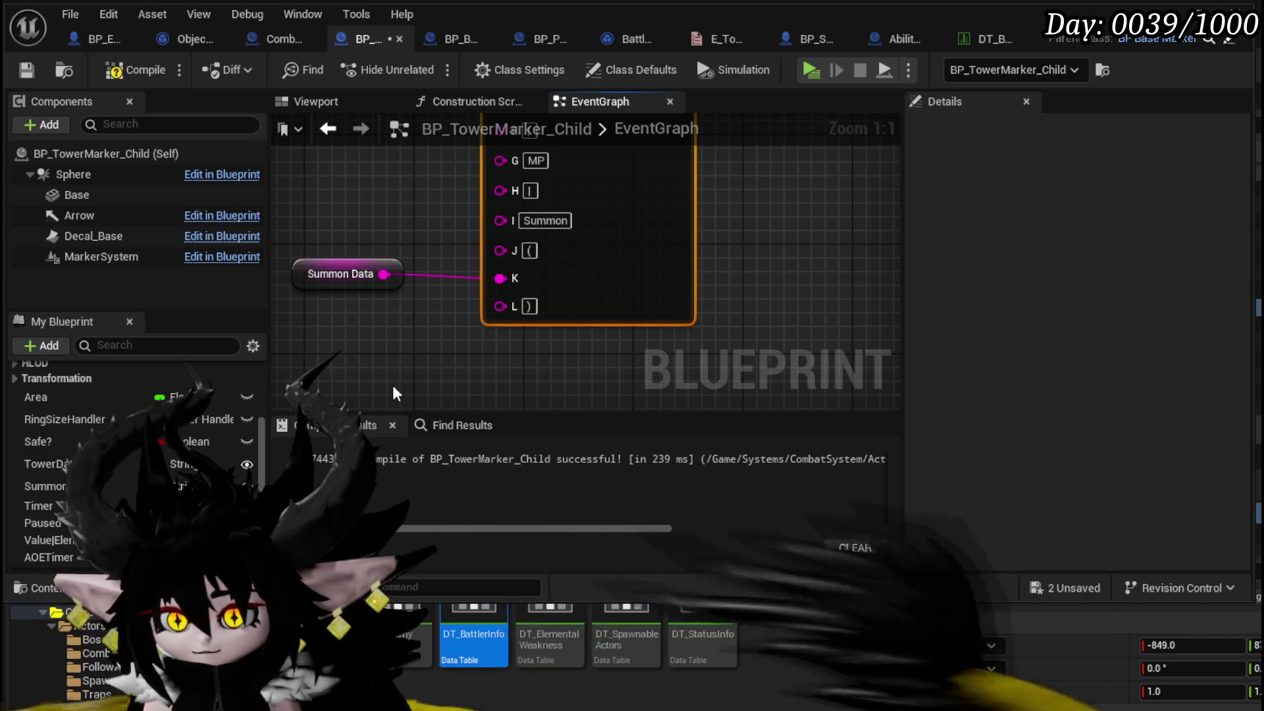
scroll(440, 381, down, 3)
scroll(728, 283, down, 1)
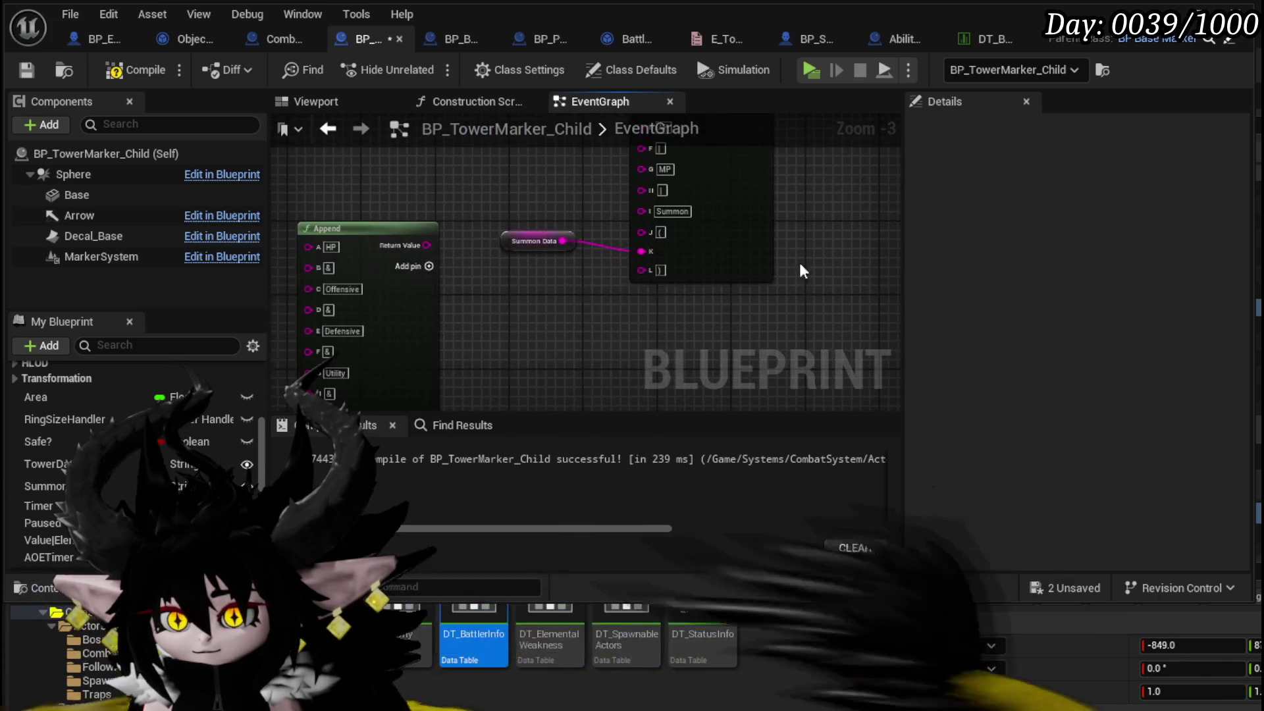
Compile and save BP_TowerMarker_Child, then launch a standalone preview from the level editor.
click(135, 70)
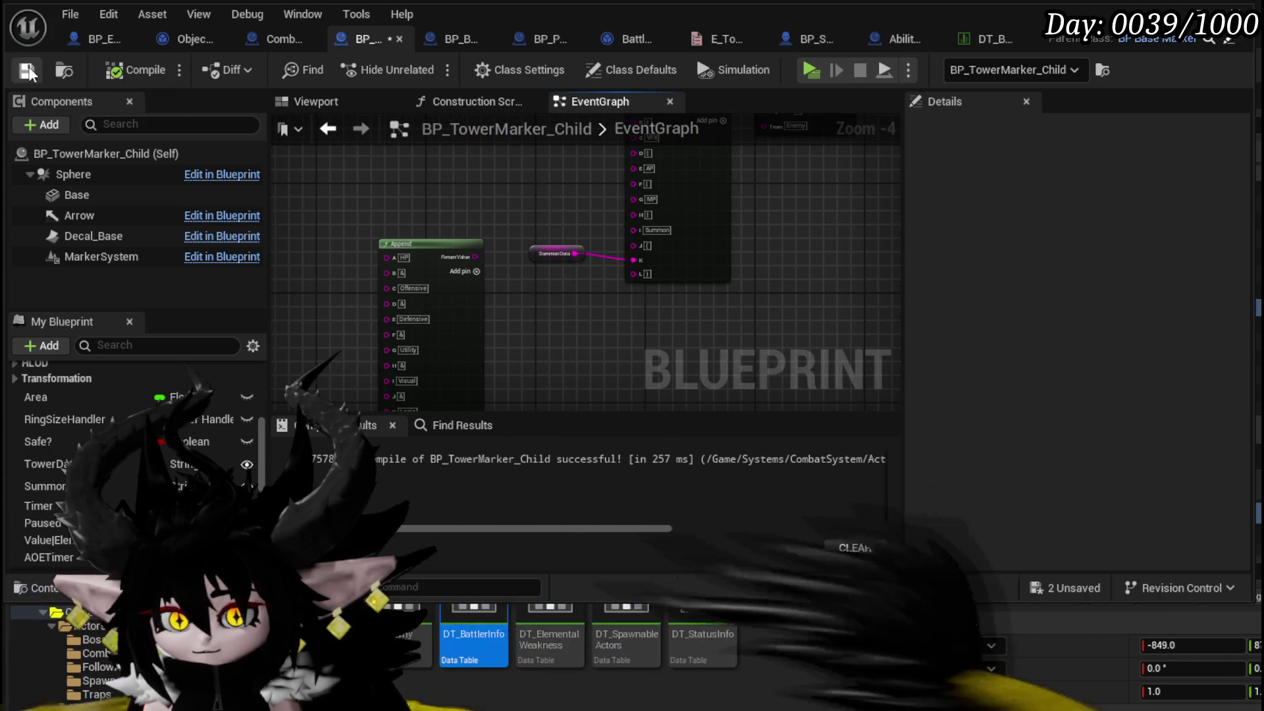
drag(768, 207, 707, 275)
scroll(716, 325, up, 3)
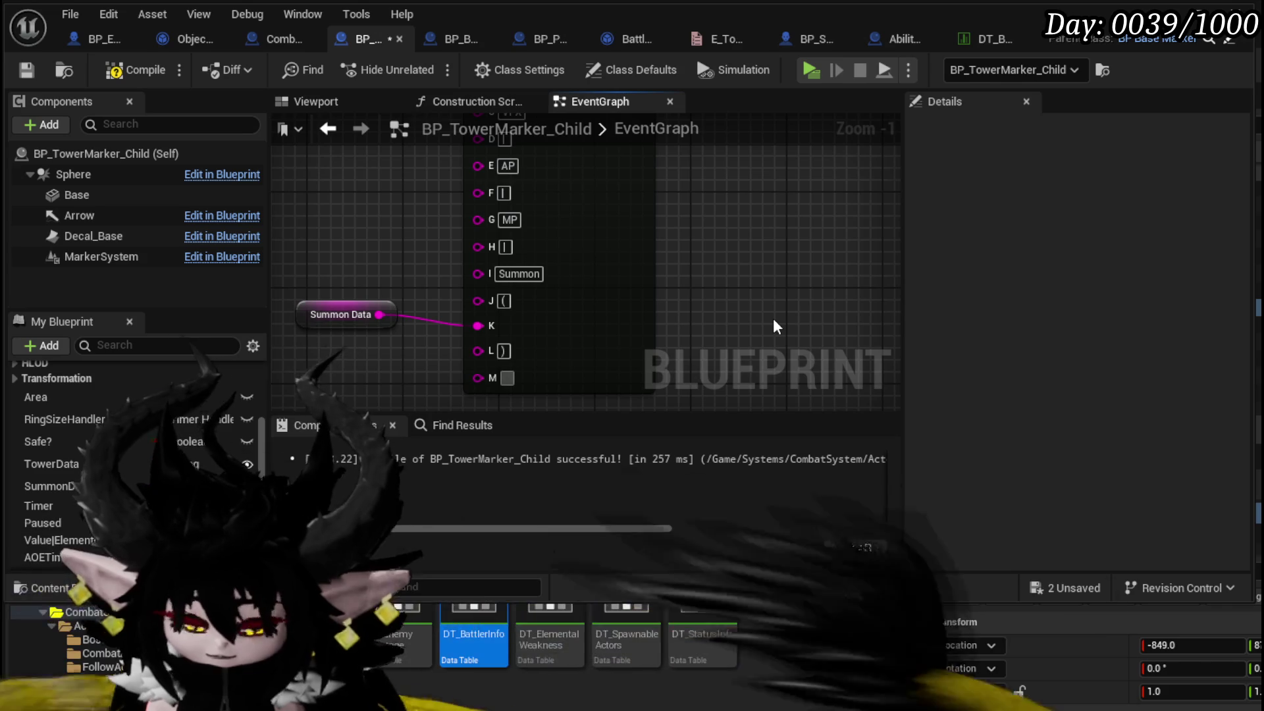
scroll(773, 318, down, 2)
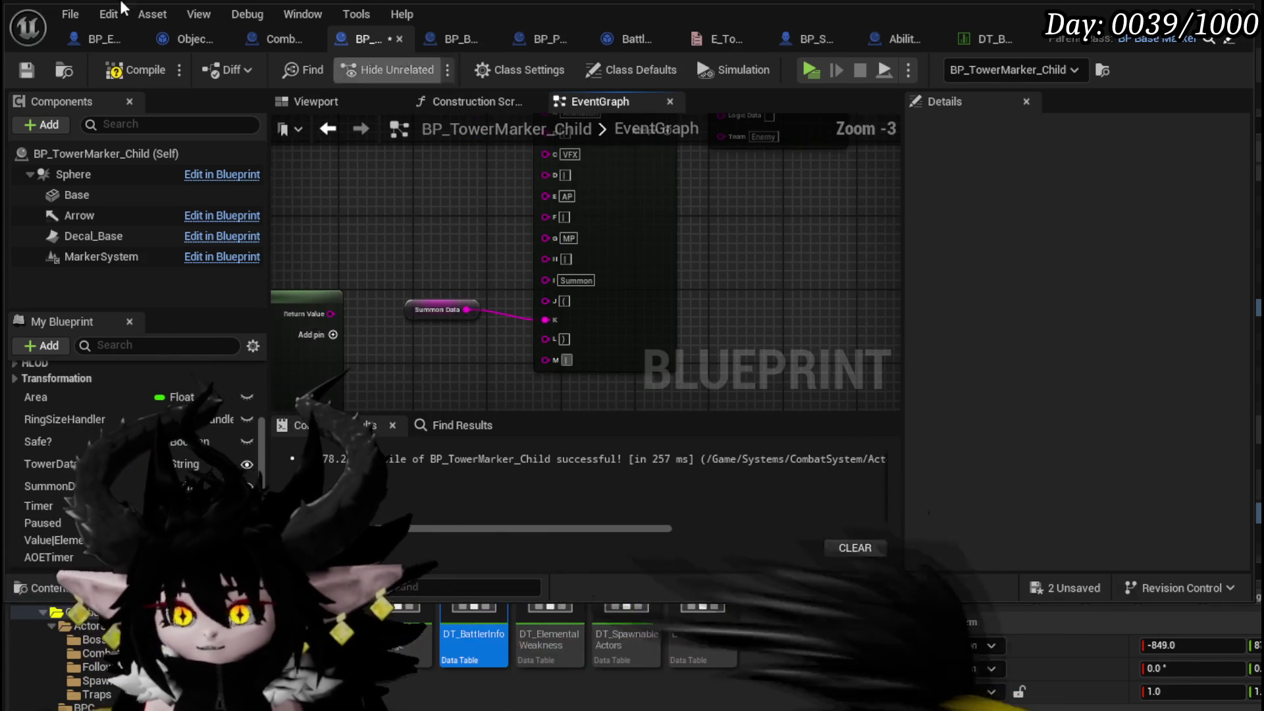
click(129, 71)
click(20, 70)
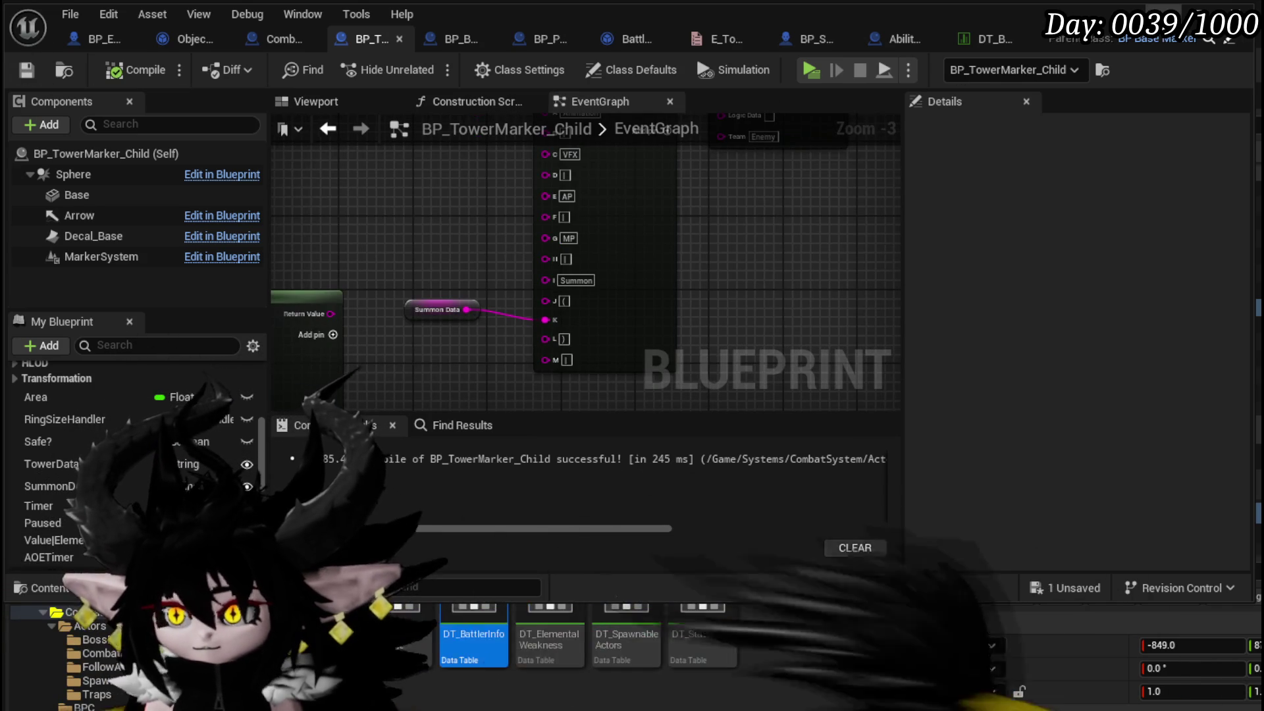
key(alt+Tab)
click(426, 65)
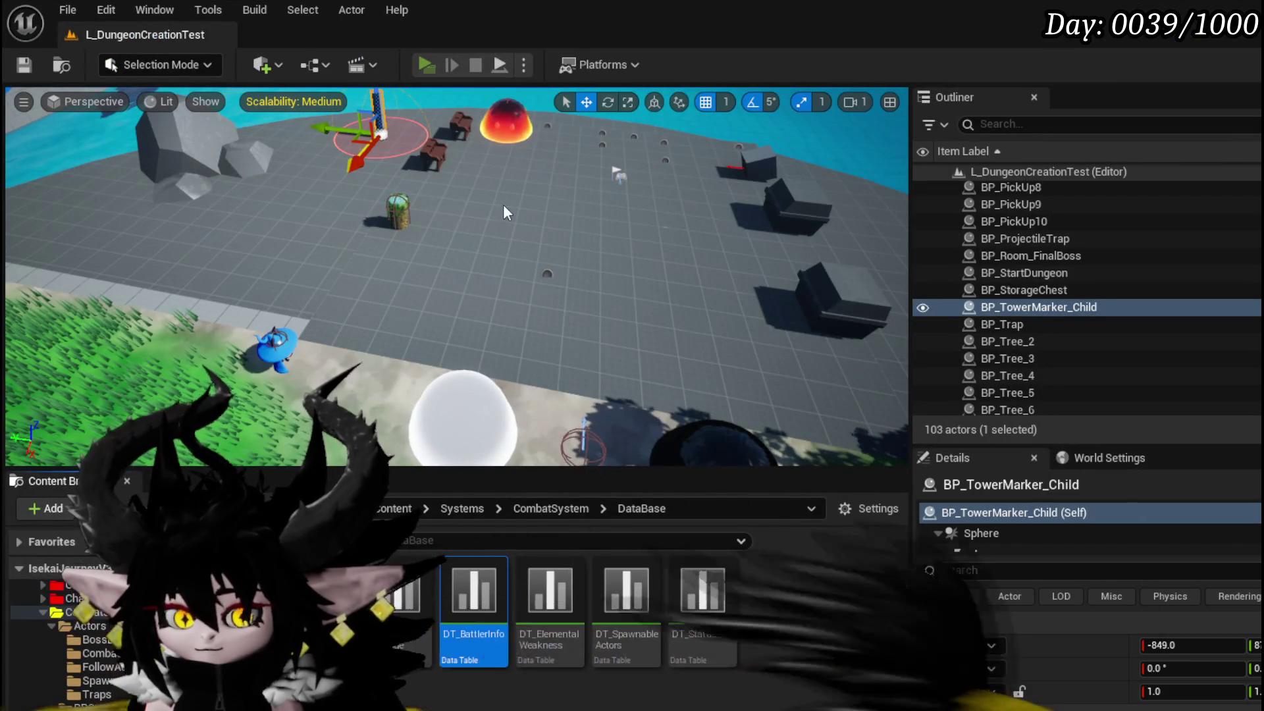
Check the in-game equipment screen, close the preview, and save the pending BattlerAI_Object asset.
key(Tab)
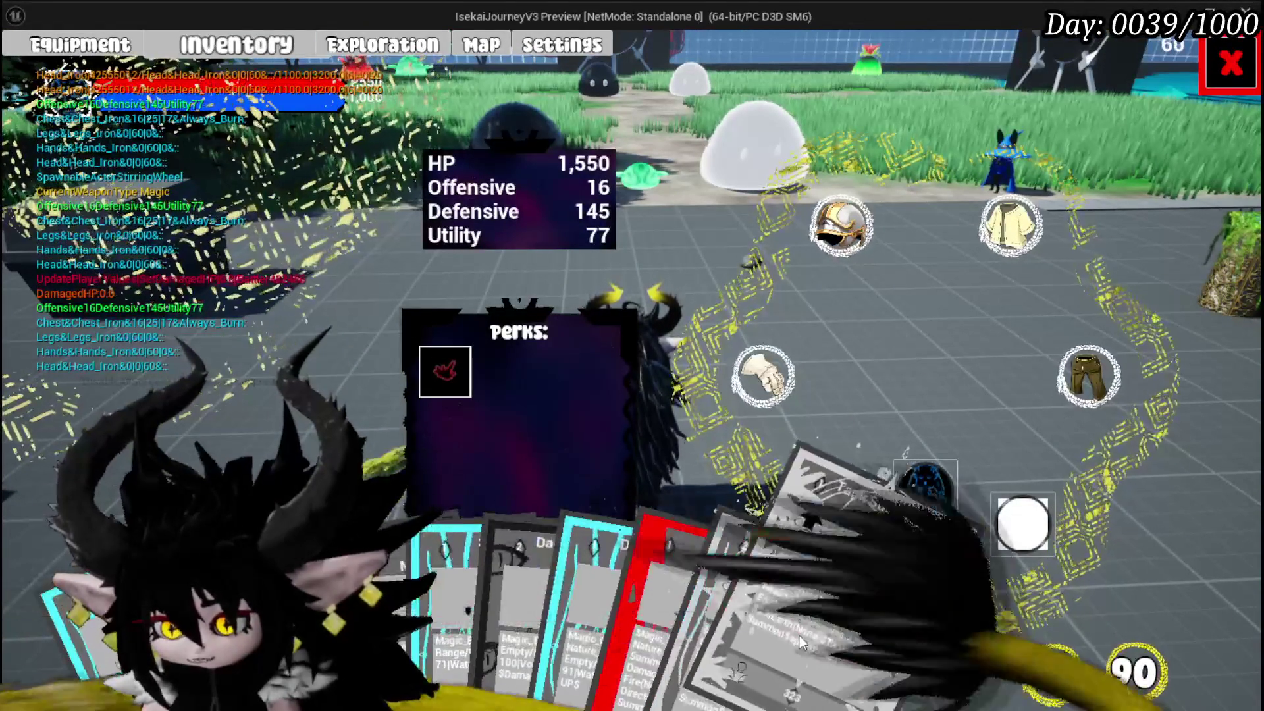
key(Escape)
key(ctrl+s)
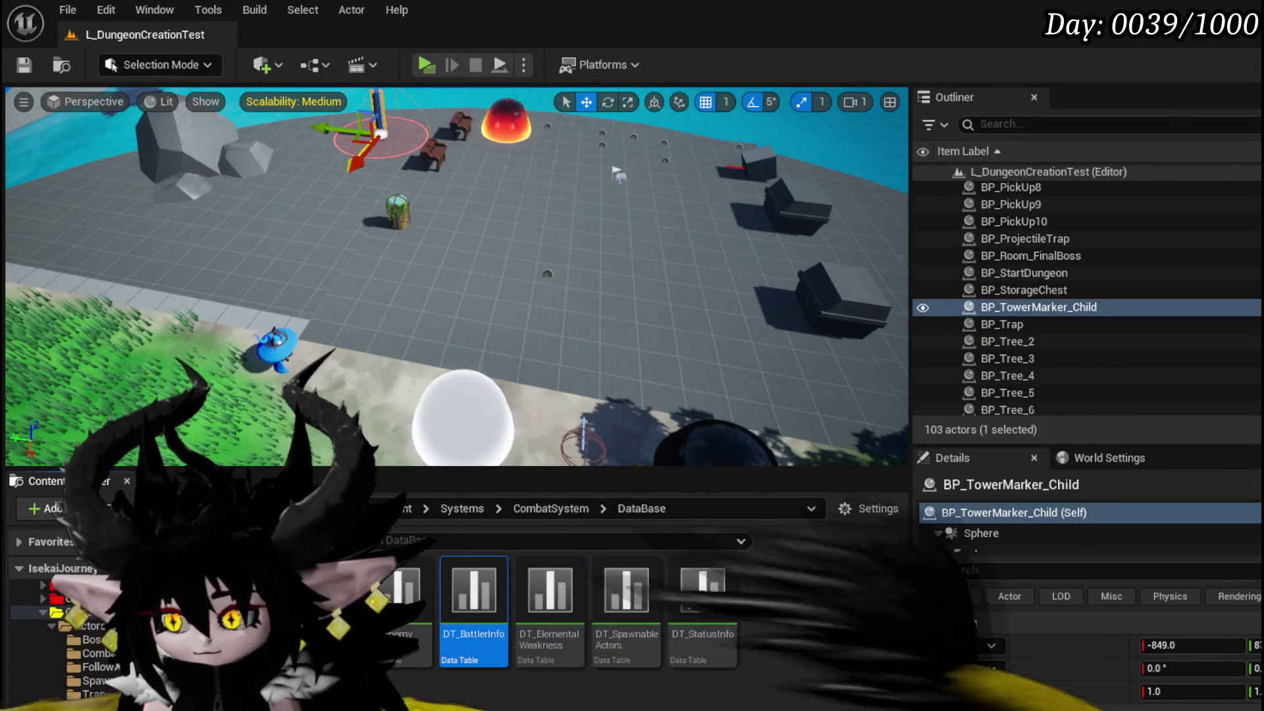
key(ctrl+shift+s)
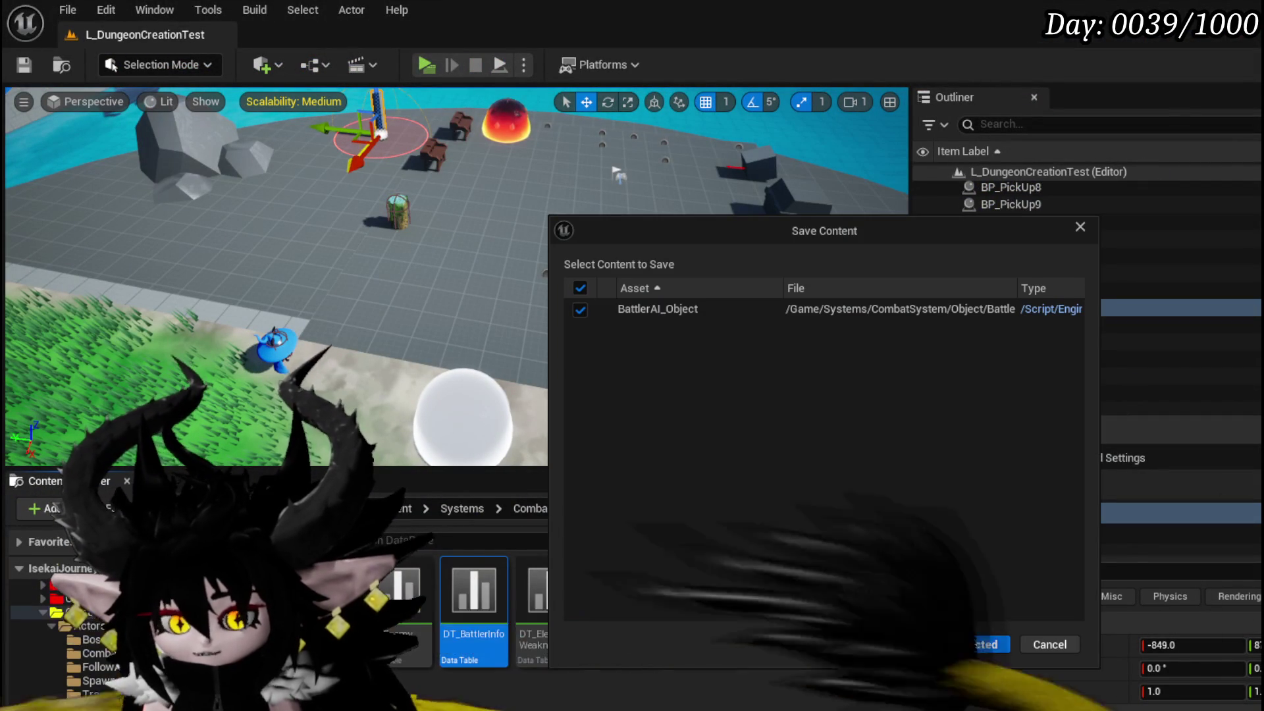
click(954, 645)
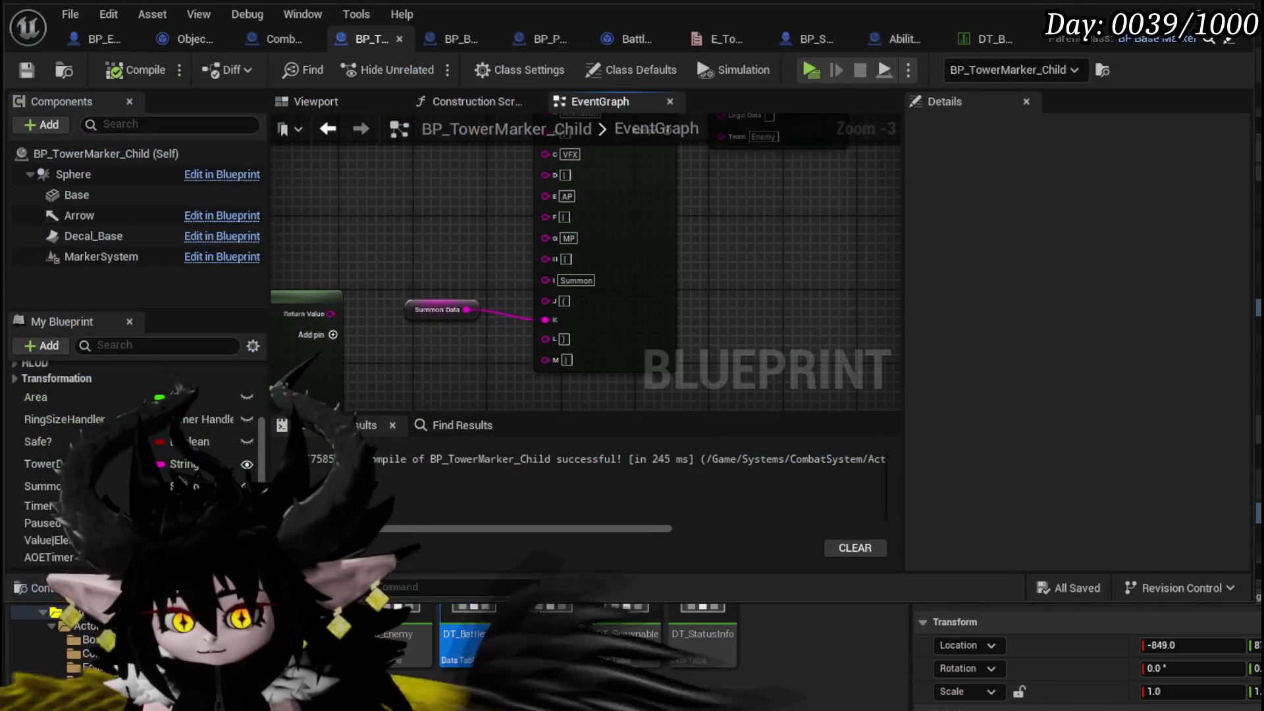
Enter / as the value of BP_TowerMarker_Child's Append pin M.
key(alt+Tab)
click(568, 341)
text(/)
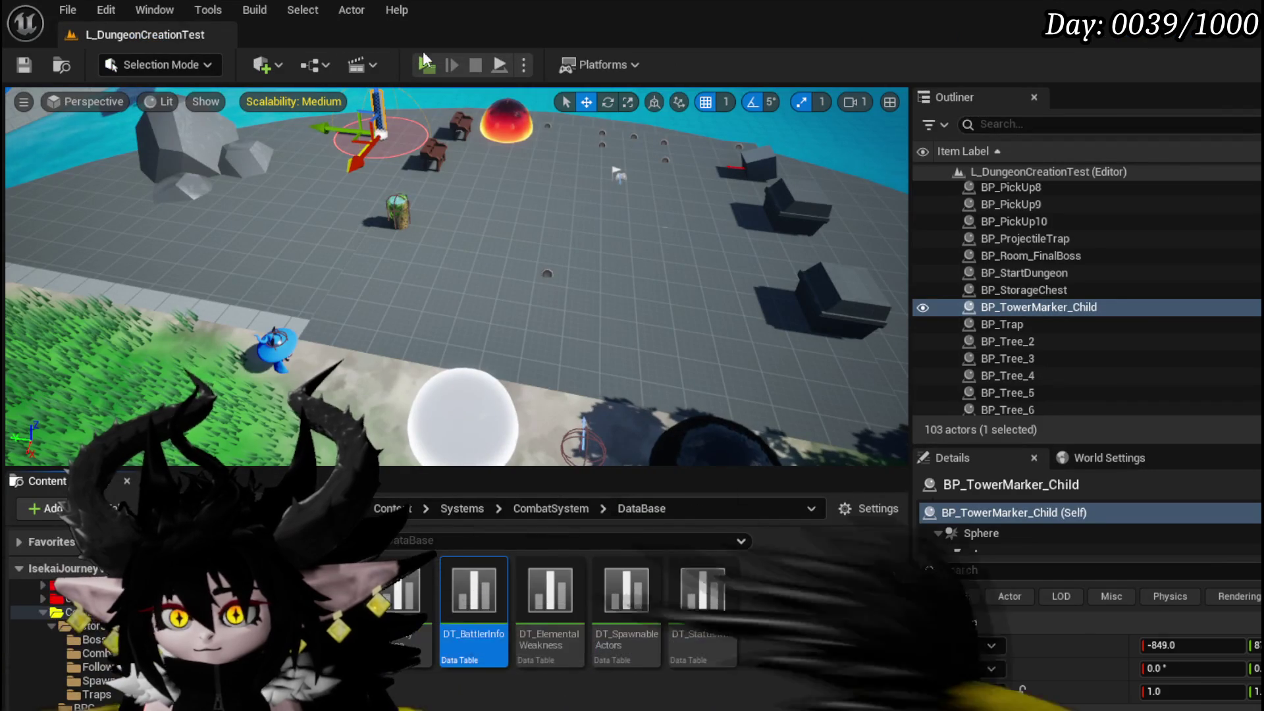
key(alt+p)
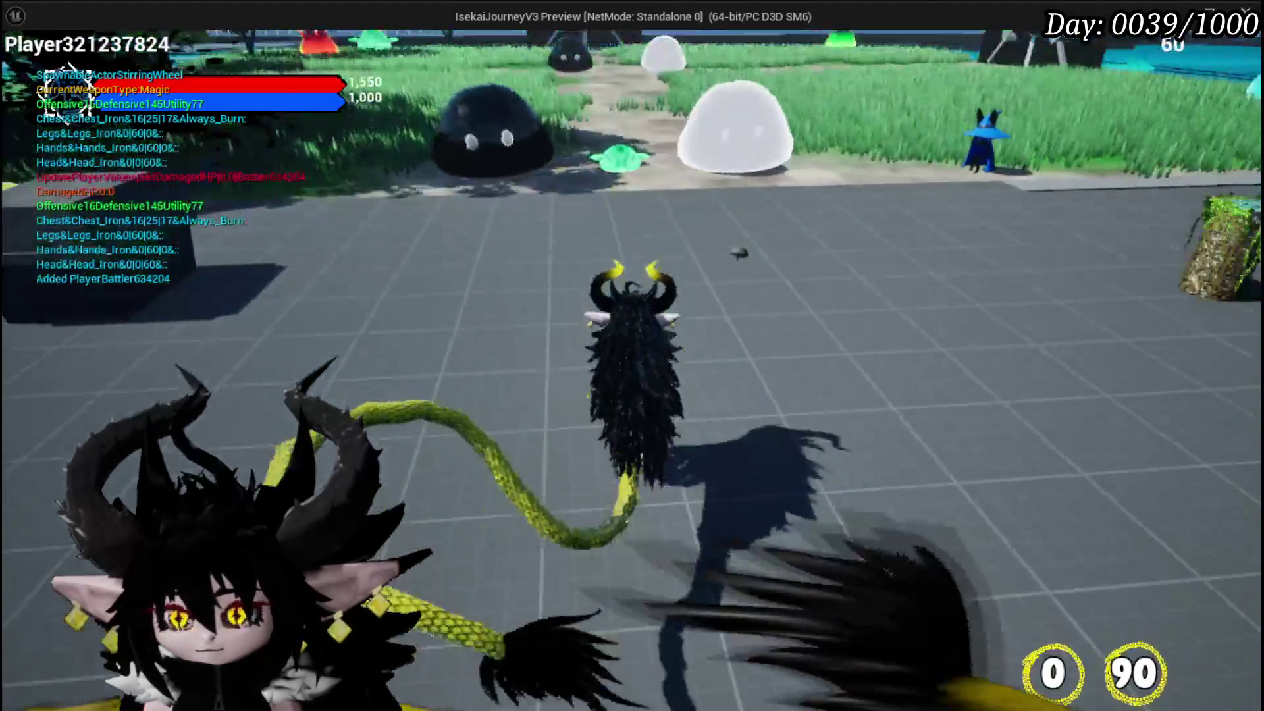
key(1)
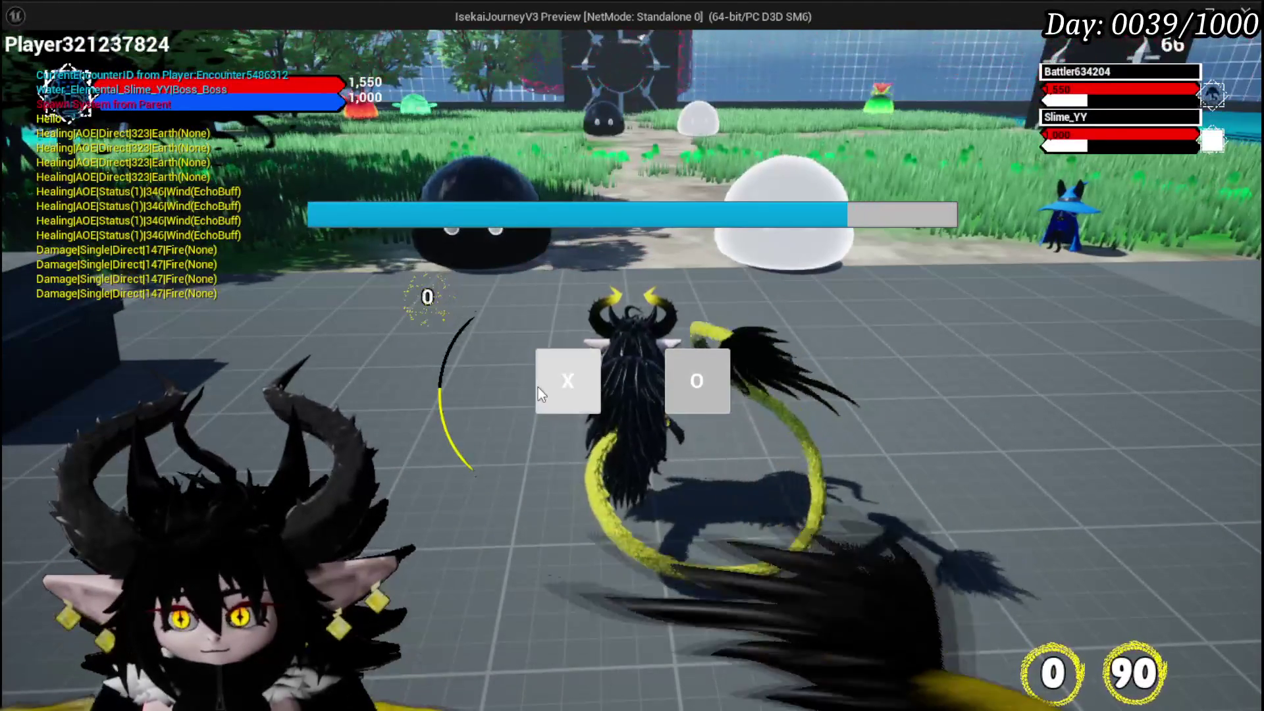
click(565, 381)
key(w)
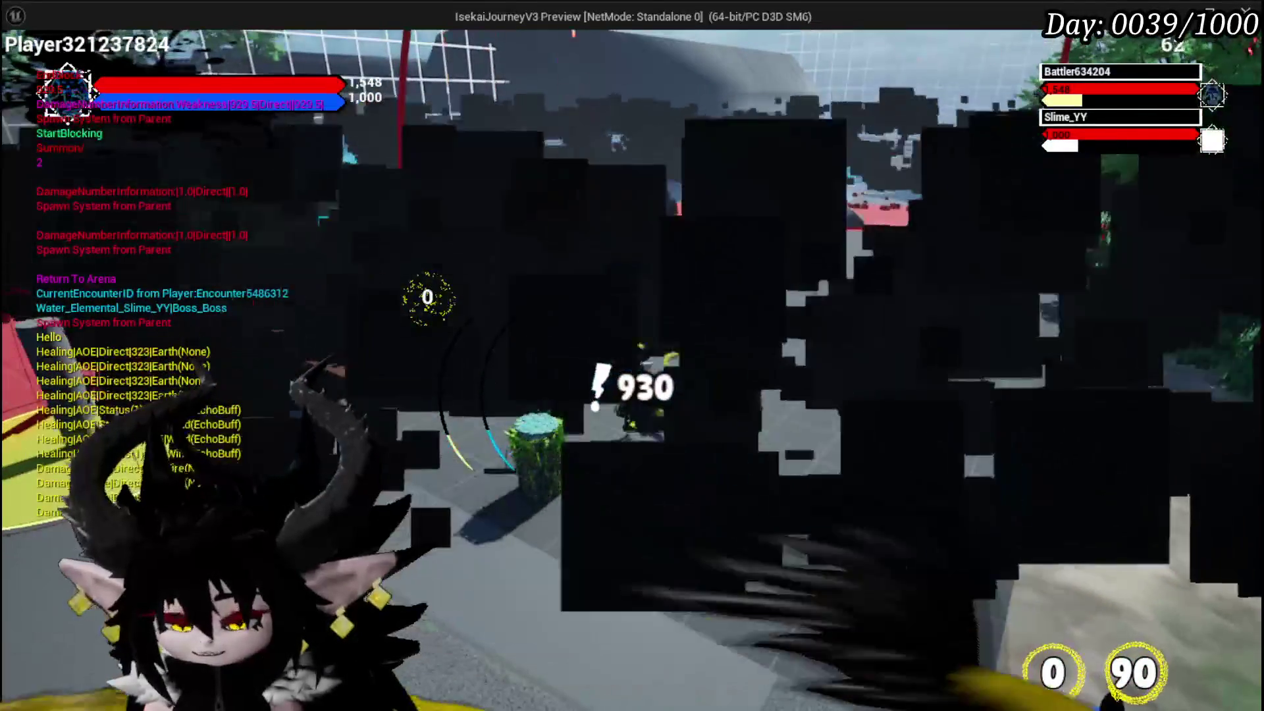
key(Escape)
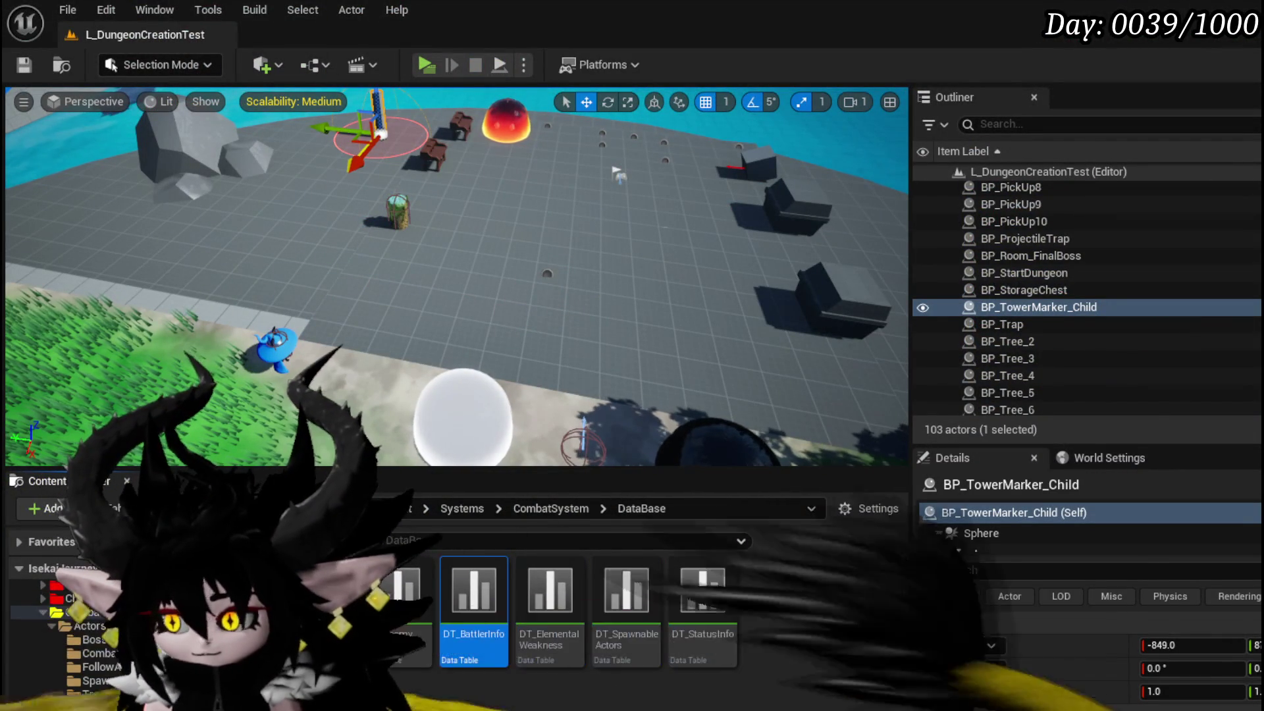
double_click(464, 602)
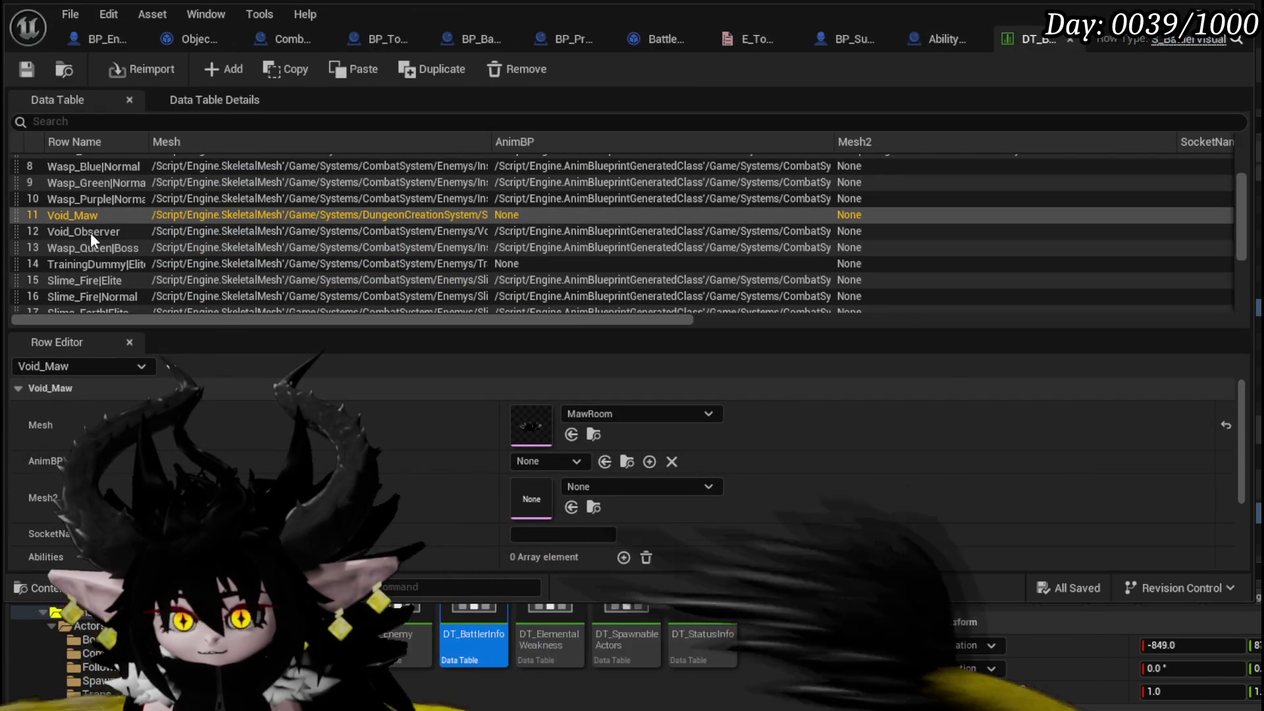
Check the Void_Observer data-table row, paste Void_Observer into the boss Append's pin I, and recompile.
click(90, 233)
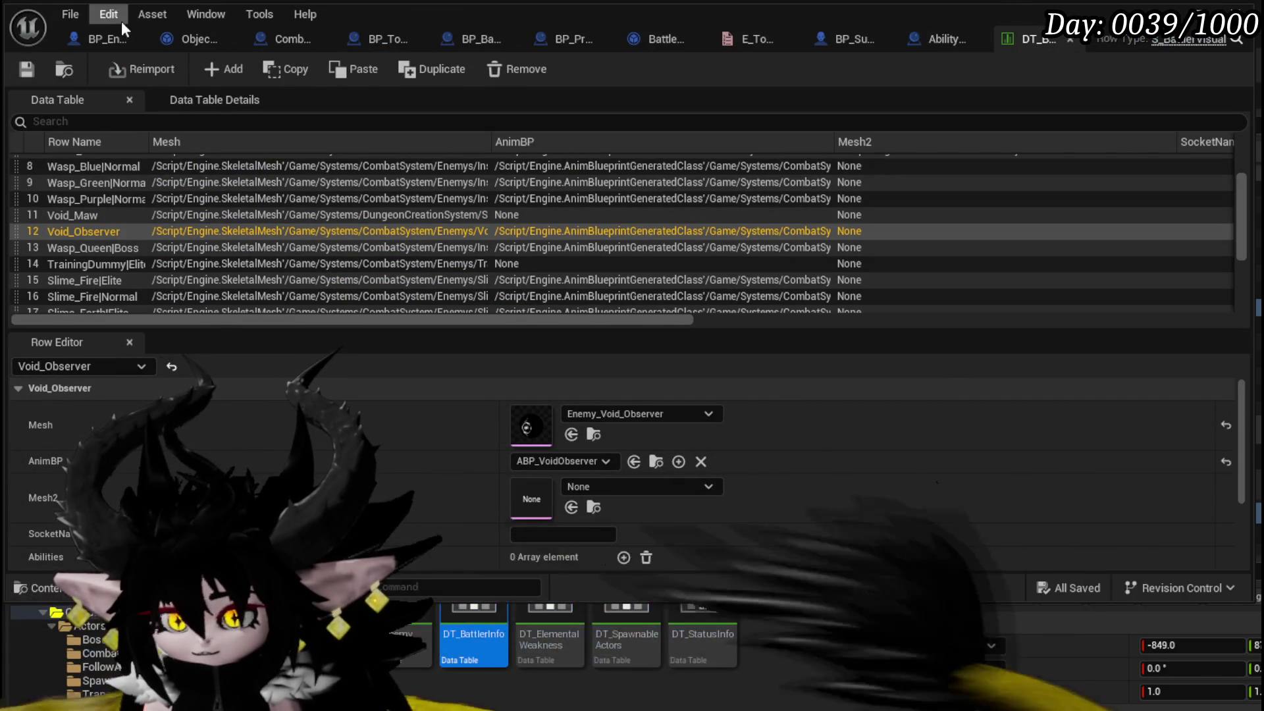
click(104, 32)
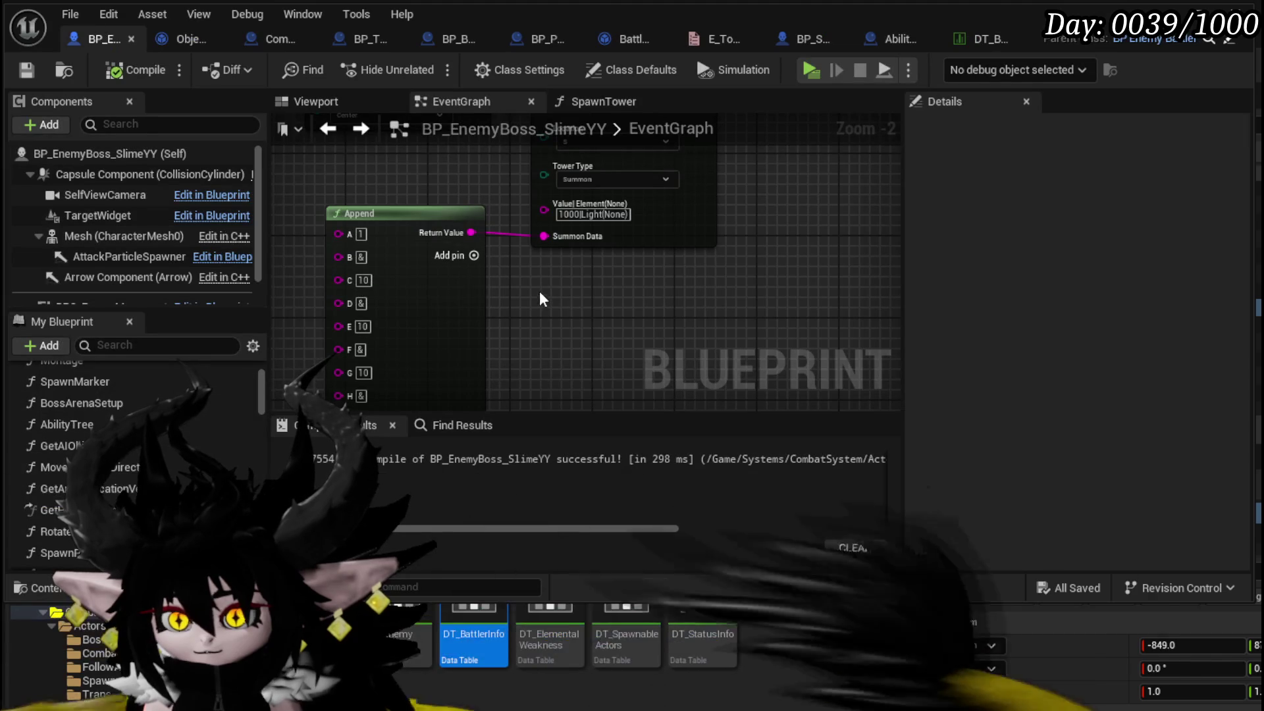
click(188, 44)
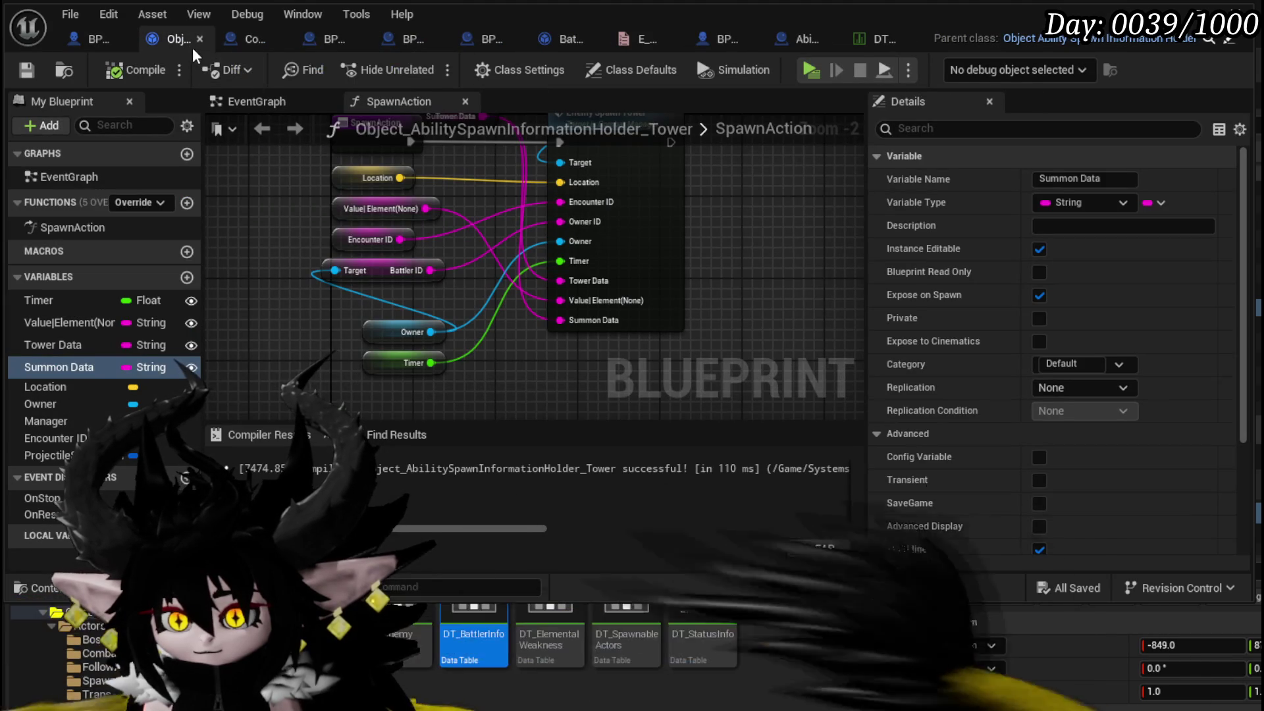
click(74, 40)
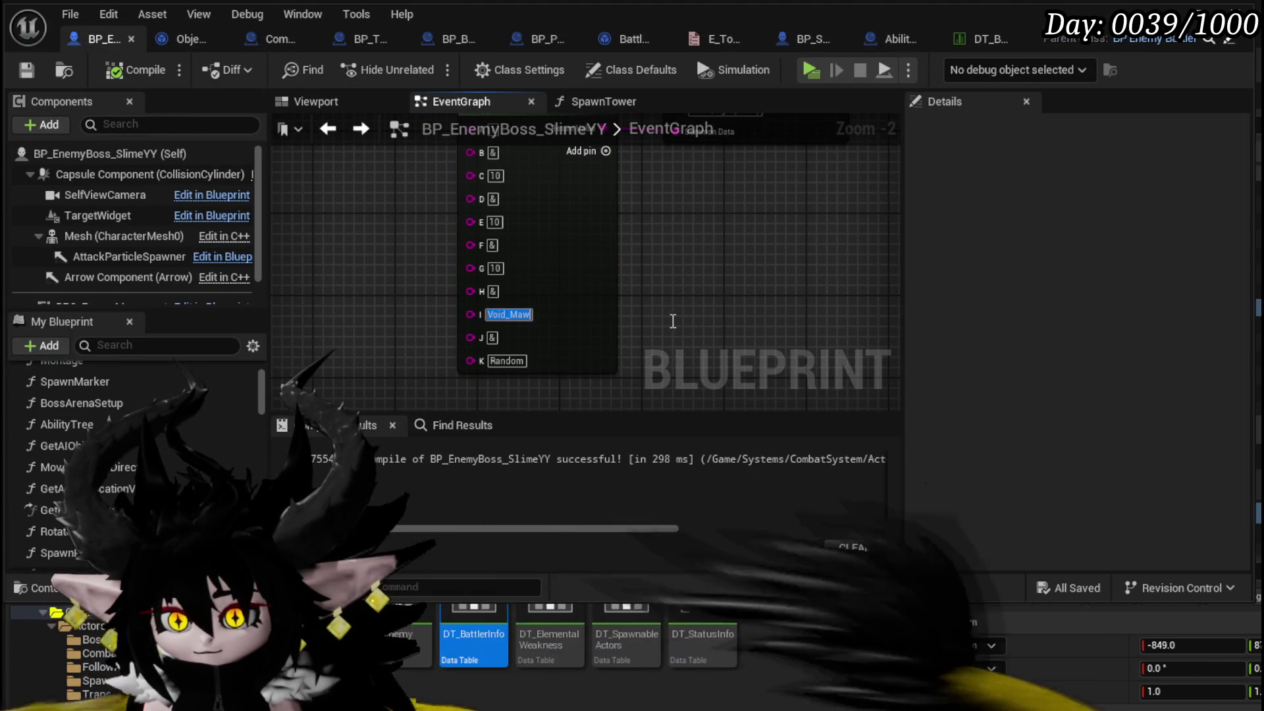
text(Void_Observer)
click(137, 84)
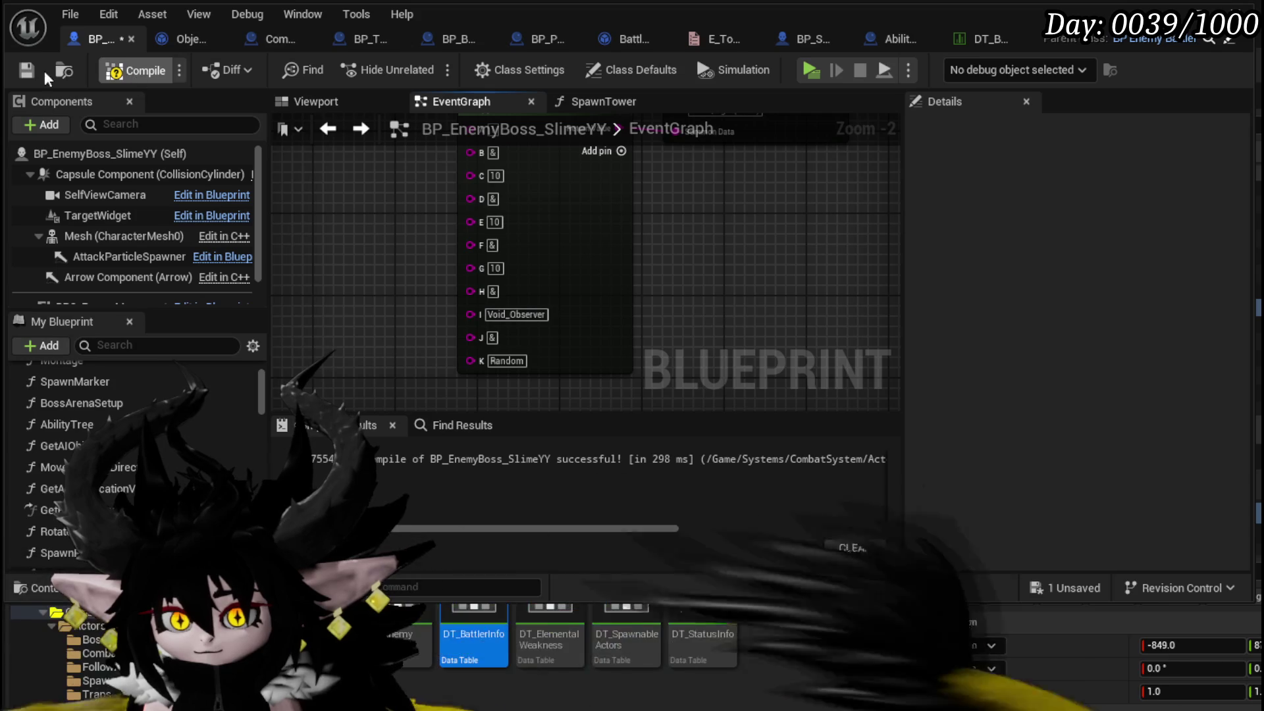
drag(809, 235, 690, 317)
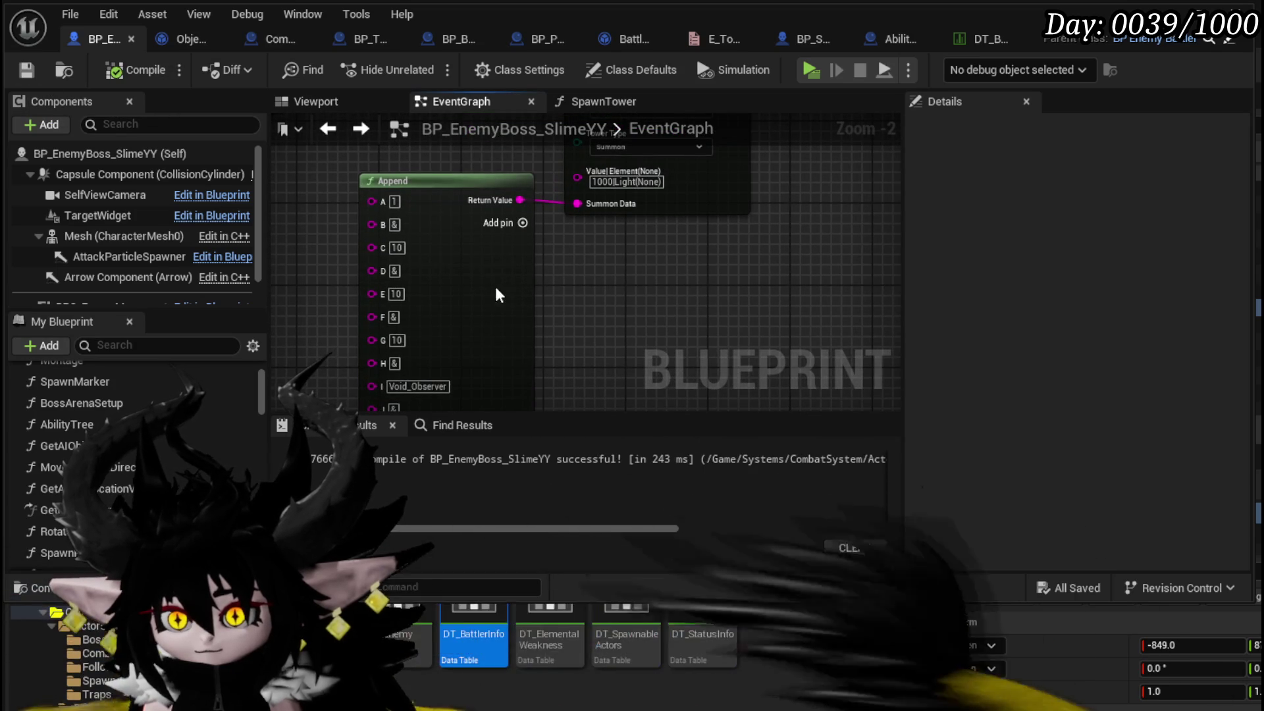
click(387, 220)
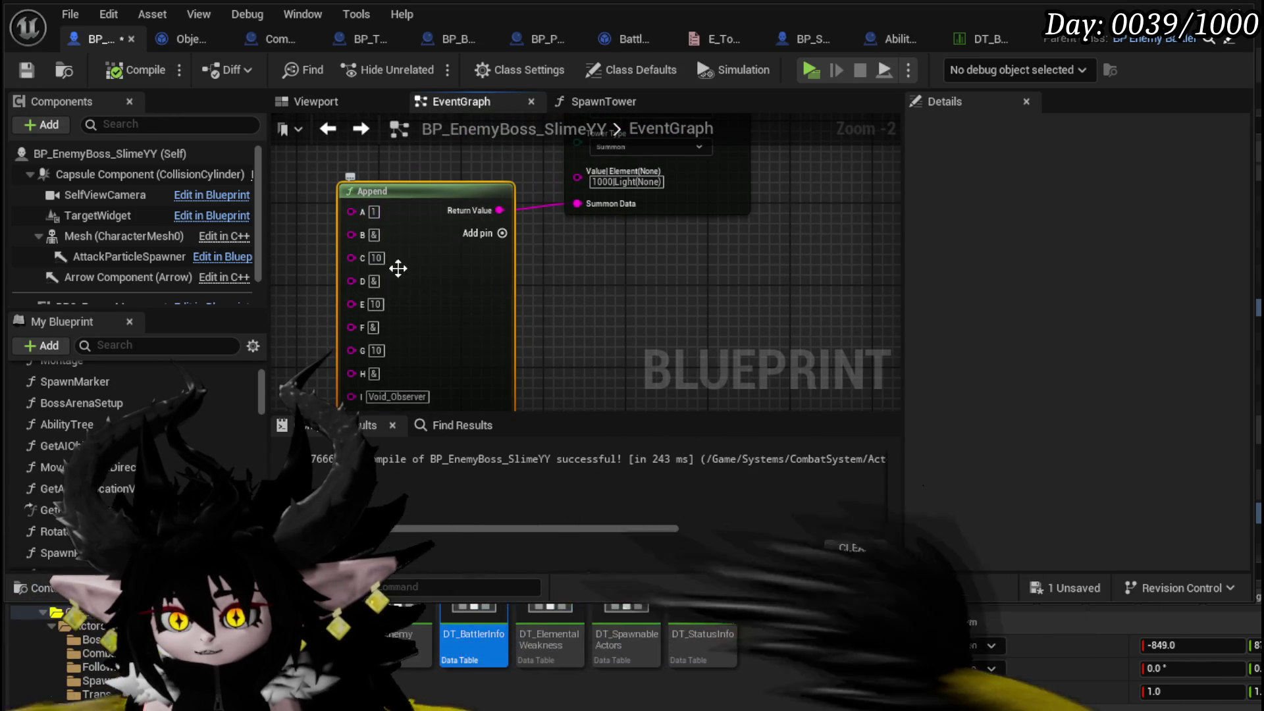
mouse_move(702, 289)
mouse_down()
mouse_move(671, 349)
mouse_move(740, 349)
mouse_move(746, 316)
mouse_move(686, 312)
mouse_up()
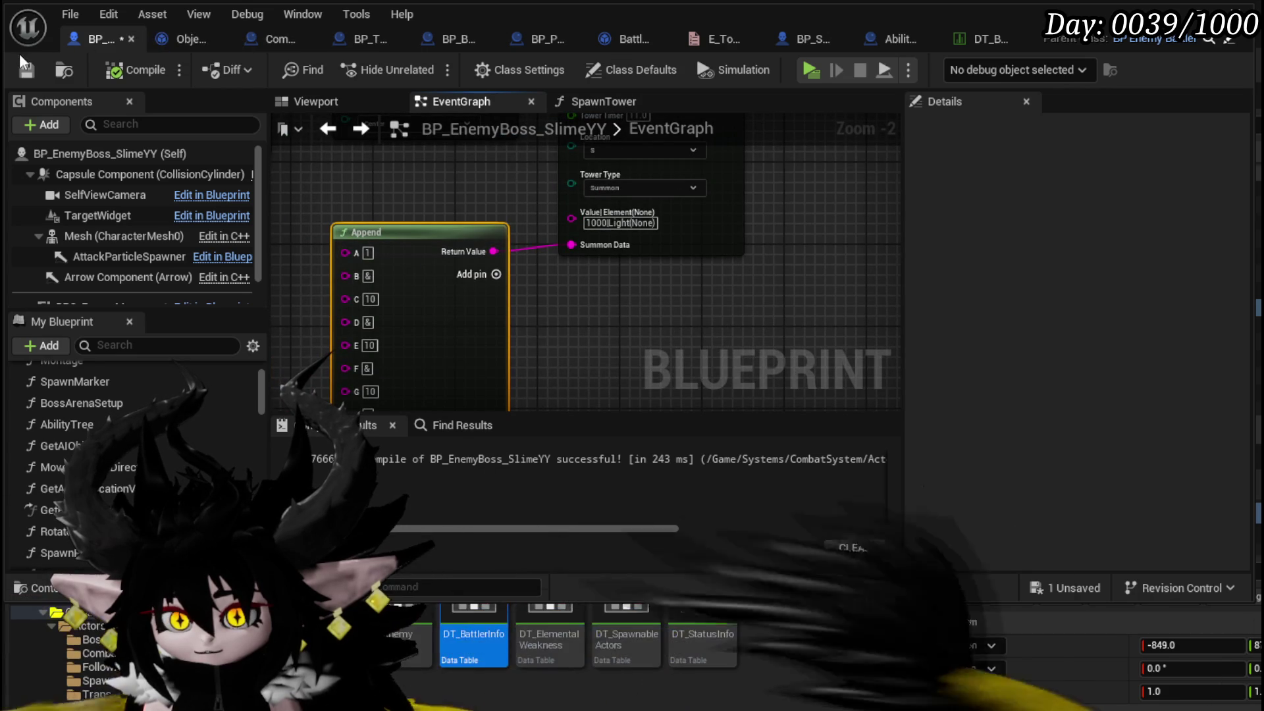
click(162, 47)
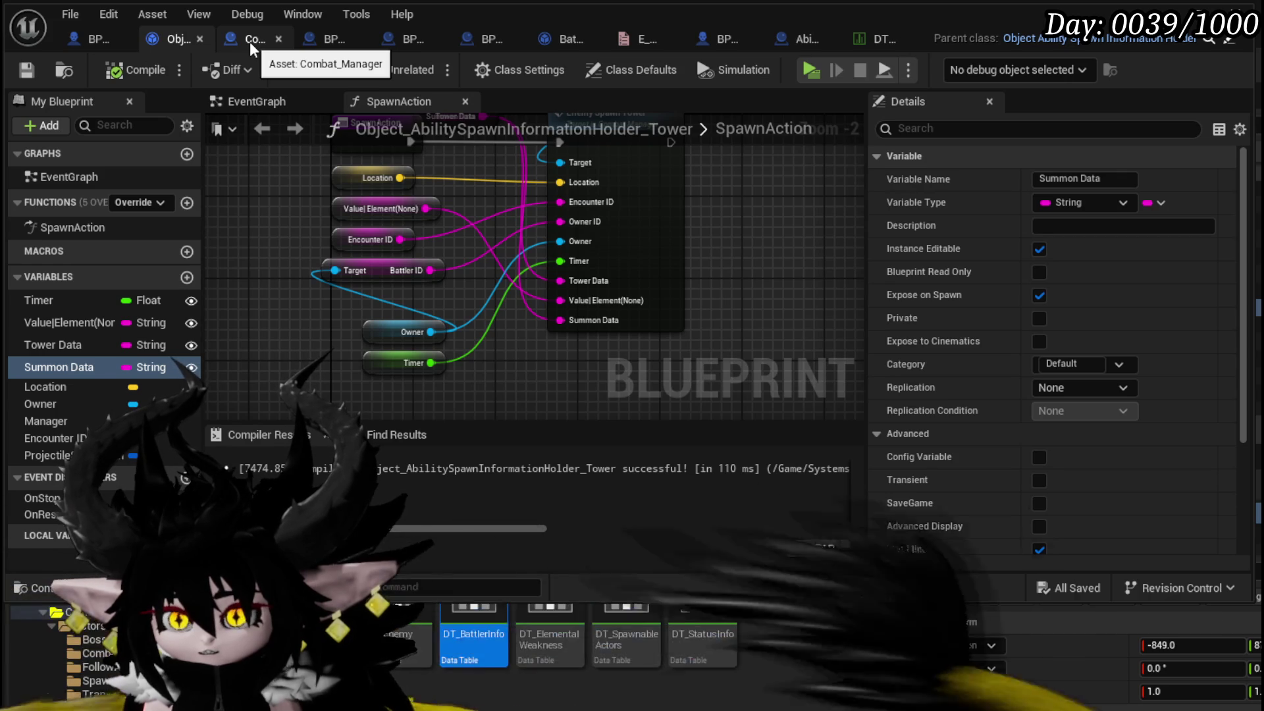
Review the Enemy_SpawnTower graph in the Combat_Manager blueprint.
click(250, 41)
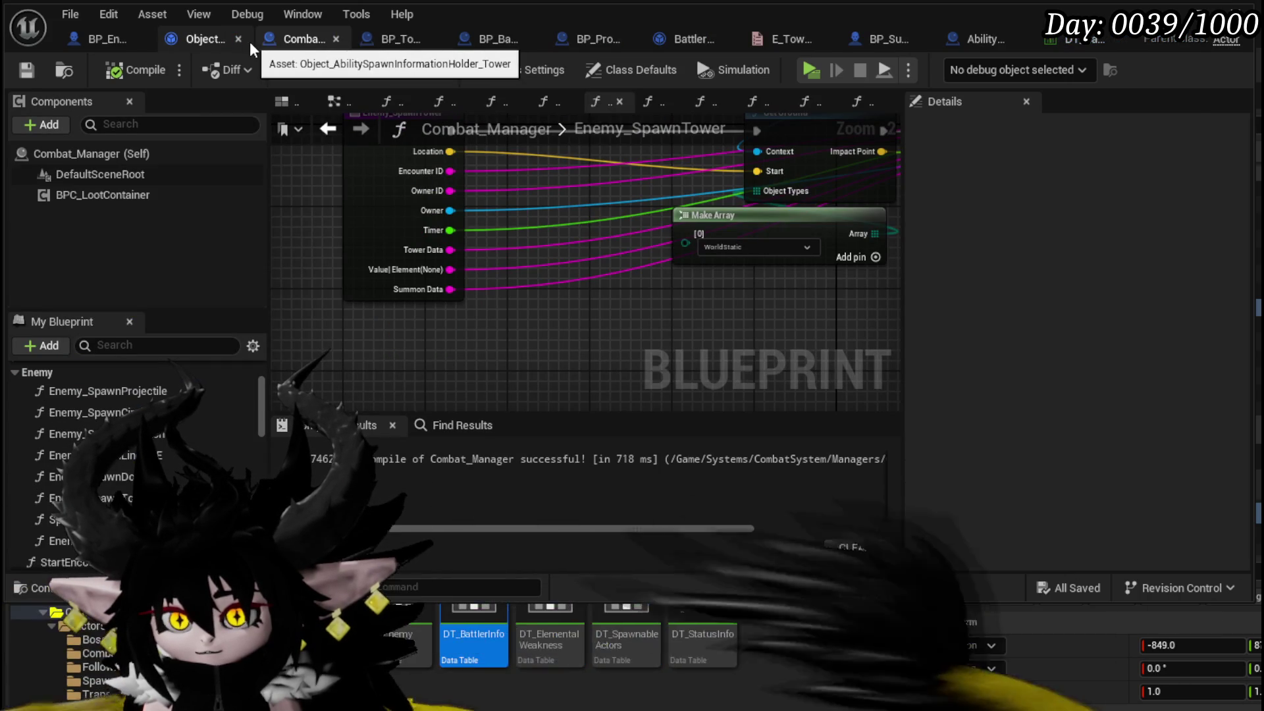
mouse_move(581, 261)
mouse_down()
mouse_move(350, 360)
mouse_move(514, 280)
mouse_move(491, 299)
mouse_up()
scroll(491, 299, down, 3)
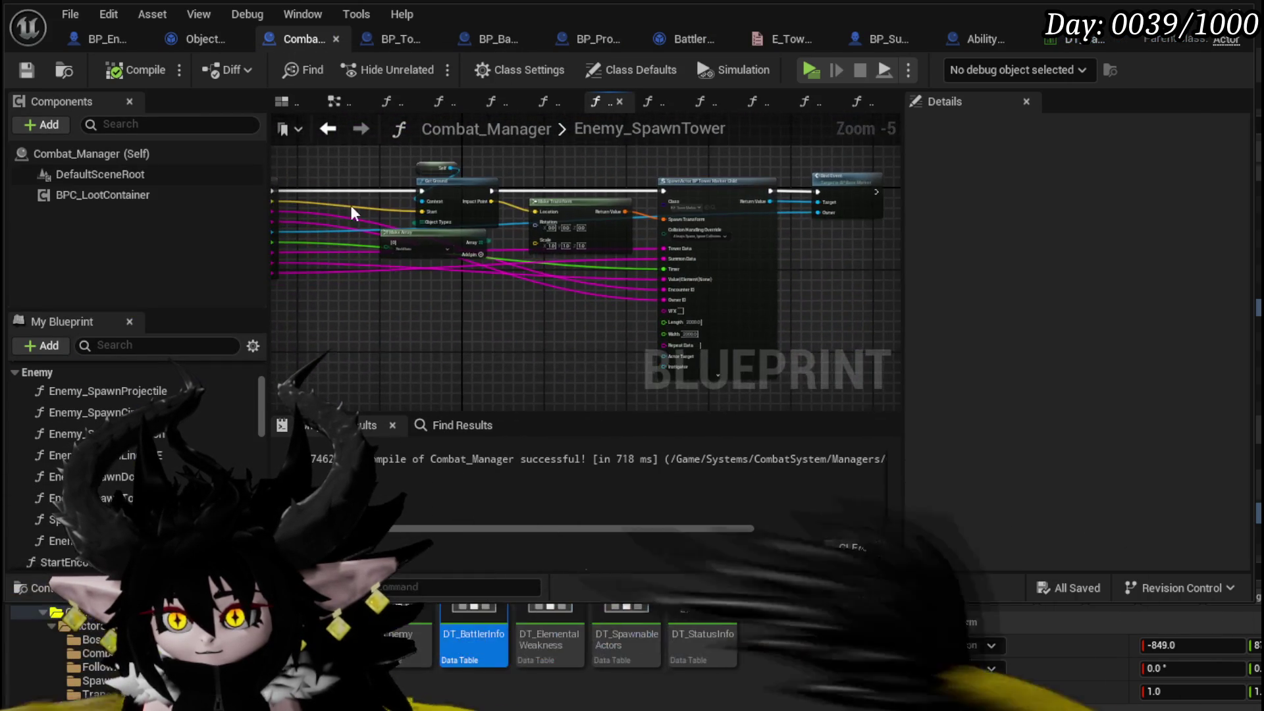
In BP_TowerMarker_Child, inspect the Append node and Summon Data feeding the Enemy Spawn Summon call.
click(380, 43)
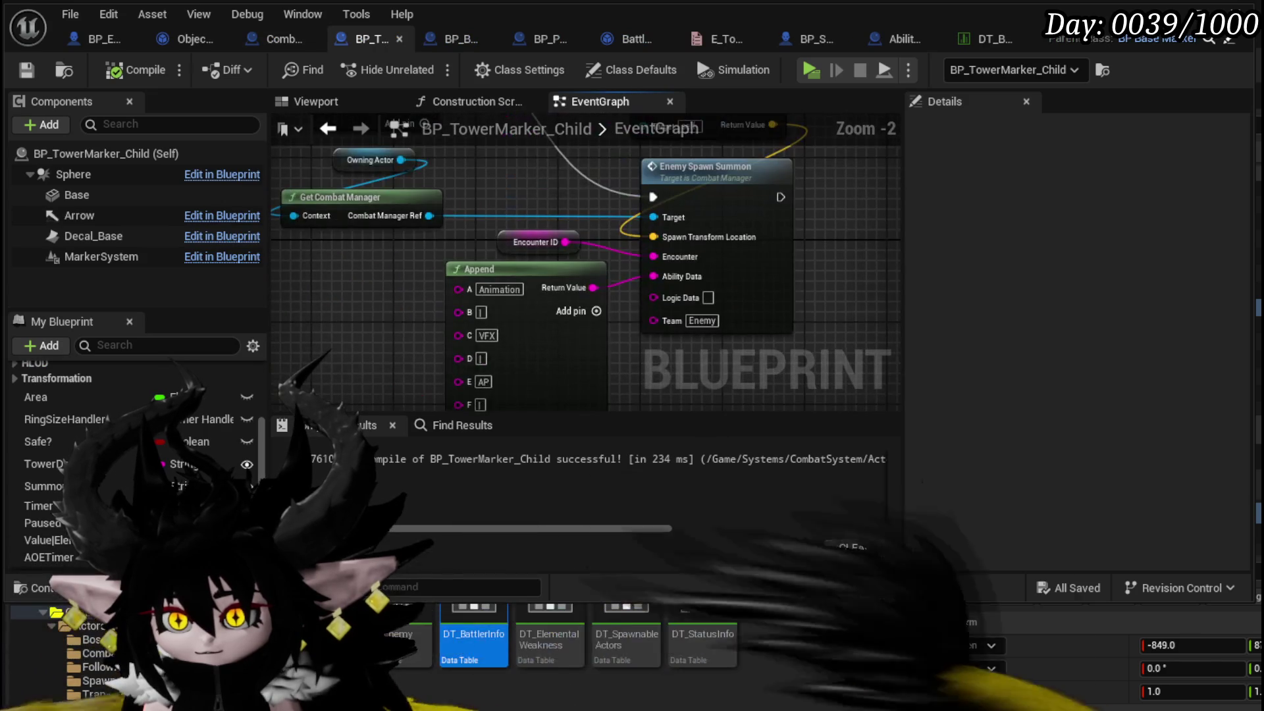
mouse_move(559, 224)
mouse_down()
mouse_move(449, 307)
mouse_move(500, 215)
mouse_up()
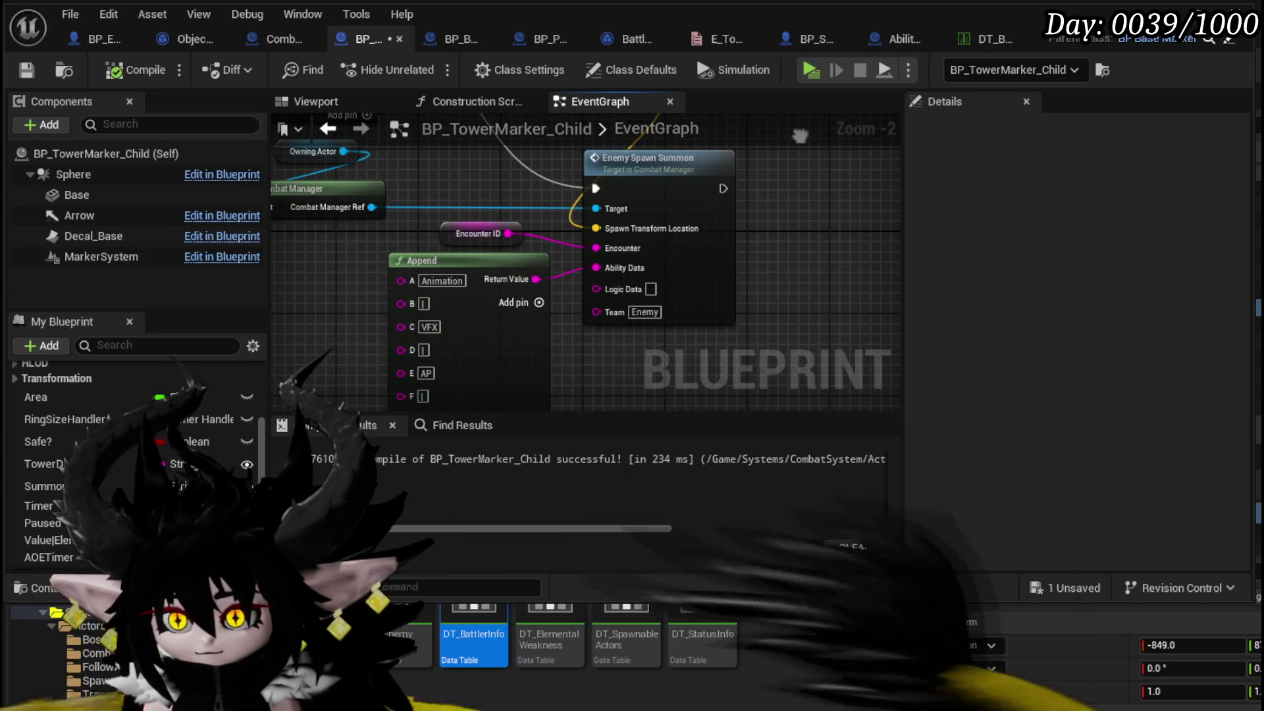
mouse_move(800, 137)
mouse_down()
mouse_move(794, 182)
mouse_move(795, 152)
mouse_up()
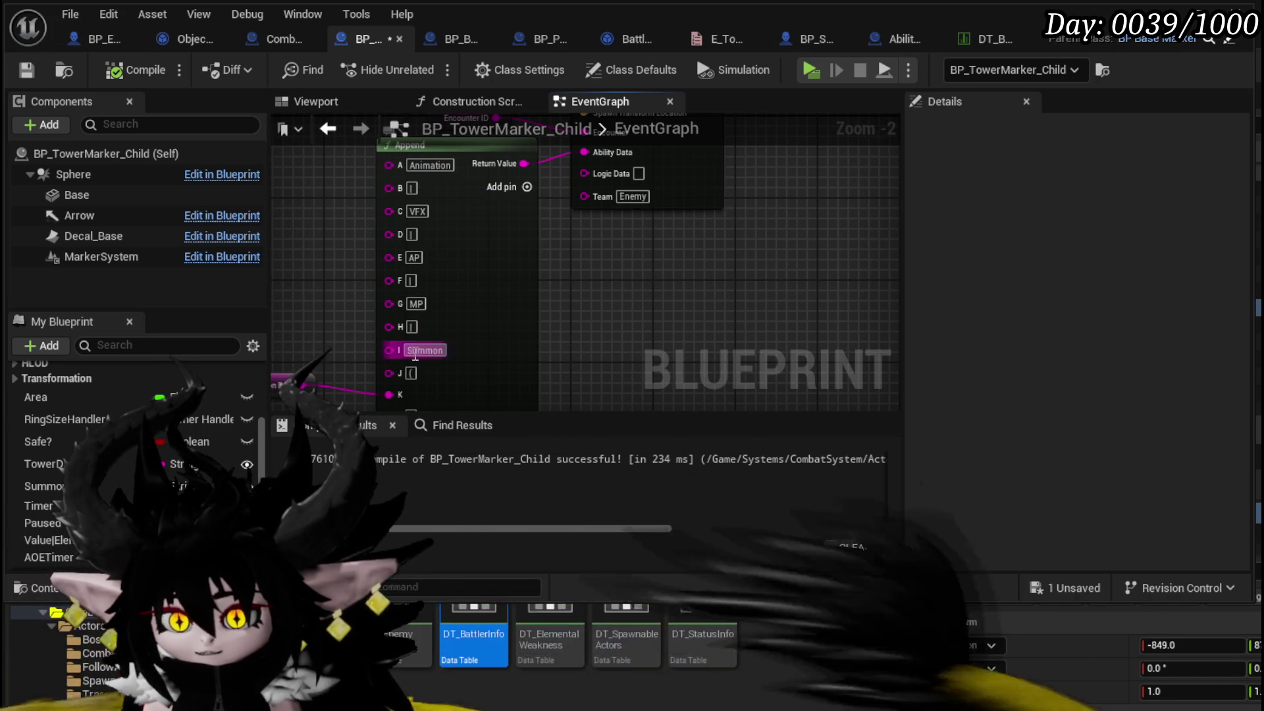
mouse_move(630, 264)
mouse_down()
mouse_move(629, 276)
mouse_move(596, 144)
mouse_up()
scroll(423, 332, down, 2)
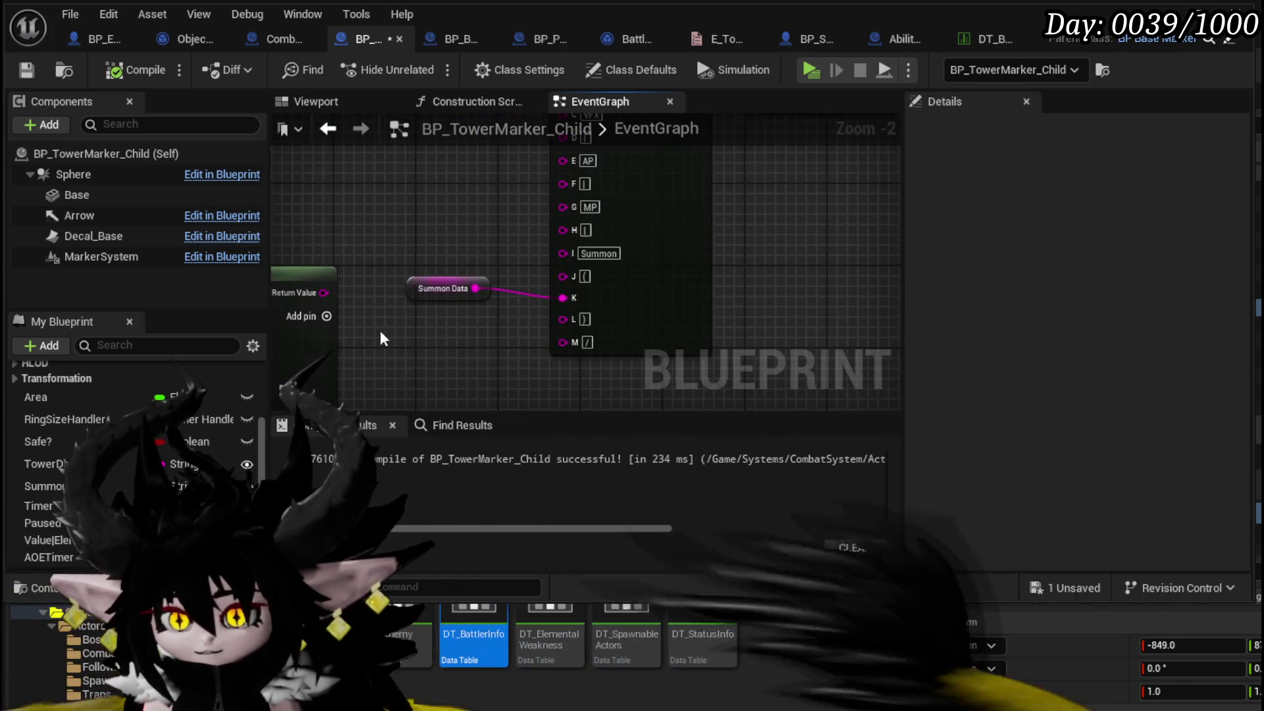
click(454, 286)
drag(442, 264, 343, 438)
click(698, 333)
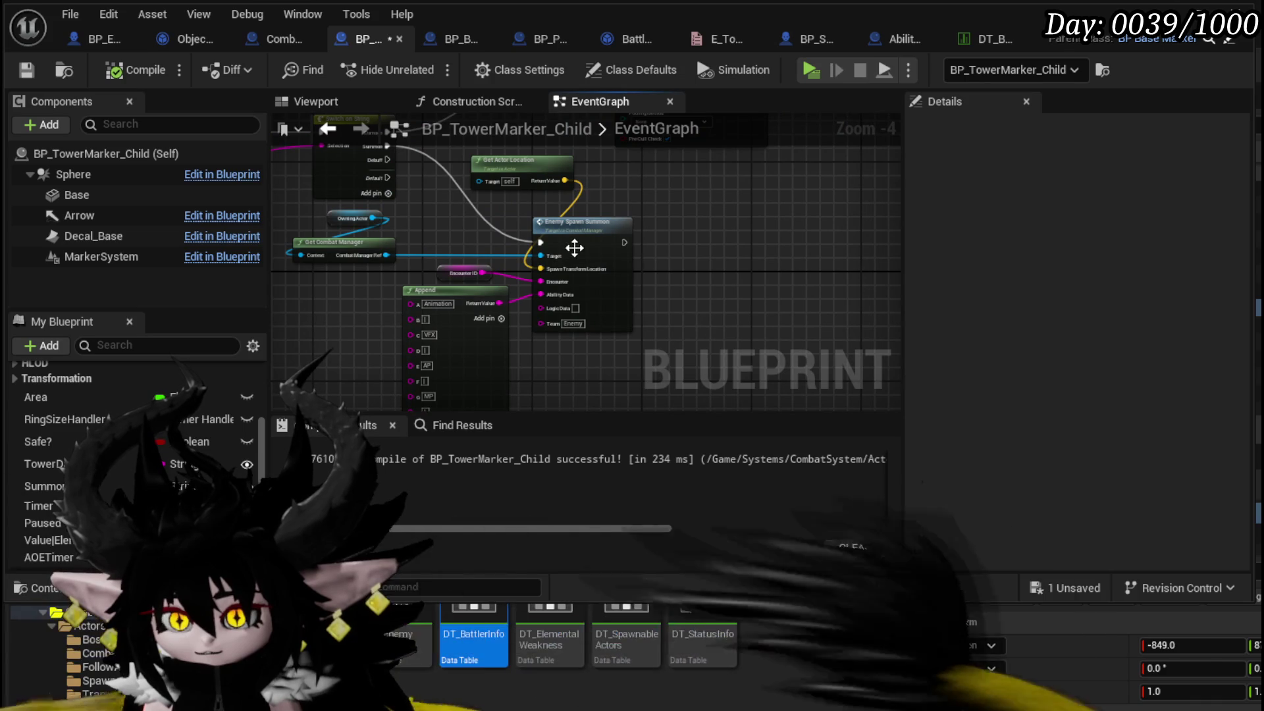
Open Combat_Manager's Enemy_SpawnSummon function from the Enemy Spawn Summon node and bring its SpawnActor node into view.
right_click(576, 242)
click(641, 602)
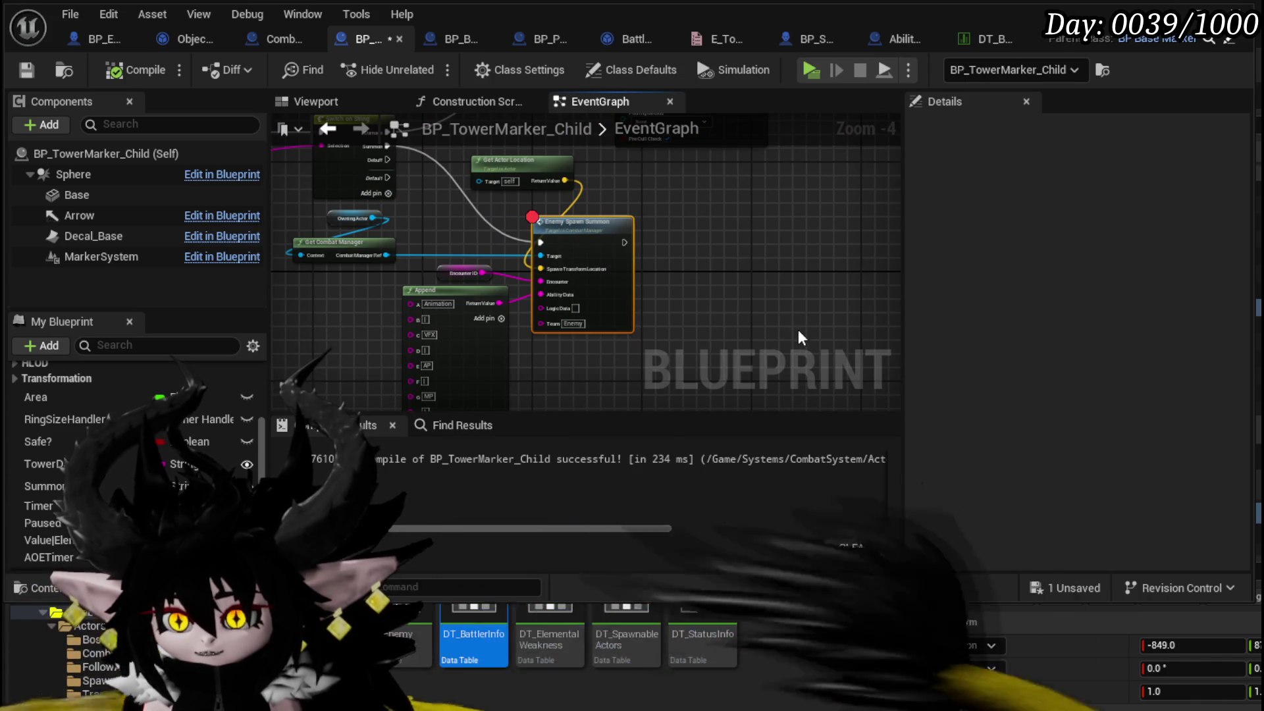
scroll(647, 289, up, 1)
double_click(632, 224)
drag(370, 256, 291, 190)
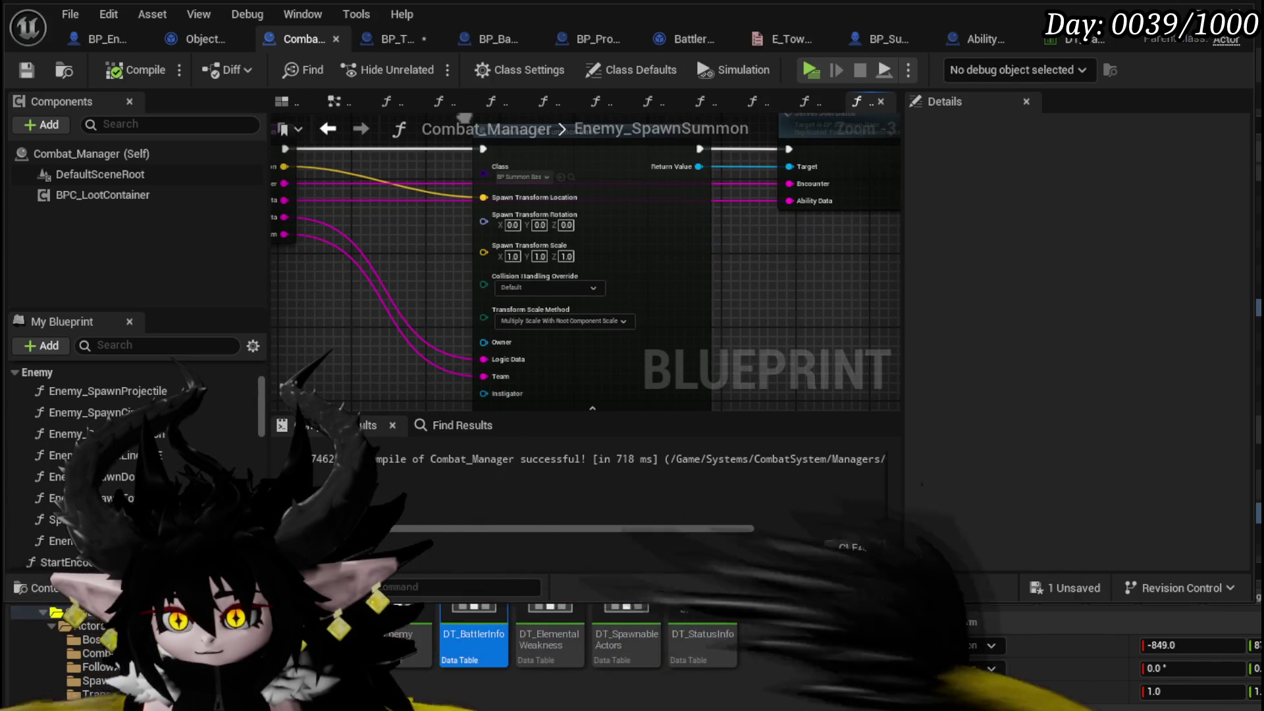
Set SpawnActor's Collision Handling Override to Always Spawn, Ignore Collisions.
scroll(671, 295, up, 2)
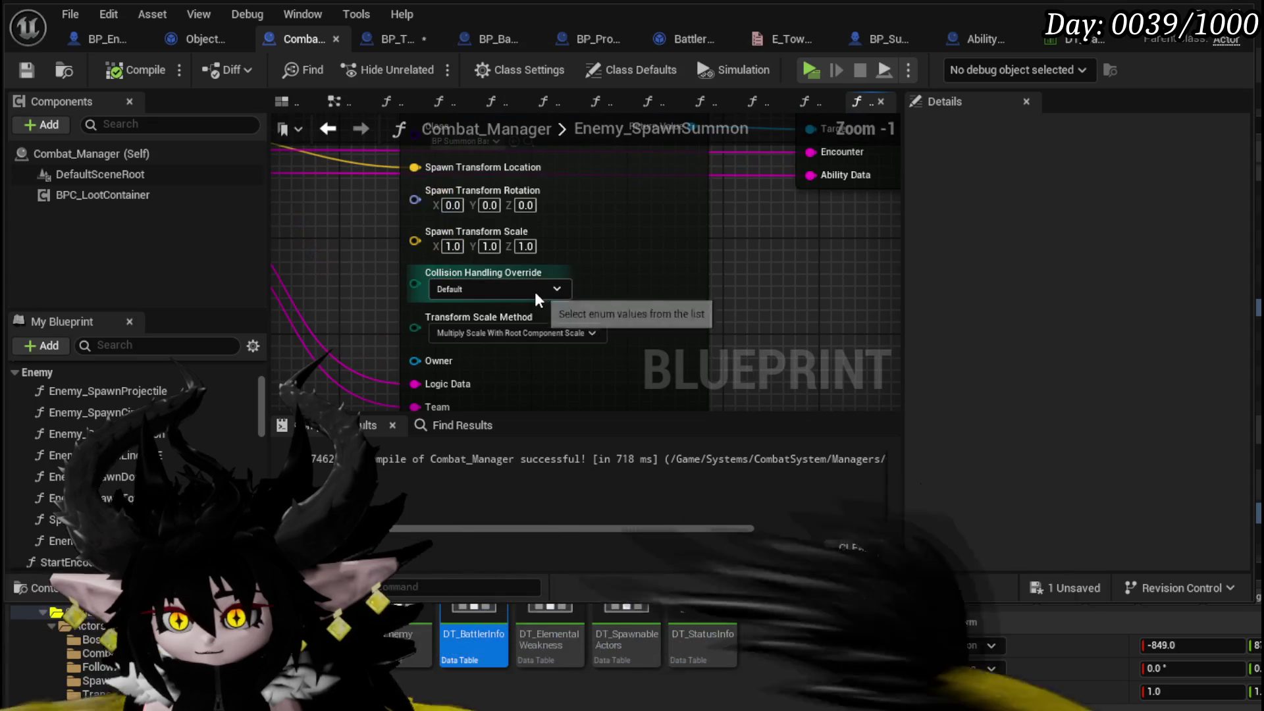
click(534, 291)
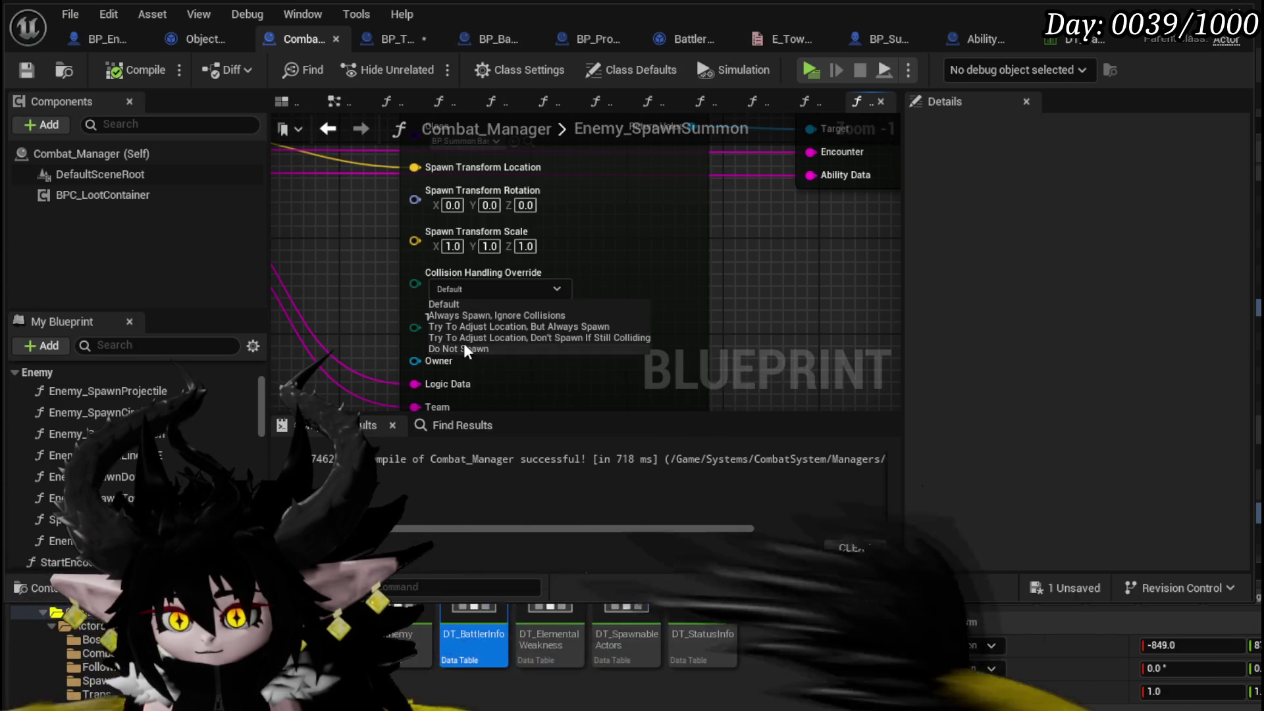
click(458, 318)
scroll(874, 231, down, 2)
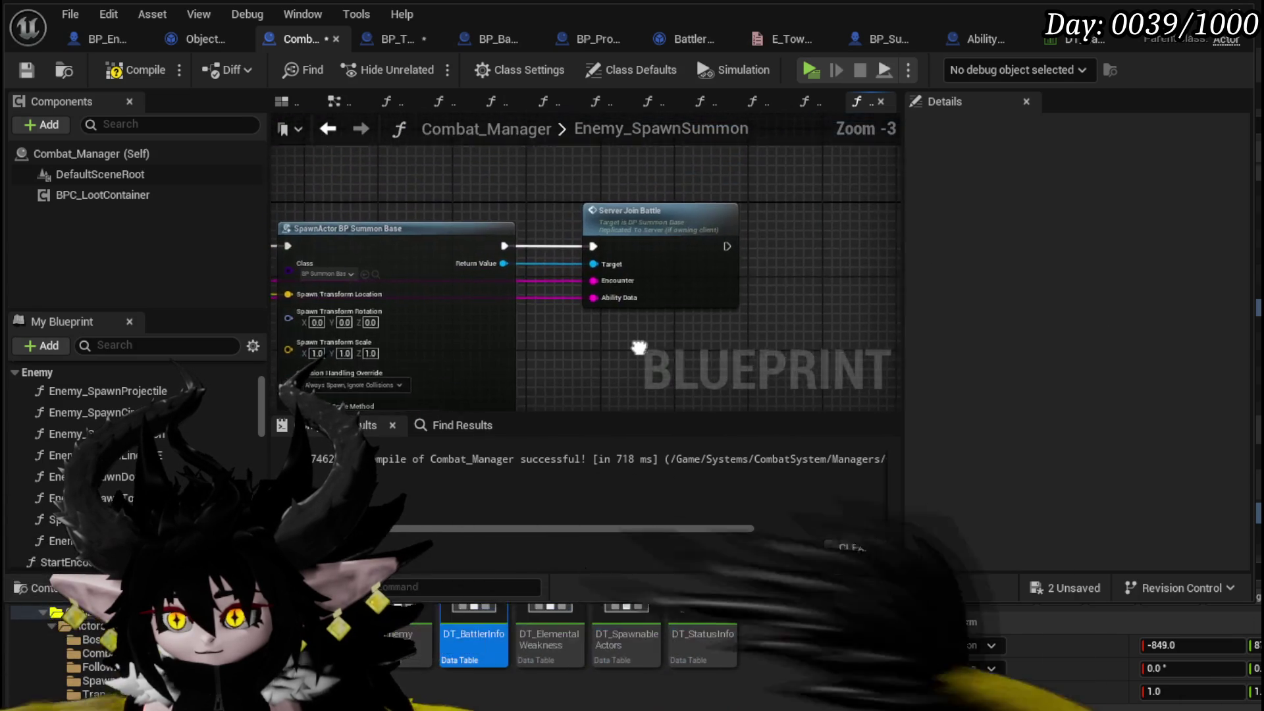
drag(807, 217, 827, 208)
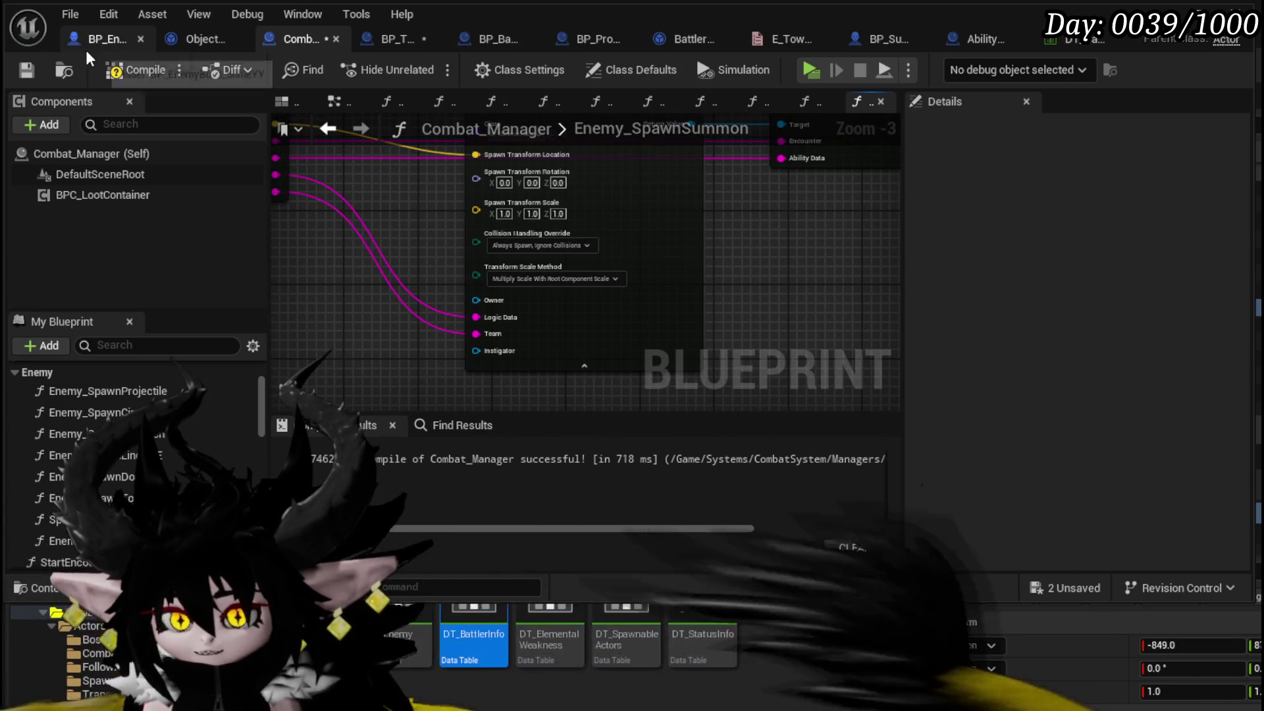
Save Combat_Manager and close the Blueprint editor to return to the level.
click(25, 70)
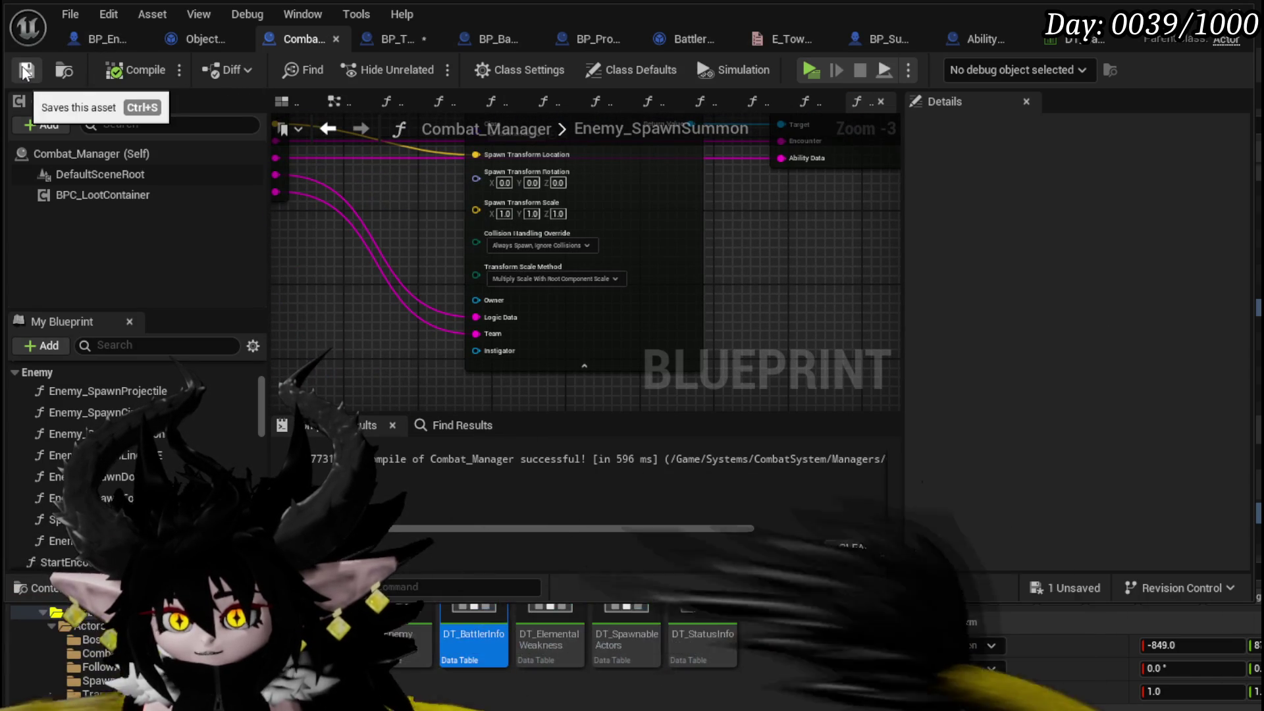
click(395, 40)
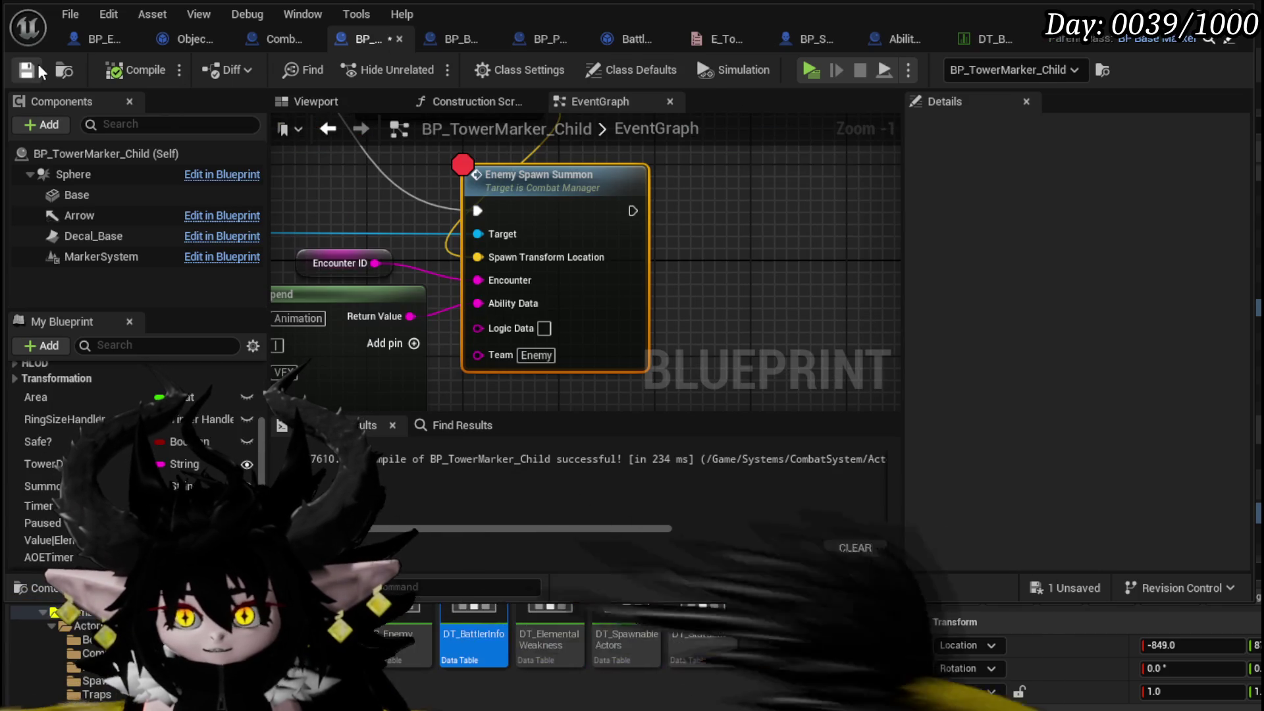
click(1164, 10)
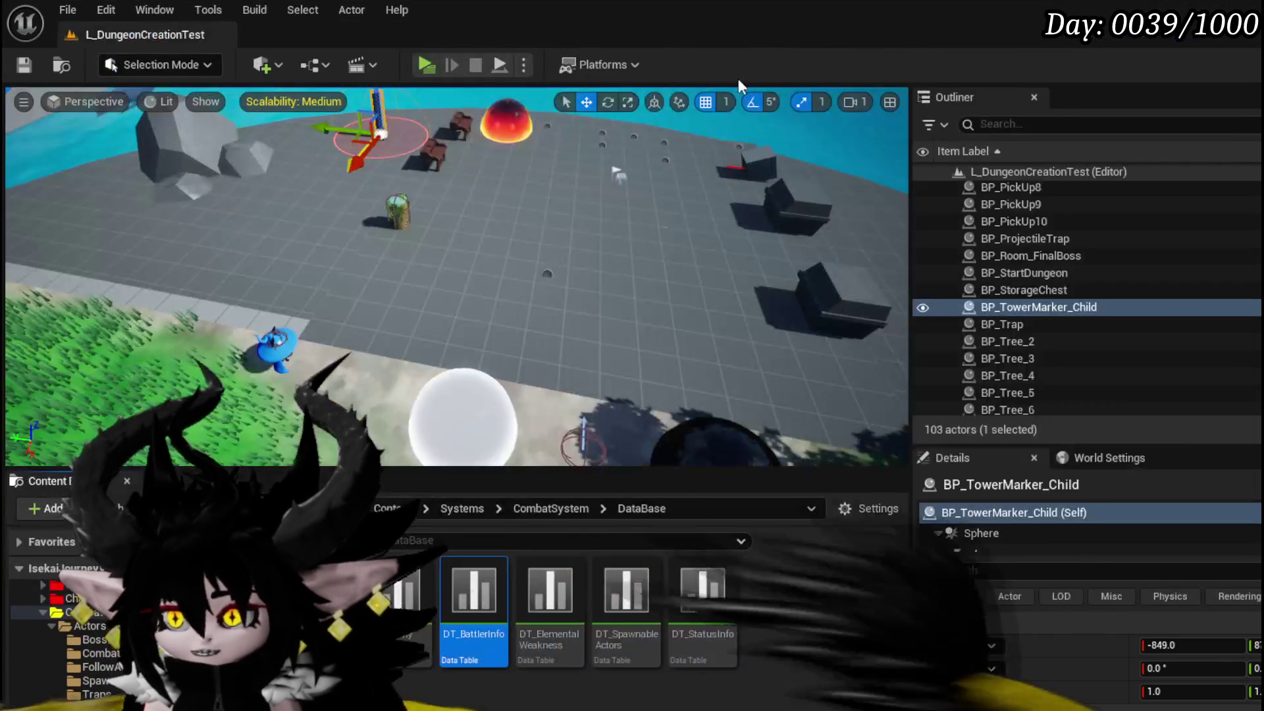
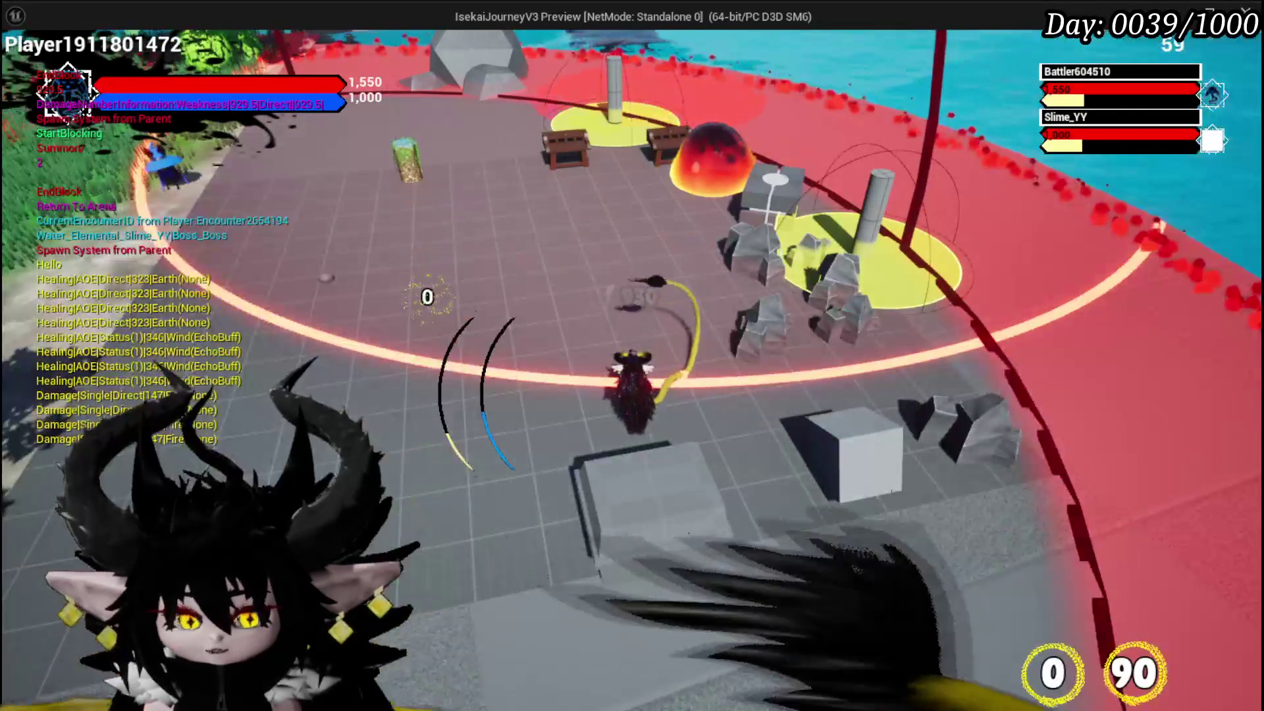
End the slime boss play test and return to the L_DungeonCreationTest level editor.
key(Escape)
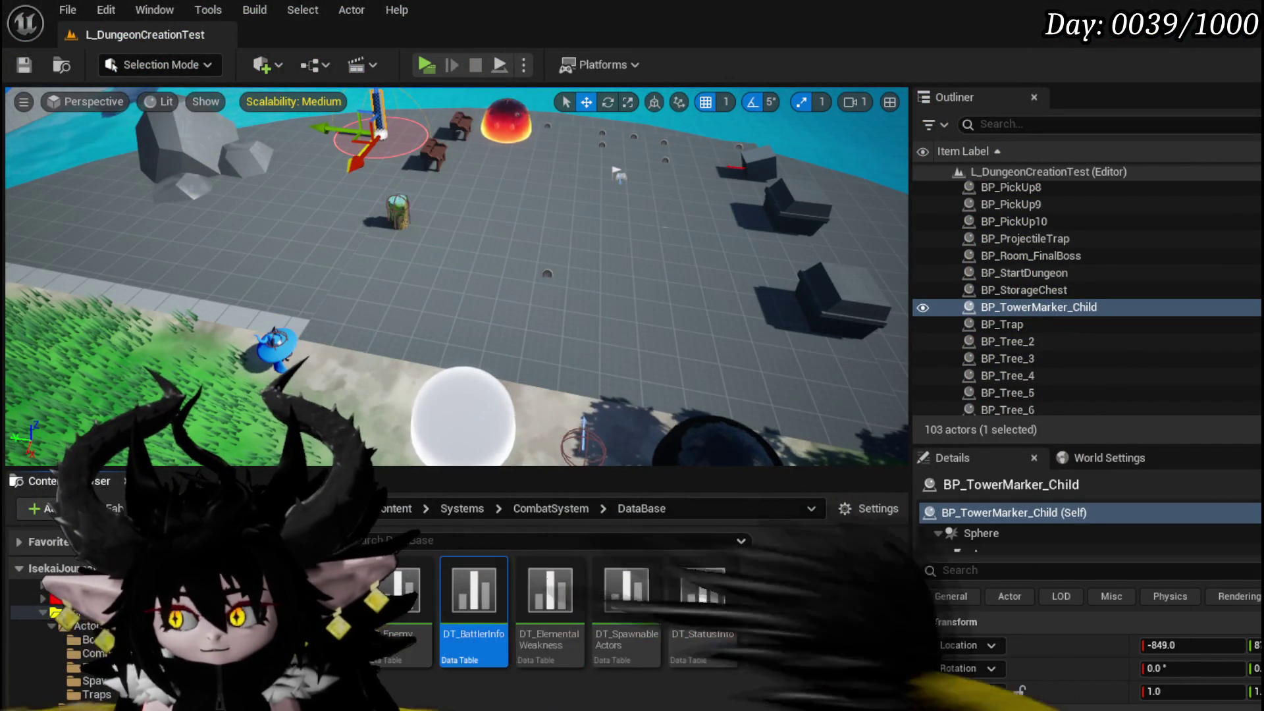
Bring up BP_TowerMarker_Child and pan to its Tower Data and Parse Into Array nodes.
key(ctrl+e)
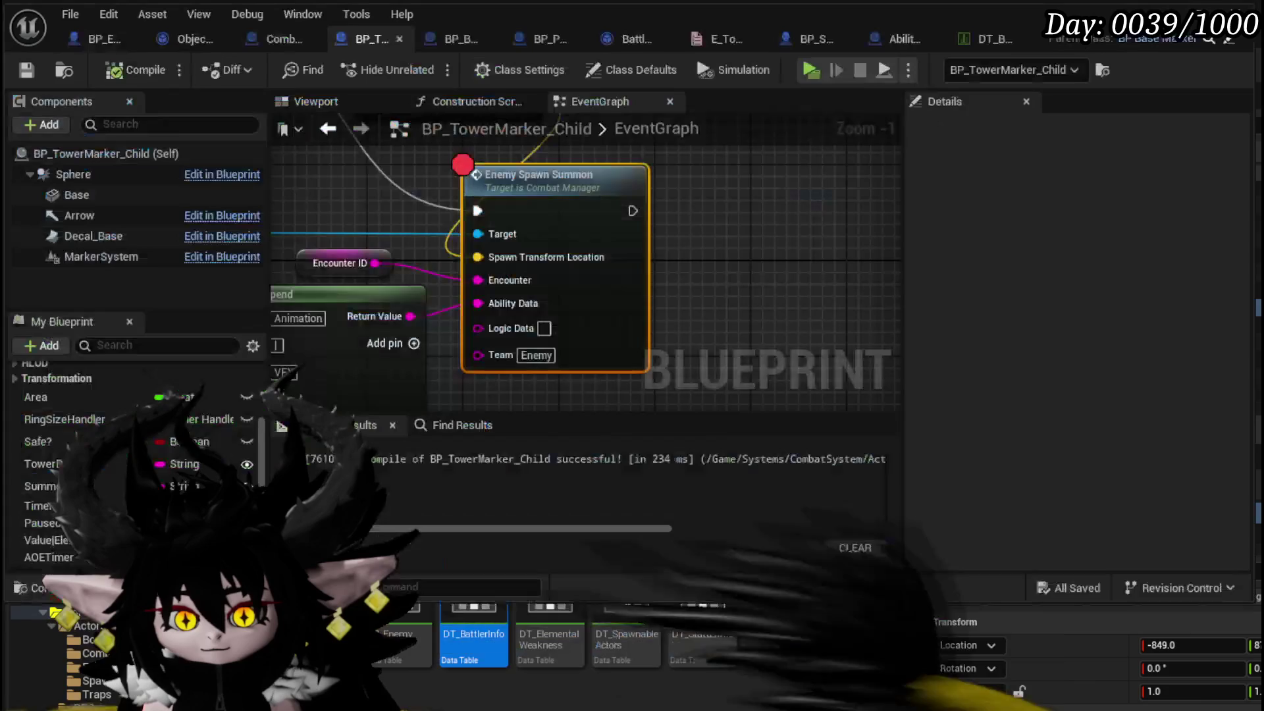
scroll(671, 382, down, 5)
scroll(589, 306, up, 4)
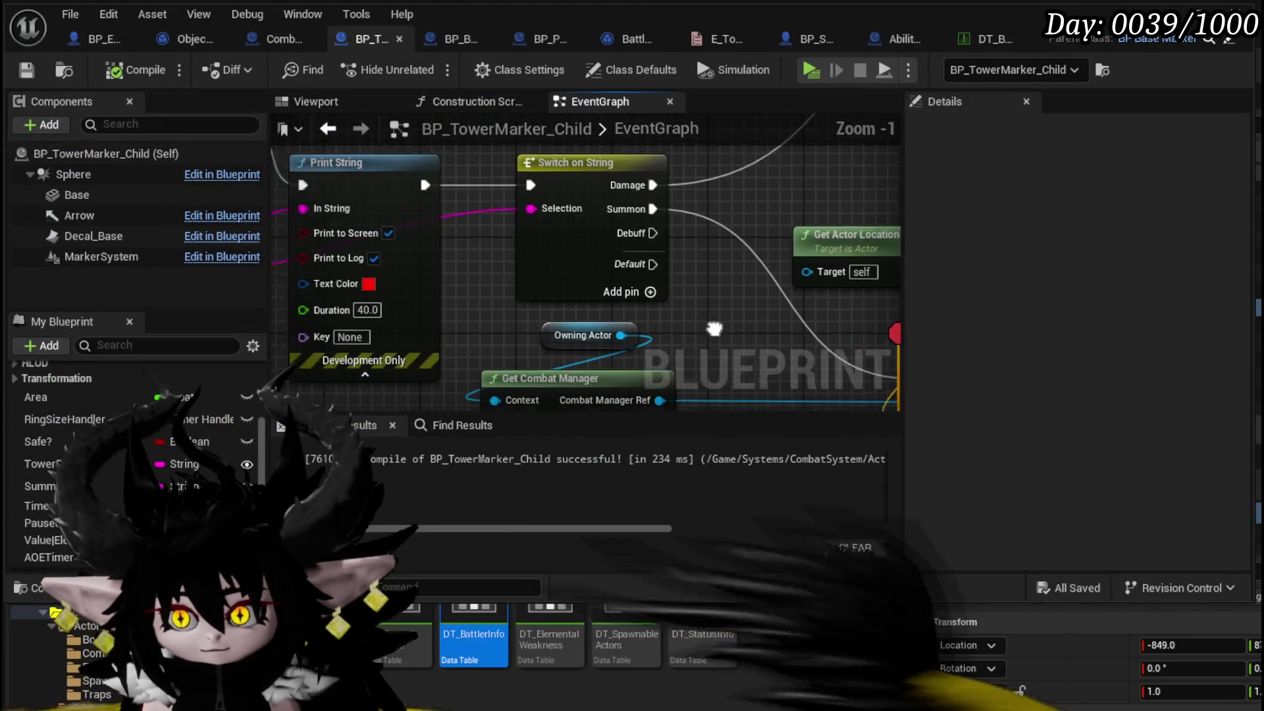
drag(523, 306, 715, 309)
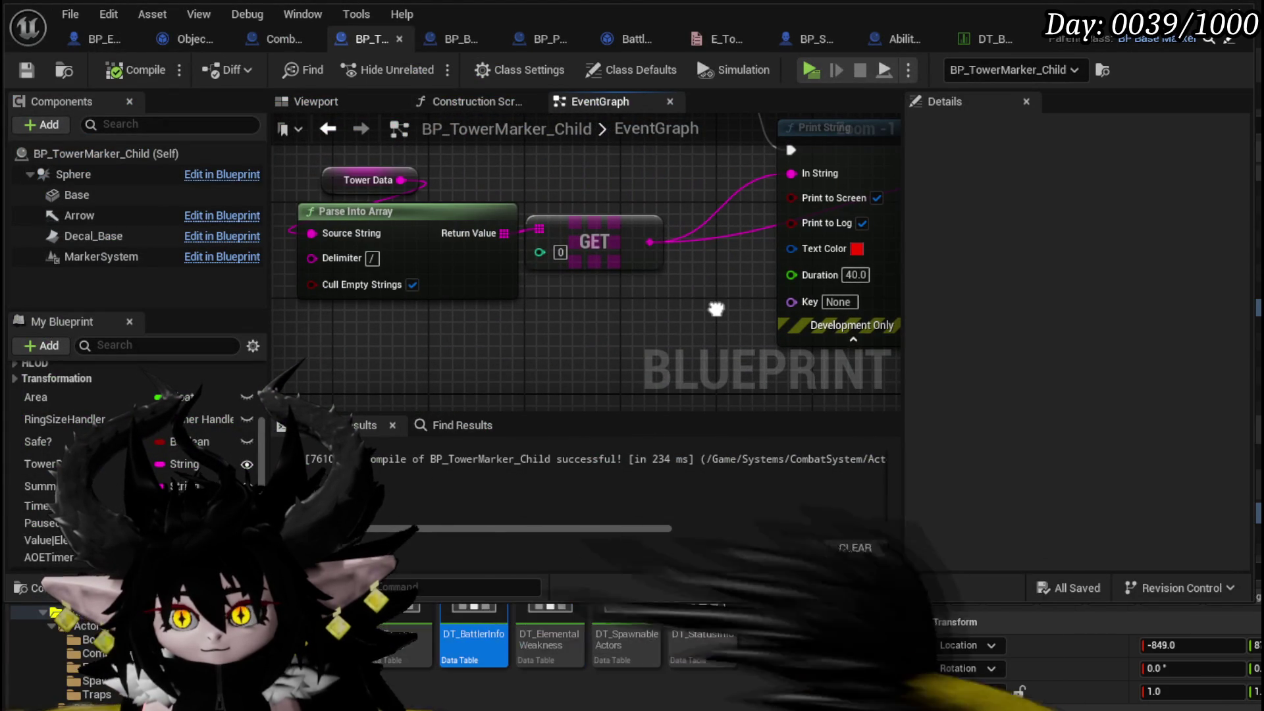
drag(716, 309, 382, 322)
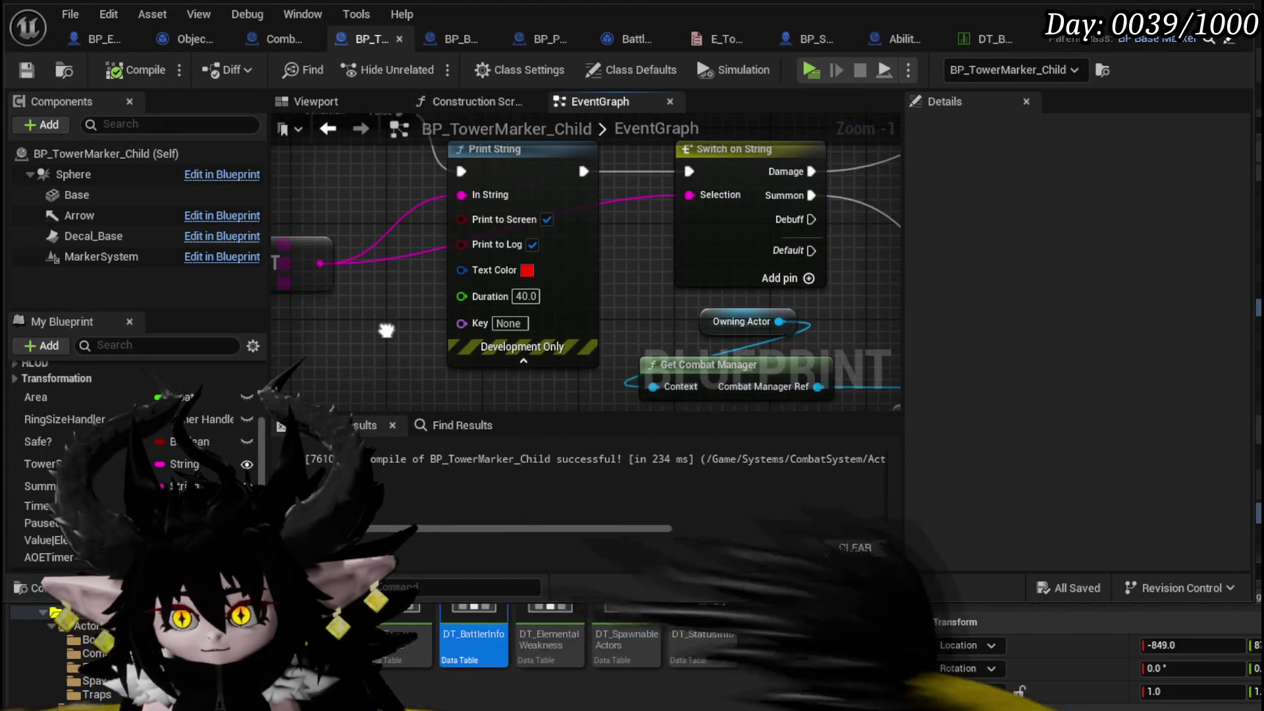
scroll(386, 337, down, 1)
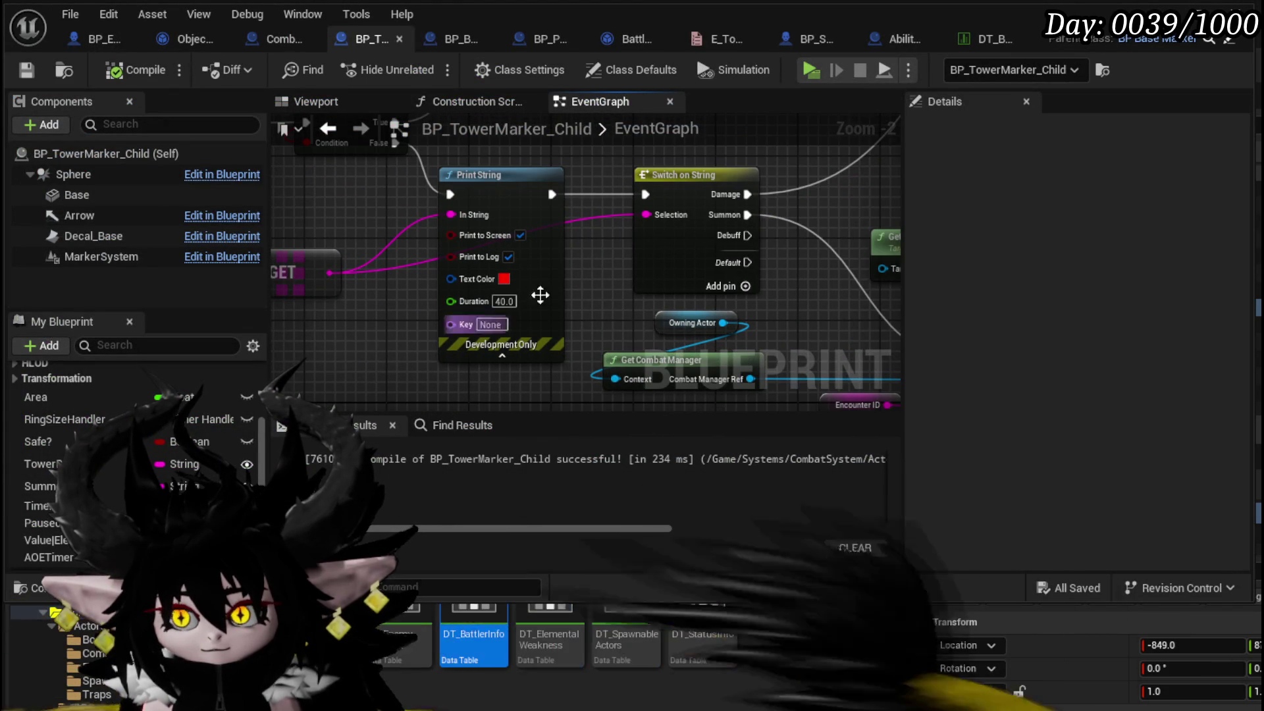
drag(574, 305, 784, 309)
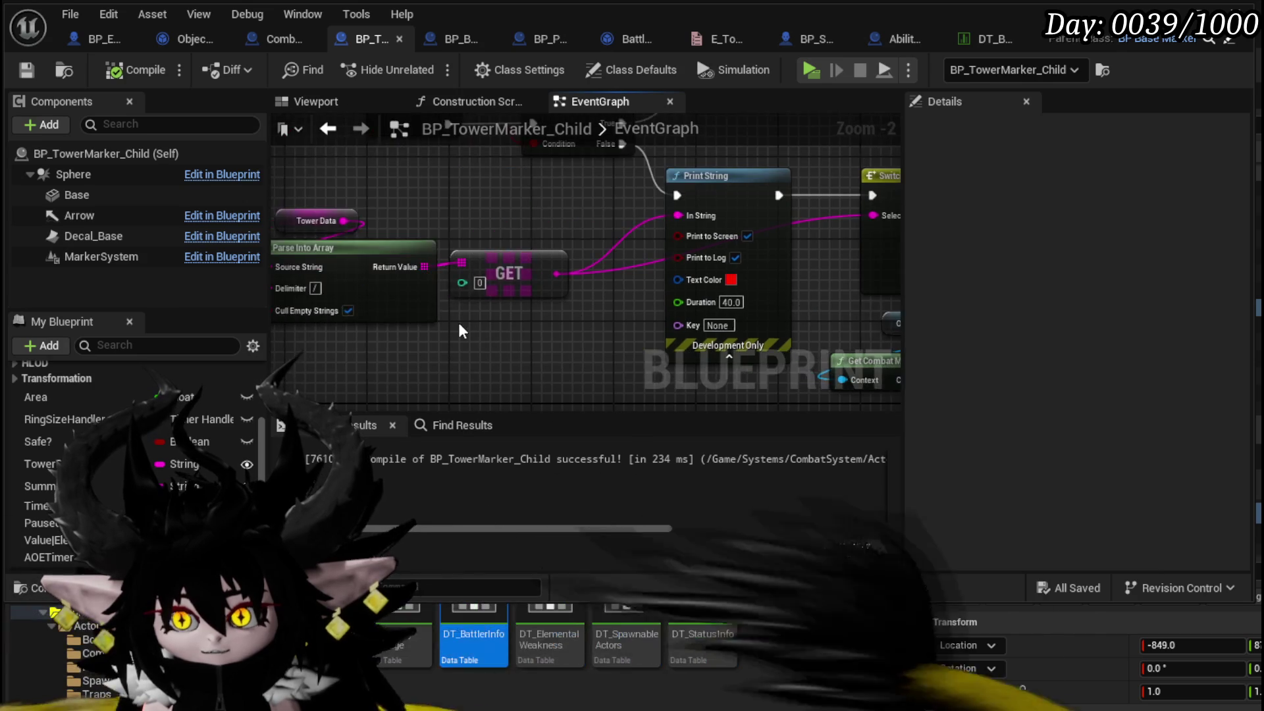
scroll(471, 324, up, 2)
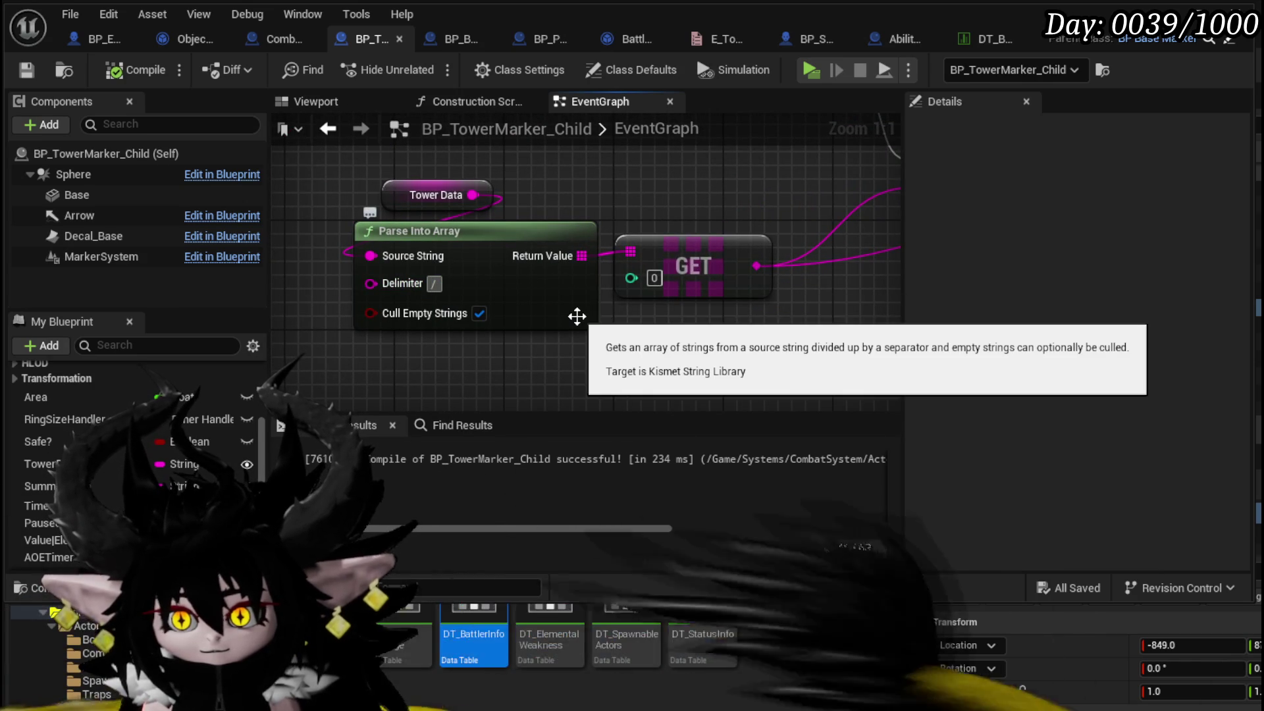
Uncheck Cull Empty Strings on Parse Into Array, then compile and save the blueprint.
click(119, 72)
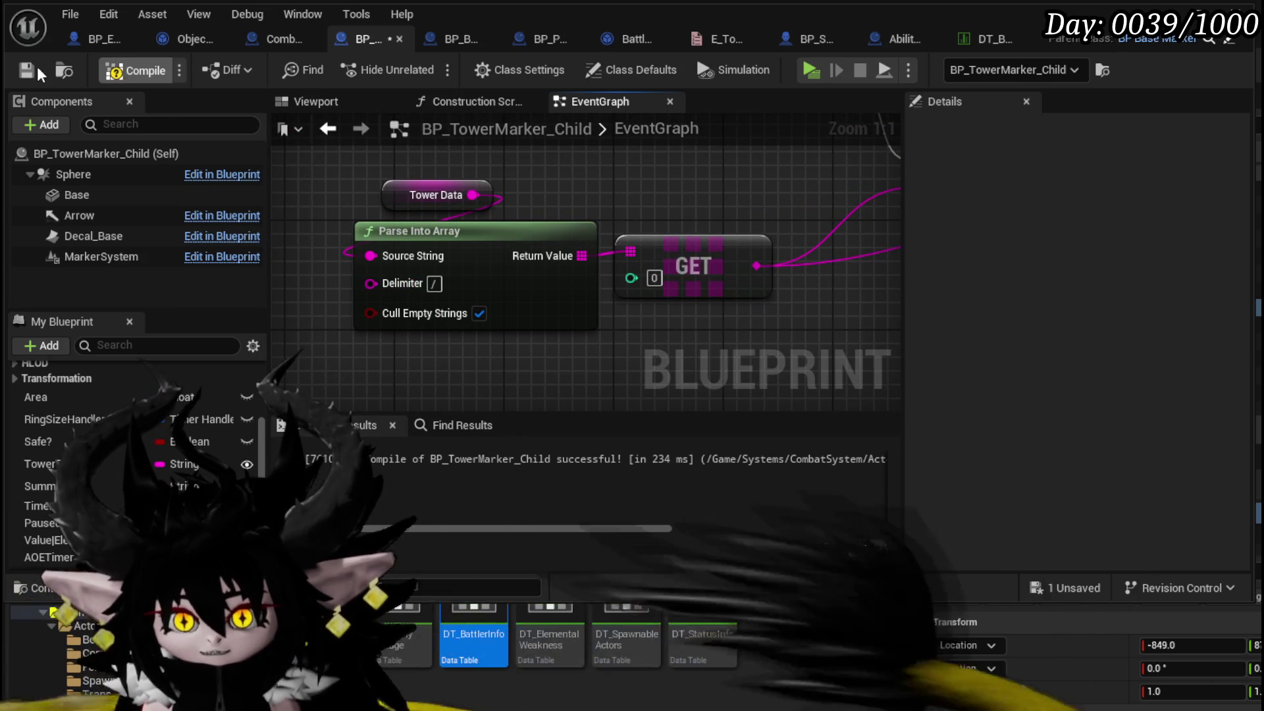
click(479, 314)
click(119, 70)
click(27, 70)
scroll(750, 206, down, 2)
drag(572, 218, 386, 278)
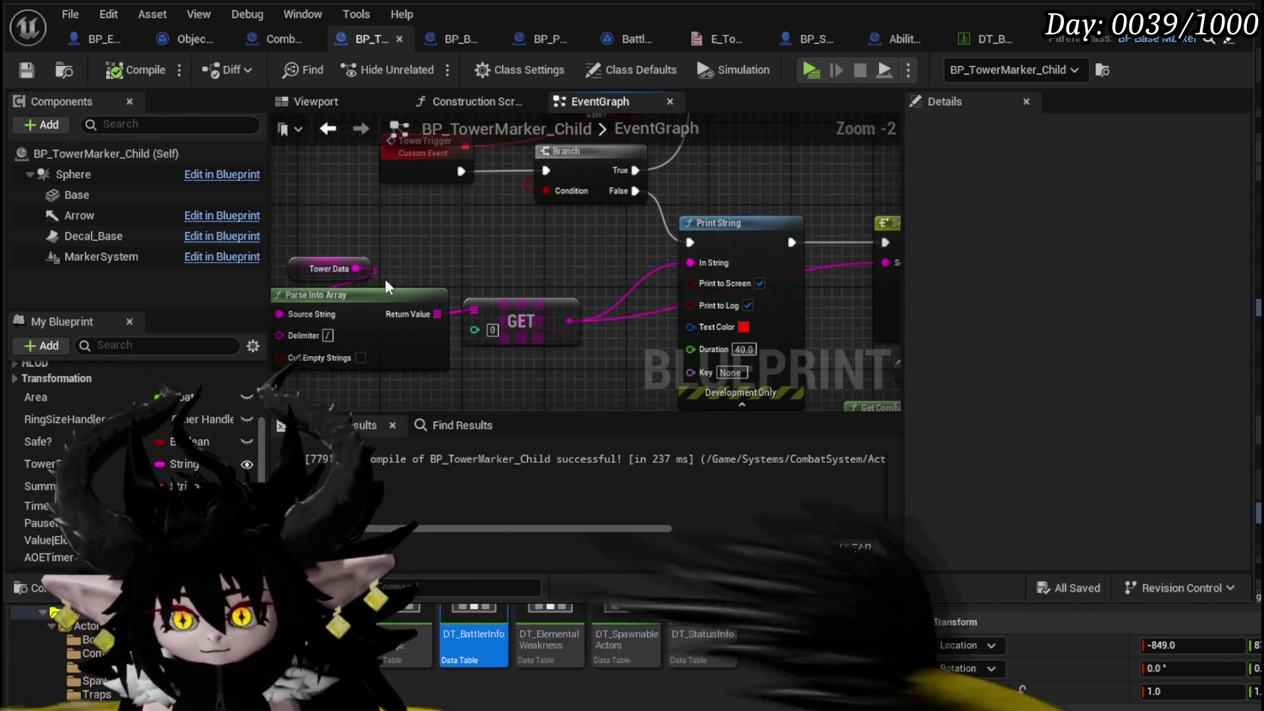
click(300, 252)
click(577, 222)
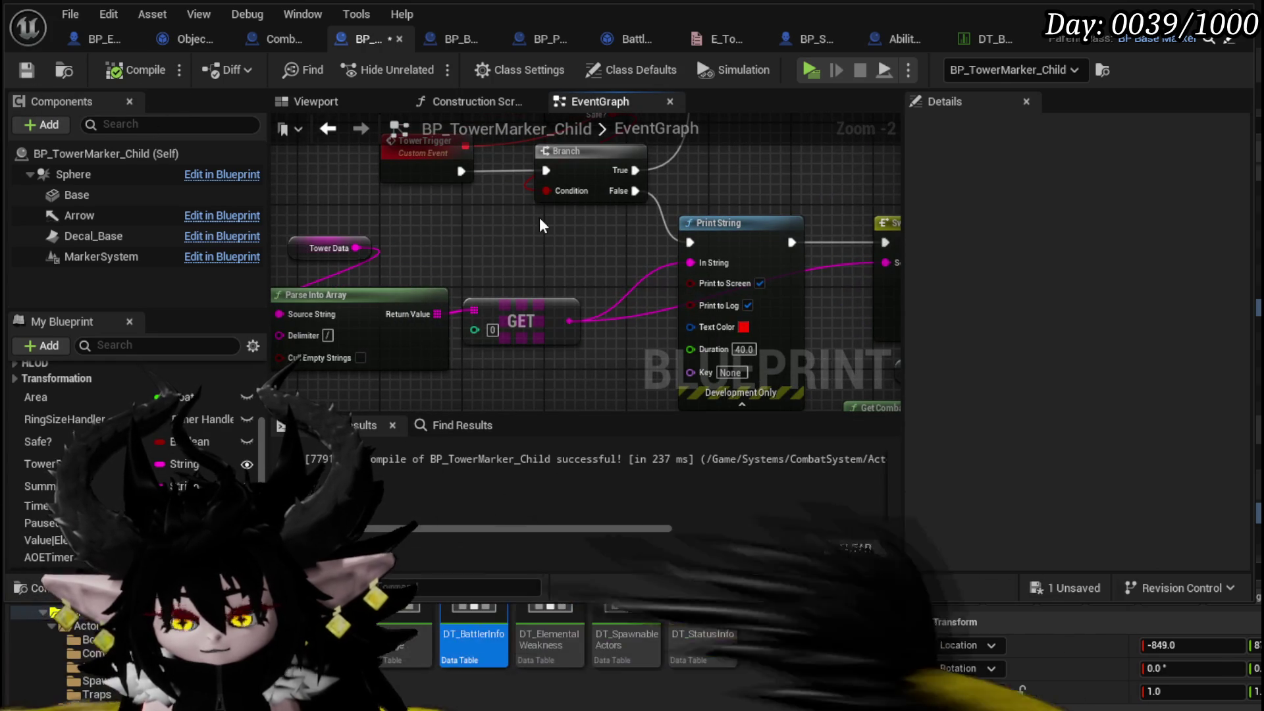
mouse_move(539, 217)
mouse_down()
mouse_move(333, 162)
mouse_move(409, 174)
mouse_up()
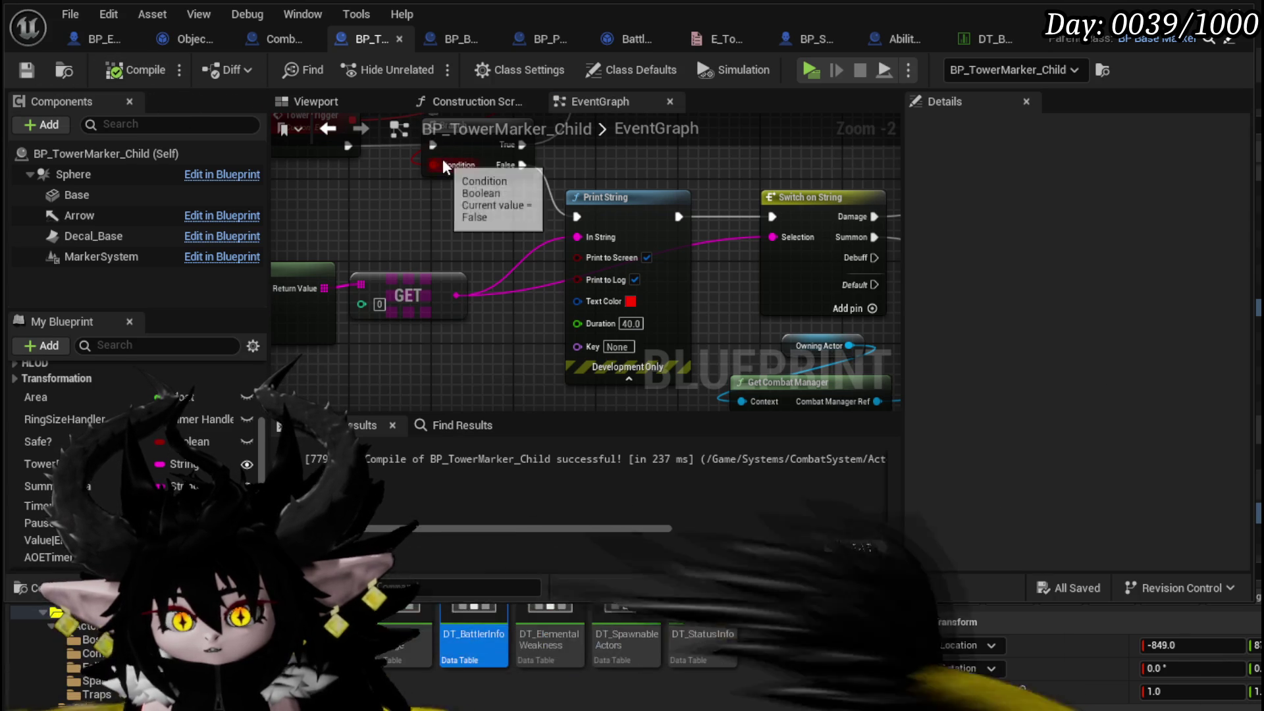
Start a new play test and attack the slimes with a water splash spell.
key(alt+Tab)
click(426, 64)
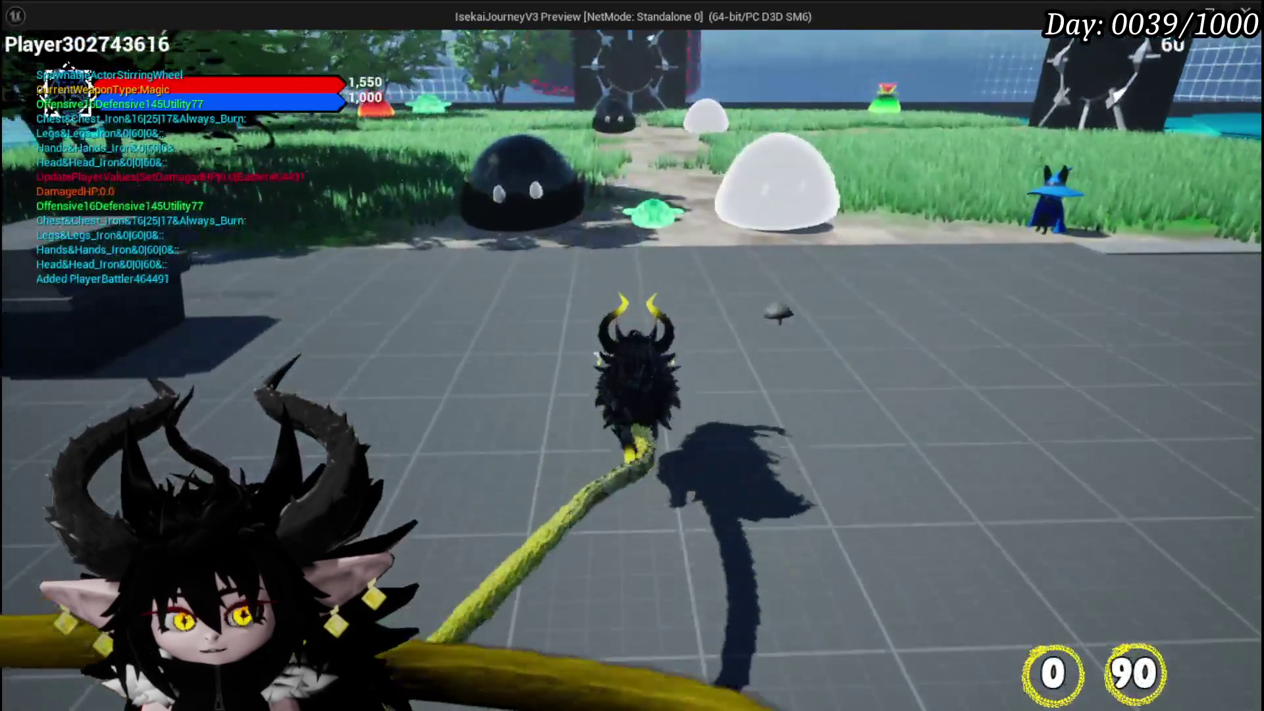
key(w)
click(632, 355)
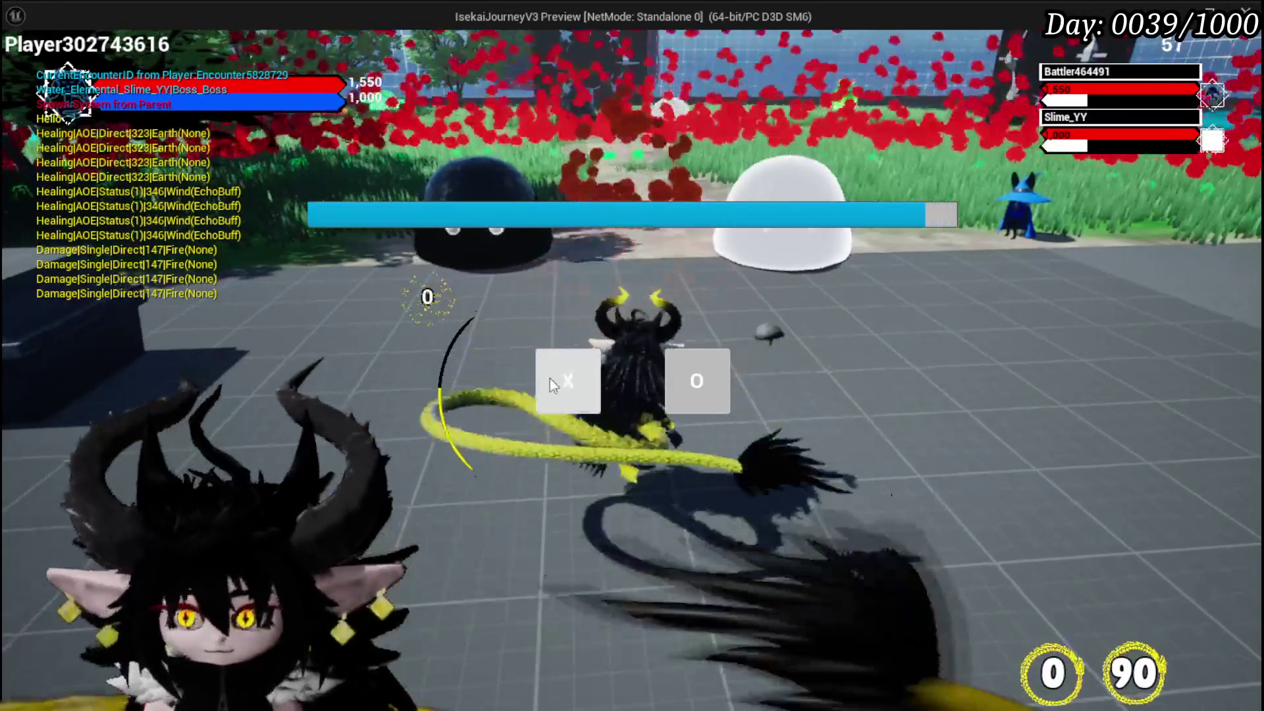
Choose X on the battle prompt, fight the slimes, then stop the test and save everything.
click(558, 366)
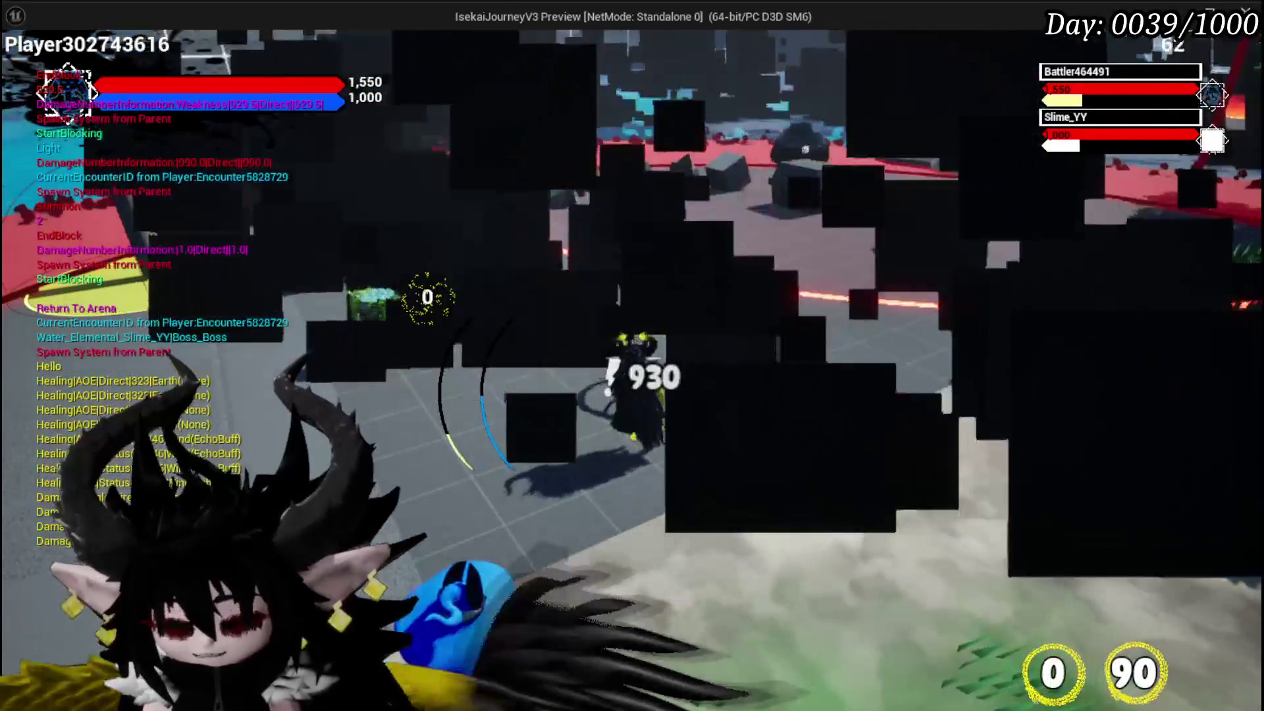
key(Escape)
click(24, 65)
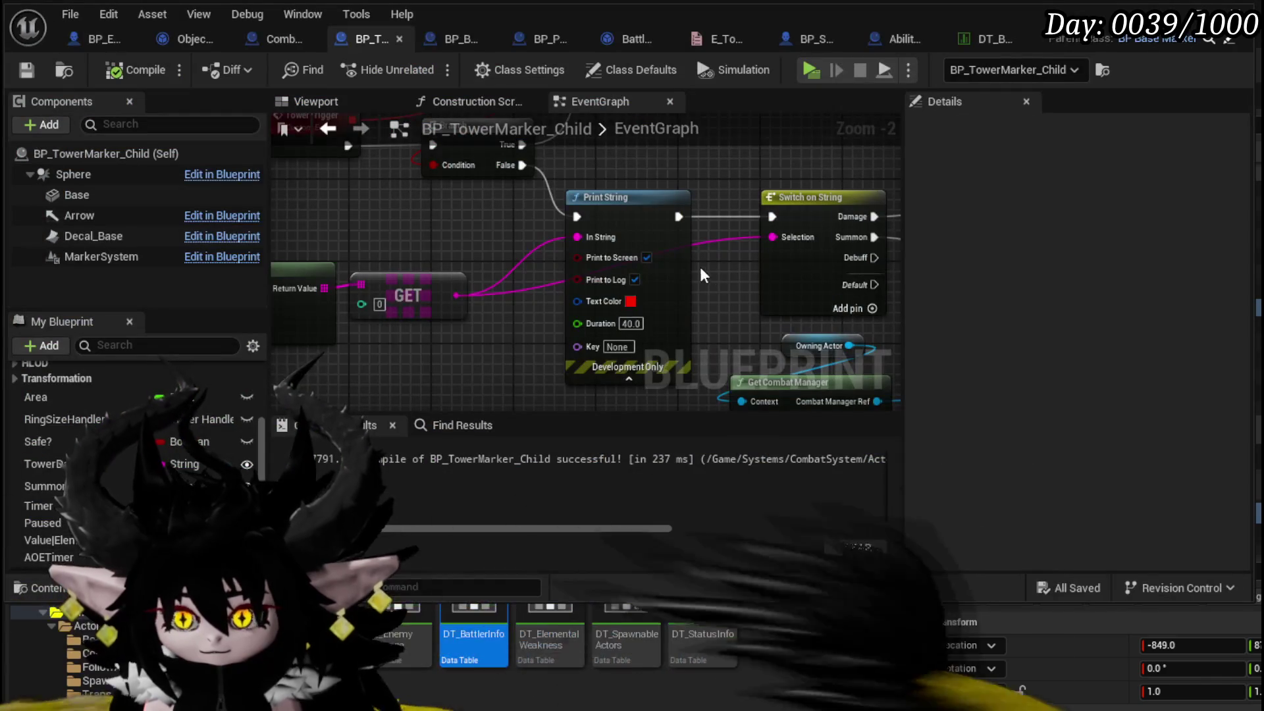
Open the Enemy Spawn Summon function to show the BP Summon Base spawn feeding Server Join Battle, and save.
scroll(529, 278, up, 1)
mouse_move(529, 278)
mouse_down()
mouse_move(298, 321)
mouse_move(515, 226)
mouse_move(618, 283)
mouse_move(678, 144)
mouse_up()
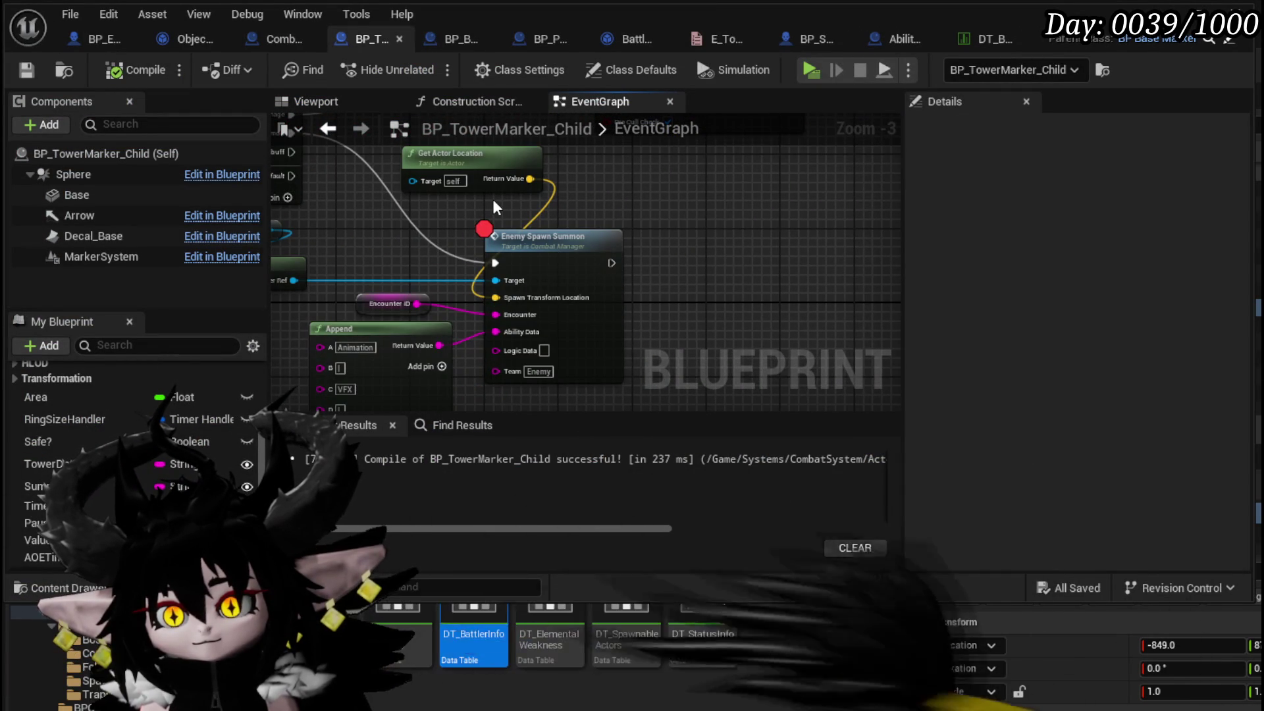
scroll(492, 200, down, 2)
mouse_move(551, 235)
mouse_down()
mouse_move(349, 384)
mouse_move(339, 361)
mouse_up()
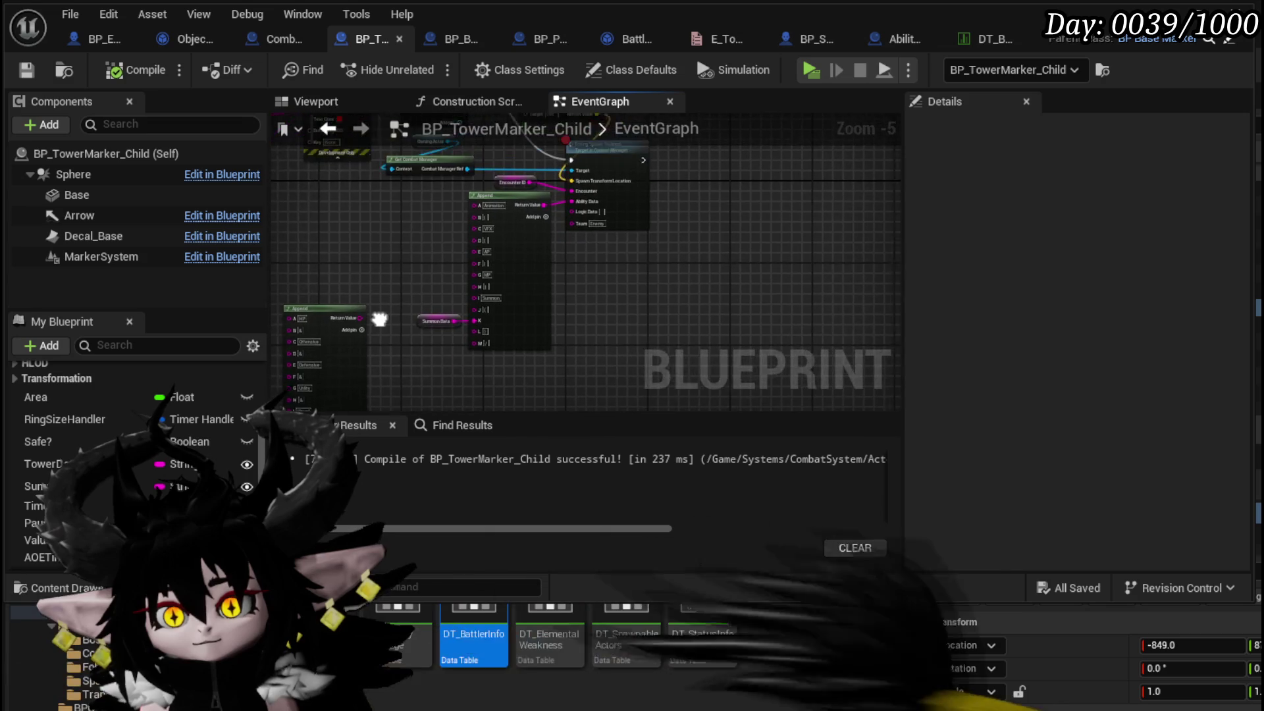
double_click(609, 171)
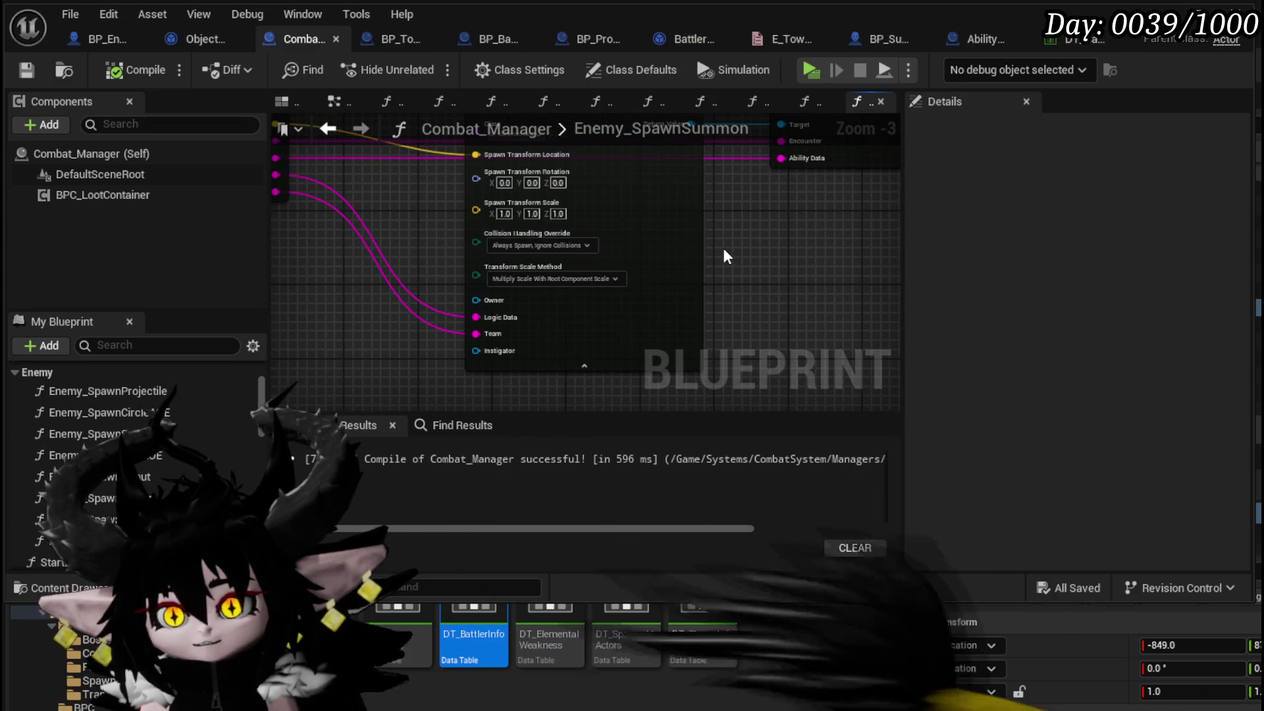
mouse_move(722, 246)
mouse_down()
mouse_move(682, 305)
mouse_move(548, 329)
mouse_up()
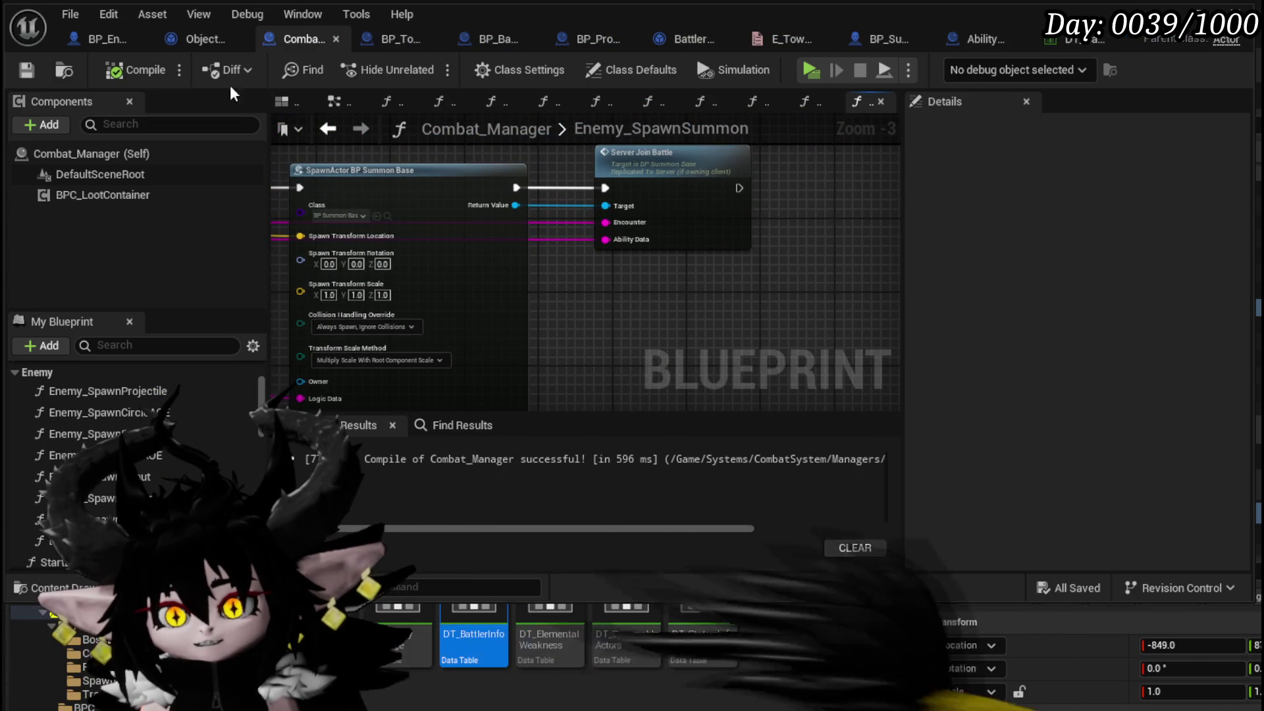
click(28, 73)
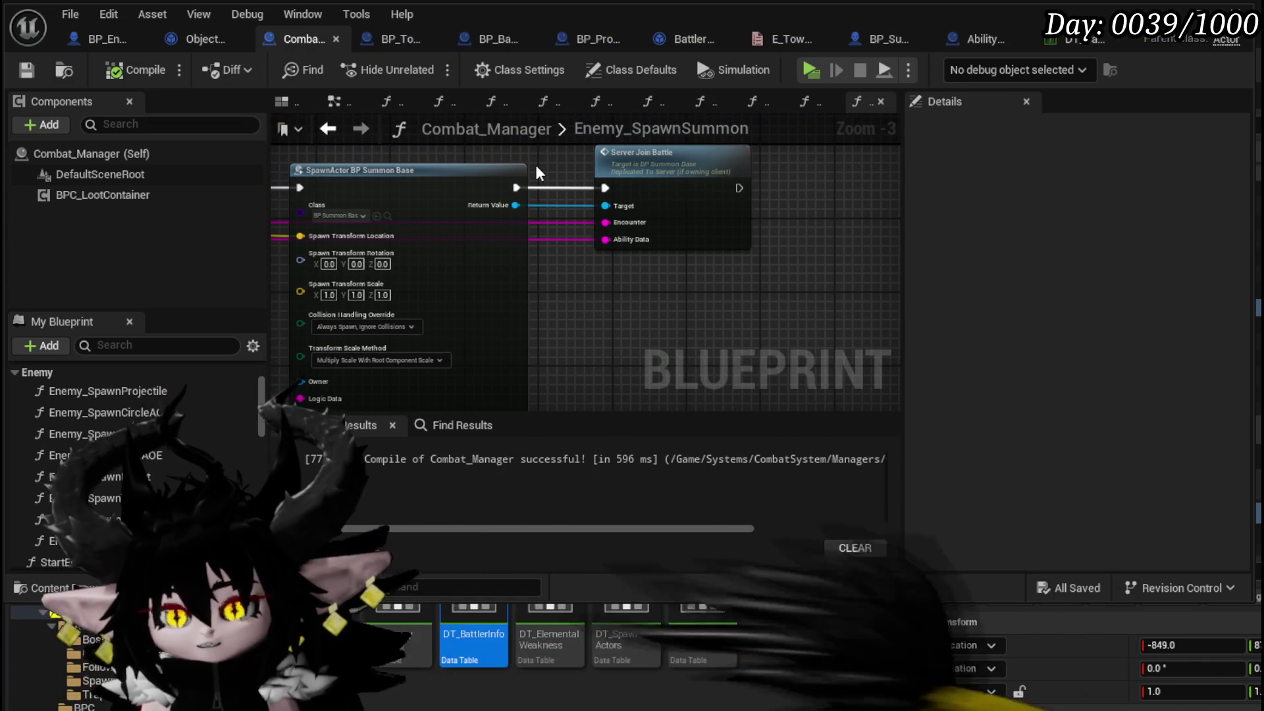
drag(535, 165, 543, 170)
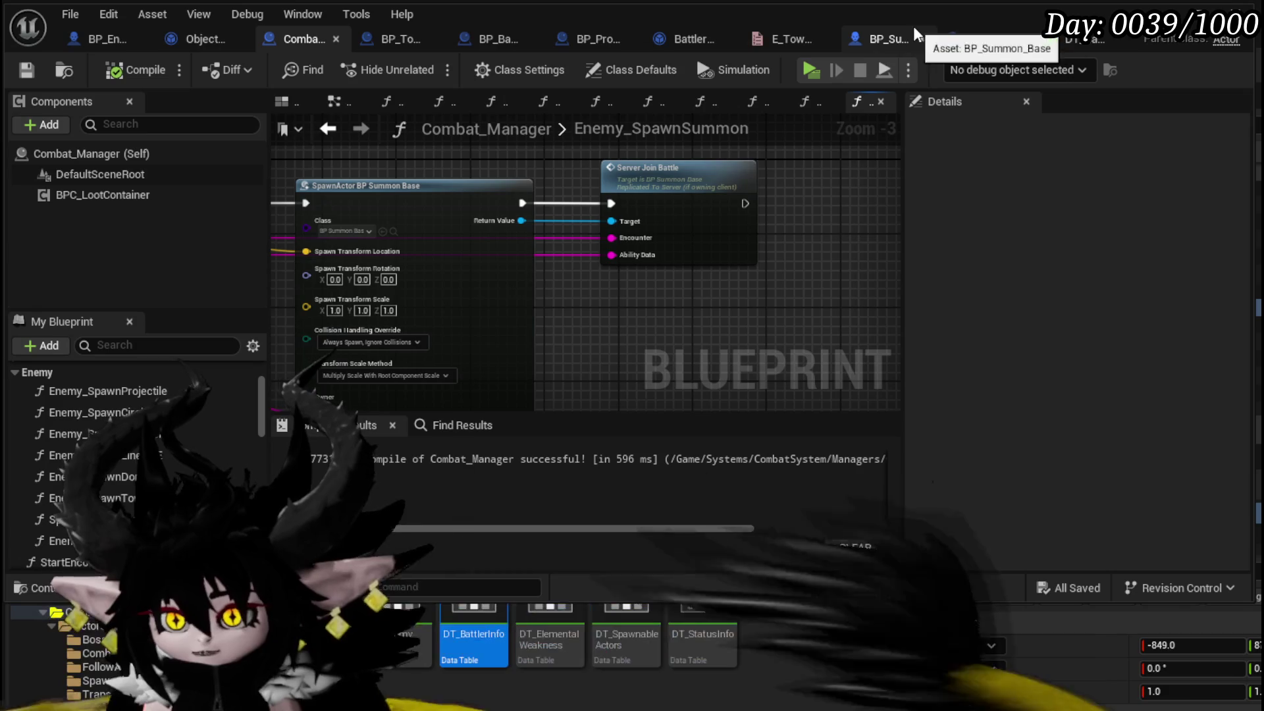
click(883, 31)
Pan and zoom around BP_Summon_Base's event graph to survey its node clusters.
scroll(377, 197, down, 2)
scroll(756, 290, up, 1)
mouse_move(418, 264)
mouse_down()
mouse_move(638, 235)
mouse_move(508, 295)
mouse_move(682, 256)
mouse_move(667, 210)
mouse_move(561, 150)
mouse_move(737, 270)
mouse_move(452, 233)
mouse_up()
scroll(509, 294, up, 1)
scroll(452, 228, down, 4)
drag(531, 254, 600, 283)
scroll(455, 255, up, 9)
scroll(455, 255, down, 8)
scroll(455, 252, down, 5)
mouse_move(456, 253)
mouse_down()
mouse_move(649, 313)
mouse_move(737, 292)
mouse_move(448, 146)
mouse_move(446, 271)
mouse_move(333, 356)
mouse_up()
scroll(648, 313, up, 5)
scroll(648, 313, up, 4)
scroll(448, 146, down, 5)
scroll(749, 210, down, 2)
Inspect the Event BeginPlay, Create Widget, Server_BounceExecution and Get Encounter areas of the graph.
mouse_move(749, 210)
mouse_down()
mouse_move(536, 323)
mouse_move(302, 161)
mouse_up()
scroll(472, 326, up, 9)
scroll(302, 160, down, 4)
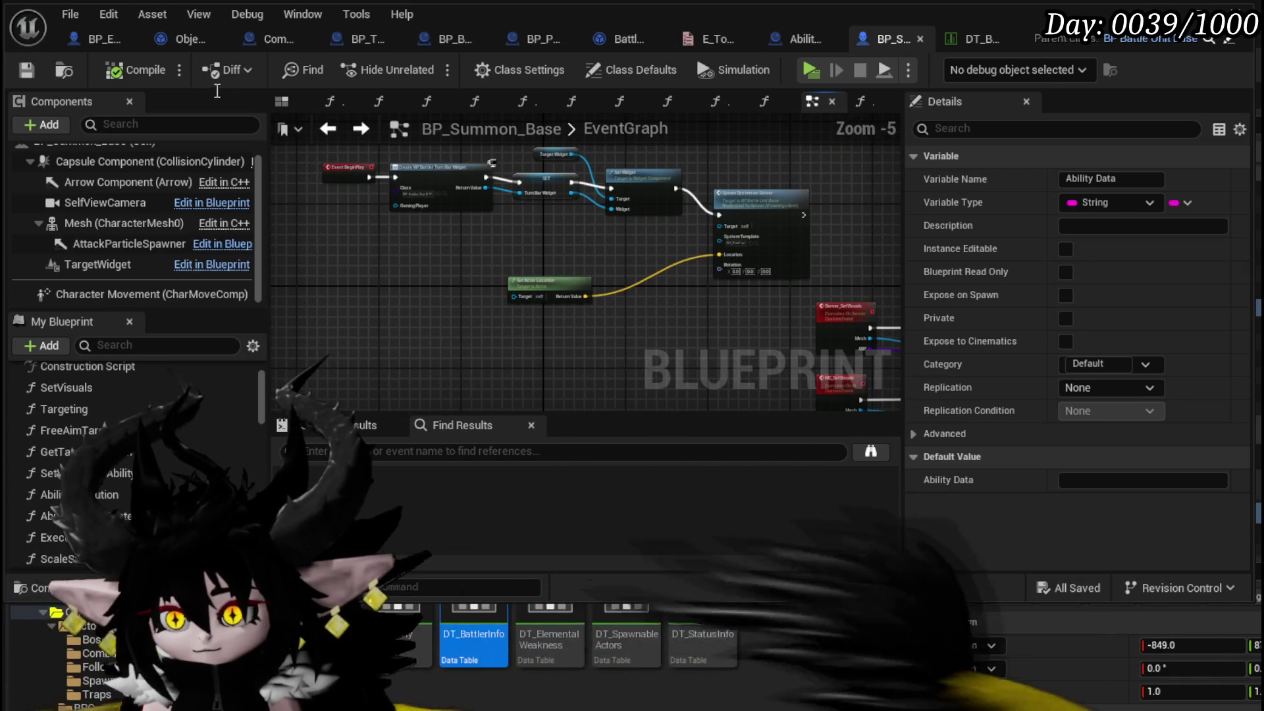
drag(547, 251, 376, 184)
scroll(531, 273, down, 4)
scroll(554, 332, up, 3)
scroll(555, 332, down, 4)
drag(554, 332, 702, 220)
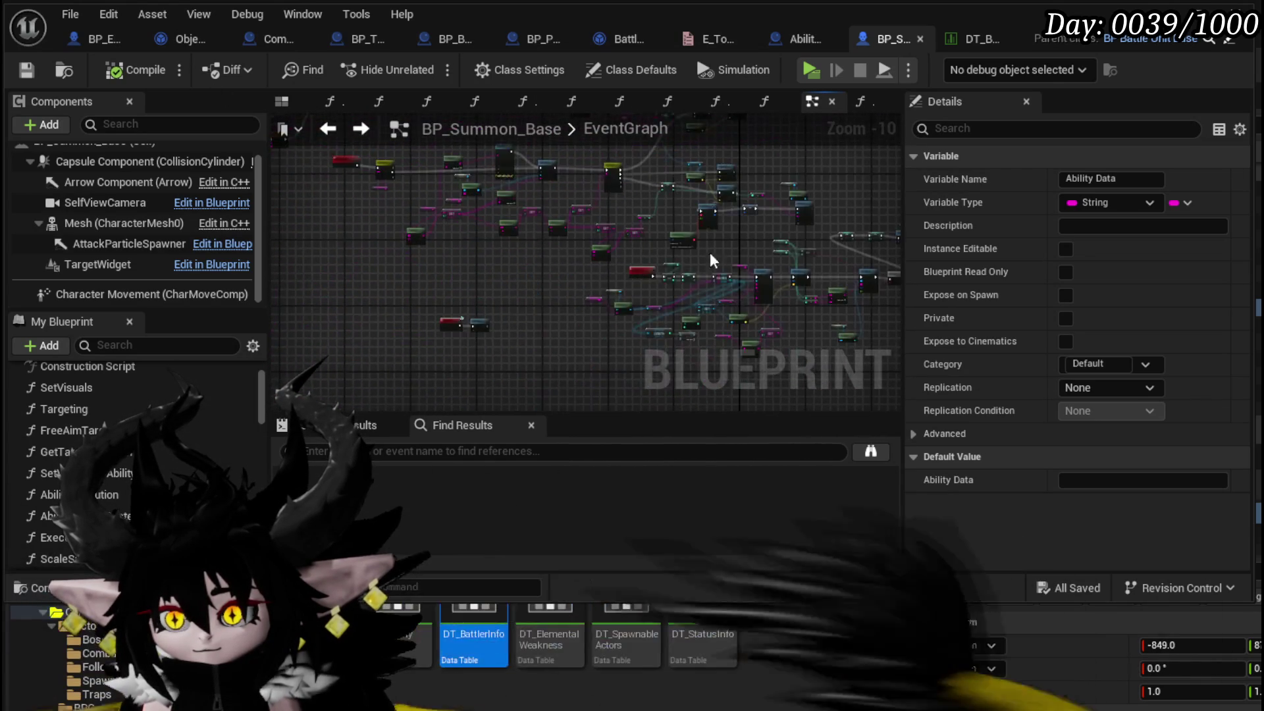
scroll(362, 230, up, 8)
drag(362, 230, 546, 286)
scroll(212, 393, down, 5)
scroll(212, 391, up, 5)
scroll(212, 391, up, 2)
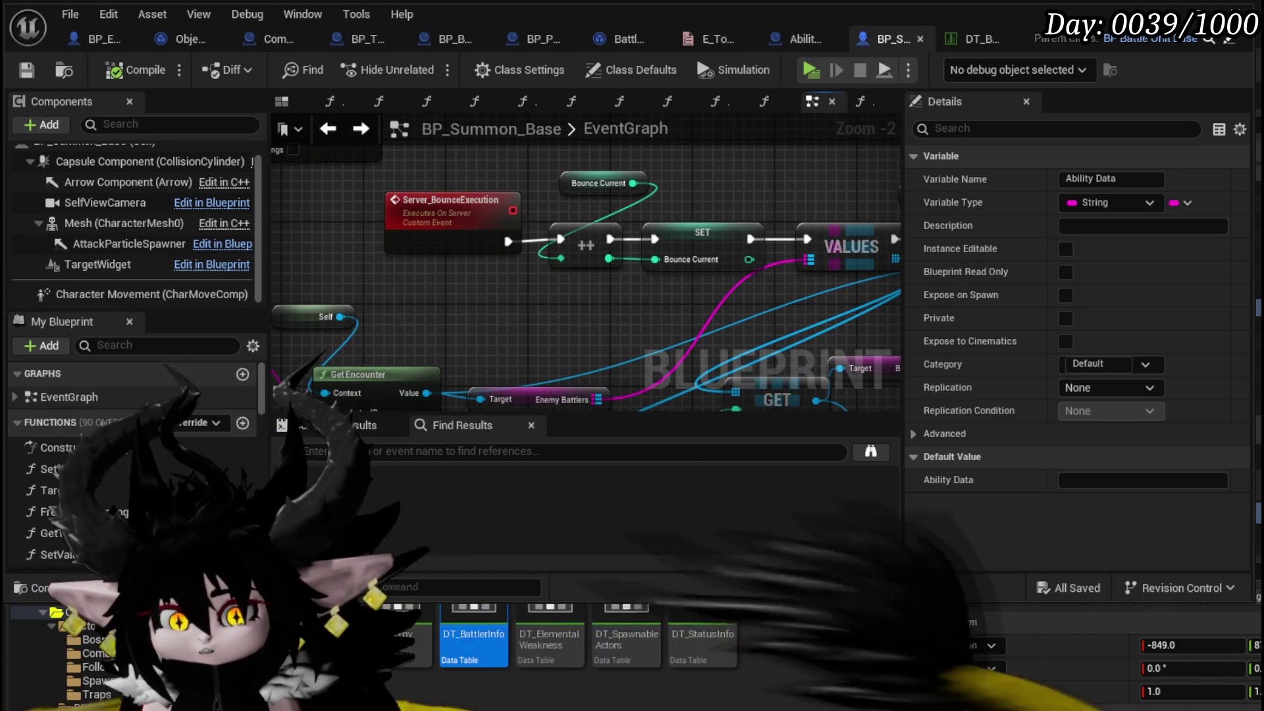
scroll(212, 391, up, 2)
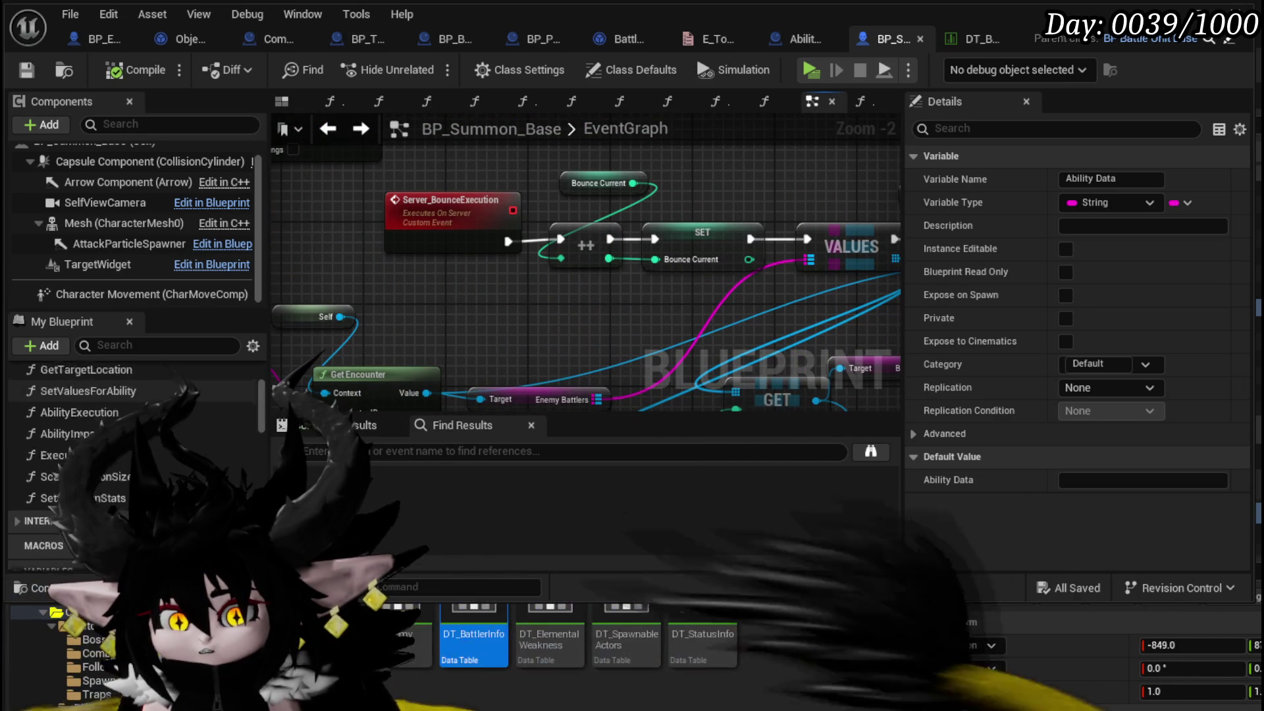
scroll(796, 260, down, 5)
scroll(504, 285, up, 5)
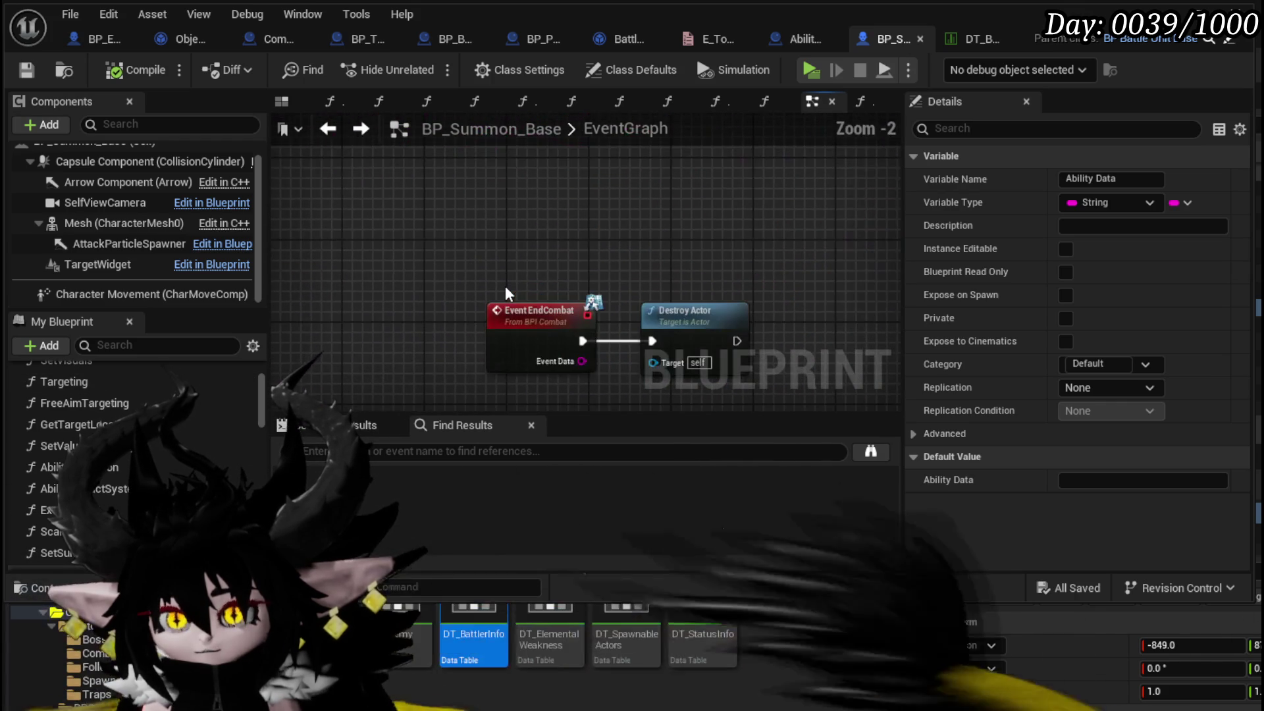
scroll(504, 286, down, 4)
scroll(557, 263, up, 2)
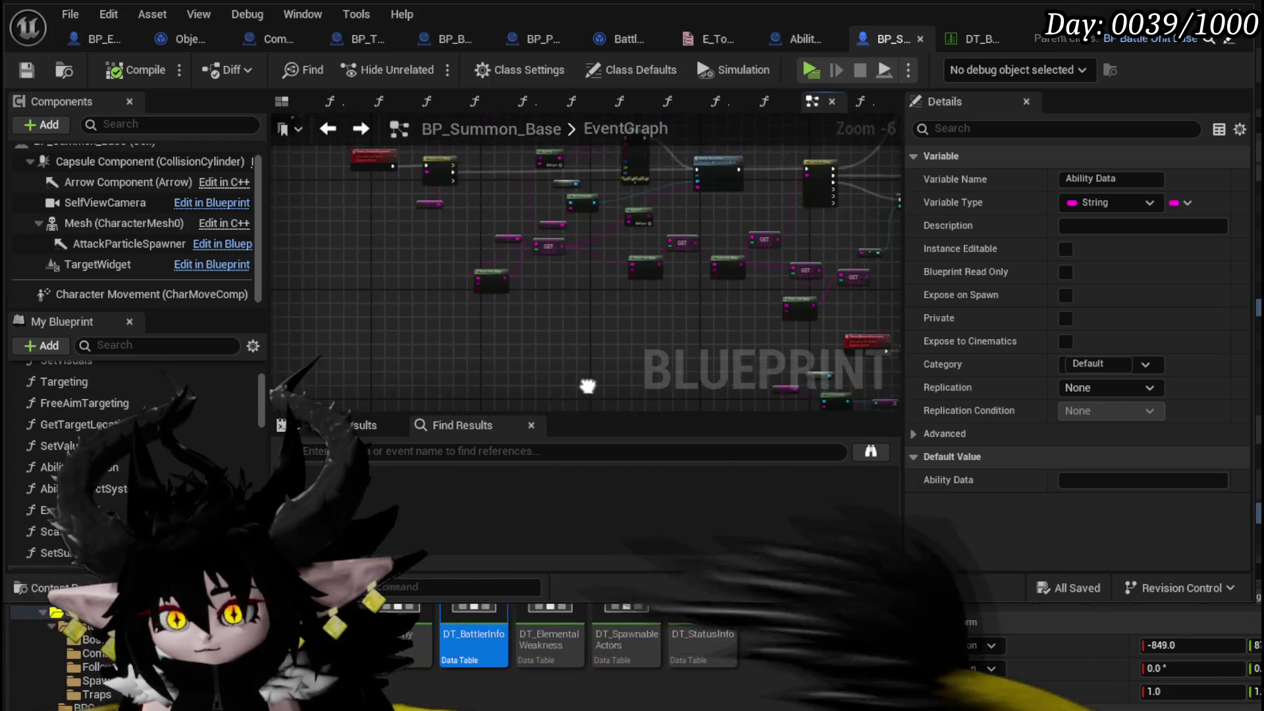
drag(432, 271, 448, 389)
Shift the AbilityData getter node left and save BP_Summon_Base with Ctrl+S.
drag(536, 290, 453, 280)
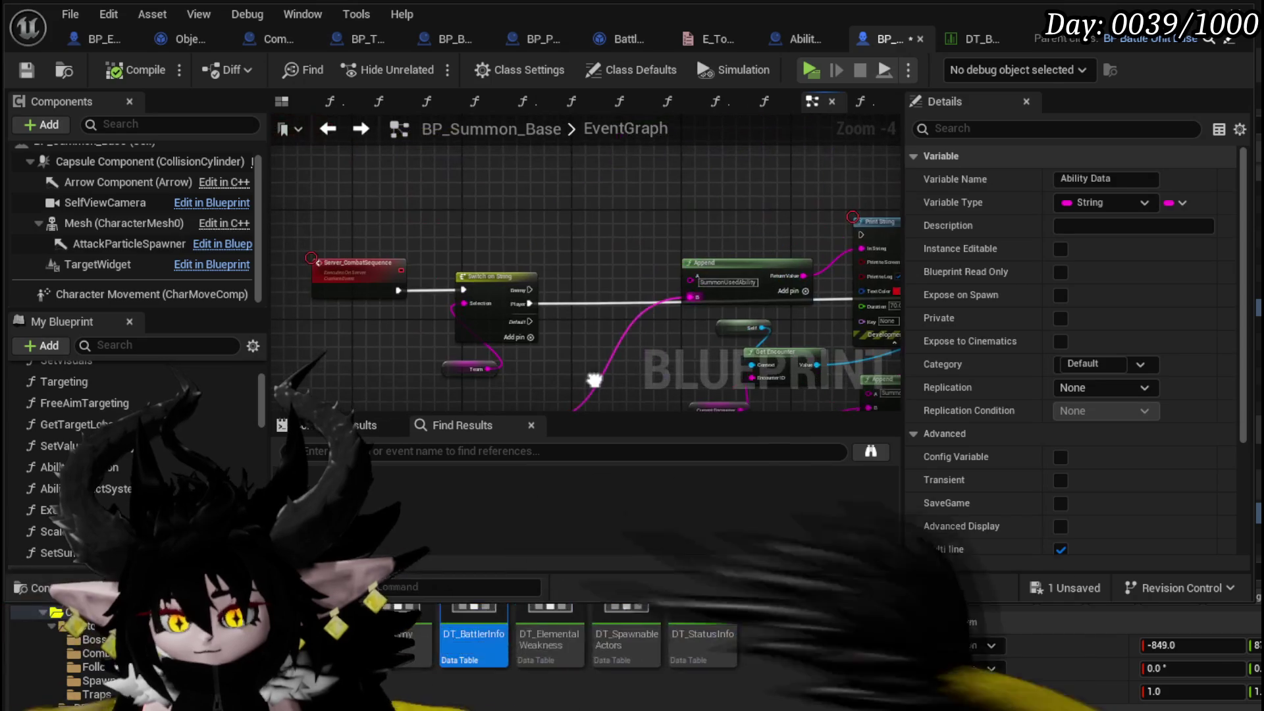
click(59, 71)
key(ctrl+s)
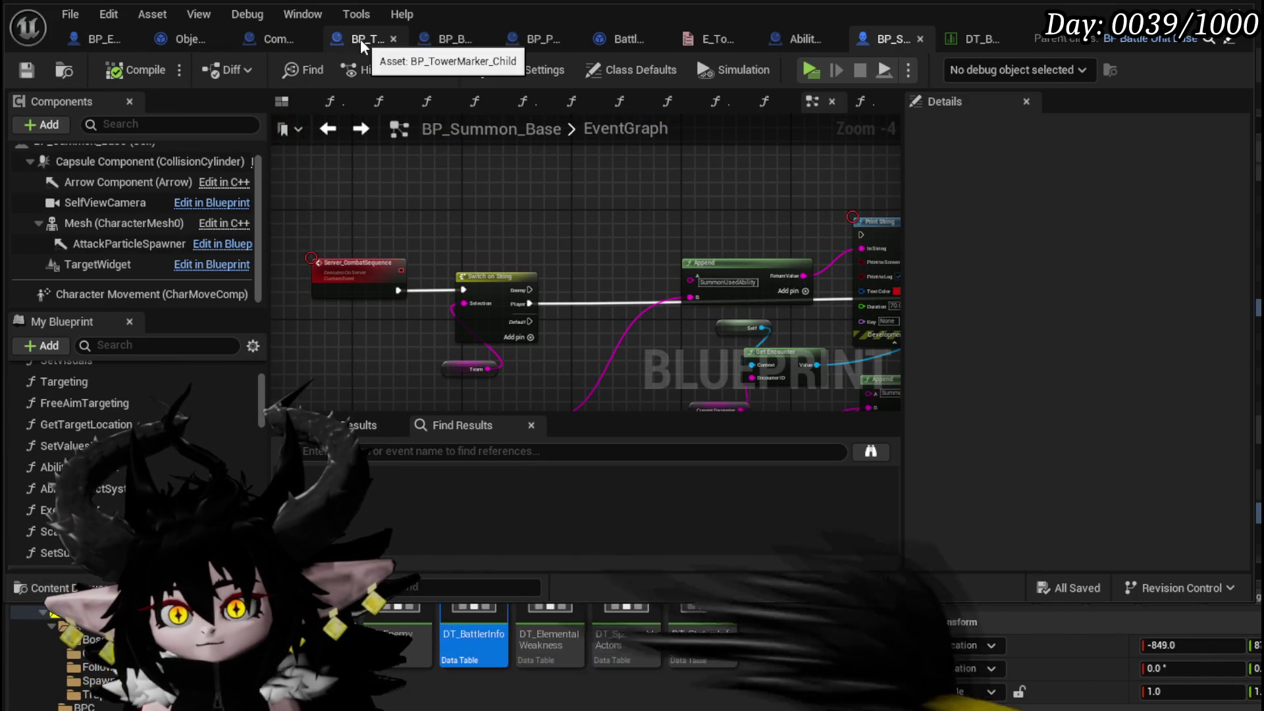
Open Combat_Manager's Enemy_SpawnLineAOE function, then open the BP_AOE_Line blueprint it spawns.
click(300, 39)
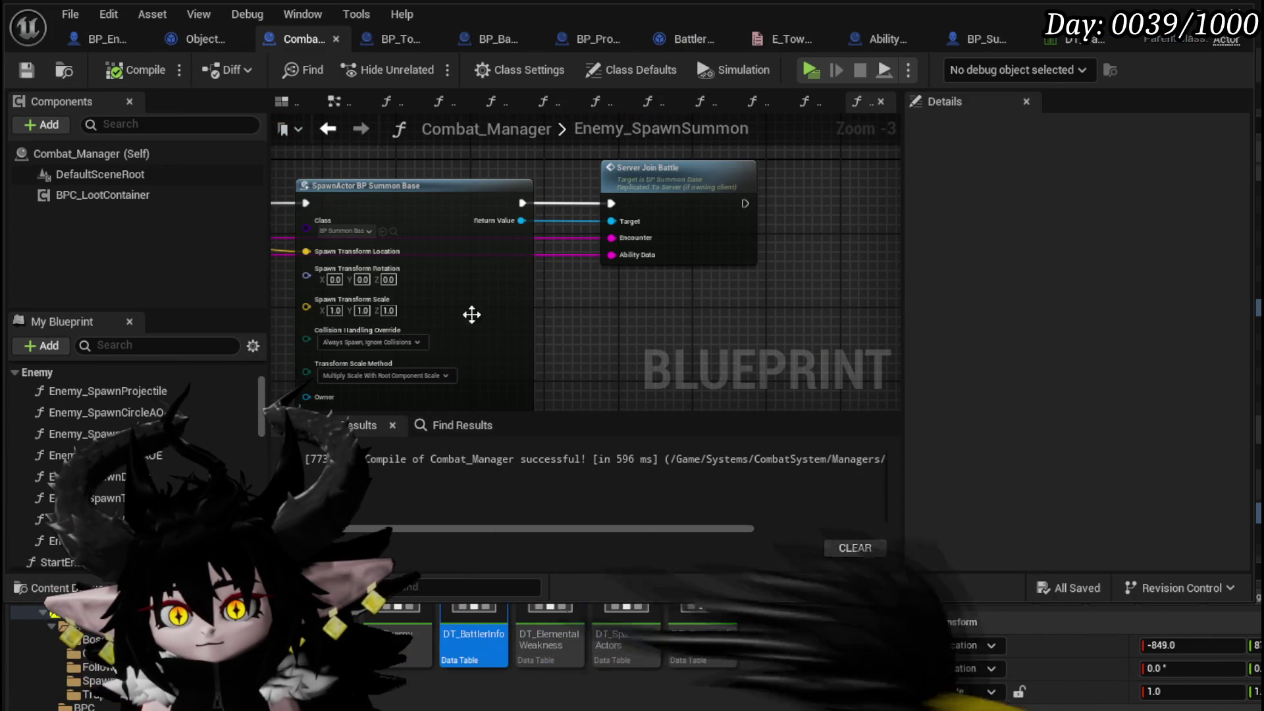
double_click(159, 449)
scroll(562, 244, up, 4)
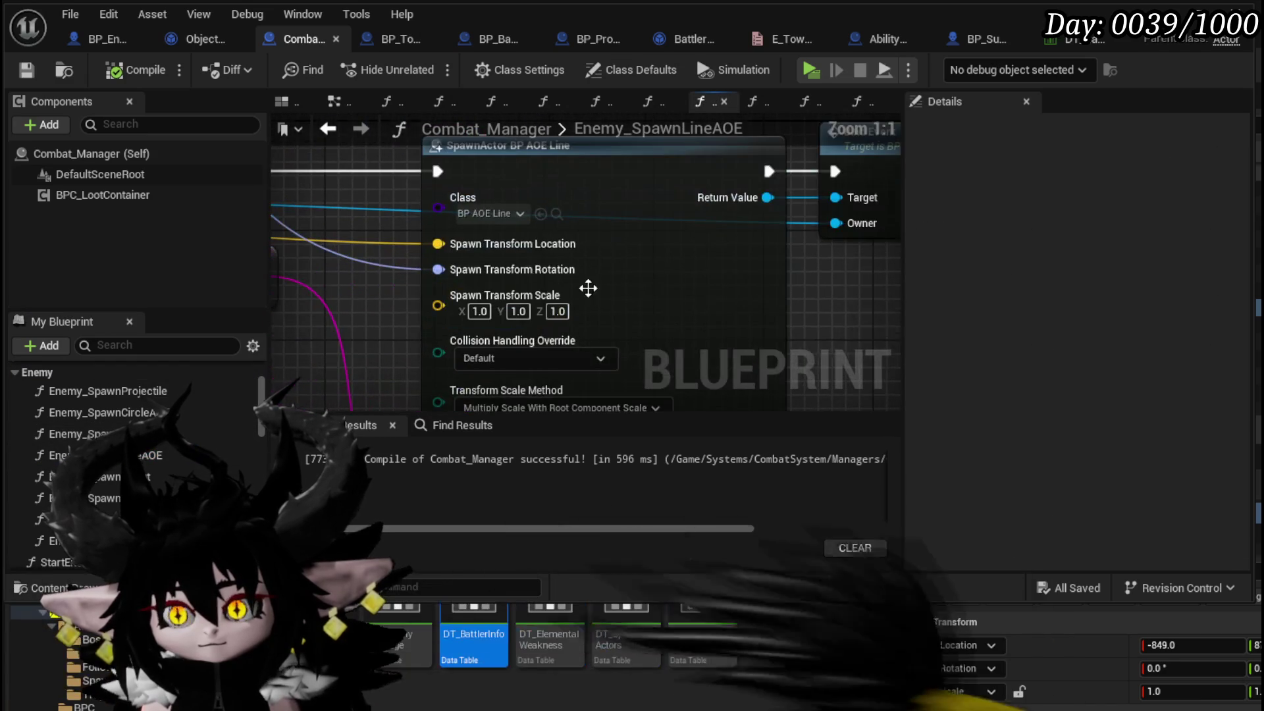
click(557, 214)
double_click(634, 611)
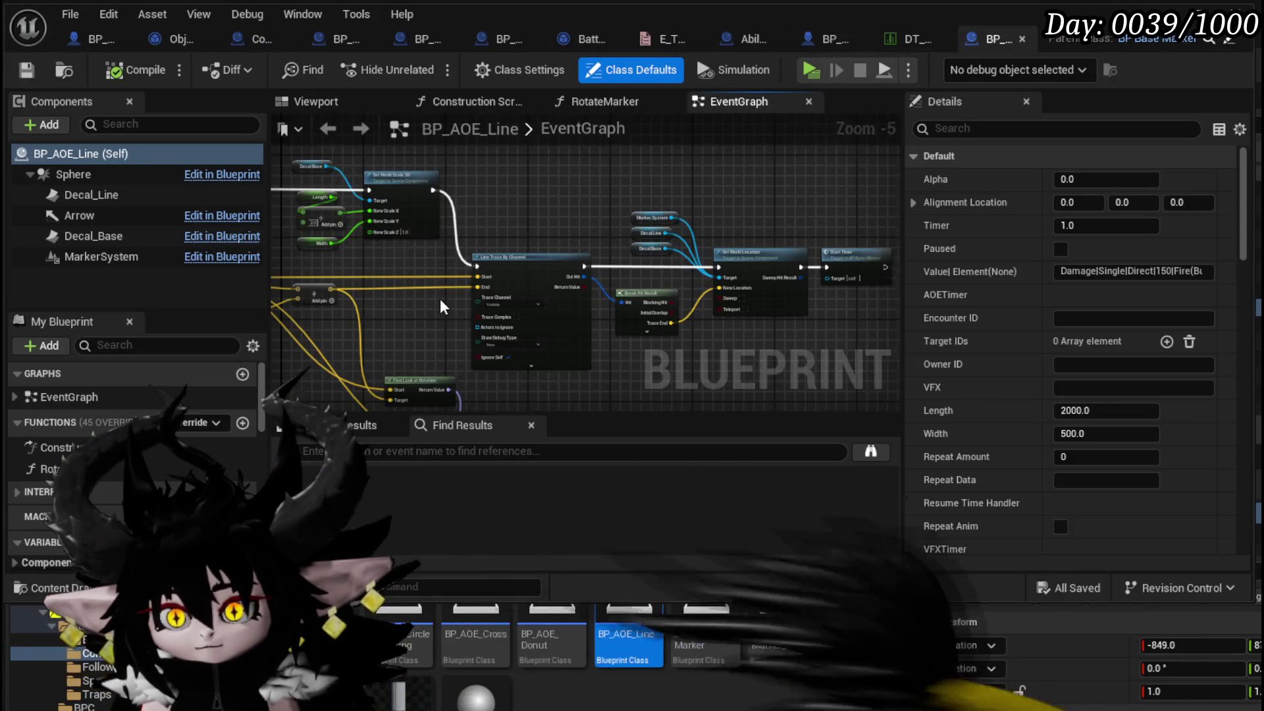
Look over BP_AOE_Line's Switch on String and SET nodes, then close BP_AOE_Line.
scroll(562, 274, up, 6)
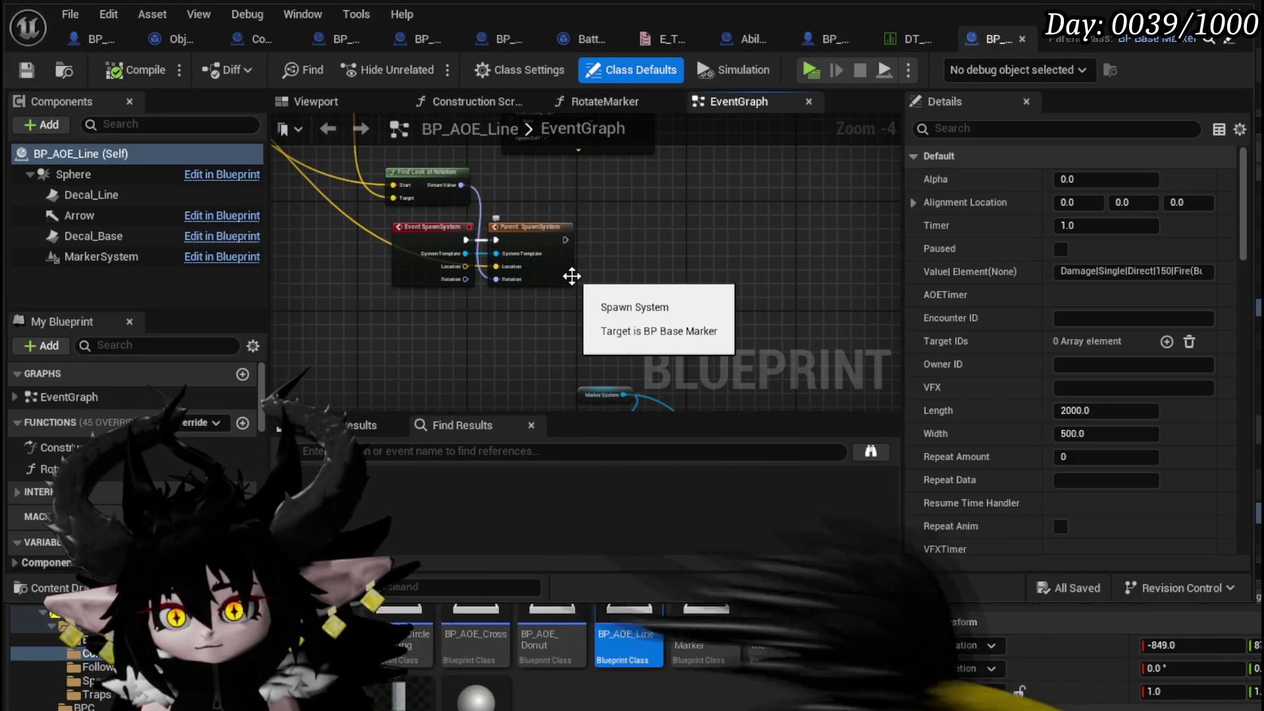
scroll(572, 276, down, 4)
scroll(596, 267, up, 4)
drag(596, 267, 757, 145)
scroll(747, 190, down, 4)
drag(729, 250, 393, 395)
scroll(530, 217, up, 4)
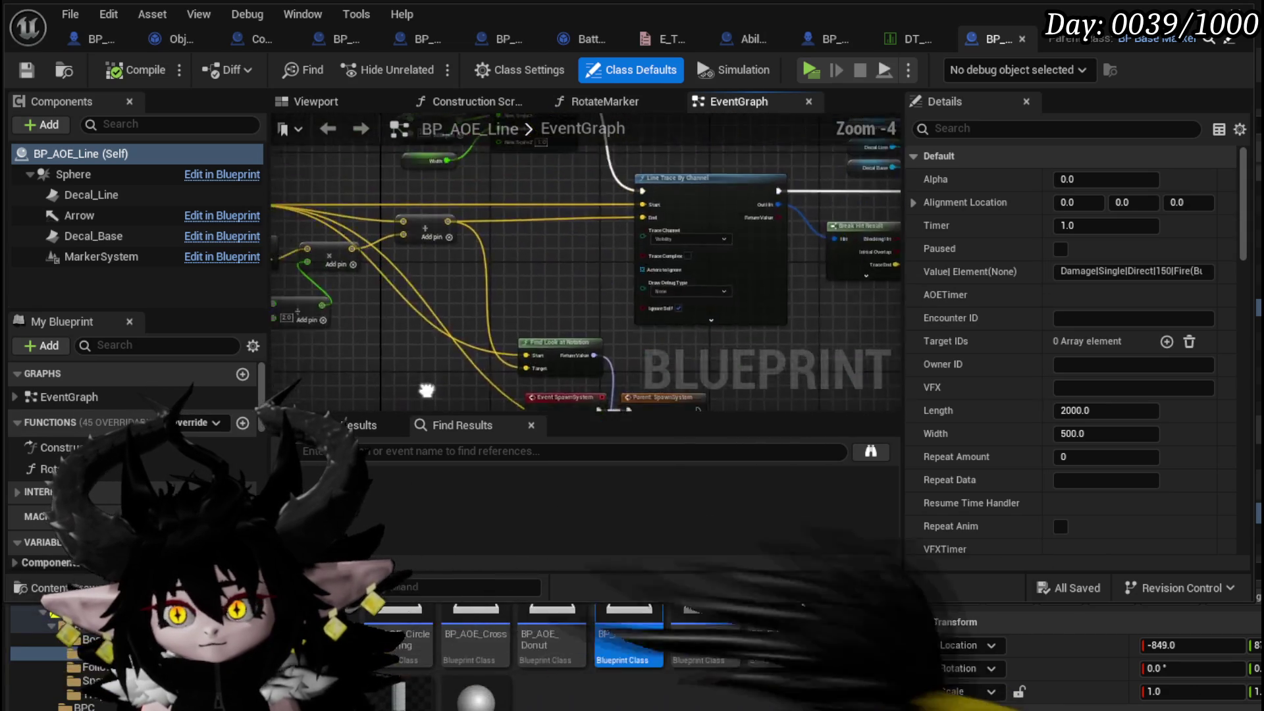
scroll(520, 250, down, 3)
drag(461, 217, 504, 288)
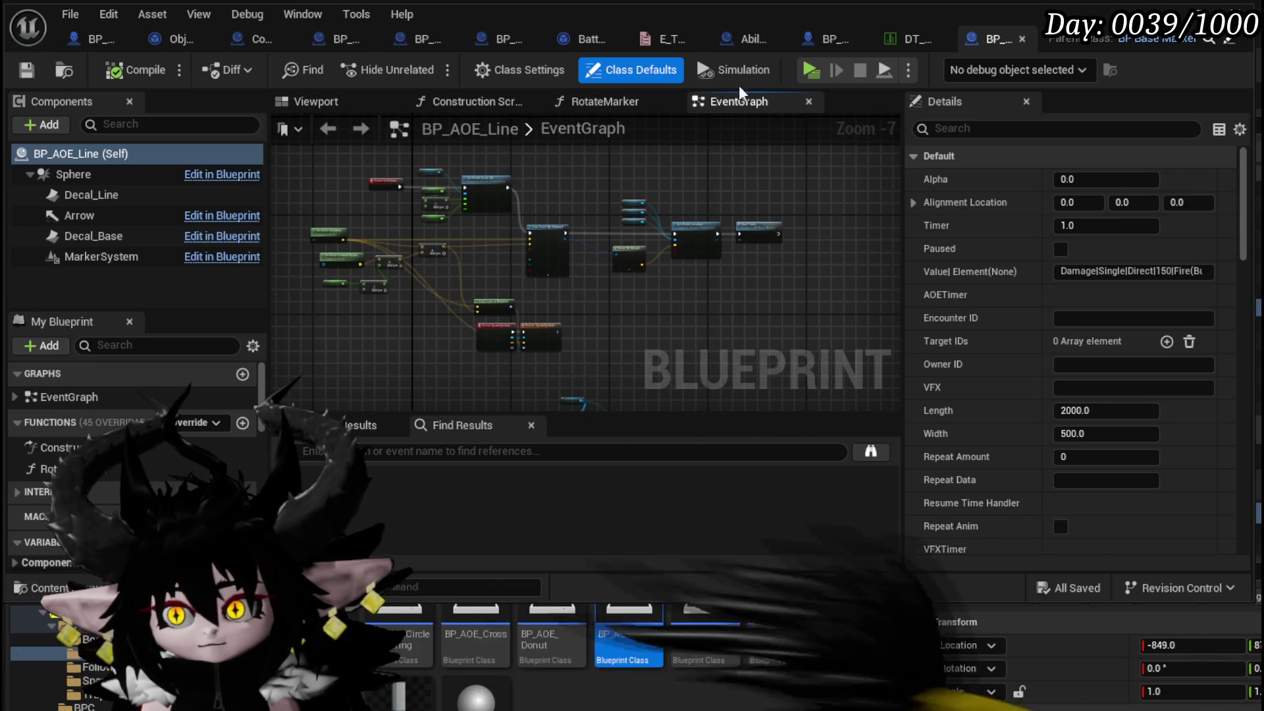
click(1021, 40)
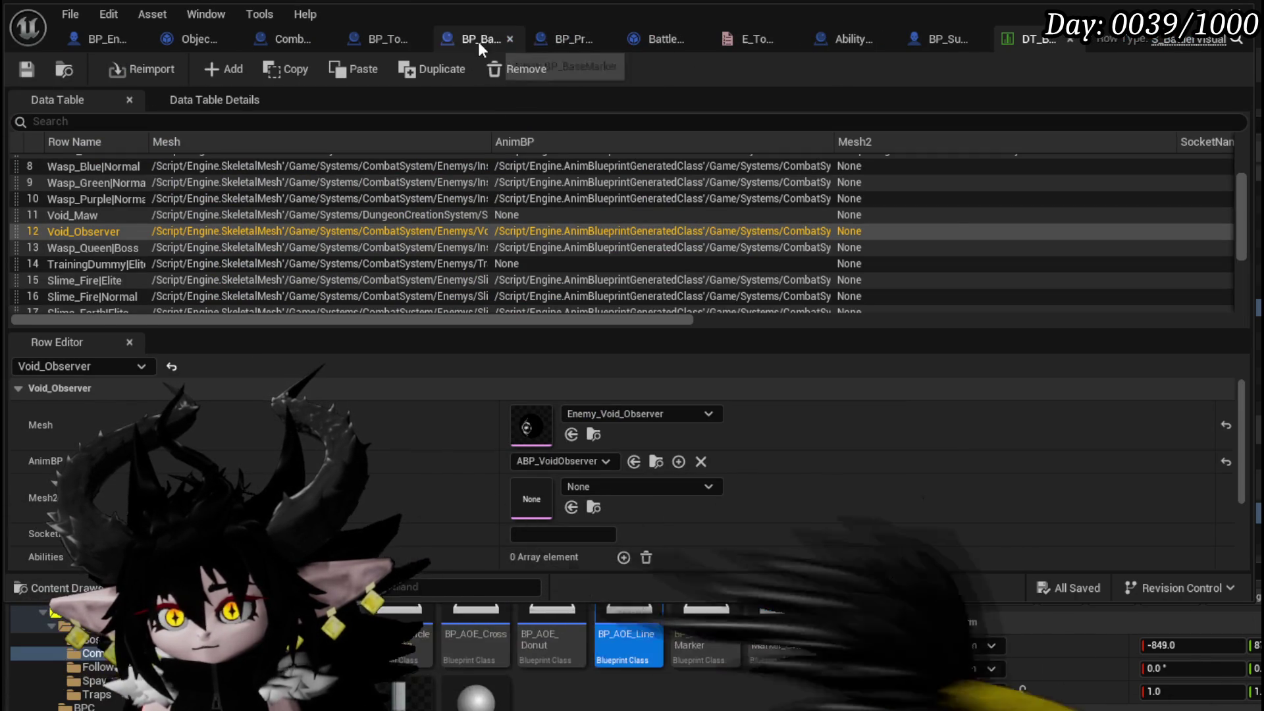
click(479, 39)
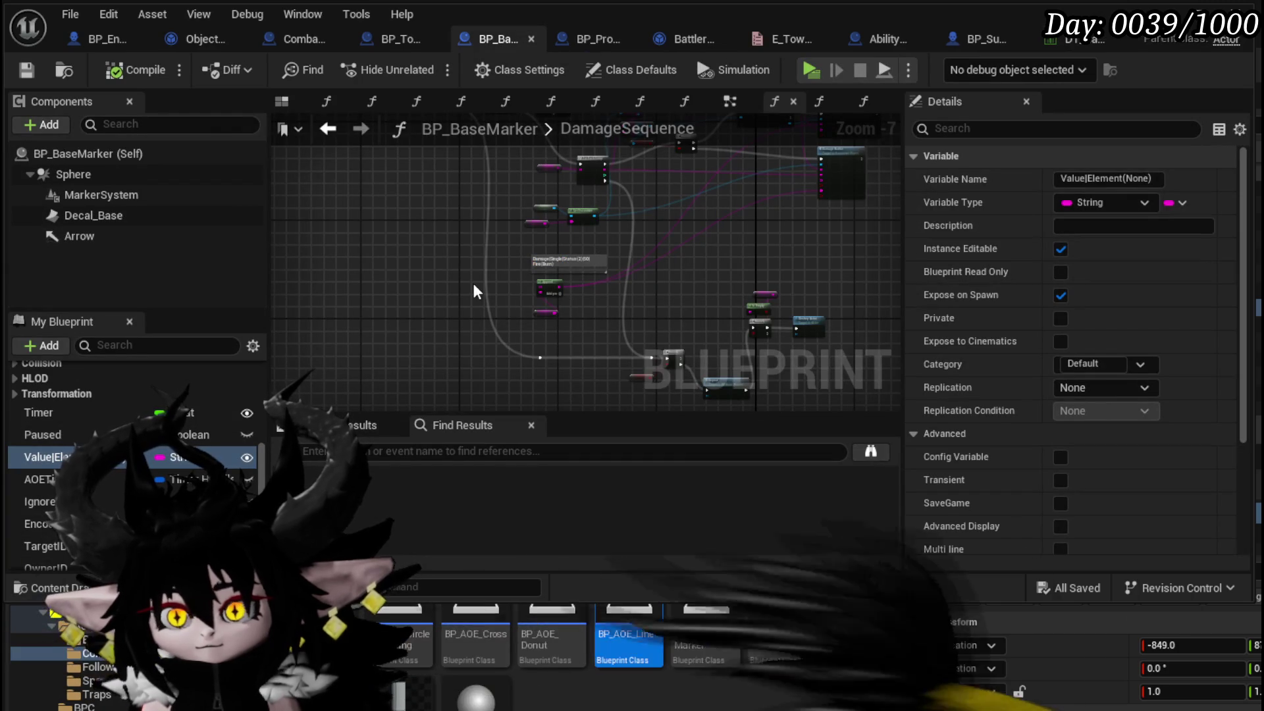
Inspect the Actor Has Tag branch fed by Break Hit Result in BP_BaseMarker's DamageSequence, then return to BP_Summon_Base.
scroll(539, 278, up, 4)
mouse_move(480, 207)
mouse_down()
mouse_move(507, 264)
mouse_move(473, 216)
mouse_move(368, 263)
mouse_move(284, 342)
mouse_move(395, 283)
mouse_up()
mouse_move(898, 237)
mouse_down()
mouse_move(885, 275)
mouse_move(726, 264)
mouse_up()
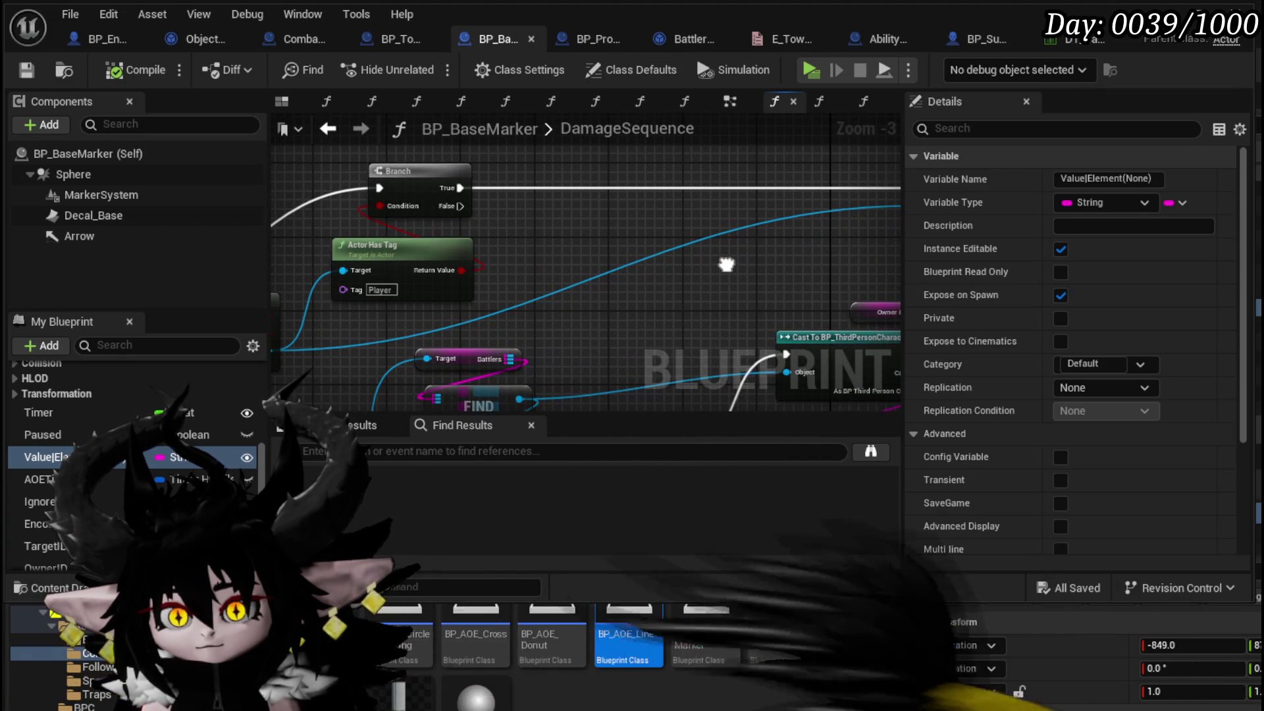
drag(727, 264, 877, 264)
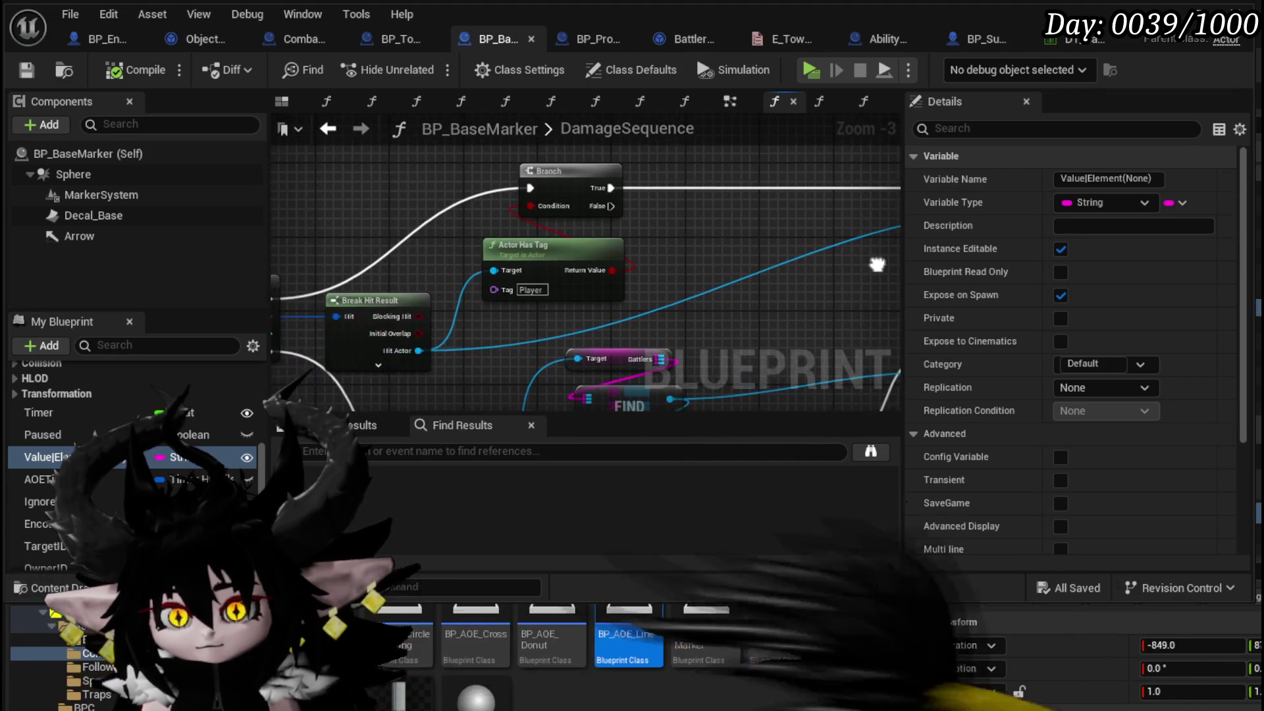
click(500, 335)
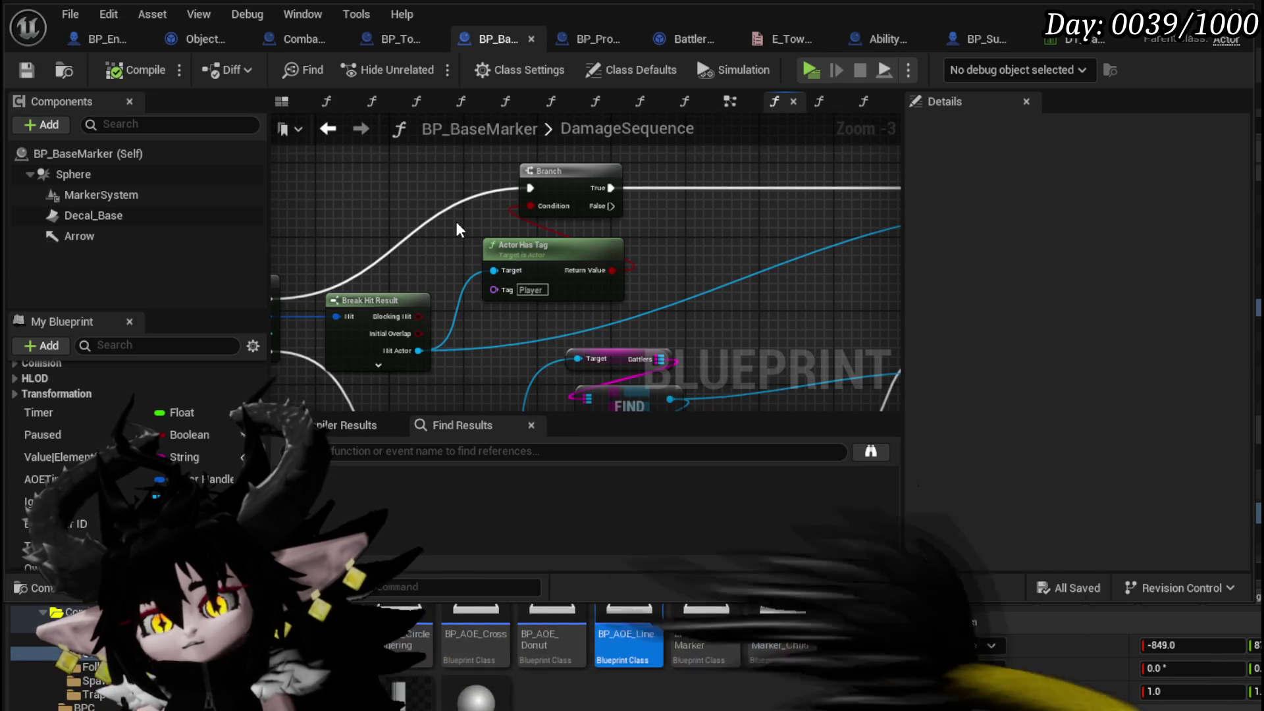
click(972, 36)
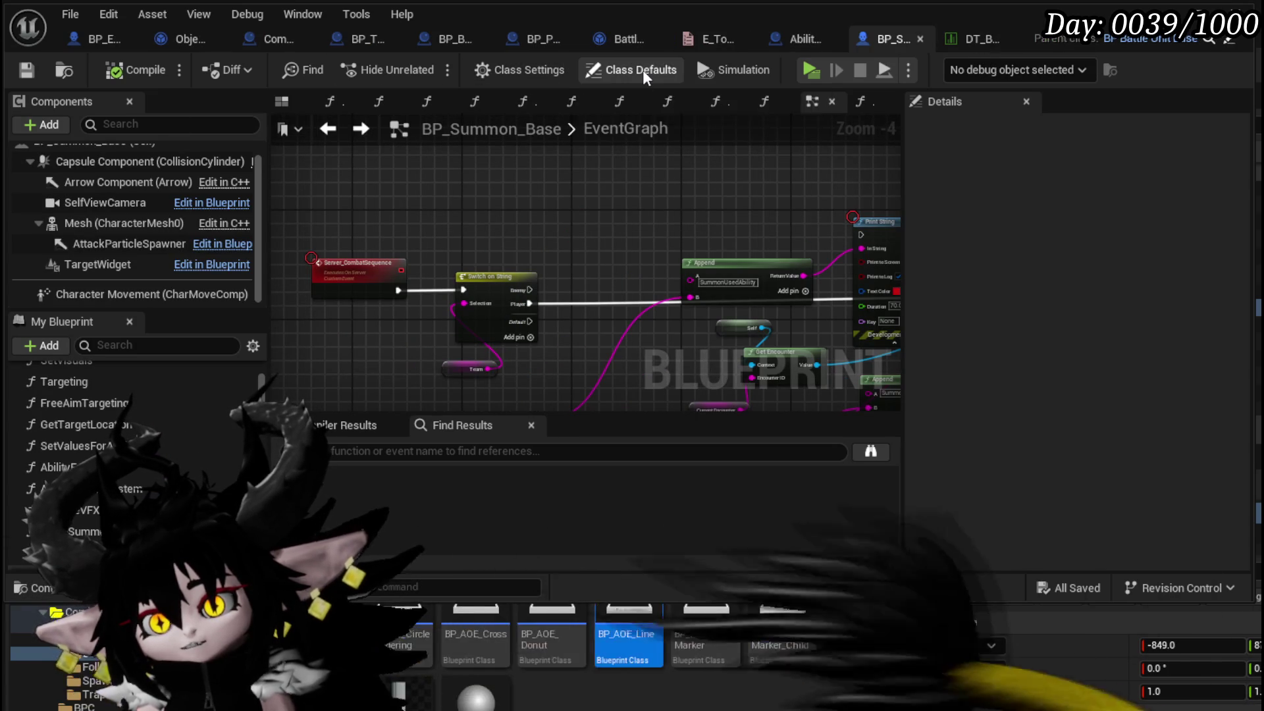
Toggle between Class Settings and Class Defaults to check the Tags array holding Player.
click(643, 70)
click(529, 64)
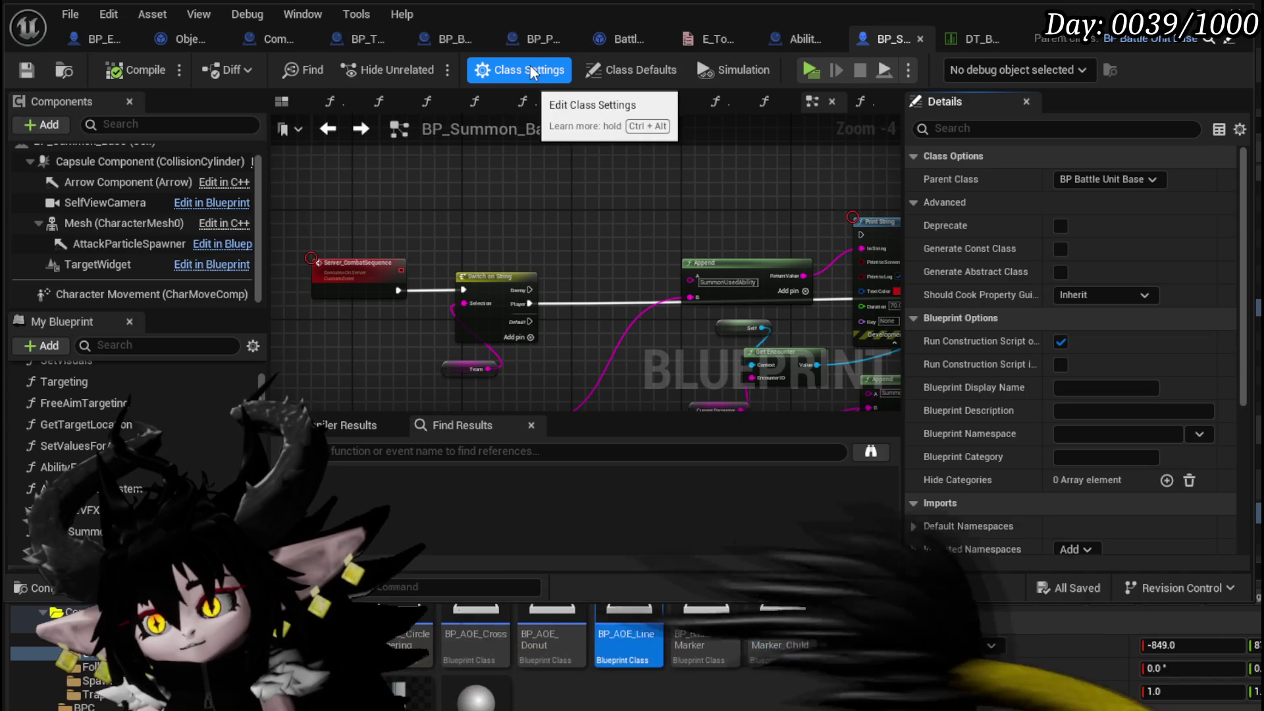
scroll(1123, 306, down, 3)
scroll(1123, 306, down, 3)
scroll(1123, 305, up, 5)
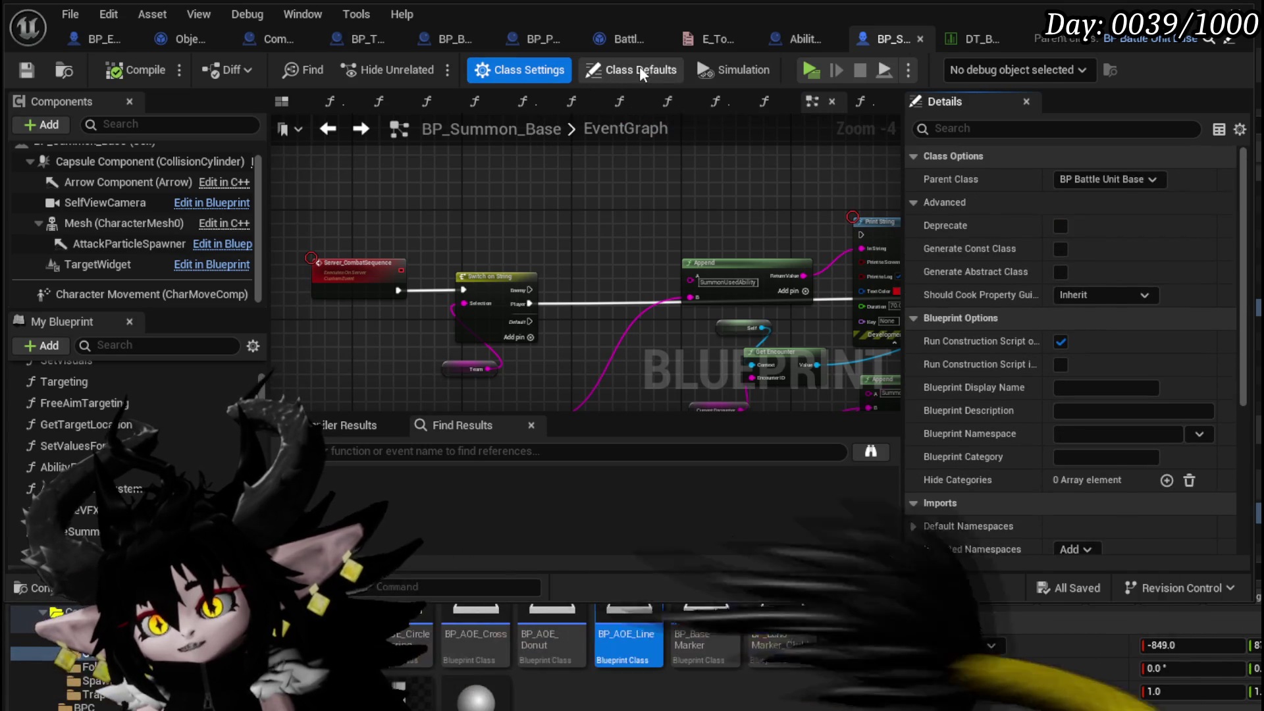
click(639, 67)
scroll(1081, 281, down, 3)
scroll(1073, 276, down, 3)
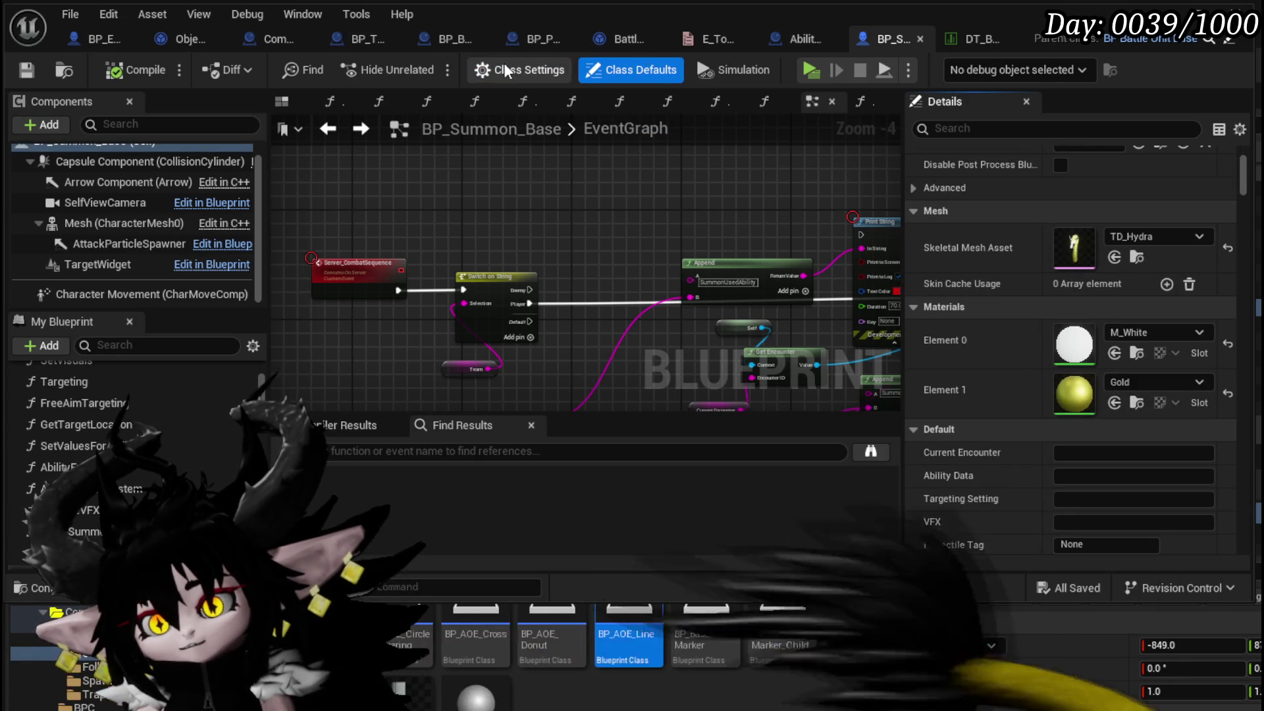
click(505, 64)
scroll(1092, 283, up, 2)
scroll(1092, 283, up, 3)
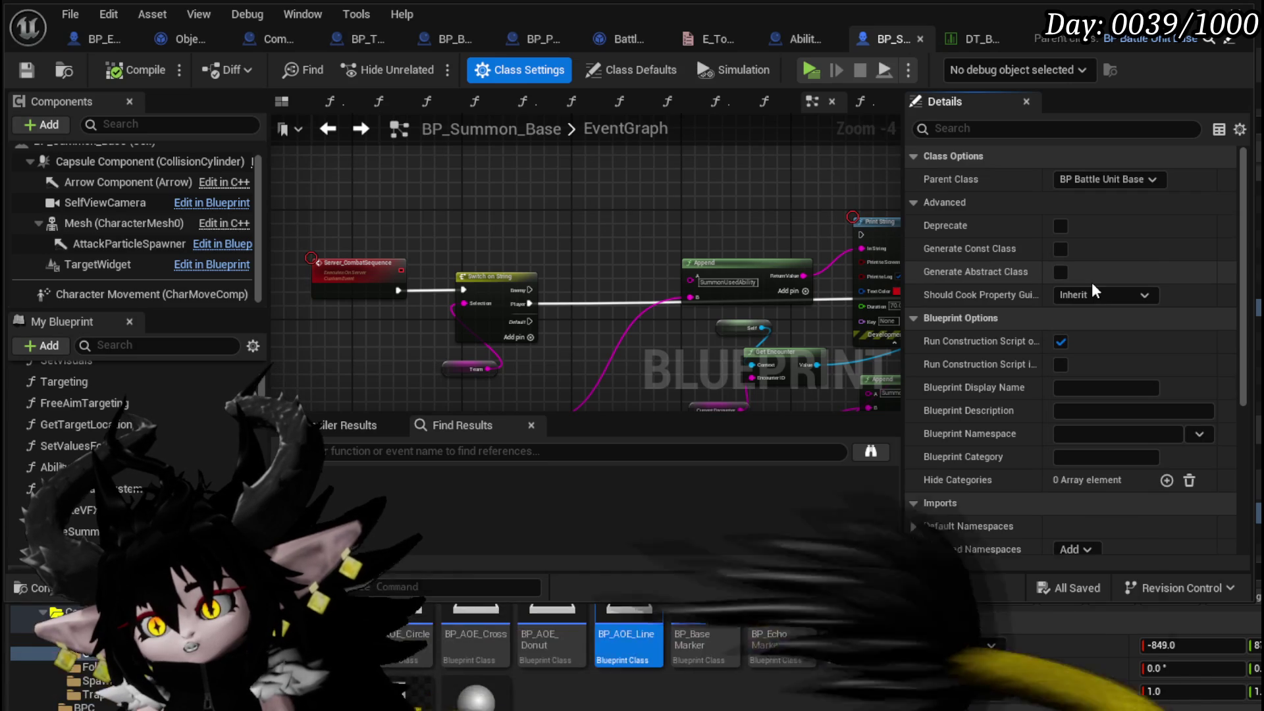
scroll(1093, 290, down, 3)
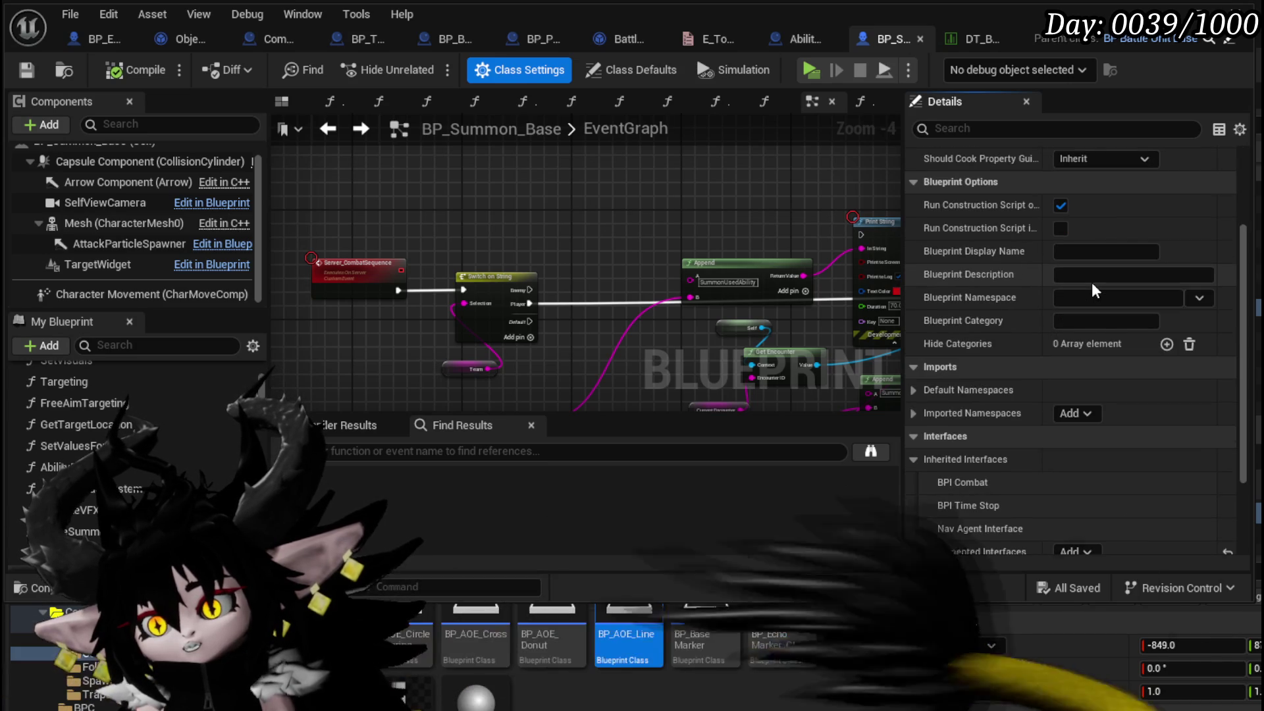
scroll(1091, 287, down, 4)
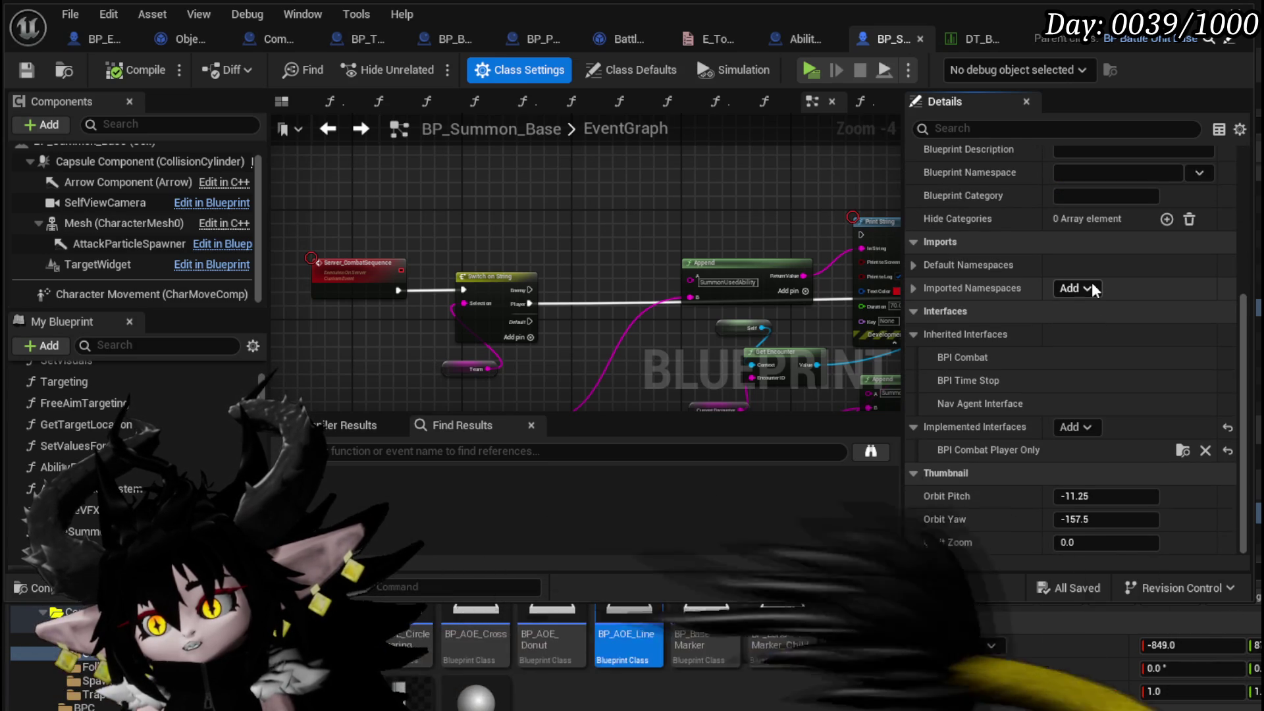
click(630, 72)
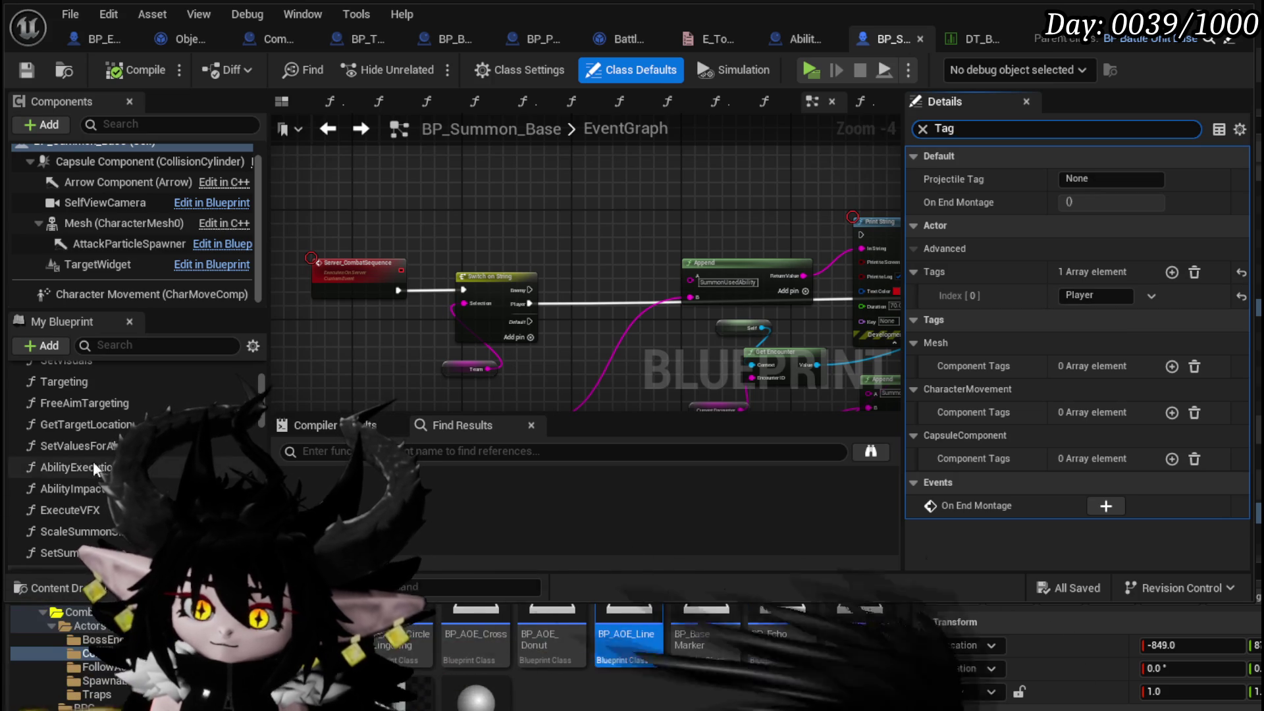
Pan BP_Summon_Base's event graph over to Event BeginPlay.
scroll(79, 461, down, 5)
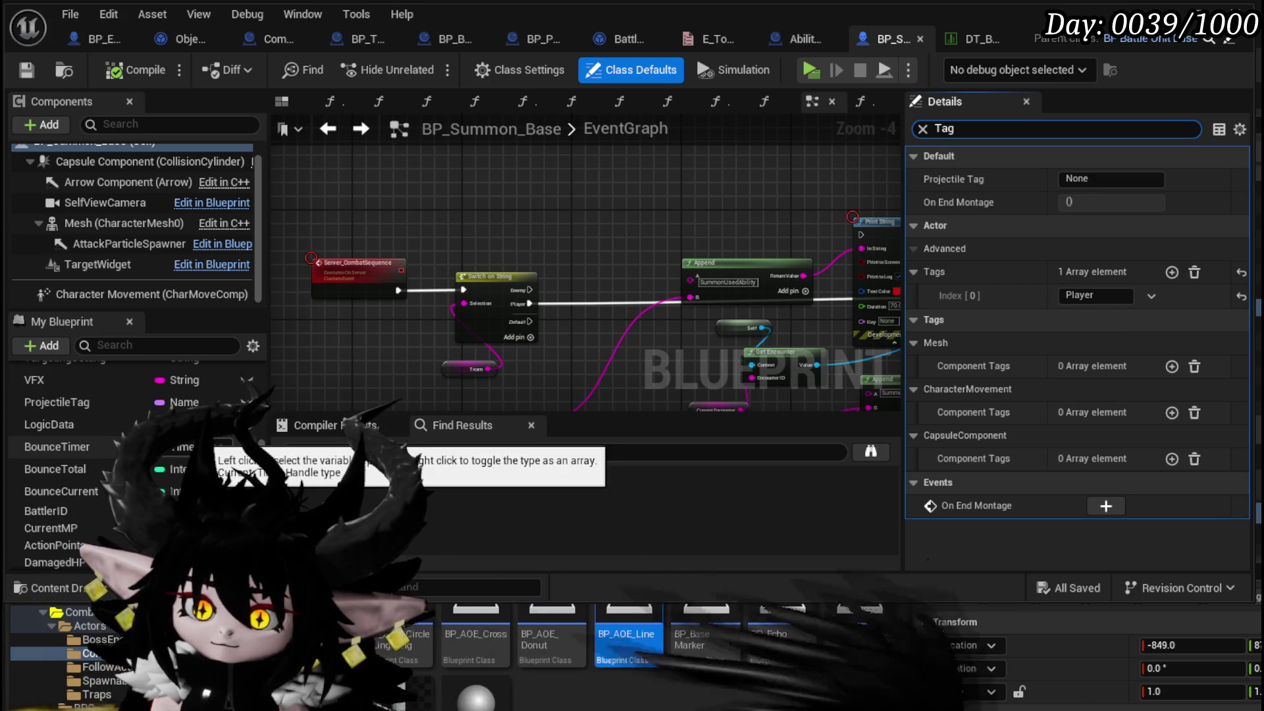
scroll(659, 224, down, 4)
mouse_move(297, 324)
mouse_down()
mouse_move(375, 284)
mouse_move(539, 379)
mouse_move(408, 342)
mouse_move(299, 384)
mouse_up()
scroll(571, 285, up, 8)
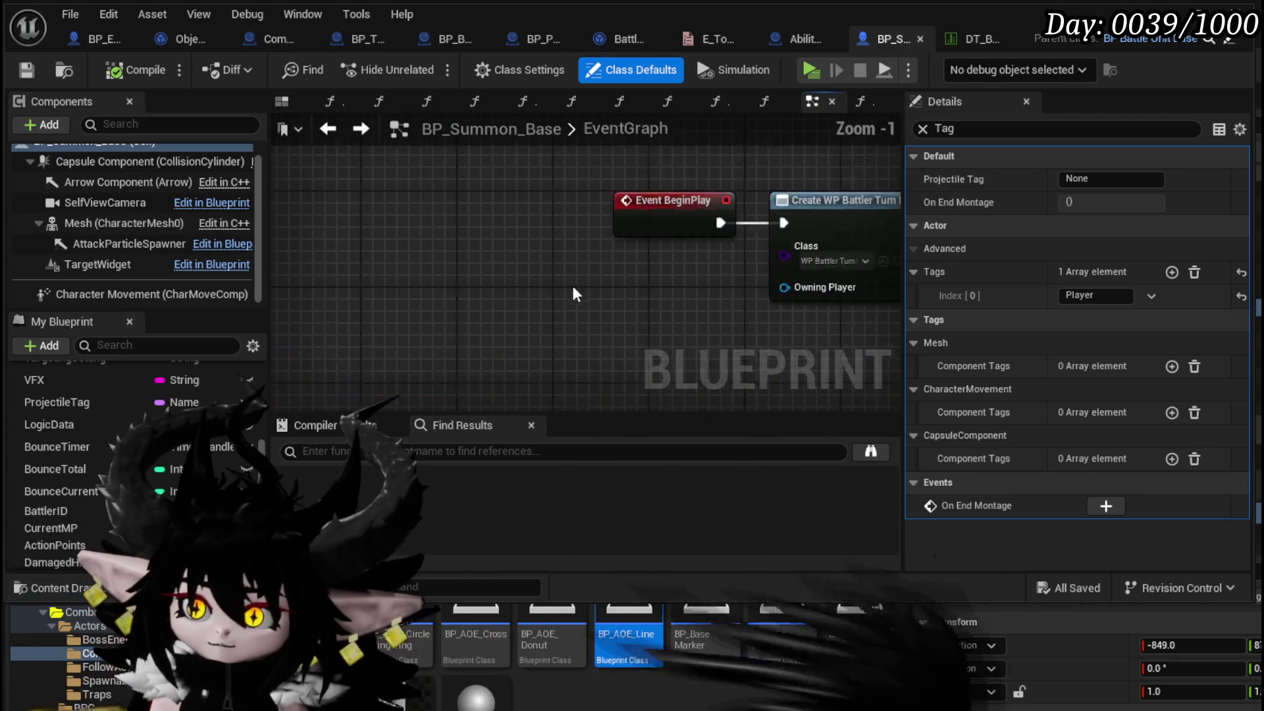
scroll(630, 269, down, 3)
mouse_move(631, 269)
mouse_down()
mouse_move(330, 271)
mouse_move(536, 254)
mouse_move(487, 258)
mouse_up()
Add an Add Gameplay Tag node below Event BeginPlay, delete it, then compile and save.
click(468, 224)
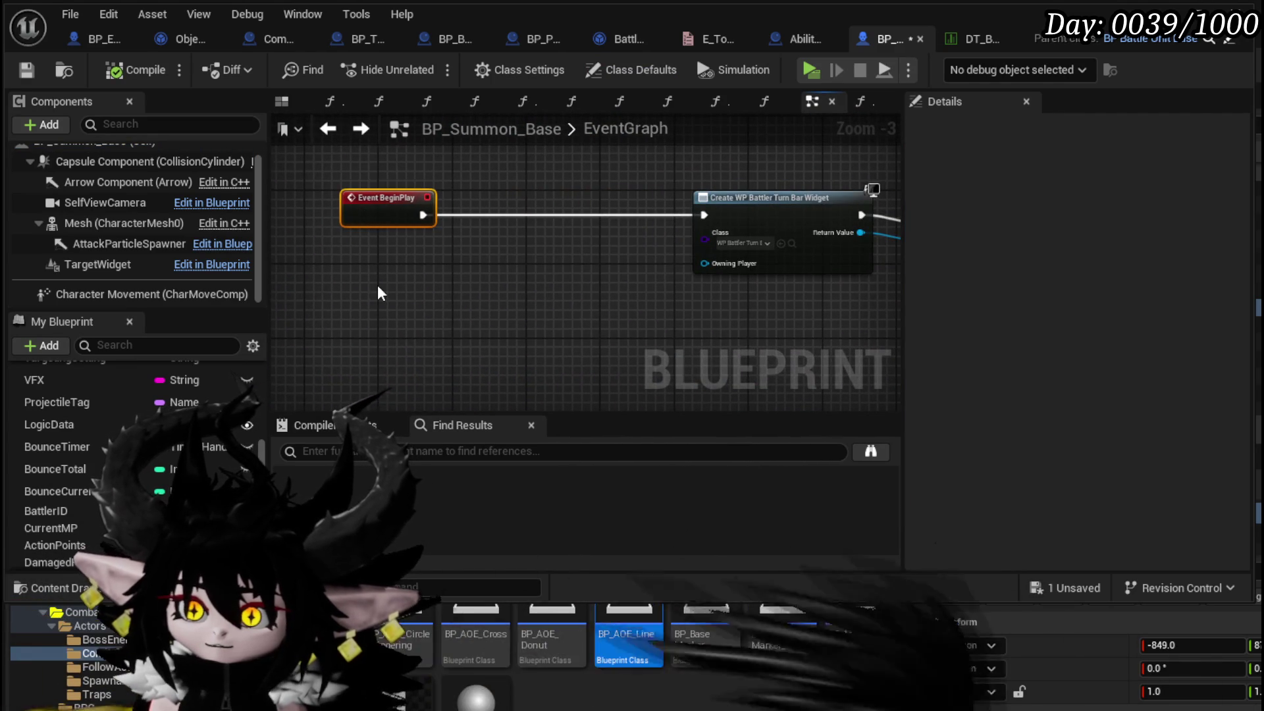
drag(377, 284, 434, 252)
right_click(435, 251)
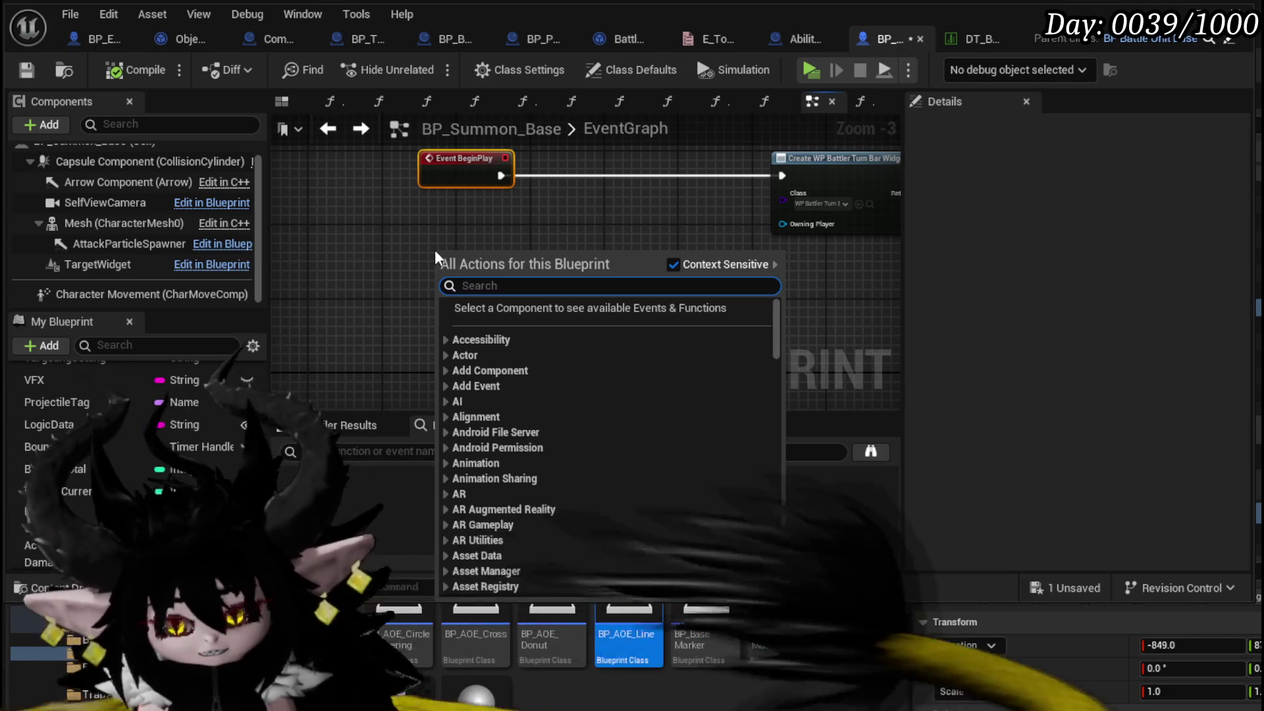
text(add tag)
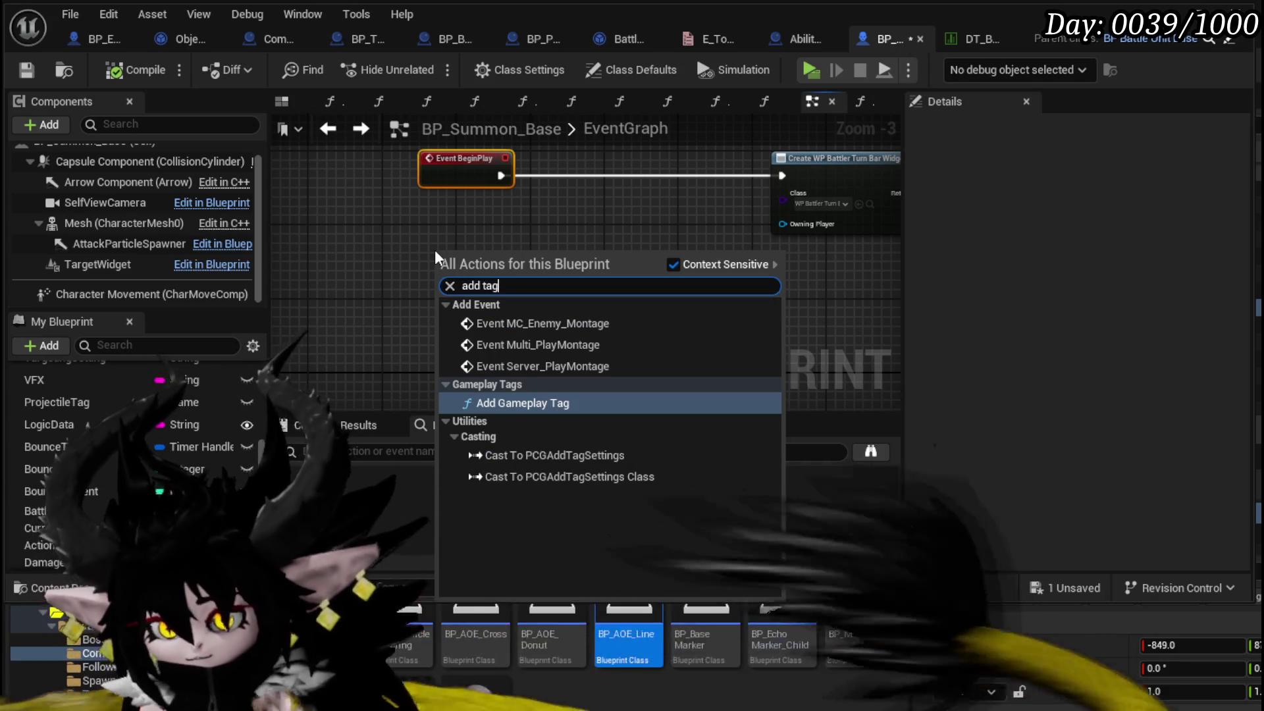
click(506, 253)
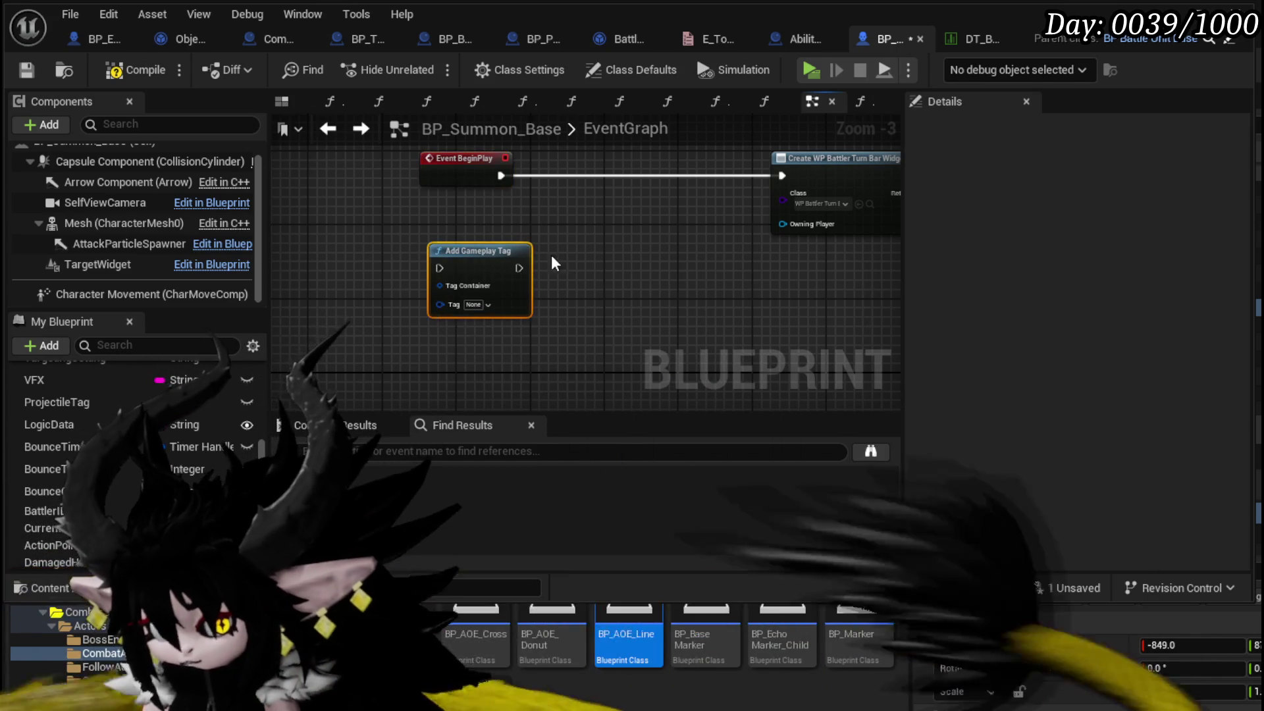
key(Delete)
click(135, 70)
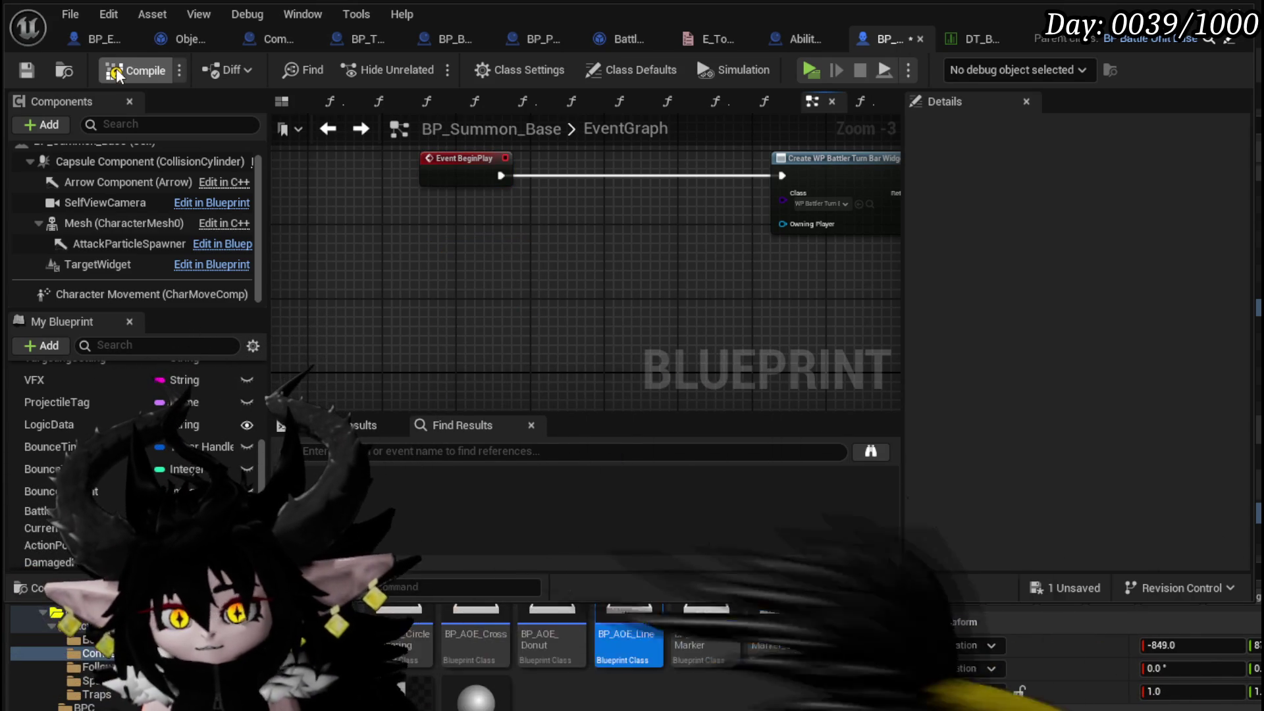
click(26, 70)
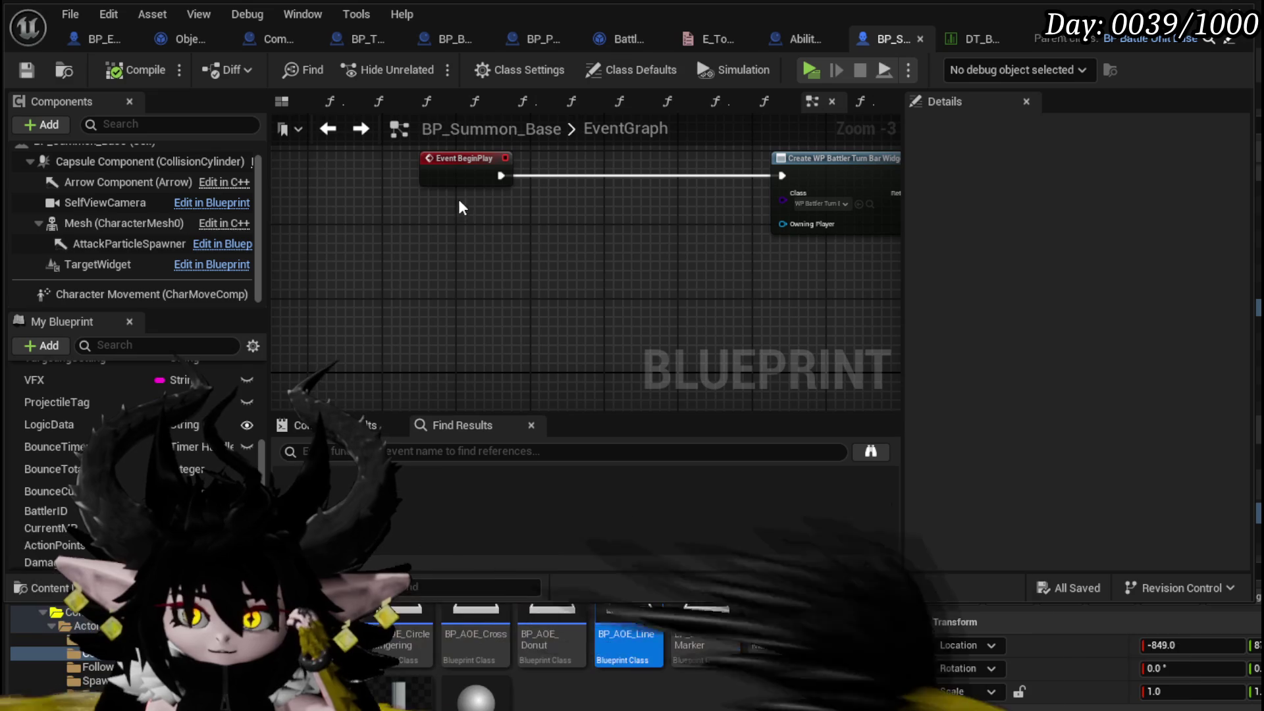
Browse the node actions for 'Tag' without adding any, and show the Class Defaults.
right_click(458, 231)
click(468, 217)
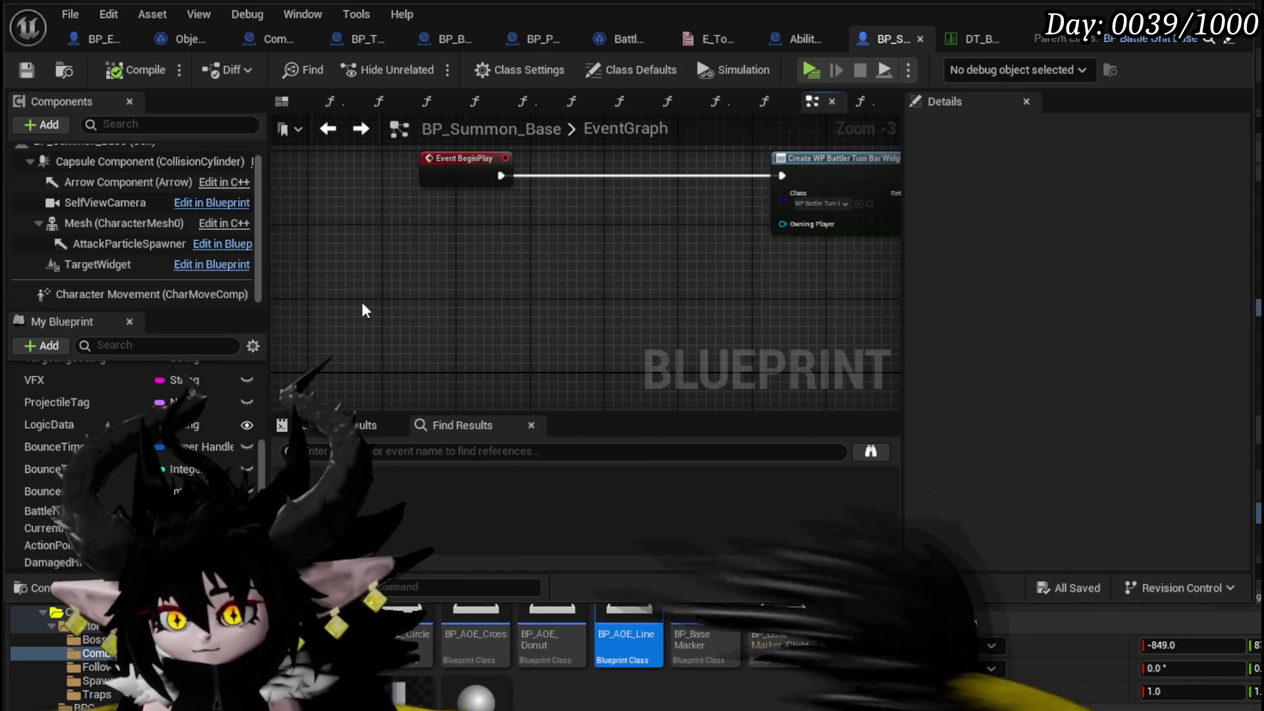
right_click(361, 302)
text(Tag)
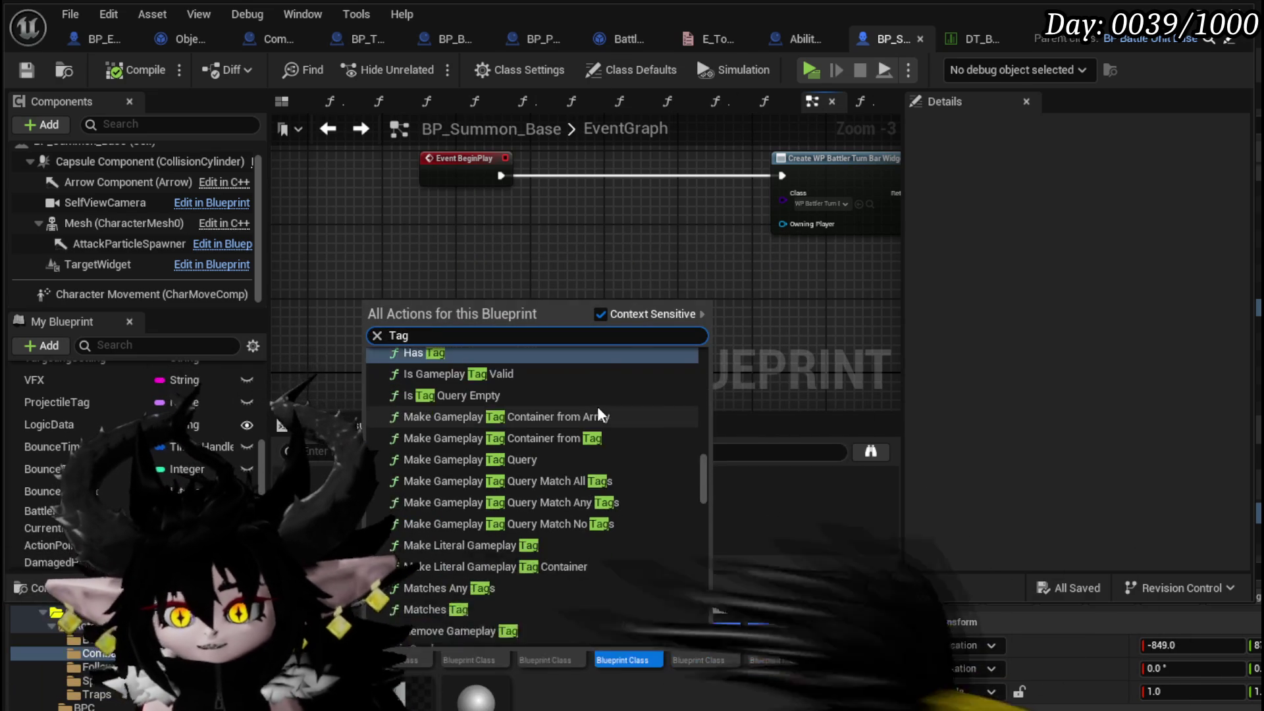
scroll(597, 406, up, 2)
scroll(598, 410, up, 10)
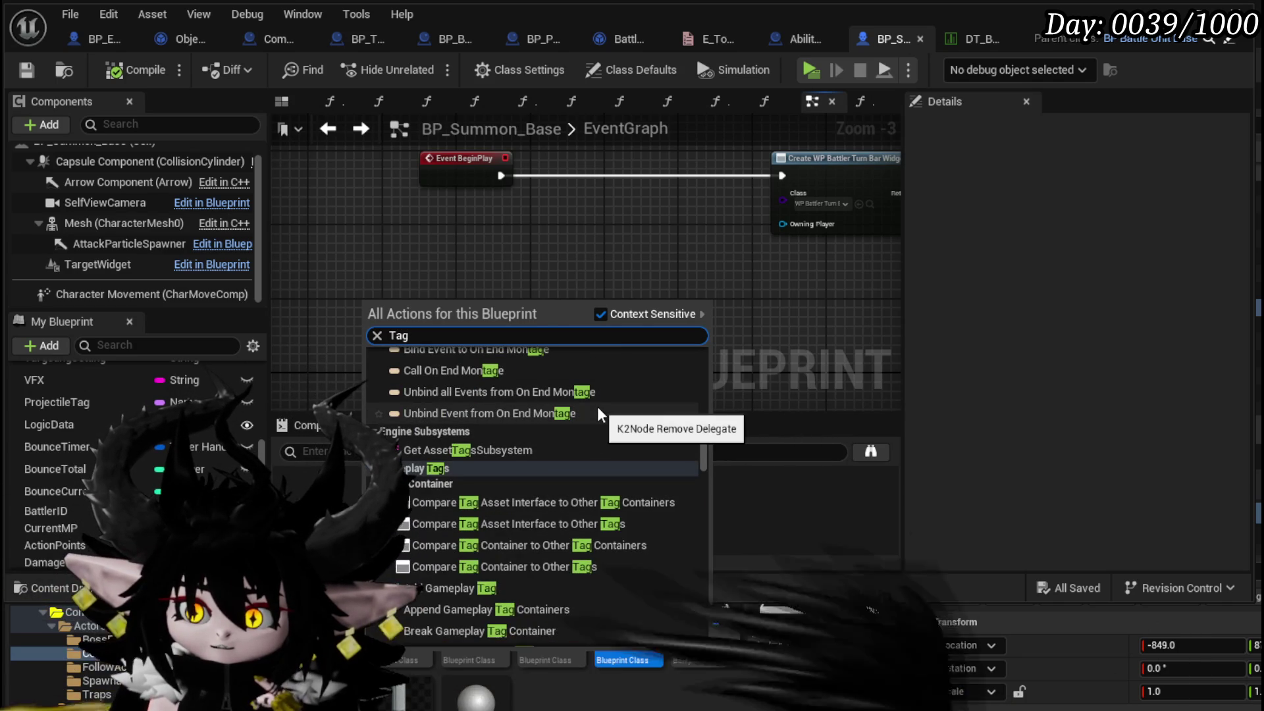
scroll(597, 405, up, 5)
click(631, 252)
click(587, 65)
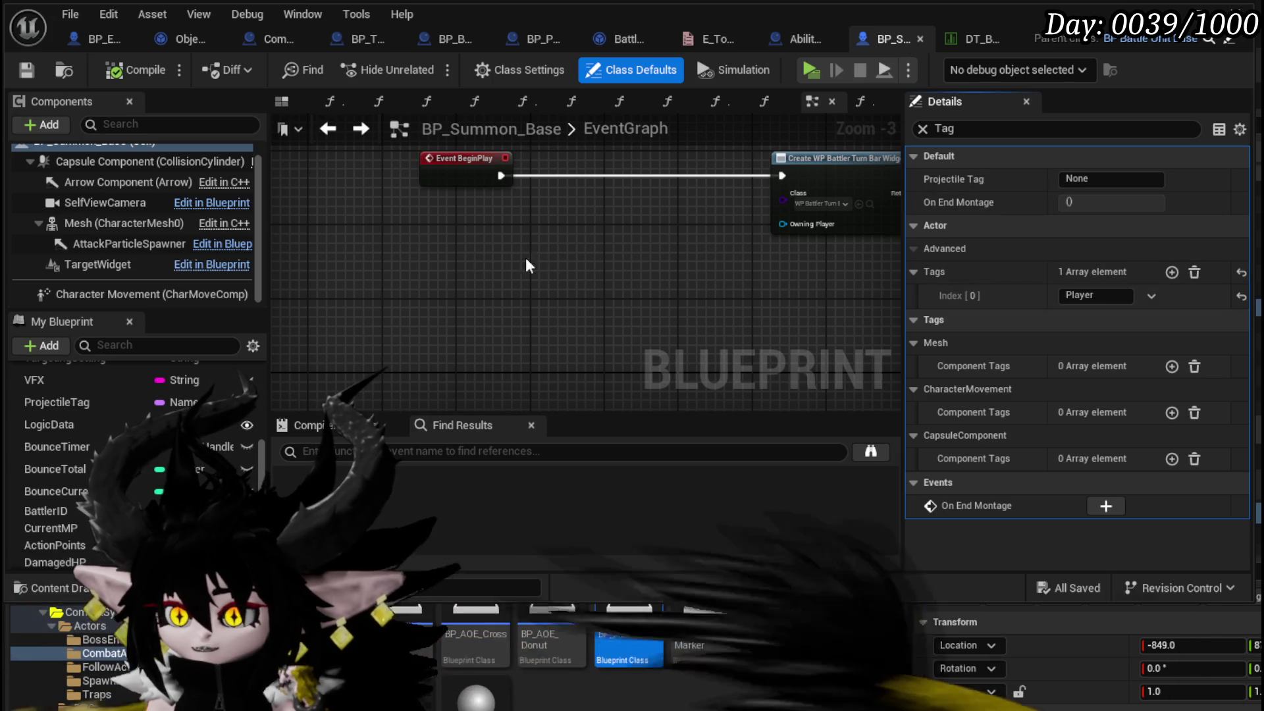
right_click(458, 263)
Add a Tags getter node to the EventGraph, deleting the SET Tags node placed by mistake.
text(tag)
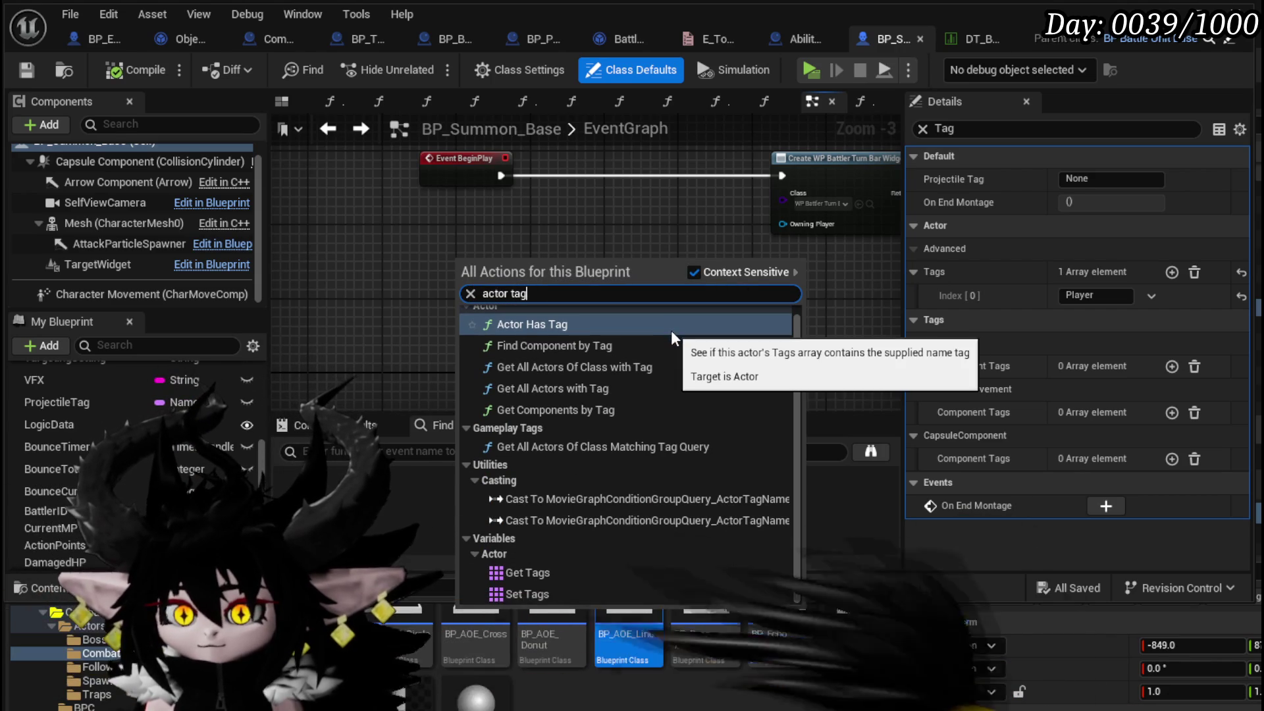
click(520, 599)
scroll(498, 270, up, 3)
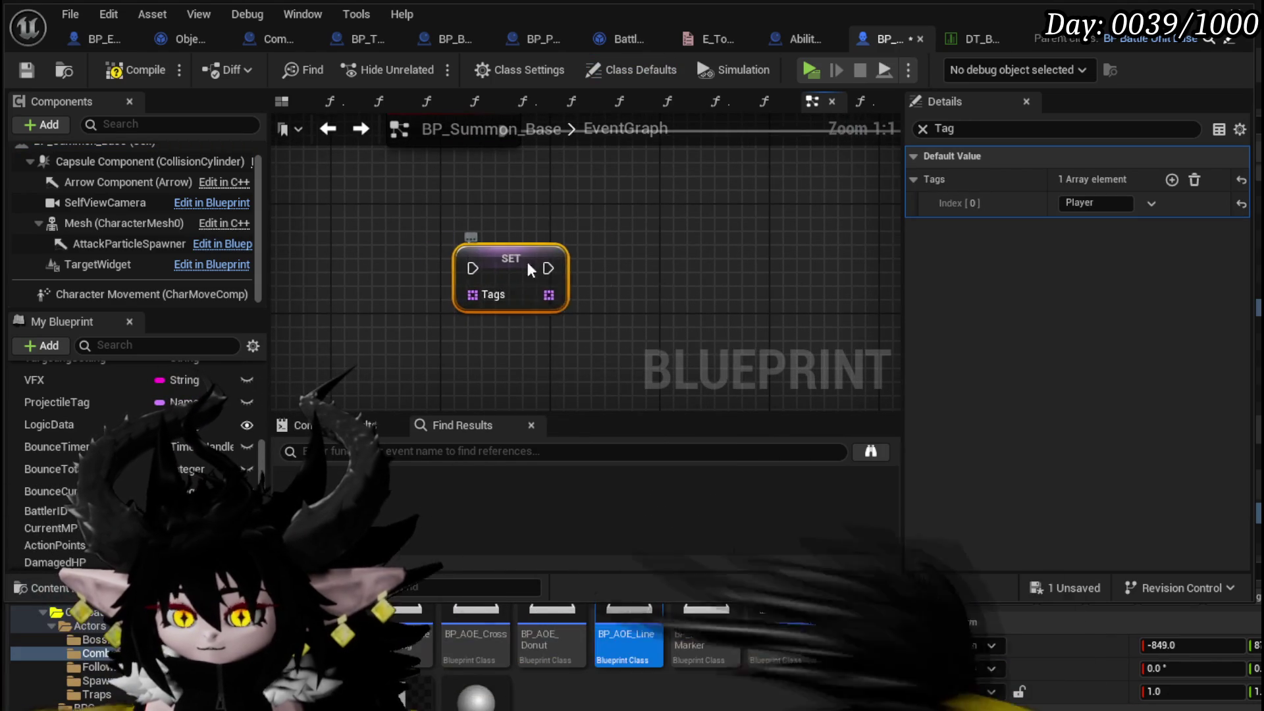
right_click(362, 322)
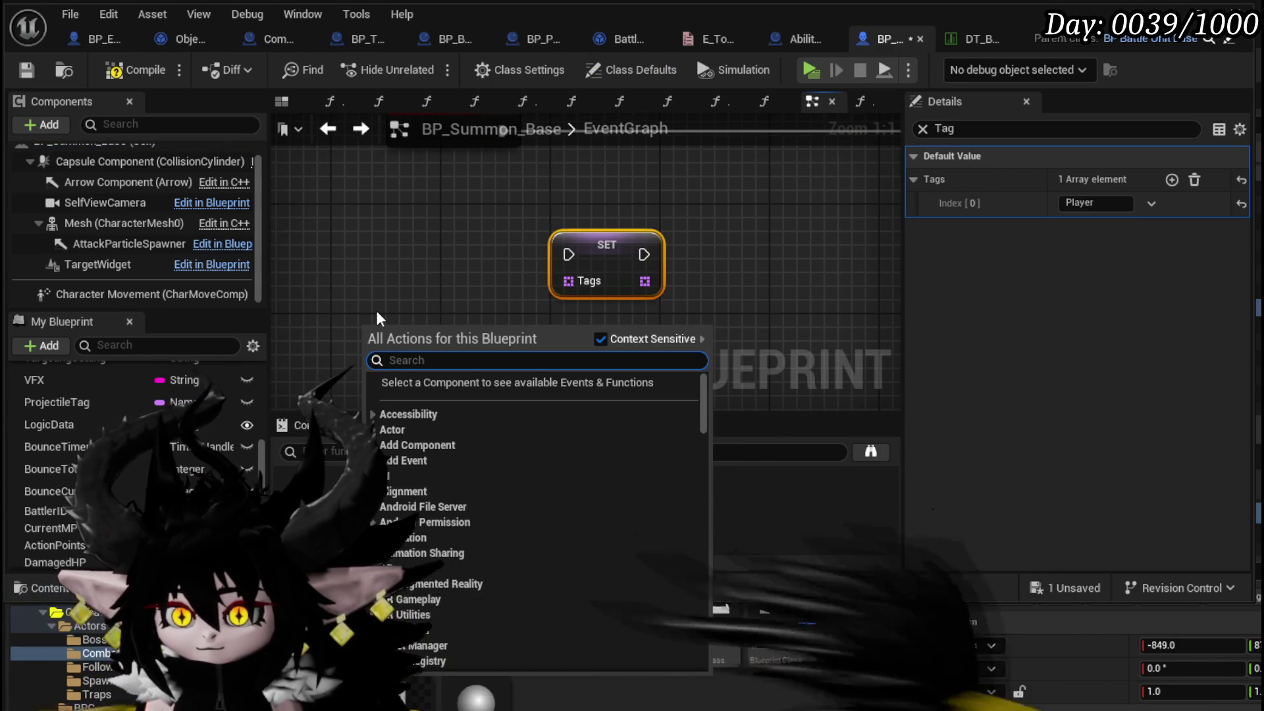
text(get tags)
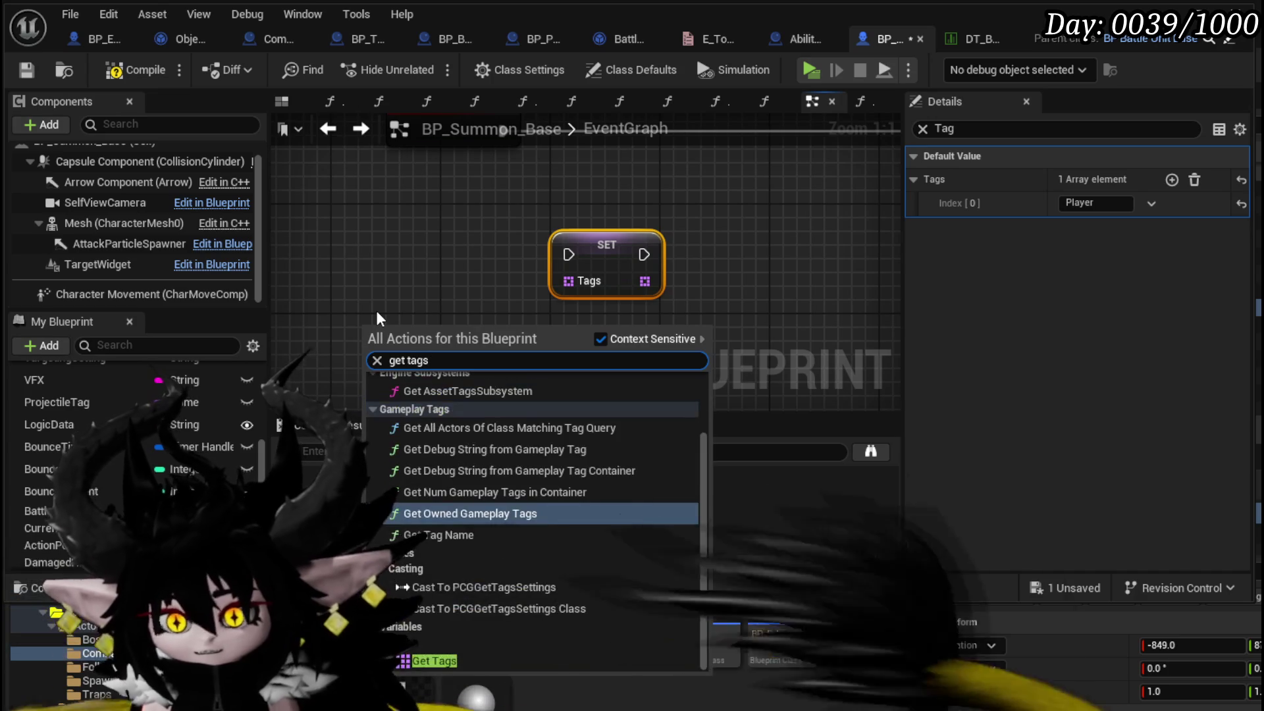
click(434, 661)
drag(545, 209, 671, 319)
key(Delete)
Create an array Add node fed by the Tags getter, placing Tags above it.
drag(464, 333, 552, 323)
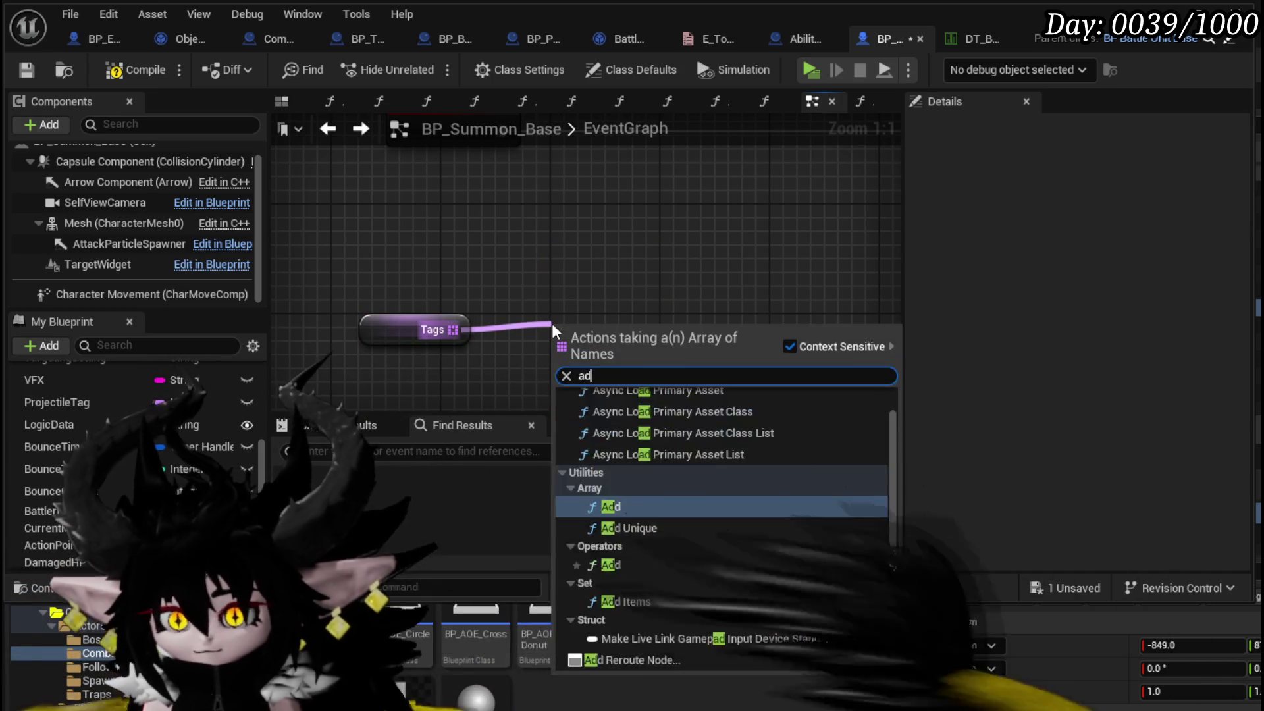
text(add)
click(623, 428)
drag(395, 337, 565, 288)
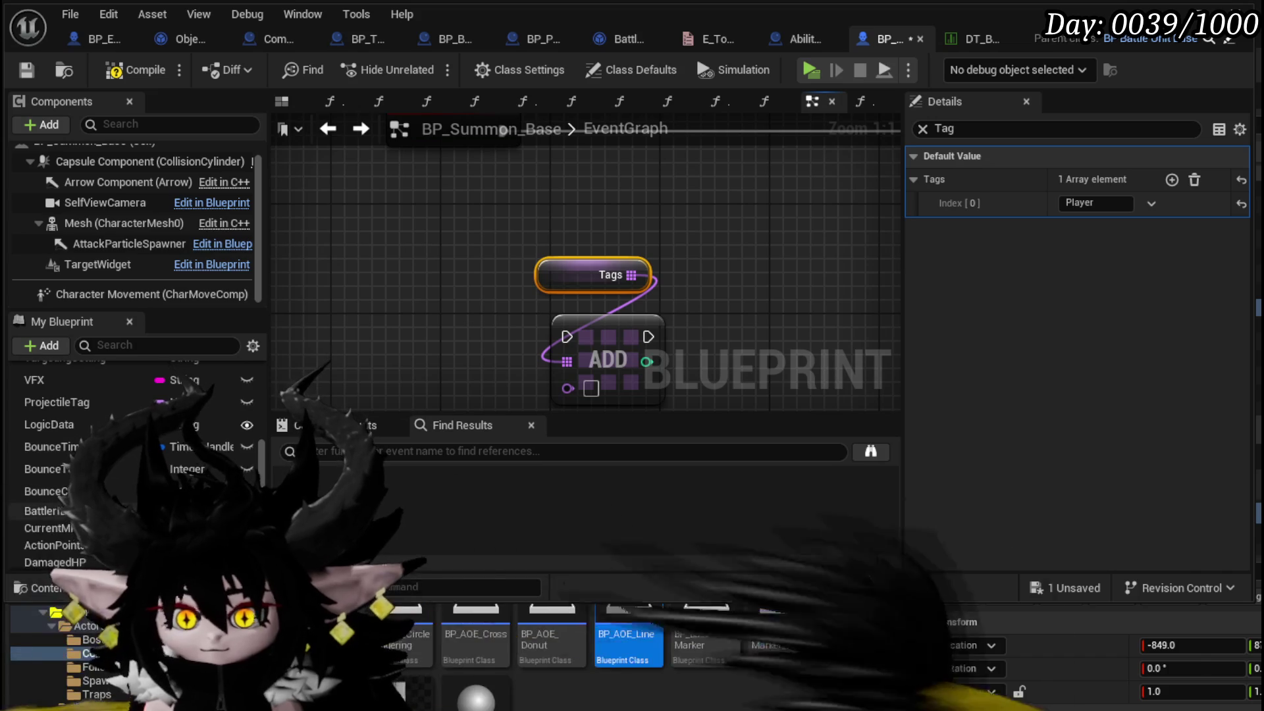
scroll(168, 435, up, 5)
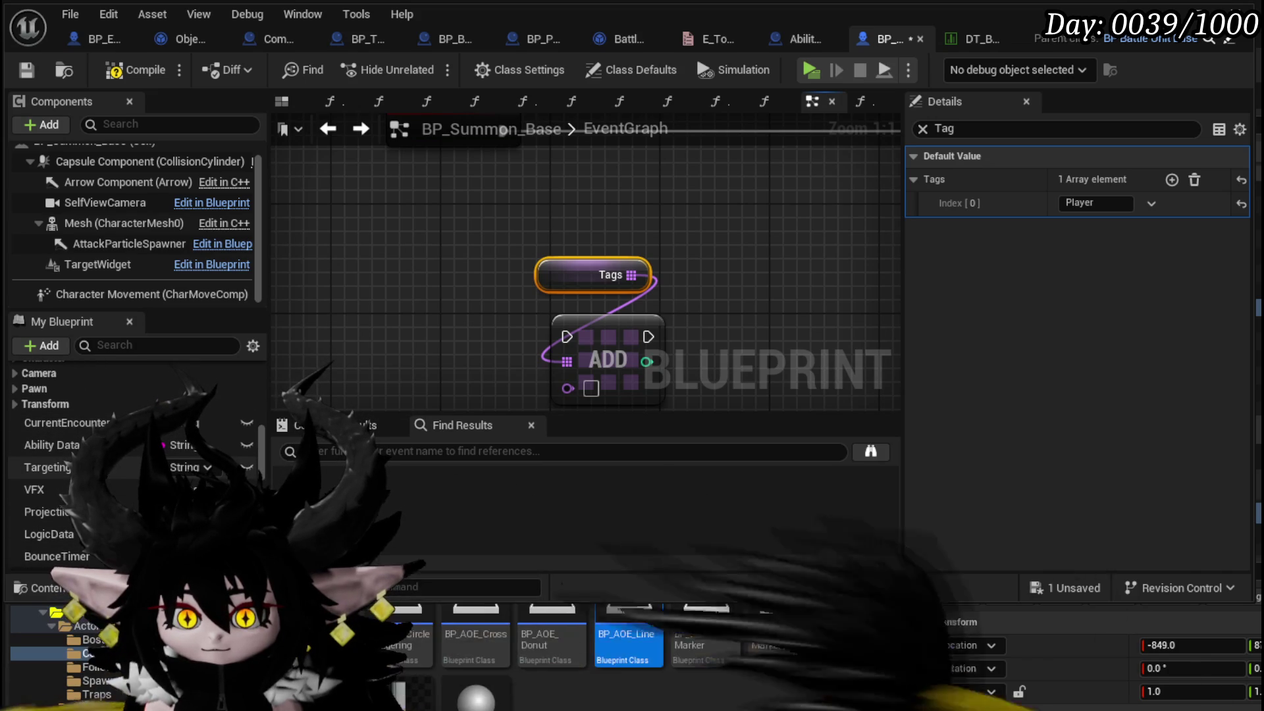
scroll(167, 435, down, 1)
scroll(122, 478, down, 5)
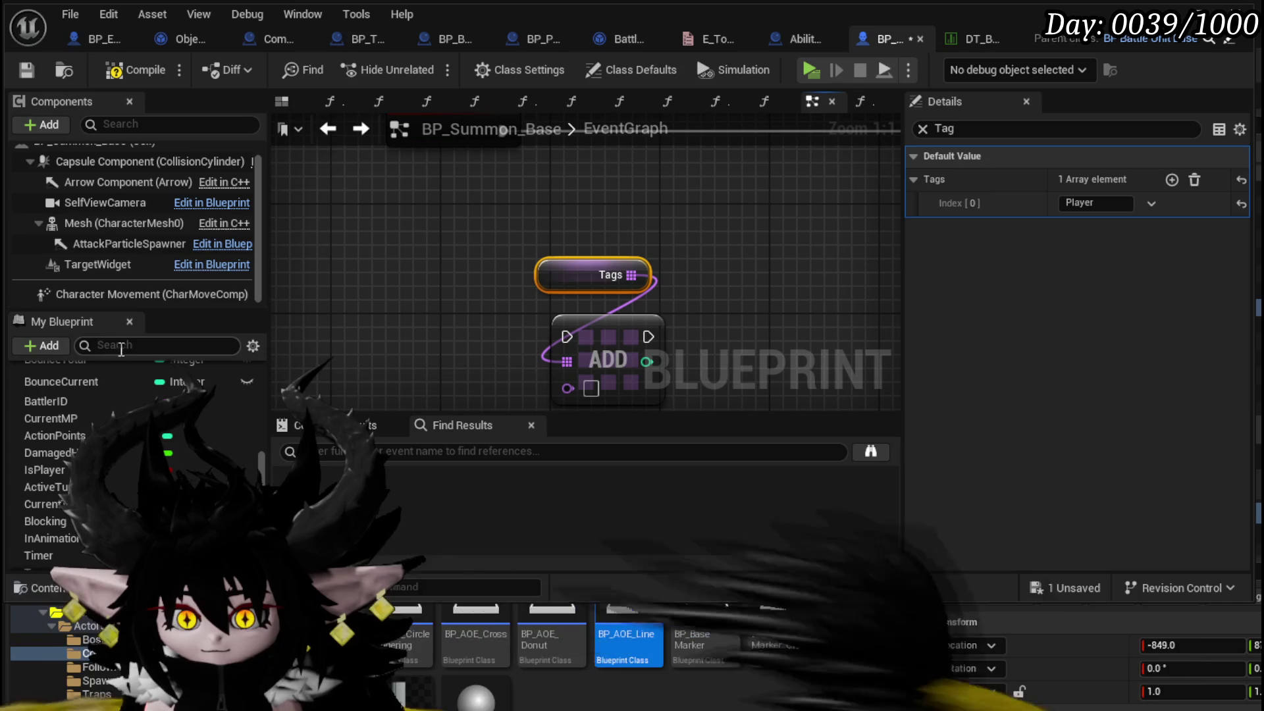
Bring the Team variable in as a getter, then compile and save the Blueprint.
click(164, 345)
text(Tea)
mouse_move(38, 474)
mouse_down()
mouse_move(329, 370)
mouse_move(366, 336)
mouse_up()
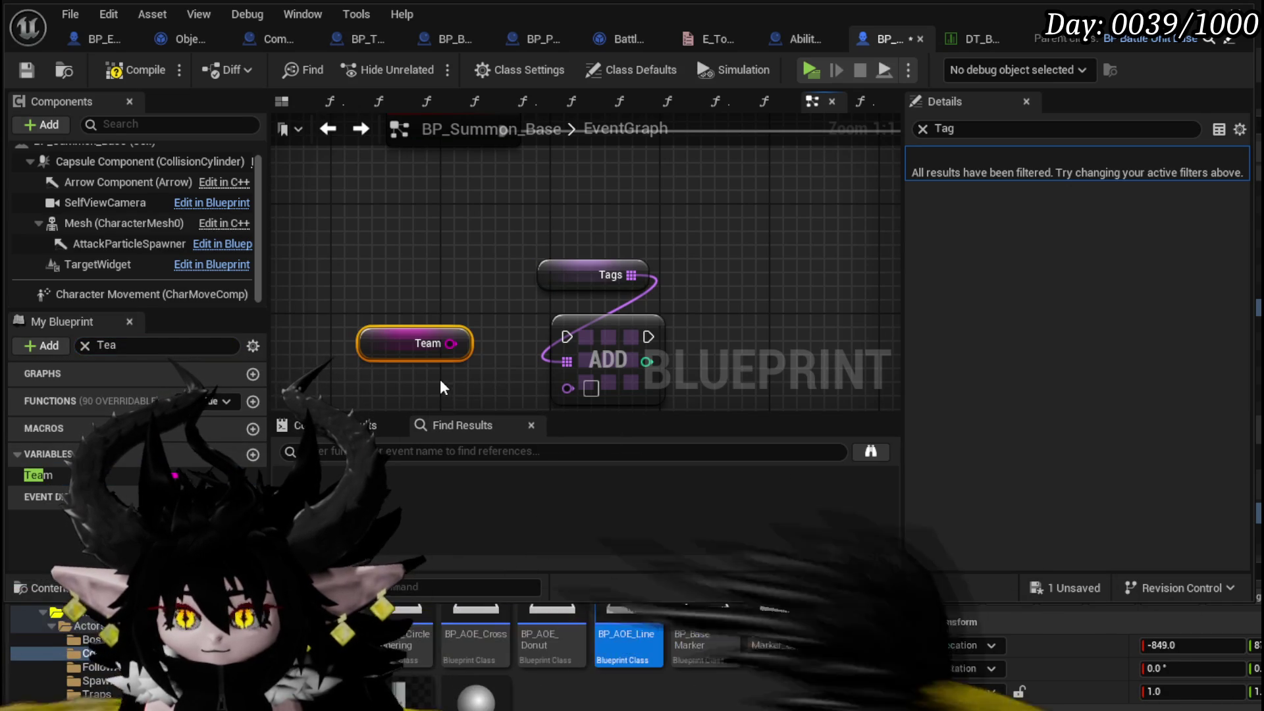
click(440, 379)
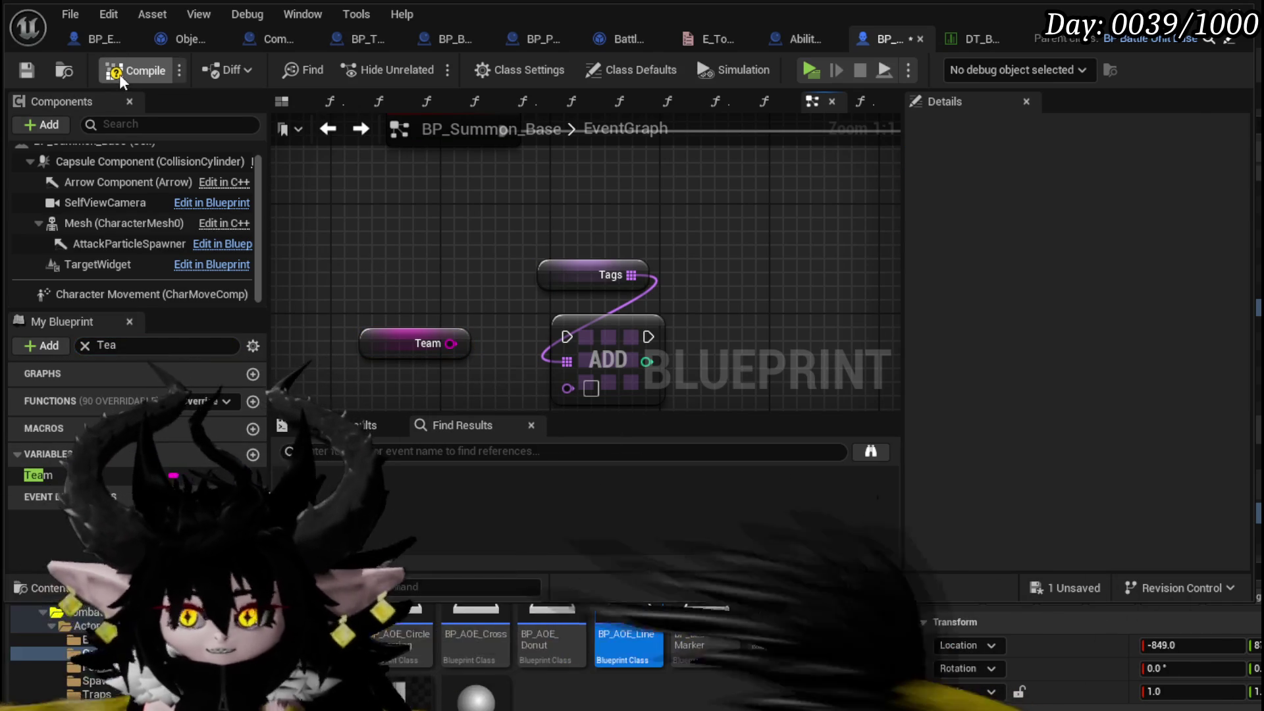
click(120, 74)
key(ctrl+s)
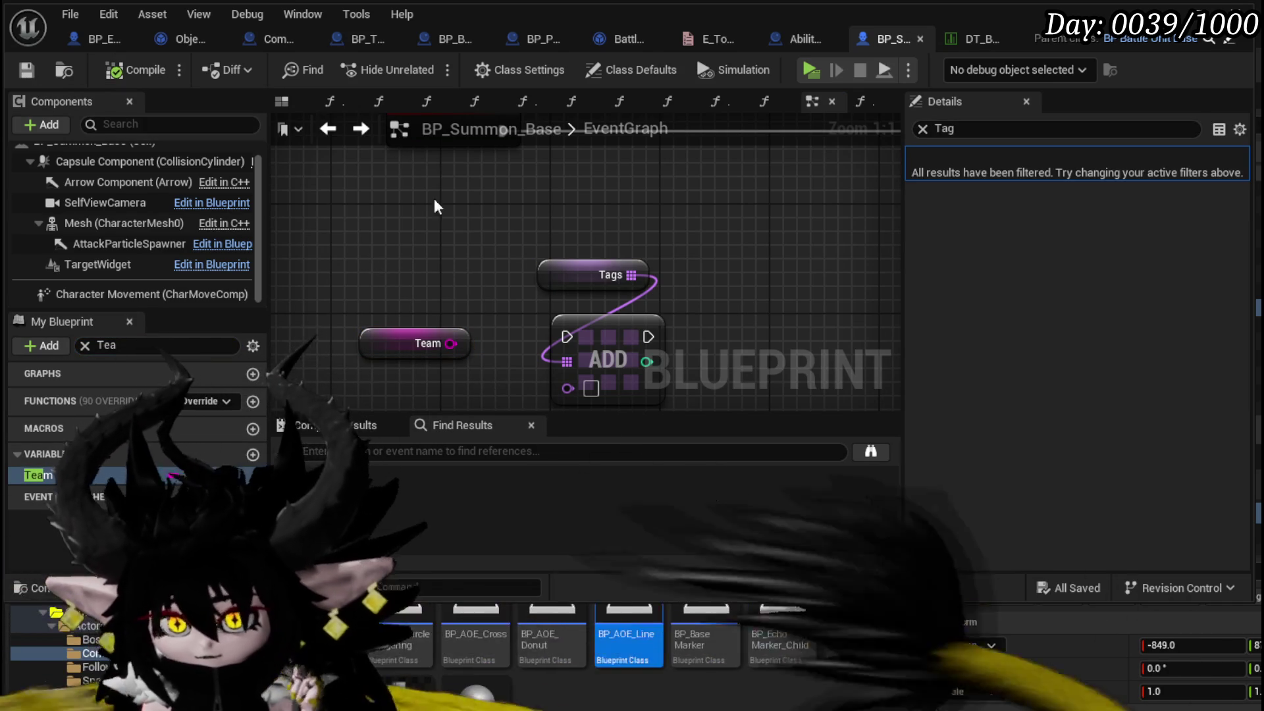
scroll(460, 217, down, 4)
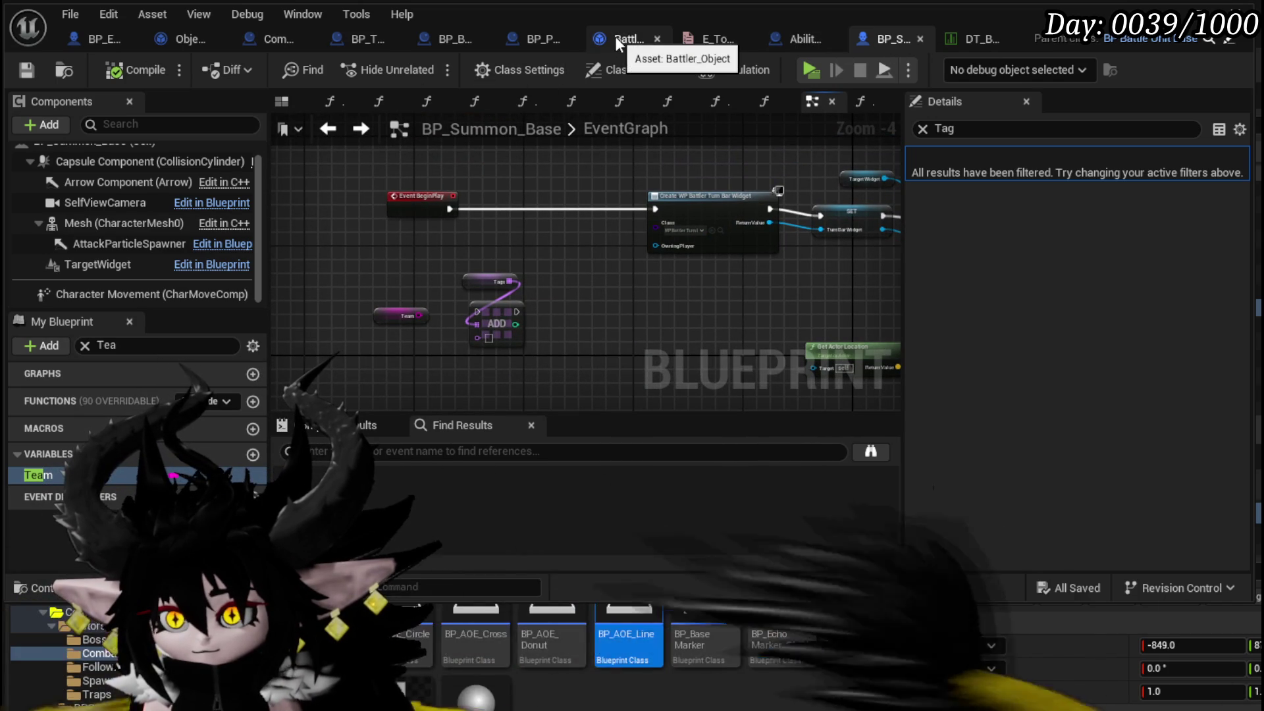
click(614, 37)
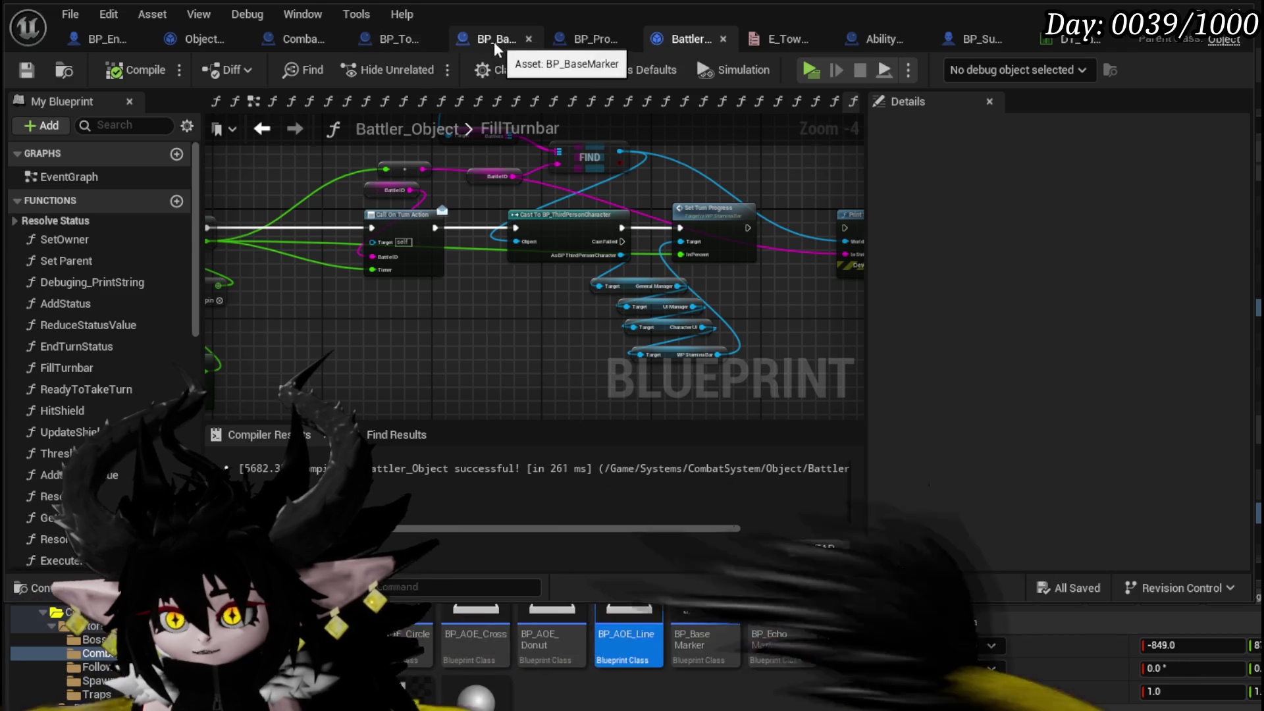
click(300, 40)
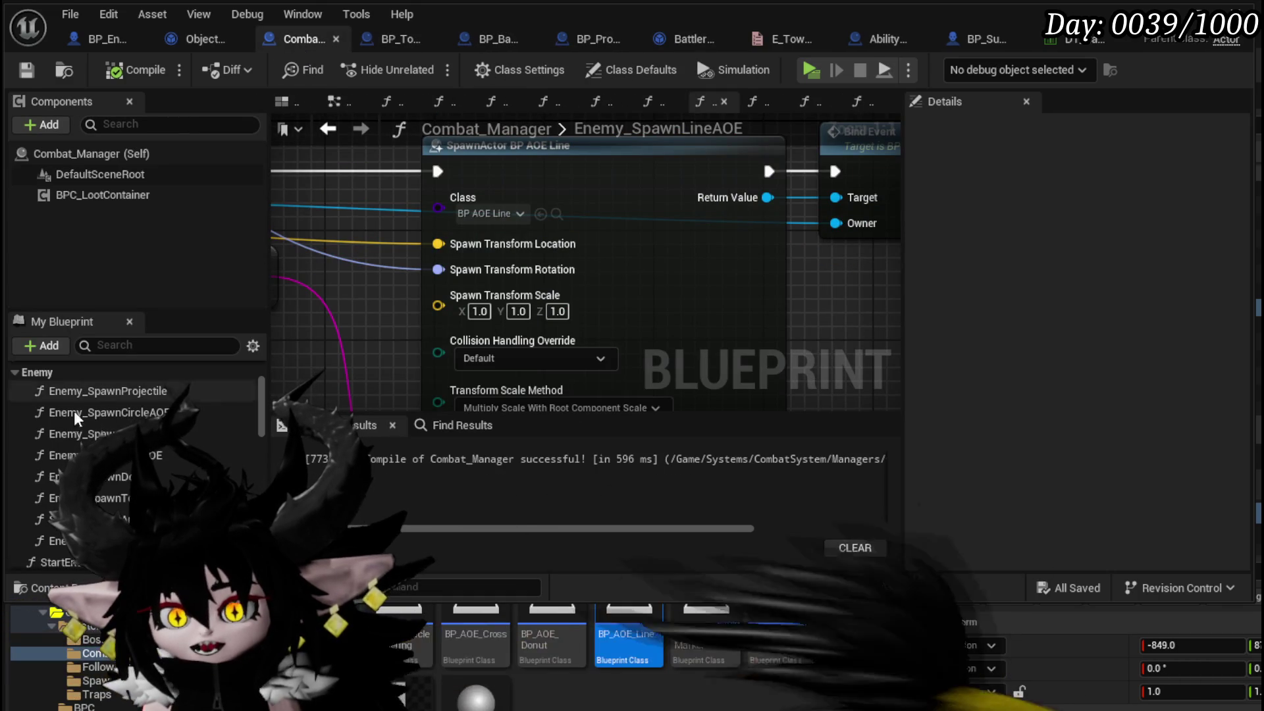
double_click(106, 433)
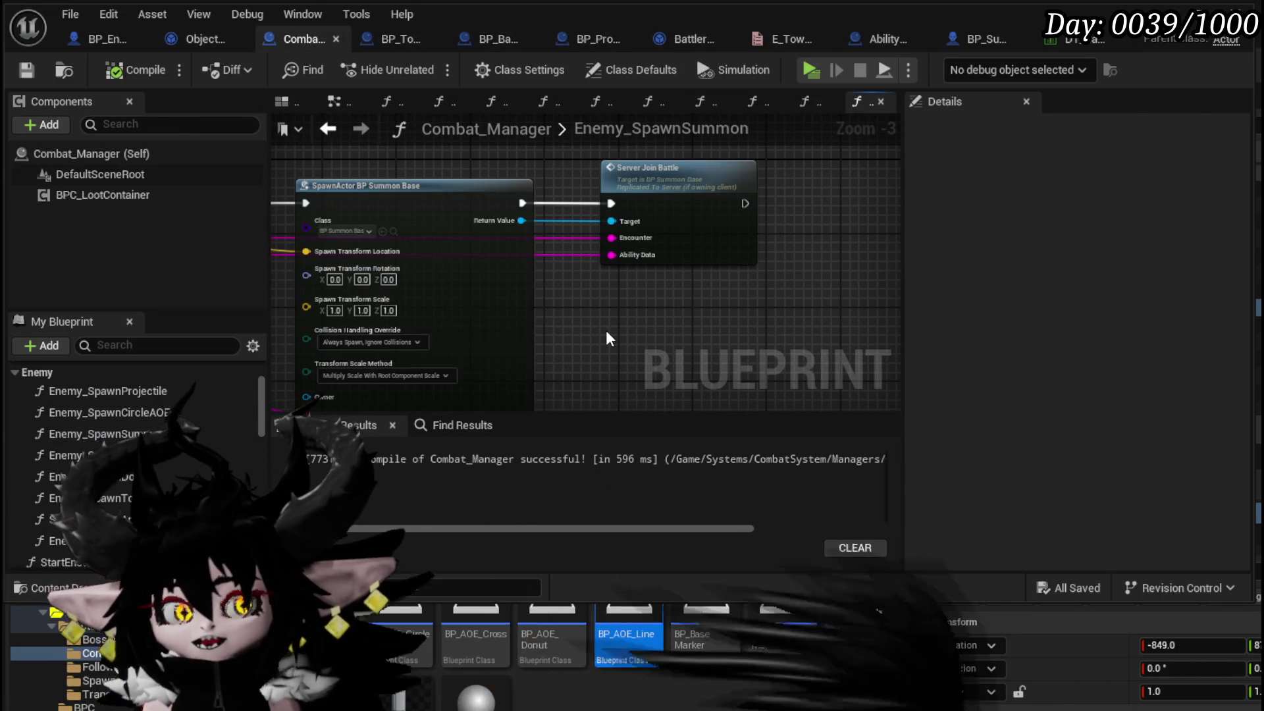
mouse_move(597, 335)
mouse_down()
mouse_move(493, 296)
mouse_move(479, 314)
mouse_move(499, 357)
mouse_move(344, 353)
mouse_move(291, 322)
mouse_up()
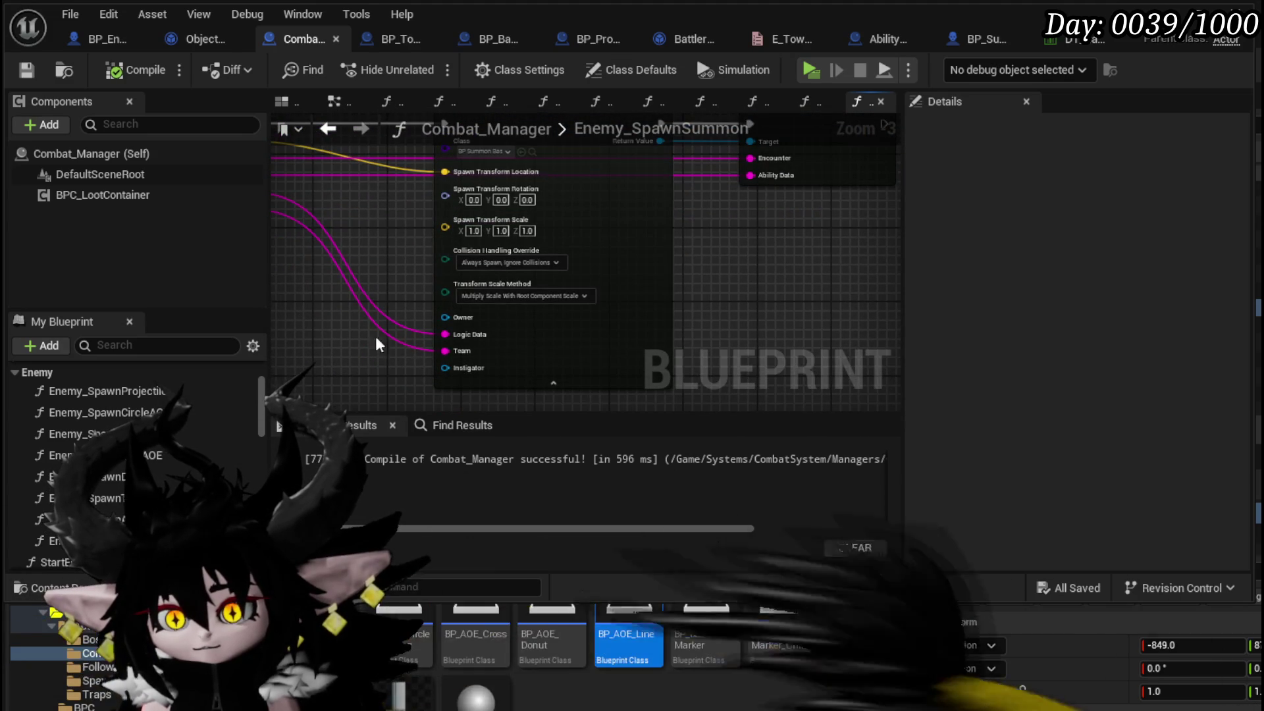
mouse_move(754, 277)
mouse_down()
mouse_move(742, 338)
mouse_move(744, 300)
mouse_up()
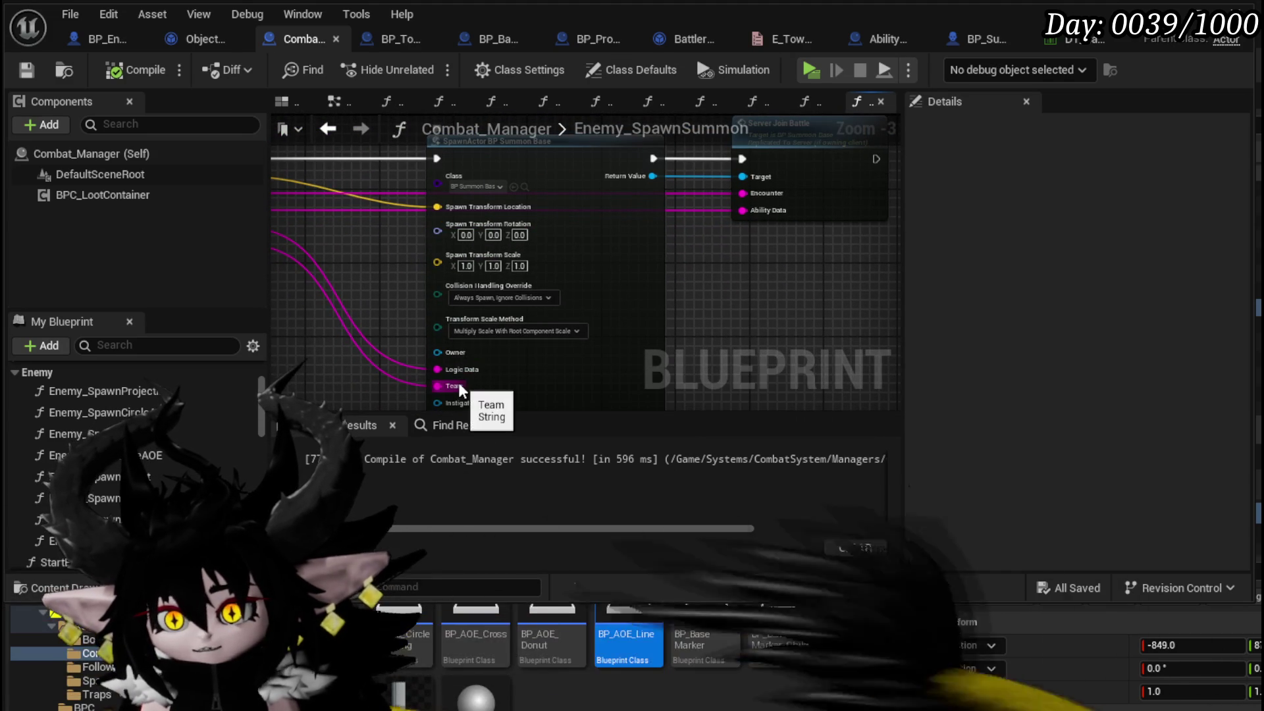
click(992, 39)
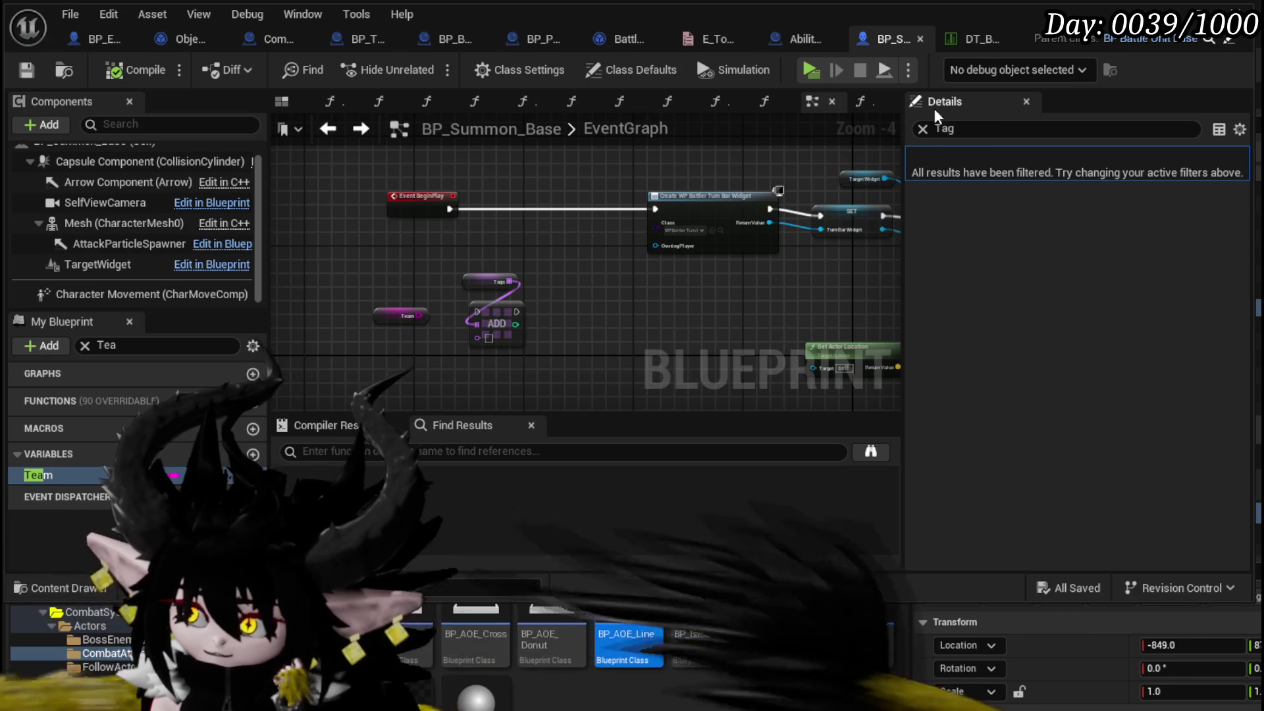
Enable Expose on Spawn for the Team variable.
click(920, 129)
click(918, 155)
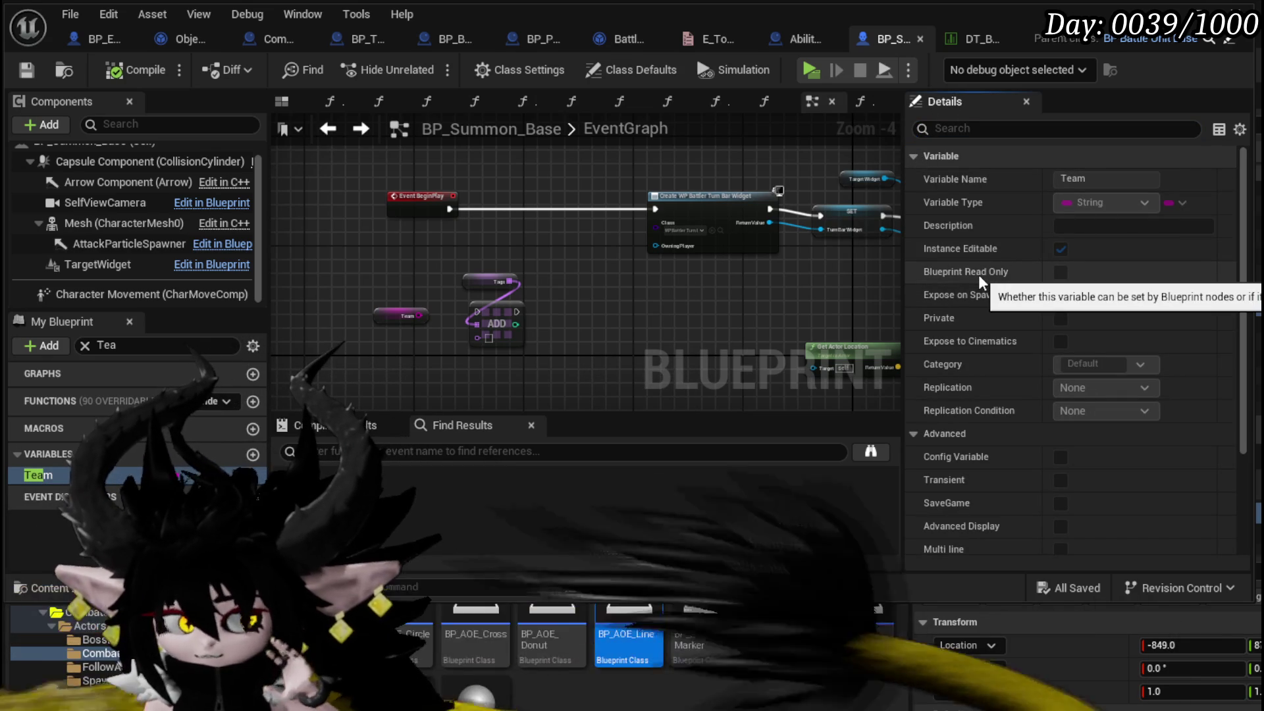
click(1060, 295)
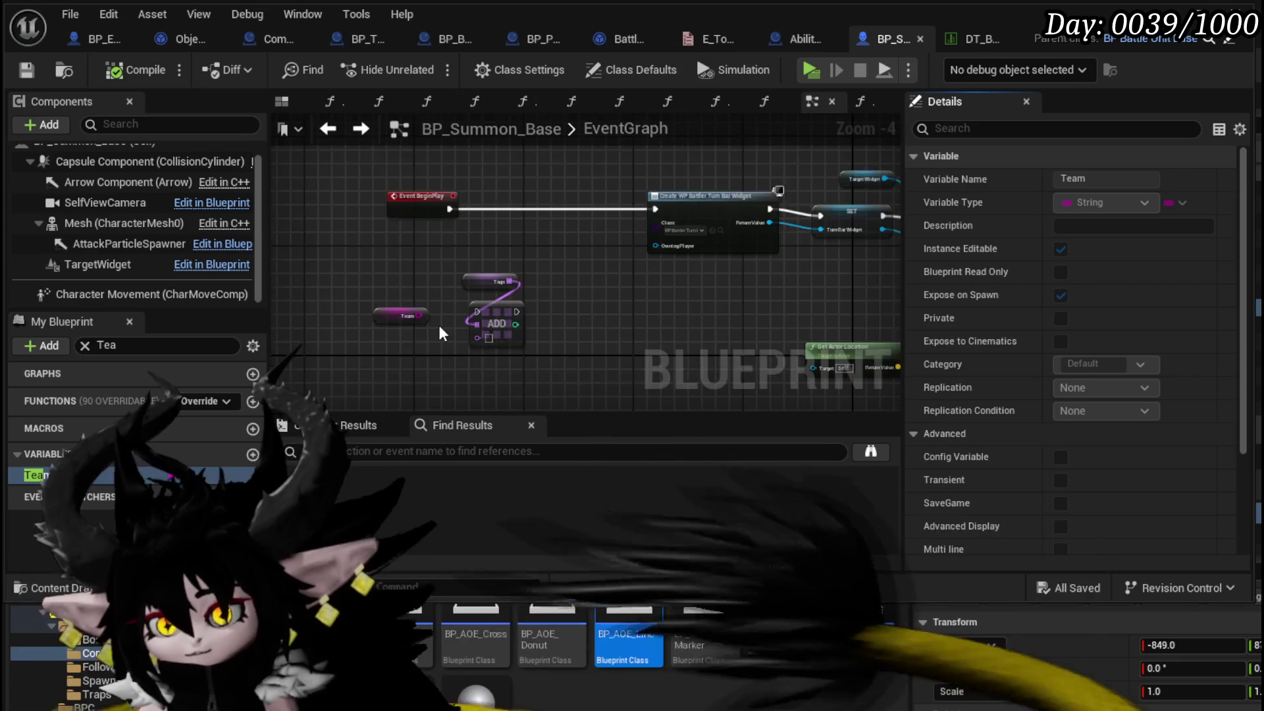
scroll(398, 315, up, 3)
Wire Team into the Tags Add node and route BeginPlay through Add to Create Widget.
drag(527, 348, 528, 348)
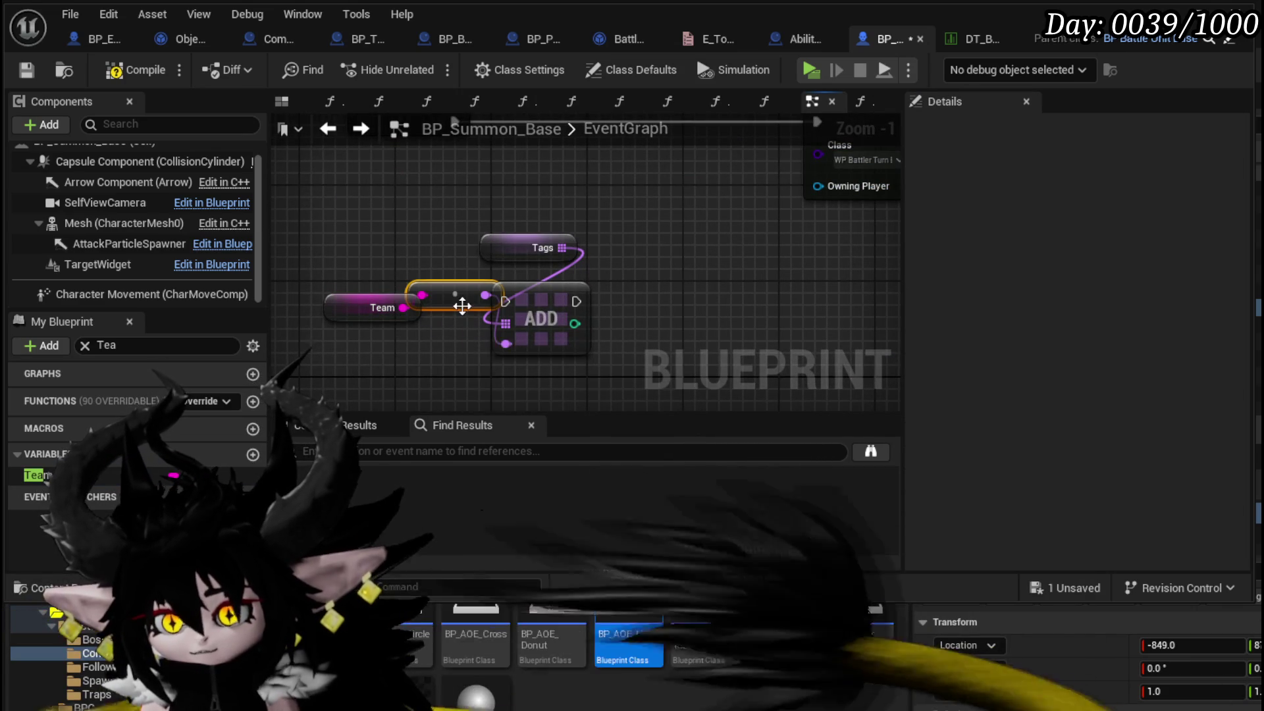
scroll(402, 245, down, 2)
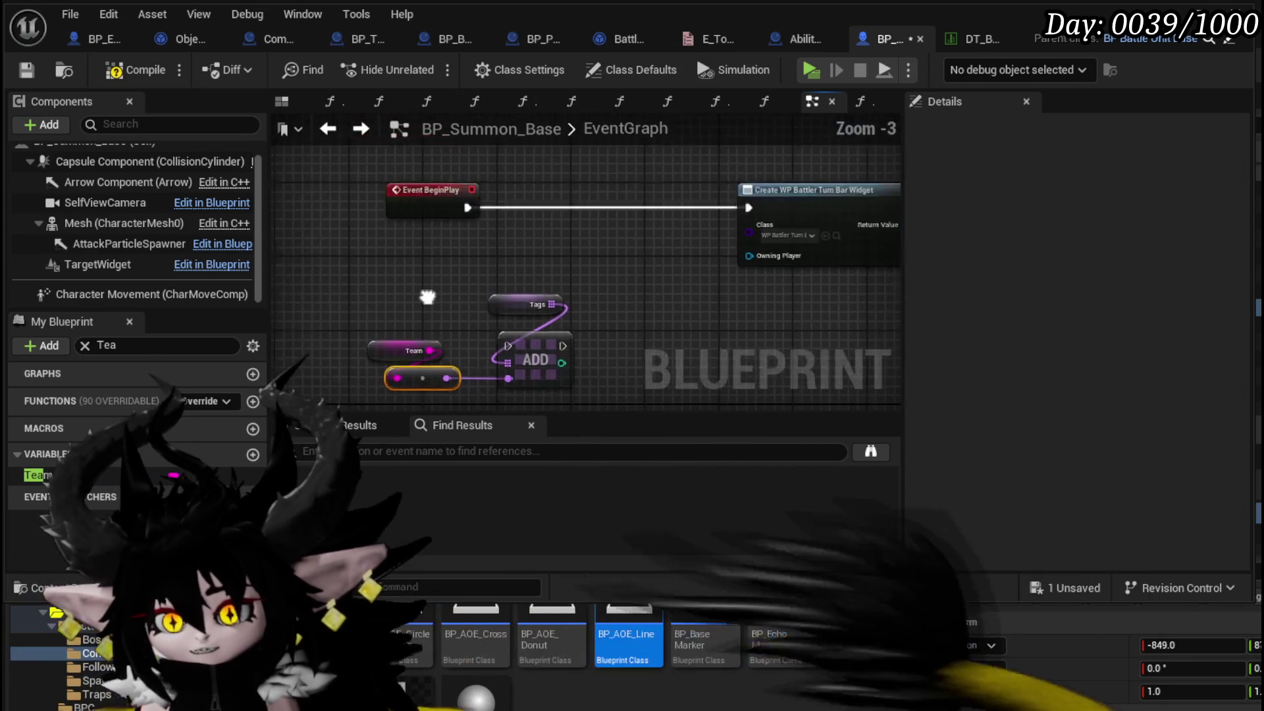
mouse_move(508, 372)
mouse_down()
mouse_move(520, 377)
mouse_move(525, 362)
mouse_up()
drag(575, 362, 770, 223)
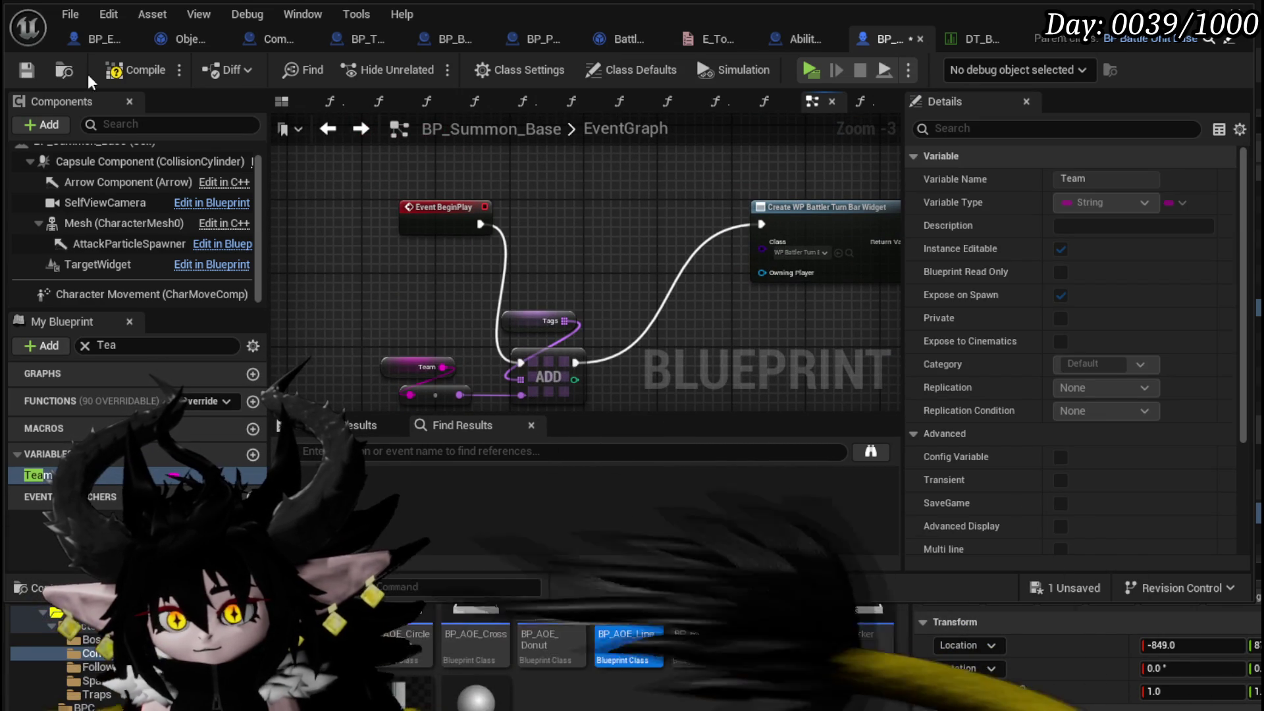
In the summon's Class Defaults, clear every Tags entry including Player, then compile and save.
click(26, 70)
scroll(133, 211, up, 1)
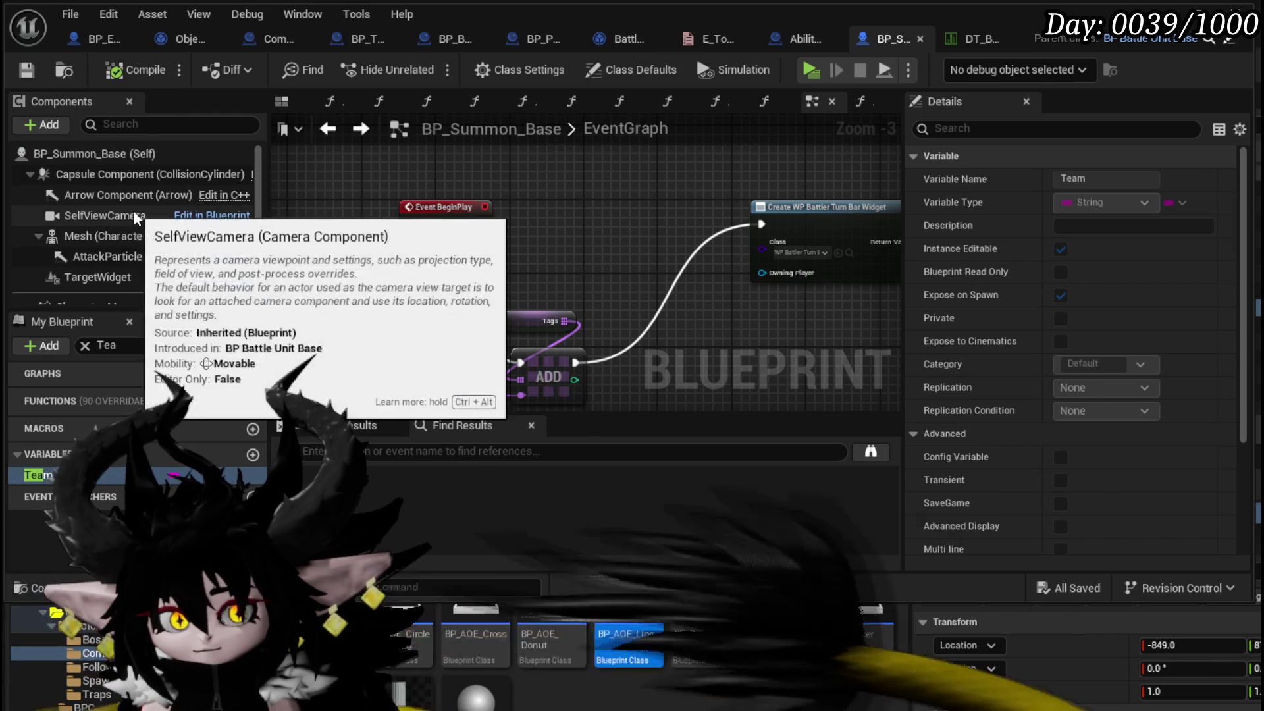
click(99, 153)
text(Tag)
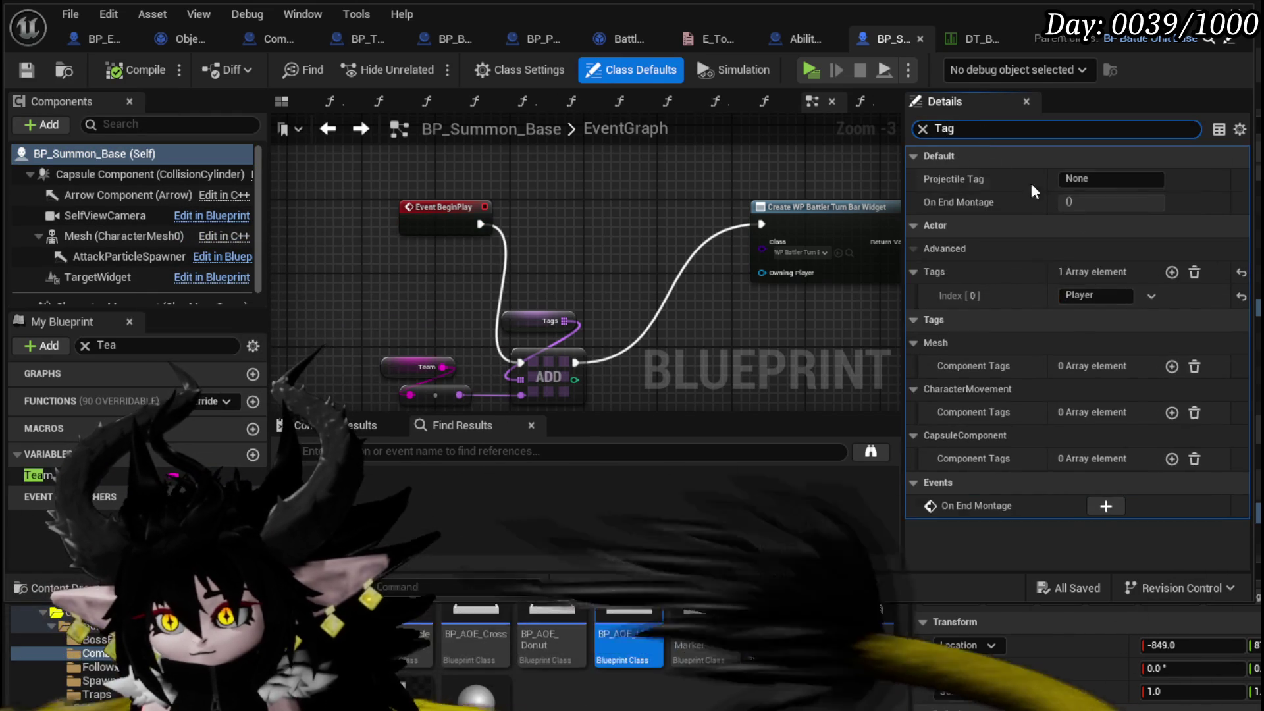
click(1172, 272)
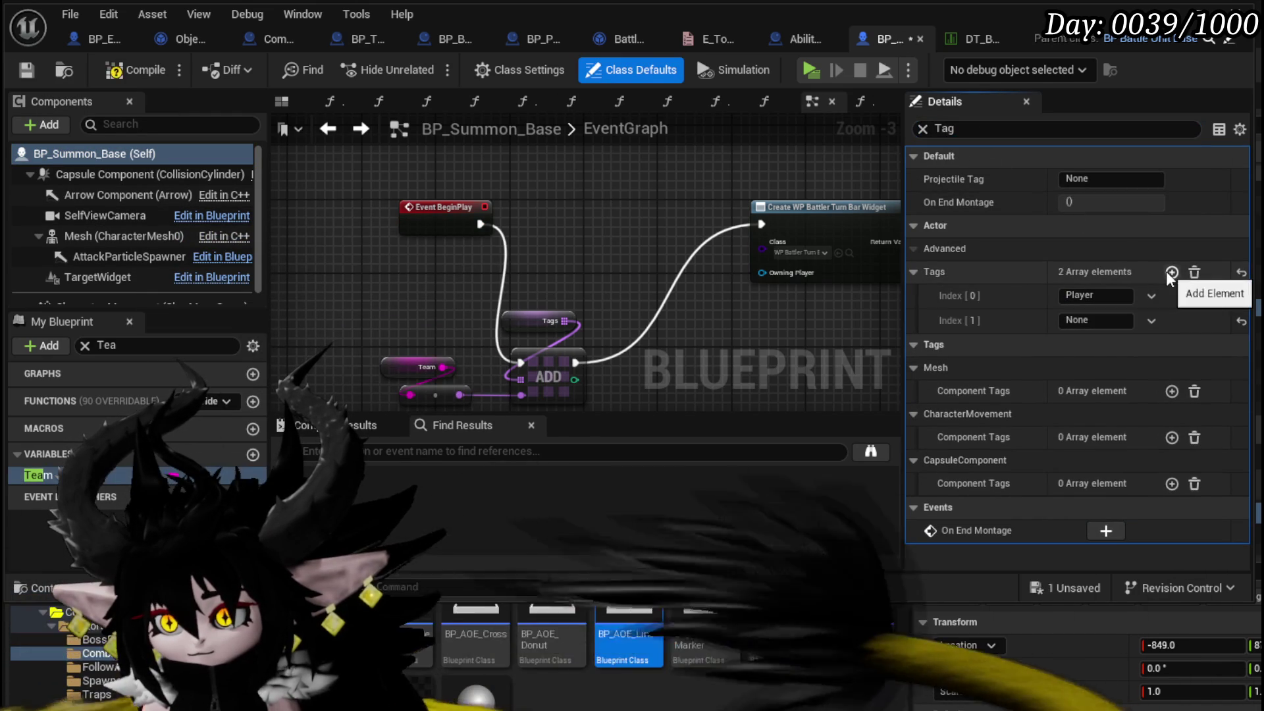
click(1193, 273)
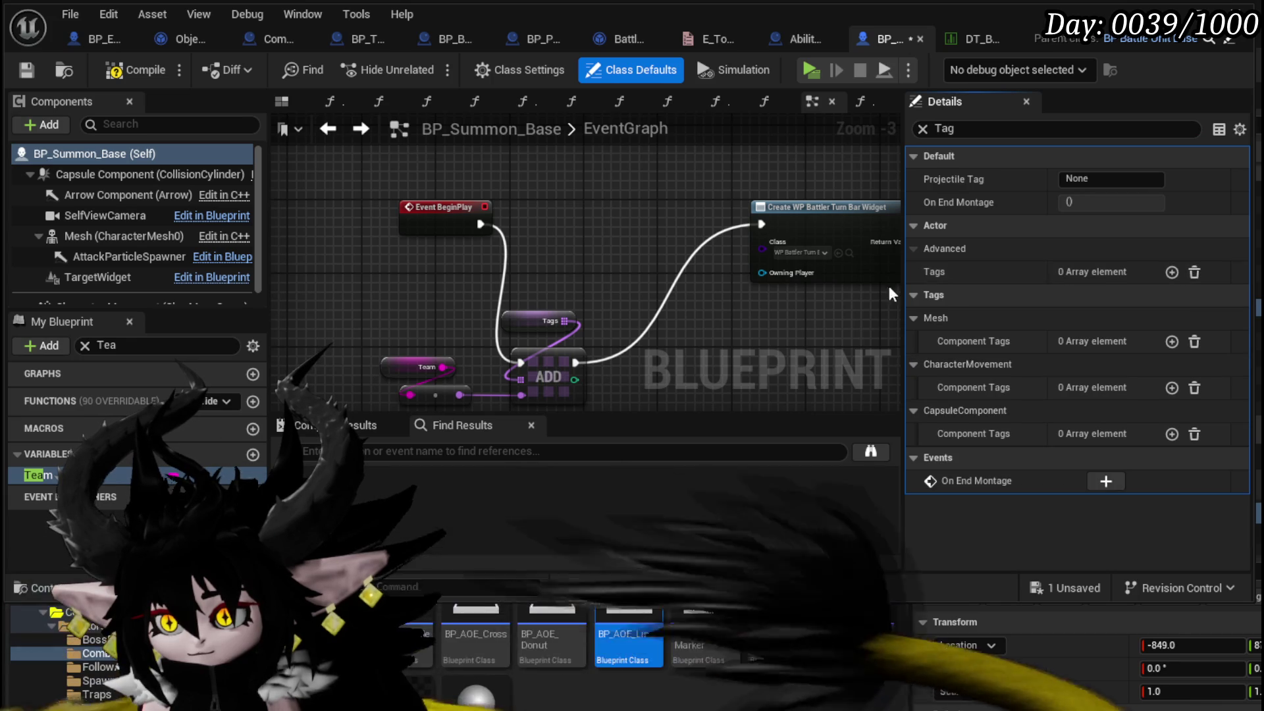
click(25, 70)
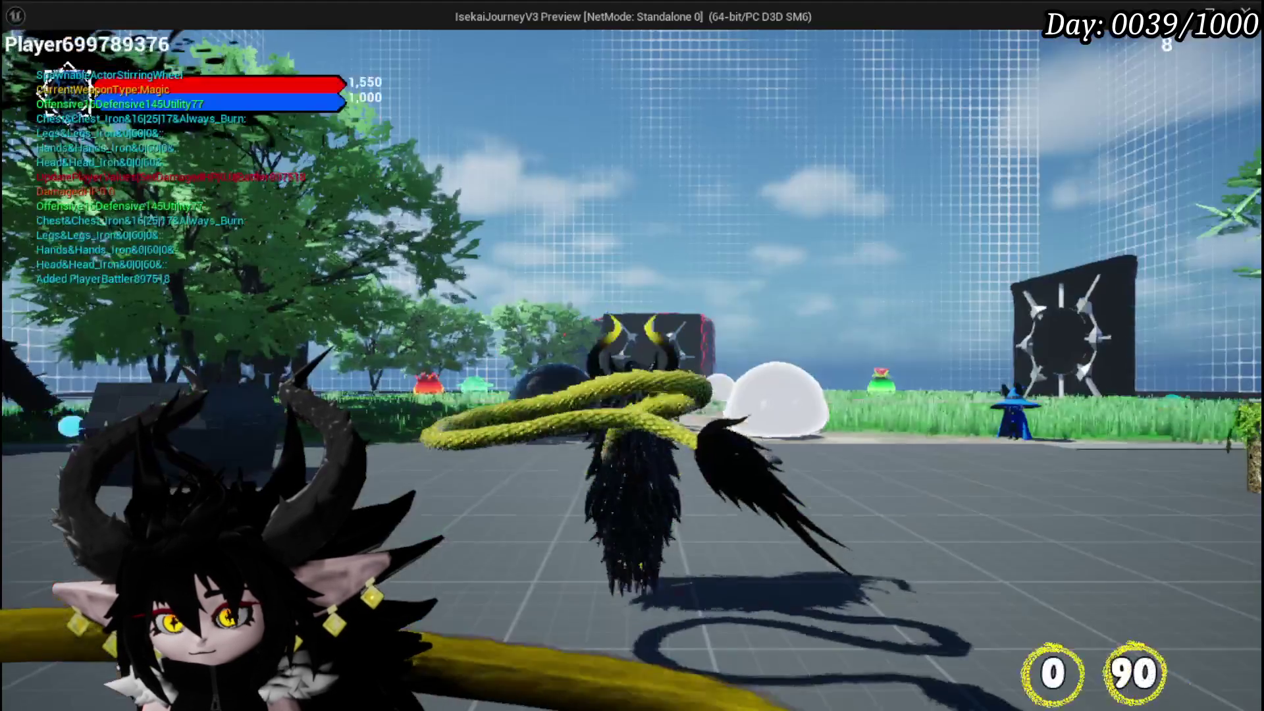
Play-test by running the character into the slimes to start the boss battle, then stop and save the level.
key(w)
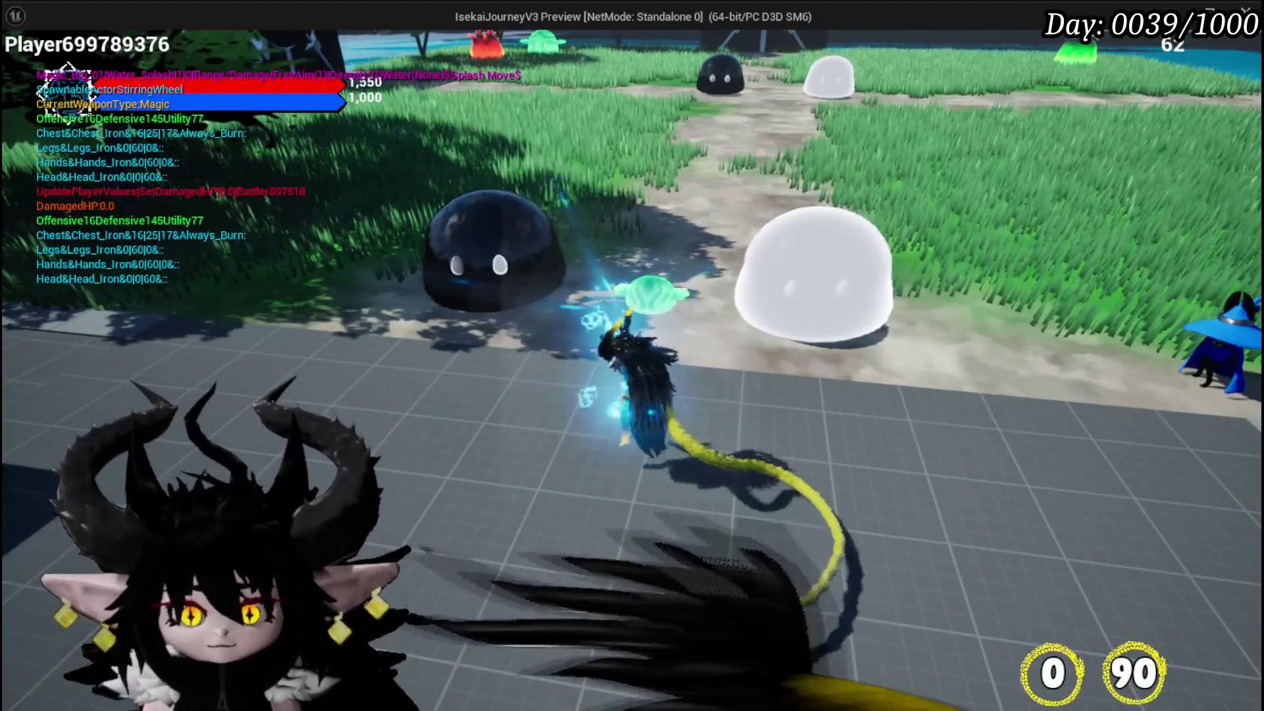
key(w)
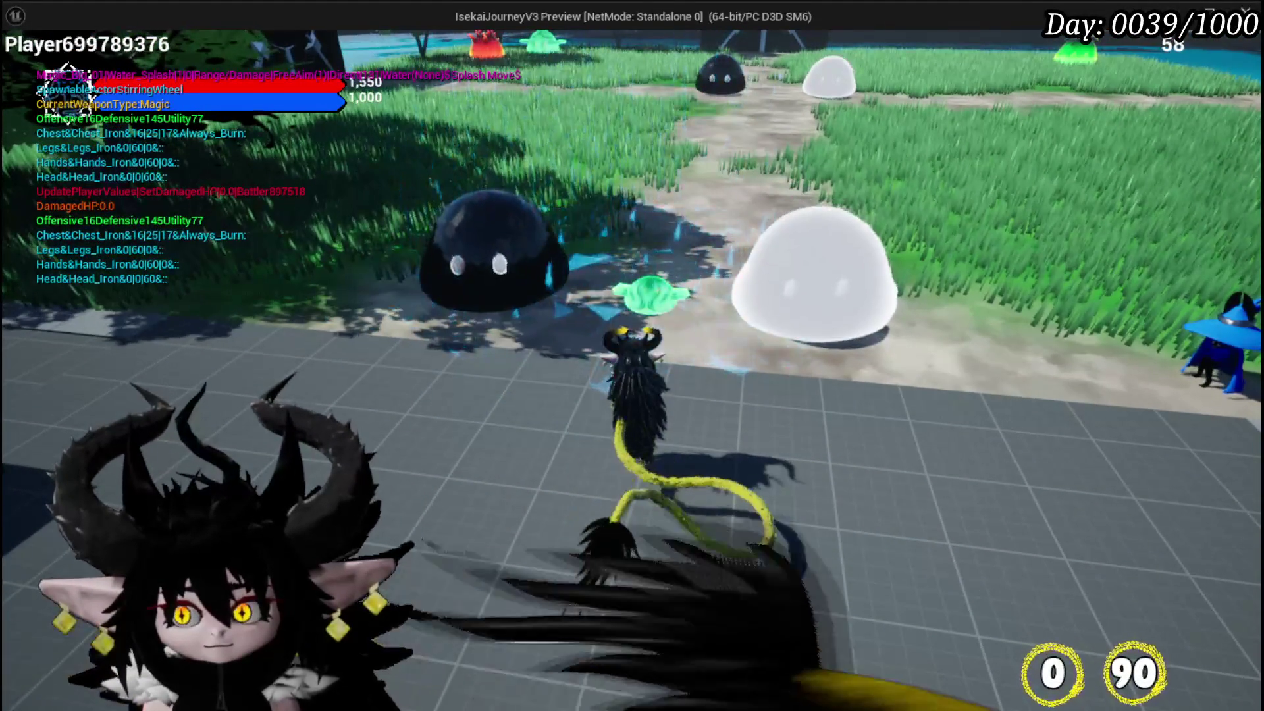
key(w)
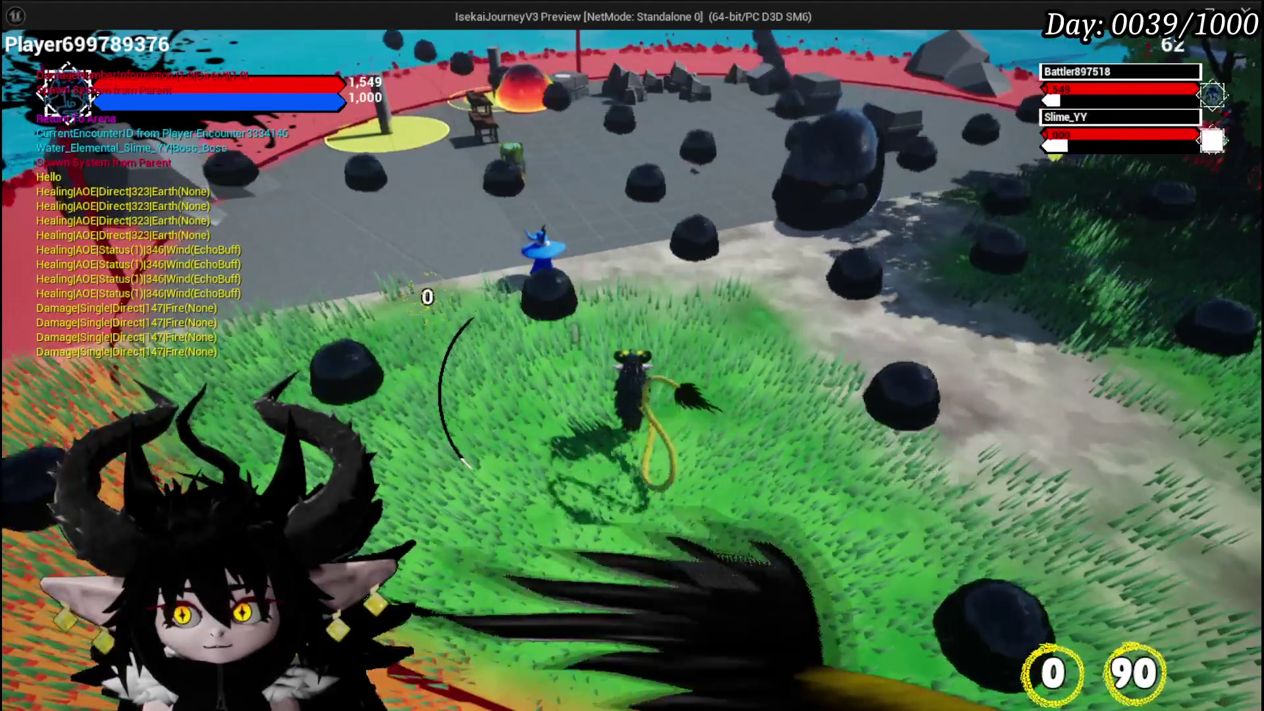
key(w)
key(w)
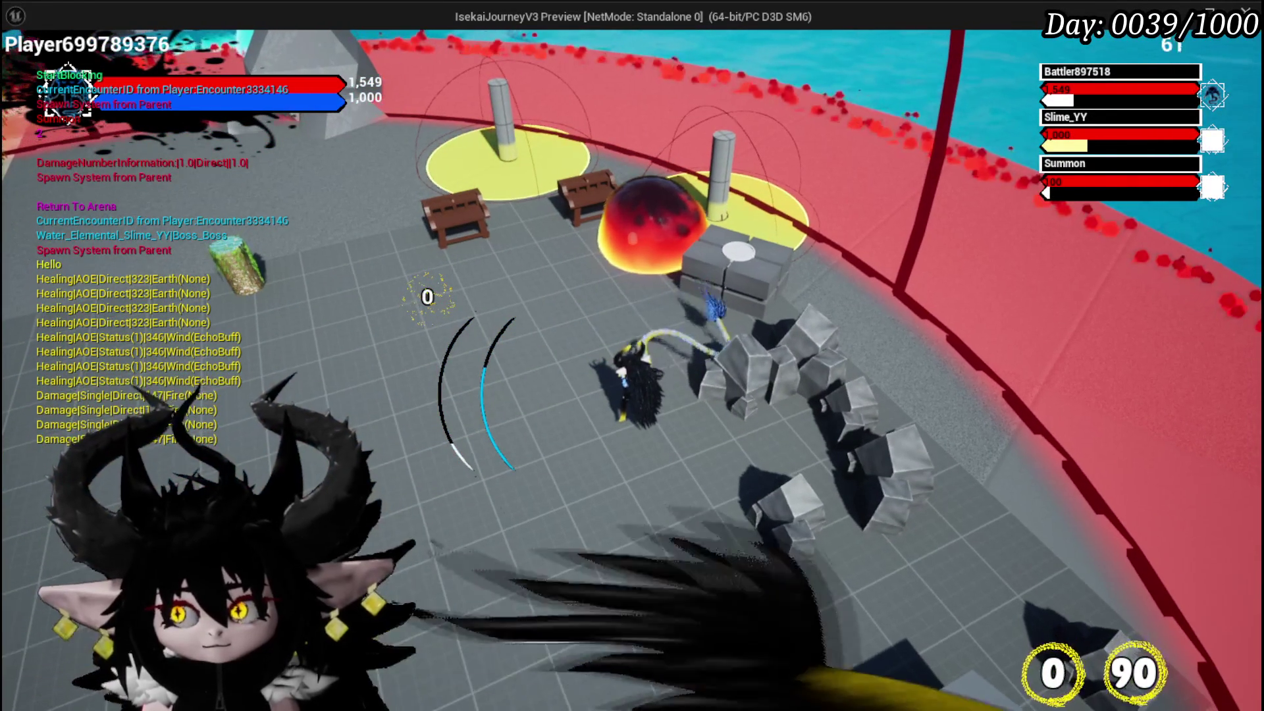
key(w)
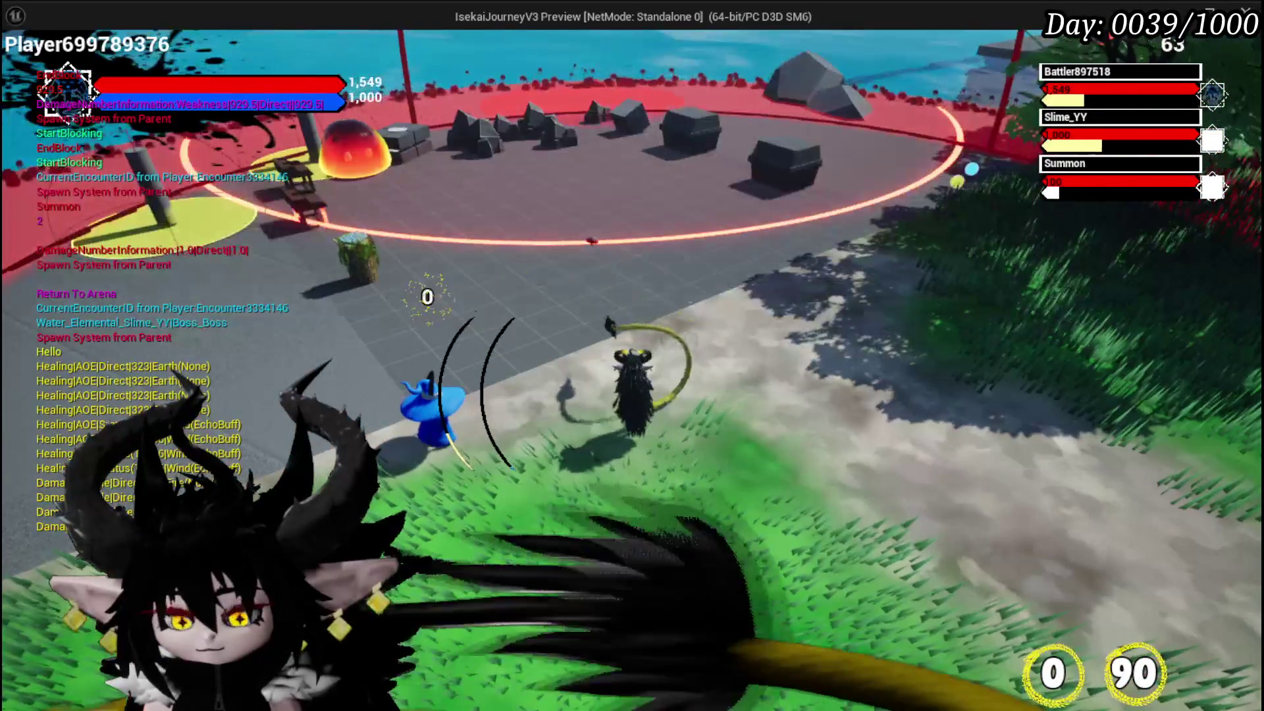
key(alt+Tab)
key(Escape)
click(24, 66)
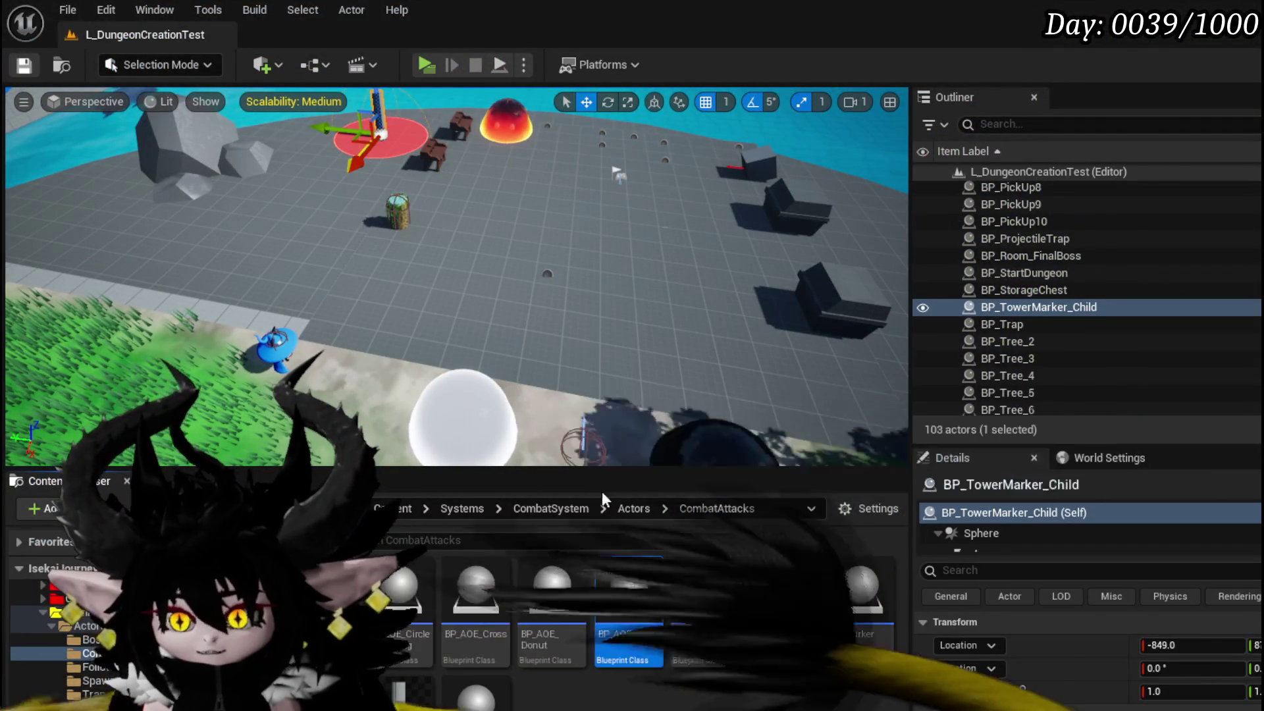
In BP_EnemyBoss_SlimeYY, set Global Turn Speed Multiplier to 100, then to 50.
key(alt+Tab)
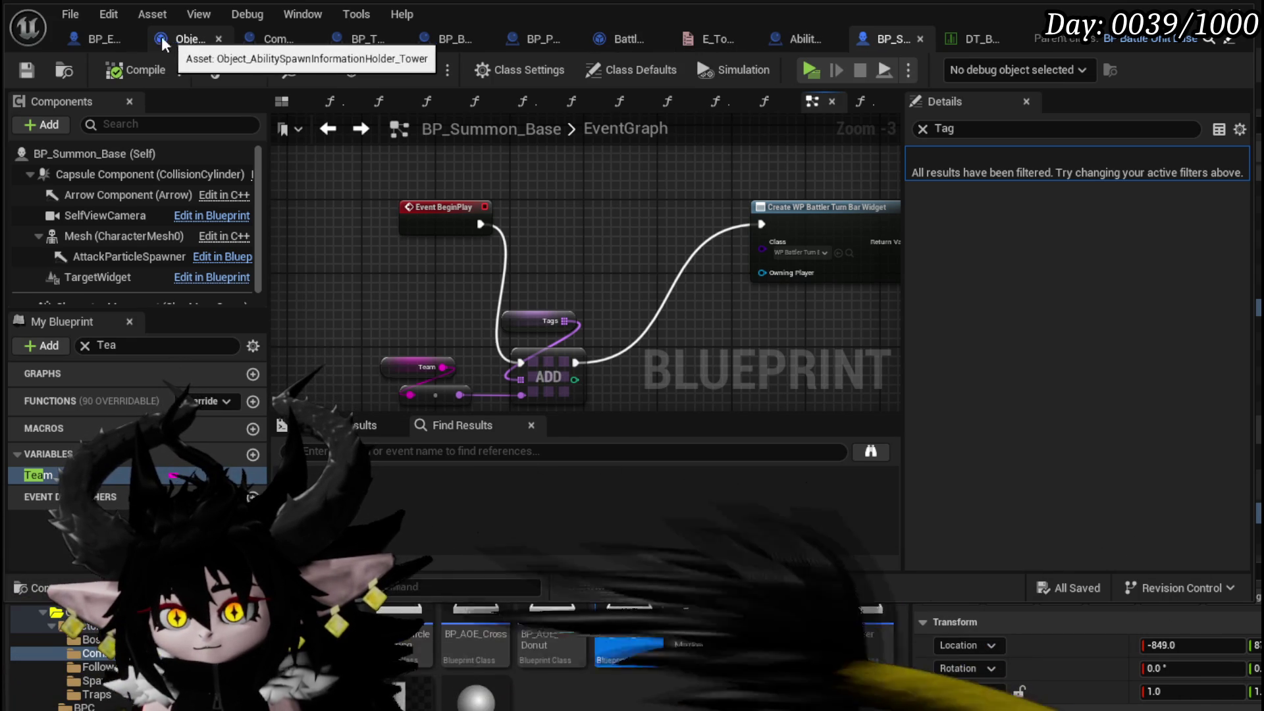
click(102, 39)
scroll(452, 204, down, 4)
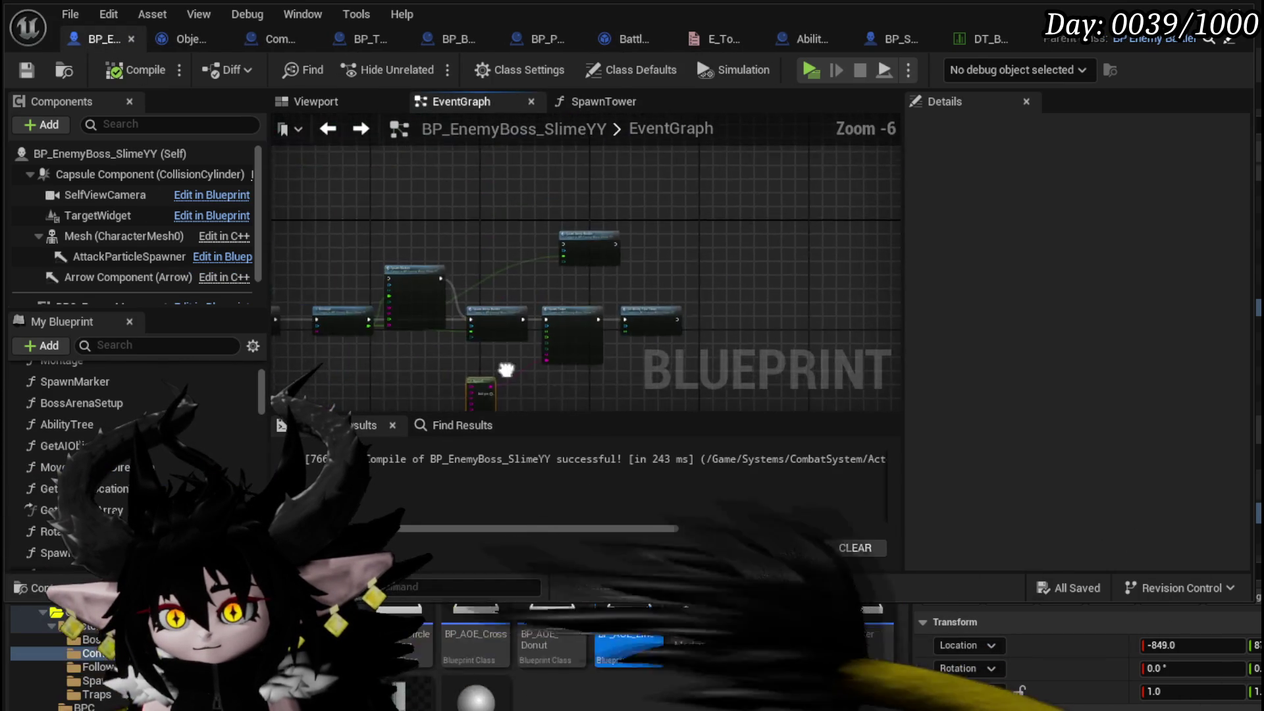
scroll(714, 292, up, 5)
click(627, 285)
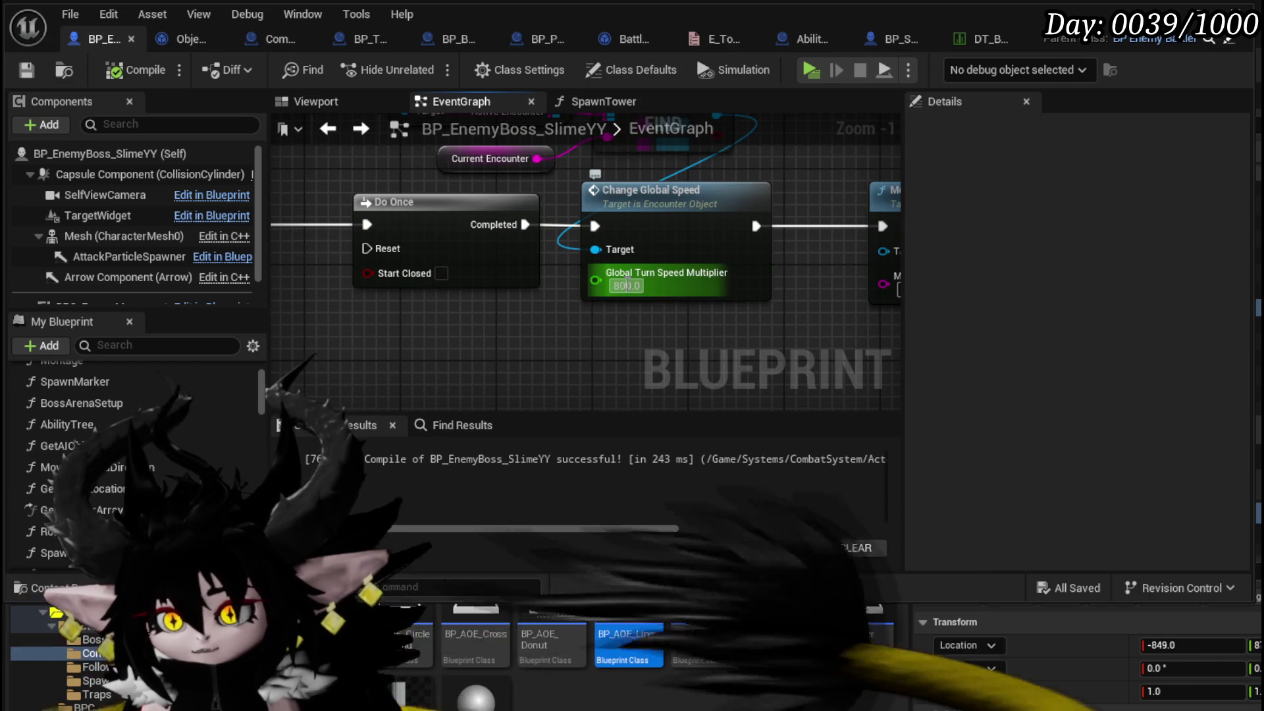
text(100)
key(Return)
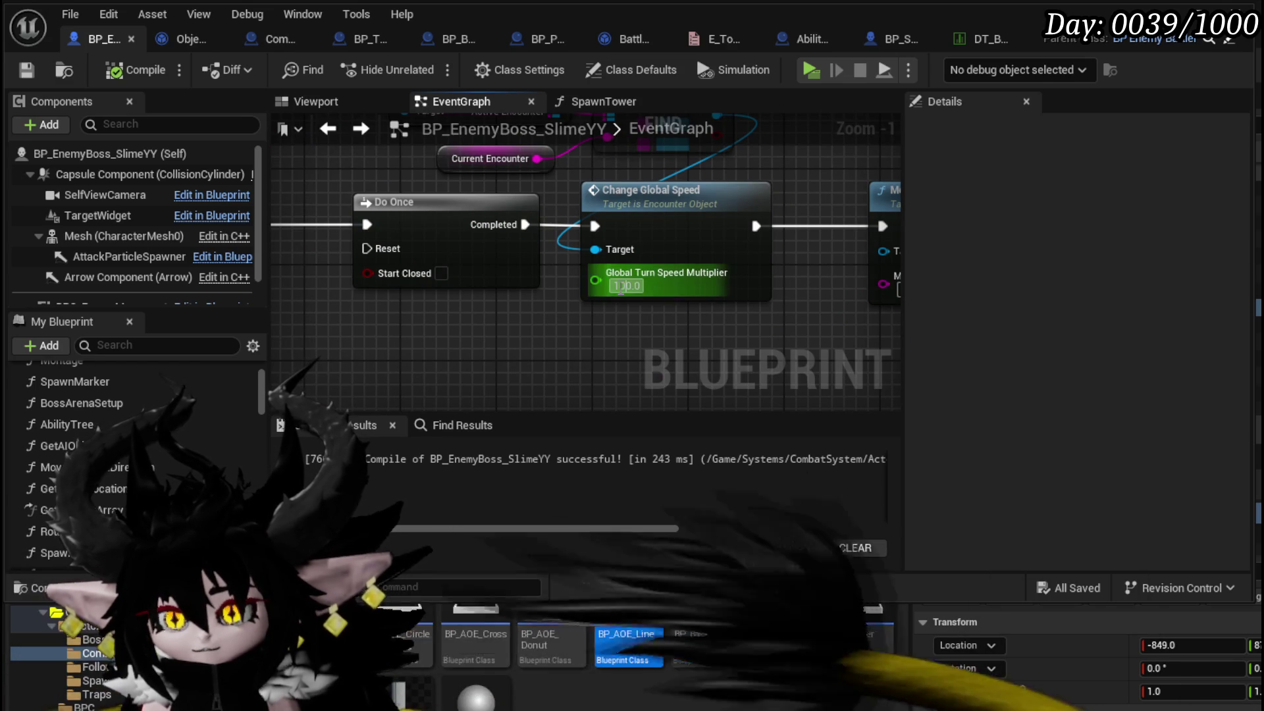
click(626, 285)
text(50)
key(Return)
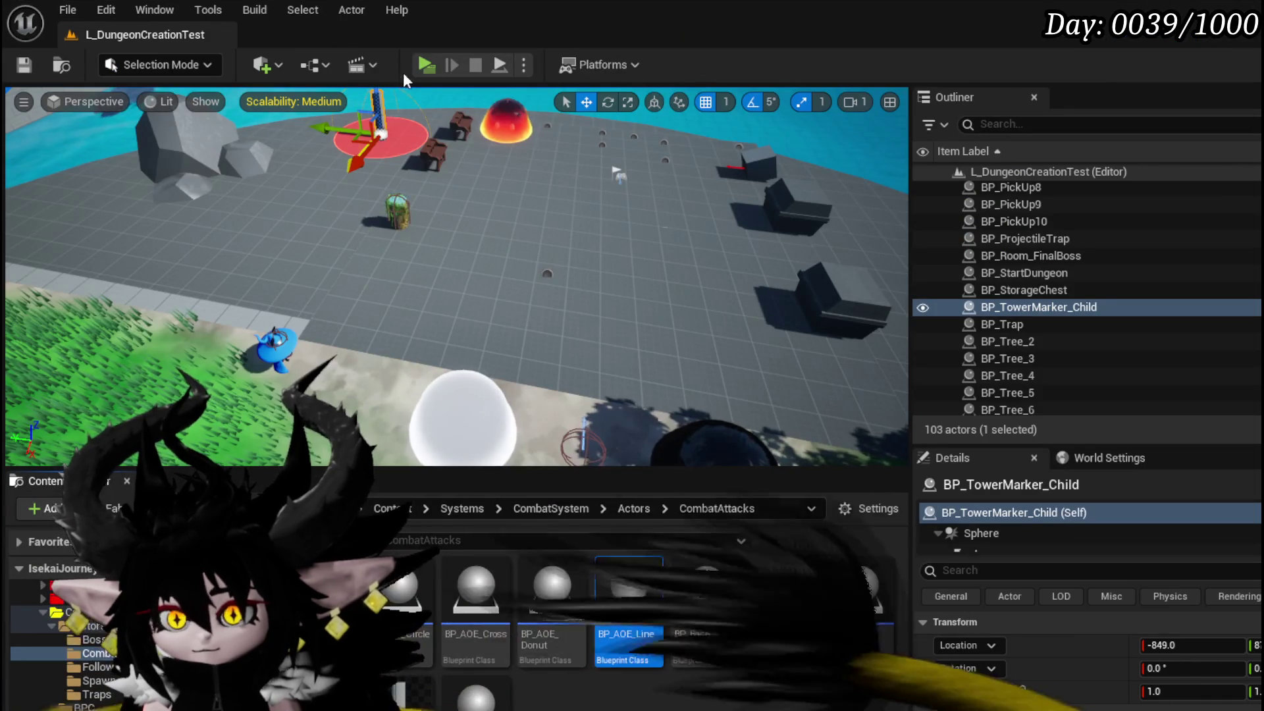
Start a new play session and cast the Tank Summon card in the boss battle.
key(alt+p)
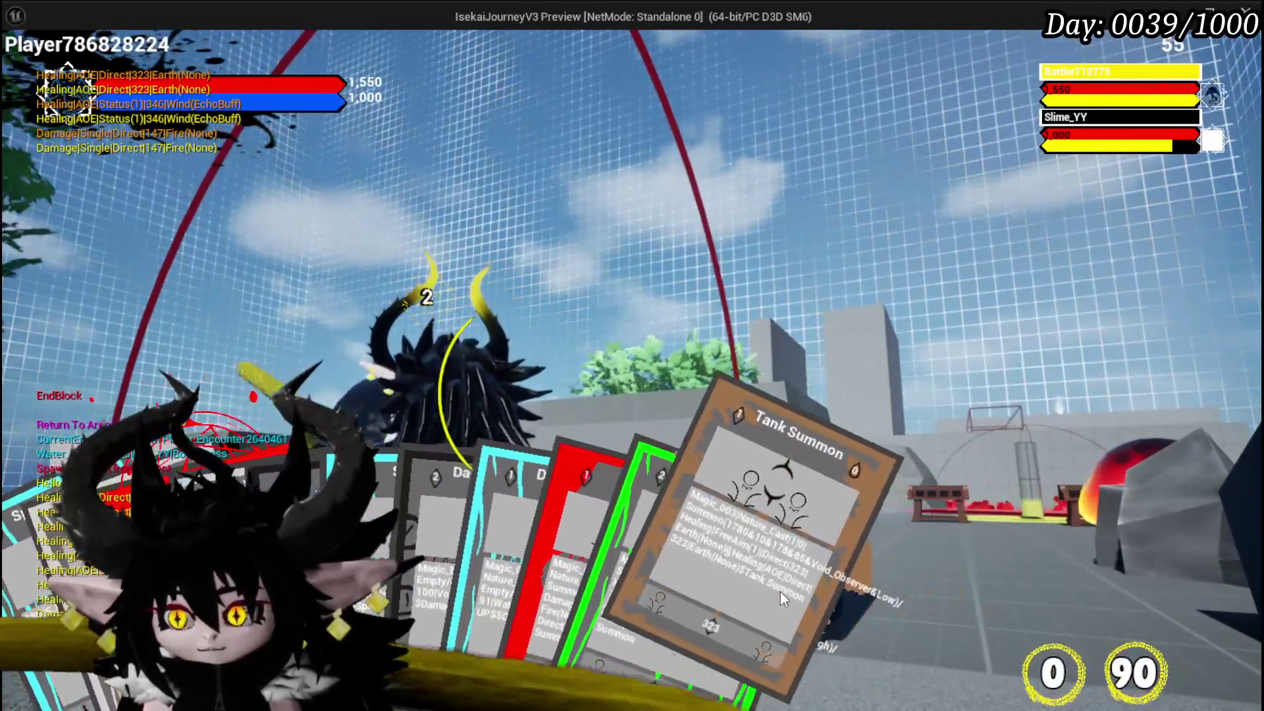
click(781, 592)
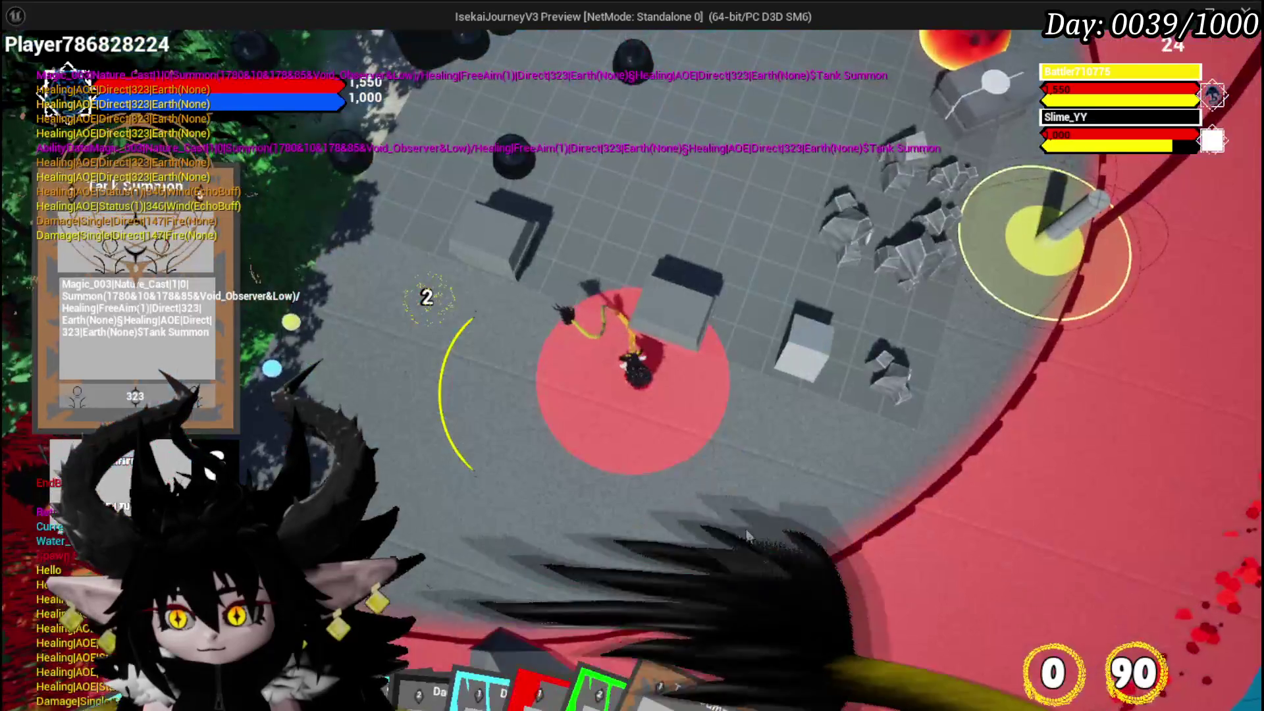